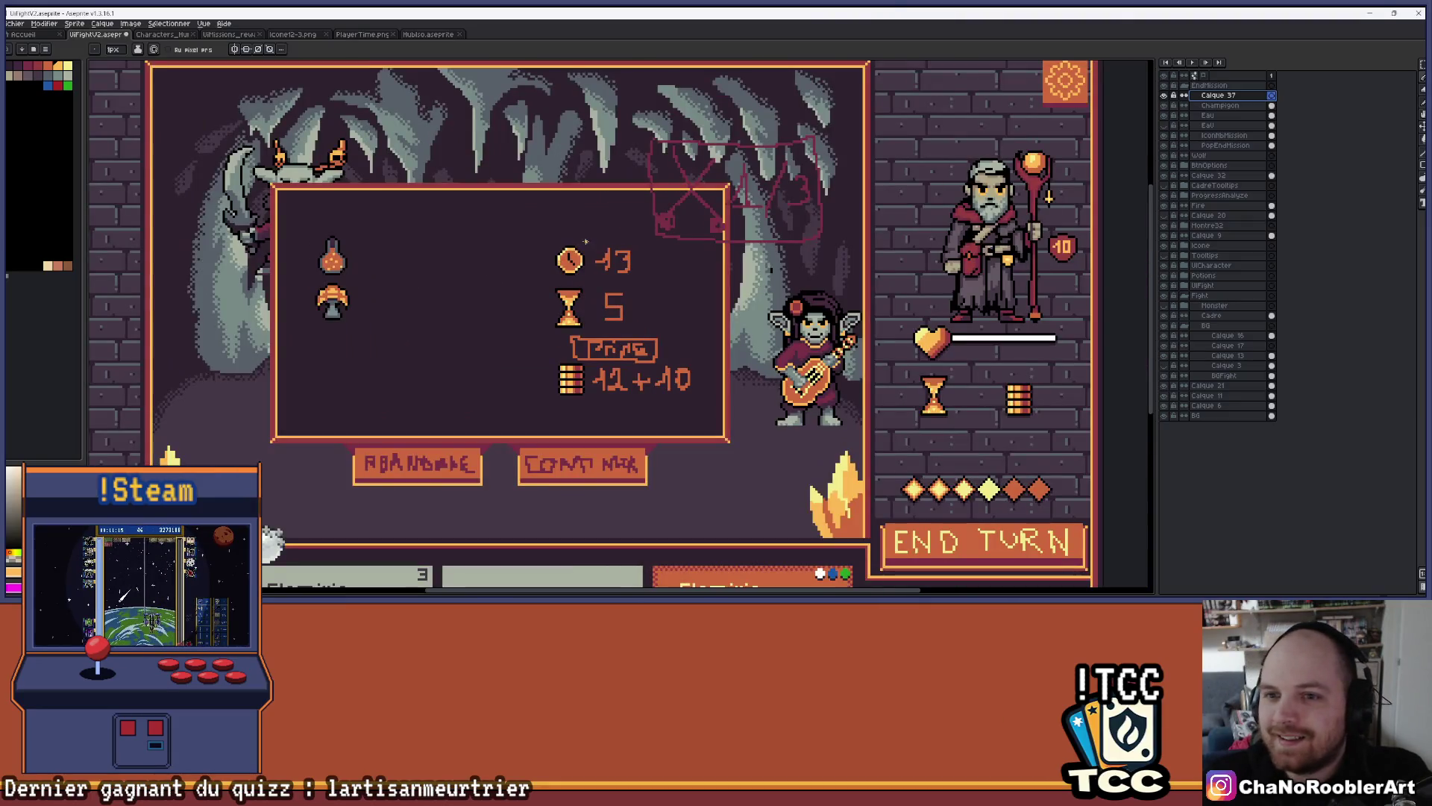
Make the hidden reward-slot layer visible so the counts 12 +2, 10, 0 and 2 appear
{"action": "scroll", "coordinate": [289, 260], "scroll_direction": "up", "scroll_amount": 2}
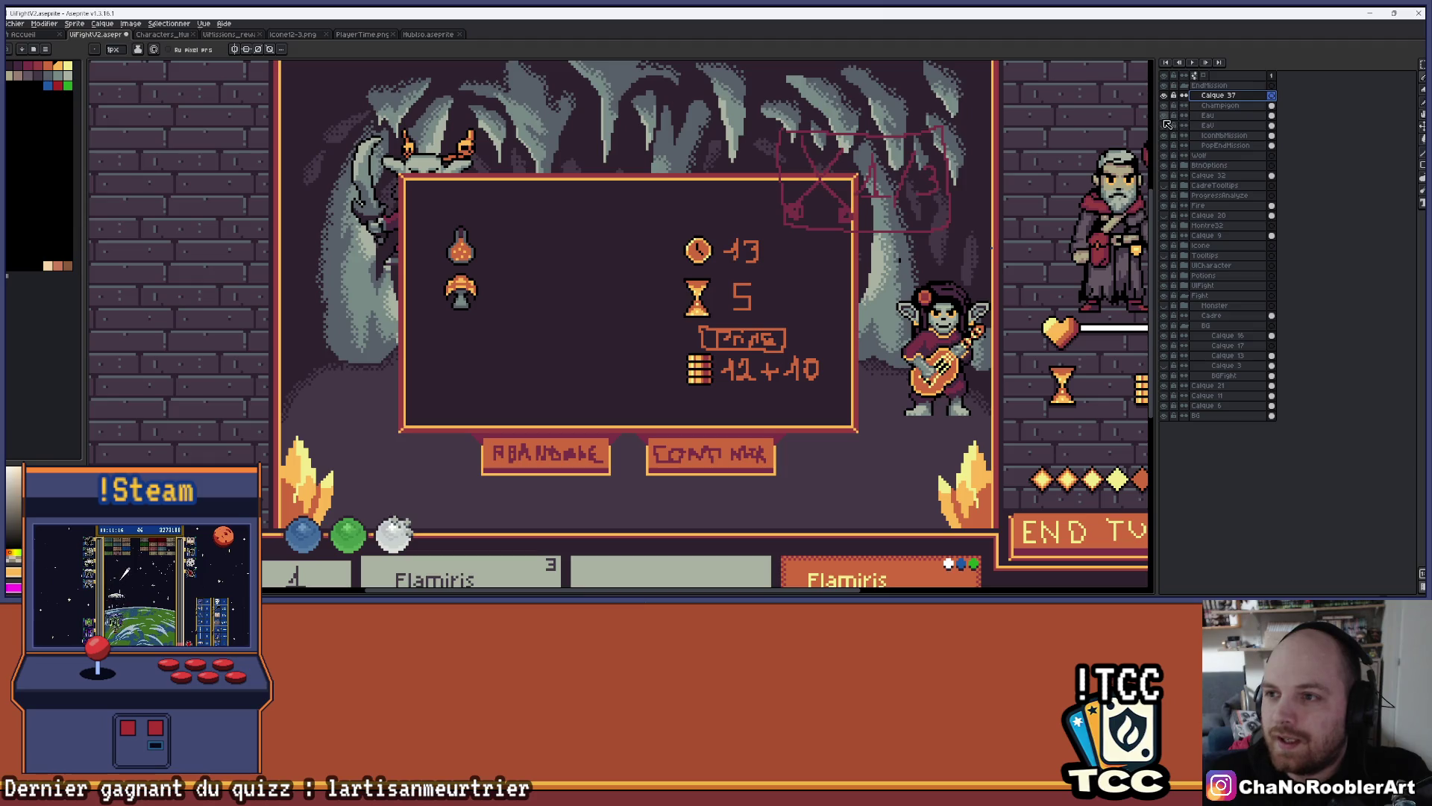
{"action": "left_click", "coordinate": [1168, 128]}
{"action": "left_click", "coordinate": [1168, 129]}
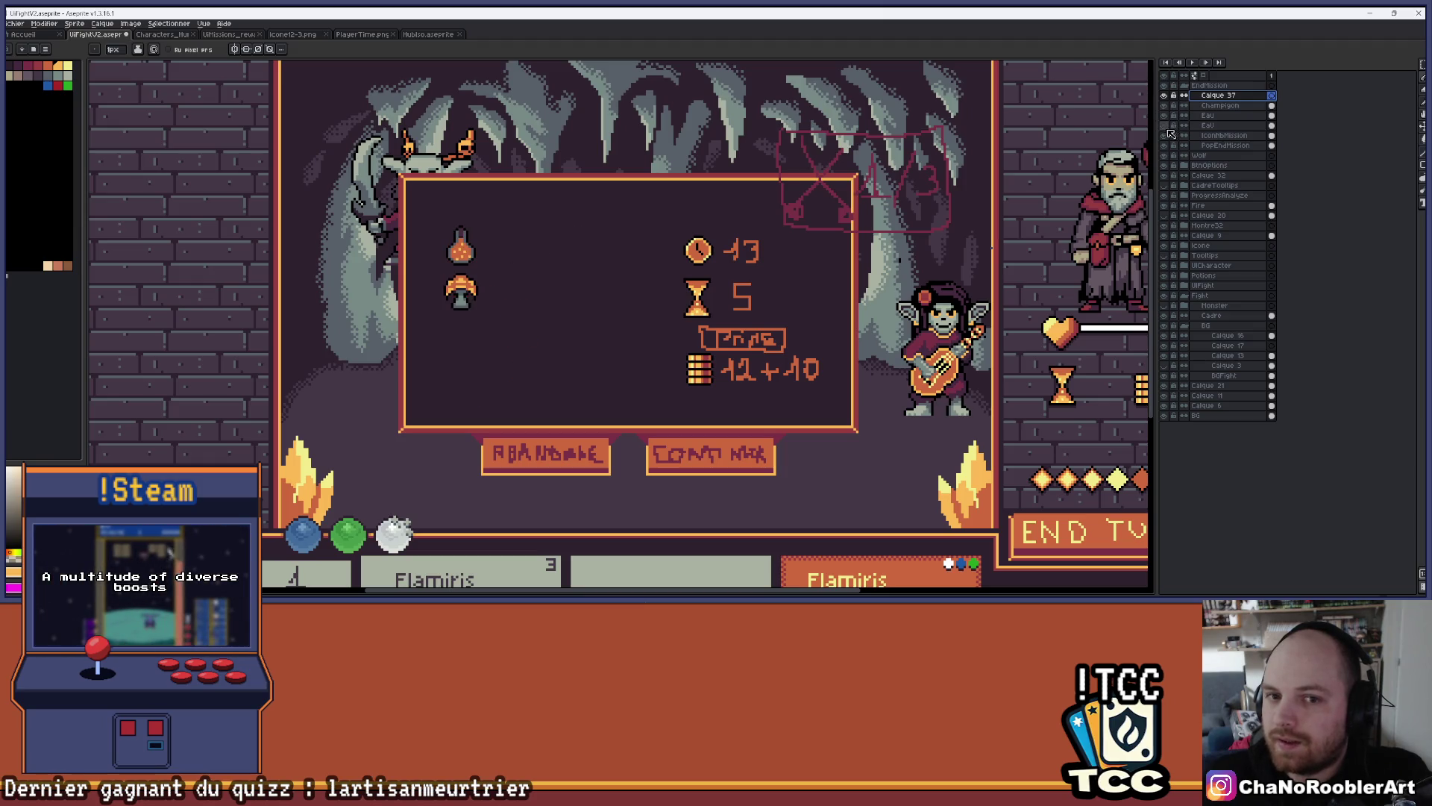
{"action": "left_click", "coordinate": [1169, 131]}
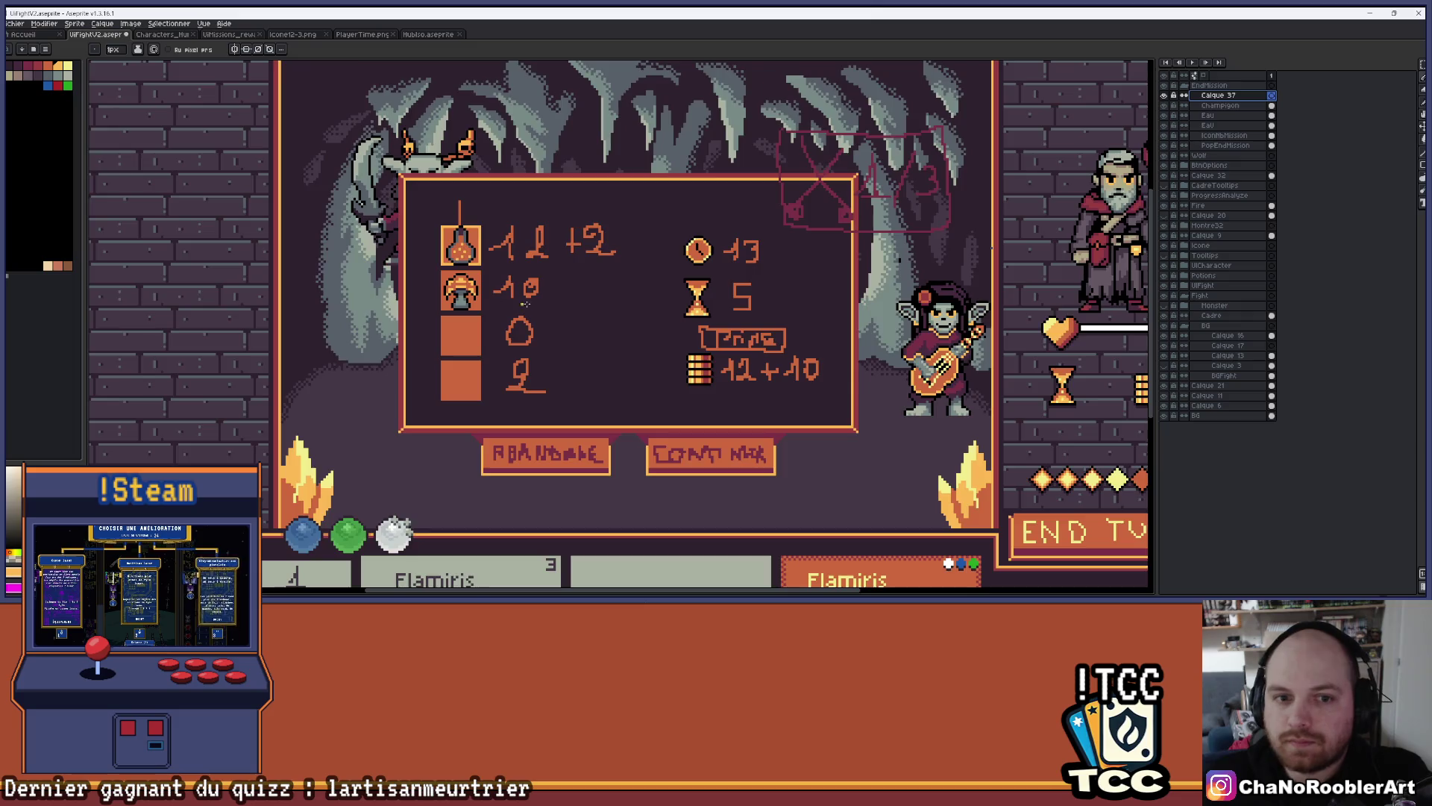
{"action": "scroll", "coordinate": [514, 301], "scroll_direction": "up", "scroll_amount": 4}
{"action": "scroll", "coordinate": [530, 329], "scroll_direction": "down", "scroll_amount": 2}
Zoom in on the empty slot, place a black starting pixel, and undo a stray stroke
{"action": "scroll", "coordinate": [536, 320], "scroll_direction": "down", "scroll_amount": 2}
{"action": "scroll", "coordinate": [570, 311], "scroll_direction": "up", "scroll_amount": 5}
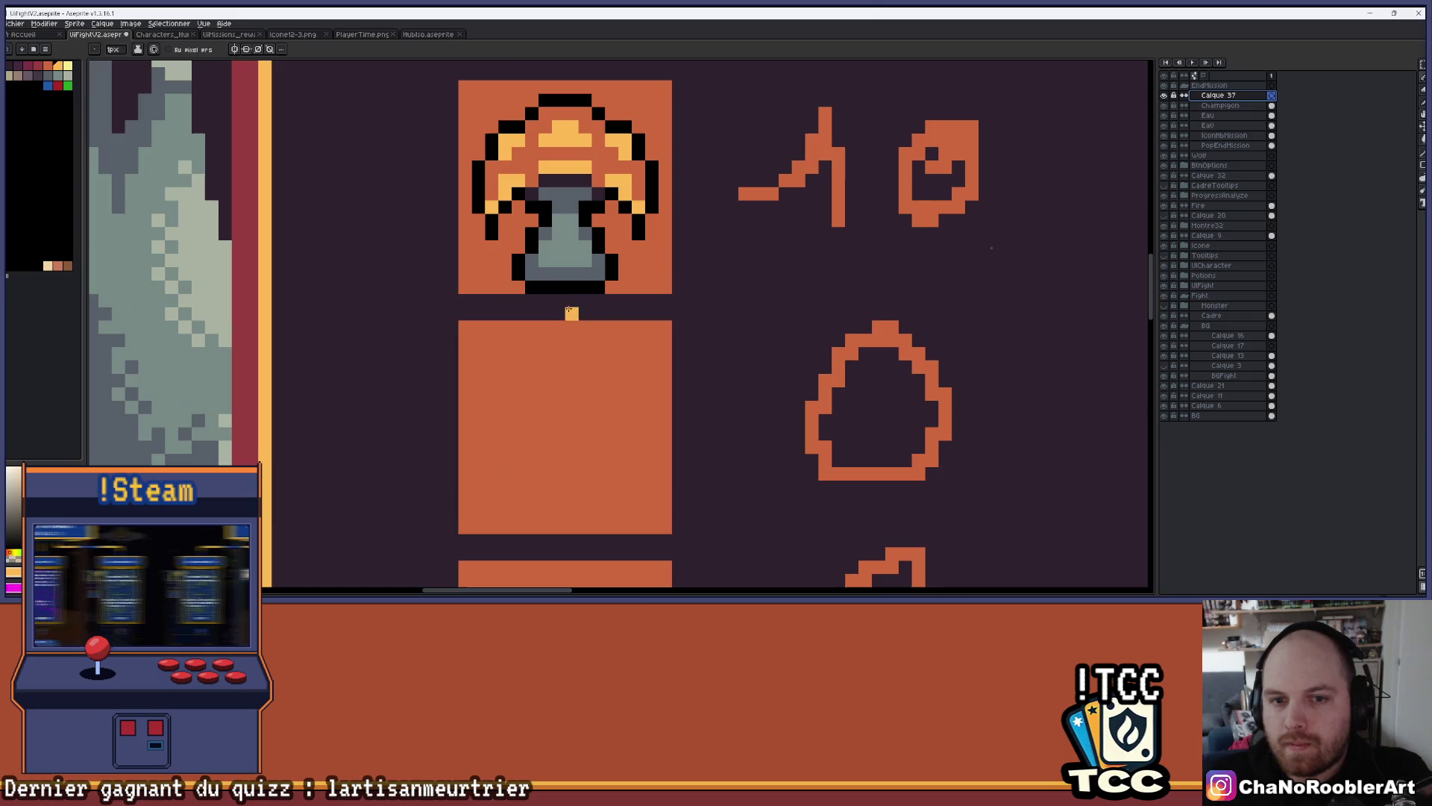
{"action": "left_click", "coordinate": [573, 415]}
{"action": "scroll", "coordinate": [553, 331], "scroll_direction": "up", "scroll_amount": 2}
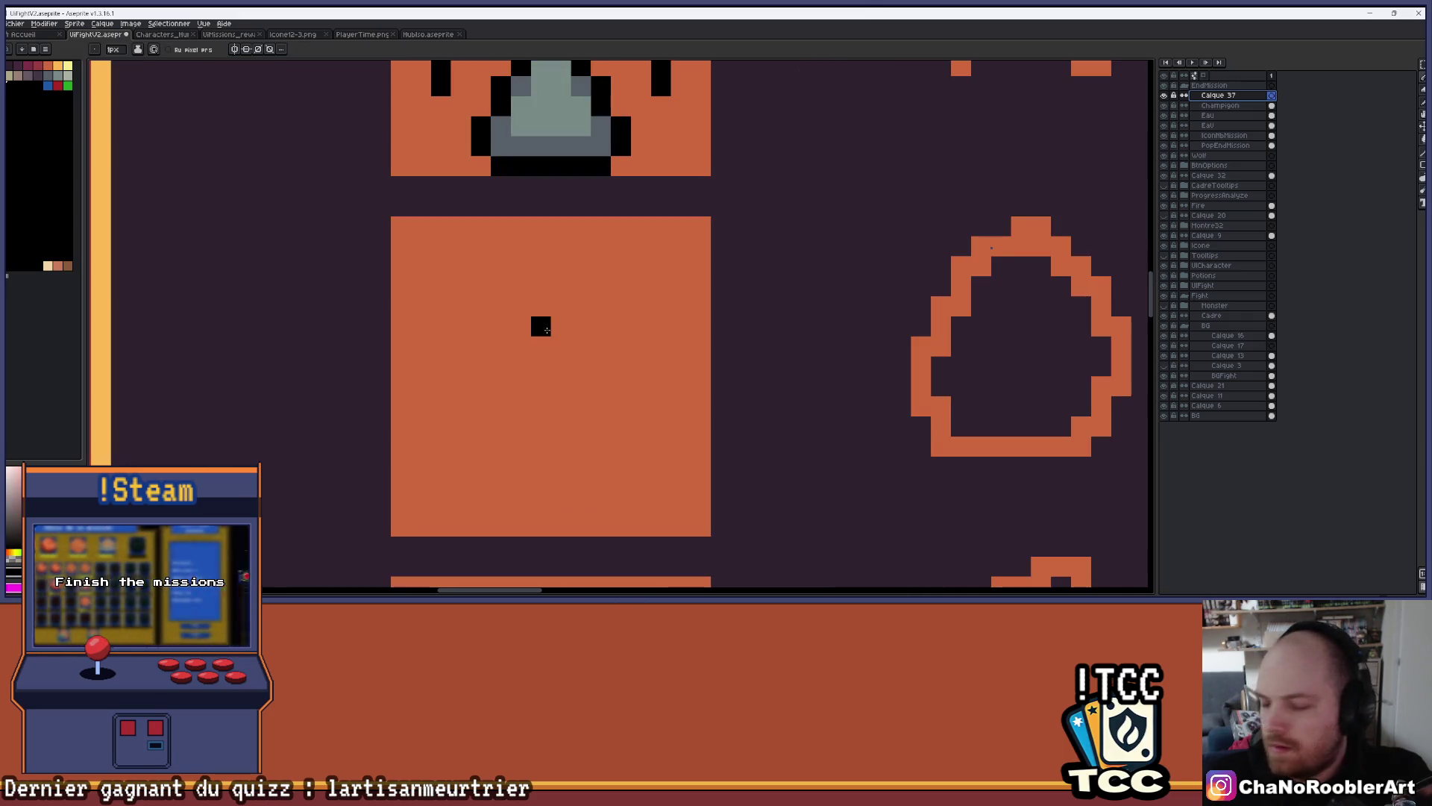
{"action": "scroll", "coordinate": [416, 286], "scroll_direction": "up", "scroll_amount": 2}
{"action": "scroll", "coordinate": [422, 269], "scroll_direction": "down", "scroll_amount": 1}
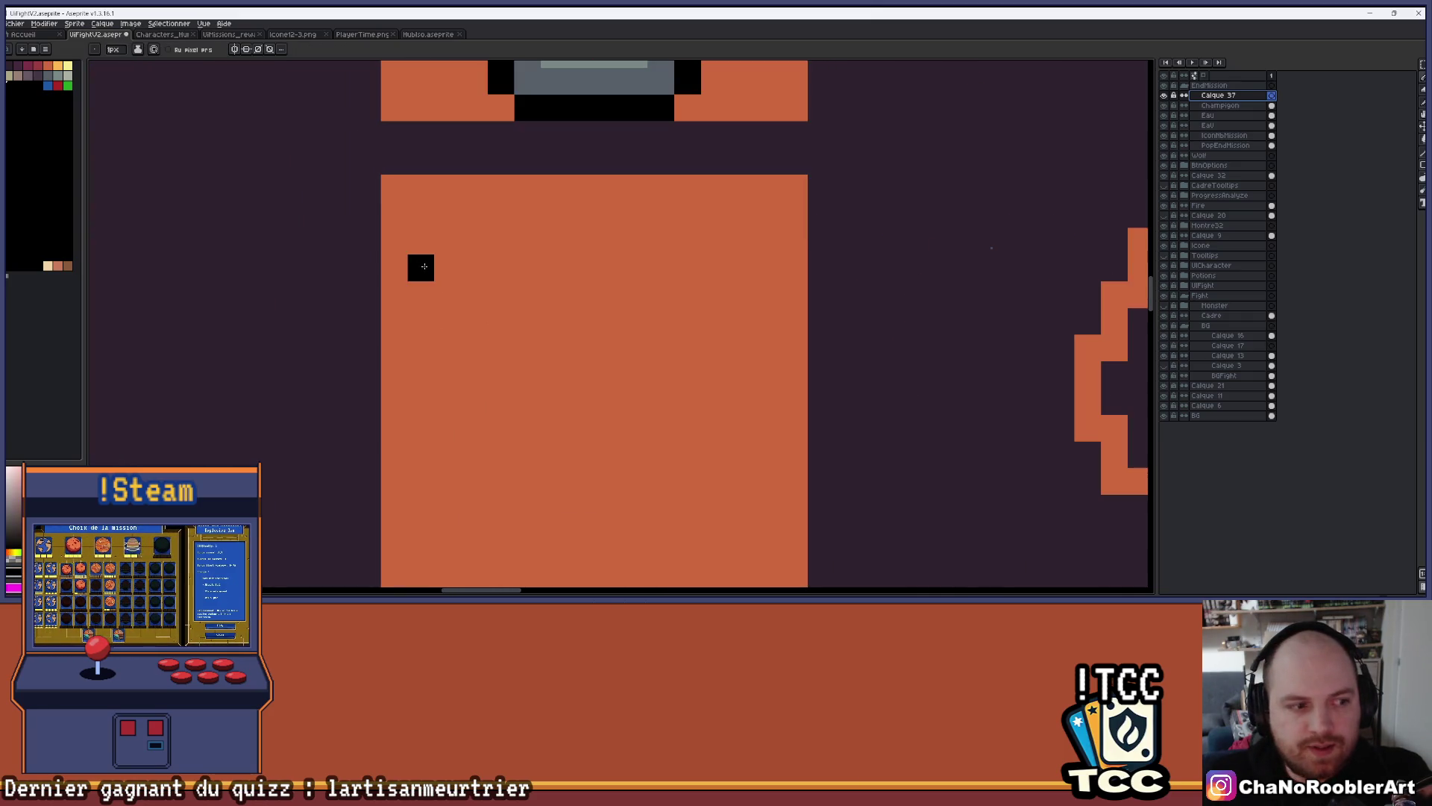
{"action": "scroll", "coordinate": [511, 270], "scroll_direction": "down", "scroll_amount": 1}
{"action": "scroll", "coordinate": [524, 277], "scroll_direction": "up", "scroll_amount": 1}
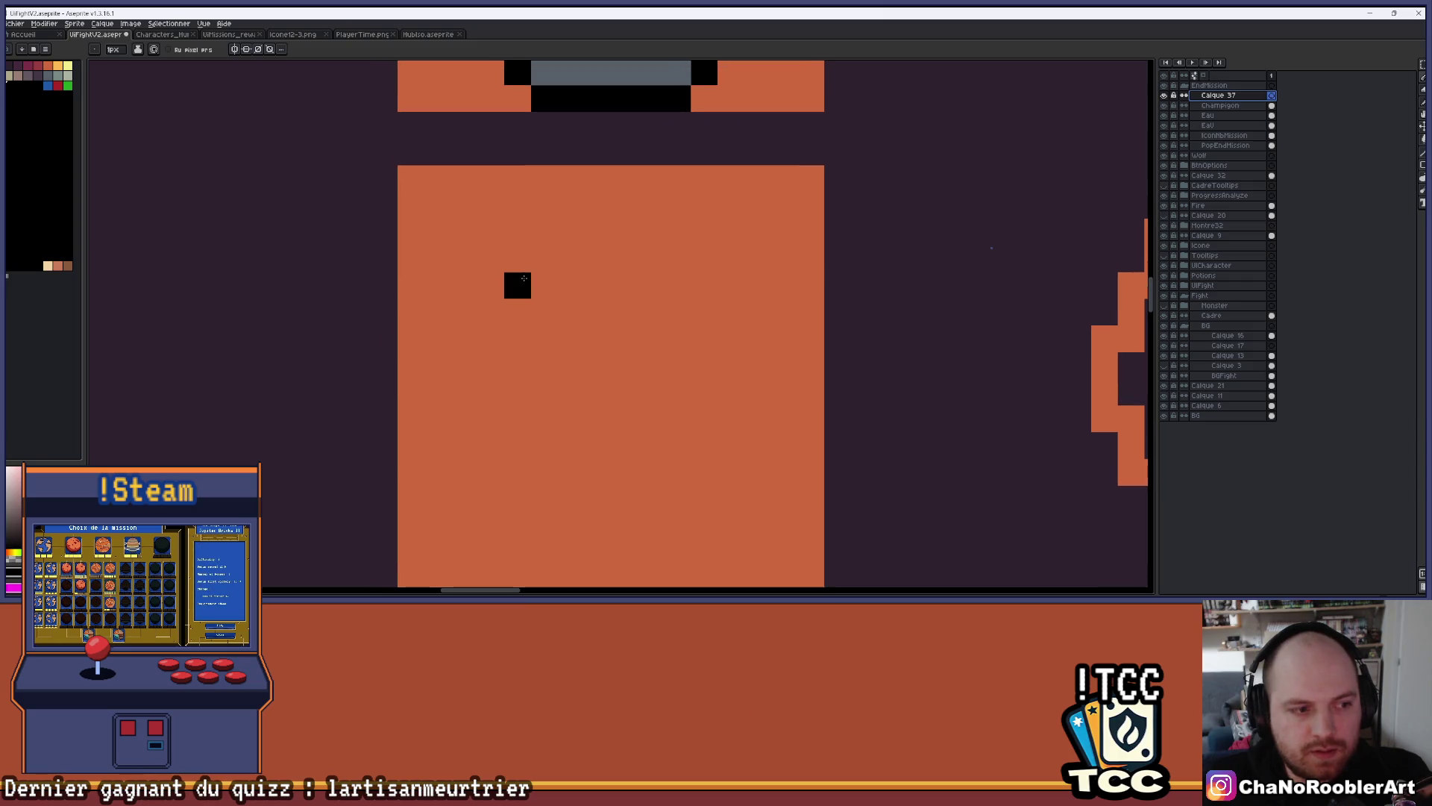
{"action": "mouse_move", "coordinate": [452, 212]}
{"action": "left_mouse_down"}
{"action": "mouse_move", "coordinate": [522, 238]}
{"action": "mouse_move", "coordinate": [556, 295]}
{"action": "left_mouse_up"}
{"action": "key", "text": "ctrl+z"}
Sketch trial black pixels and lines down the slot, then undo them
{"action": "left_click", "coordinate": [444, 239]}
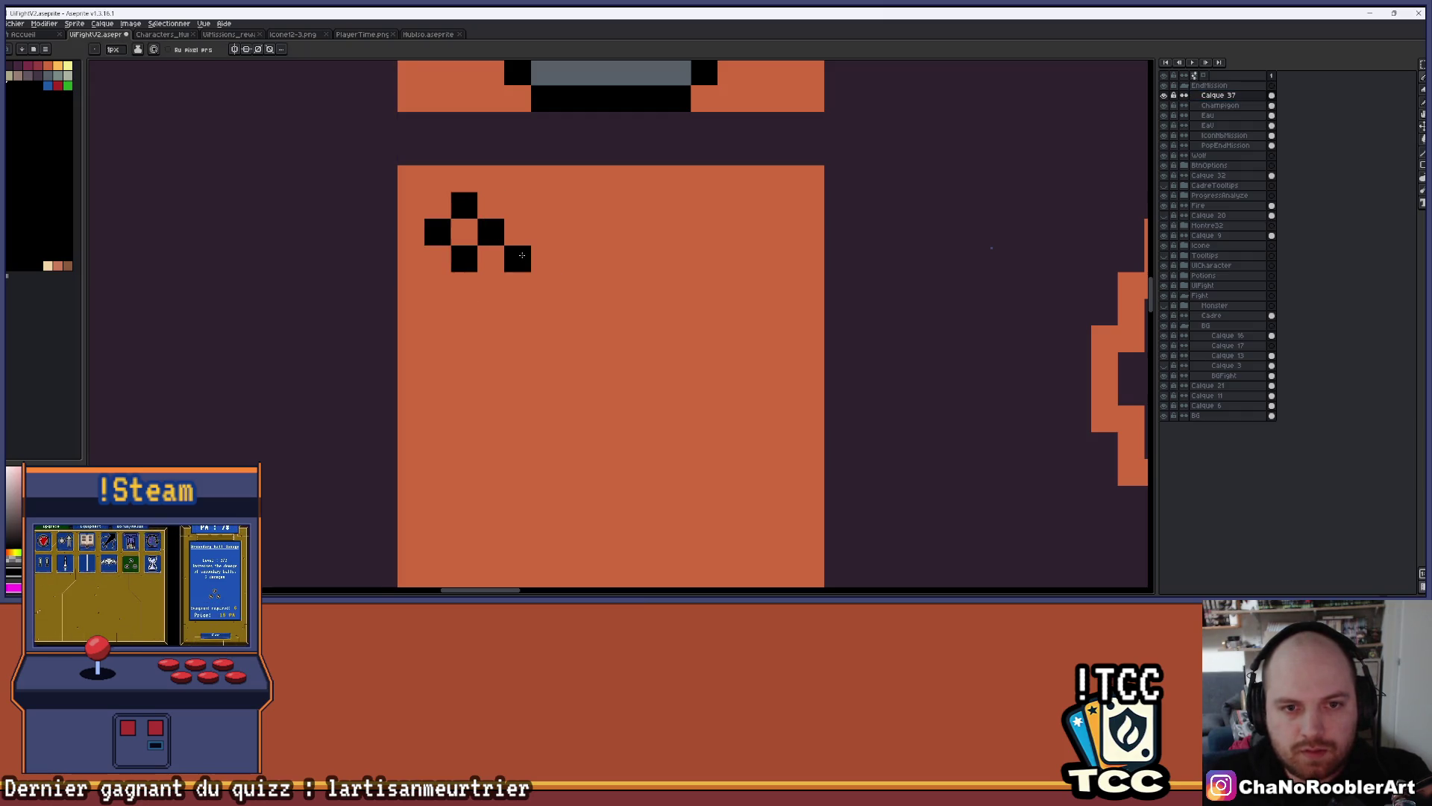
{"action": "mouse_move", "coordinate": [518, 285]}
{"action": "left_mouse_down"}
{"action": "mouse_move", "coordinate": [518, 340]}
{"action": "mouse_move", "coordinate": [557, 326]}
{"action": "left_mouse_up"}
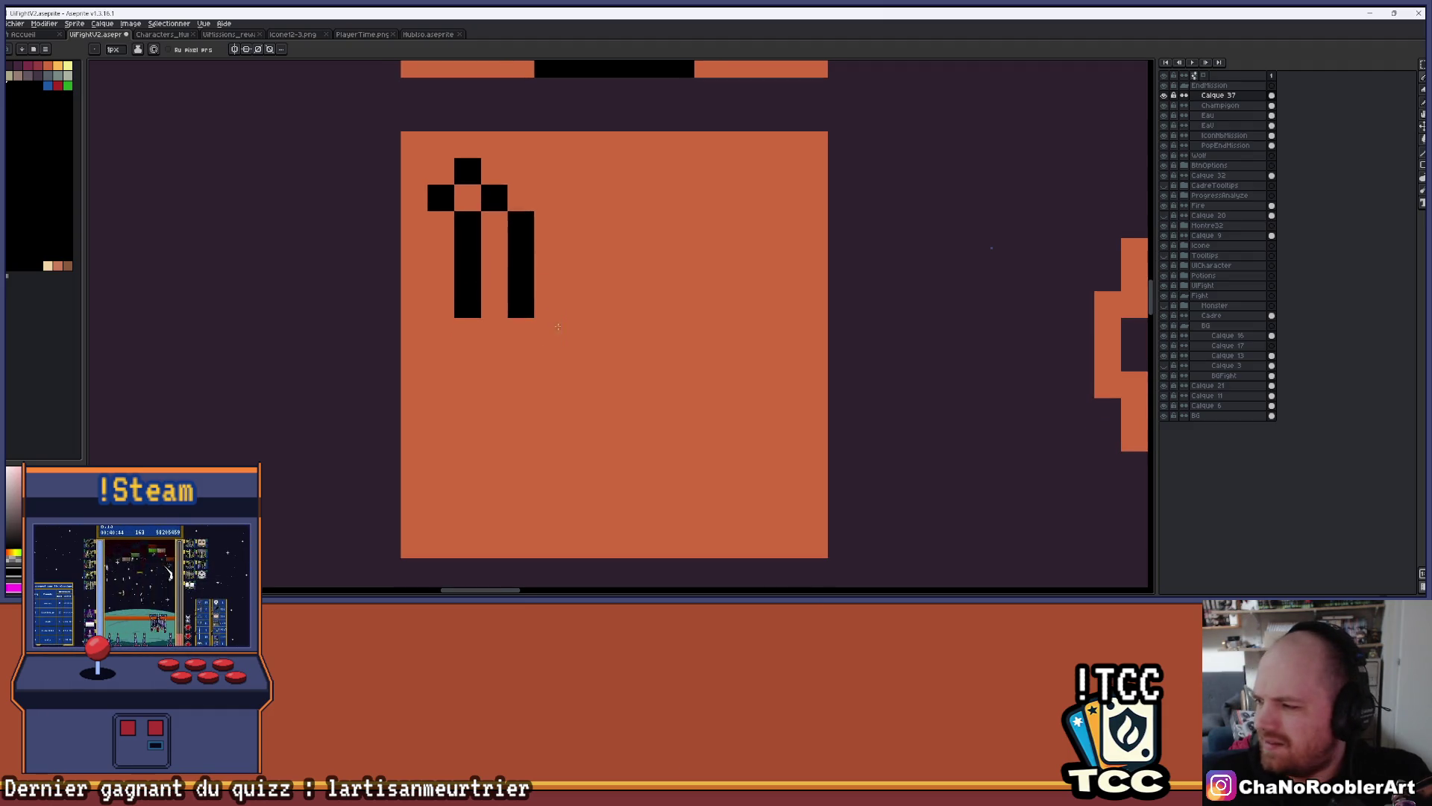
{"action": "key", "text": "ctrl+z"}
{"action": "key", "text": "ctrl+z"}
{"action": "left_click", "coordinate": [482, 273]}
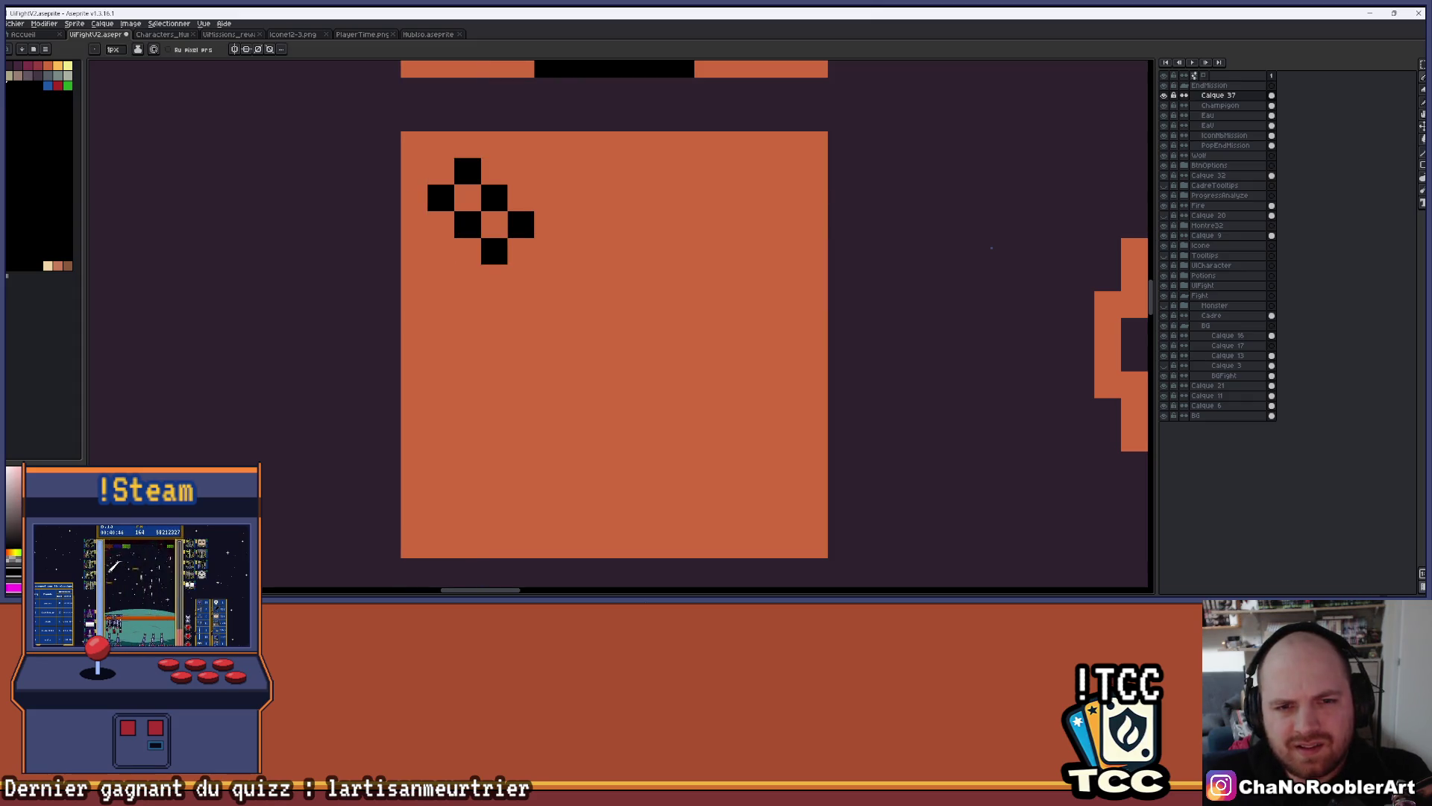
{"action": "left_click_drag", "start_coordinate": [492, 261], "coordinate": [564, 303]}
{"action": "scroll", "coordinate": [583, 287], "scroll_direction": "down", "scroll_amount": 2}
{"action": "key", "text": "ctrl+z"}
{"action": "key", "text": "ctrl+z"}
{"action": "key", "text": "ctrl+z"}
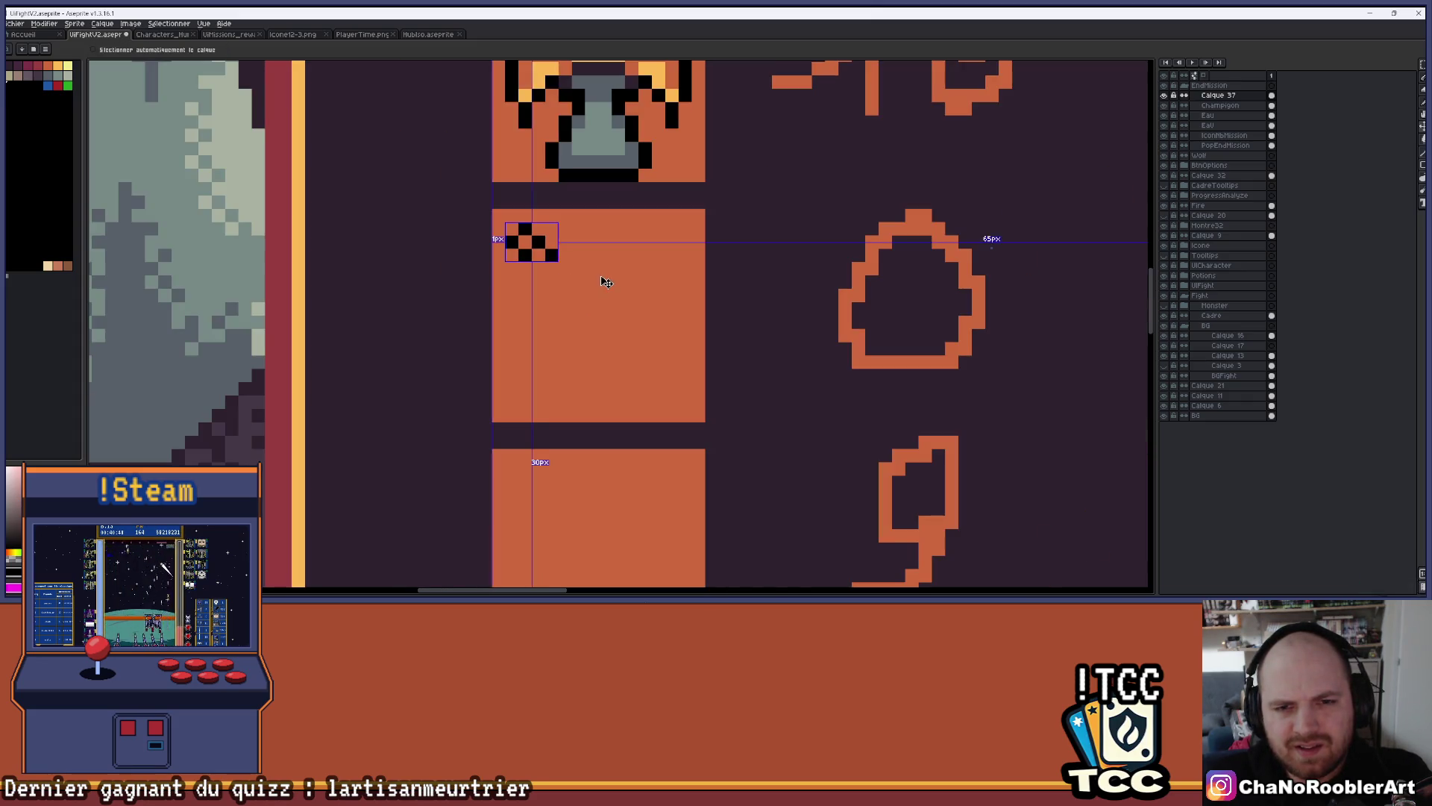
{"action": "key", "text": "ctrl+z"}
{"action": "key", "text": "ctrl+z"}
Try drawing a black curl across the slot, then undo back to a single pixel
{"action": "left_click", "coordinate": [538, 255]}
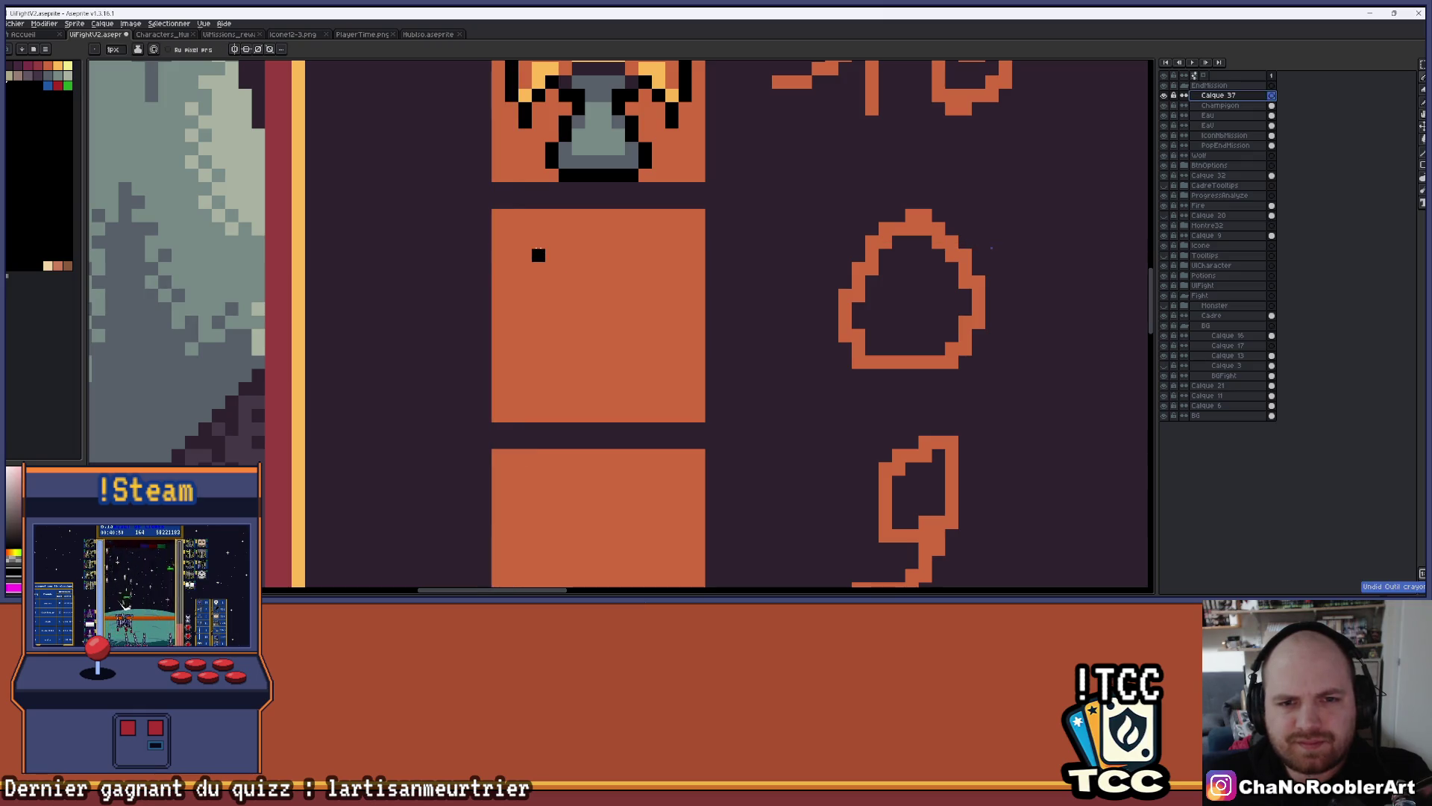
{"action": "scroll", "coordinate": [532, 241], "scroll_direction": "up", "scroll_amount": 1}
{"action": "left_click_drag", "start_coordinate": [528, 238], "coordinate": [573, 265]}
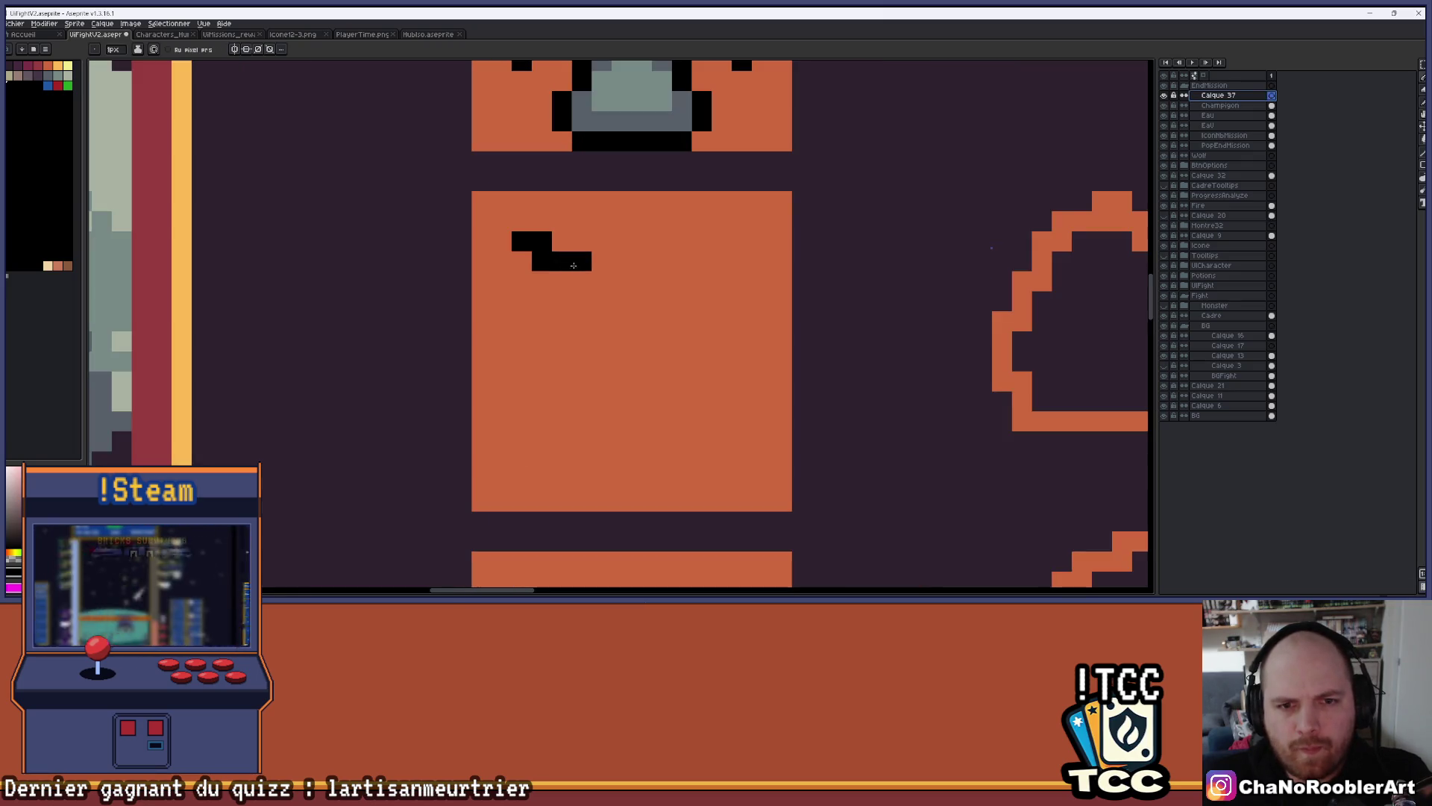
{"action": "key", "text": "ctrl+z"}
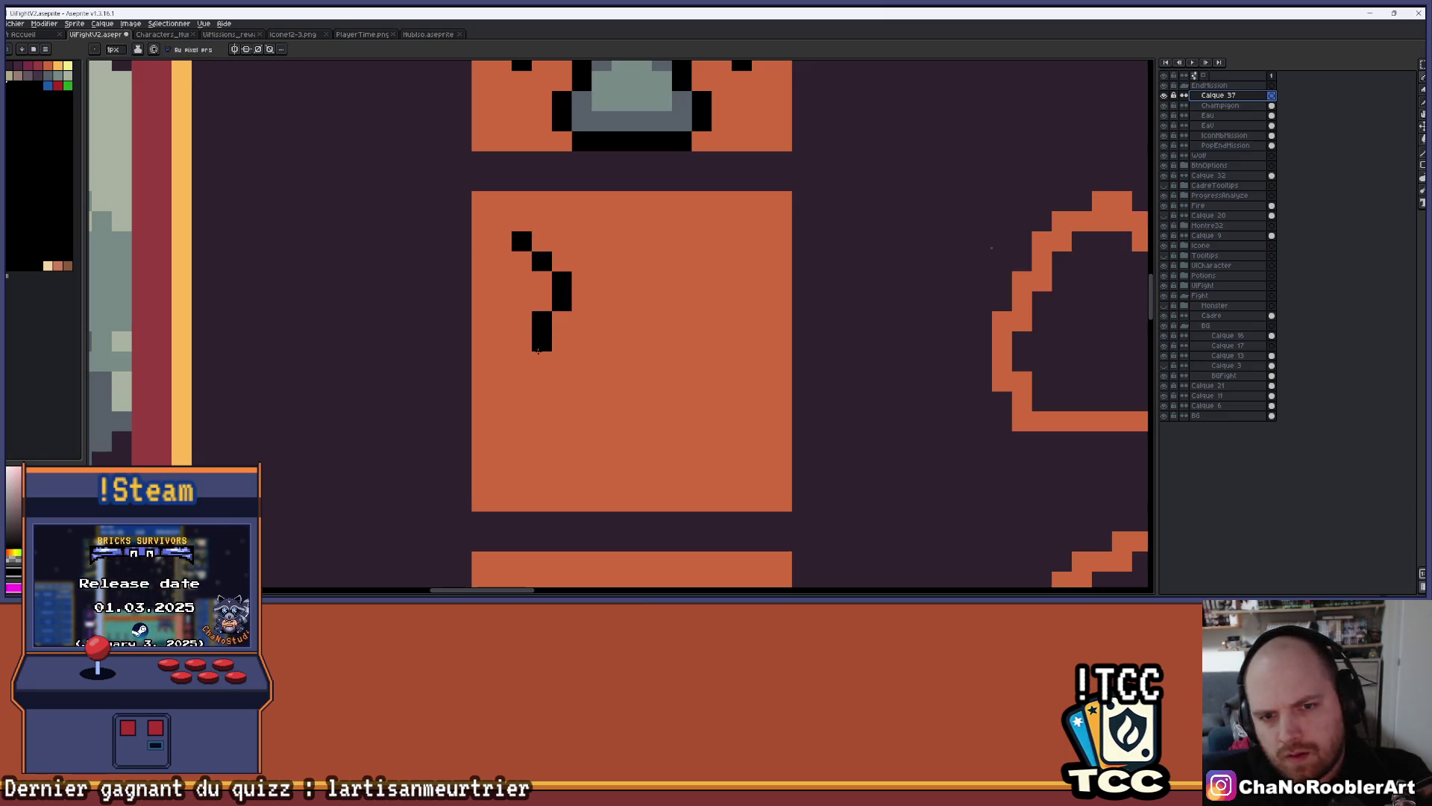
{"action": "mouse_move", "coordinate": [517, 395]}
{"action": "left_mouse_down"}
{"action": "mouse_move", "coordinate": [593, 442]}
{"action": "mouse_move", "coordinate": [644, 329]}
{"action": "left_mouse_up"}
{"action": "mouse_move", "coordinate": [624, 403]}
{"action": "left_mouse_down"}
{"action": "mouse_move", "coordinate": [769, 239]}
{"action": "mouse_move", "coordinate": [716, 306]}
{"action": "mouse_move", "coordinate": [612, 298]}
{"action": "left_mouse_up"}
{"action": "scroll", "coordinate": [662, 305], "scroll_direction": "down", "scroll_amount": 2}
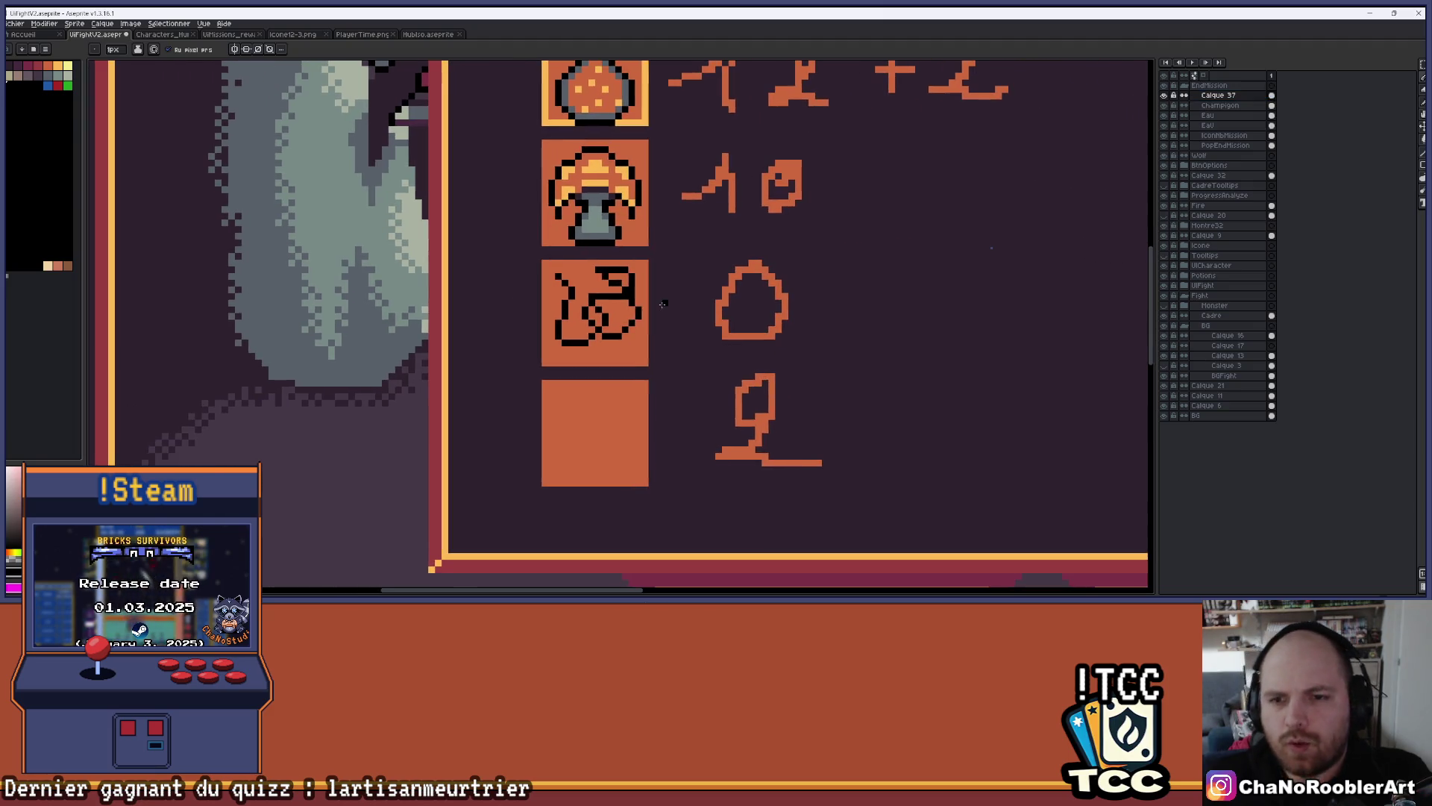
{"action": "scroll", "coordinate": [587, 315], "scroll_direction": "up", "scroll_amount": 2}
{"action": "key", "text": "ctrl+z"}
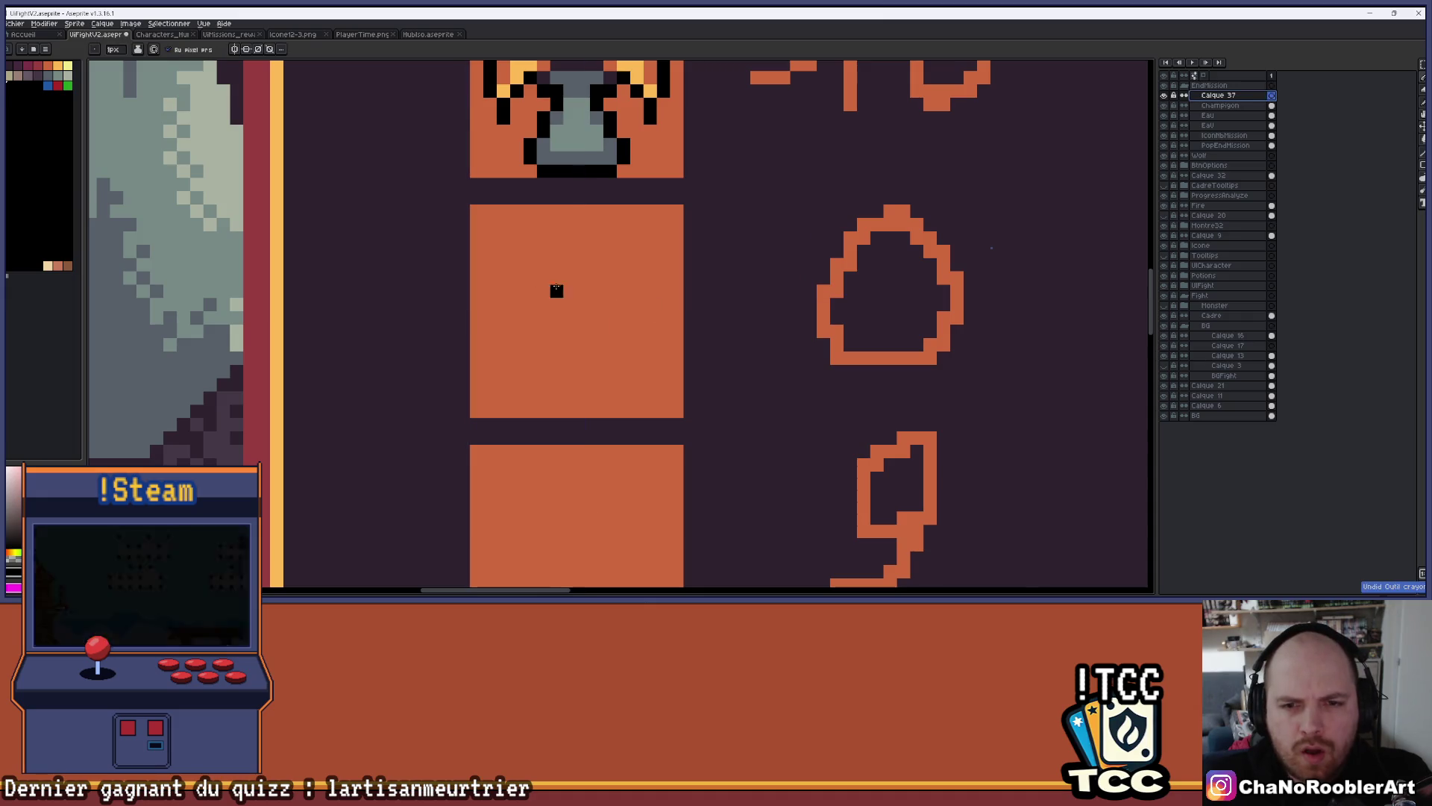
Draw the black curled-horn outline in the slot below the mushroom and refine a pixel
{"action": "scroll", "coordinate": [457, 175], "scroll_direction": "up", "scroll_amount": 3}
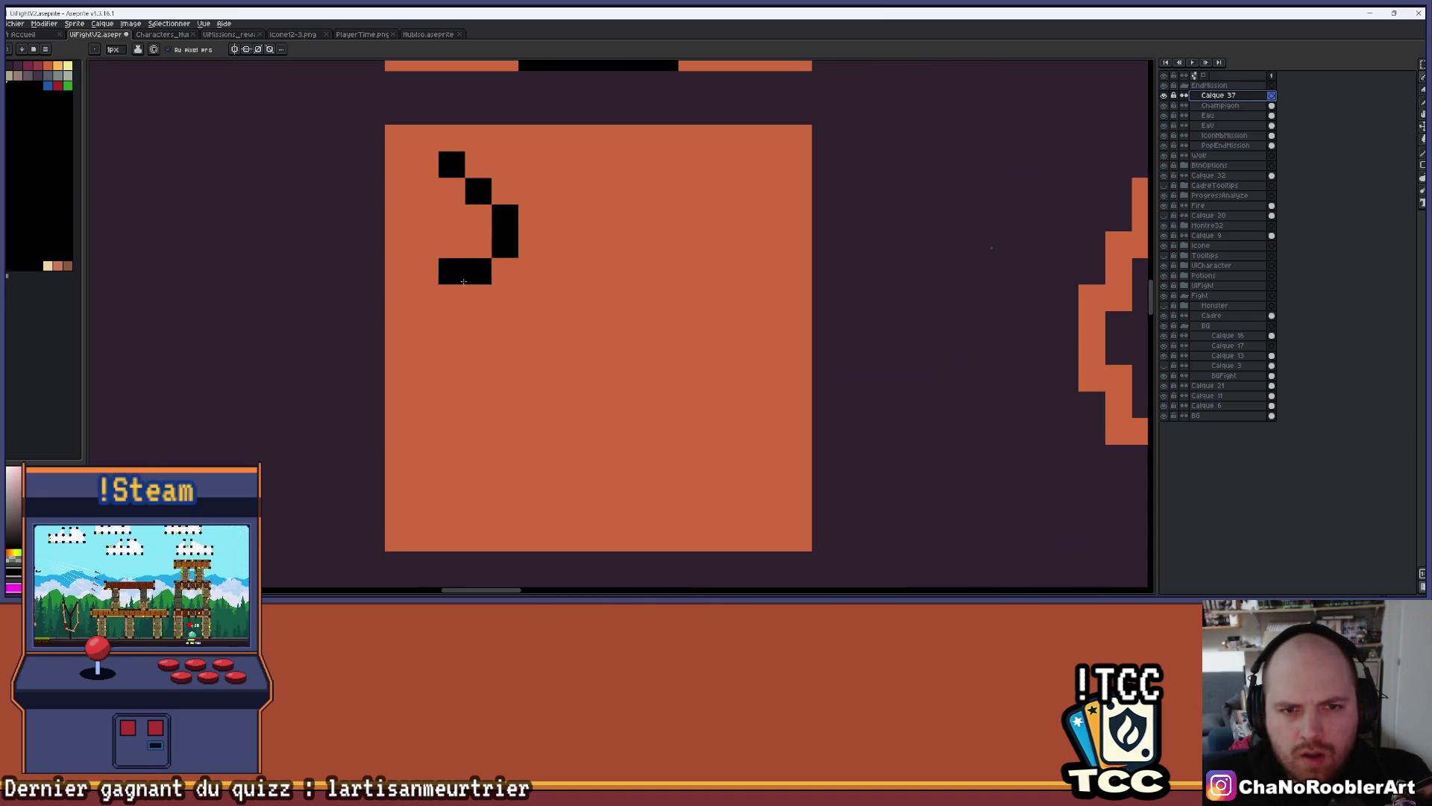
{"action": "mouse_move", "coordinate": [552, 407]}
{"action": "left_mouse_down"}
{"action": "mouse_move", "coordinate": [452, 429]}
{"action": "mouse_move", "coordinate": [615, 351]}
{"action": "mouse_move", "coordinate": [672, 485]}
{"action": "mouse_move", "coordinate": [746, 378]}
{"action": "mouse_move", "coordinate": [638, 242]}
{"action": "mouse_move", "coordinate": [746, 272]}
{"action": "mouse_move", "coordinate": [746, 161]}
{"action": "left_mouse_up"}
{"action": "scroll", "coordinate": [839, 294], "scroll_direction": "down", "scroll_amount": 4}
{"action": "scroll", "coordinate": [746, 291], "scroll_direction": "right", "scroll_amount": 3}
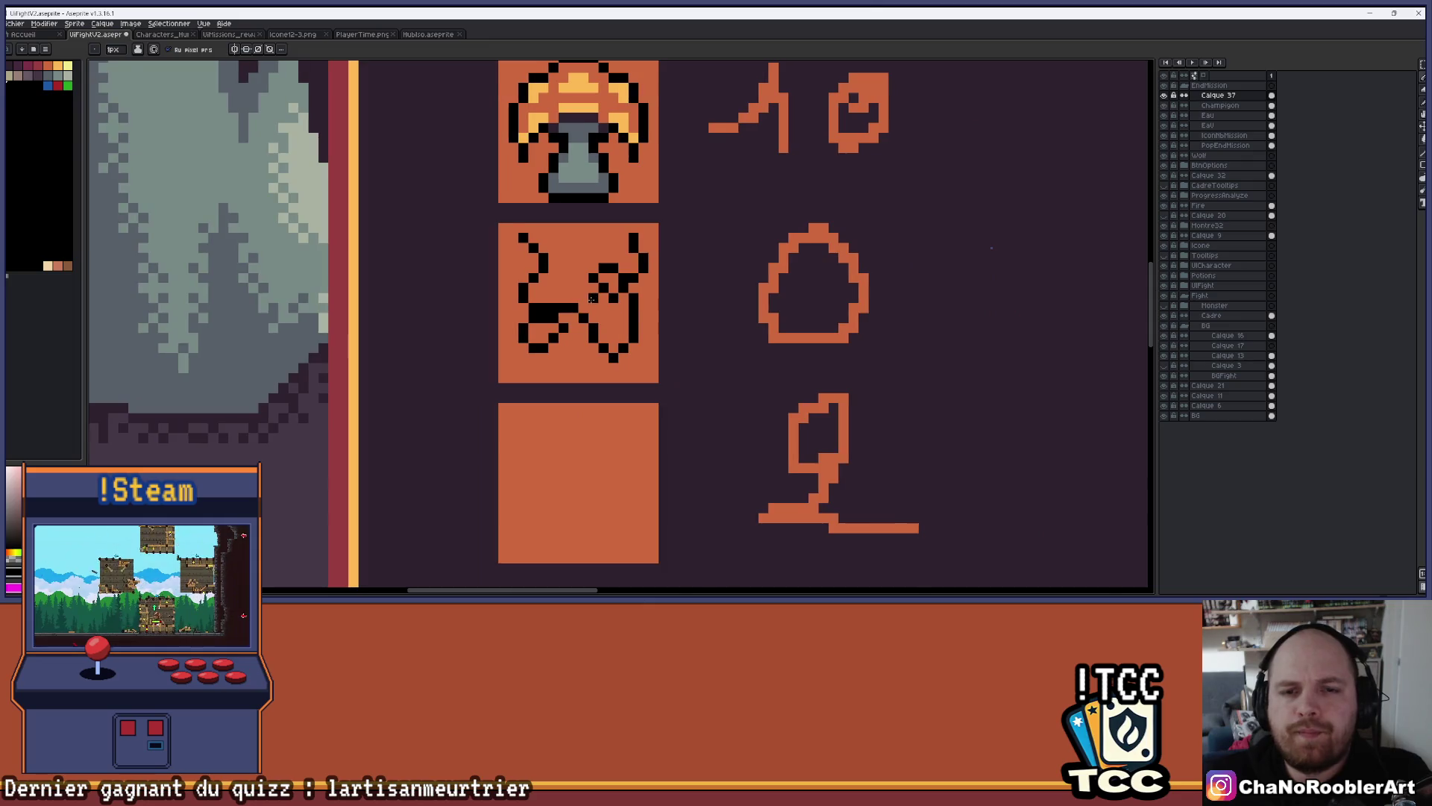
{"action": "scroll", "coordinate": [571, 282], "scroll_direction": "up", "scroll_amount": 3}
{"action": "left_click", "coordinate": [511, 279]}
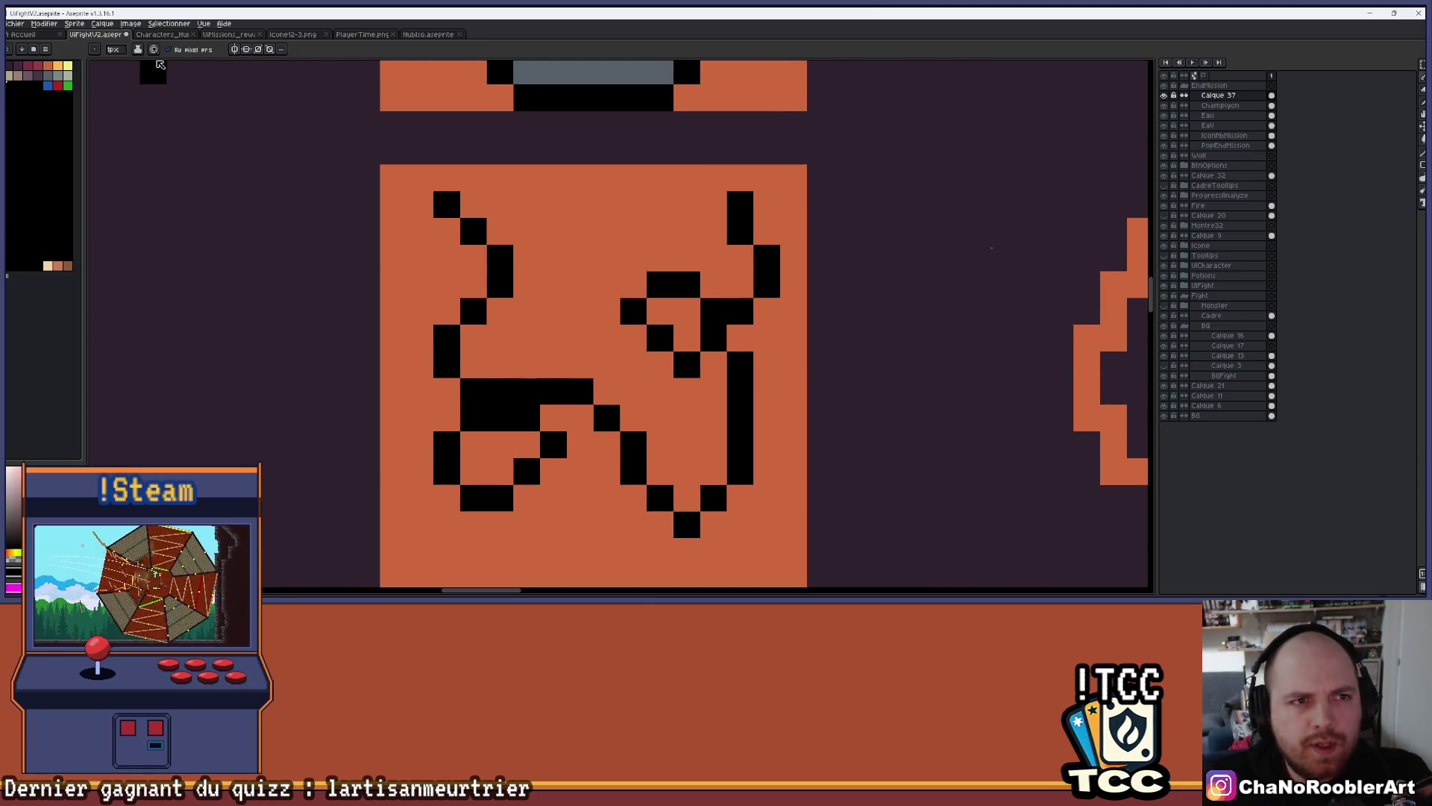
Toggle the drawing layer to check the icon, then hide the orange slot background layer
{"action": "left_click", "coordinate": [1175, 95]}
{"action": "left_click", "coordinate": [1175, 96]}
{"action": "scroll", "coordinate": [597, 224], "scroll_direction": "right", "scroll_amount": 1}
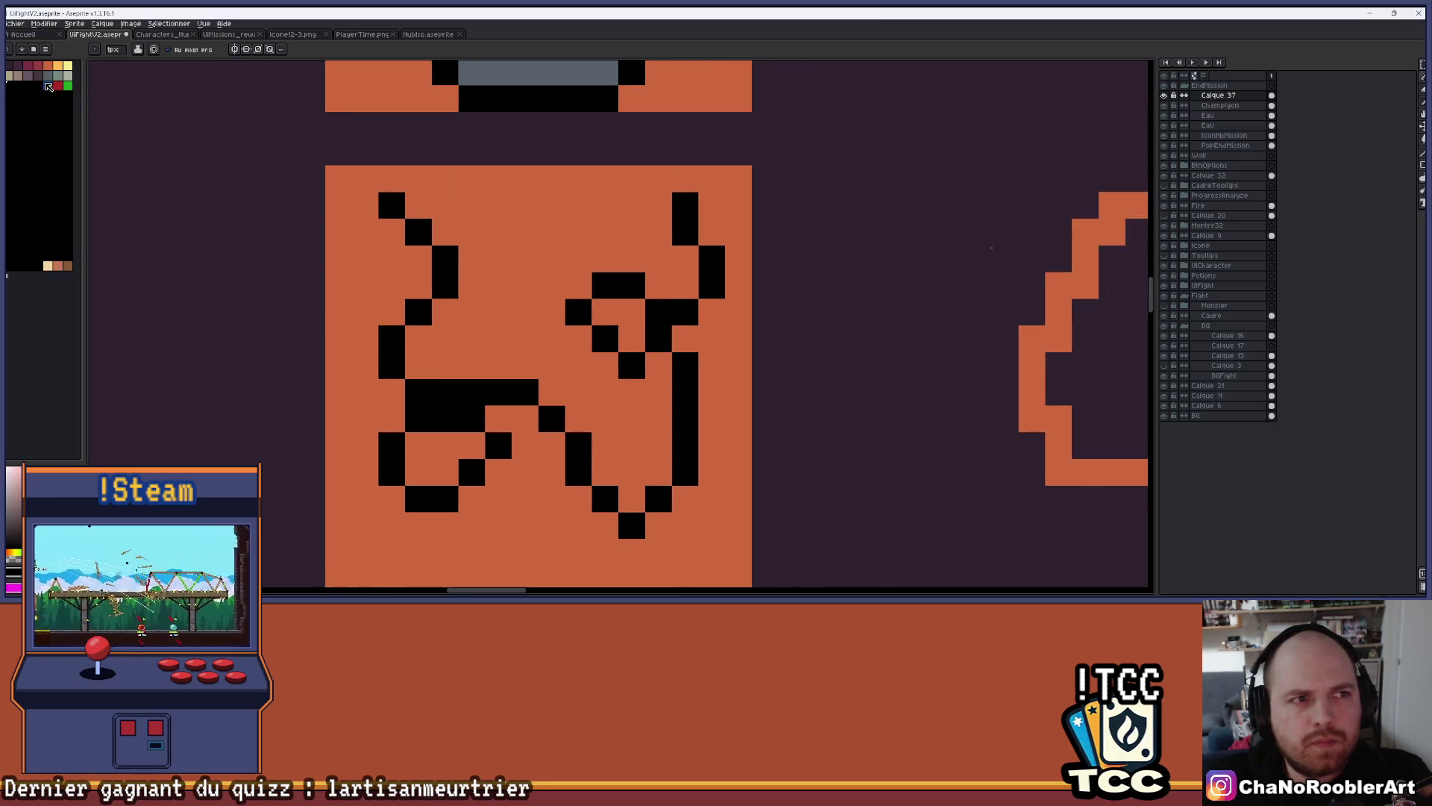
{"action": "scroll", "coordinate": [358, 187], "scroll_direction": "down", "scroll_amount": 2}
{"action": "scroll", "coordinate": [403, 149], "scroll_direction": "up", "scroll_amount": 1}
{"action": "mouse_move", "coordinate": [402, 185]}
{"action": "left_mouse_down"}
{"action": "mouse_move", "coordinate": [470, 207]}
{"action": "mouse_move", "coordinate": [466, 368]}
{"action": "left_mouse_up"}
{"action": "left_click_drag", "start_coordinate": [546, 339], "coordinate": [539, 166]}
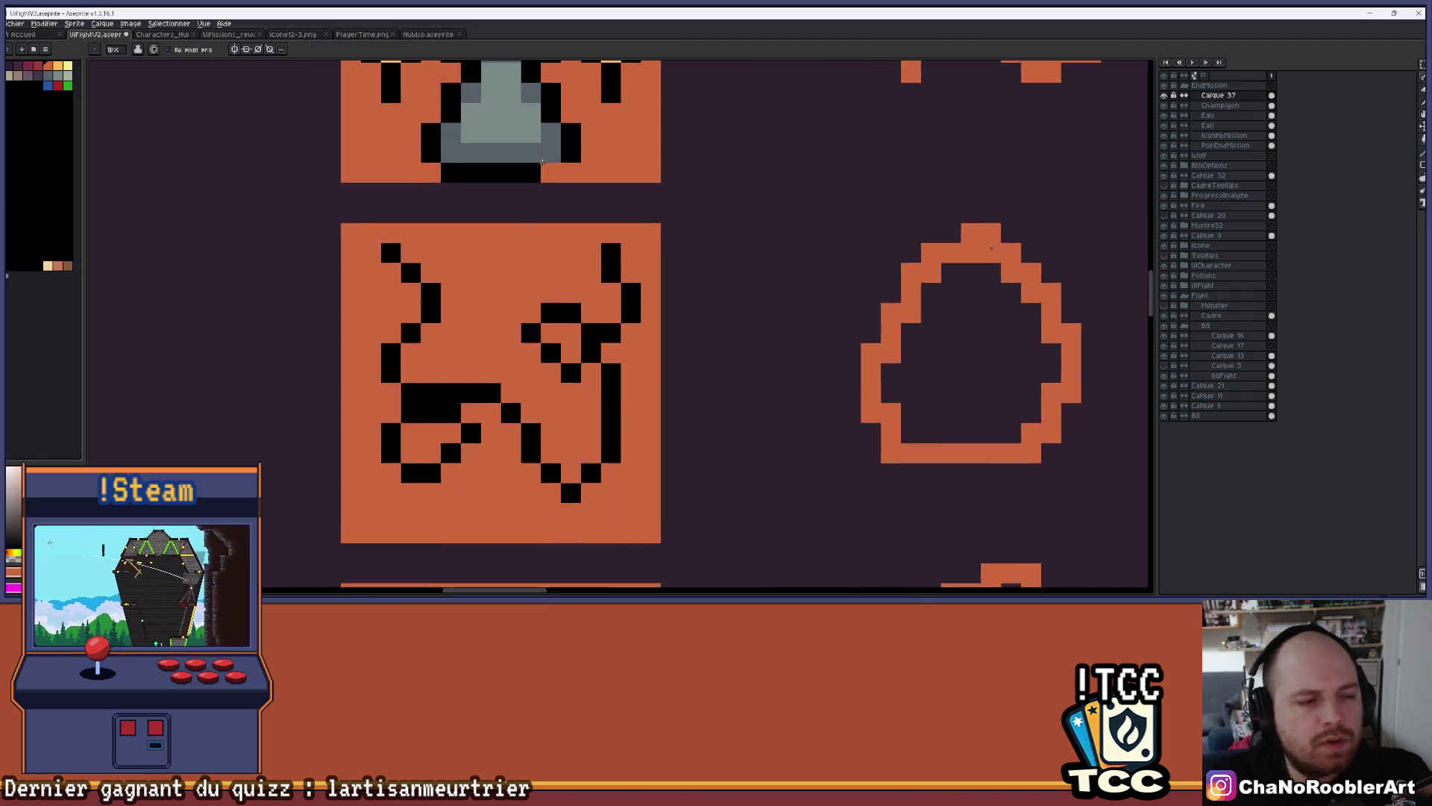
{"action": "scroll", "coordinate": [552, 170], "scroll_direction": "up", "scroll_amount": 1}
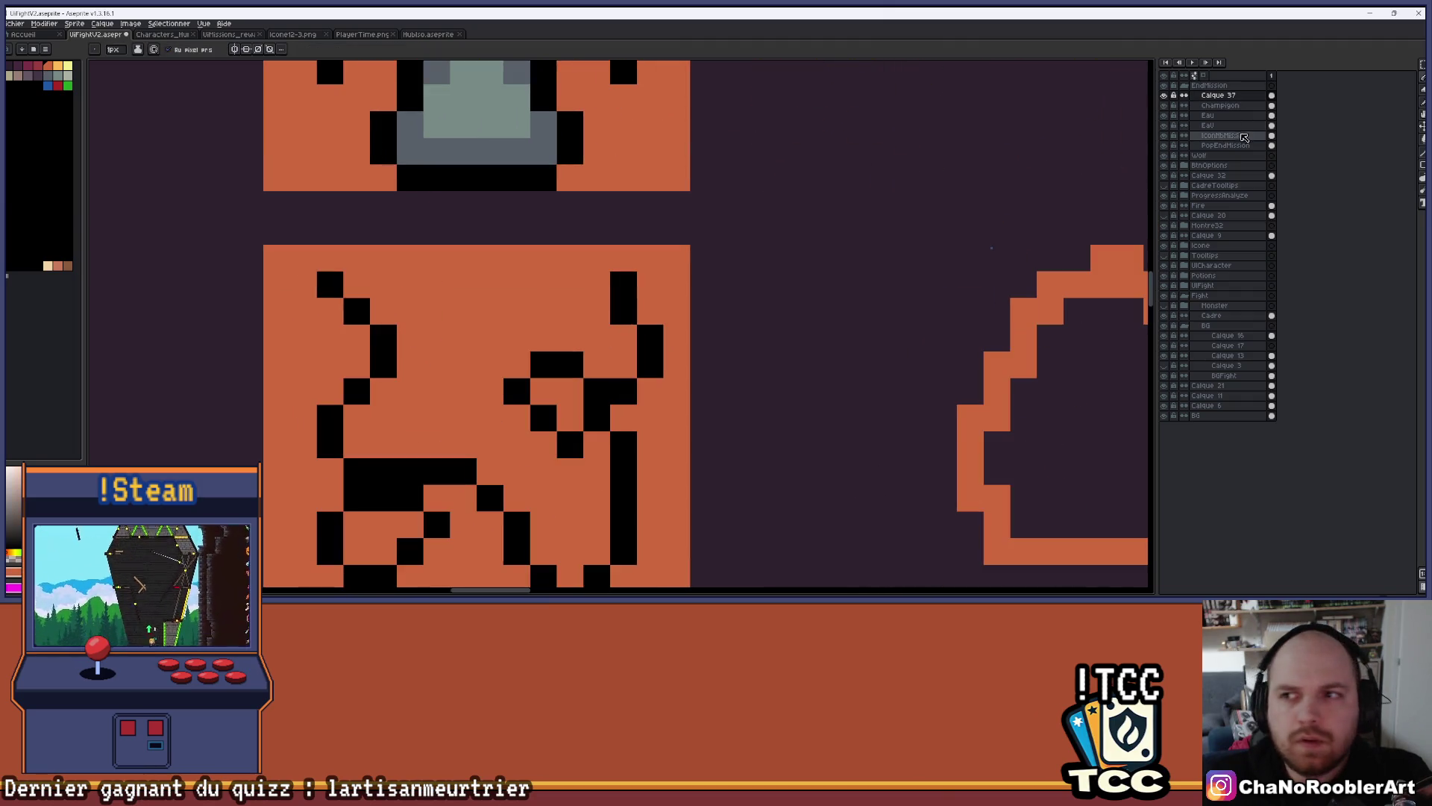
{"action": "left_click", "coordinate": [1168, 134]}
{"action": "scroll", "coordinate": [571, 318], "scroll_direction": "down", "scroll_amount": 3}
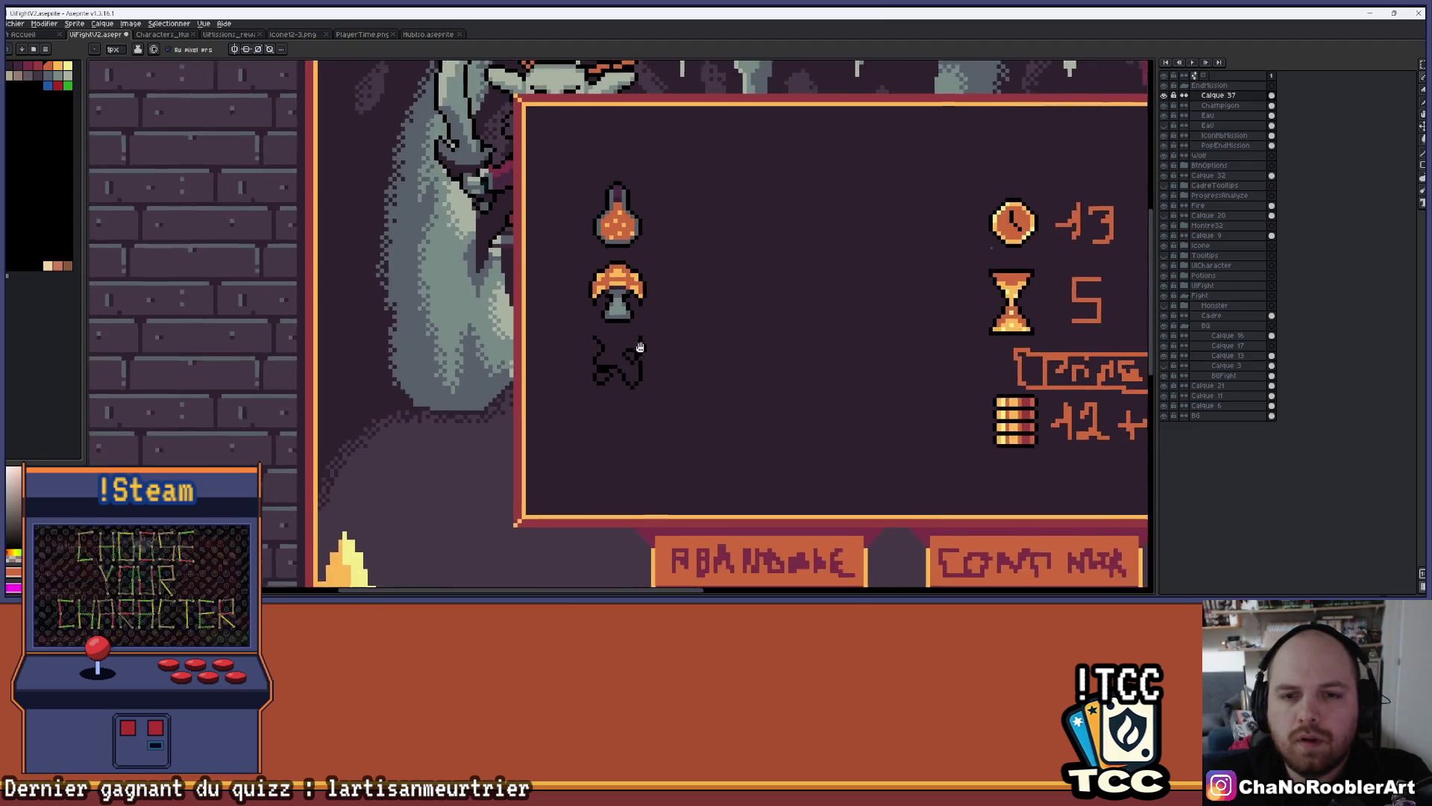
Recolour the black curled line art orange with the fill tool, undoing a stray fill
{"action": "scroll", "coordinate": [570, 317], "scroll_direction": "up", "scroll_amount": 3}
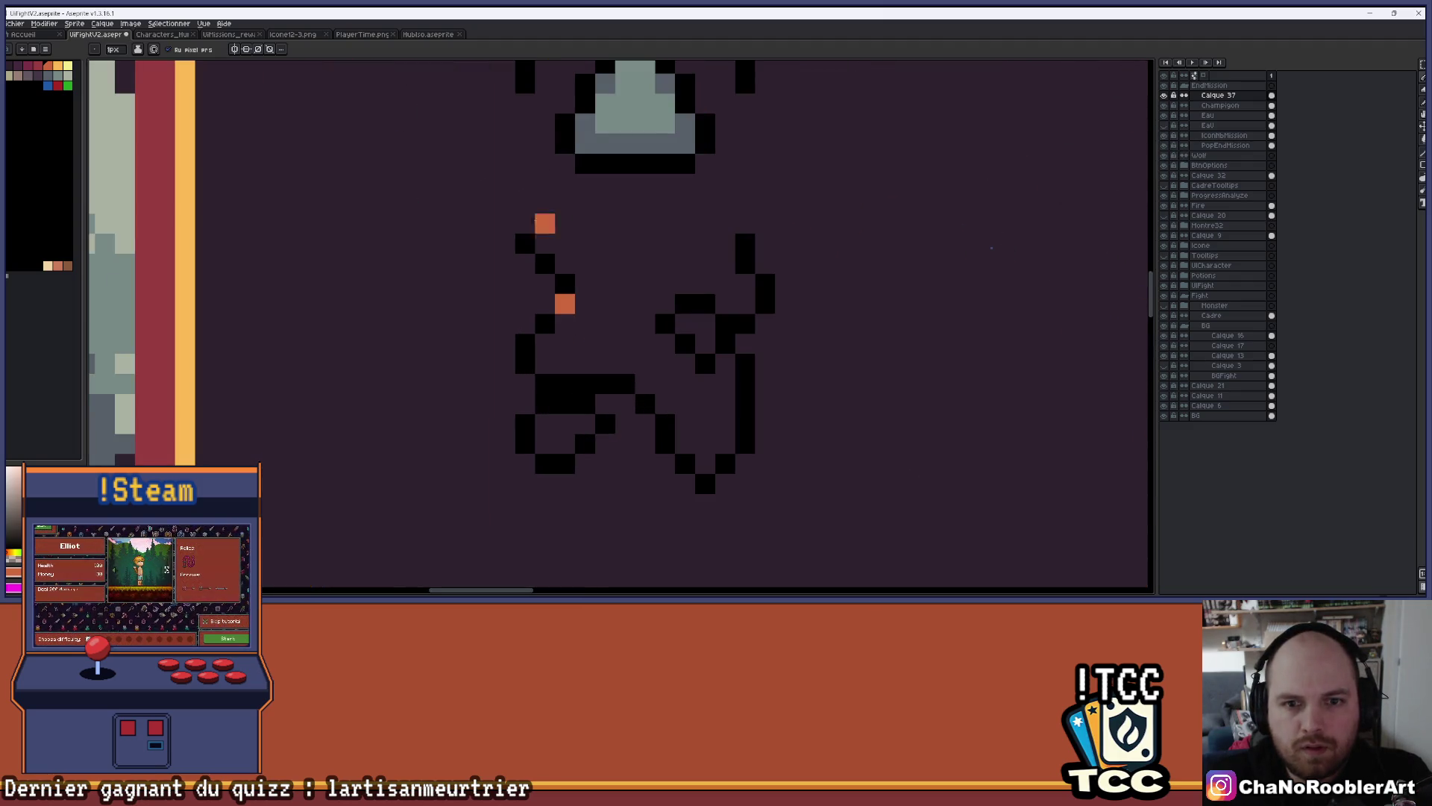
{"action": "key", "text": "g"}
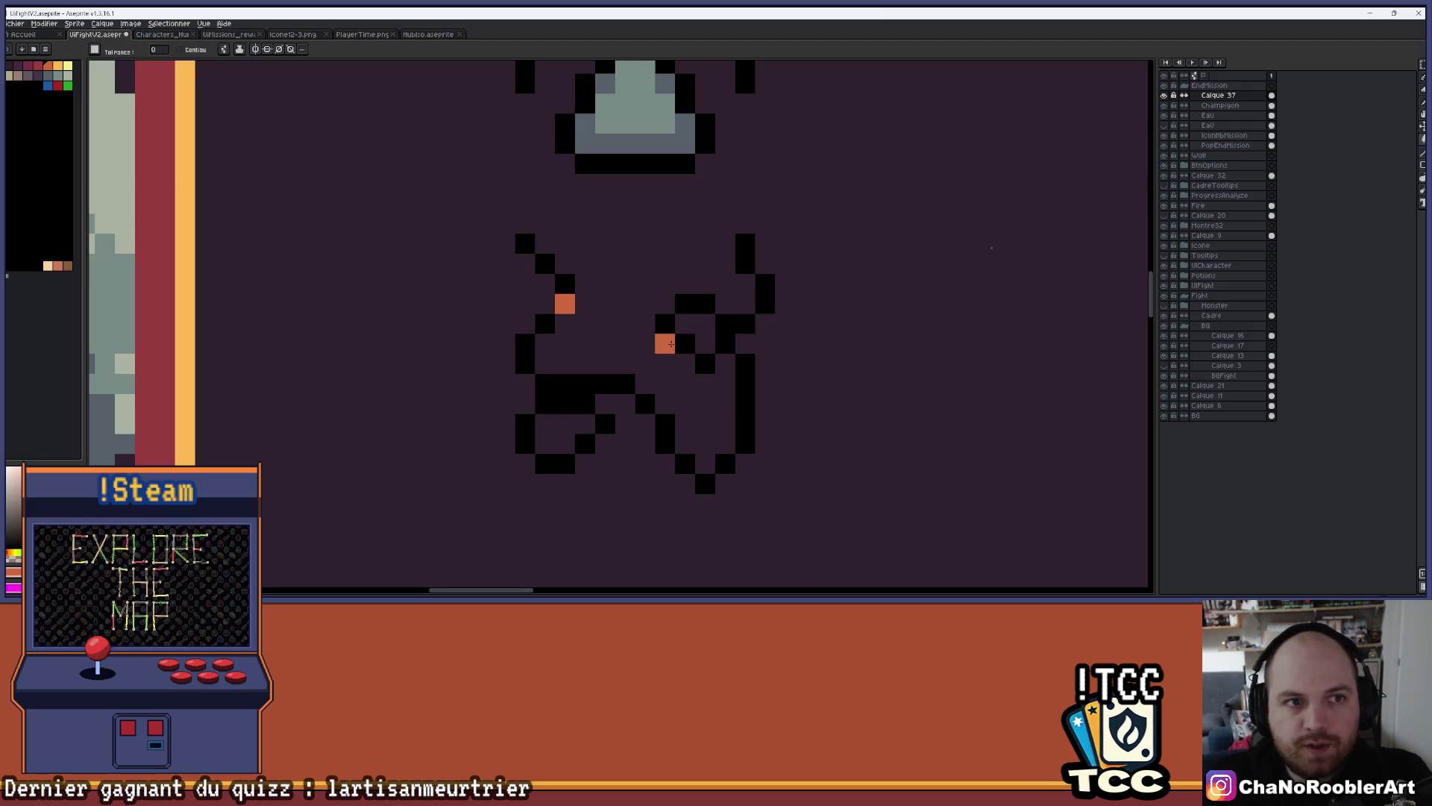
{"action": "left_click", "coordinate": [562, 291]}
{"action": "scroll", "coordinate": [563, 291], "scroll_direction": "down", "scroll_amount": 3}
{"action": "scroll", "coordinate": [556, 291], "scroll_direction": "up", "scroll_amount": 4}
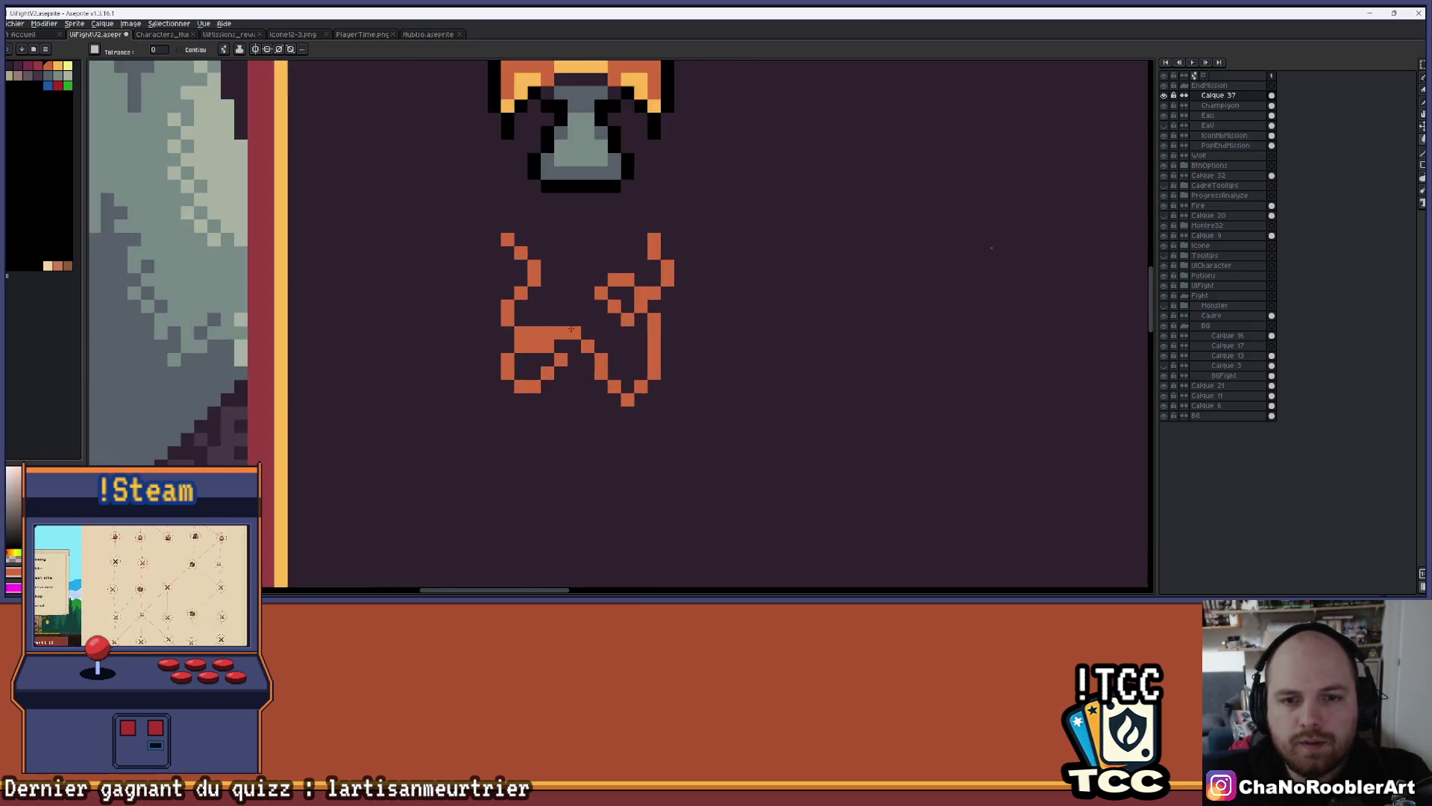
{"action": "scroll", "coordinate": [552, 290], "scroll_direction": "up", "scroll_amount": 2}
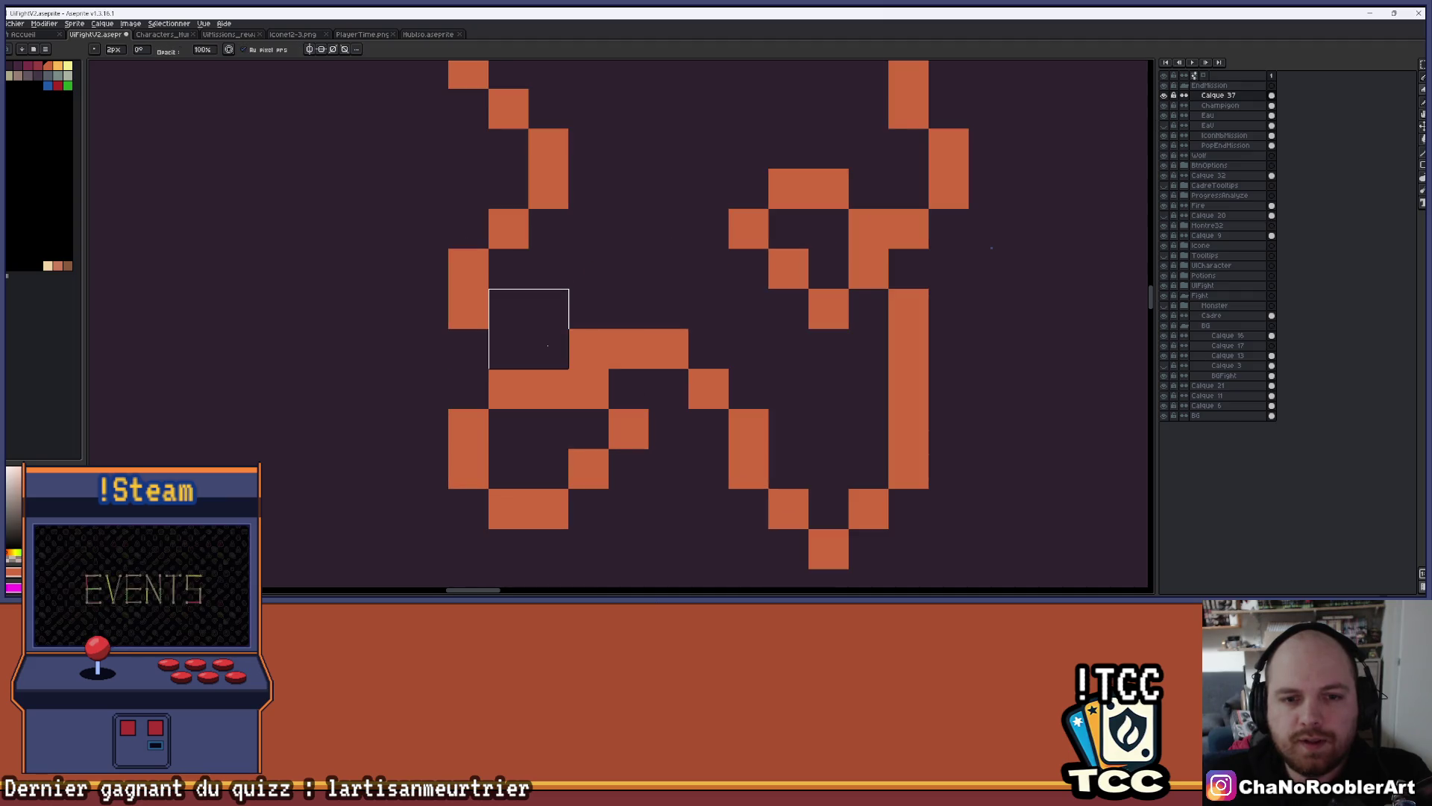
{"action": "key", "text": "ctrl+z"}
Erase stray orange pixels inside the curl, add a mending orange pixel, and center the icon
{"action": "key", "text": "e"}
{"action": "mouse_move", "coordinate": [549, 348]}
{"action": "left_mouse_down"}
{"action": "mouse_move", "coordinate": [589, 348]}
{"action": "mouse_move", "coordinate": [551, 356]}
{"action": "left_mouse_up"}
{"action": "scroll", "coordinate": [588, 309], "scroll_direction": "down", "scroll_amount": 1}
{"action": "scroll", "coordinate": [581, 336], "scroll_direction": "up", "scroll_amount": 1}
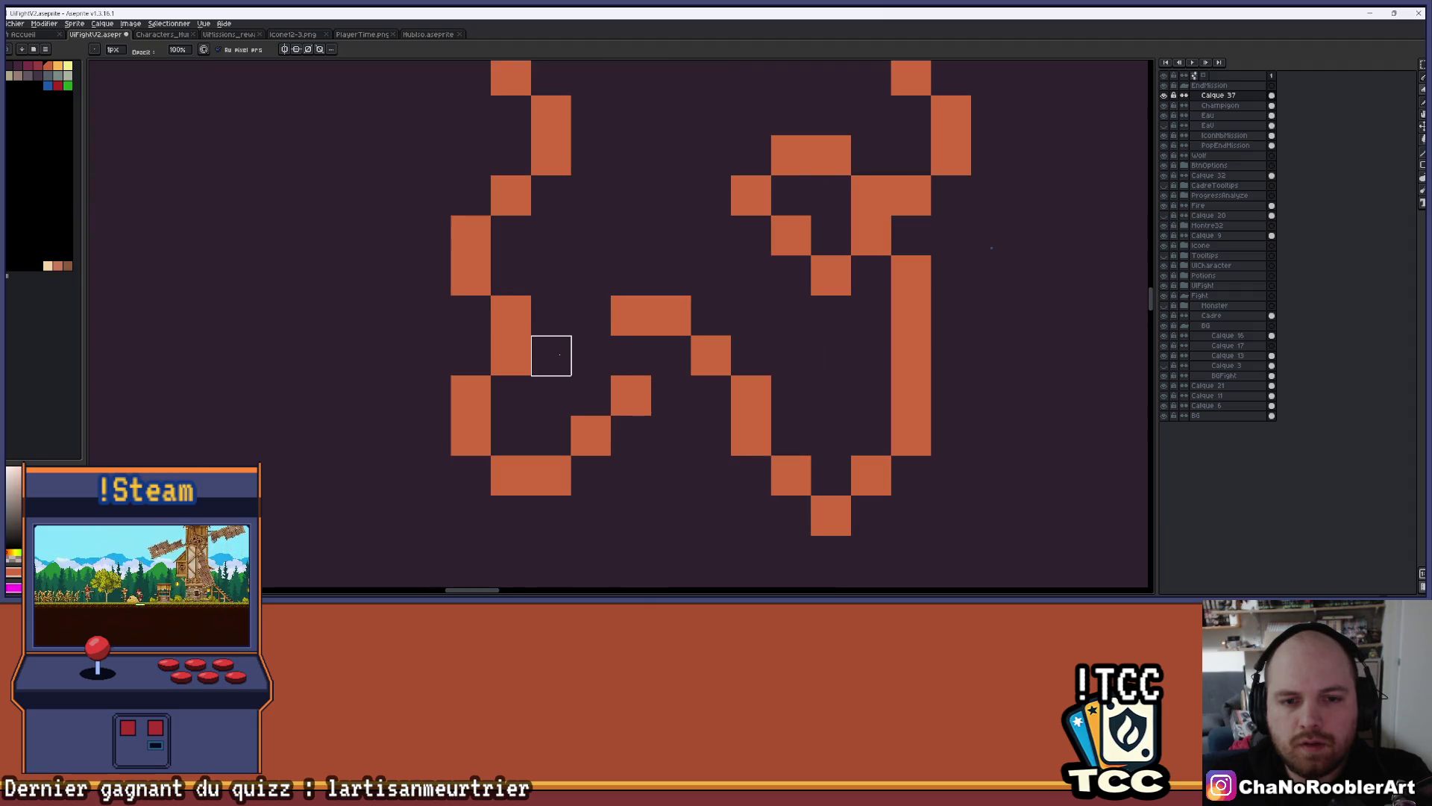
{"action": "key", "text": "b"}
{"action": "left_click", "coordinate": [598, 363]}
{"action": "scroll", "coordinate": [657, 274], "scroll_direction": "down", "scroll_amount": 4}
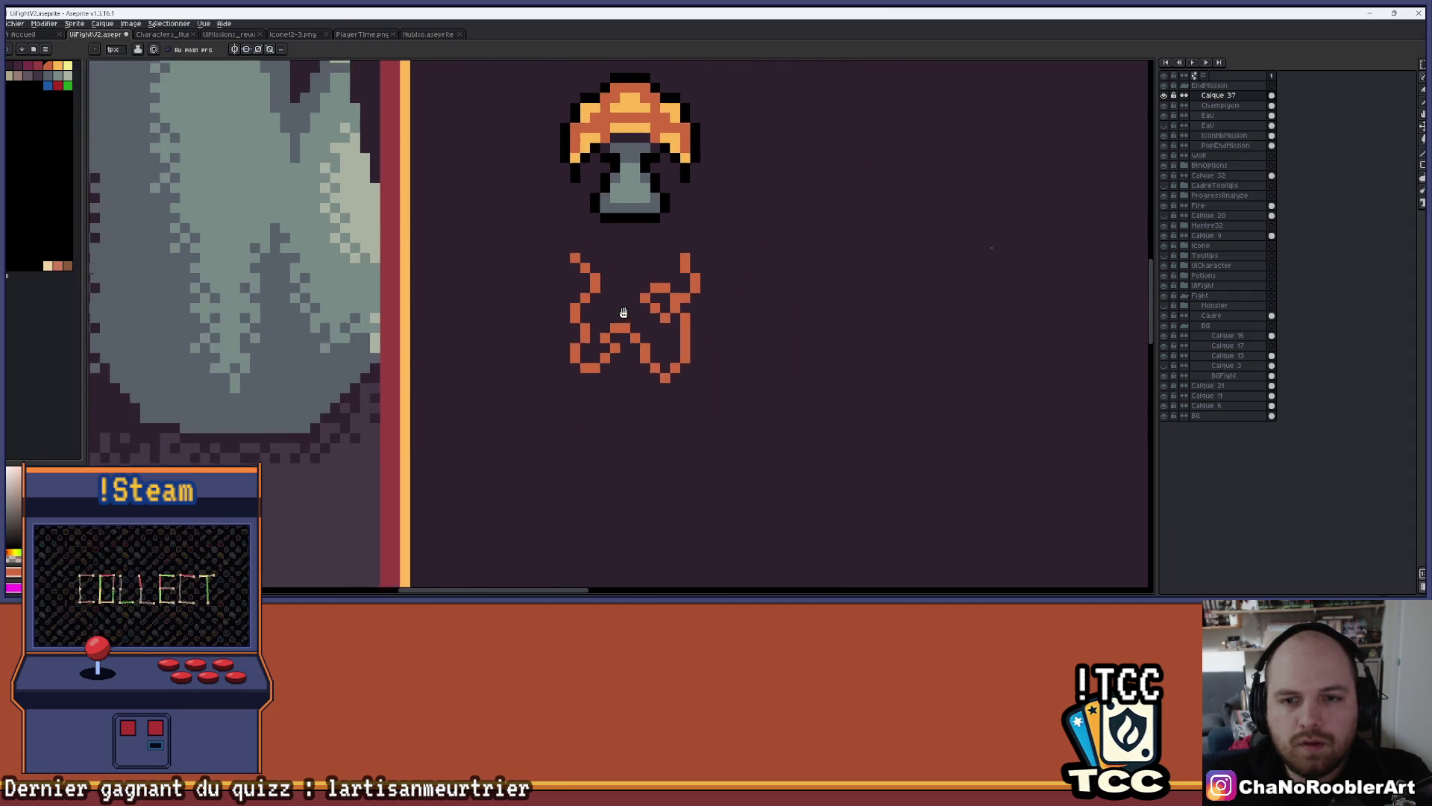
{"action": "scroll", "coordinate": [566, 302], "scroll_direction": "up", "scroll_amount": 3}
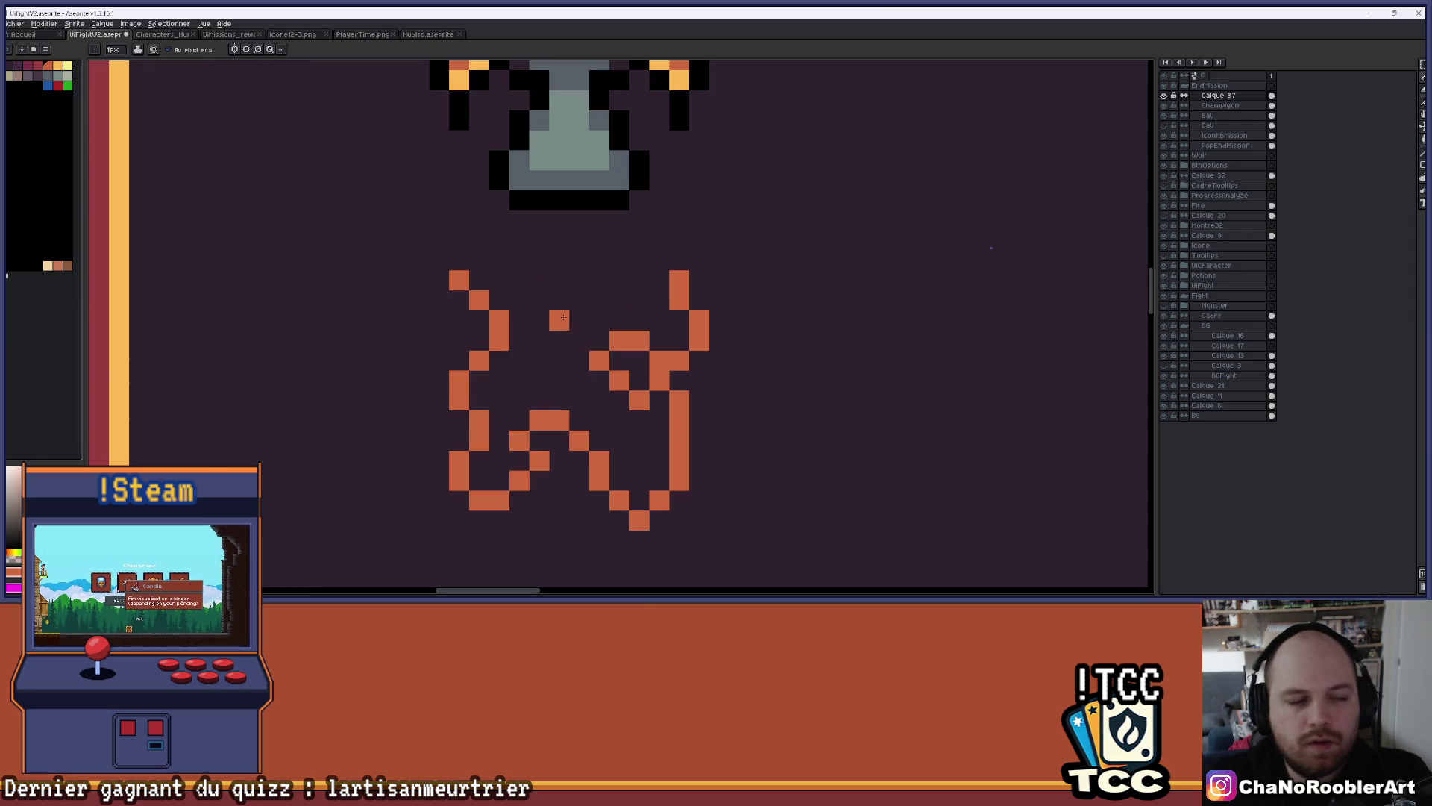
{"action": "scroll", "coordinate": [560, 314], "scroll_direction": "up", "scroll_amount": 1}
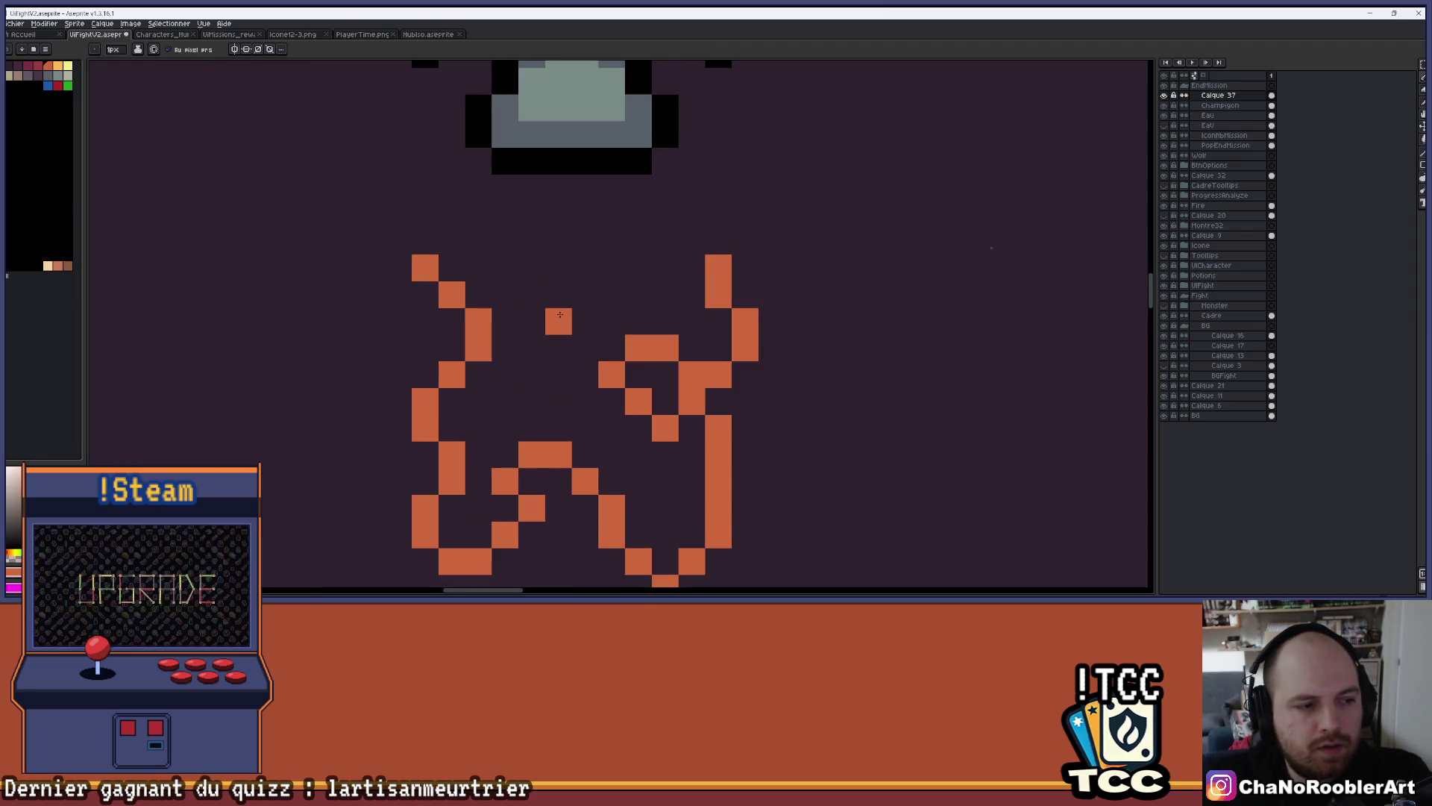
{"action": "left_click_drag", "start_coordinate": [559, 314], "coordinate": [641, 327]}
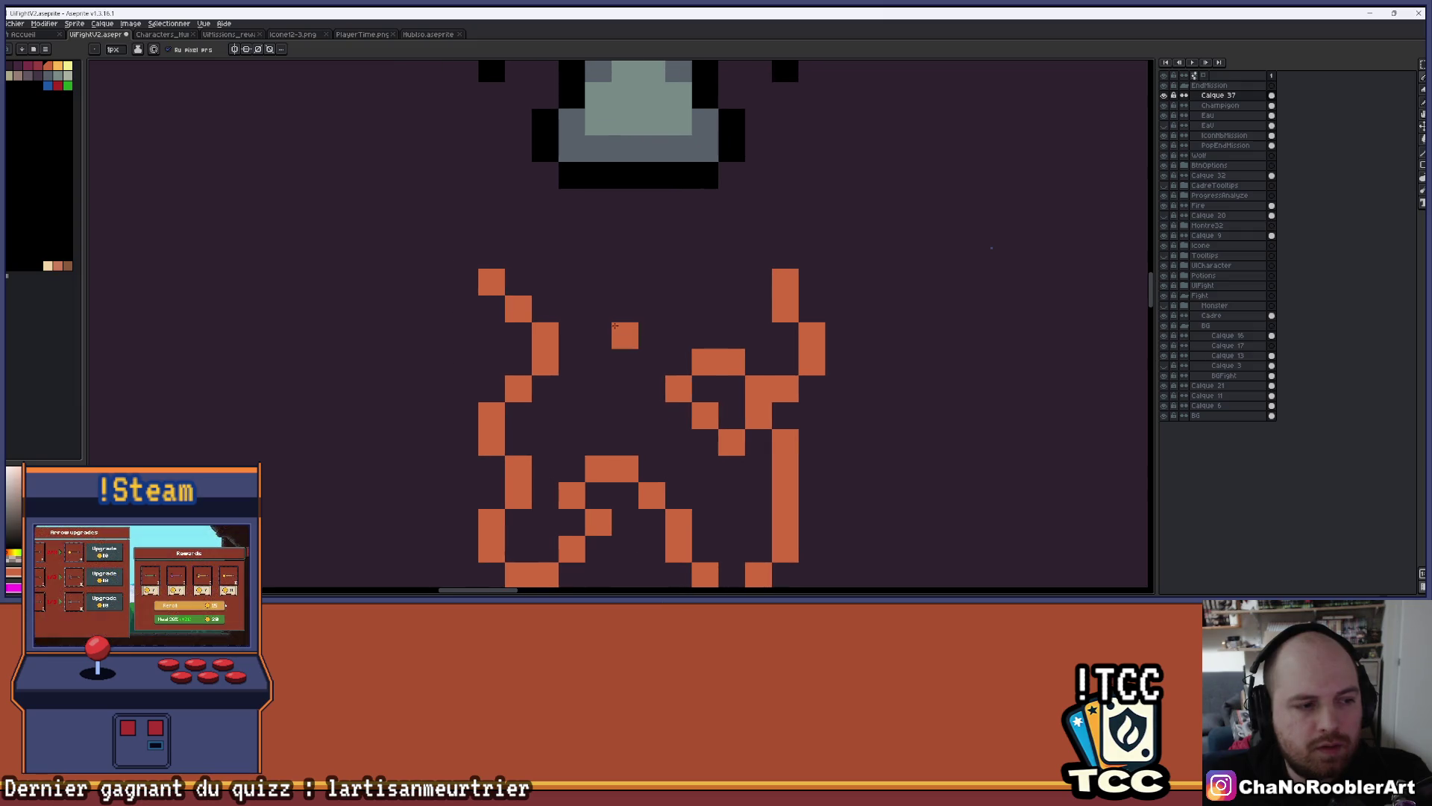
{"action": "scroll", "coordinate": [616, 325], "scroll_direction": "up", "scroll_amount": 1}
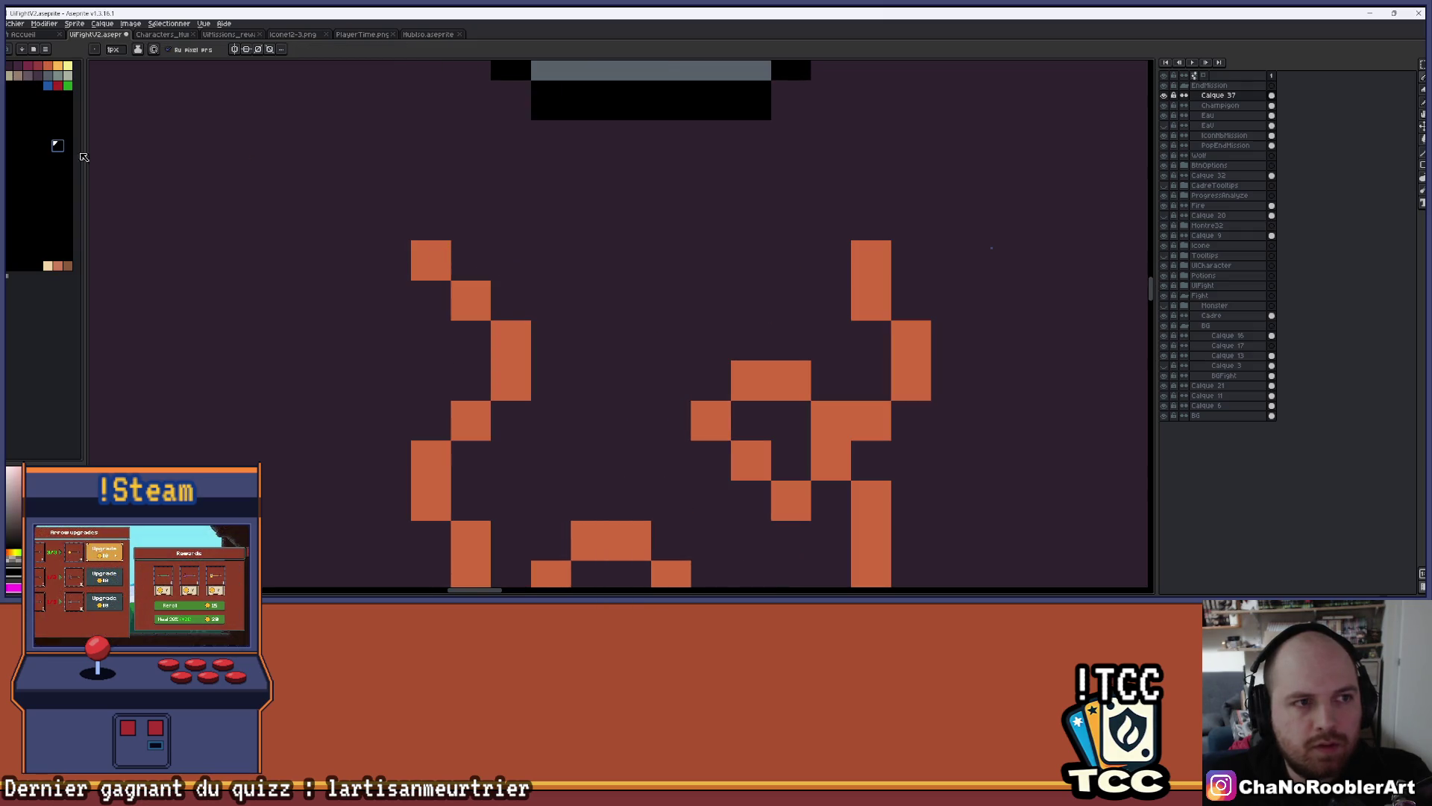
Pick black and outline the worm's tip and left stroke pixel by pixel
{"action": "left_click", "coordinate": [431, 220]}
{"action": "left_click", "coordinate": [390, 260]}
{"action": "left_click", "coordinate": [470, 260]}
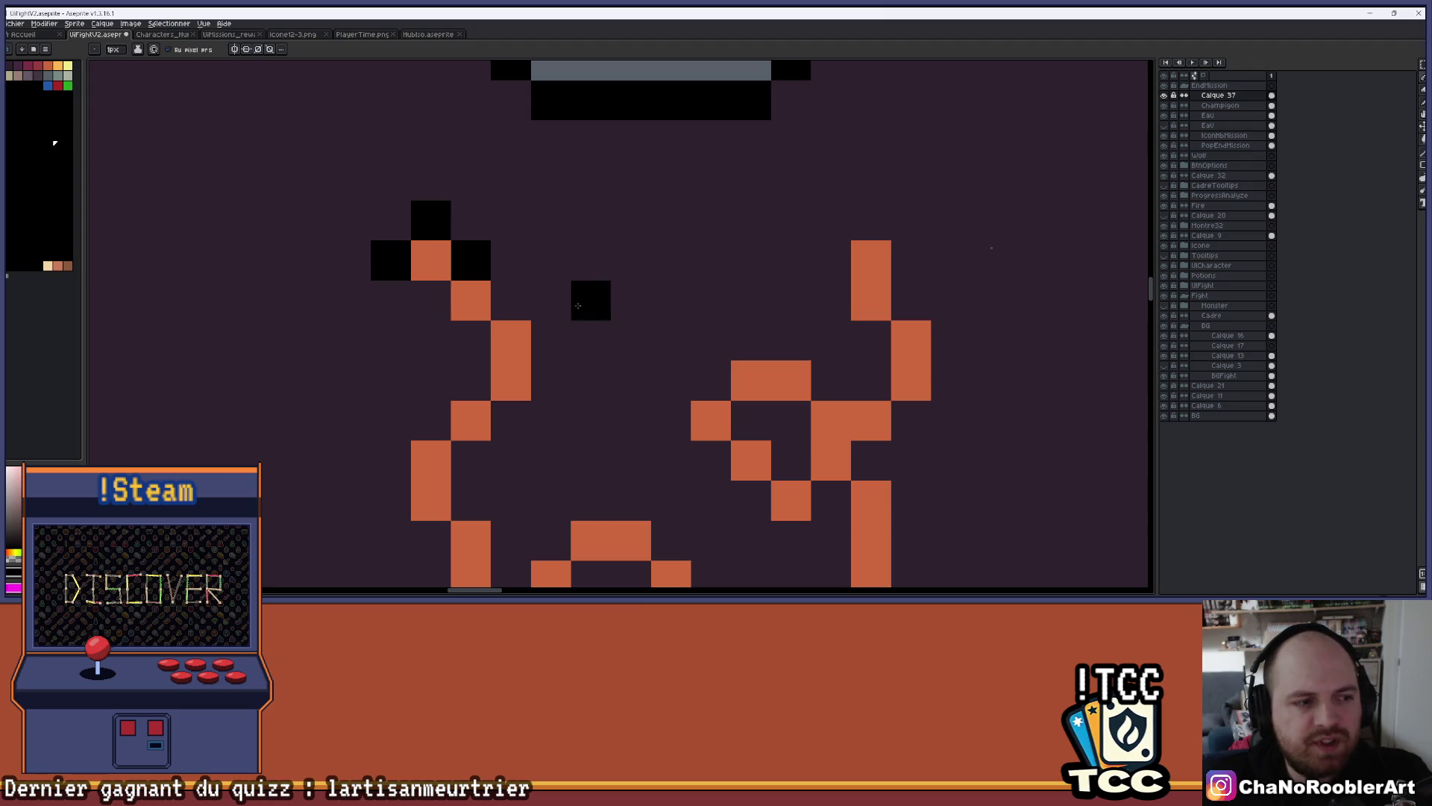
{"action": "left_click_drag", "start_coordinate": [569, 300], "coordinate": [575, 249]}
{"action": "left_click", "coordinate": [420, 240]}
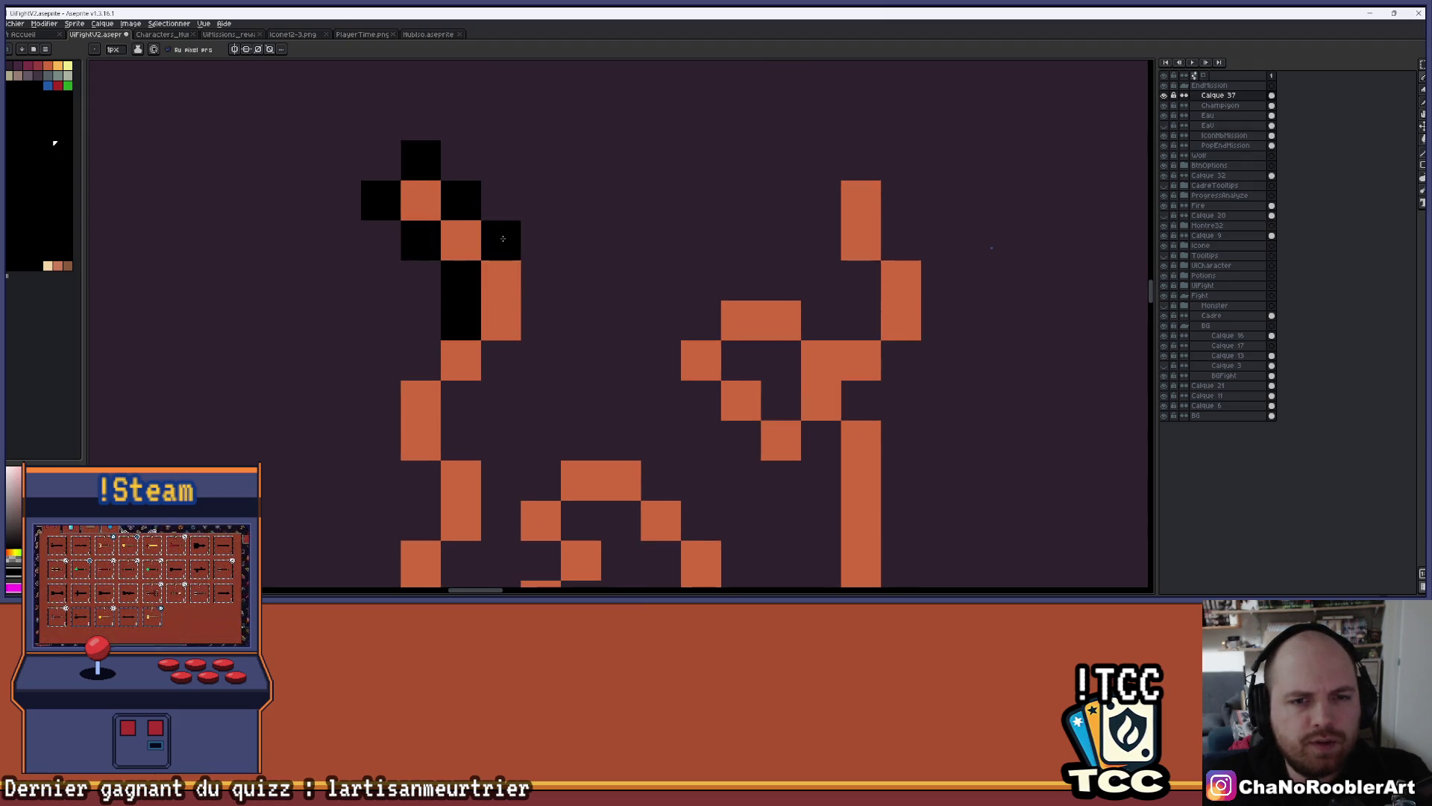
{"action": "left_click_drag", "start_coordinate": [501, 361], "coordinate": [473, 443]}
{"action": "left_click_drag", "start_coordinate": [380, 400], "coordinate": [380, 441]}
{"action": "left_click", "coordinate": [421, 480]}
{"action": "left_click_drag", "start_coordinate": [422, 515], "coordinate": [438, 441]}
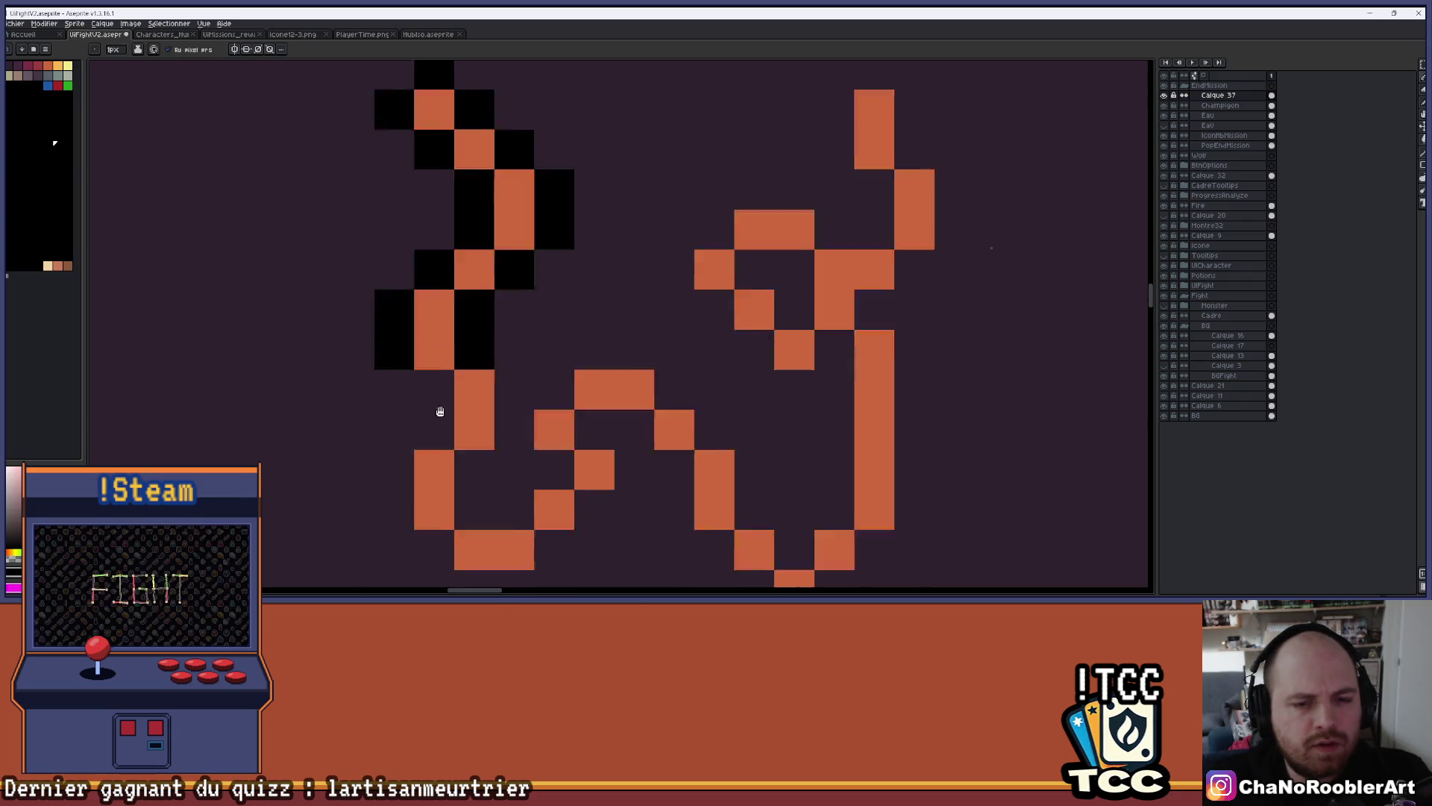
{"action": "scroll", "coordinate": [438, 441], "scroll_direction": "up", "scroll_amount": 1}
Outline the orange diagonal stroke and the block above it, erasing stray black pixels
{"action": "left_click", "coordinate": [437, 257]}
{"action": "left_click", "coordinate": [544, 203]}
{"action": "mouse_move", "coordinate": [558, 194]}
{"action": "left_mouse_down"}
{"action": "mouse_move", "coordinate": [493, 313]}
{"action": "mouse_move", "coordinate": [436, 317]}
{"action": "mouse_move", "coordinate": [426, 416]}
{"action": "mouse_move", "coordinate": [533, 454]}
{"action": "mouse_move", "coordinate": [601, 410]}
{"action": "mouse_move", "coordinate": [582, 311]}
{"action": "mouse_move", "coordinate": [665, 323]}
{"action": "mouse_move", "coordinate": [655, 268]}
{"action": "mouse_move", "coordinate": [596, 203]}
{"action": "left_mouse_up"}
{"action": "mouse_move", "coordinate": [649, 149]}
{"action": "left_mouse_down"}
{"action": "mouse_move", "coordinate": [758, 203]}
{"action": "mouse_move", "coordinate": [811, 257]}
{"action": "left_mouse_up"}
{"action": "left_click", "coordinate": [811, 202]}
{"action": "left_click_drag", "start_coordinate": [818, 191], "coordinate": [679, 255]}
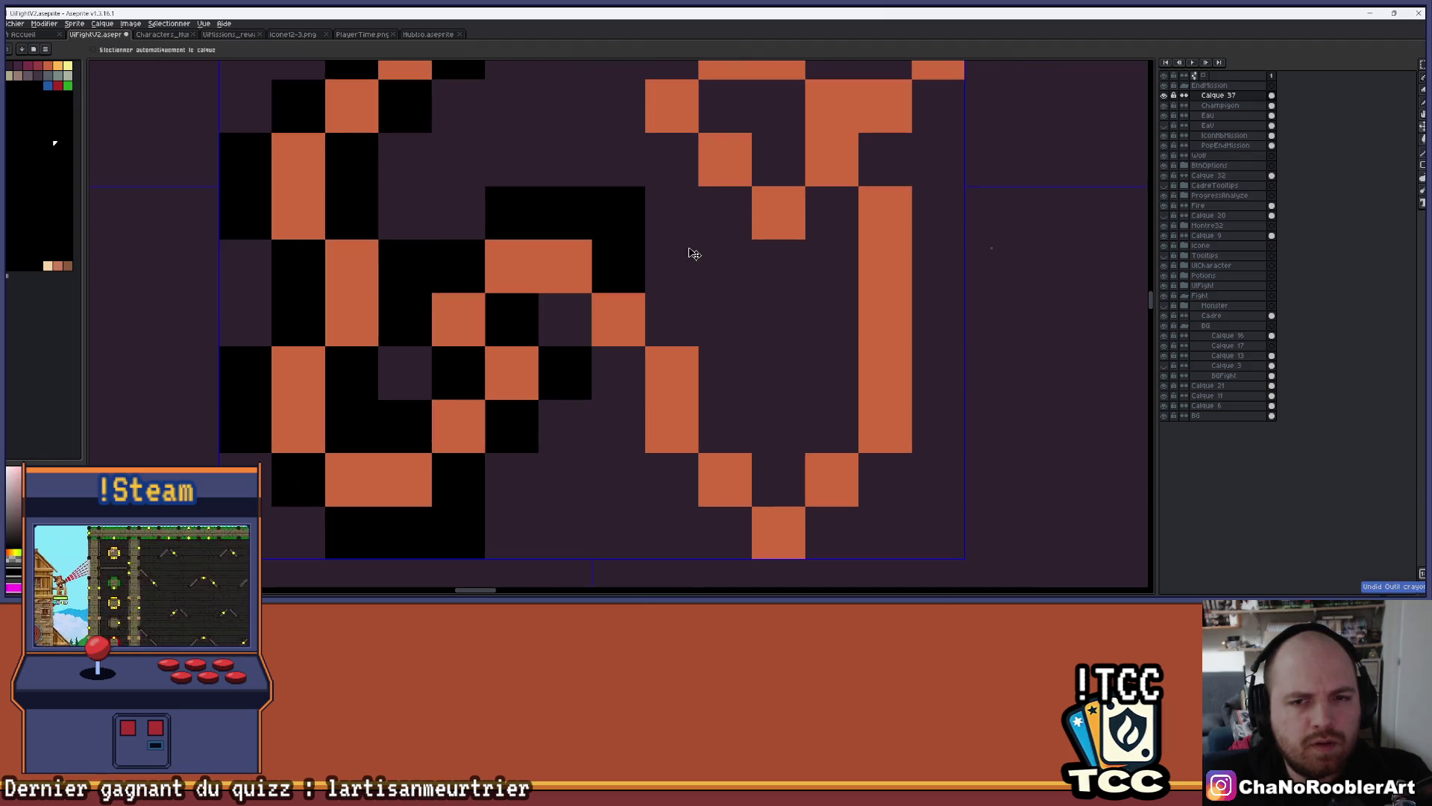
{"action": "right_click", "coordinate": [611, 216]}
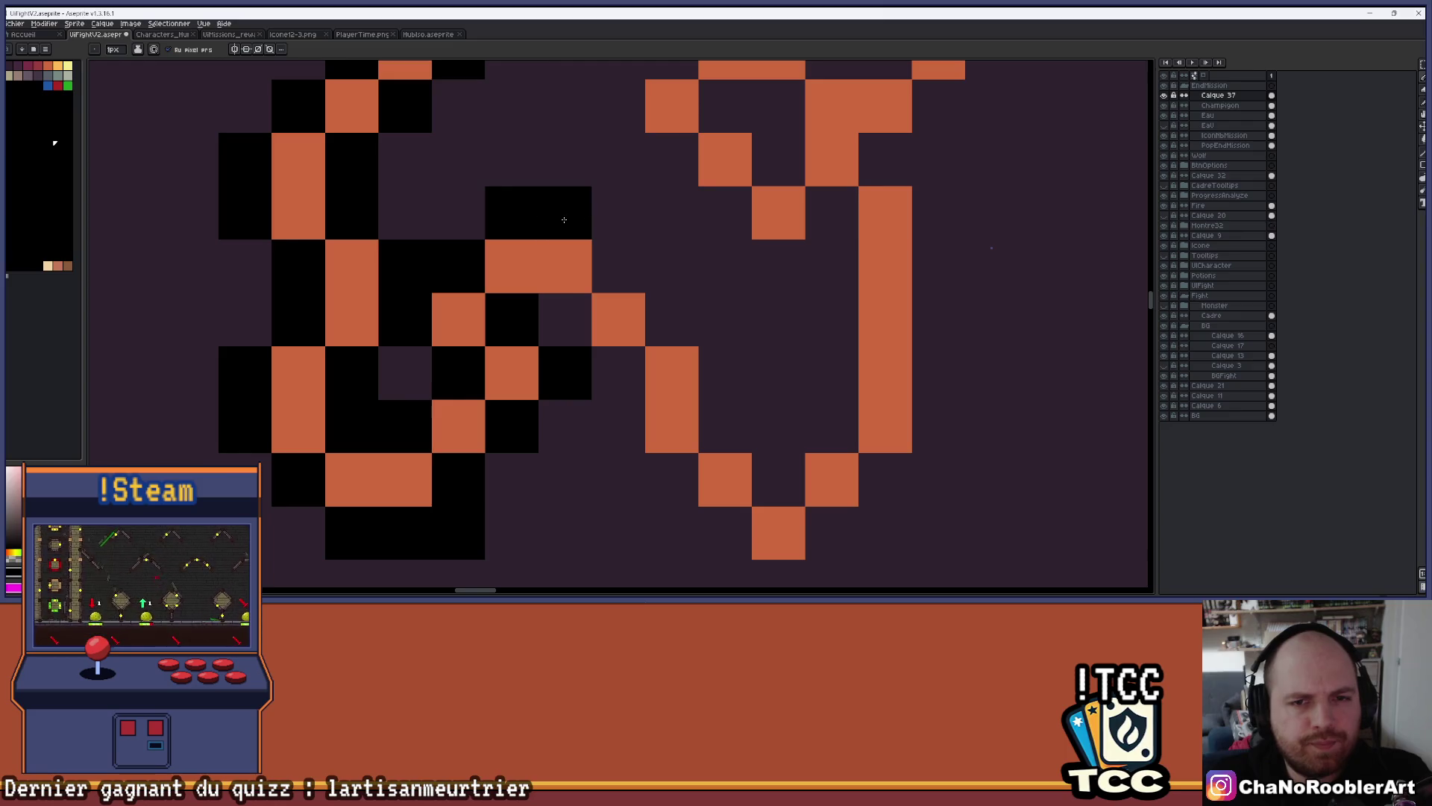
{"action": "left_click", "coordinate": [675, 318]}
{"action": "mouse_move", "coordinate": [619, 373]}
{"action": "left_mouse_down"}
{"action": "mouse_move", "coordinate": [619, 423]}
{"action": "mouse_move", "coordinate": [678, 473]}
{"action": "left_mouse_up"}
{"action": "mouse_move", "coordinate": [699, 350]}
{"action": "left_mouse_down"}
{"action": "mouse_move", "coordinate": [675, 307]}
{"action": "mouse_move", "coordinate": [517, 276]}
{"action": "mouse_move", "coordinate": [544, 351]}
{"action": "left_mouse_up"}
{"action": "right_click", "coordinate": [491, 299]}
Add zigzag black outline pixels and outline the right orange column and top of the right half
{"action": "left_click", "coordinate": [544, 458]}
{"action": "left_click", "coordinate": [597, 405]}
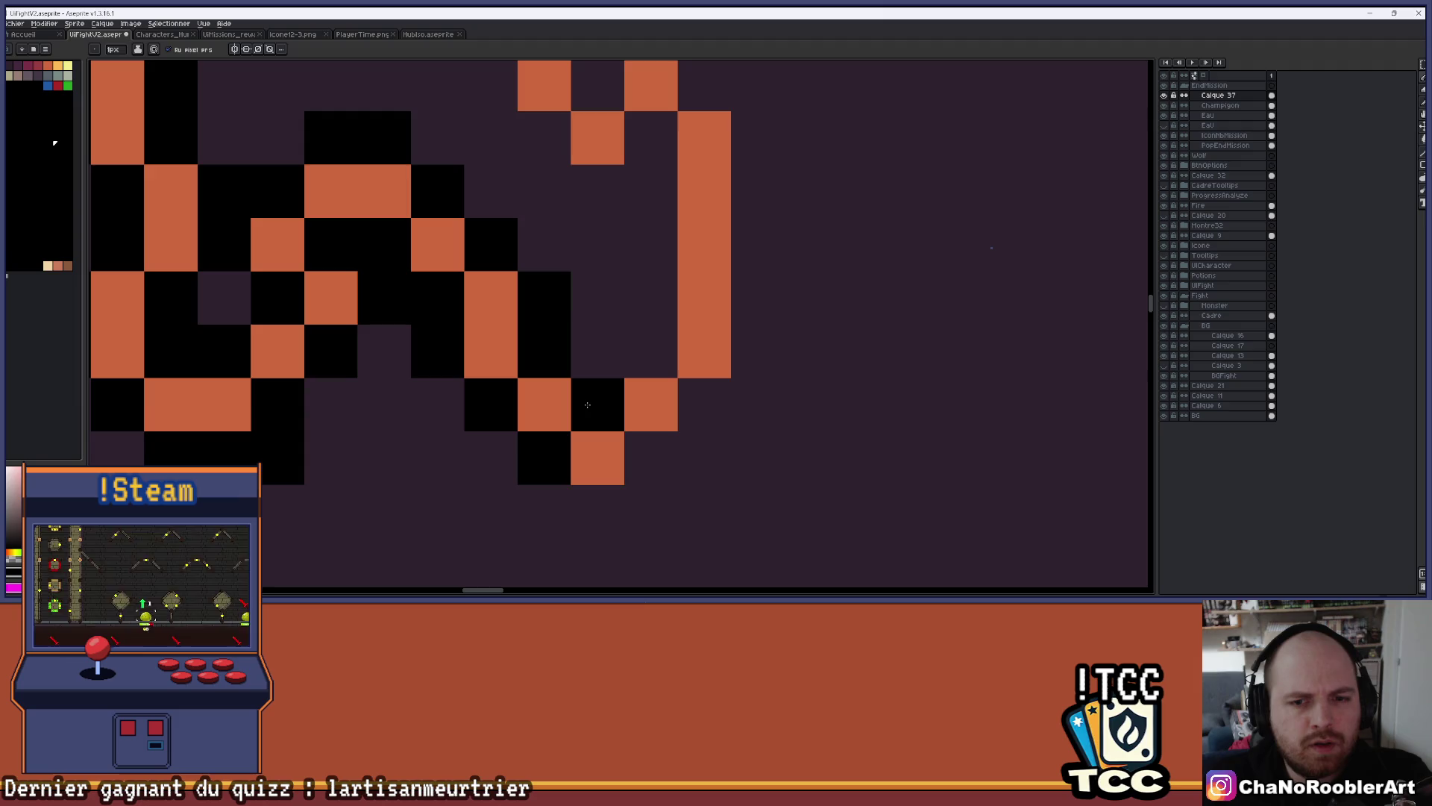
{"action": "left_click", "coordinate": [598, 511]}
{"action": "left_click", "coordinate": [651, 458]}
{"action": "left_click", "coordinate": [651, 350]}
{"action": "left_click", "coordinate": [705, 405]}
{"action": "left_click_drag", "start_coordinate": [723, 415], "coordinate": [757, 137]}
{"action": "left_click_drag", "start_coordinate": [651, 137], "coordinate": [651, 298]}
{"action": "left_click", "coordinate": [598, 191]}
{"action": "left_click_drag", "start_coordinate": [597, 180], "coordinate": [537, 413]}
{"action": "mouse_move", "coordinate": [484, 371]}
{"action": "left_mouse_down"}
{"action": "mouse_move", "coordinate": [379, 264]}
{"action": "mouse_move", "coordinate": [431, 212]}
{"action": "mouse_move", "coordinate": [580, 181]}
{"action": "mouse_move", "coordinate": [591, 211]}
{"action": "left_mouse_up"}
Correct misplaced outline pixels beside the lower strokes and fill the last gaps in the outline
{"action": "key", "text": "ctrl+z"}
{"action": "left_click_drag", "start_coordinate": [537, 157], "coordinate": [537, 211]}
{"action": "mouse_move", "coordinate": [484, 264]}
{"action": "left_mouse_down"}
{"action": "mouse_move", "coordinate": [537, 261]}
{"action": "mouse_move", "coordinate": [645, 318]}
{"action": "mouse_move", "coordinate": [645, 211]}
{"action": "mouse_move", "coordinate": [597, 192]}
{"action": "mouse_move", "coordinate": [571, 345]}
{"action": "mouse_move", "coordinate": [716, 345]}
{"action": "left_mouse_up"}
{"action": "left_click", "coordinate": [602, 323]}
{"action": "key", "text": "ctrl+z"}
{"action": "mouse_move", "coordinate": [674, 199]}
{"action": "left_mouse_down"}
{"action": "mouse_move", "coordinate": [574, 237]}
{"action": "mouse_move", "coordinate": [671, 257]}
{"action": "left_mouse_up"}
{"action": "key", "text": "ctrl+z"}
{"action": "left_click", "coordinate": [617, 150]}
{"action": "scroll", "coordinate": [597, 268], "scroll_direction": "down", "scroll_amount": 4}
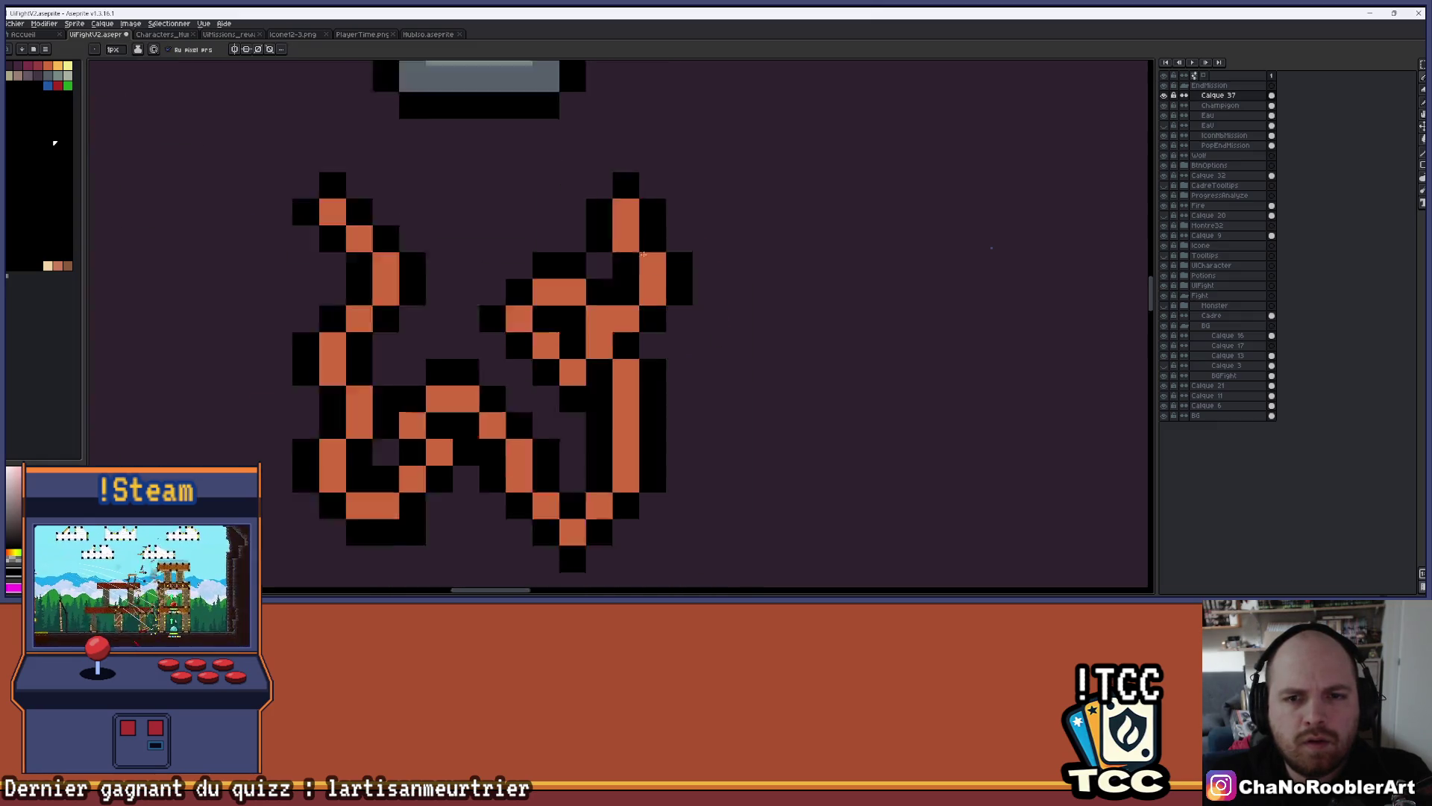
Zoom in and out over the shaded icon, then pan to see the whole end-of-fight panel
{"action": "scroll", "coordinate": [605, 288], "scroll_direction": "down", "scroll_amount": 3}
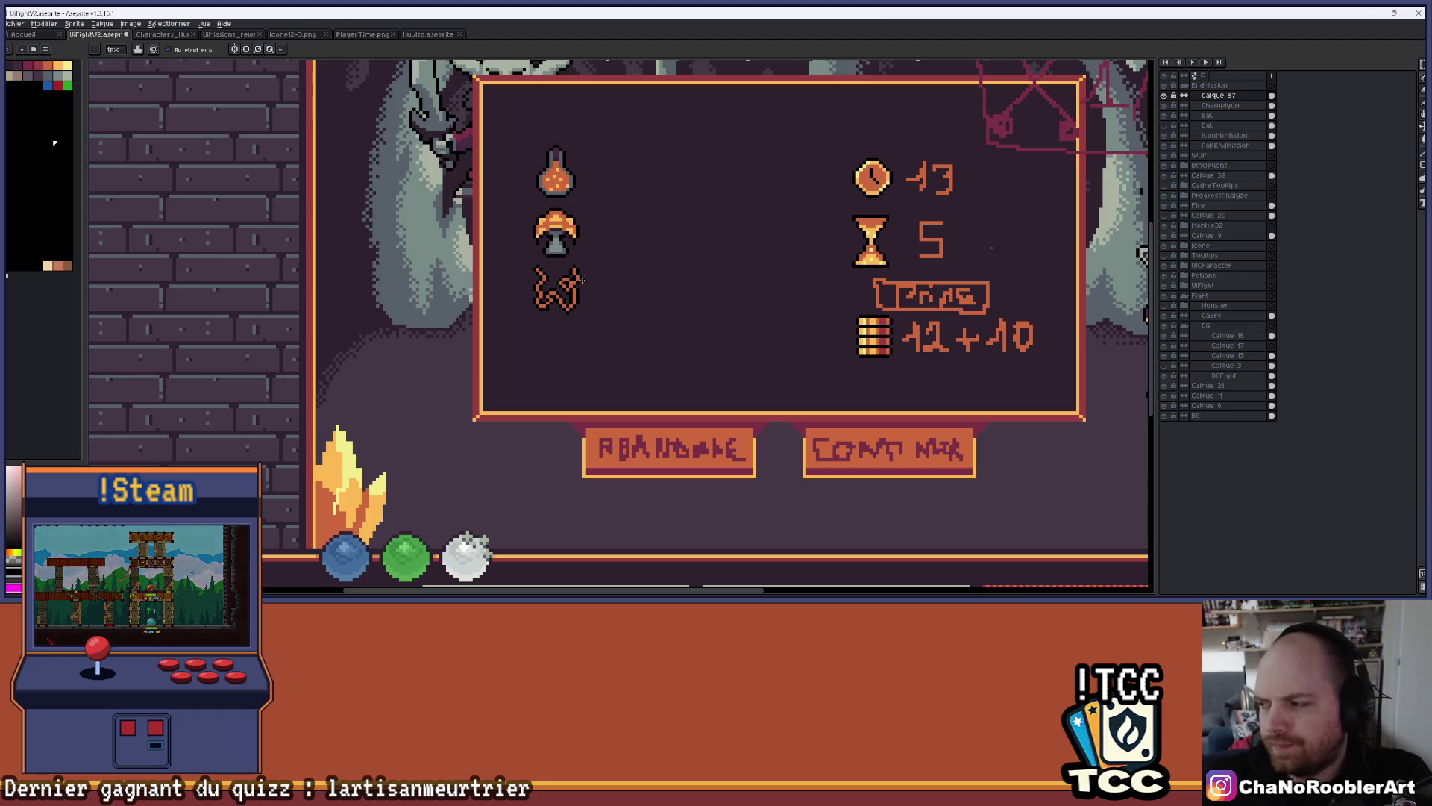
{"action": "scroll", "coordinate": [625, 264], "scroll_direction": "up", "scroll_amount": 8}
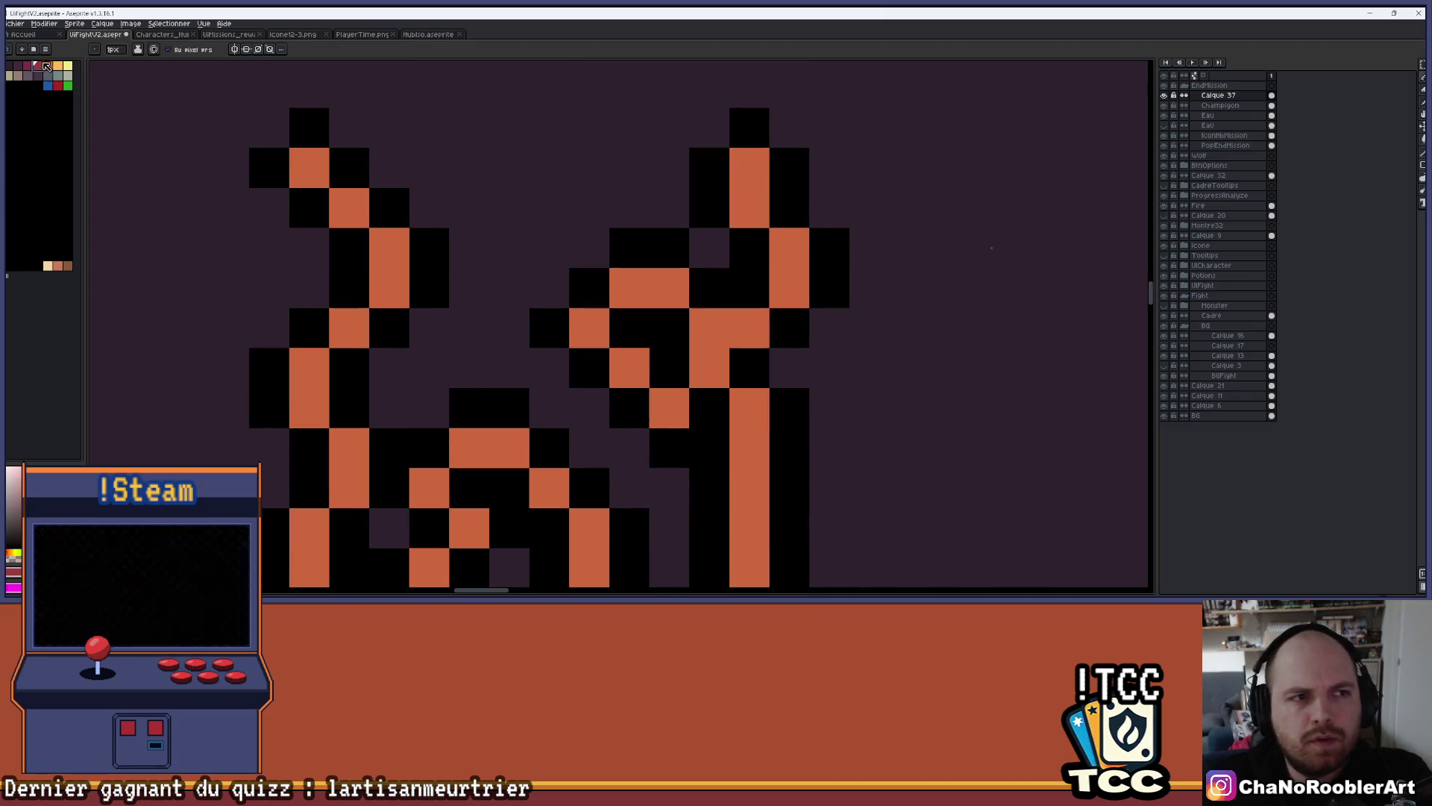
{"action": "scroll", "coordinate": [436, 195], "scroll_direction": "down", "scroll_amount": 4}
{"action": "scroll", "coordinate": [435, 195], "scroll_direction": "up", "scroll_amount": 3}
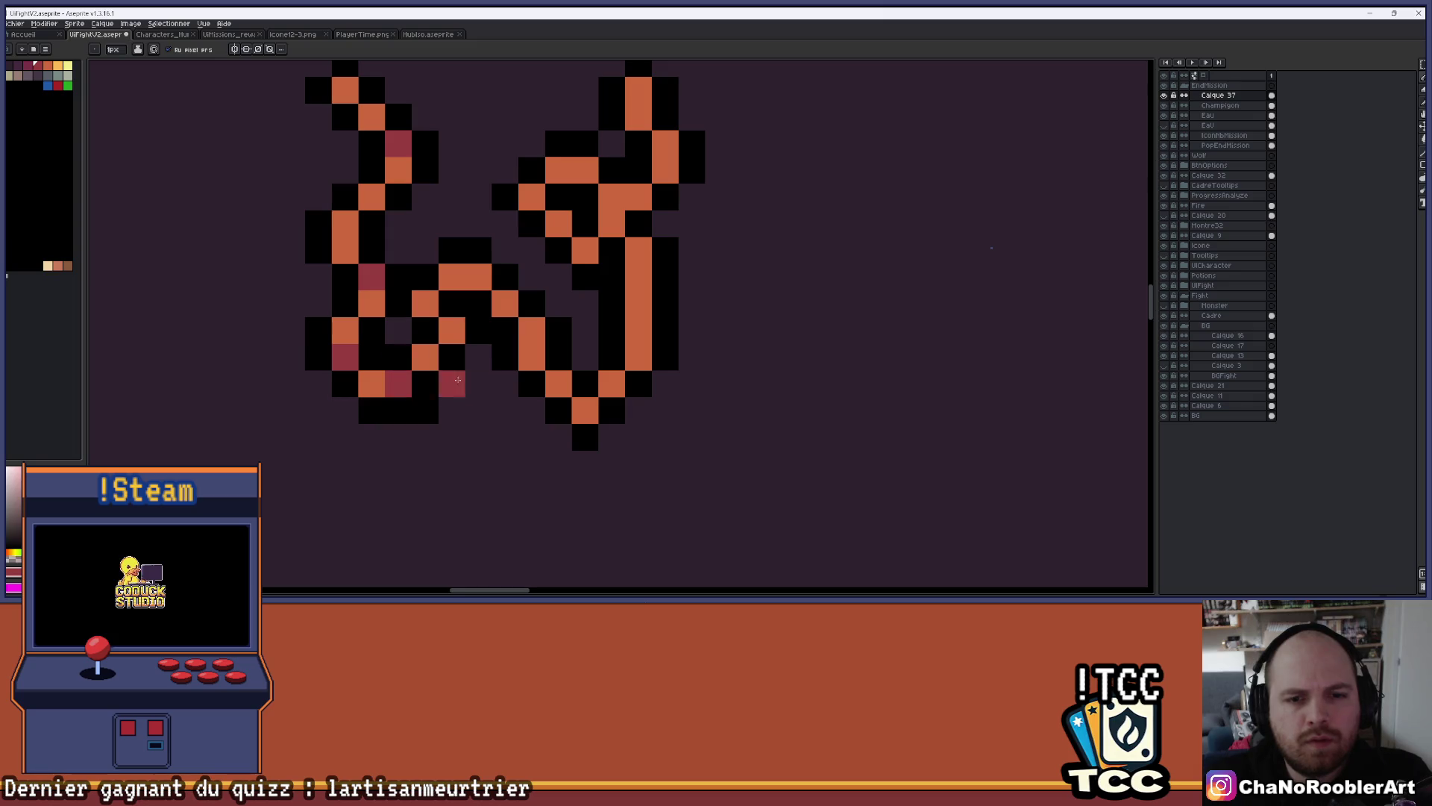
{"action": "scroll", "coordinate": [639, 371], "scroll_direction": "down", "scroll_amount": 1}
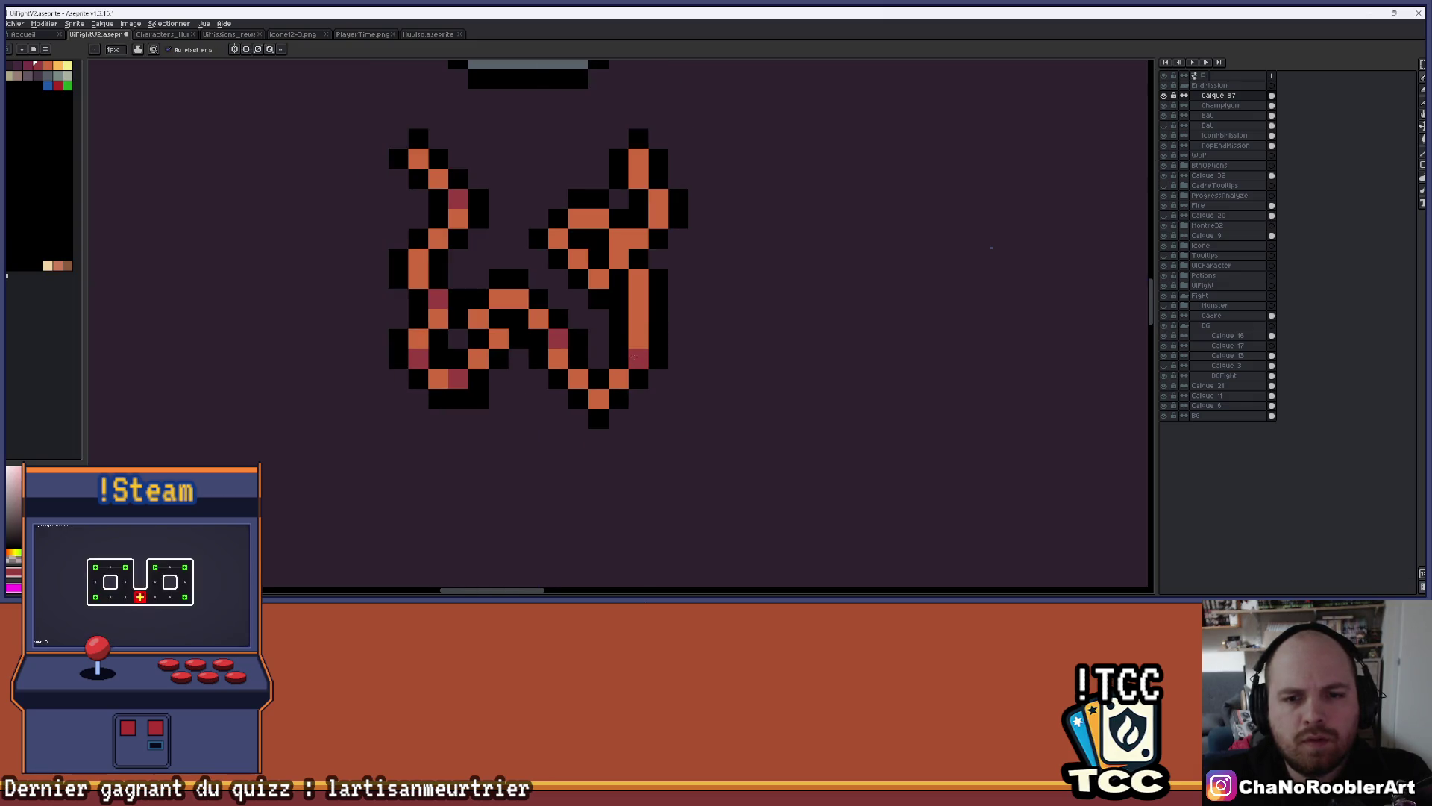
{"action": "scroll", "coordinate": [637, 252], "scroll_direction": "up", "scroll_amount": 2}
{"action": "scroll", "coordinate": [622, 227], "scroll_direction": "down", "scroll_amount": 1}
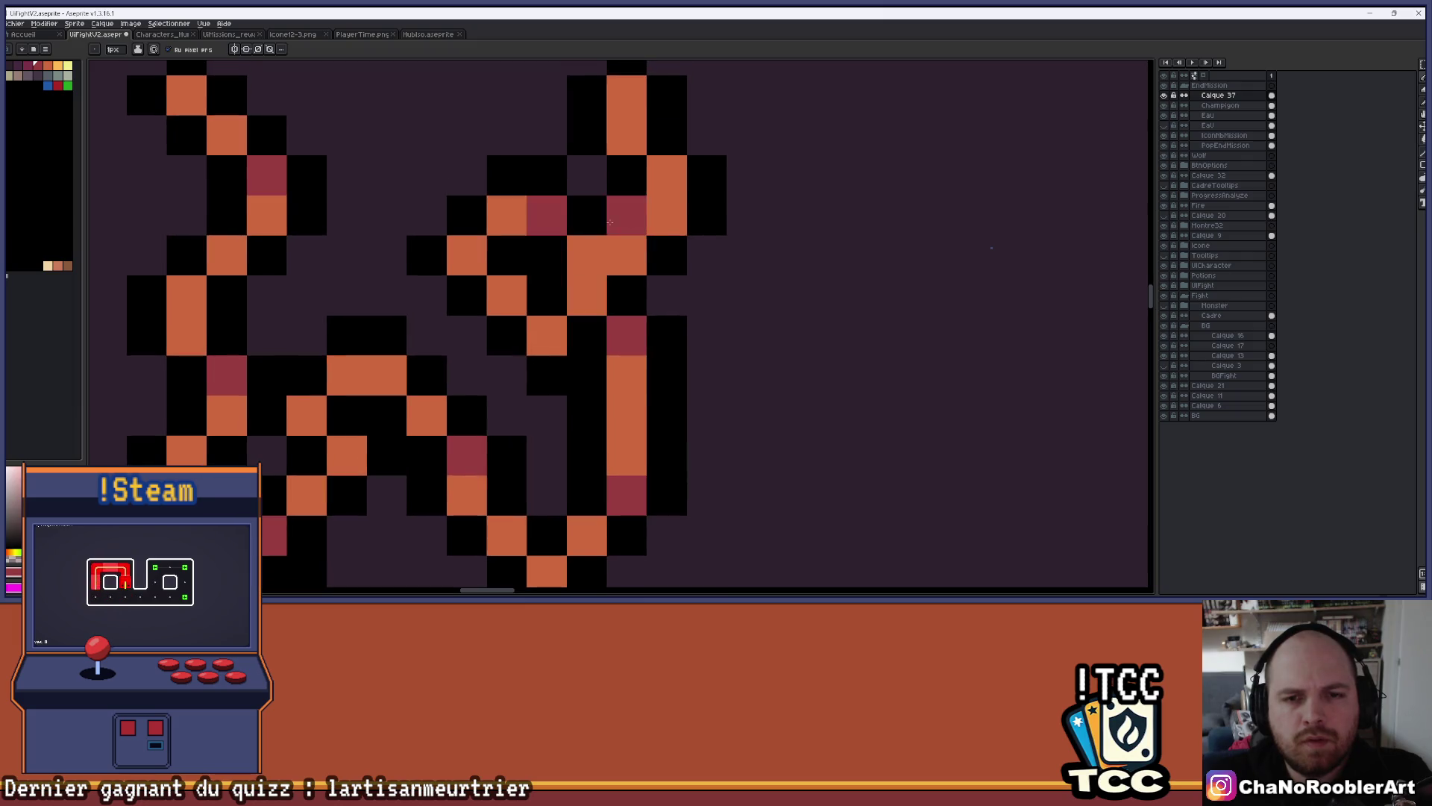
{"action": "scroll", "coordinate": [711, 244], "scroll_direction": "down", "scroll_amount": 3}
{"action": "scroll", "coordinate": [711, 245], "scroll_direction": "down", "scroll_amount": 3}
{"action": "scroll", "coordinate": [748, 246], "scroll_direction": "up", "scroll_amount": 1}
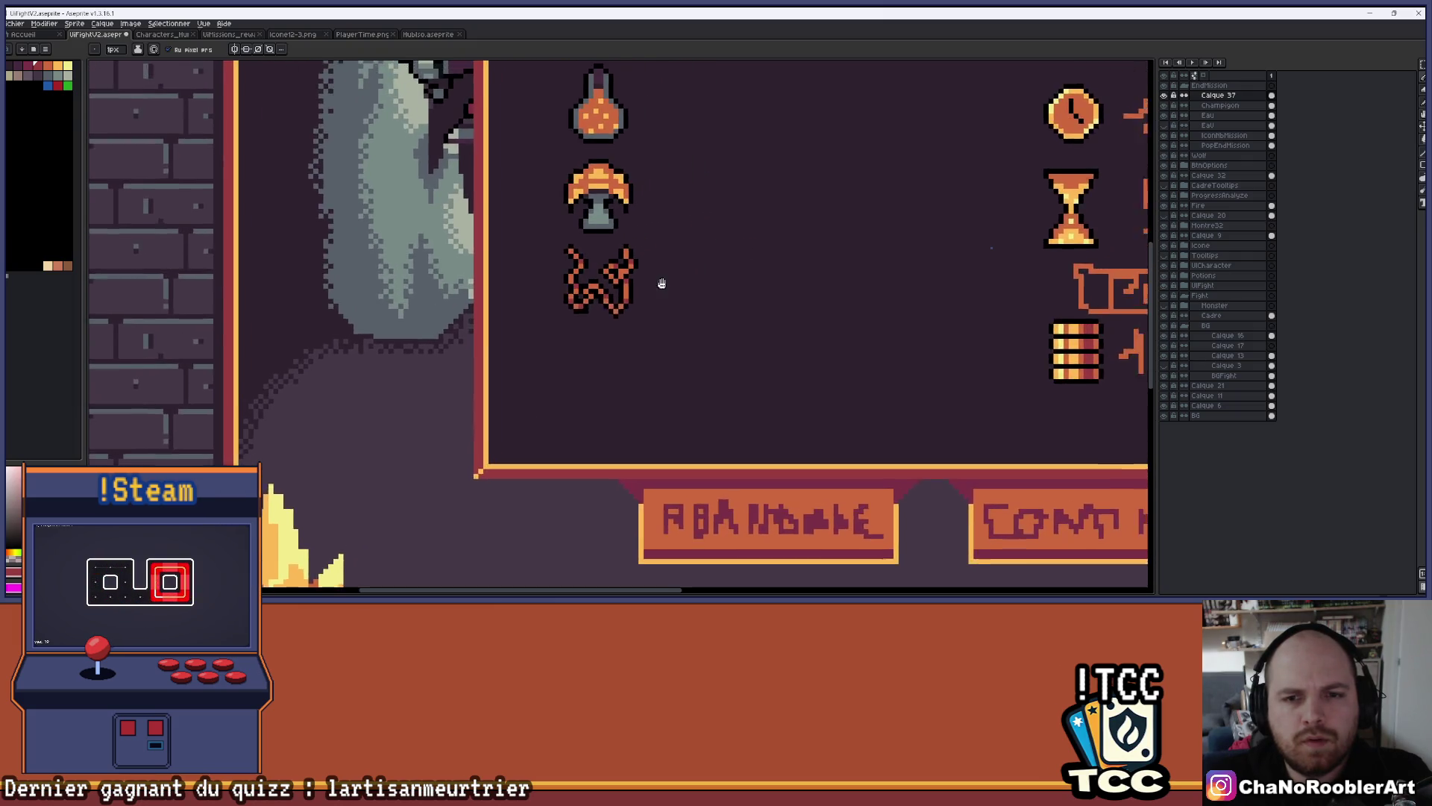
{"action": "scroll", "coordinate": [684, 298], "scroll_direction": "up", "scroll_amount": 1}
{"action": "scroll", "coordinate": [592, 289], "scroll_direction": "up", "scroll_amount": 2}
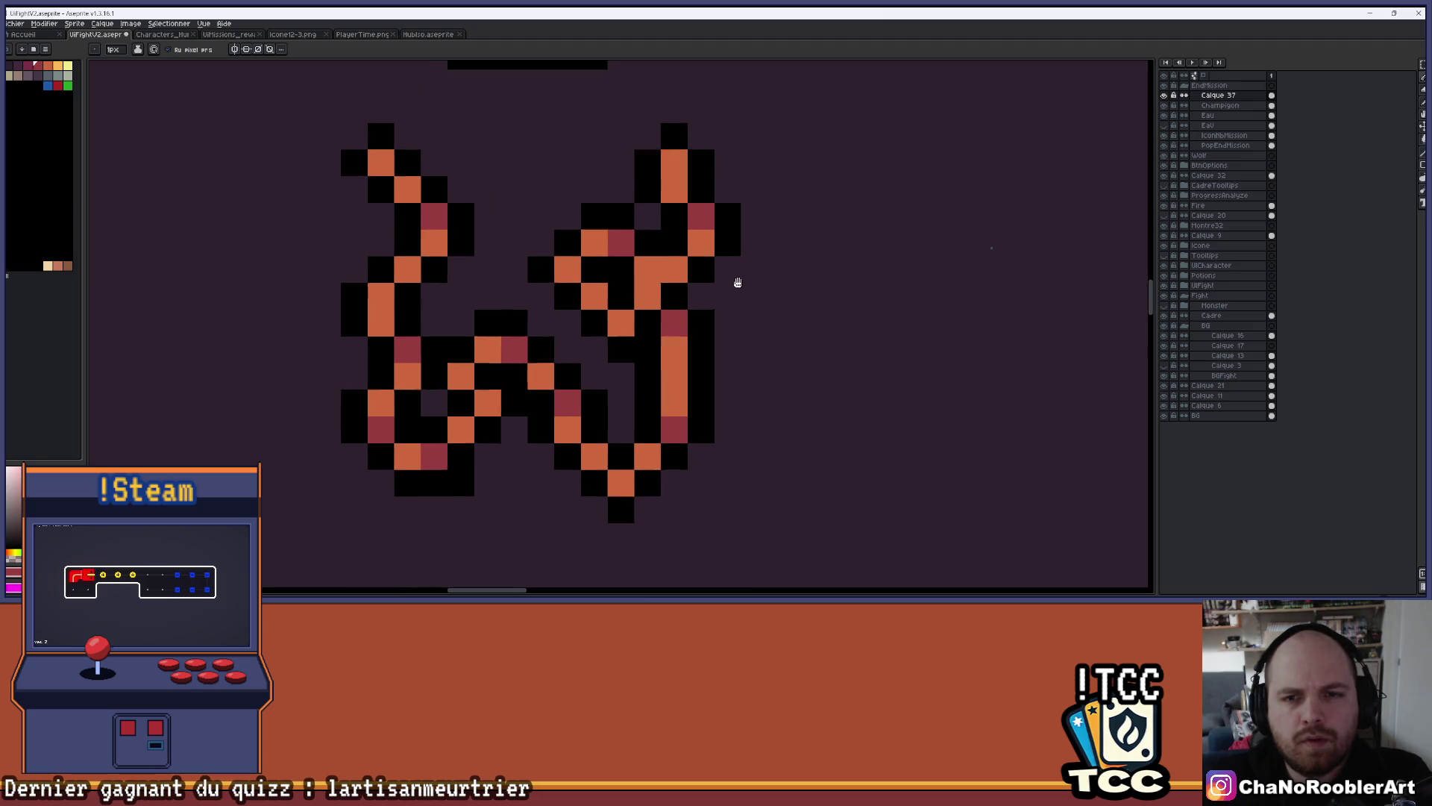
{"action": "scroll", "coordinate": [784, 226], "scroll_direction": "down", "scroll_amount": 1}
{"action": "scroll", "coordinate": [783, 227], "scroll_direction": "down", "scroll_amount": 1}
{"action": "scroll", "coordinate": [698, 250], "scroll_direction": "down", "scroll_amount": 1}
{"action": "left_click_drag", "start_coordinate": [697, 250], "coordinate": [624, 256]}
{"action": "scroll", "coordinate": [627, 255], "scroll_direction": "down", "scroll_amount": 1}
{"action": "scroll", "coordinate": [626, 255], "scroll_direction": "down", "scroll_amount": 1}
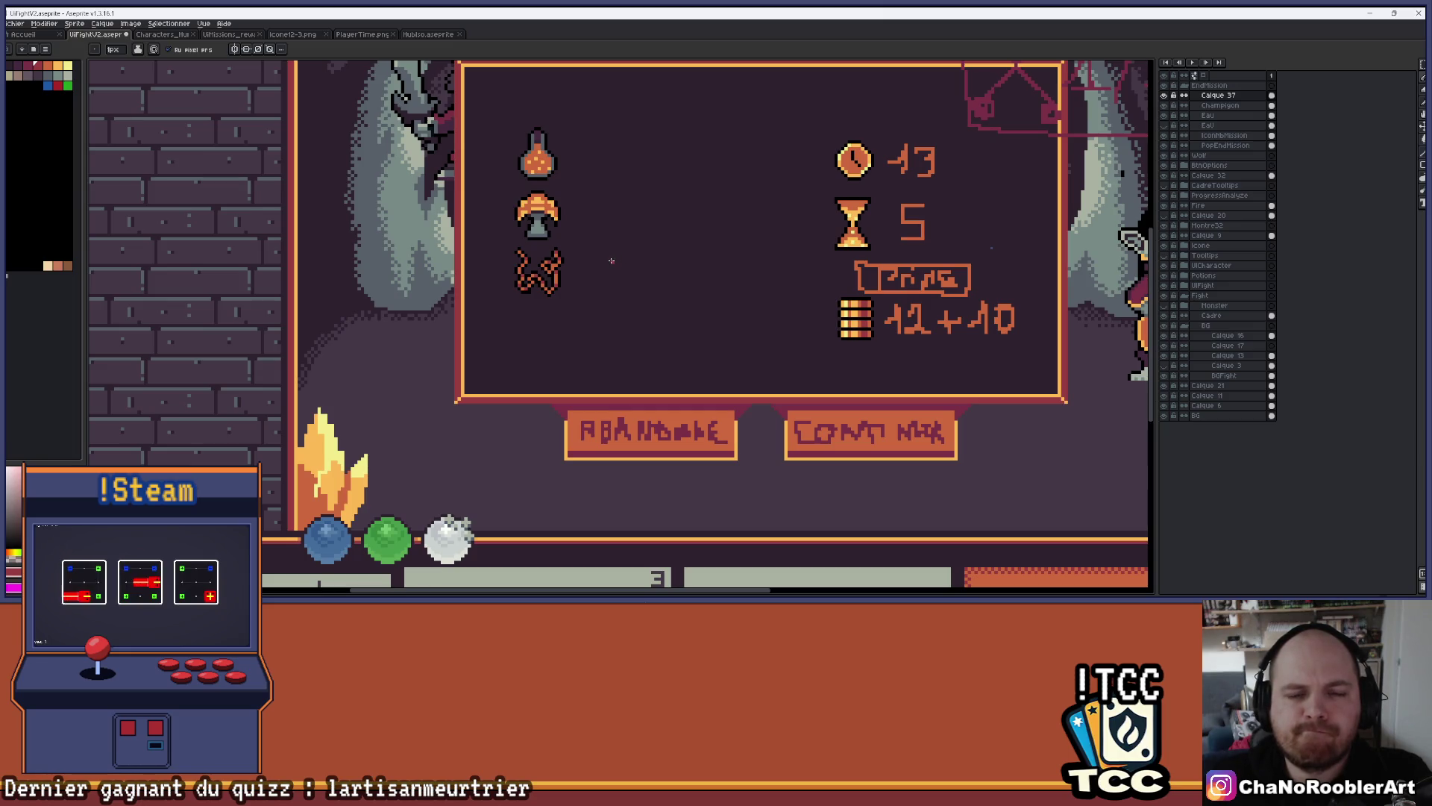
Pencil a few black pixels into the central gap above the worm's right half
{"action": "scroll", "coordinate": [587, 256], "scroll_direction": "up", "scroll_amount": 4}
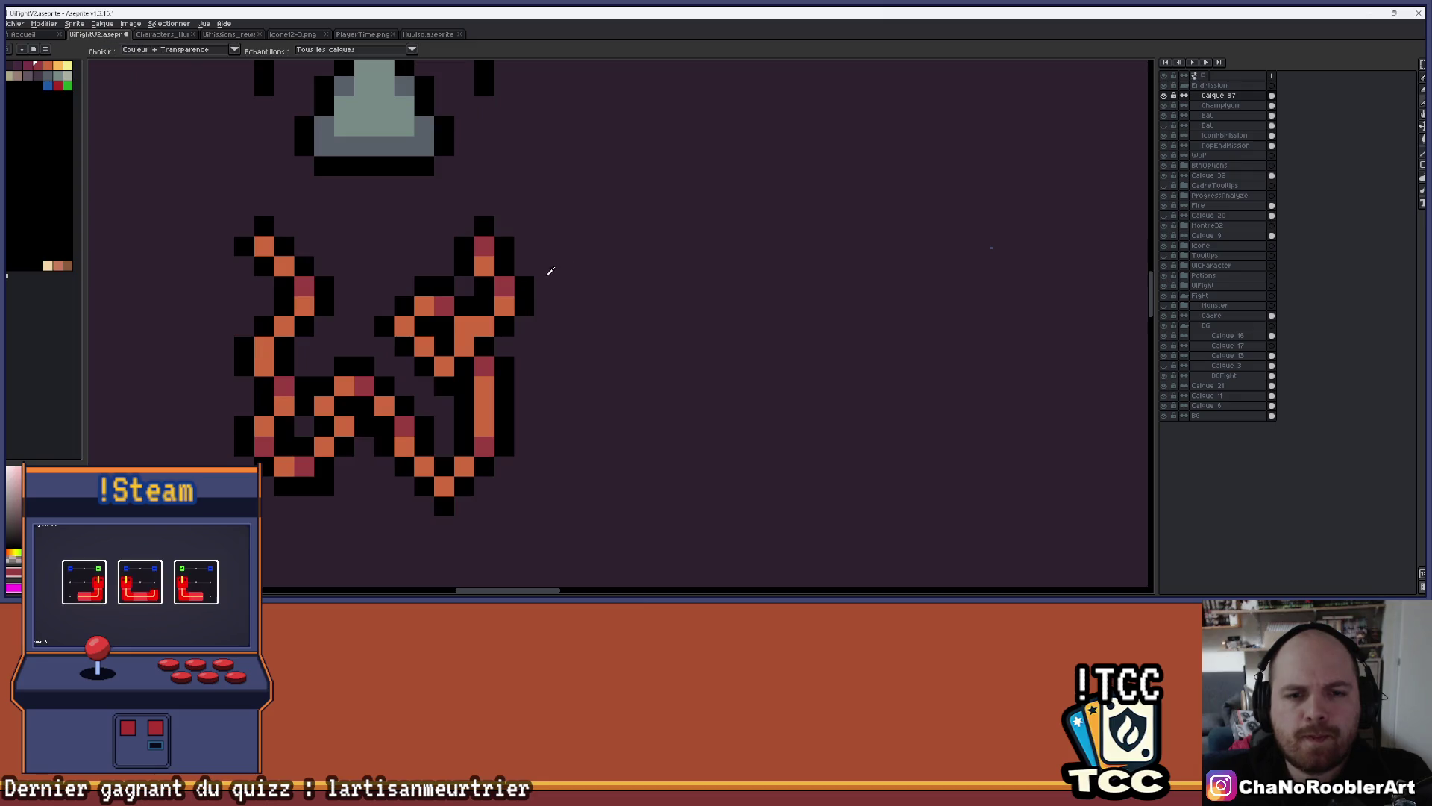
{"action": "scroll", "coordinate": [556, 375], "scroll_direction": "down", "scroll_amount": 2}
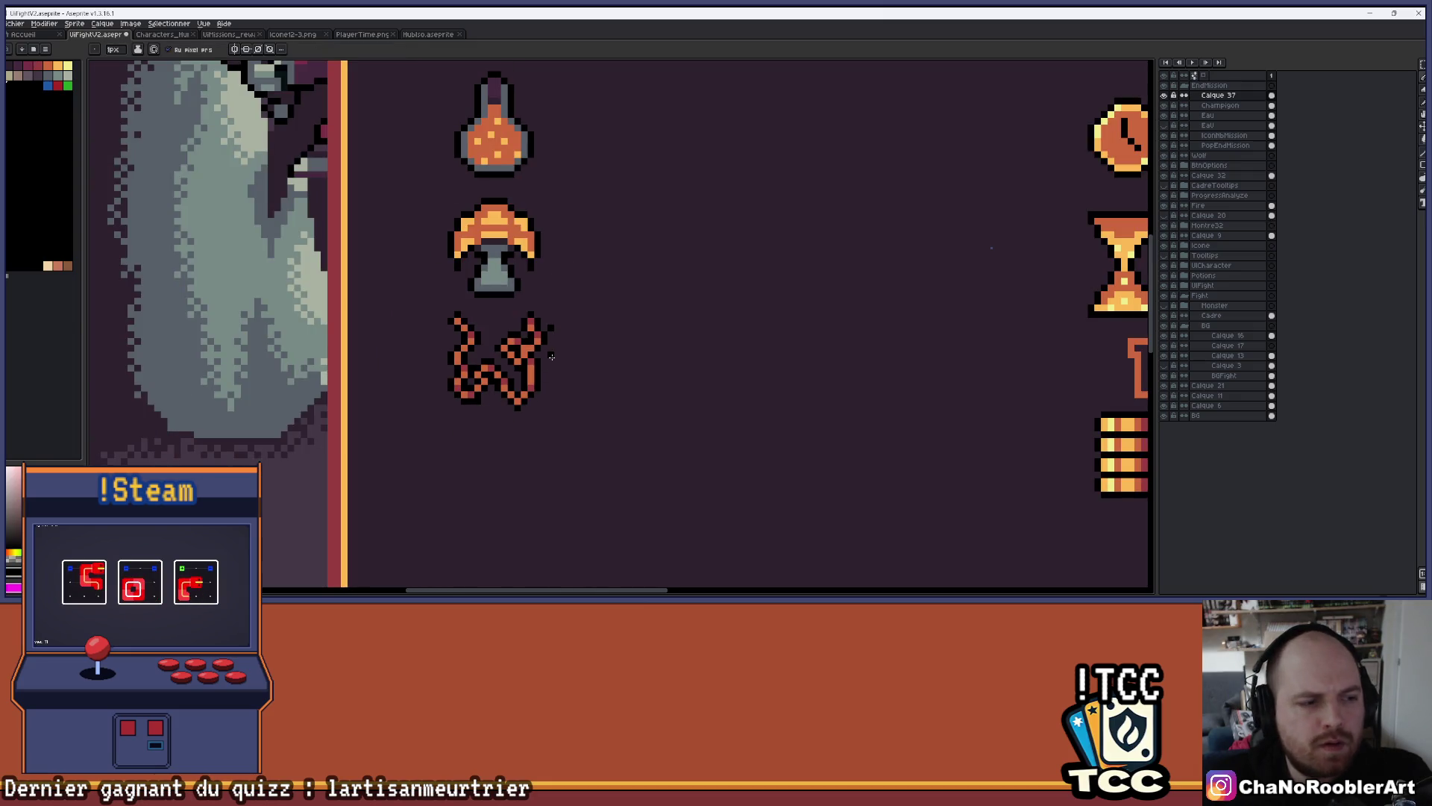
{"action": "scroll", "coordinate": [596, 362], "scroll_direction": "down", "scroll_amount": 3}
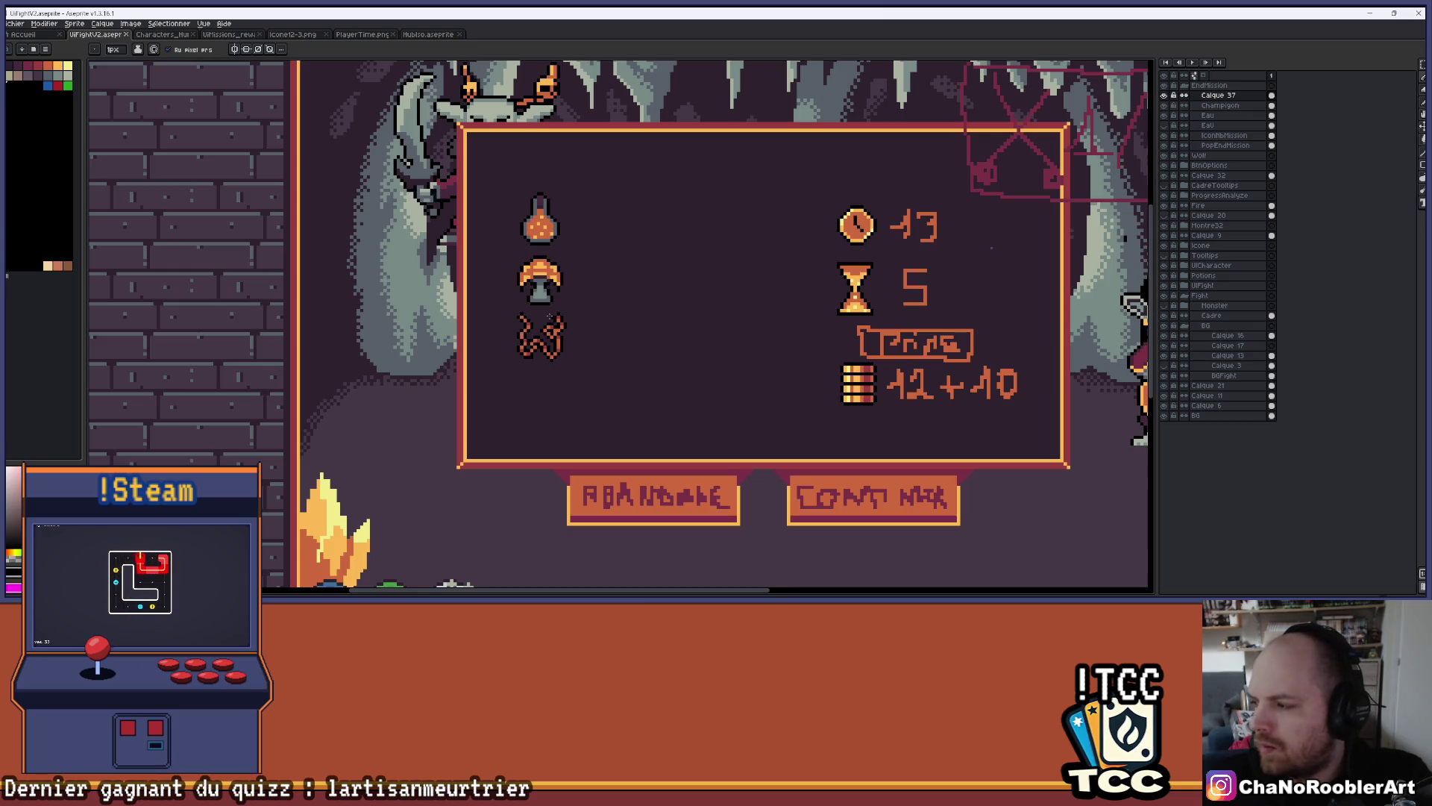
{"action": "scroll", "coordinate": [551, 319], "scroll_direction": "up", "scroll_amount": 6}
{"action": "scroll", "coordinate": [485, 322], "scroll_direction": "up", "scroll_amount": 3}
{"action": "mouse_move", "coordinate": [485, 322]}
{"action": "left_mouse_down"}
{"action": "mouse_move", "coordinate": [496, 278]}
{"action": "mouse_move", "coordinate": [522, 317]}
{"action": "mouse_move", "coordinate": [441, 341]}
{"action": "left_mouse_up"}
{"action": "left_click", "coordinate": [447, 373]}
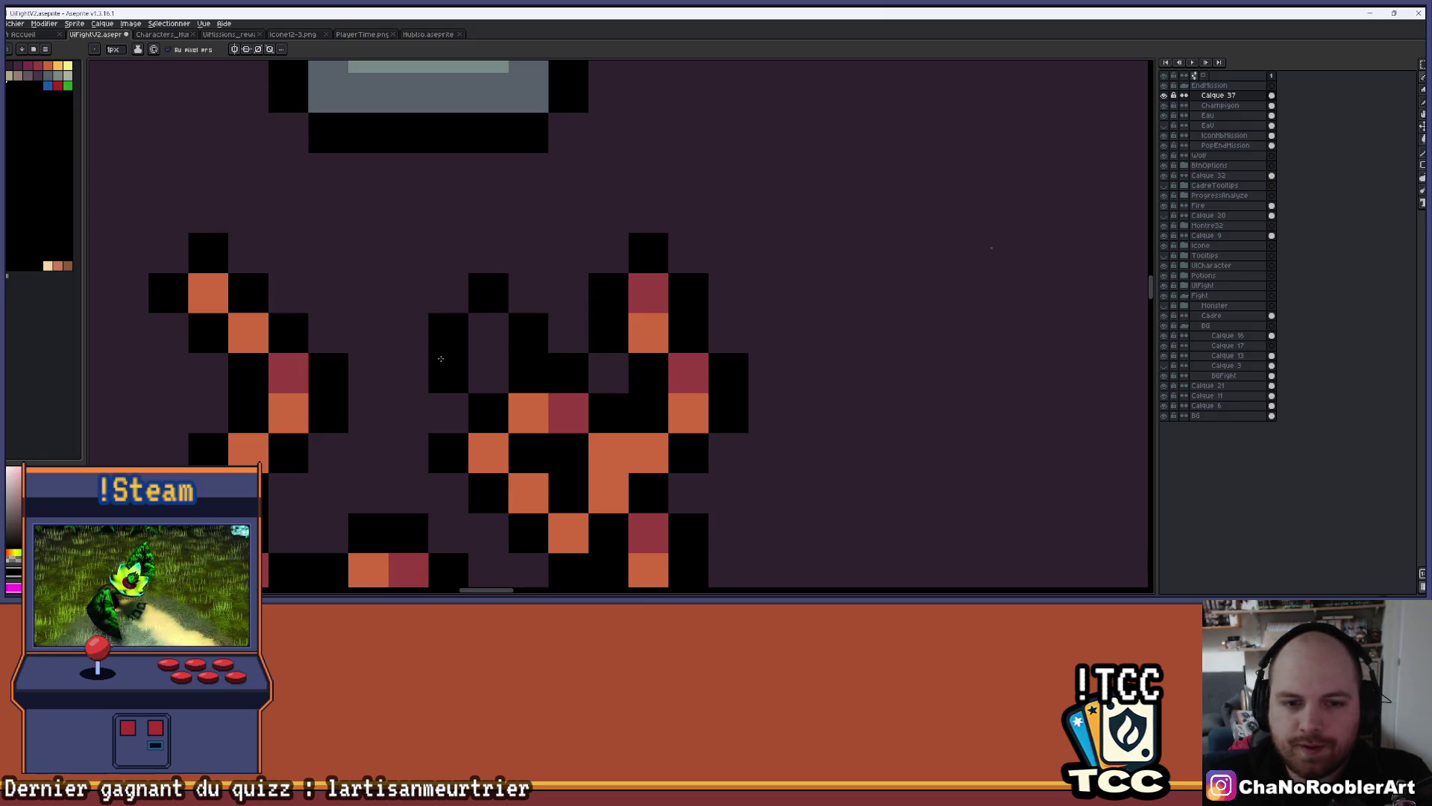
Add black outline pixels above and right of the worm, undoing misplaced ones
{"action": "scroll", "coordinate": [470, 293], "scroll_direction": "down", "scroll_amount": 1}
{"action": "key", "text": "ctrl+z"}
{"action": "key", "text": "ctrl+z"}
{"action": "scroll", "coordinate": [481, 294], "scroll_direction": "up", "scroll_amount": 1}
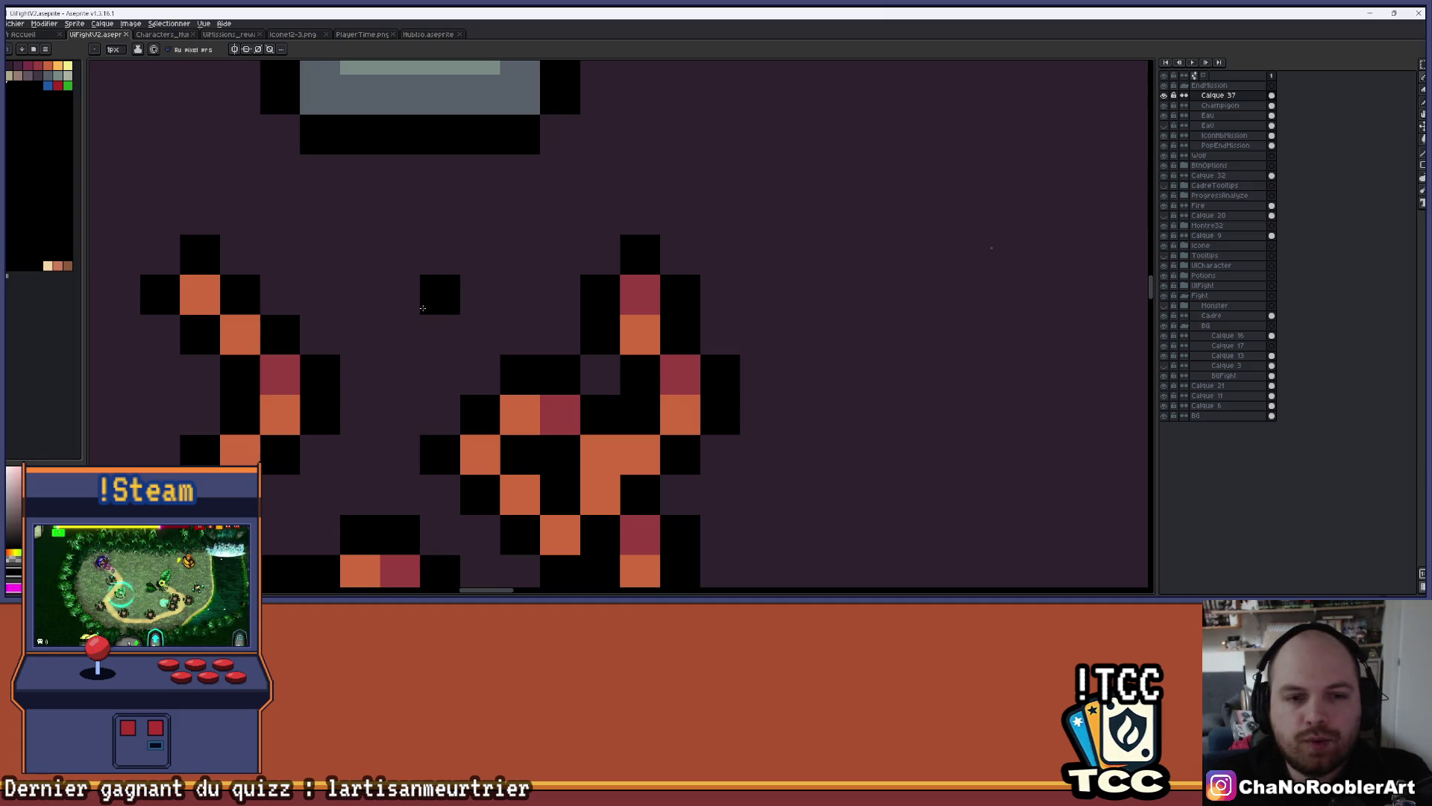
{"action": "left_click", "coordinate": [480, 333]}
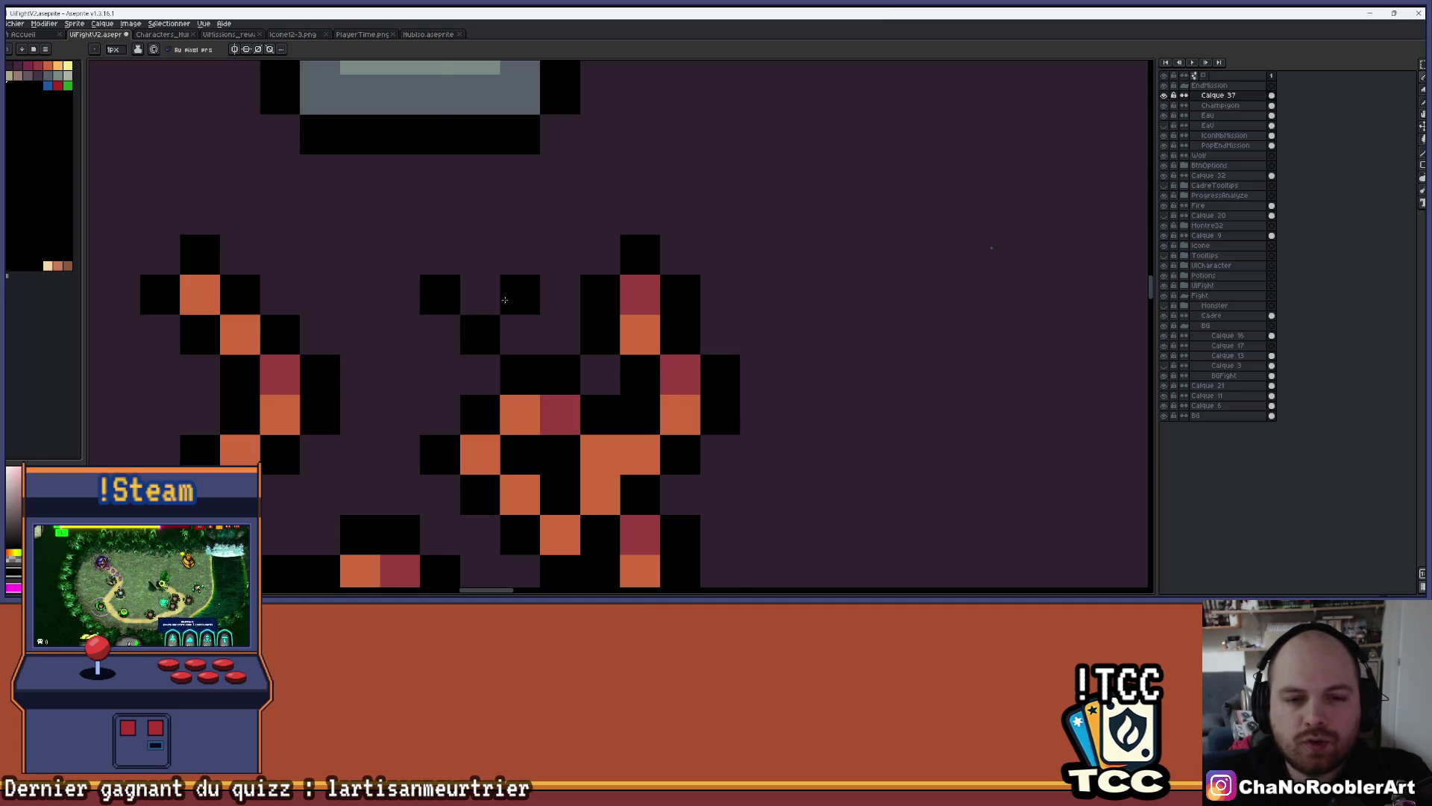
{"action": "key", "text": "ctrl+z"}
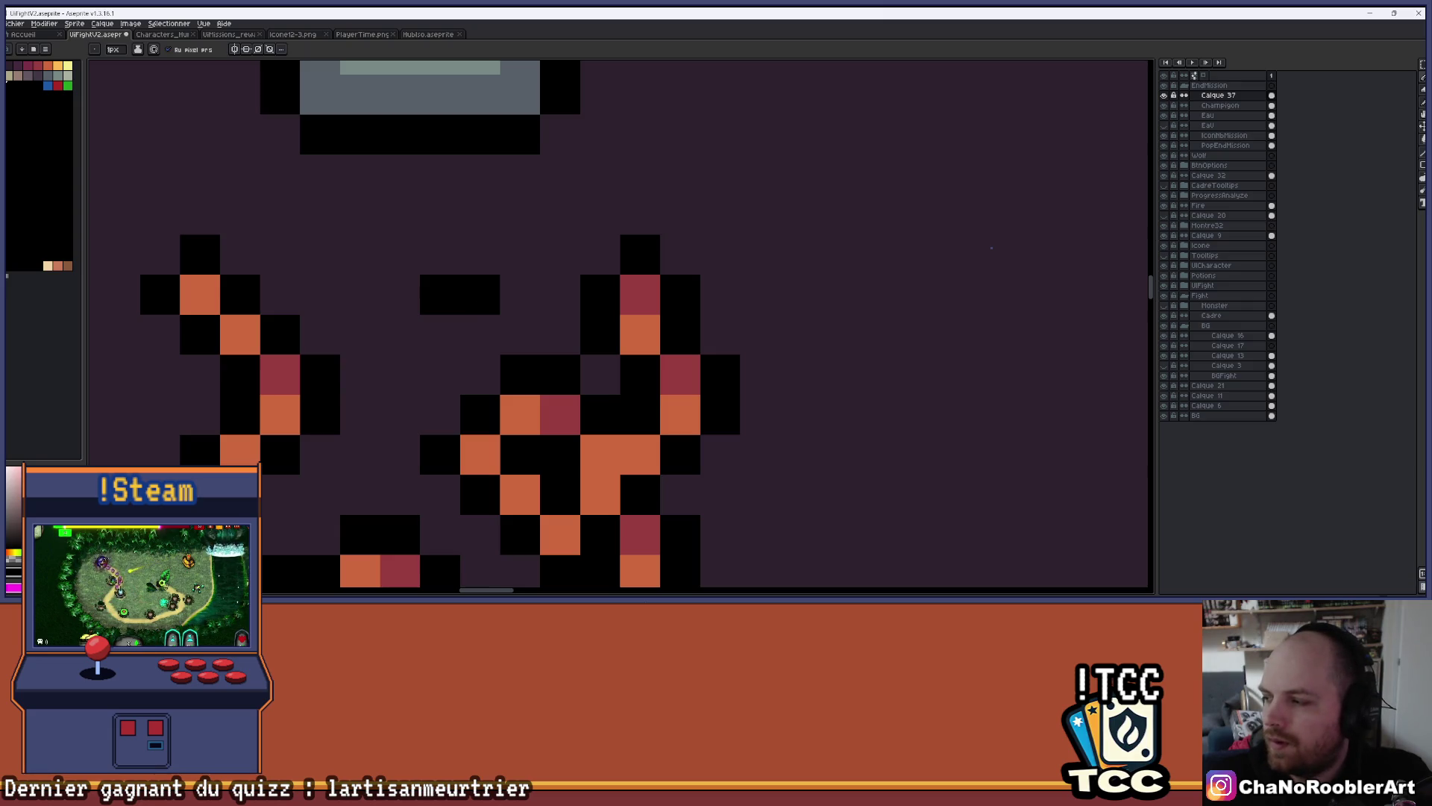
{"action": "left_click", "coordinate": [430, 329]}
{"action": "left_click", "coordinate": [437, 368]}
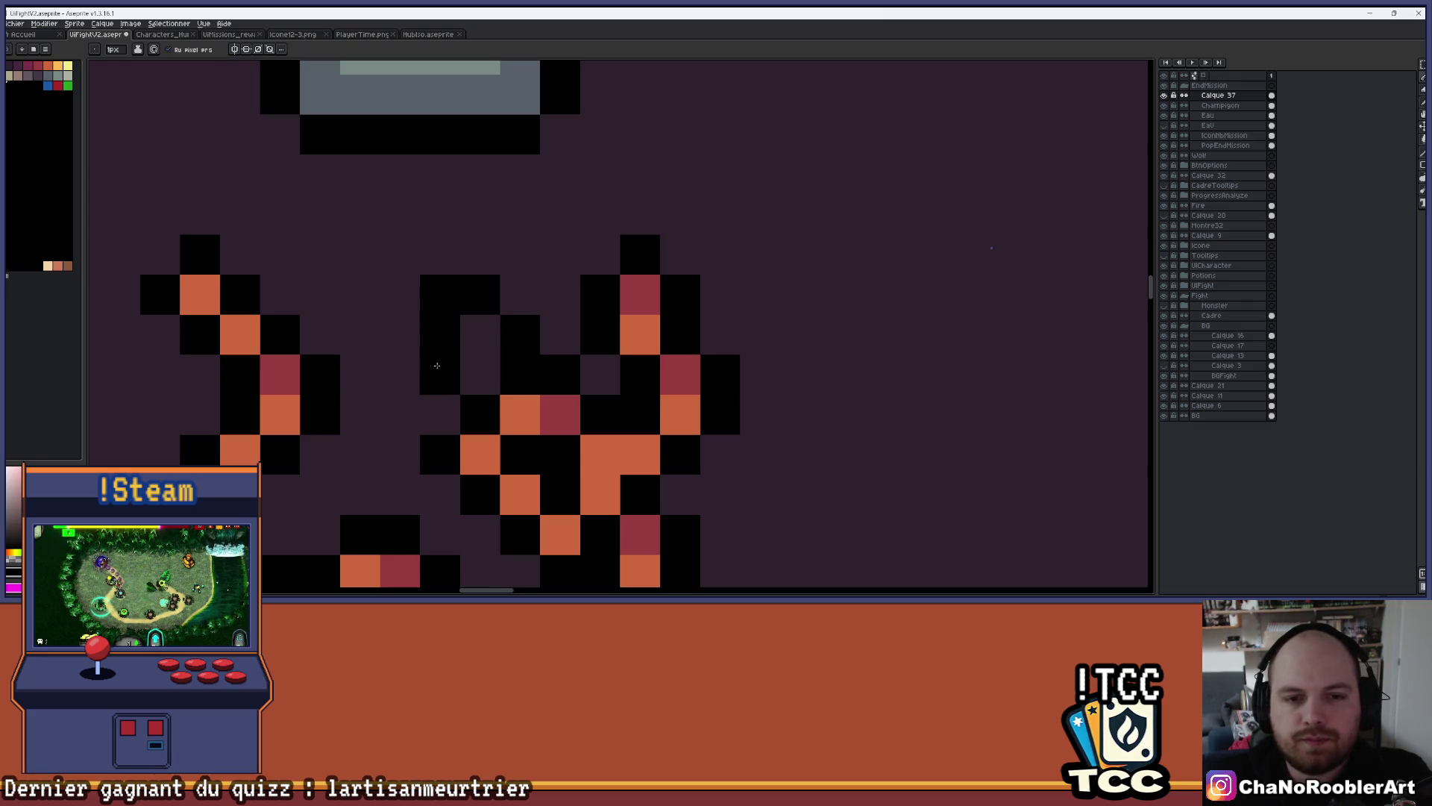
{"action": "left_click", "coordinate": [478, 373]}
Place a green pixel atop the worm inside its black outline, then zoom out to check
{"action": "left_click", "coordinate": [68, 85]}
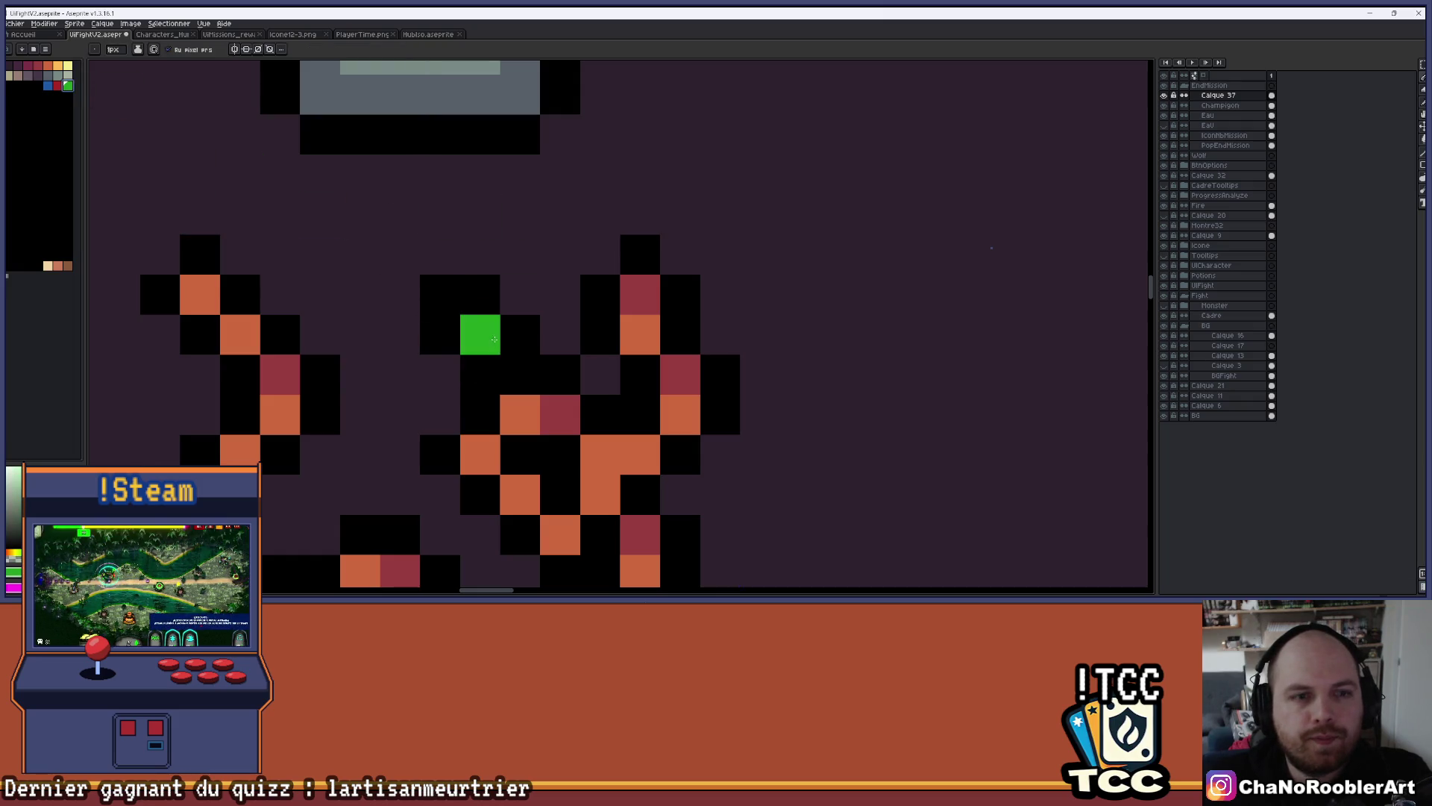
{"action": "left_click", "coordinate": [494, 339]}
{"action": "scroll", "coordinate": [495, 339], "scroll_direction": "down", "scroll_amount": 5}
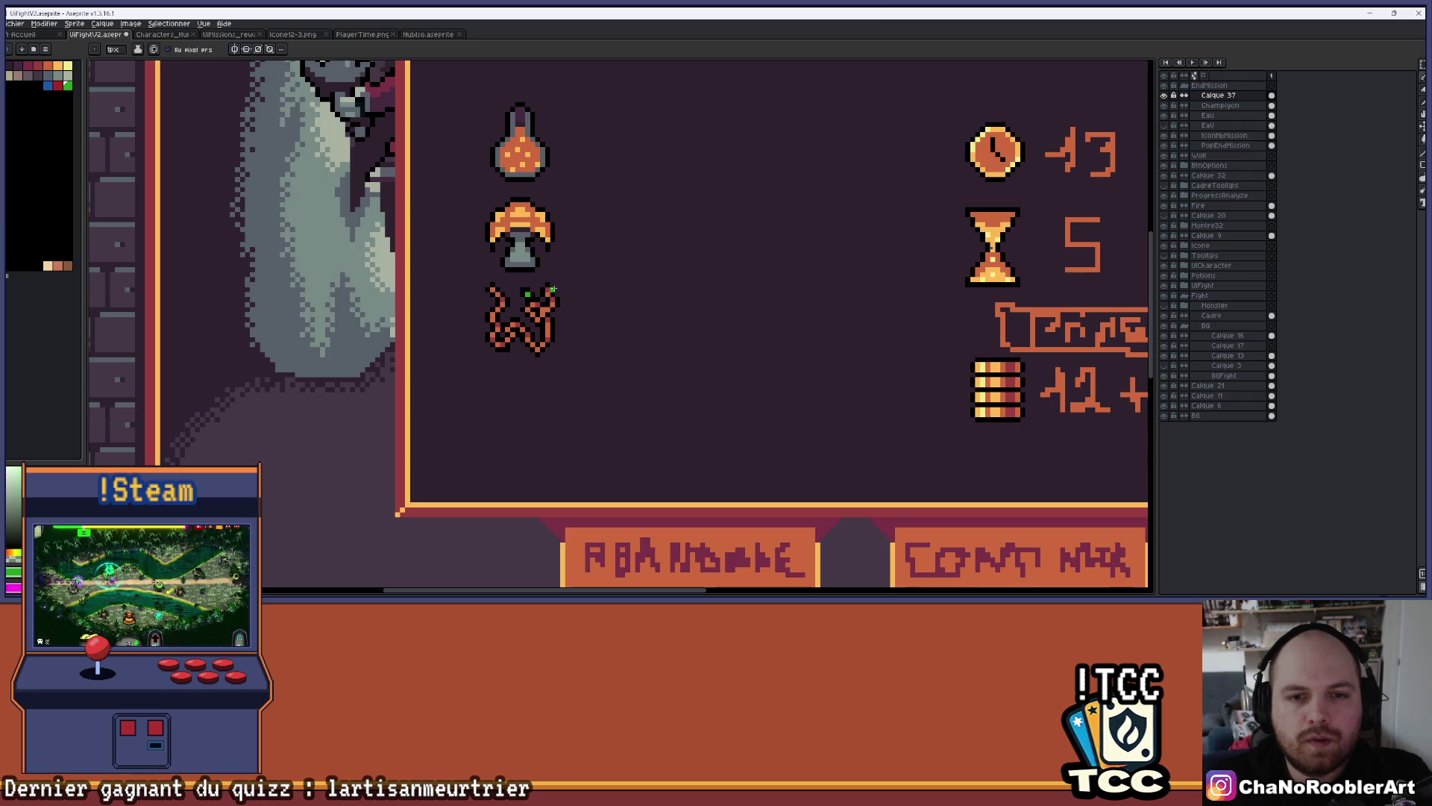
{"action": "scroll", "coordinate": [543, 284], "scroll_direction": "up", "scroll_amount": 3}
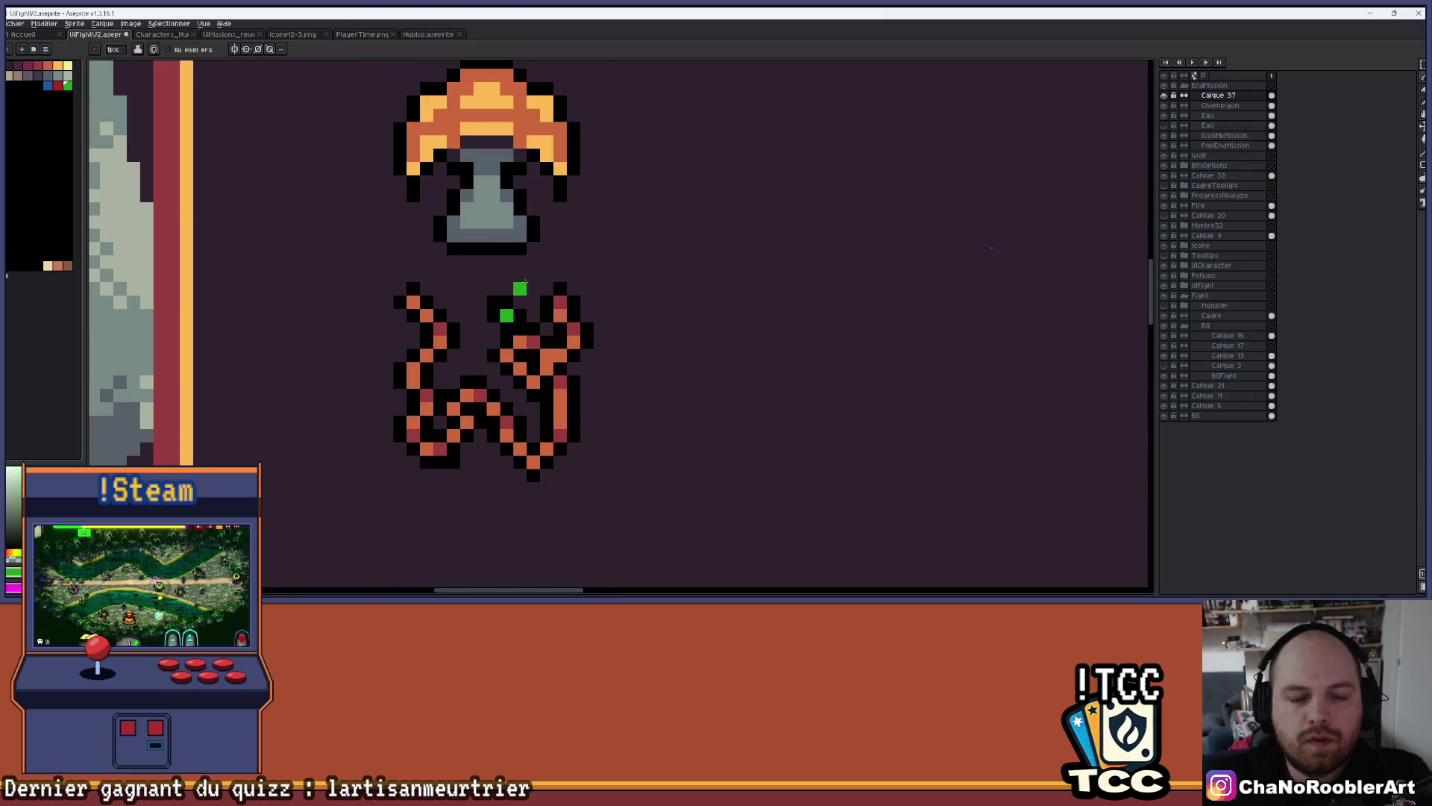
{"action": "scroll", "coordinate": [524, 279], "scroll_direction": "up", "scroll_amount": 2}
{"action": "key", "text": "ctrl+z"}
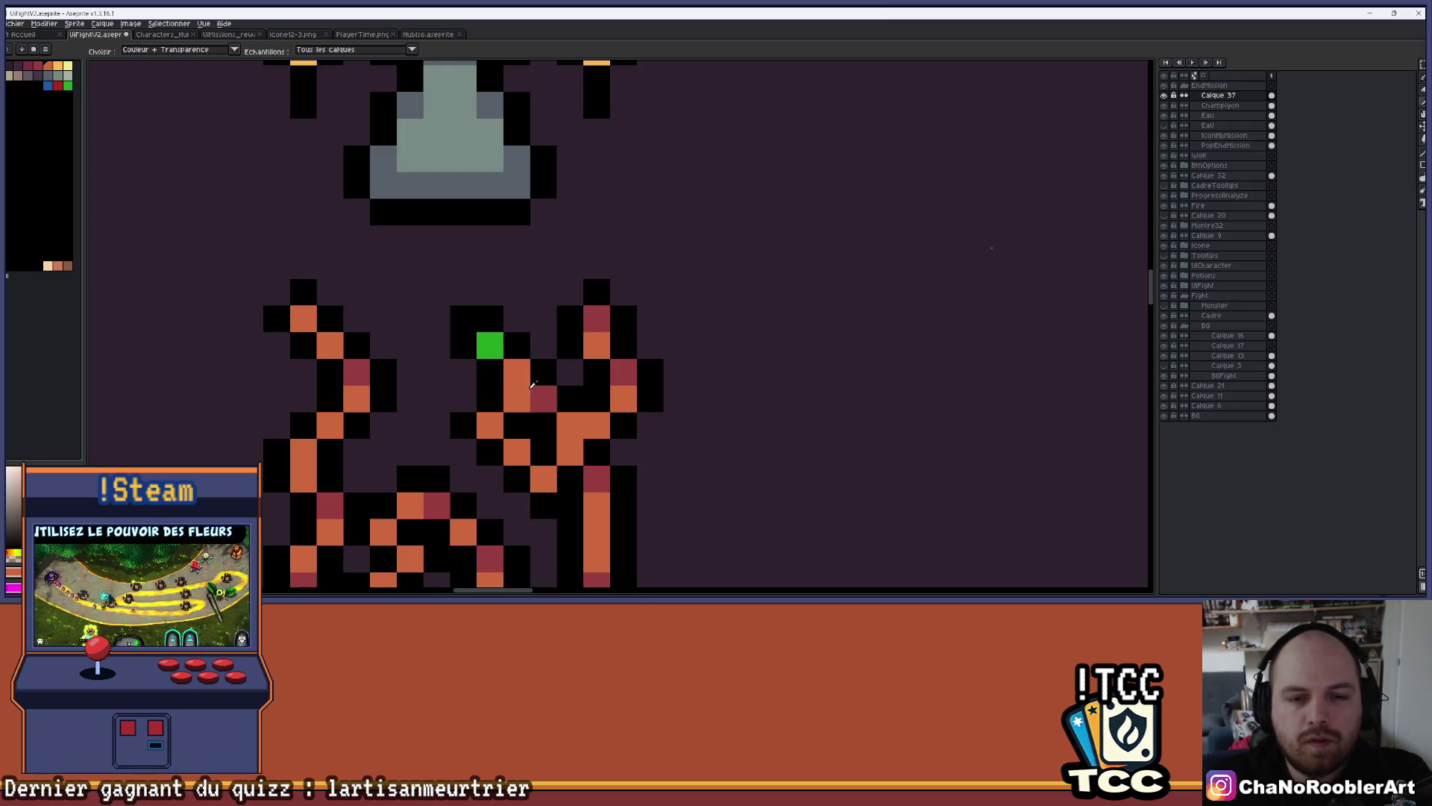
{"action": "scroll", "coordinate": [528, 383], "scroll_direction": "down", "scroll_amount": 4}
{"action": "scroll", "coordinate": [542, 345], "scroll_direction": "up", "scroll_amount": 2}
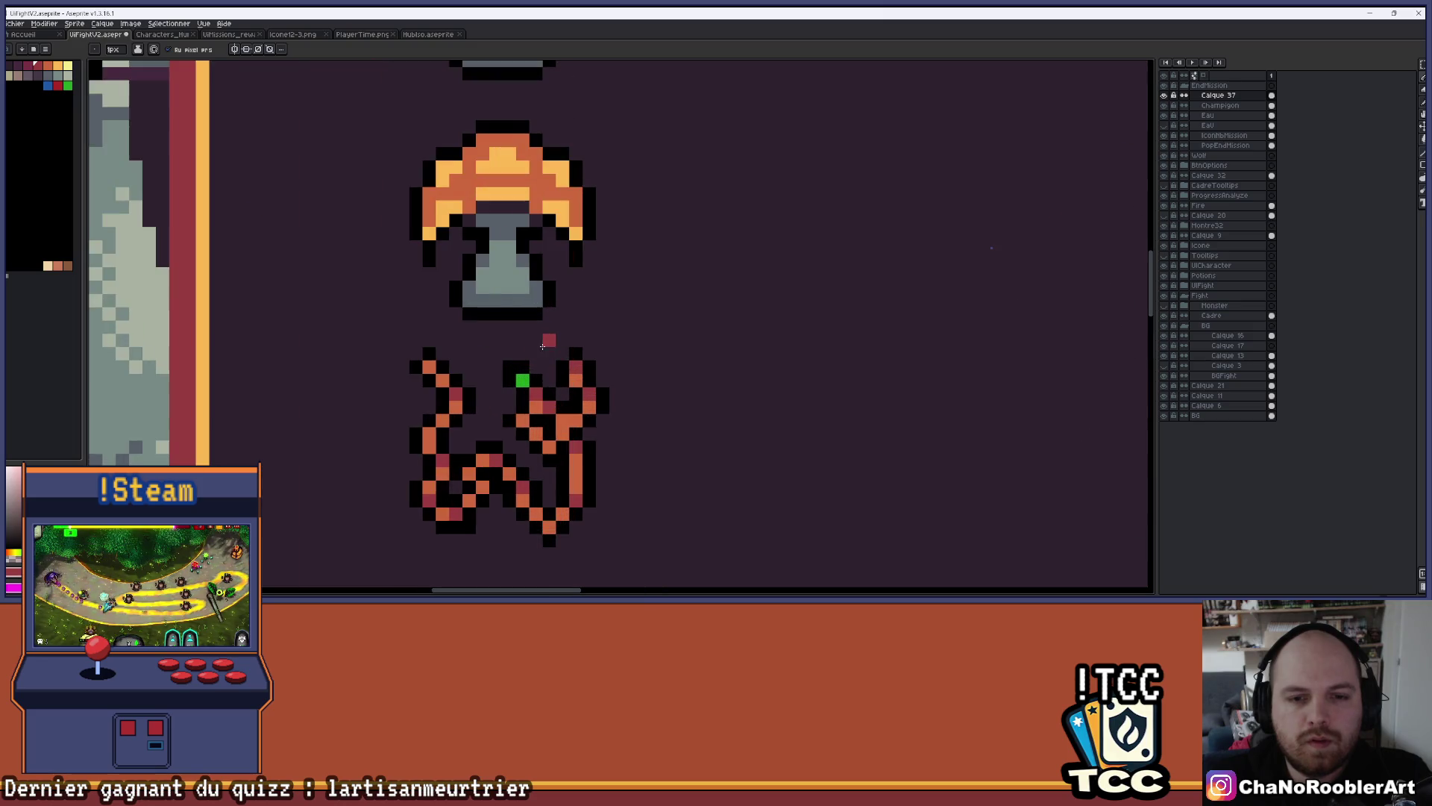
{"action": "scroll", "coordinate": [552, 347], "scroll_direction": "down", "scroll_amount": 2}
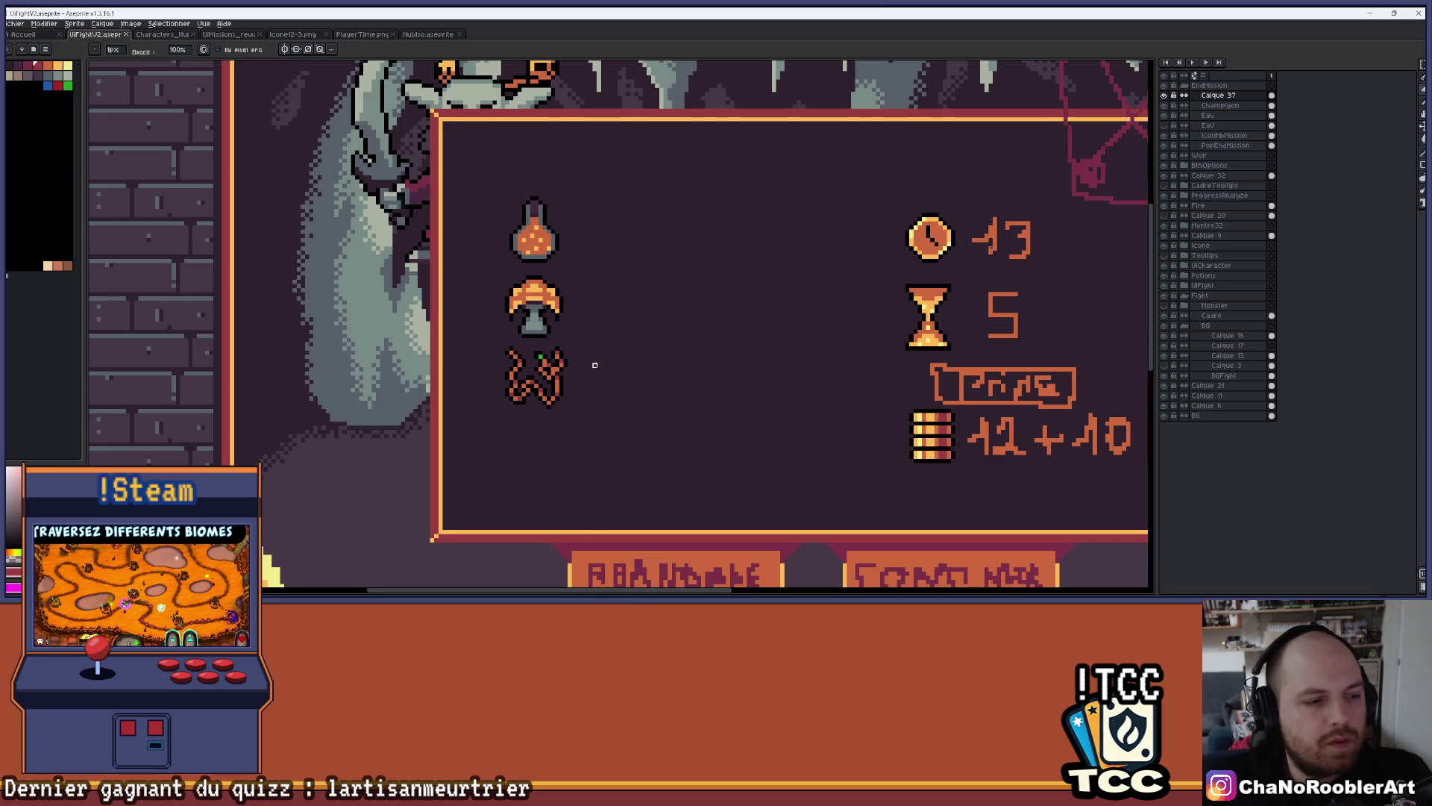
Repaint the worm's green eye pixel with the light grey palette colour
{"action": "scroll", "coordinate": [556, 363], "scroll_direction": "up", "scroll_amount": 10}
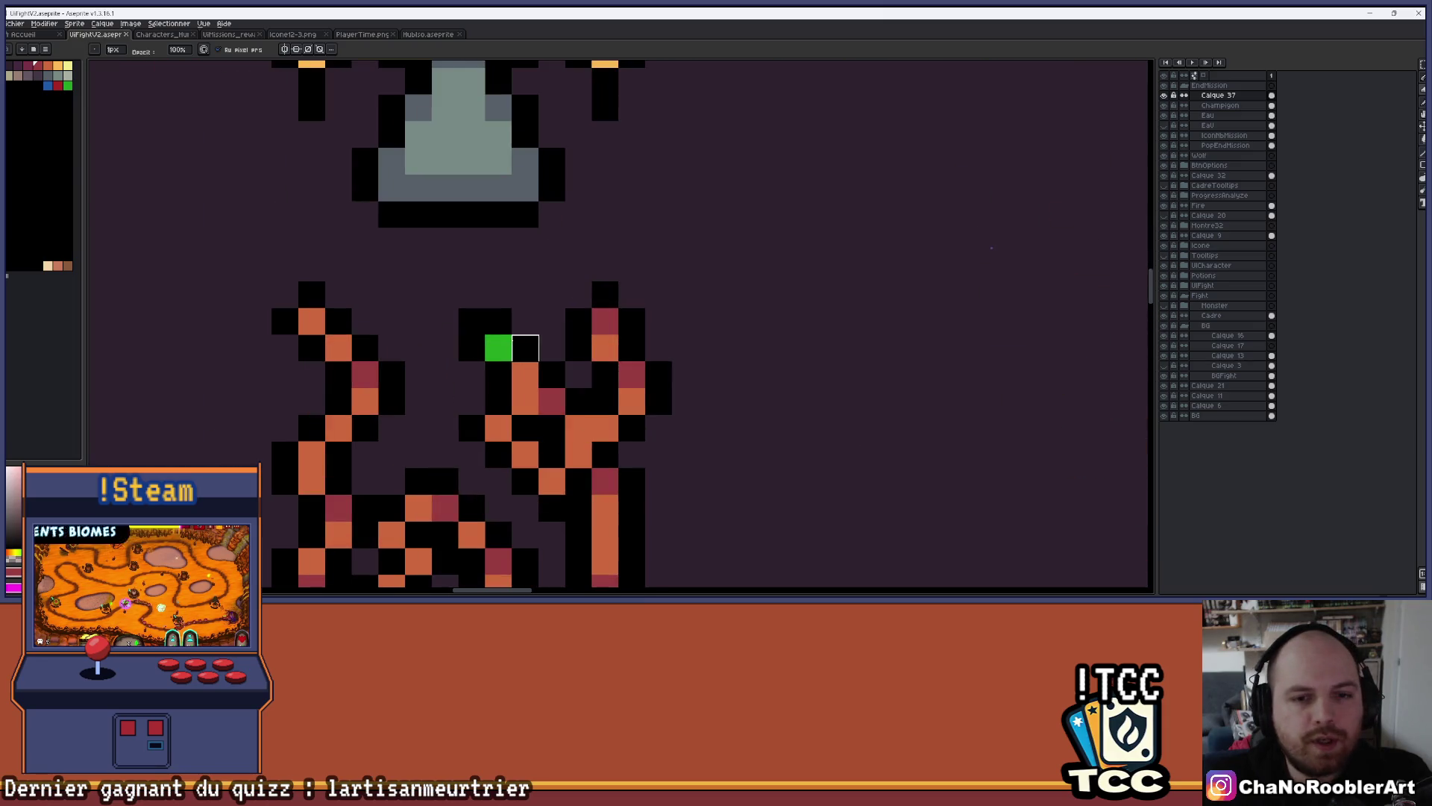
{"action": "left_click", "coordinate": [68, 76]}
{"action": "left_click", "coordinate": [573, 343]}
{"action": "left_click", "coordinate": [498, 347]}
Zoom and pan around the worm sprite to inspect the light grey eye
{"action": "scroll", "coordinate": [590, 317], "scroll_direction": "down", "scroll_amount": 6}
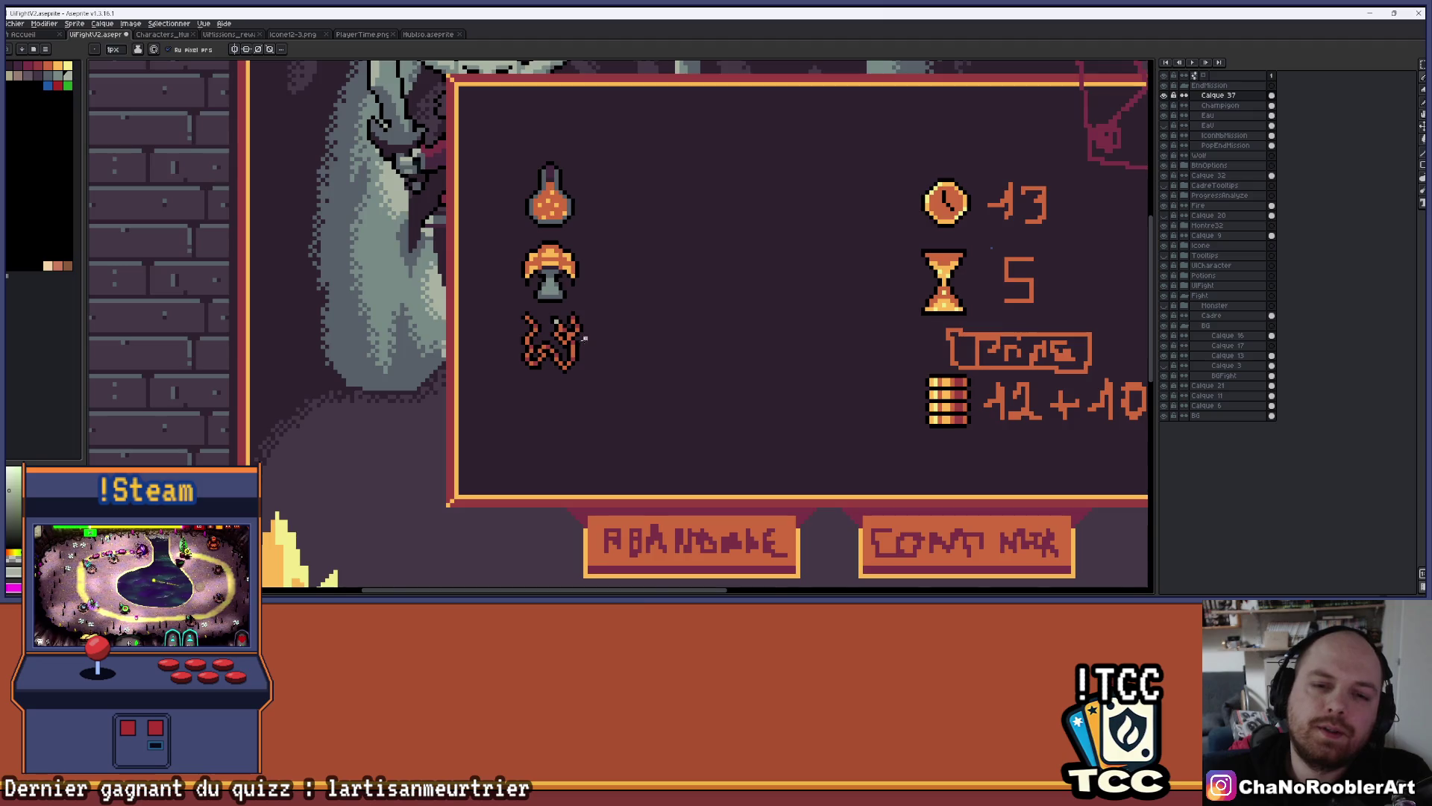
{"action": "scroll", "coordinate": [598, 319], "scroll_direction": "up", "scroll_amount": 5}
{"action": "left_click_drag", "start_coordinate": [641, 282], "coordinate": [673, 309]}
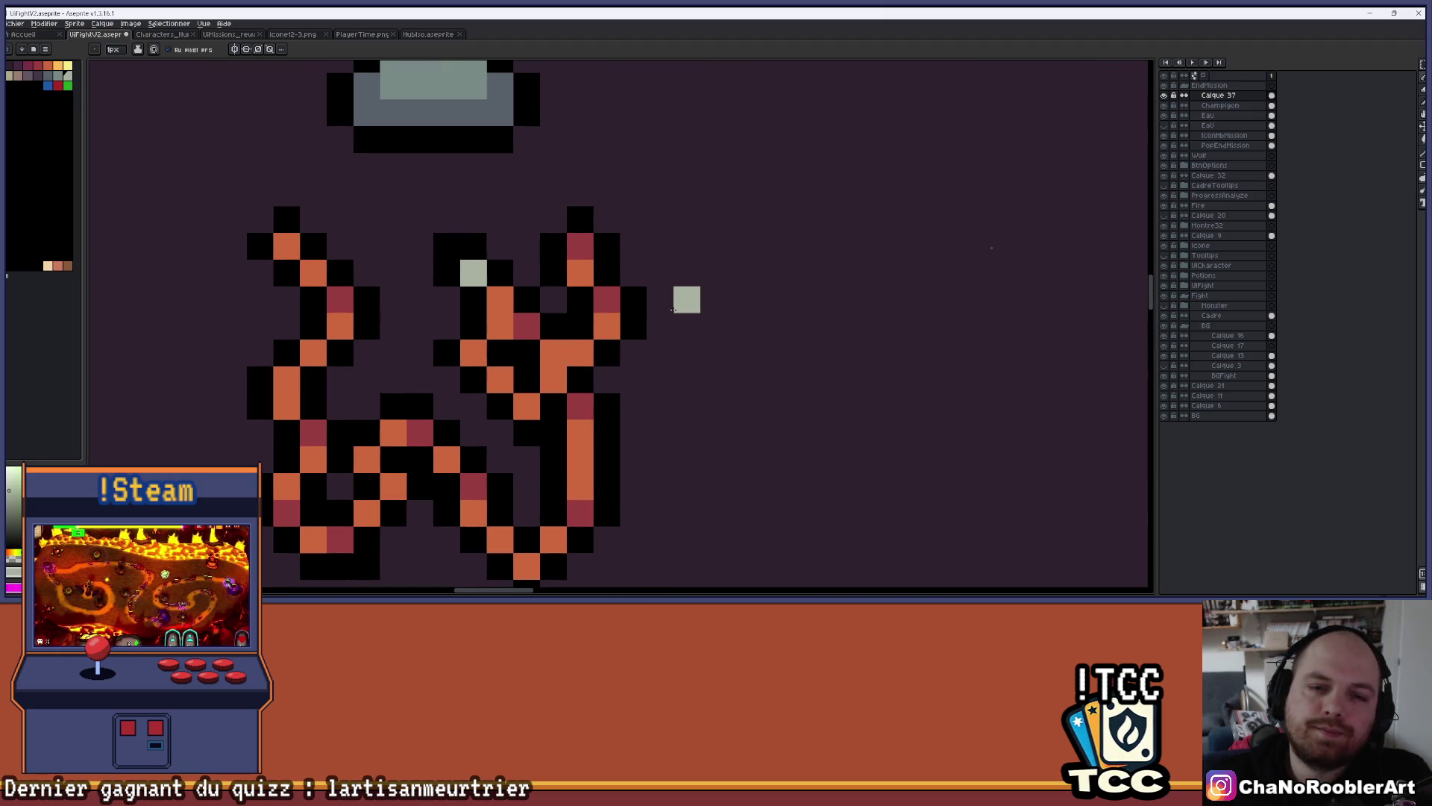
{"action": "scroll", "coordinate": [696, 279], "scroll_direction": "down", "scroll_amount": 3}
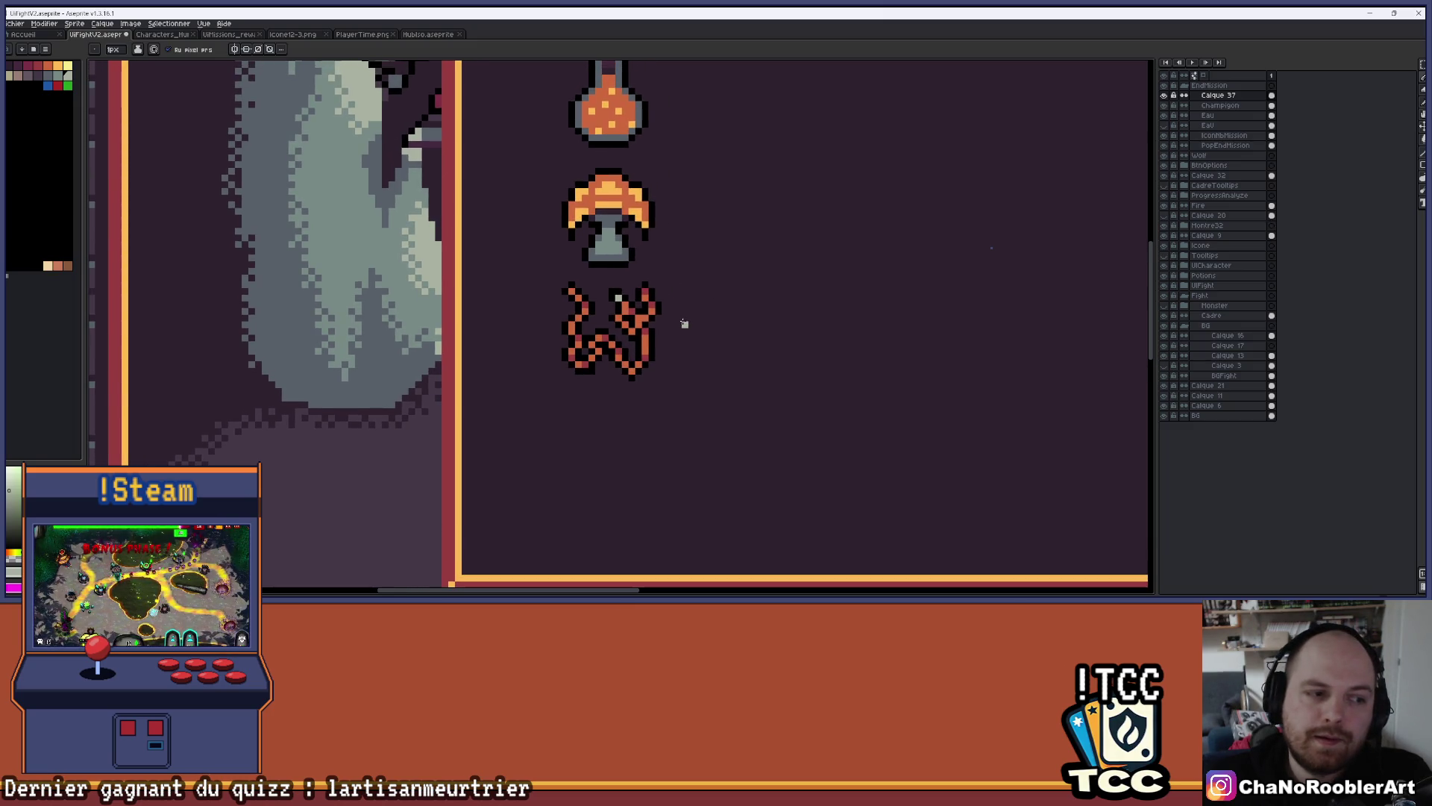
{"action": "scroll", "coordinate": [684, 325], "scroll_direction": "up", "scroll_amount": 2}
{"action": "scroll", "coordinate": [658, 233], "scroll_direction": "up", "scroll_amount": 1}
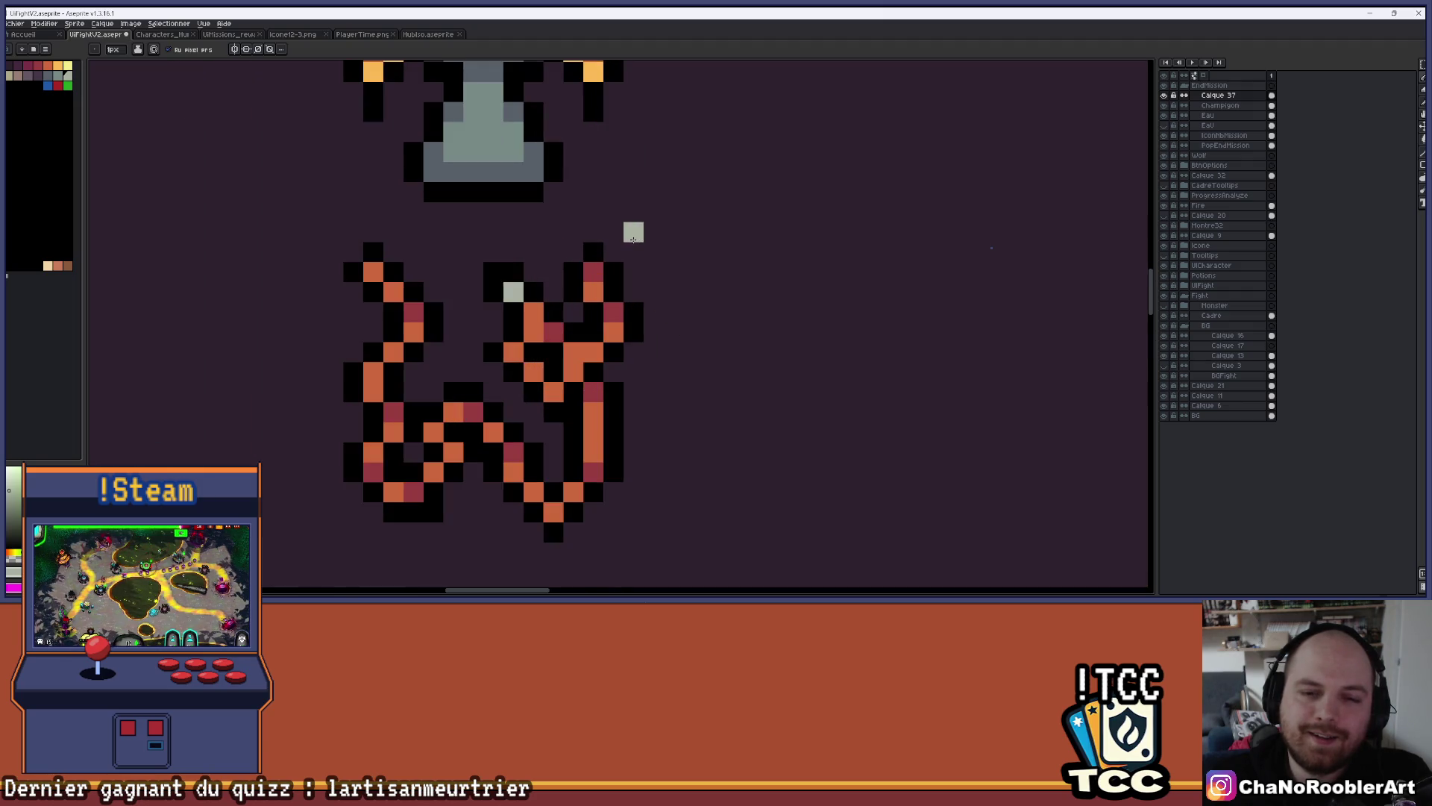
{"action": "left_click_drag", "start_coordinate": [688, 246], "coordinate": [709, 258]}
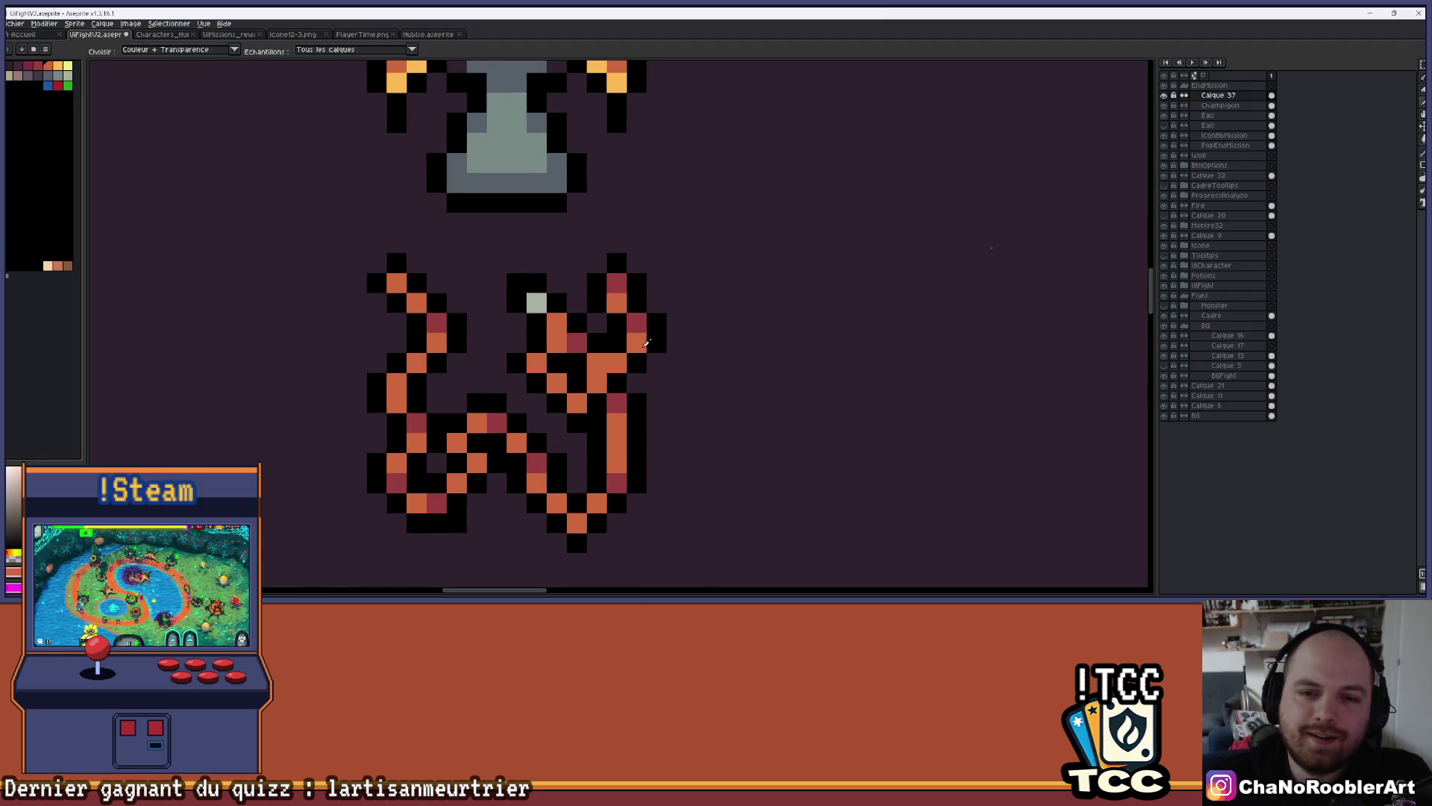
{"action": "scroll", "coordinate": [623, 342], "scroll_direction": "down", "scroll_amount": 3}
{"action": "left_click_drag", "start_coordinate": [709, 310], "coordinate": [629, 346]}
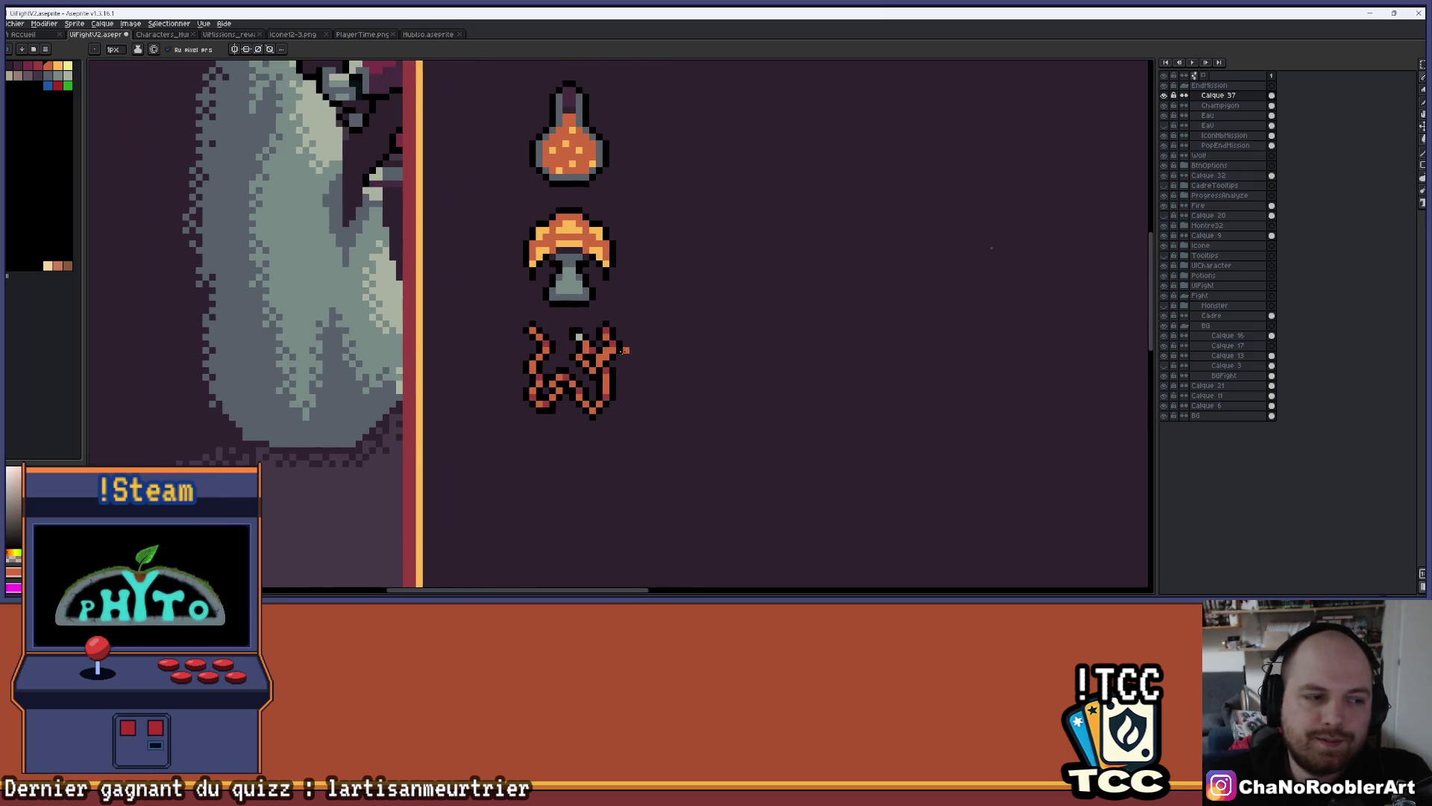
Repaint the worm's light beige eye pixel with the muted grey-green palette swatch
{"action": "scroll", "coordinate": [625, 348], "scroll_direction": "up", "scroll_amount": 2}
{"action": "scroll", "coordinate": [631, 308], "scroll_direction": "down", "scroll_amount": 2}
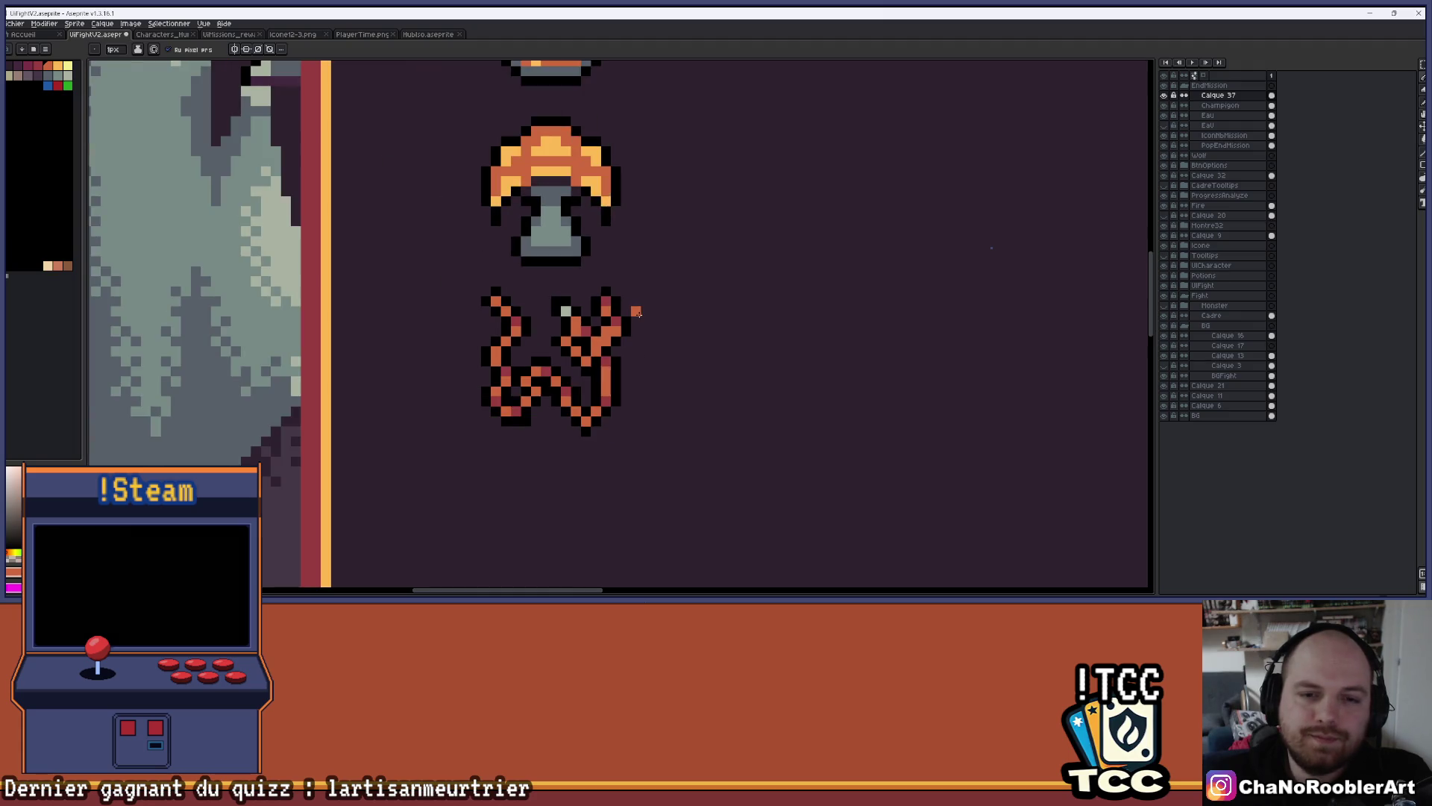
{"action": "scroll", "coordinate": [676, 315], "scroll_direction": "down", "scroll_amount": 2}
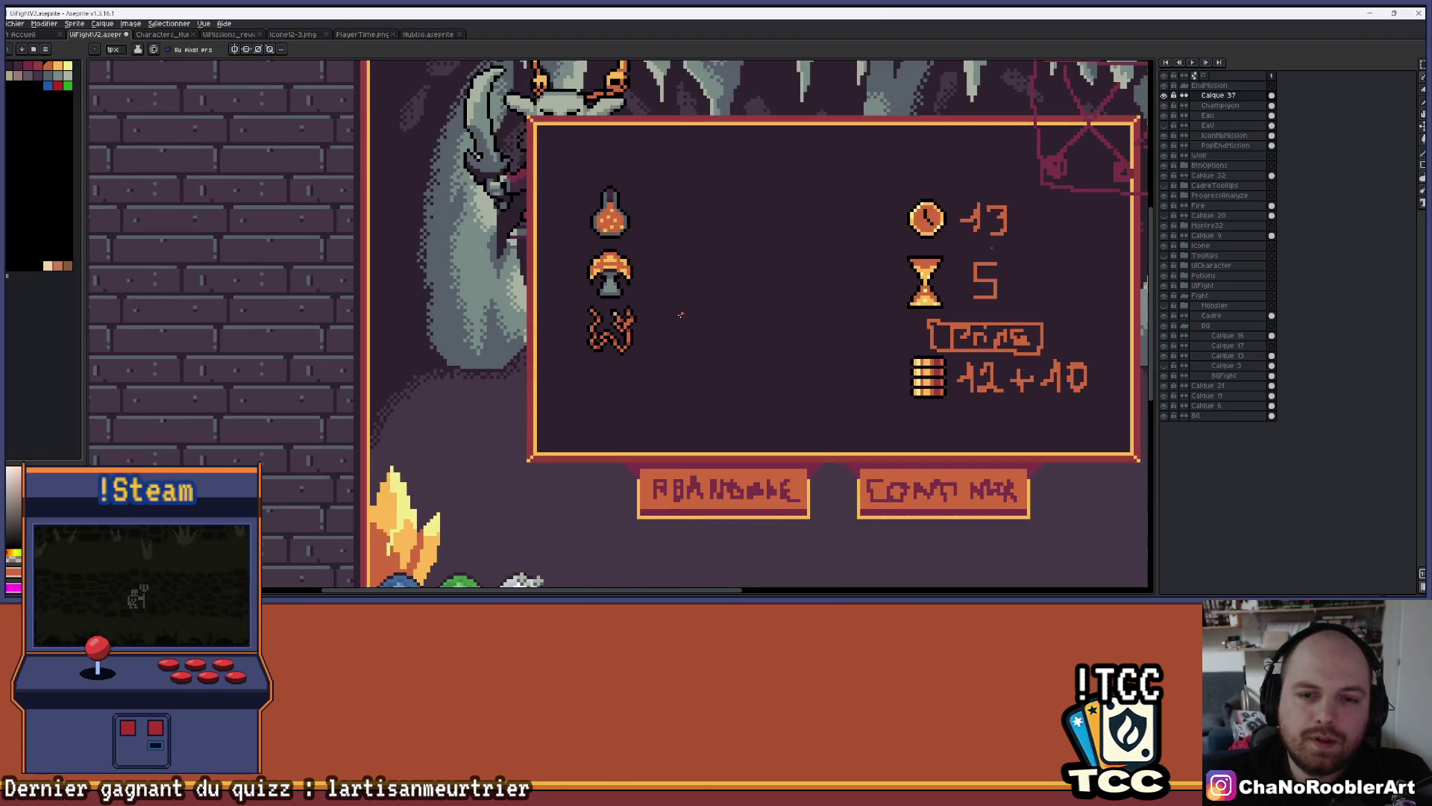
{"action": "scroll", "coordinate": [681, 315], "scroll_direction": "down", "scroll_amount": 1}
{"action": "scroll", "coordinate": [606, 314], "scroll_direction": "up", "scroll_amount": 3}
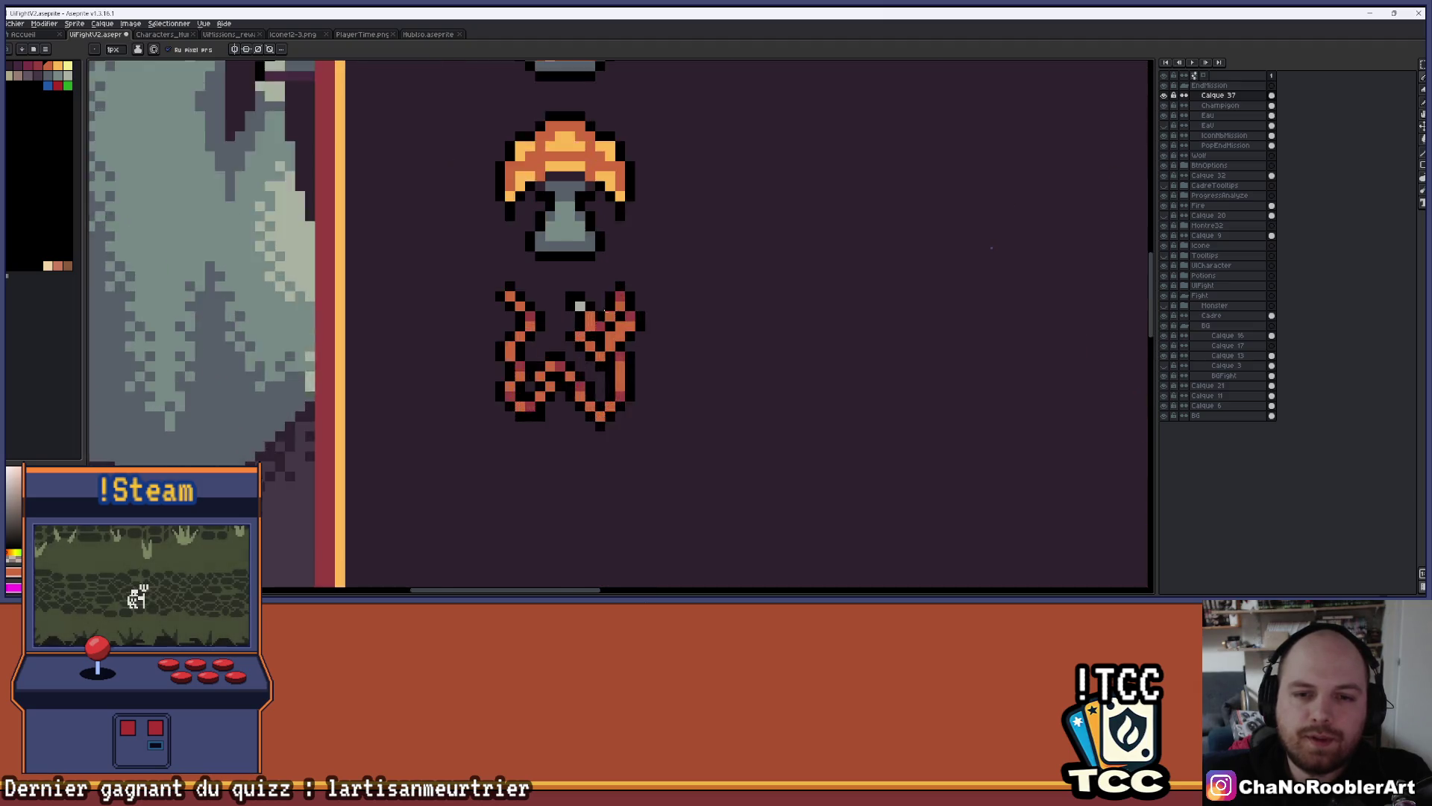
{"action": "scroll", "coordinate": [607, 313], "scroll_direction": "up", "scroll_amount": 2}
{"action": "left_click", "coordinate": [64, 88]}
{"action": "left_click", "coordinate": [563, 301]}
{"action": "left_click", "coordinate": [584, 262]}
{"action": "scroll", "coordinate": [586, 256], "scroll_direction": "down", "scroll_amount": 8}
{"action": "scroll", "coordinate": [618, 249], "scroll_direction": "up", "scroll_amount": 1}
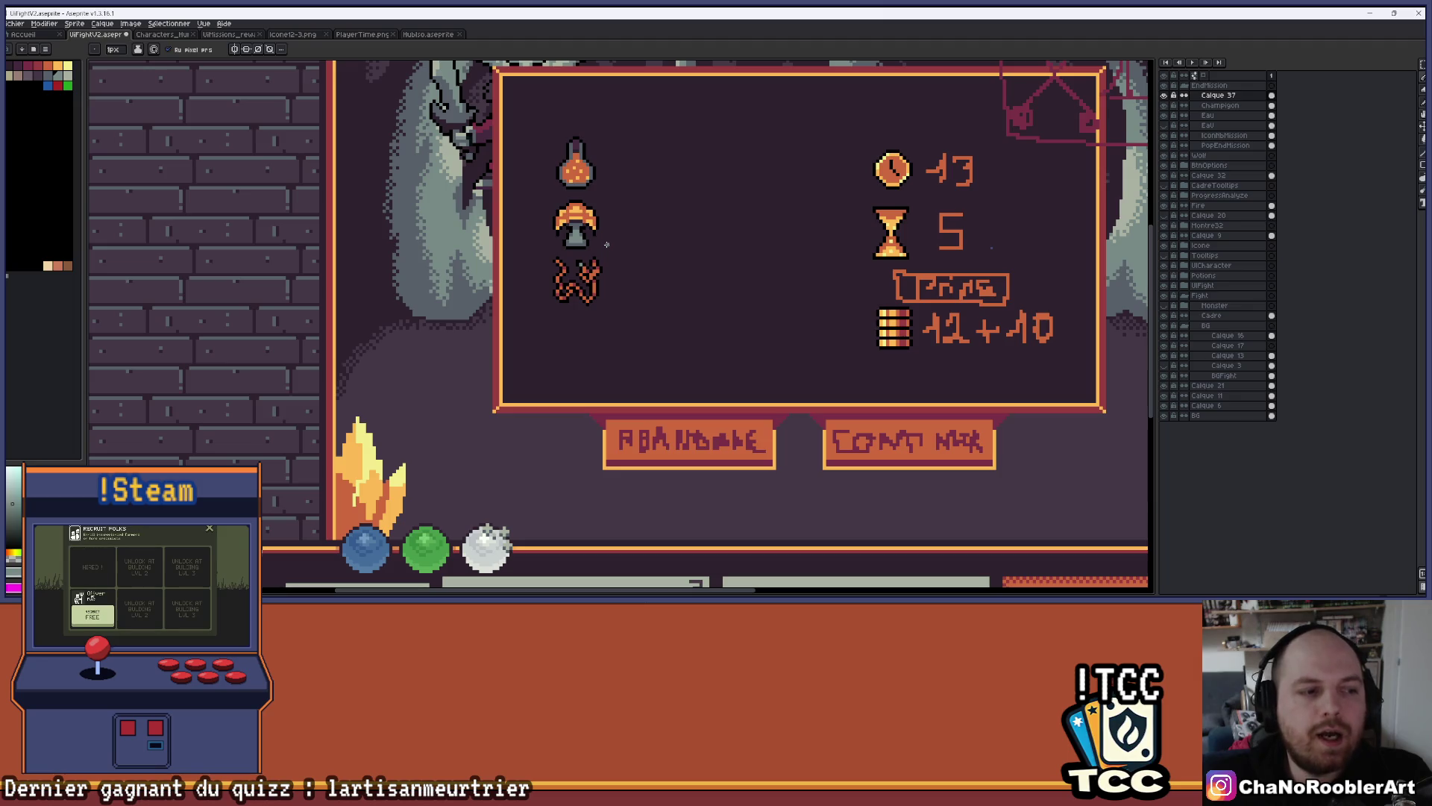
{"action": "scroll", "coordinate": [607, 246], "scroll_direction": "up", "scroll_amount": 5}
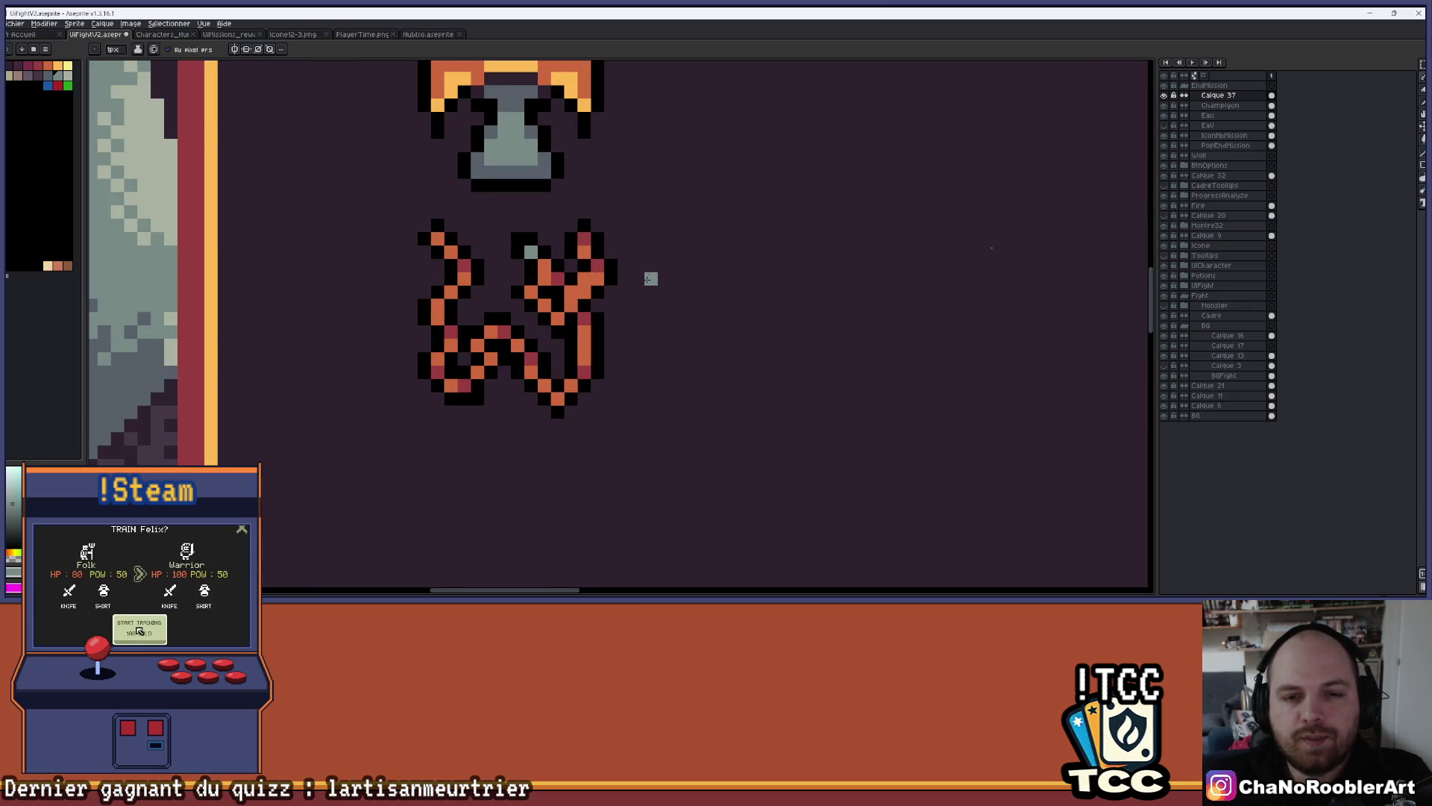
Add one extra orange pixel to the worm's right branch, checking it at different zooms
{"action": "scroll", "coordinate": [653, 277], "scroll_direction": "up", "scroll_amount": 3}
{"action": "left_click_drag", "start_coordinate": [675, 284], "coordinate": [686, 280]}
{"action": "left_click", "coordinate": [577, 302], "text": "alt"}
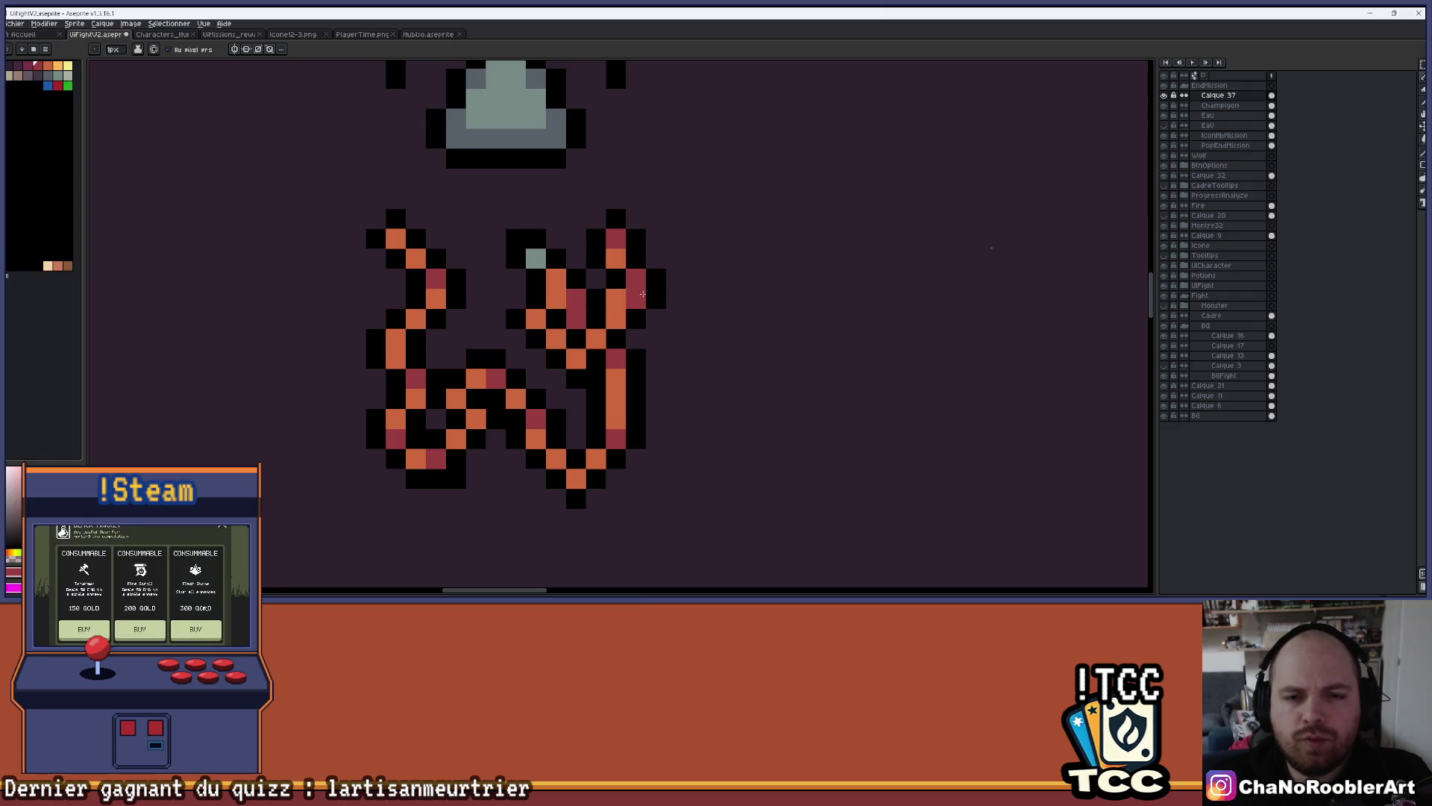
{"action": "scroll", "coordinate": [634, 299], "scroll_direction": "down", "scroll_amount": 2}
{"action": "scroll", "coordinate": [617, 291], "scroll_direction": "up", "scroll_amount": 2}
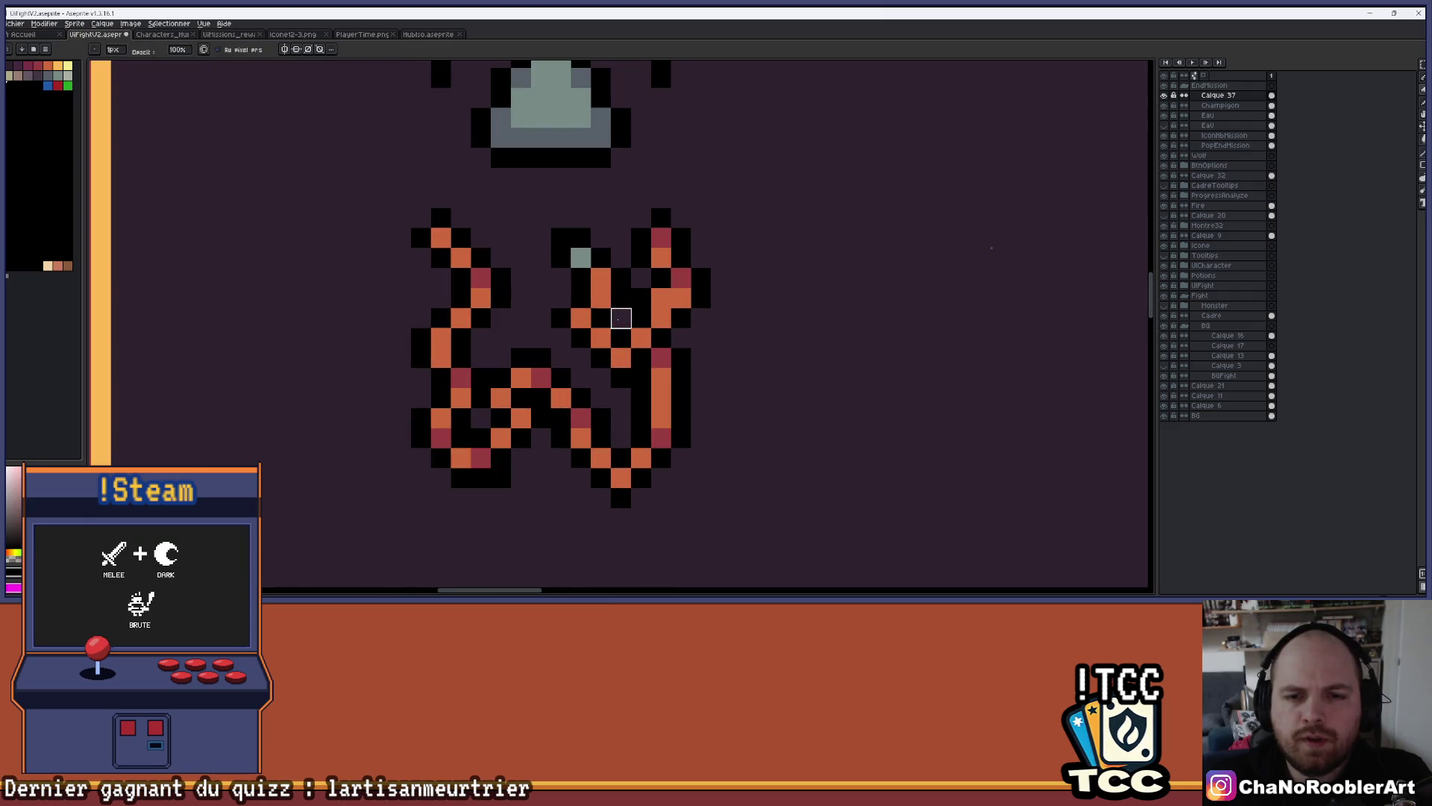
{"action": "scroll", "coordinate": [710, 280], "scroll_direction": "down", "scroll_amount": 3}
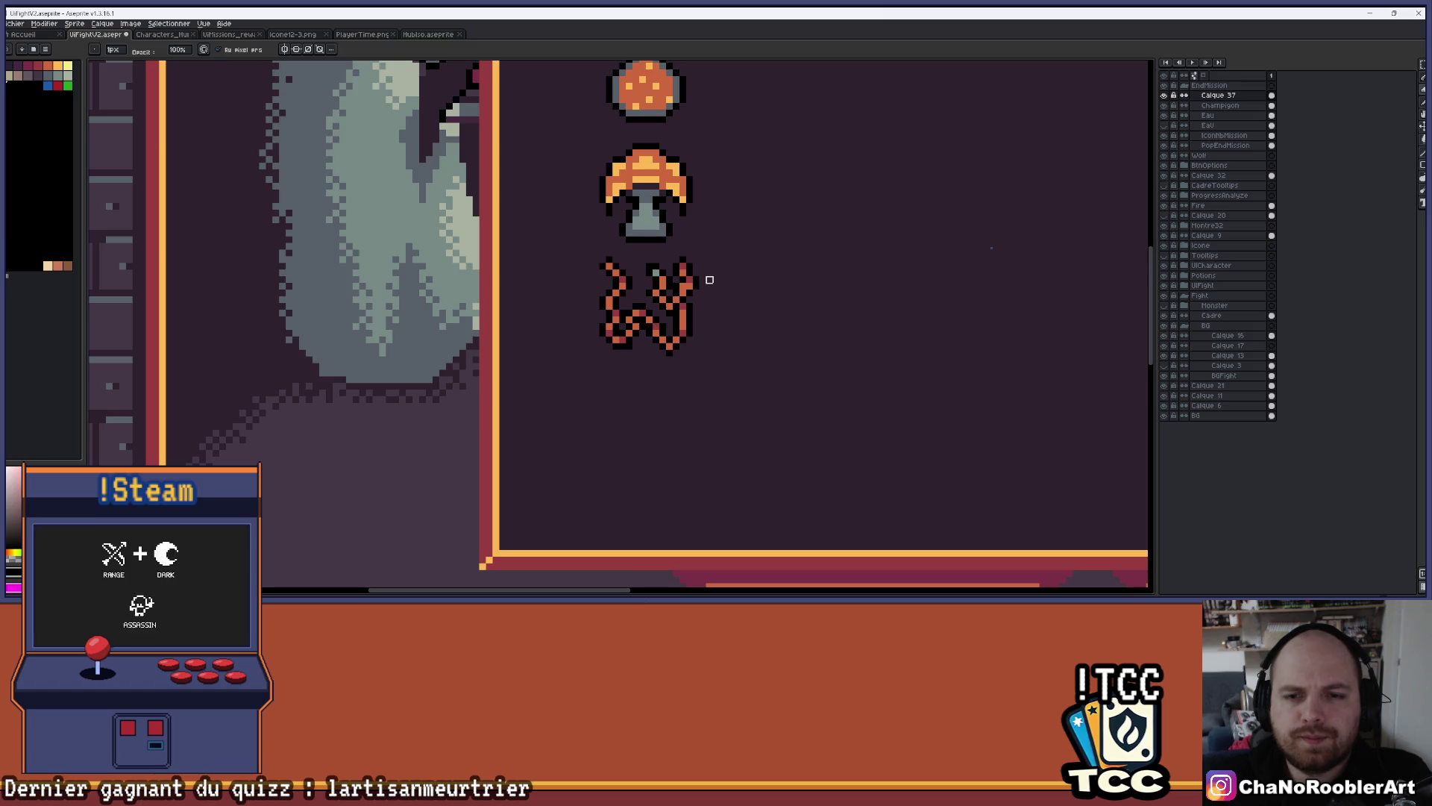
{"action": "scroll", "coordinate": [708, 279], "scroll_direction": "up", "scroll_amount": 3}
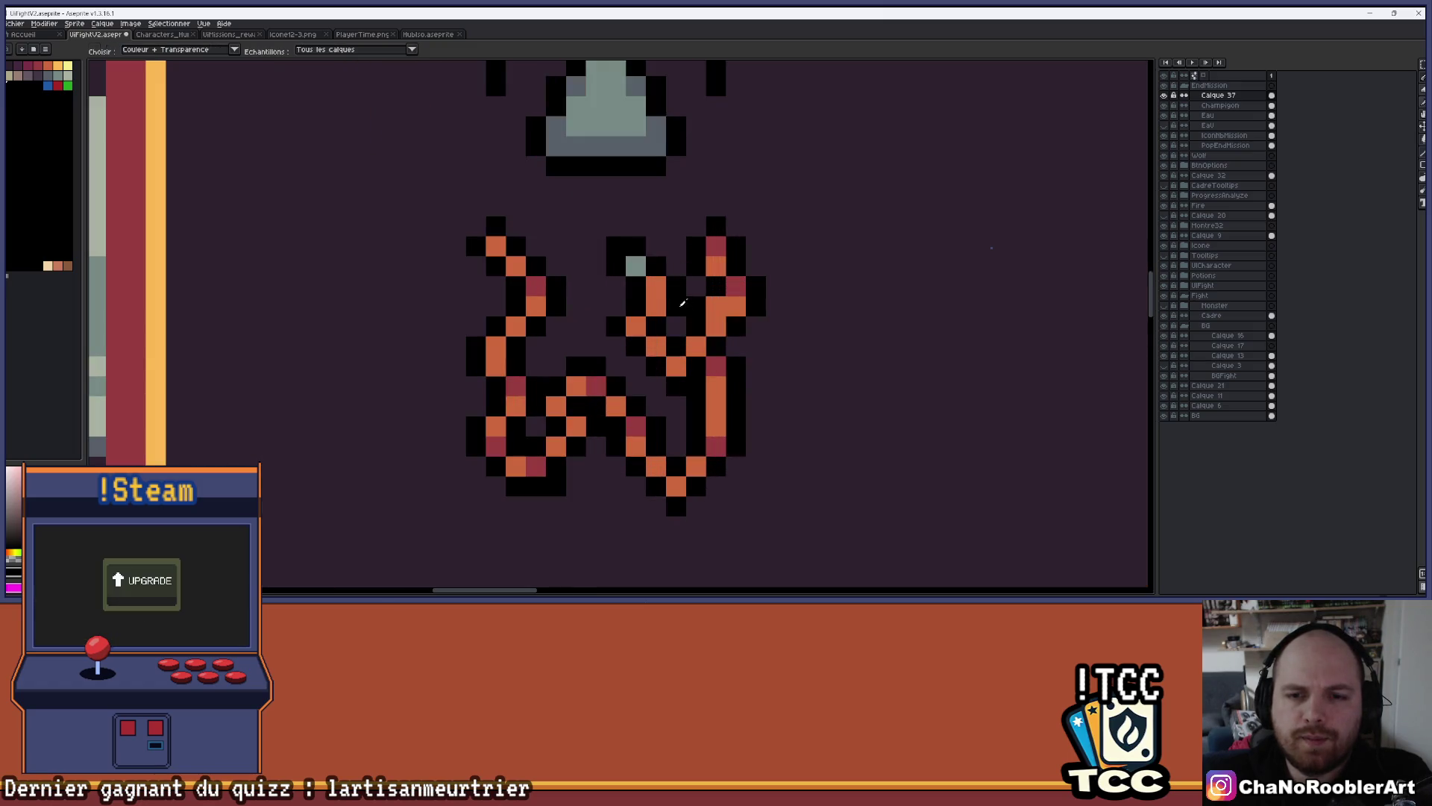
{"action": "left_click", "coordinate": [671, 326]}
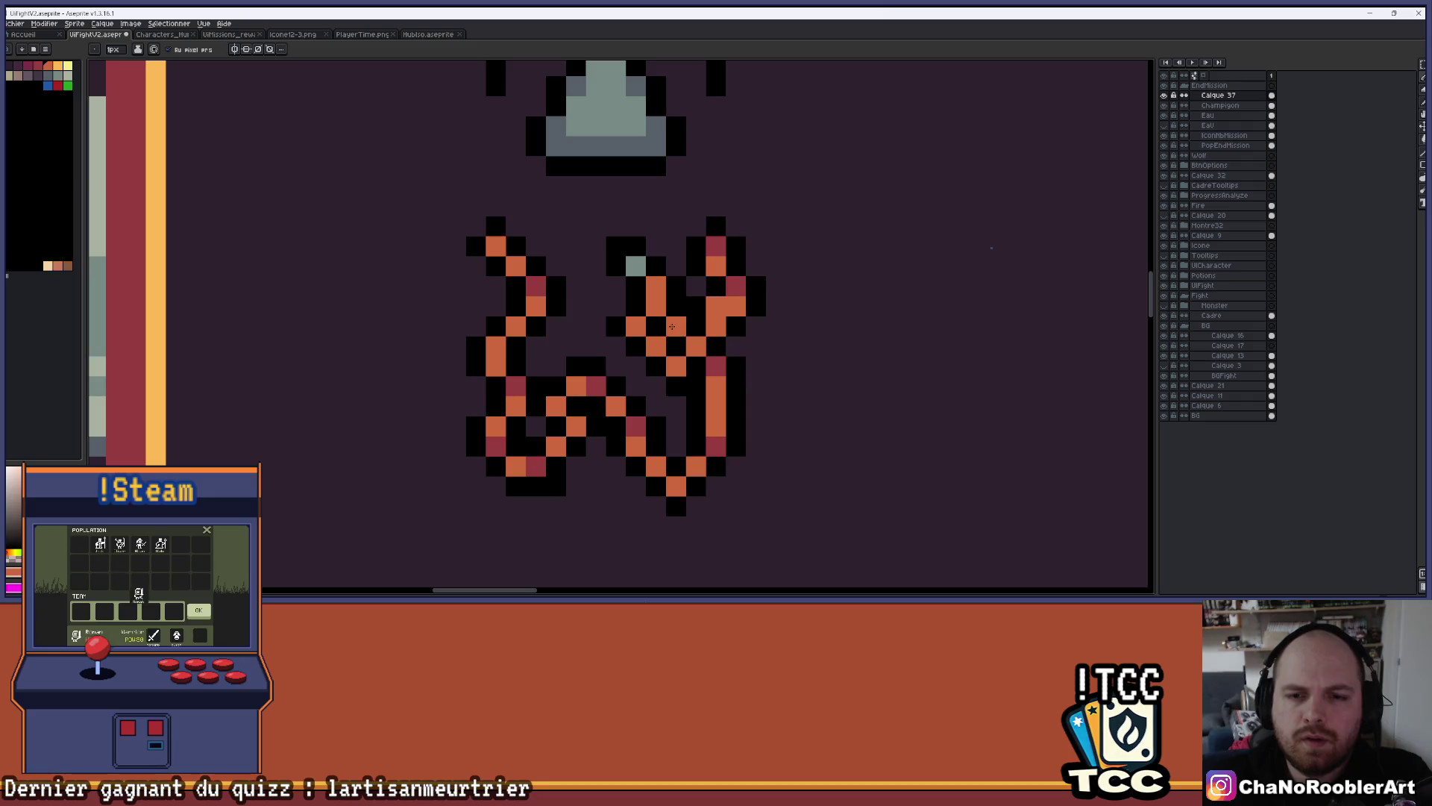
{"action": "scroll", "coordinate": [697, 284], "scroll_direction": "down", "scroll_amount": 3}
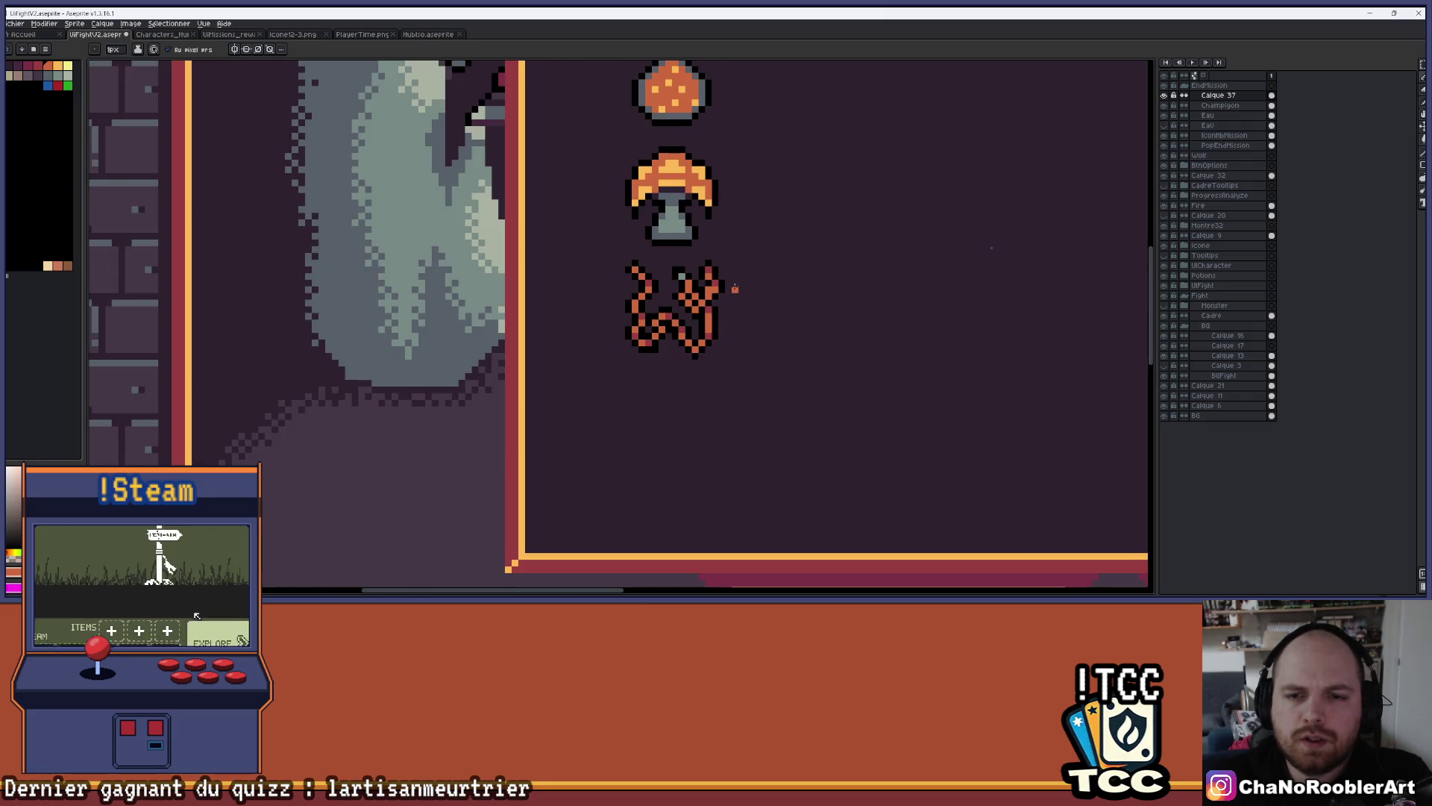
{"action": "scroll", "coordinate": [731, 284], "scroll_direction": "down", "scroll_amount": 1}
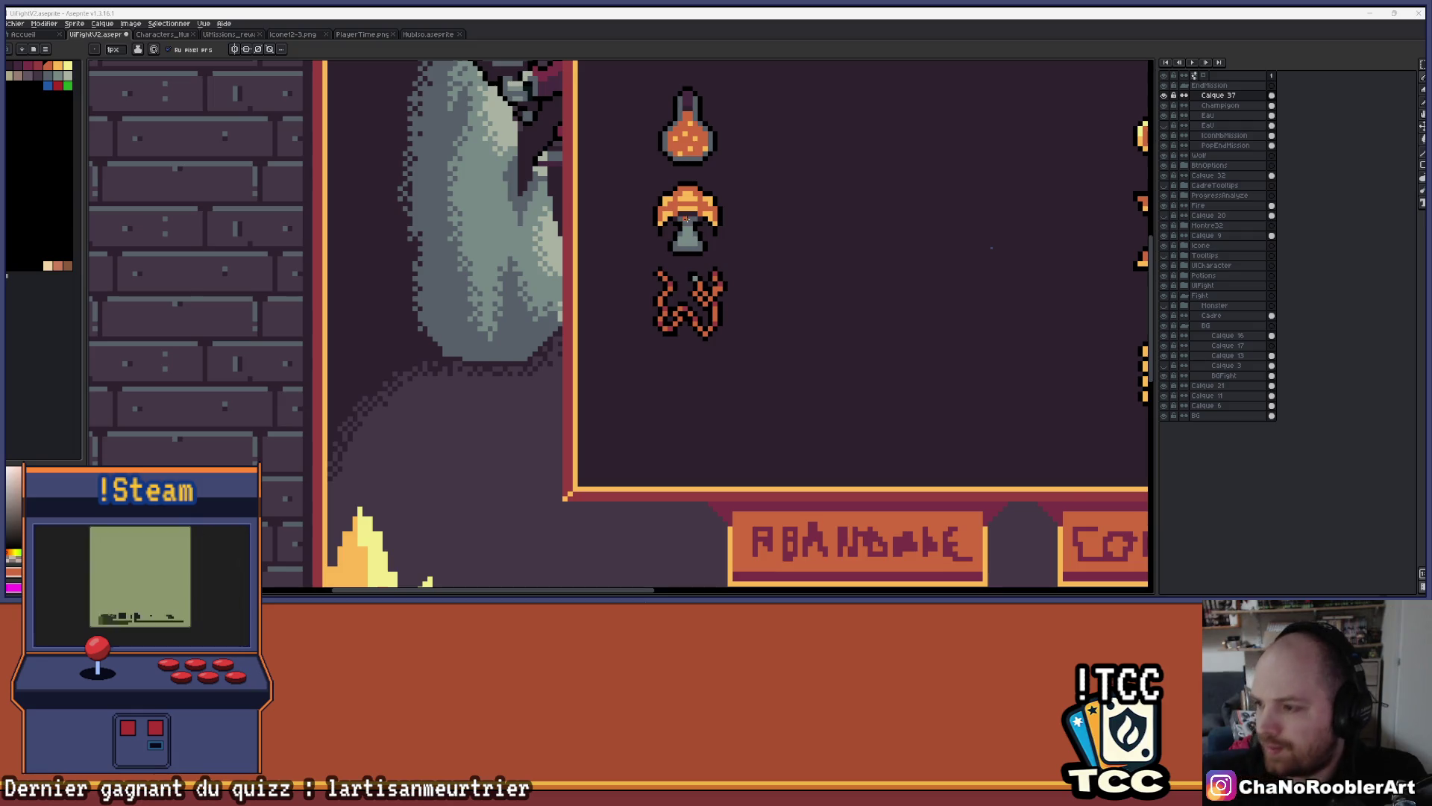
Show the slots layer so the orange tiles with counts 12 +2, 10, 0 and 2 appear
{"action": "scroll", "coordinate": [784, 312], "scroll_direction": "up", "scroll_amount": 2}
{"action": "scroll", "coordinate": [746, 275], "scroll_direction": "down", "scroll_amount": 2}
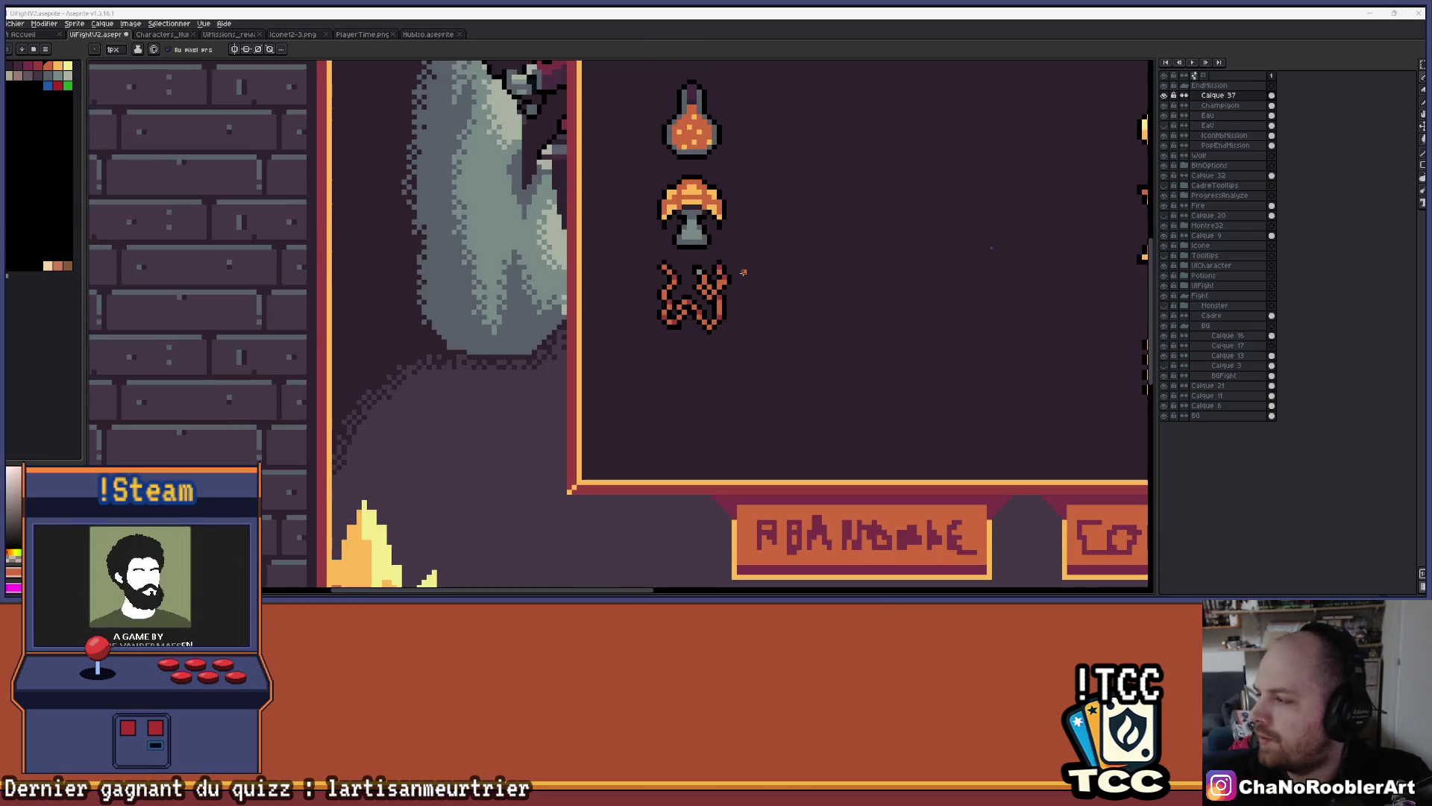
{"action": "scroll", "coordinate": [746, 275], "scroll_direction": "up", "scroll_amount": 1}
{"action": "scroll", "coordinate": [746, 276], "scroll_direction": "down", "scroll_amount": 3}
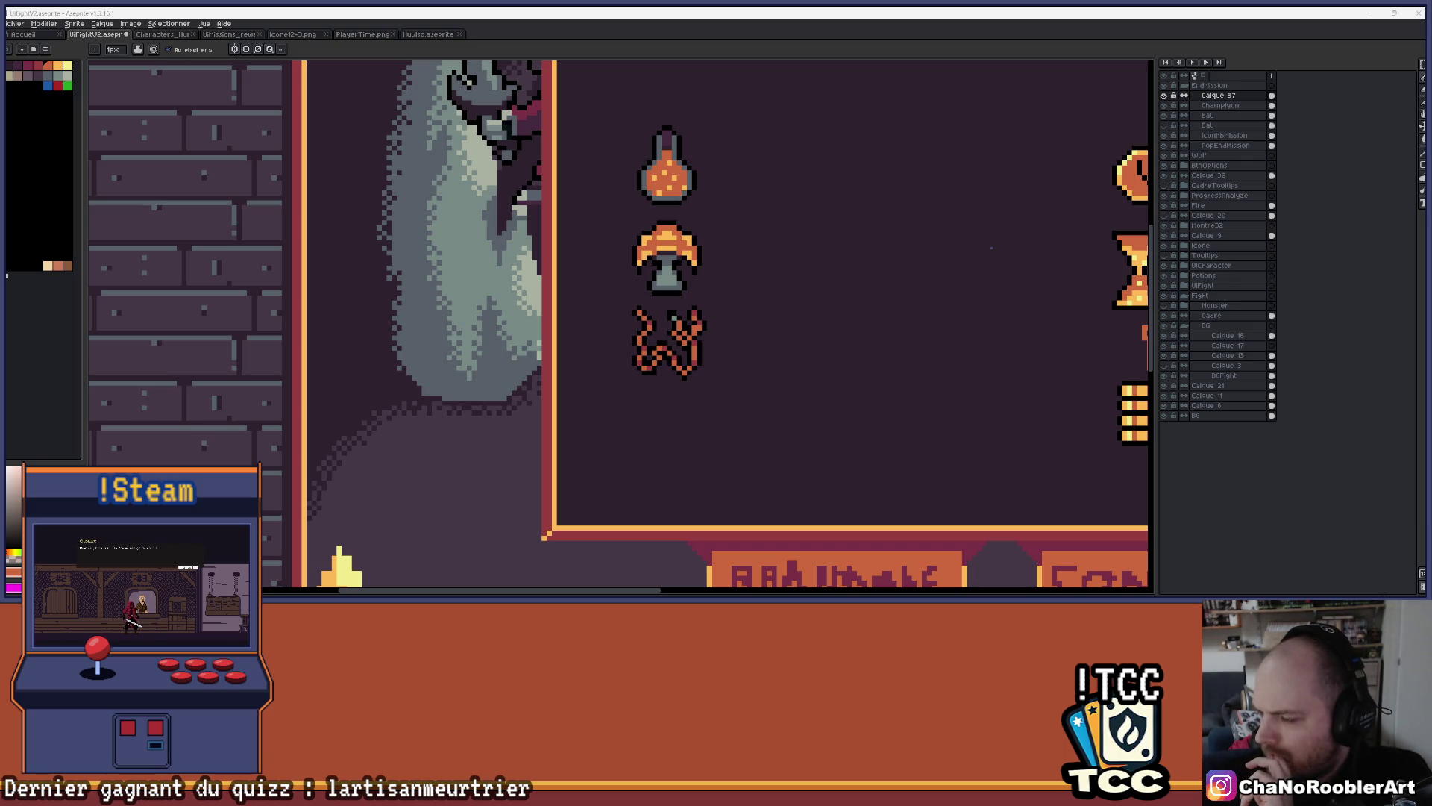
{"action": "scroll", "coordinate": [700, 312], "scroll_direction": "down", "scroll_amount": 1}
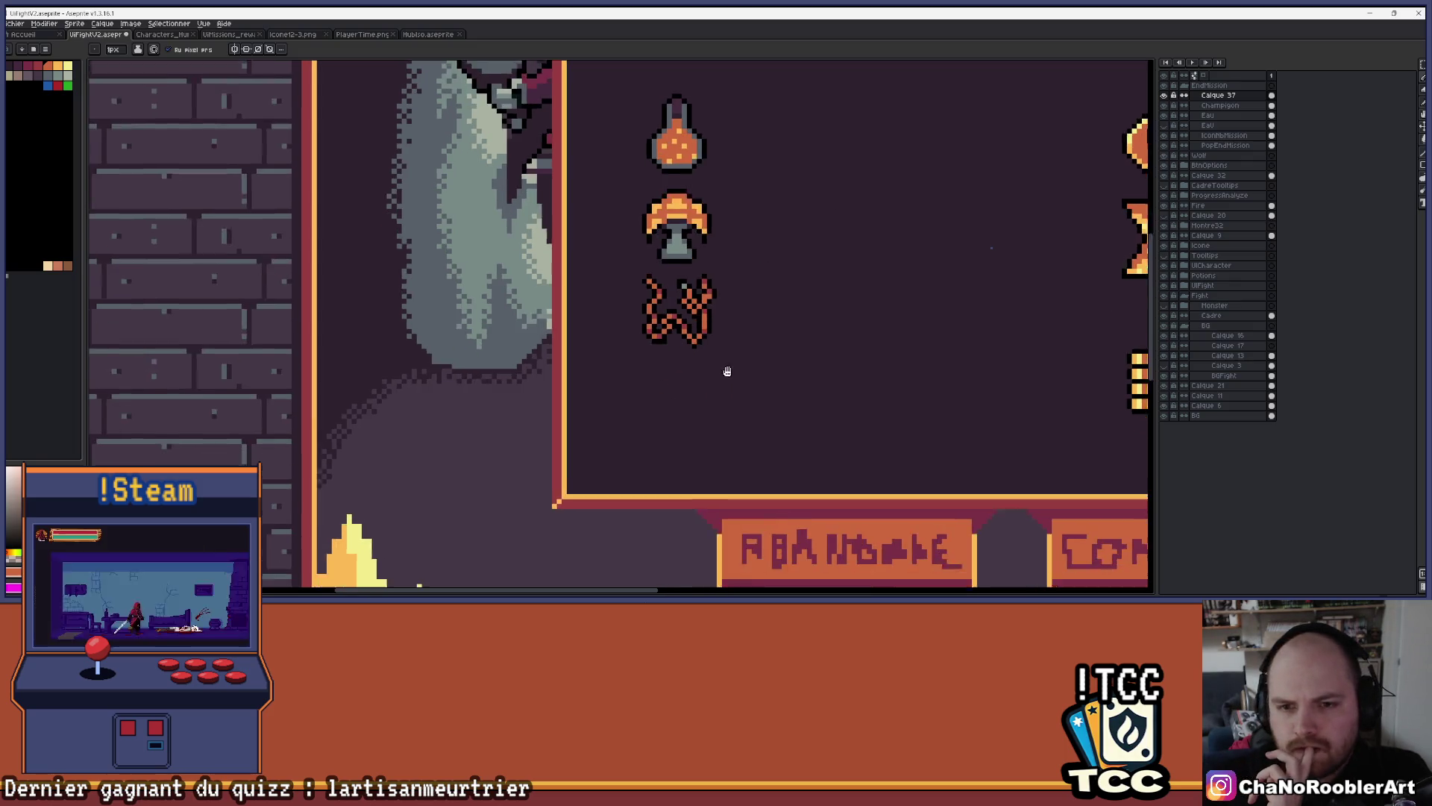
{"action": "left_click", "coordinate": [1165, 126]}
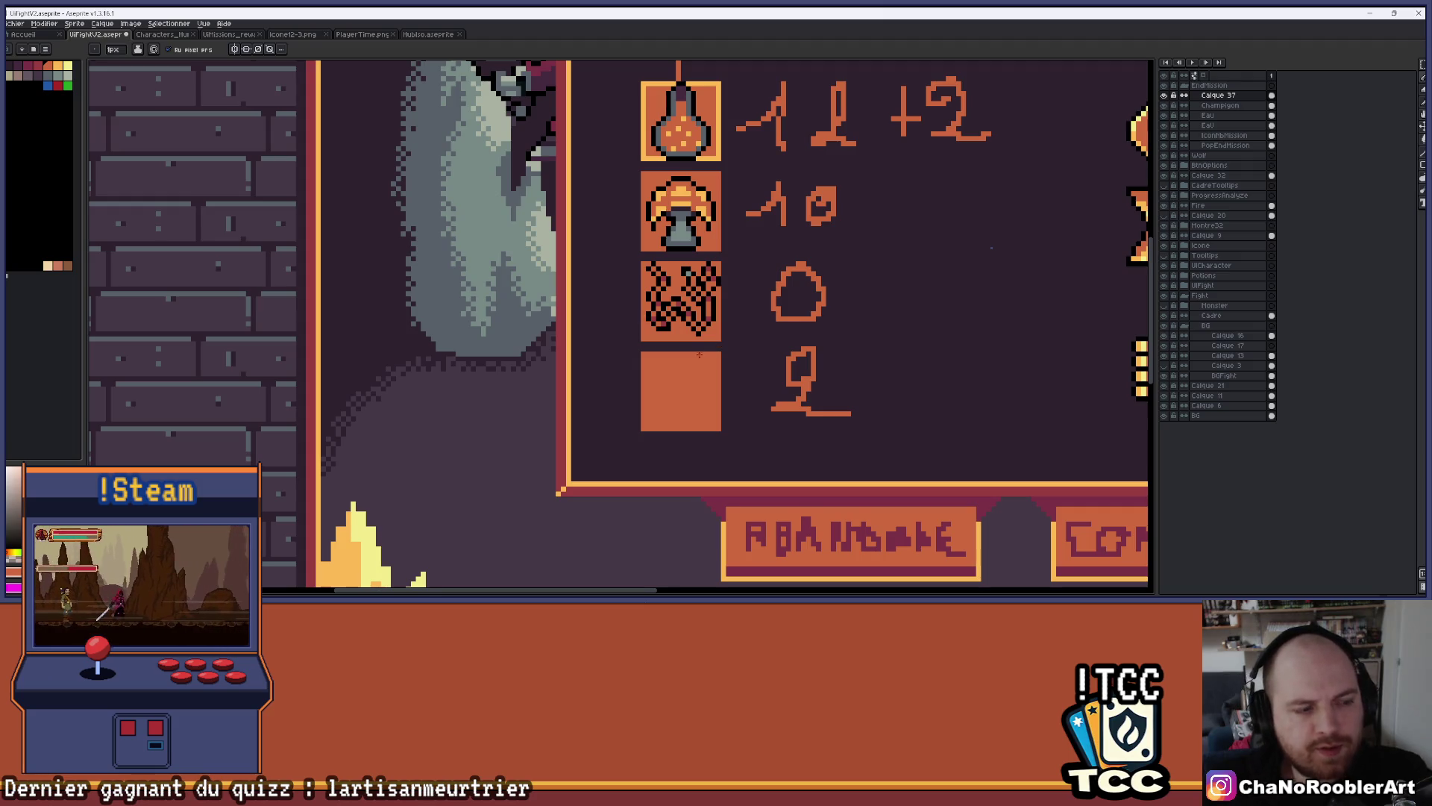
Paint a black base line along the bottom of the fourth slot
{"action": "scroll", "coordinate": [701, 354], "scroll_direction": "up", "scroll_amount": 3}
{"action": "left_click_drag", "start_coordinate": [750, 269], "coordinate": [677, 264]}
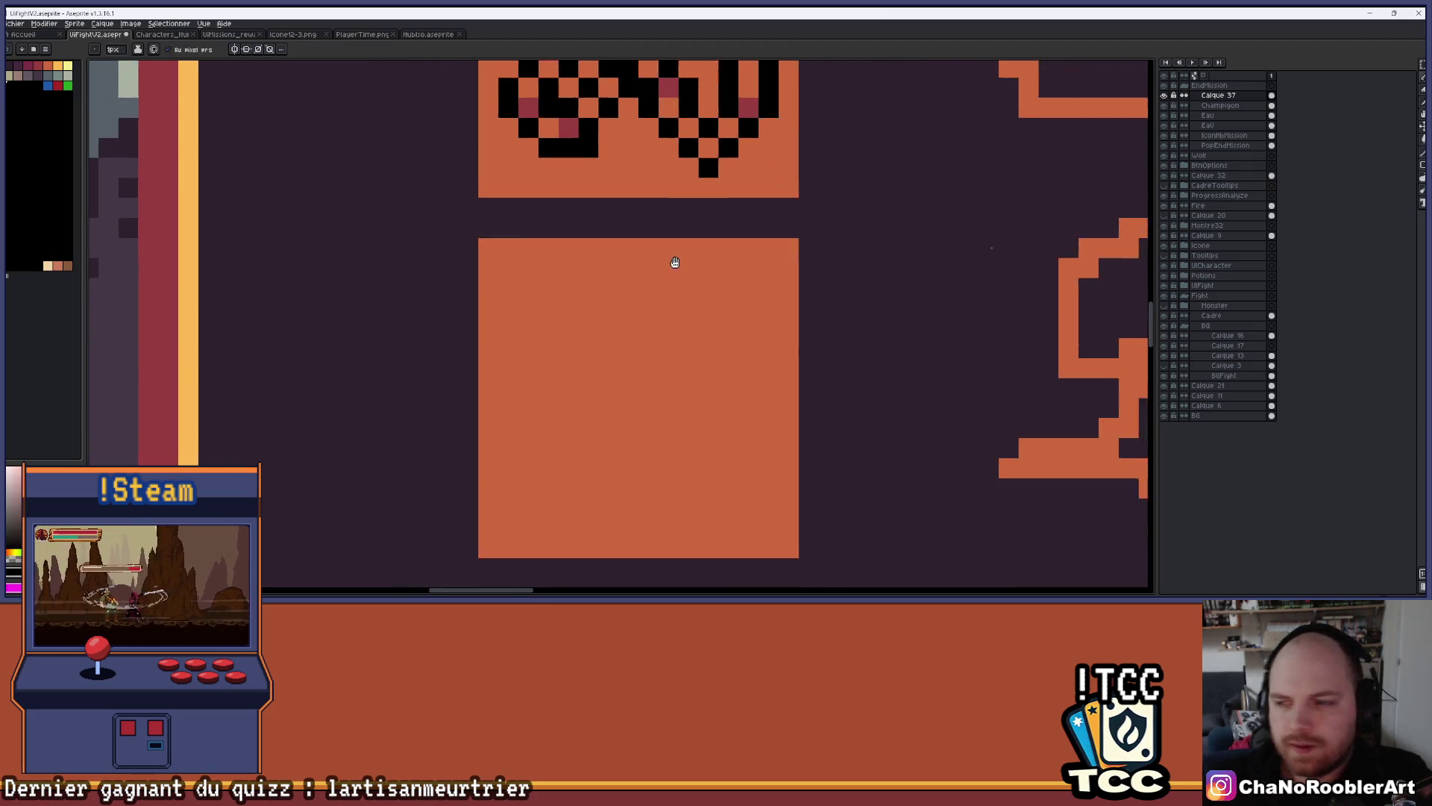
{"action": "scroll", "coordinate": [707, 249], "scroll_direction": "up", "scroll_amount": 1}
{"action": "scroll", "coordinate": [671, 276], "scroll_direction": "down", "scroll_amount": 1}
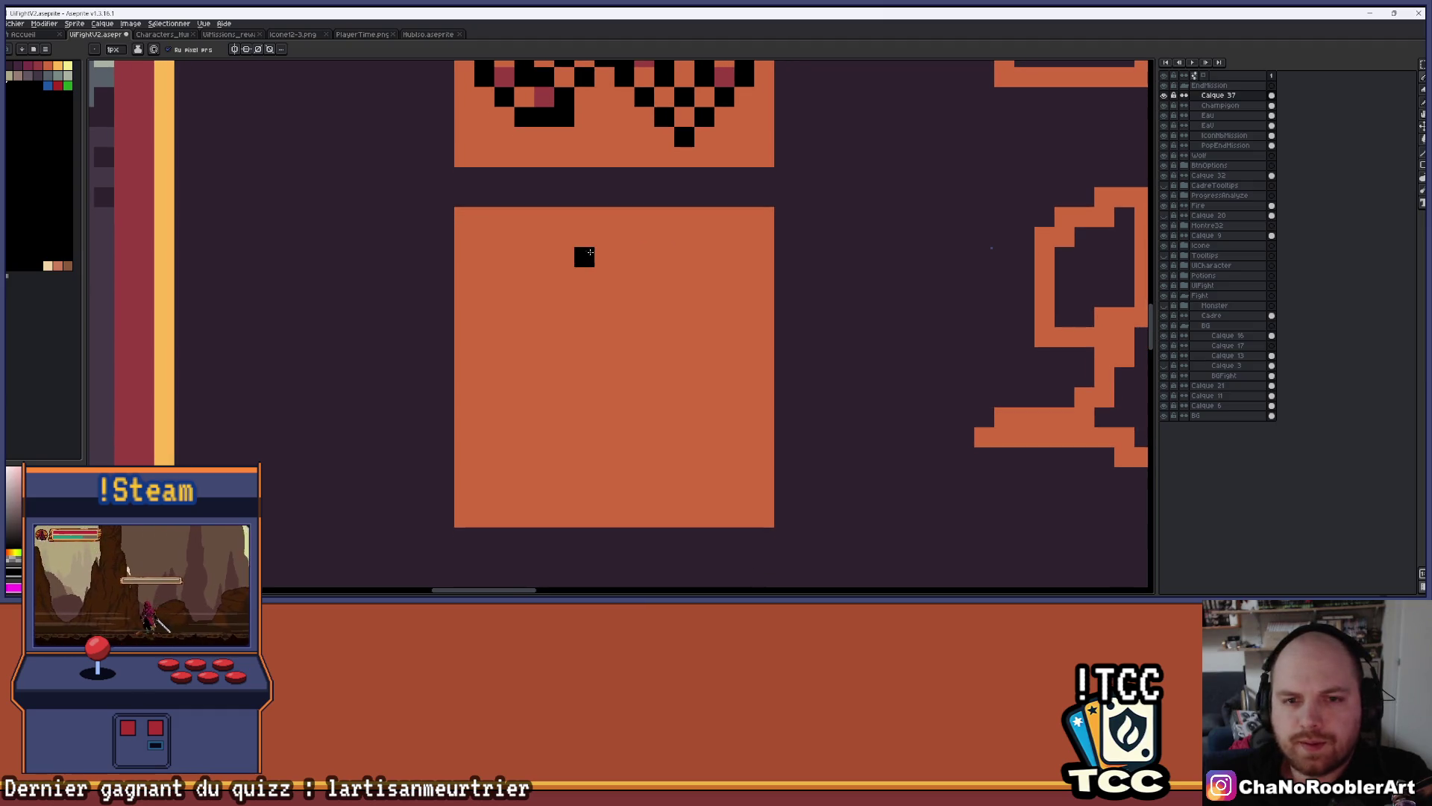
{"action": "scroll", "coordinate": [607, 239], "scroll_direction": "up", "scroll_amount": 1}
{"action": "scroll", "coordinate": [645, 225], "scroll_direction": "down", "scroll_amount": 2}
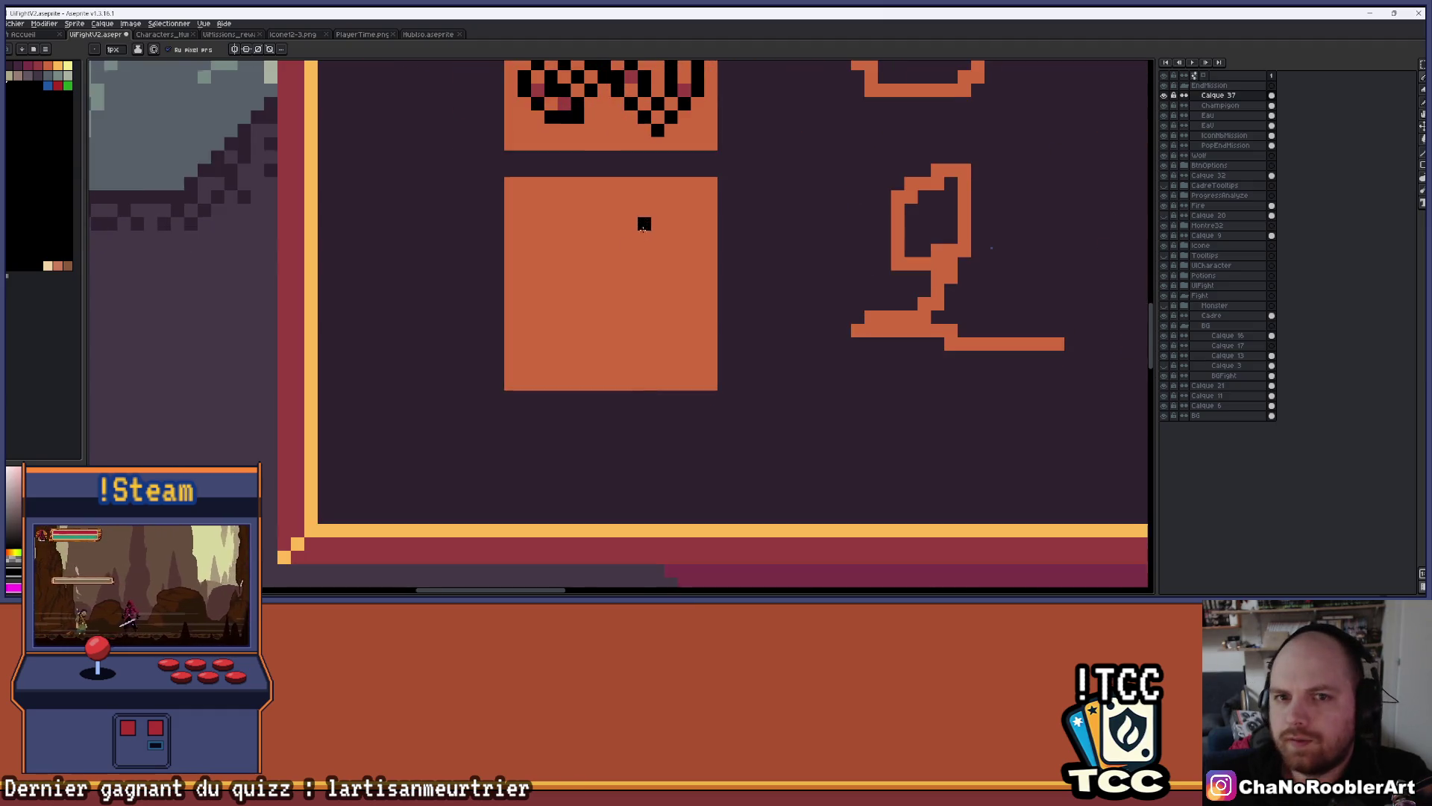
{"action": "scroll", "coordinate": [645, 226], "scroll_direction": "down", "scroll_amount": 2}
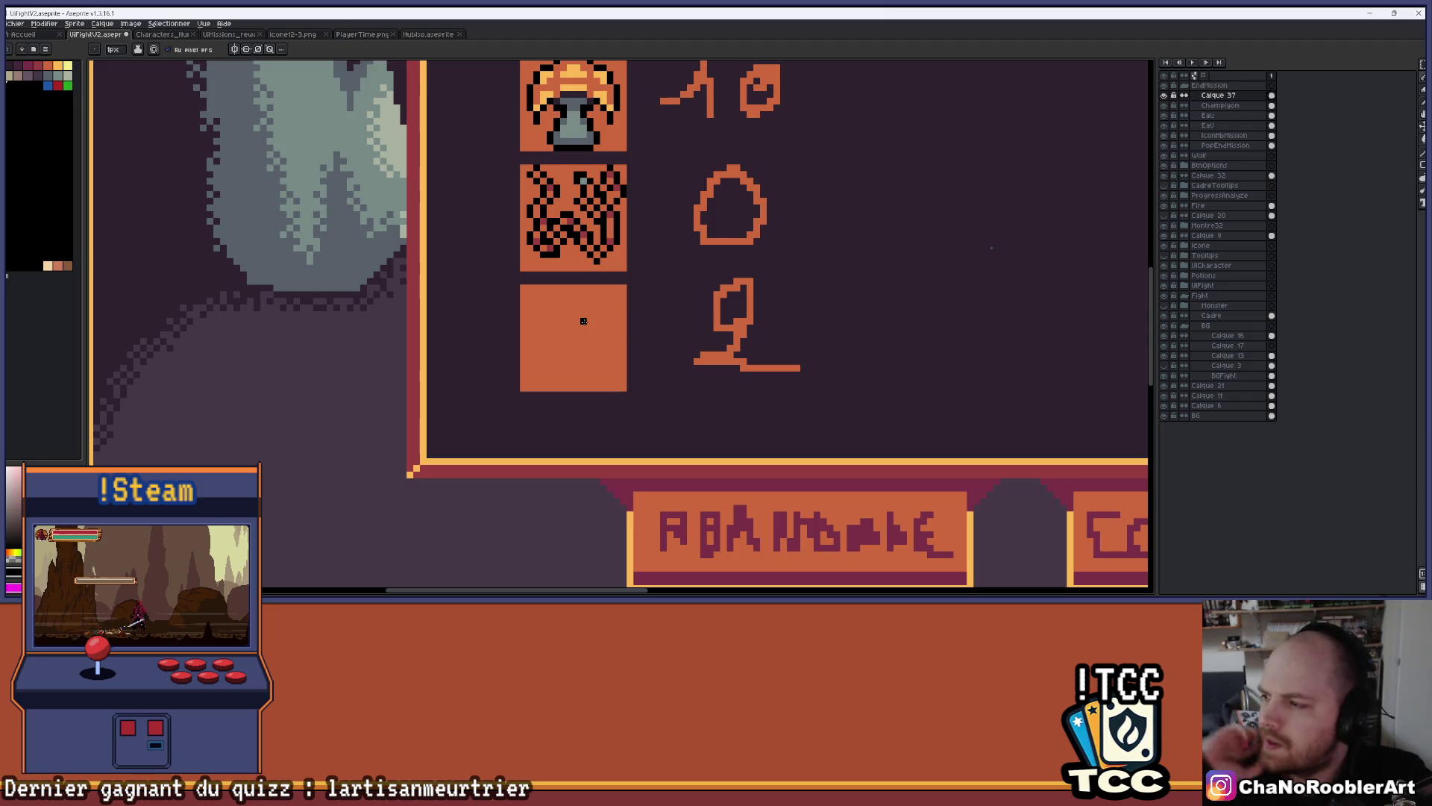
{"action": "scroll", "coordinate": [584, 321], "scroll_direction": "up", "scroll_amount": 4}
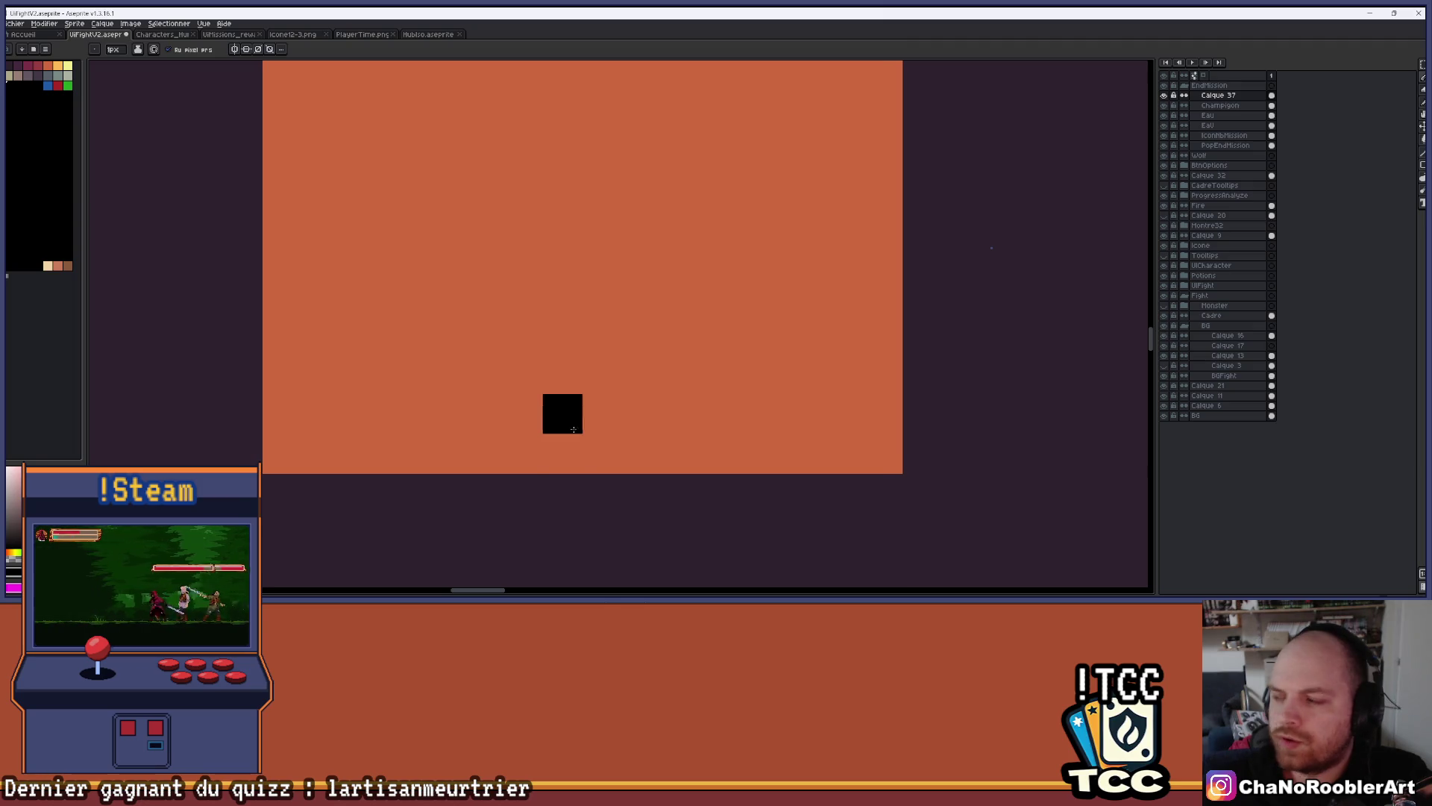
{"action": "left_click_drag", "start_coordinate": [484, 457], "coordinate": [646, 458]}
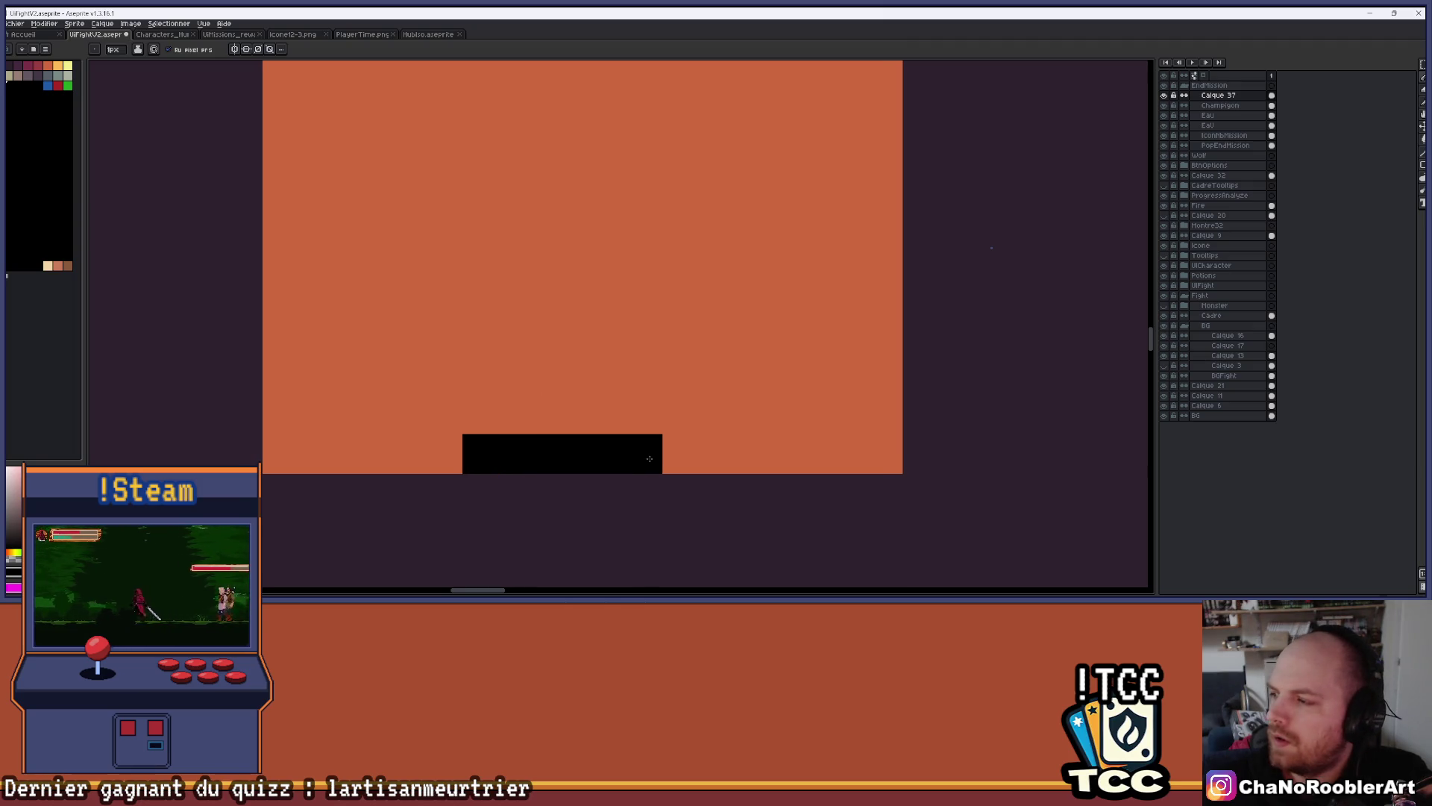
{"action": "mouse_move", "coordinate": [650, 458]}
{"action": "left_mouse_down"}
{"action": "mouse_move", "coordinate": [693, 454]}
{"action": "mouse_move", "coordinate": [722, 414]}
{"action": "mouse_move", "coordinate": [775, 444]}
{"action": "mouse_move", "coordinate": [841, 377]}
{"action": "left_mouse_up"}
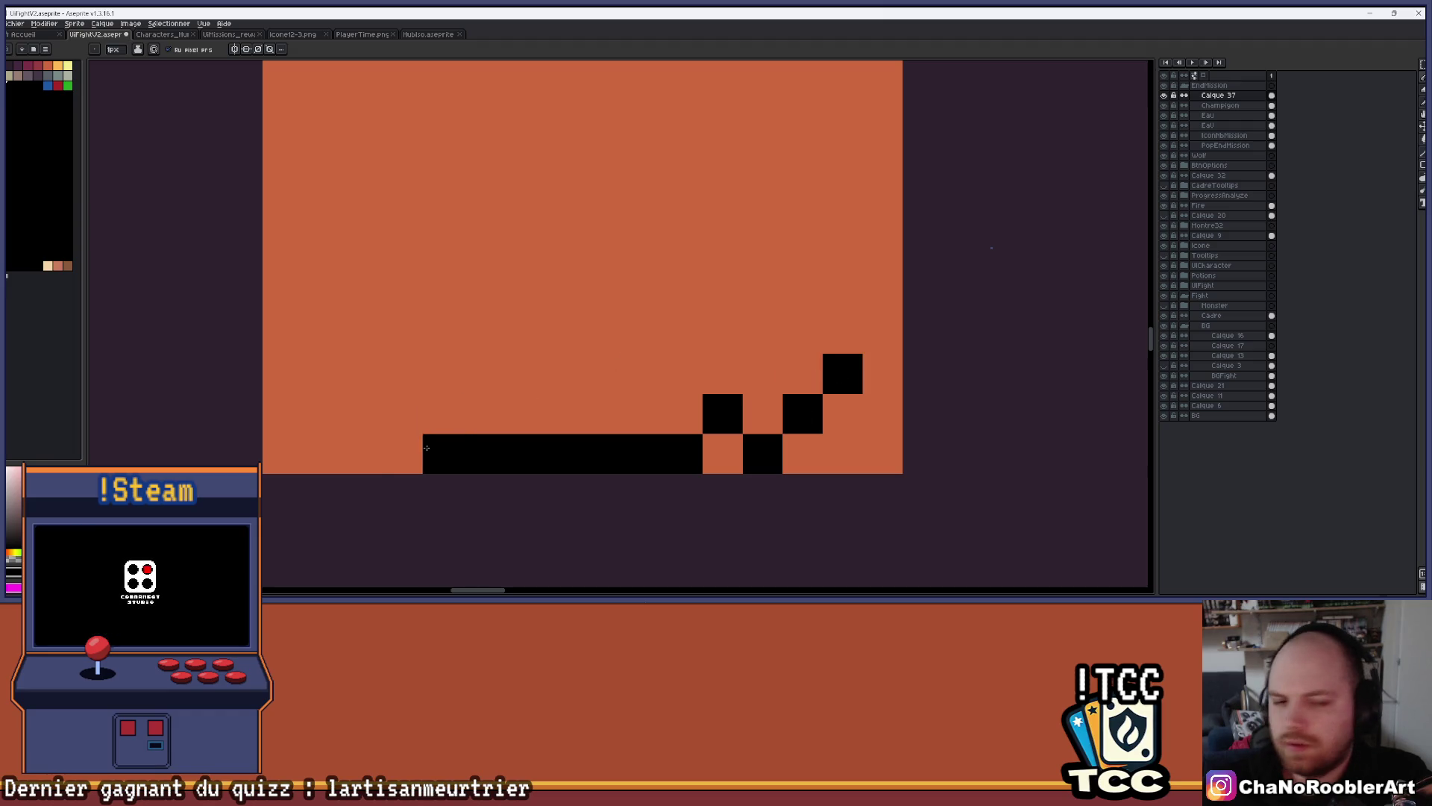
{"action": "left_click", "coordinate": [403, 454]}
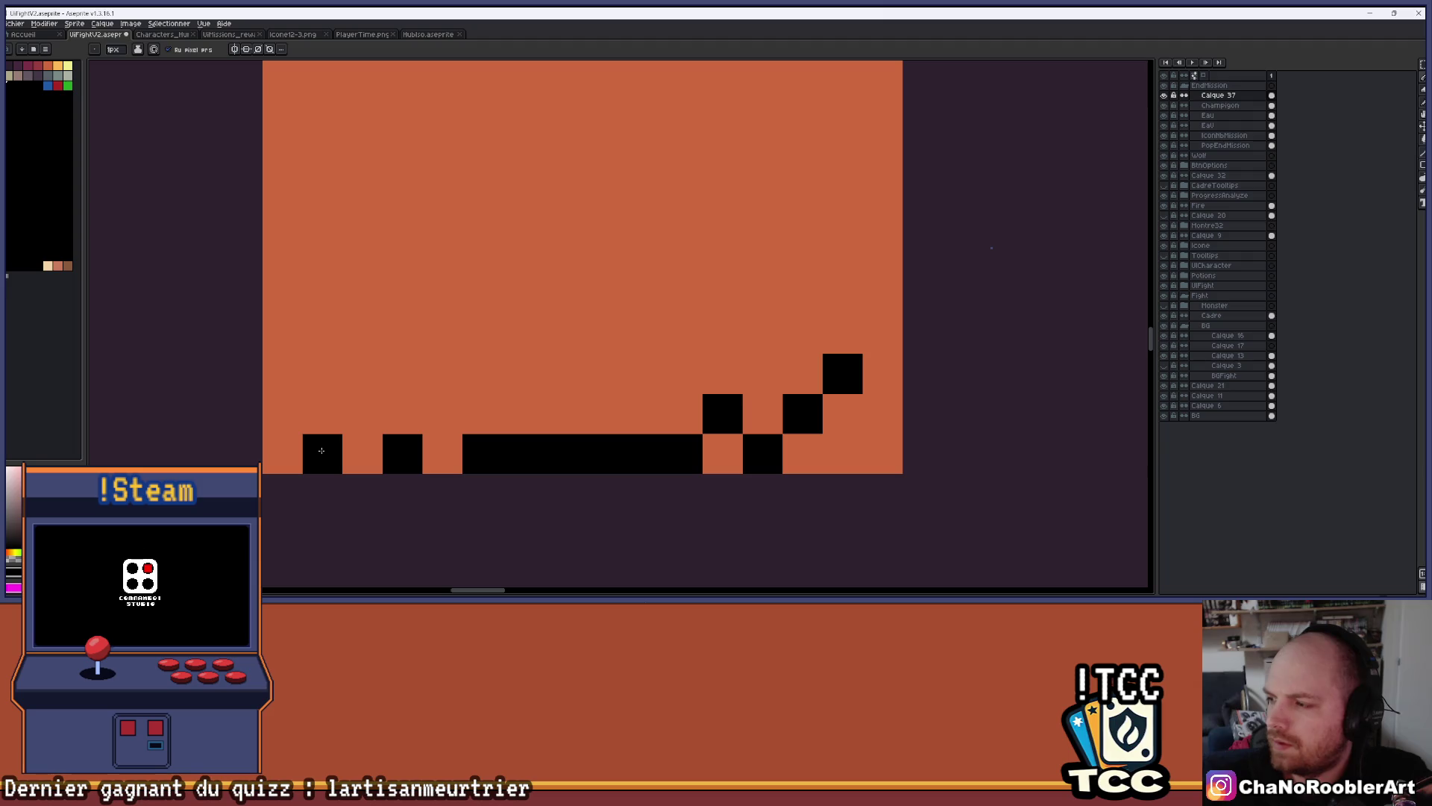
{"action": "right_click", "coordinate": [522, 447]}
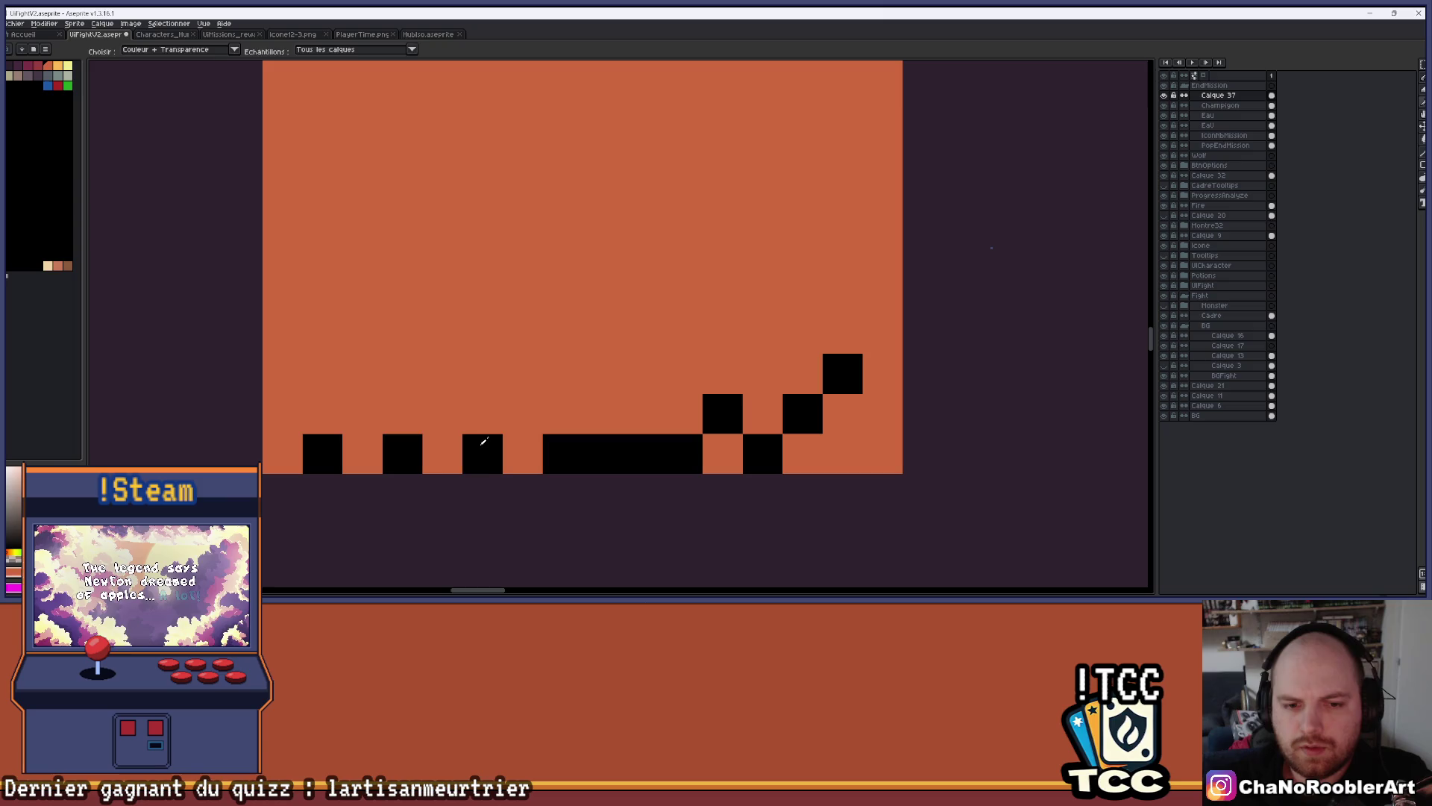
Draw the triangle's left side as a black pixel diagonal rising from the base
{"action": "key", "text": "b"}
{"action": "left_click", "coordinate": [369, 412]}
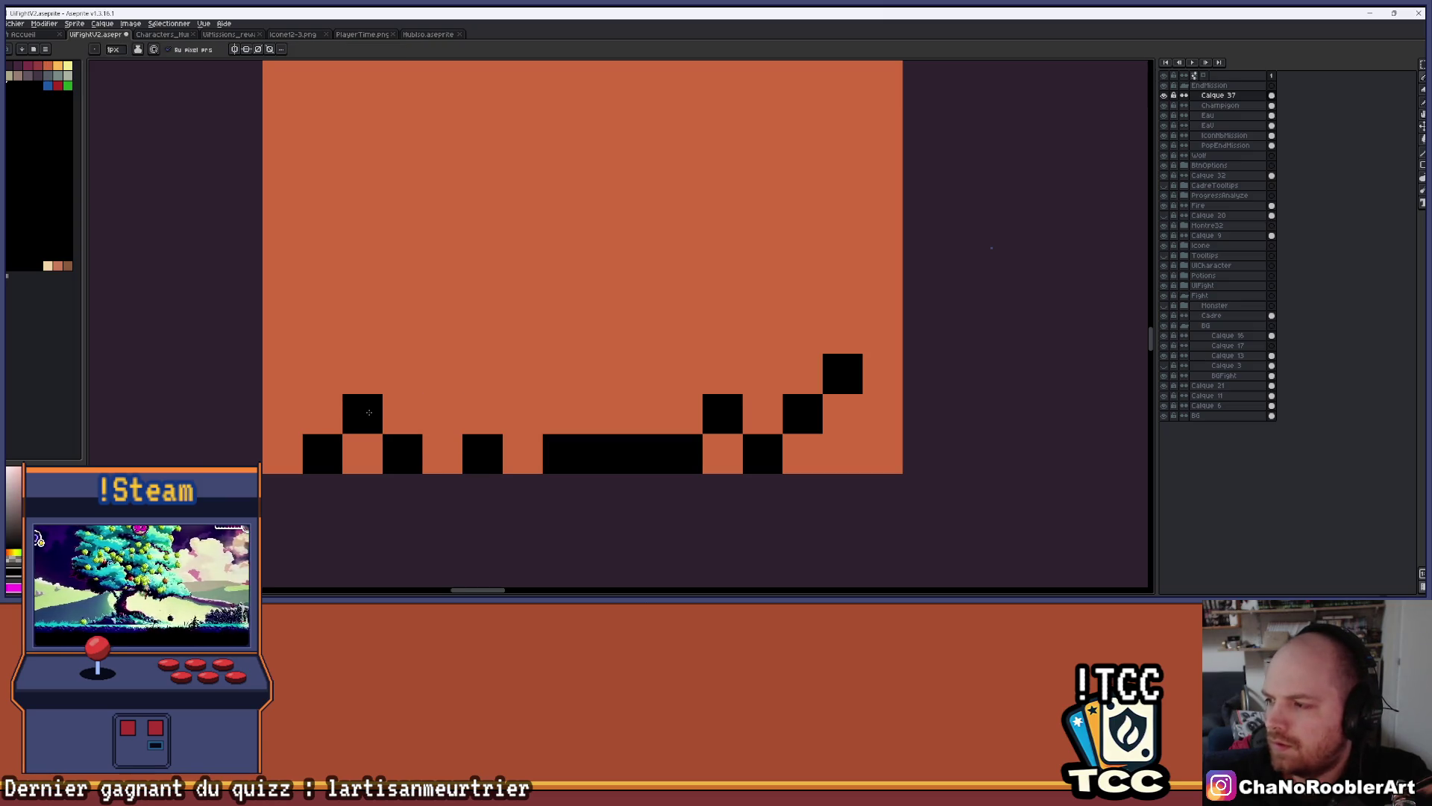
{"action": "left_click", "coordinate": [403, 373]}
{"action": "left_click", "coordinate": [443, 333]}
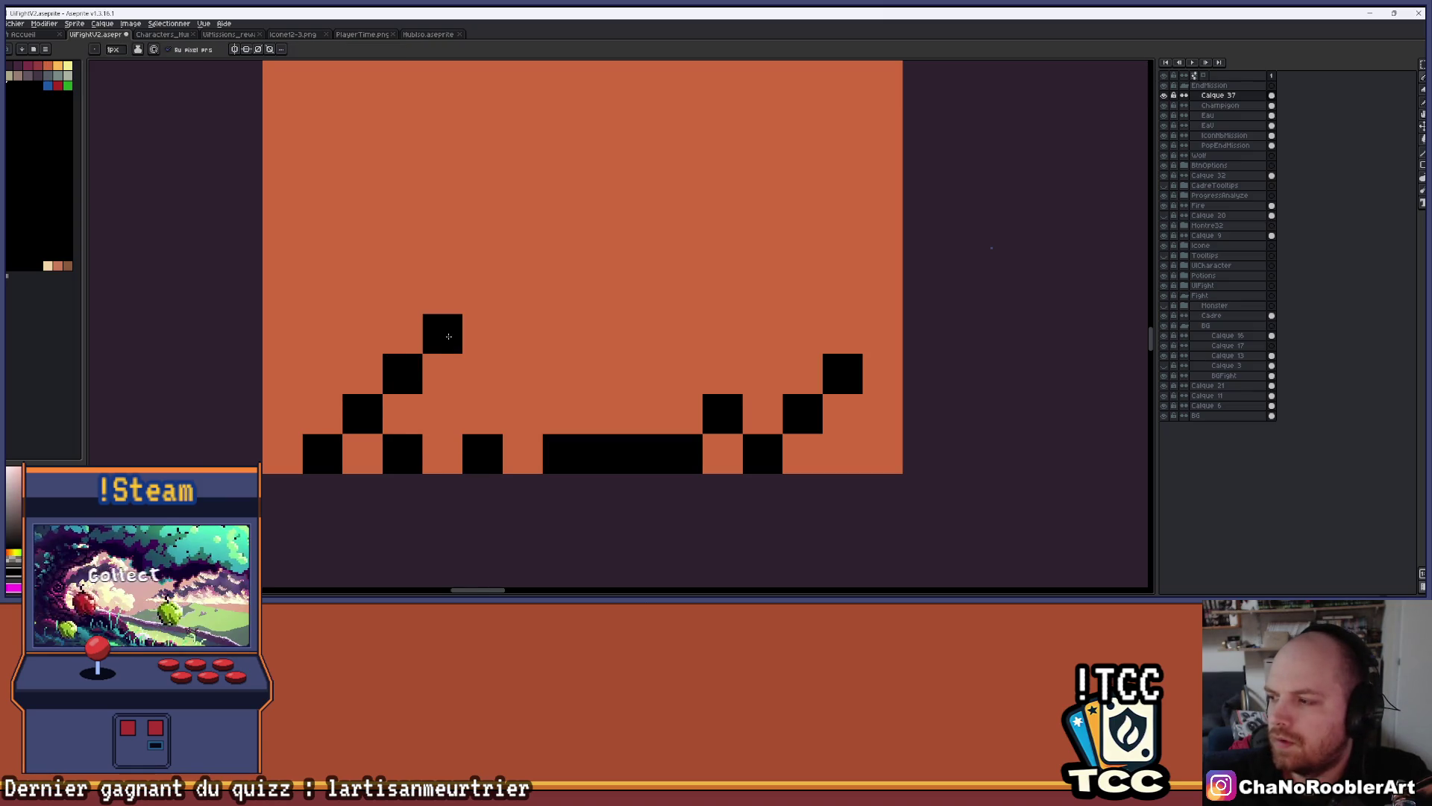
{"action": "left_click_drag", "start_coordinate": [493, 283], "coordinate": [528, 374]}
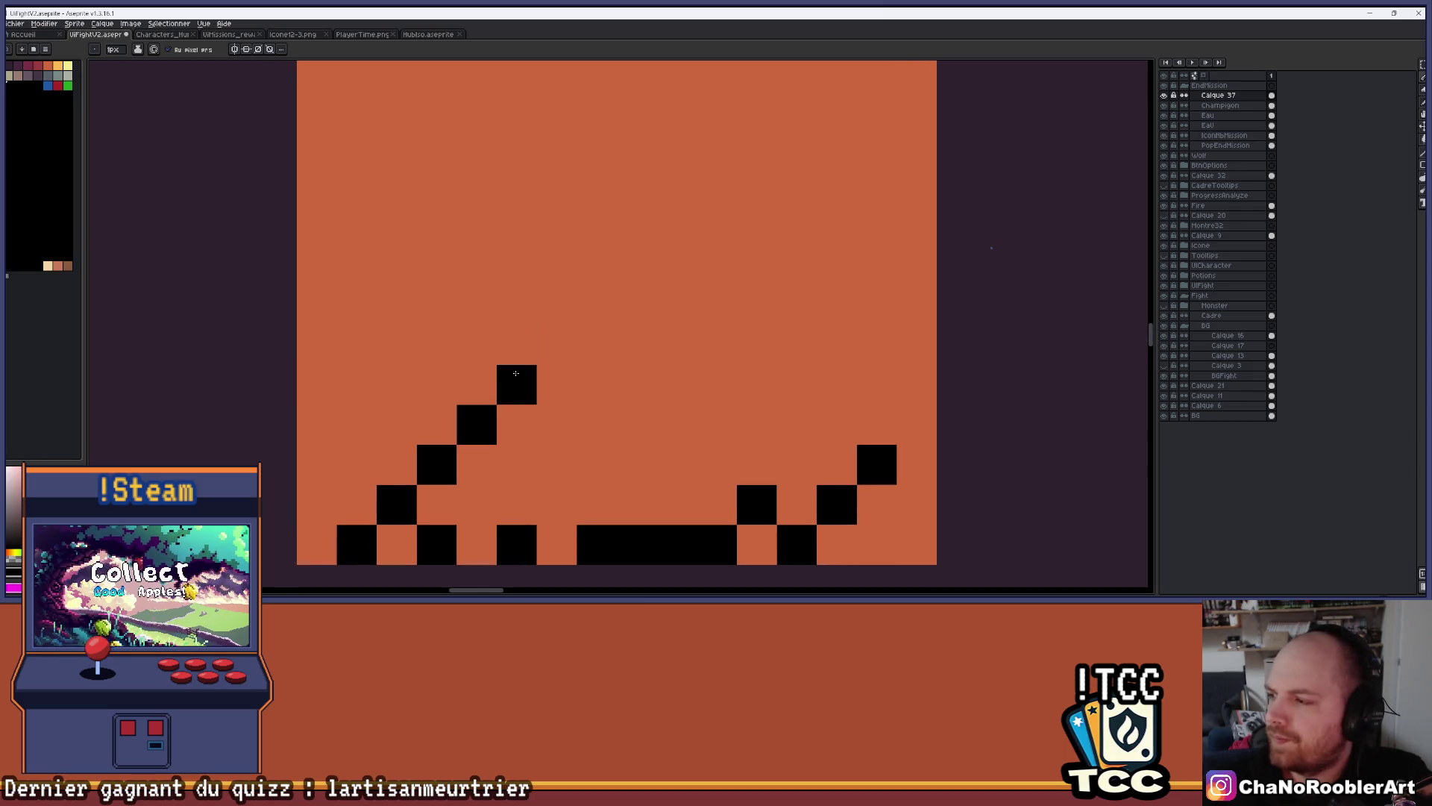
{"action": "left_click", "coordinate": [517, 343]}
{"action": "left_click", "coordinate": [557, 298]}
{"action": "left_click", "coordinate": [596, 265]}
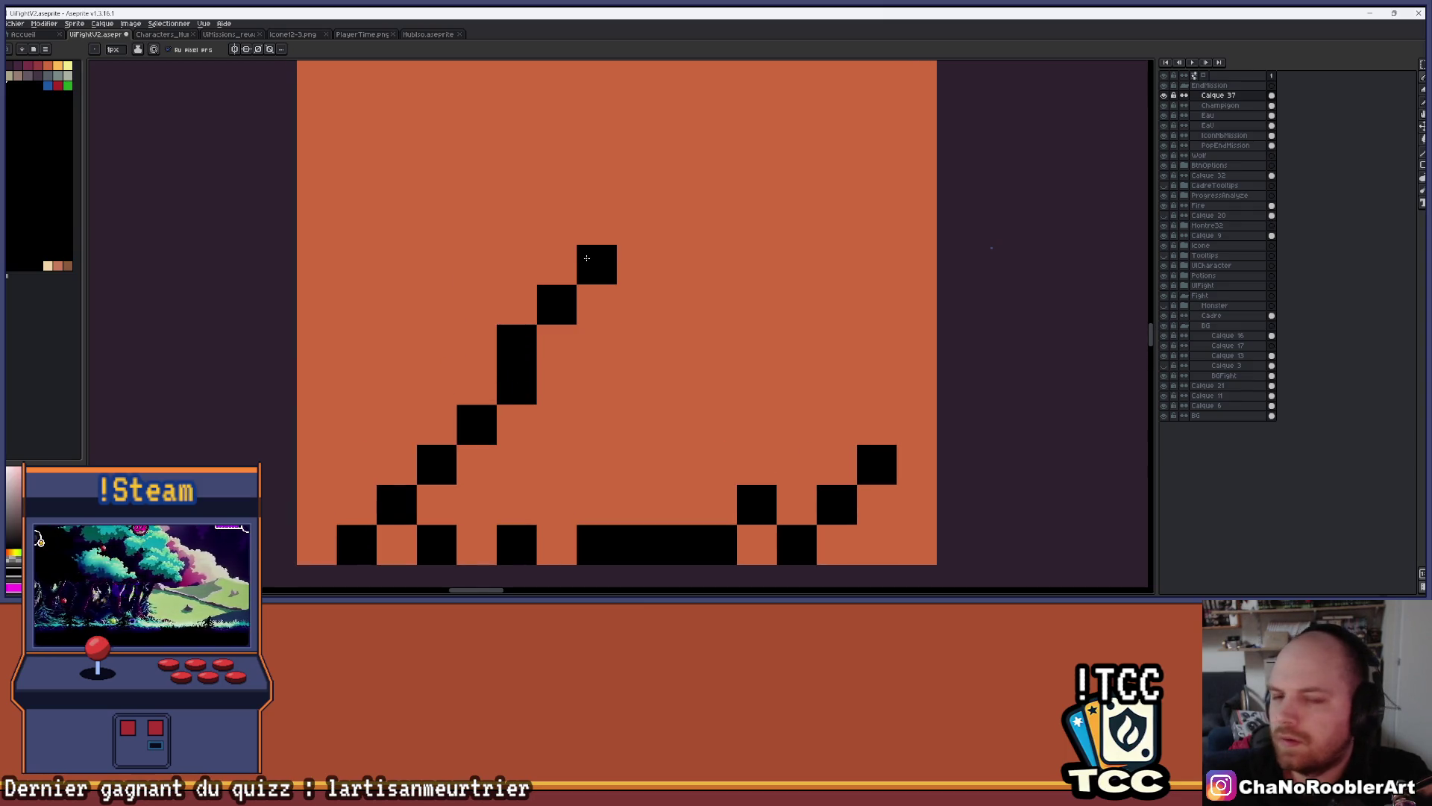
{"action": "scroll", "coordinate": [597, 265], "scroll_direction": "down", "scroll_amount": 5}
{"action": "scroll", "coordinate": [633, 270], "scroll_direction": "up", "scroll_amount": 1}
{"action": "scroll", "coordinate": [633, 270], "scroll_direction": "up", "scroll_amount": 1}
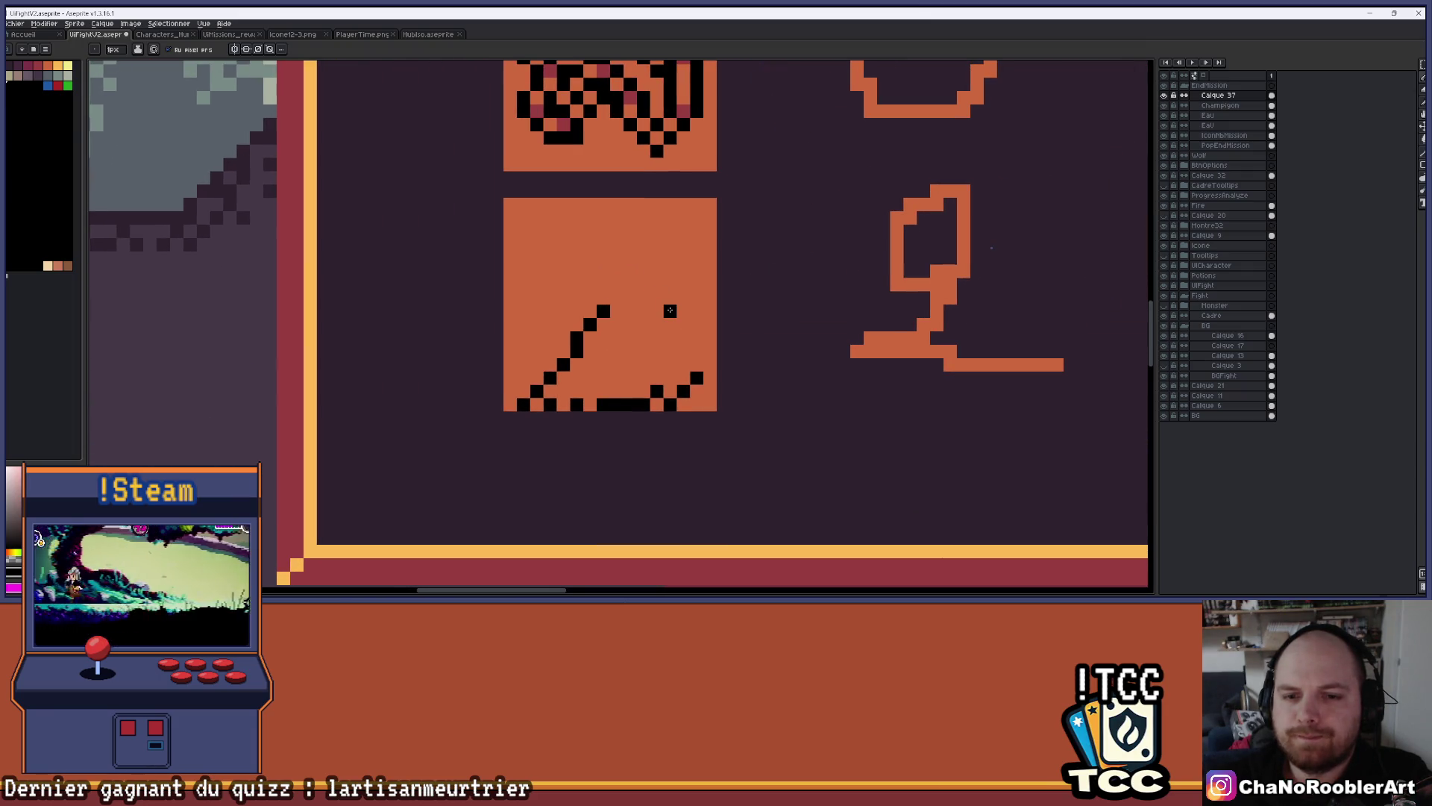
{"action": "scroll", "coordinate": [661, 292], "scroll_direction": "up", "scroll_amount": 1}
Draw the triangle's short flat top and right diagonal side, erasing a stray pixel
{"action": "left_click", "coordinate": [616, 297]}
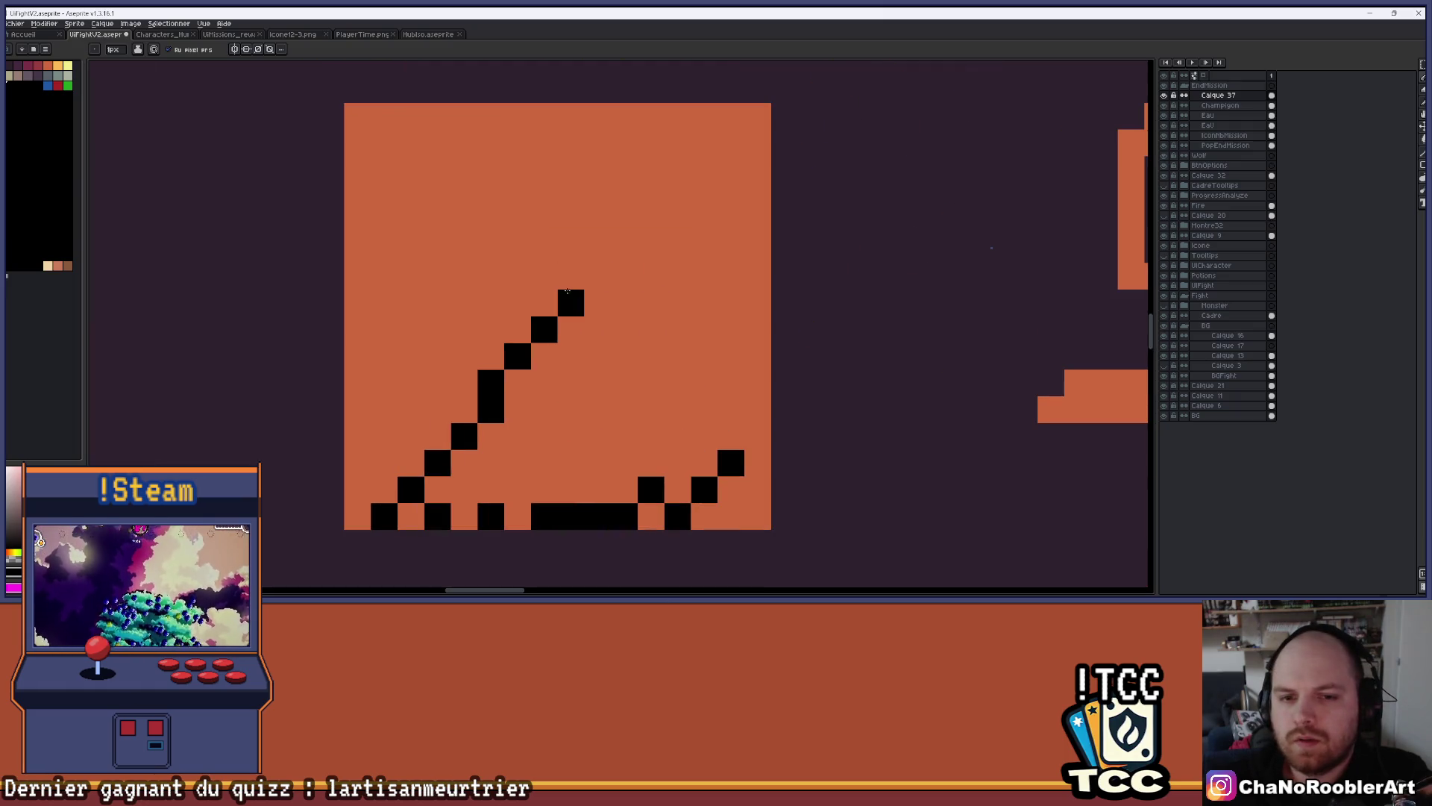
{"action": "left_click_drag", "start_coordinate": [616, 296], "coordinate": [642, 296]}
{"action": "left_click_drag", "start_coordinate": [705, 436], "coordinate": [632, 350]}
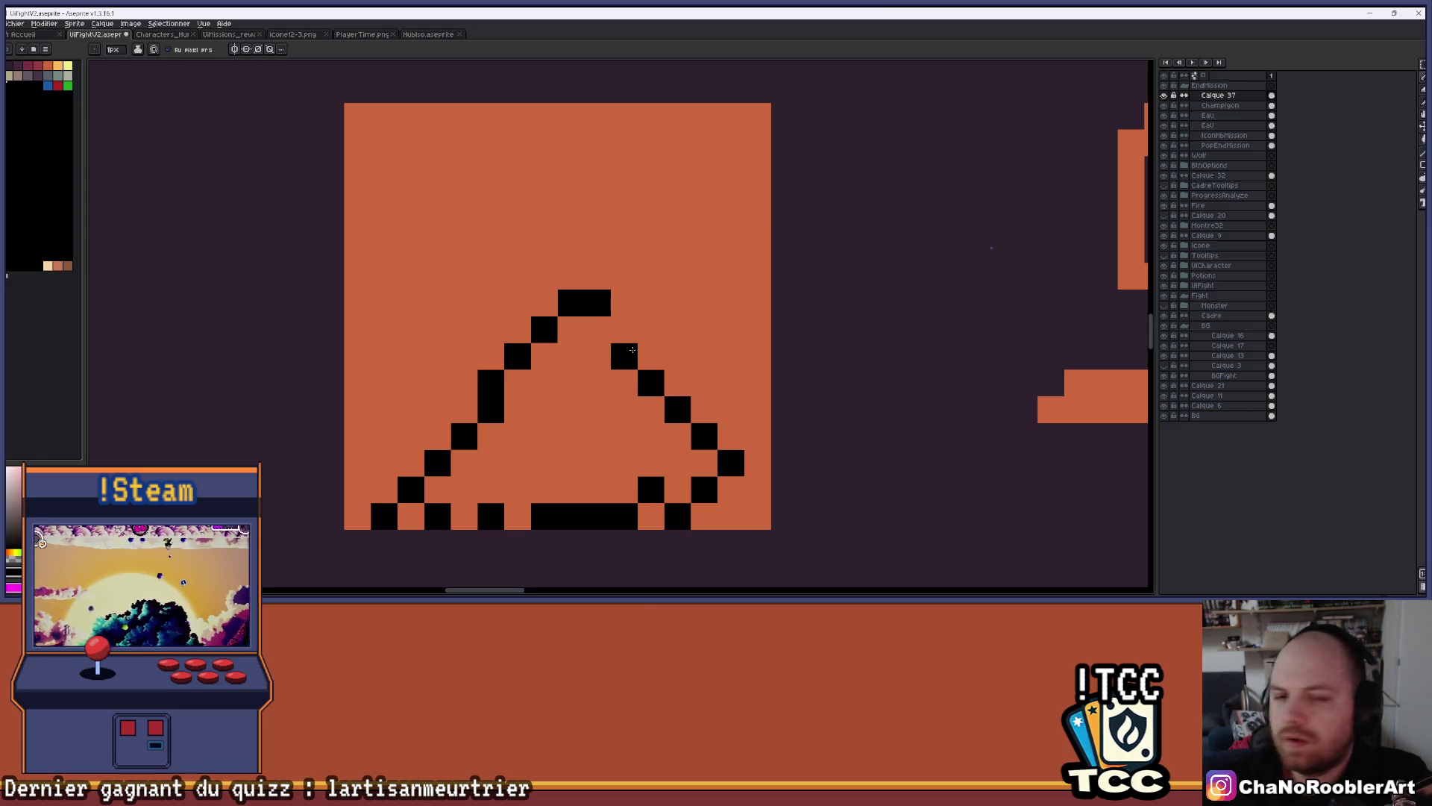
{"action": "left_click", "coordinate": [597, 329]}
{"action": "key", "text": "e"}
{"action": "left_click", "coordinate": [598, 303]}
{"action": "scroll", "coordinate": [627, 304], "scroll_direction": "down", "scroll_amount": 2}
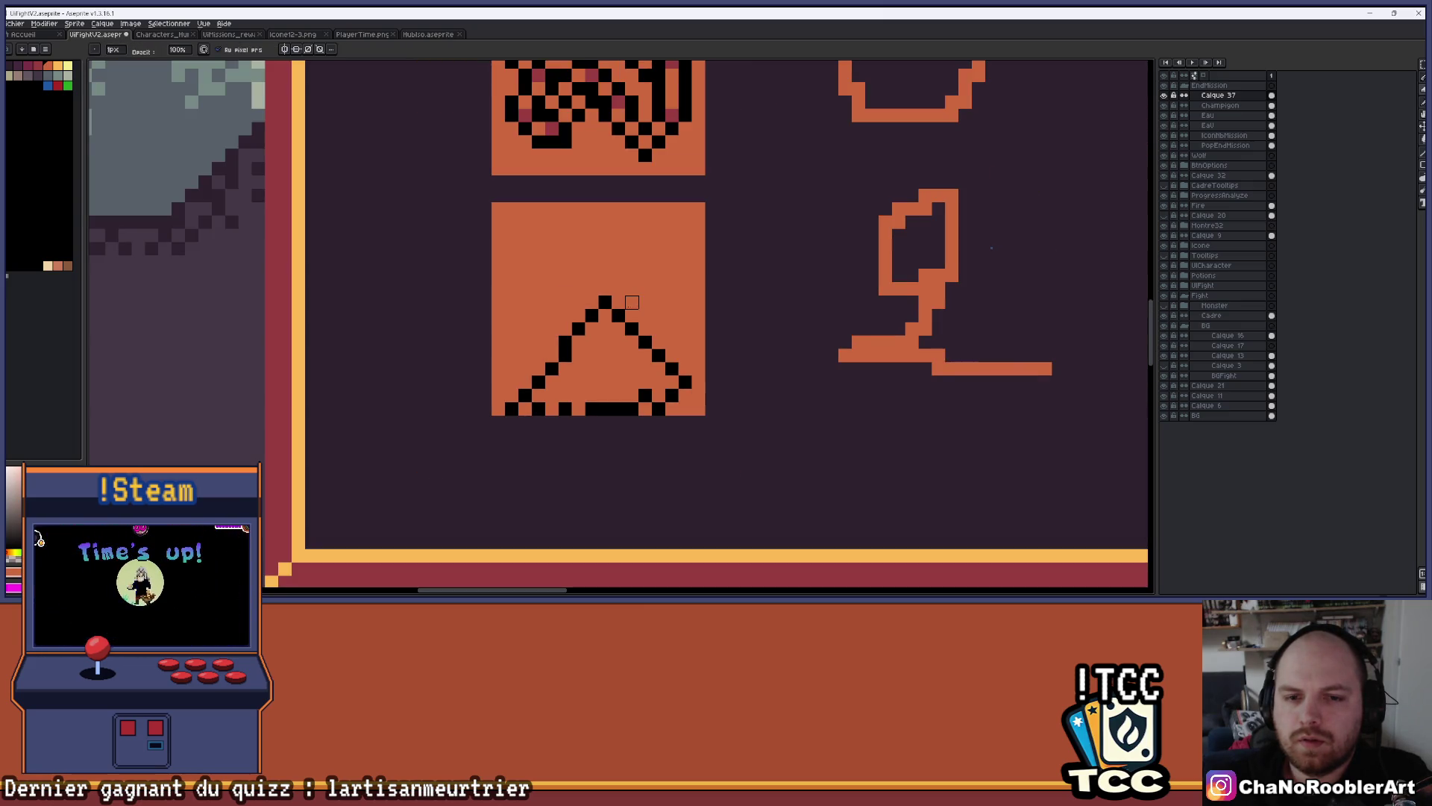
{"action": "scroll", "coordinate": [632, 302], "scroll_direction": "up", "scroll_amount": 1}
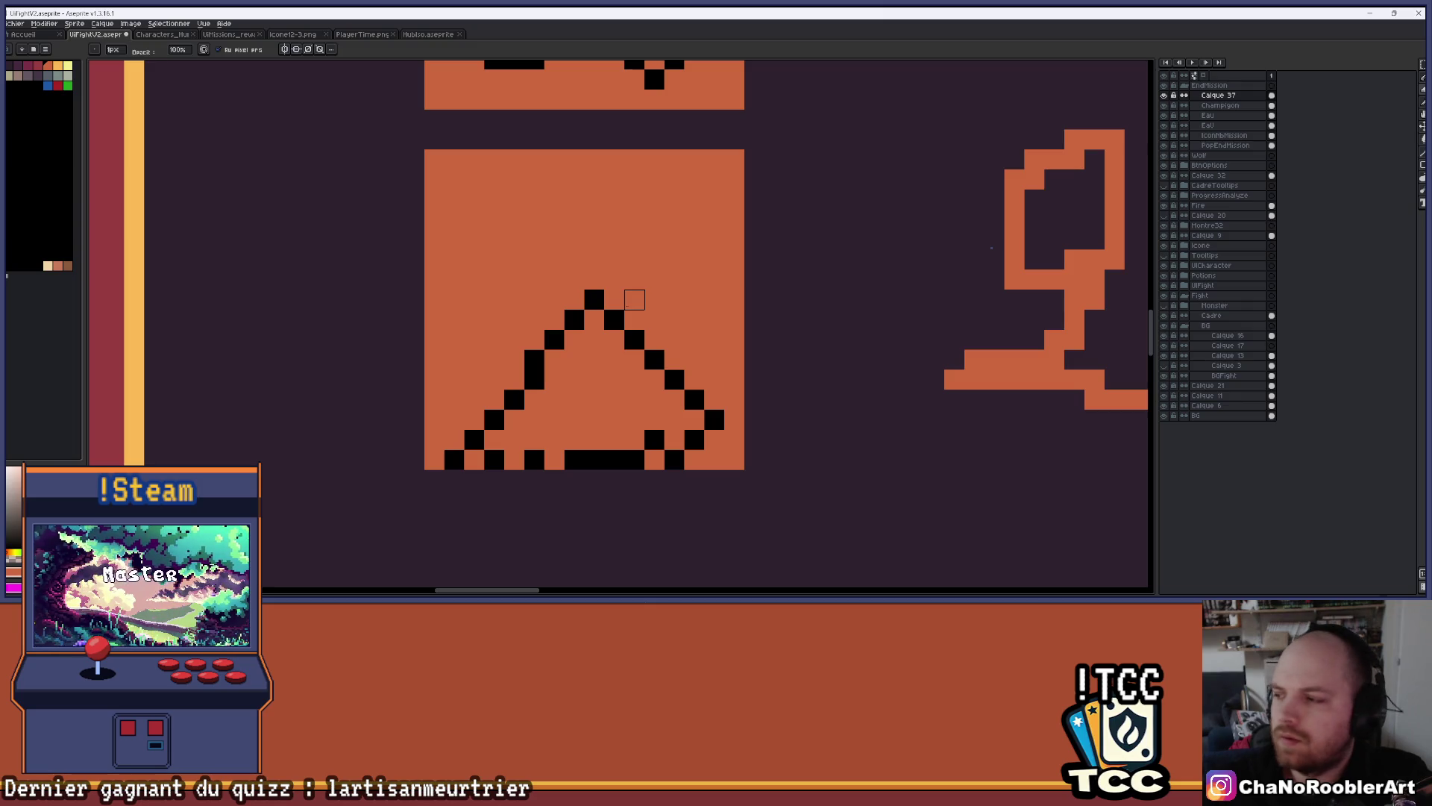
Undo a grey bucket fill that covered everything, then paint a base gap pixel grey
{"action": "key", "text": "g"}
{"action": "left_click", "coordinate": [637, 382]}
{"action": "key", "text": "ctrl+z"}
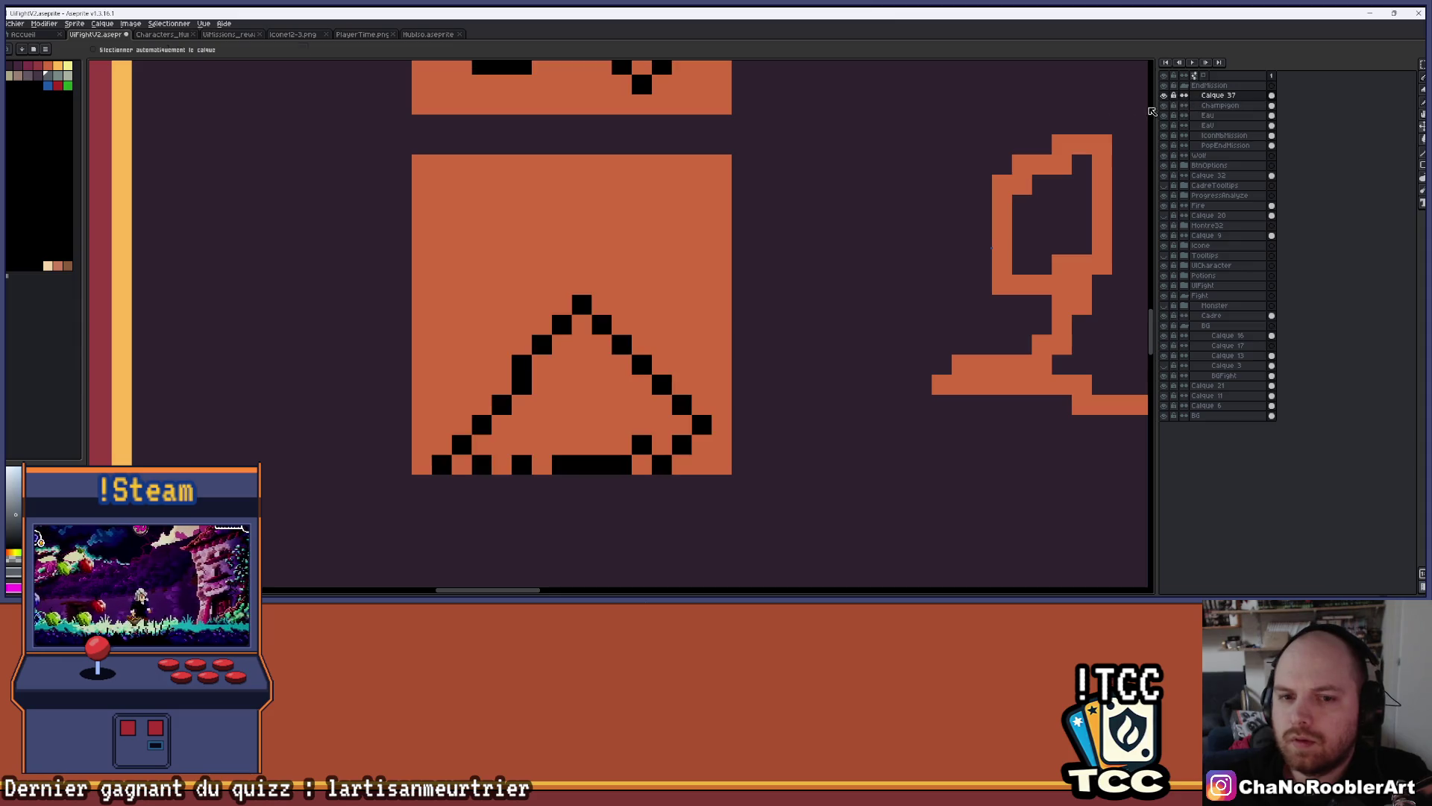
{"action": "scroll", "coordinate": [554, 450], "scroll_direction": "up", "scroll_amount": 2}
{"action": "key", "text": "b"}
{"action": "left_click", "coordinate": [471, 517]}
Paint three more base gap pixels grey and undo a flood fill that spilled over
{"action": "left_click", "coordinate": [390, 517]}
{"action": "left_click", "coordinate": [312, 517]}
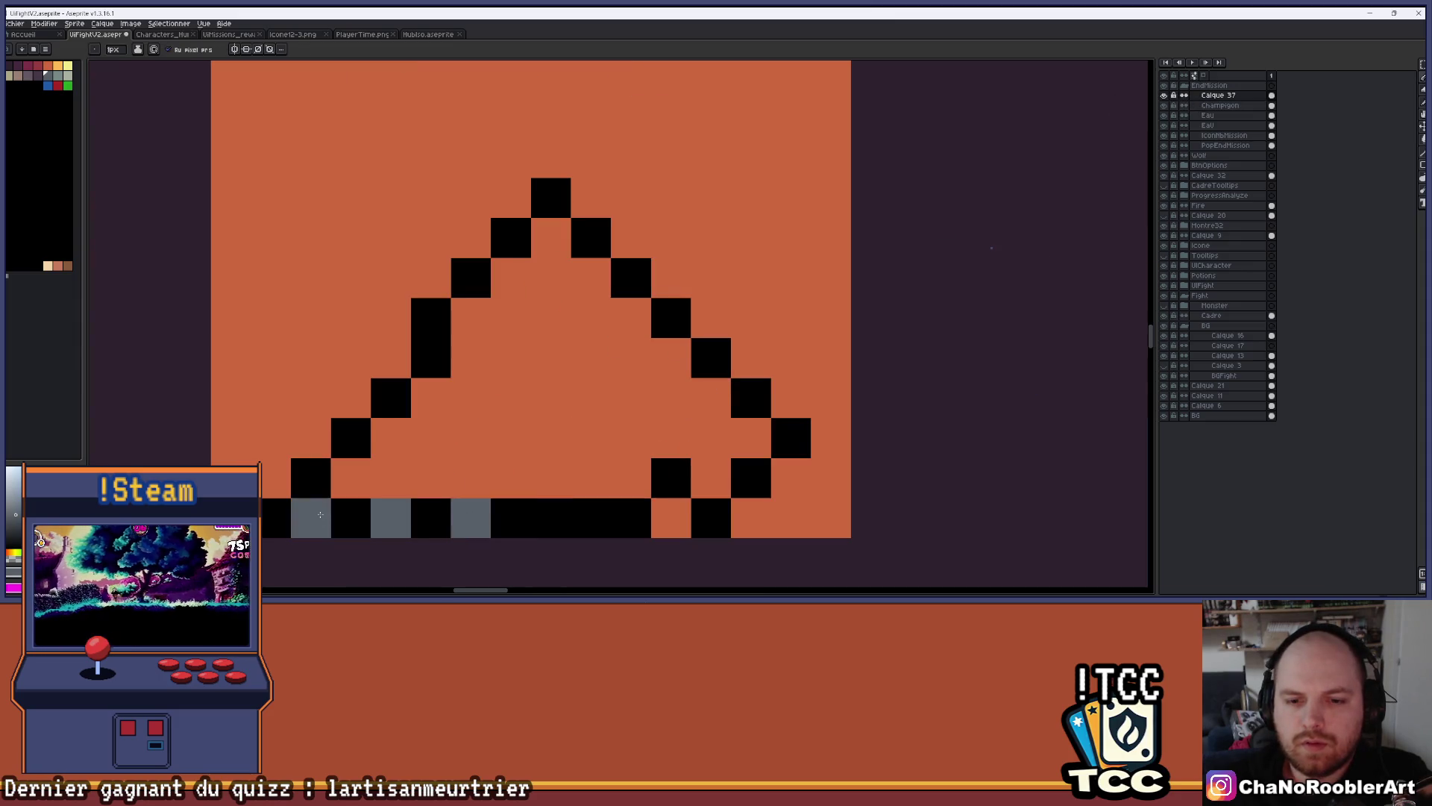
{"action": "left_click", "coordinate": [671, 517]}
{"action": "key", "text": "g"}
{"action": "left_click", "coordinate": [577, 416]}
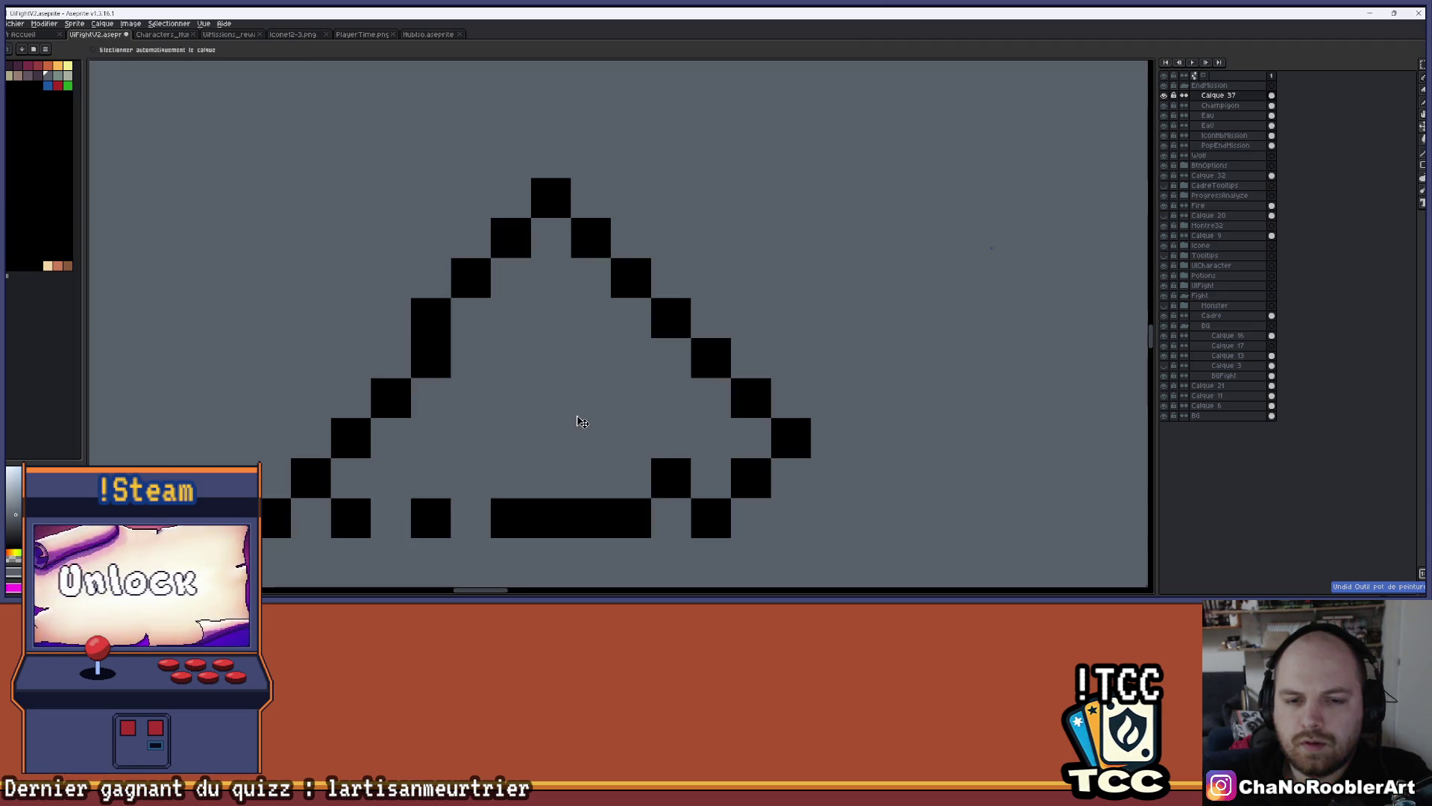
{"action": "key", "text": "ctrl+z"}
{"action": "scroll", "coordinate": [576, 415], "scroll_direction": "down", "scroll_amount": 2}
Enable Contiguous on the paint bucket and fill the triangle's interior grey
{"action": "left_click", "coordinate": [179, 50]}
{"action": "right_click", "coordinate": [682, 455]}
{"action": "left_click", "coordinate": [636, 356]}
{"action": "scroll", "coordinate": [670, 345], "scroll_direction": "down", "scroll_amount": 4}
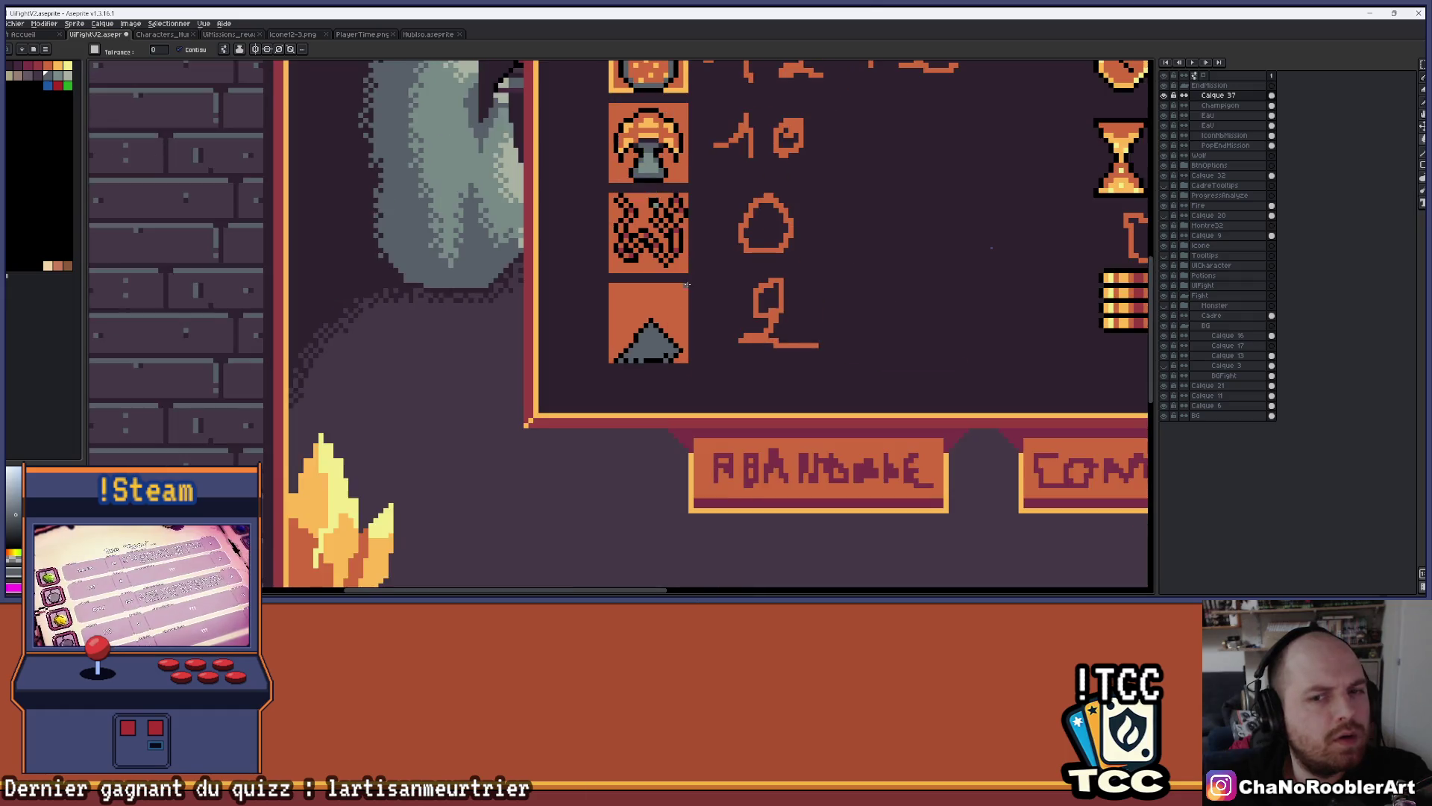
{"action": "scroll", "coordinate": [569, 386], "scroll_direction": "up", "scroll_amount": 5}
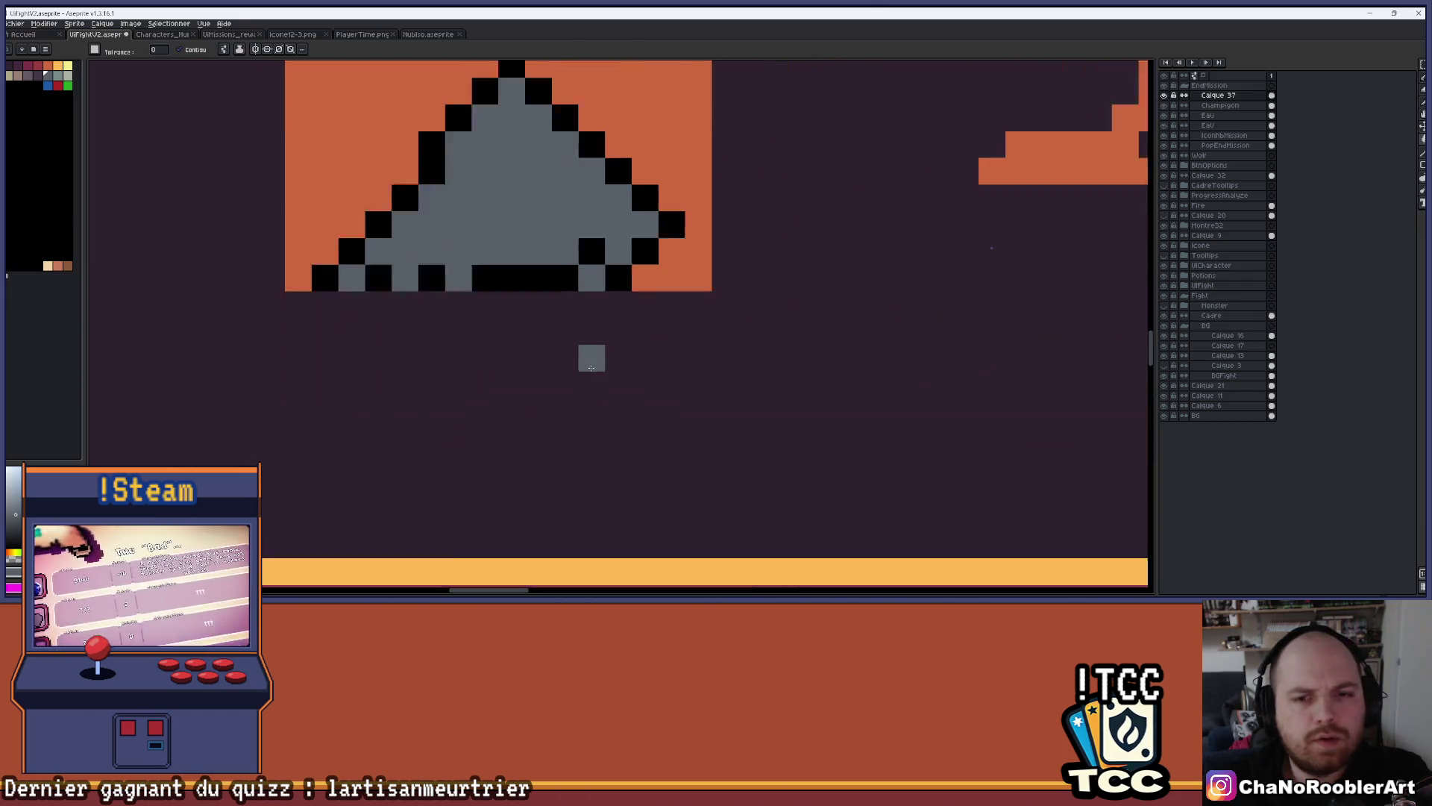
{"action": "left_click", "coordinate": [675, 224]}
{"action": "scroll", "coordinate": [667, 403], "scroll_direction": "down", "scroll_amount": 2}
{"action": "scroll", "coordinate": [666, 404], "scroll_direction": "up", "scroll_amount": 3}
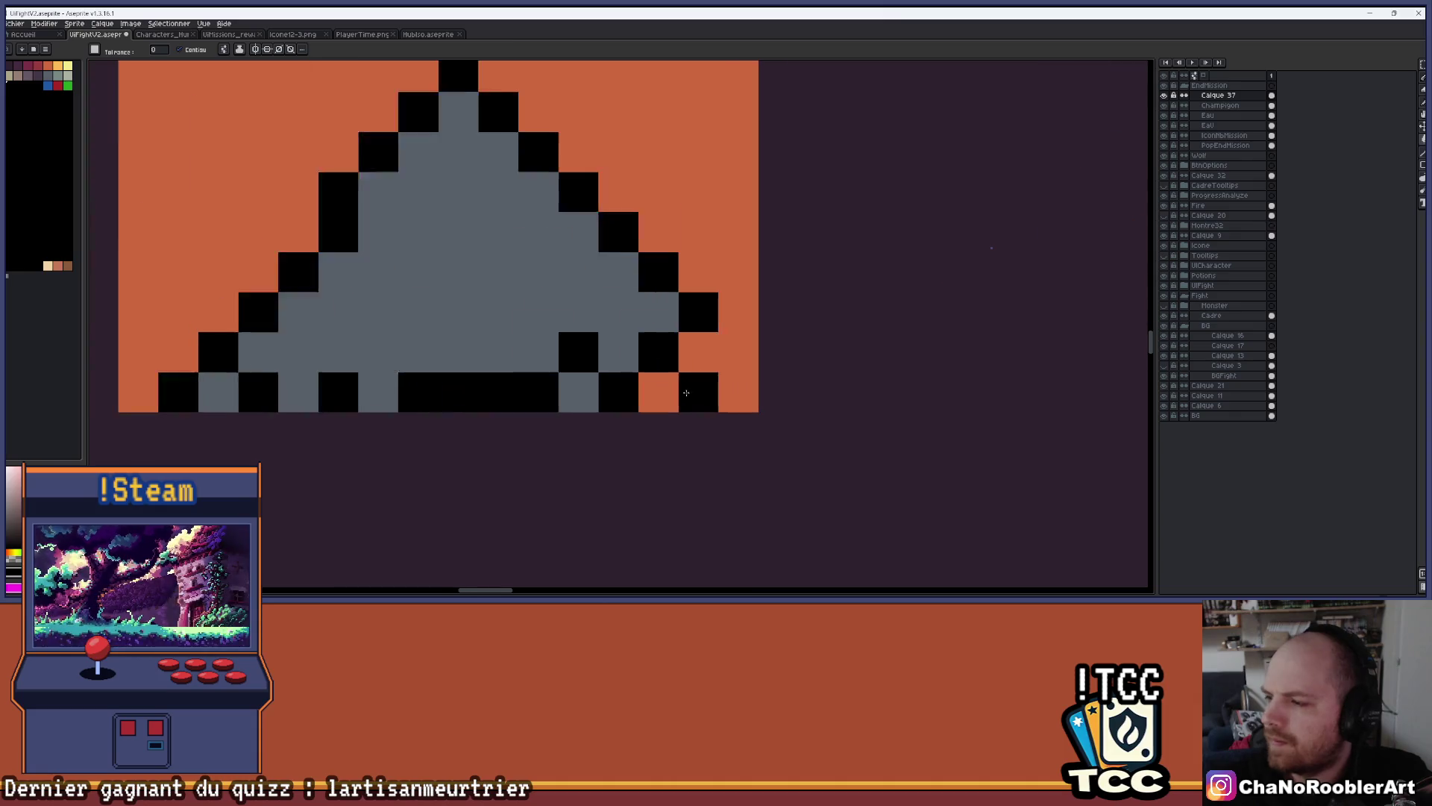
Touch up the triangle's lower-right corner pixels with the pencil
{"action": "key", "text": "b"}
{"action": "scroll", "coordinate": [706, 394], "scroll_direction": "down", "scroll_amount": 2}
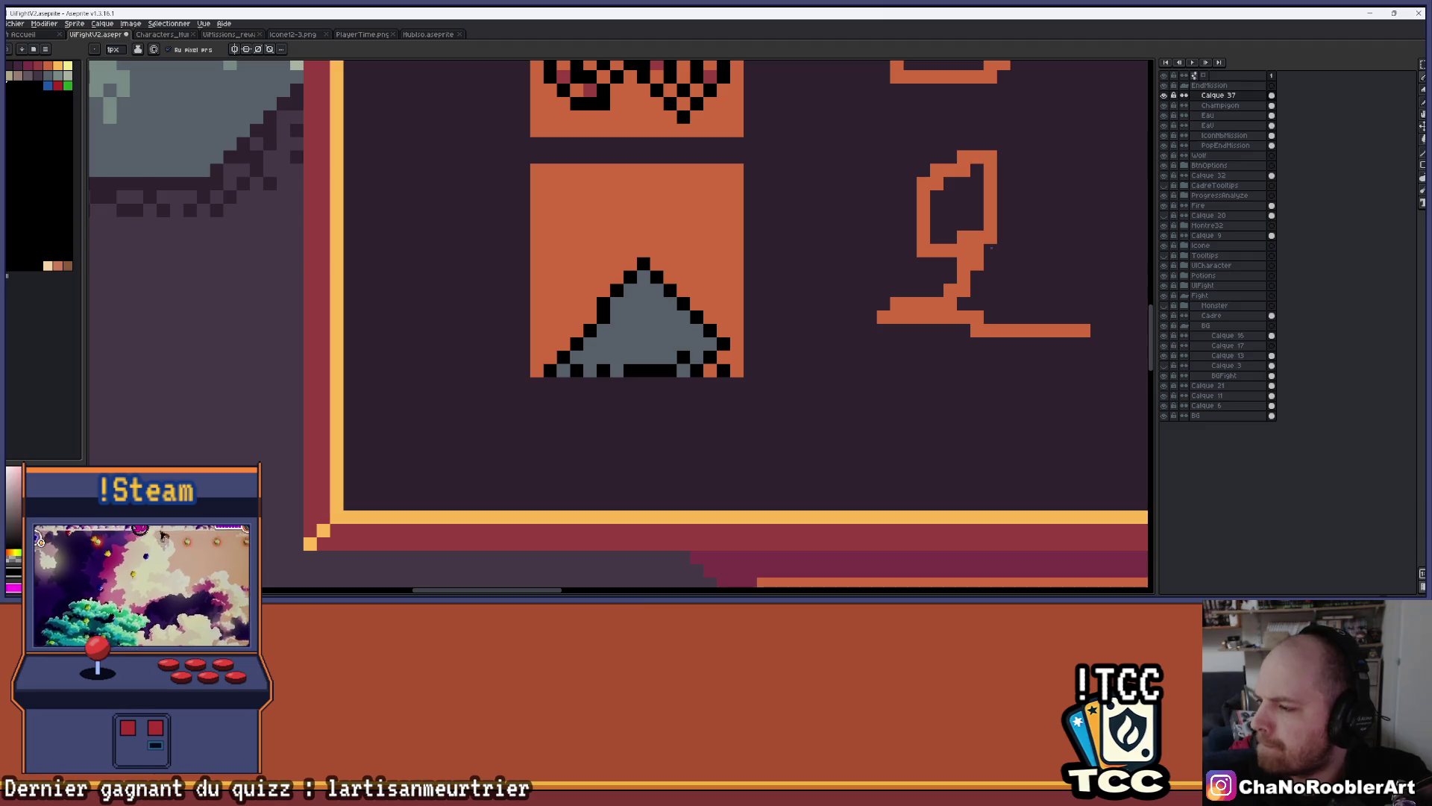
{"action": "scroll", "coordinate": [746, 350], "scroll_direction": "up", "scroll_amount": 2}
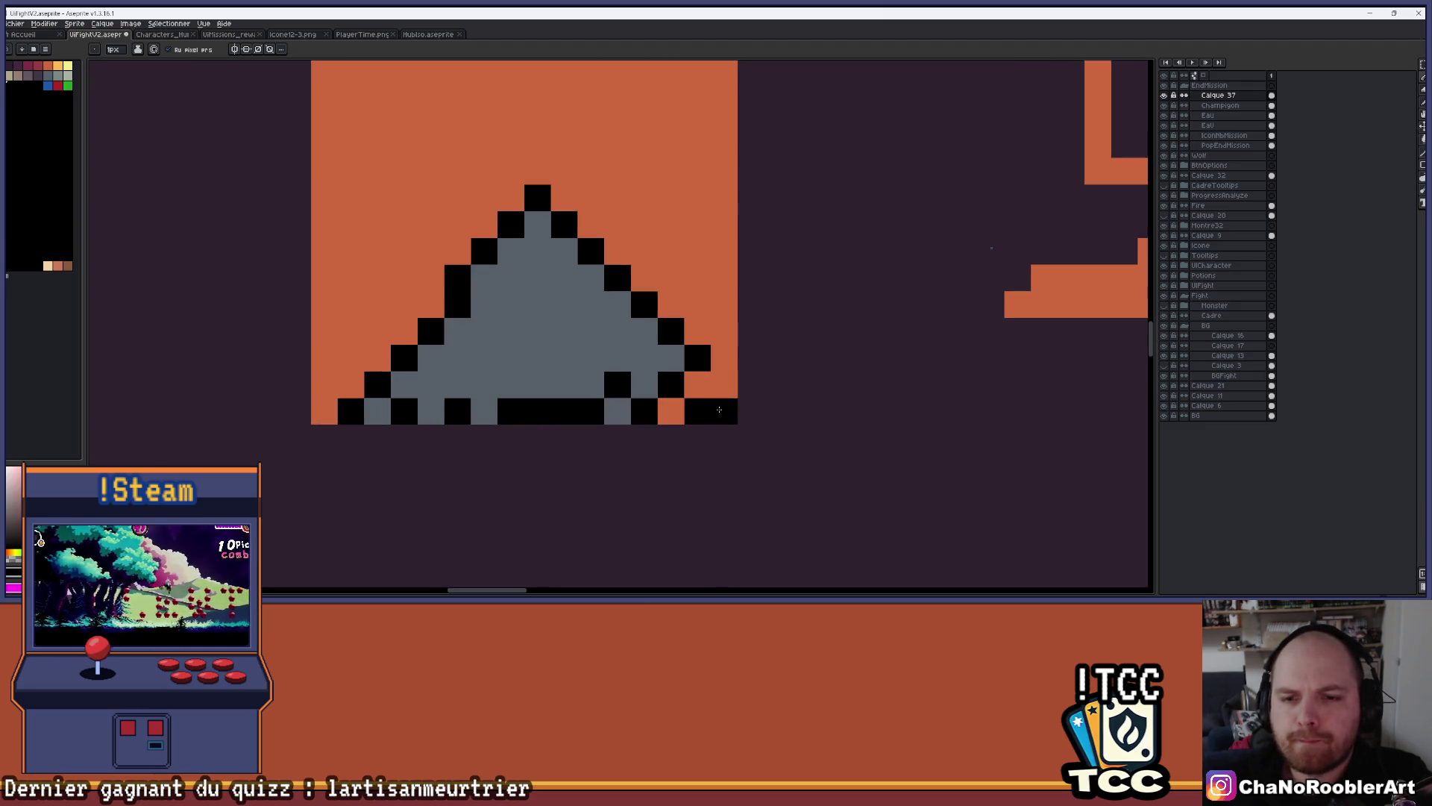
{"action": "left_click", "coordinate": [669, 379]}
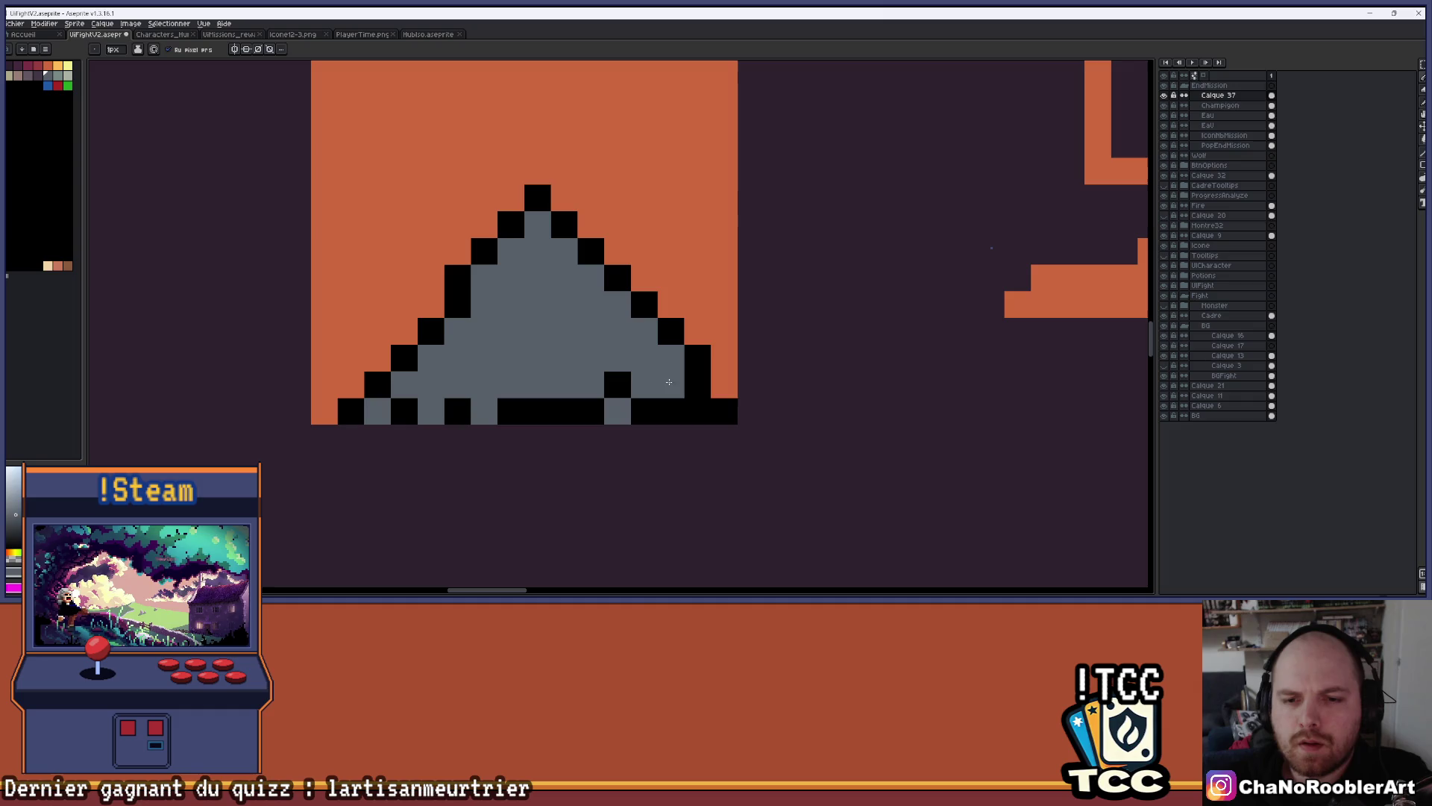
{"action": "left_click", "coordinate": [686, 392]}
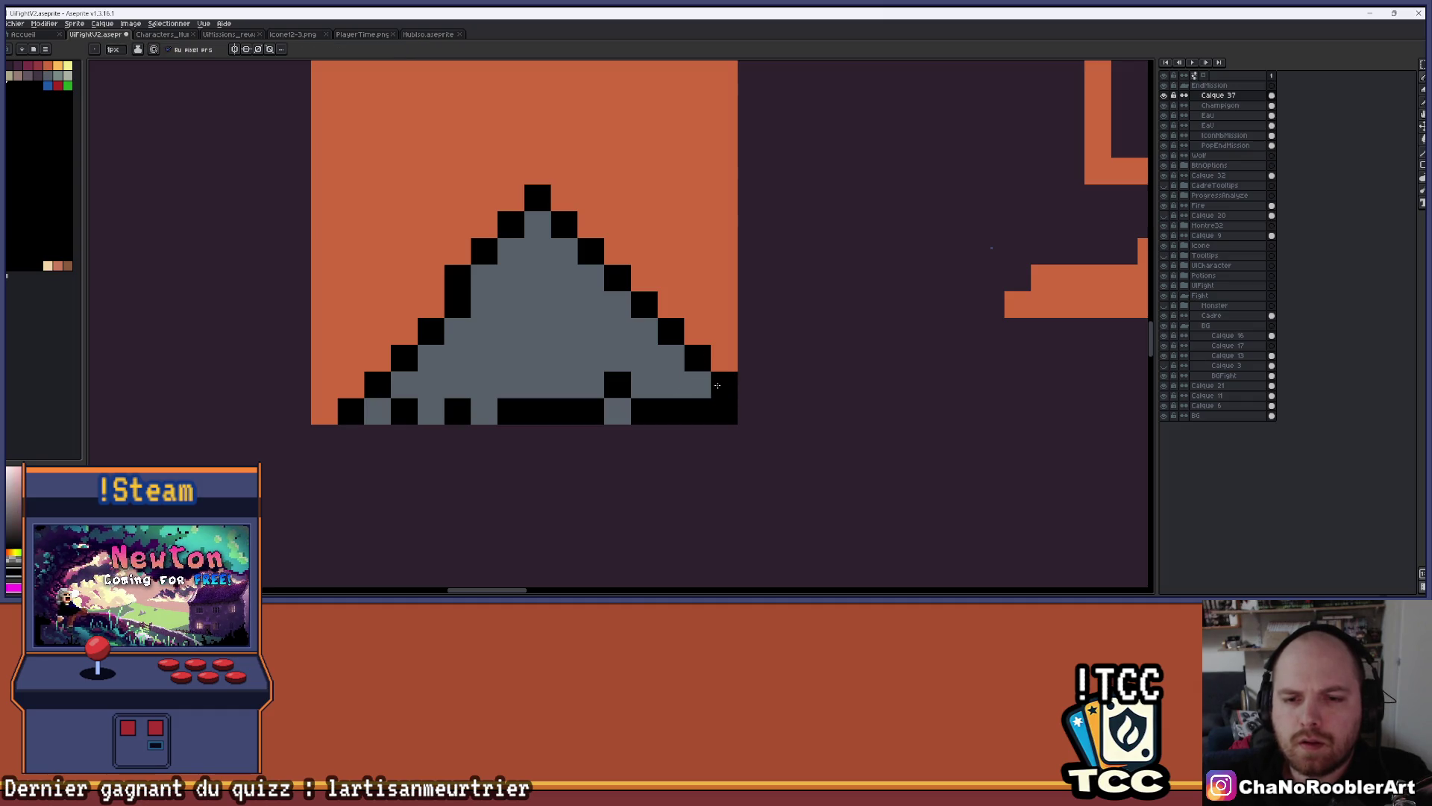
{"action": "scroll", "coordinate": [749, 325], "scroll_direction": "down", "scroll_amount": 3}
{"action": "scroll", "coordinate": [709, 323], "scroll_direction": "up", "scroll_amount": 3}
Sample black and blacken pixels along the base and beside the apex for a checkered base
{"action": "key", "text": "alt"}
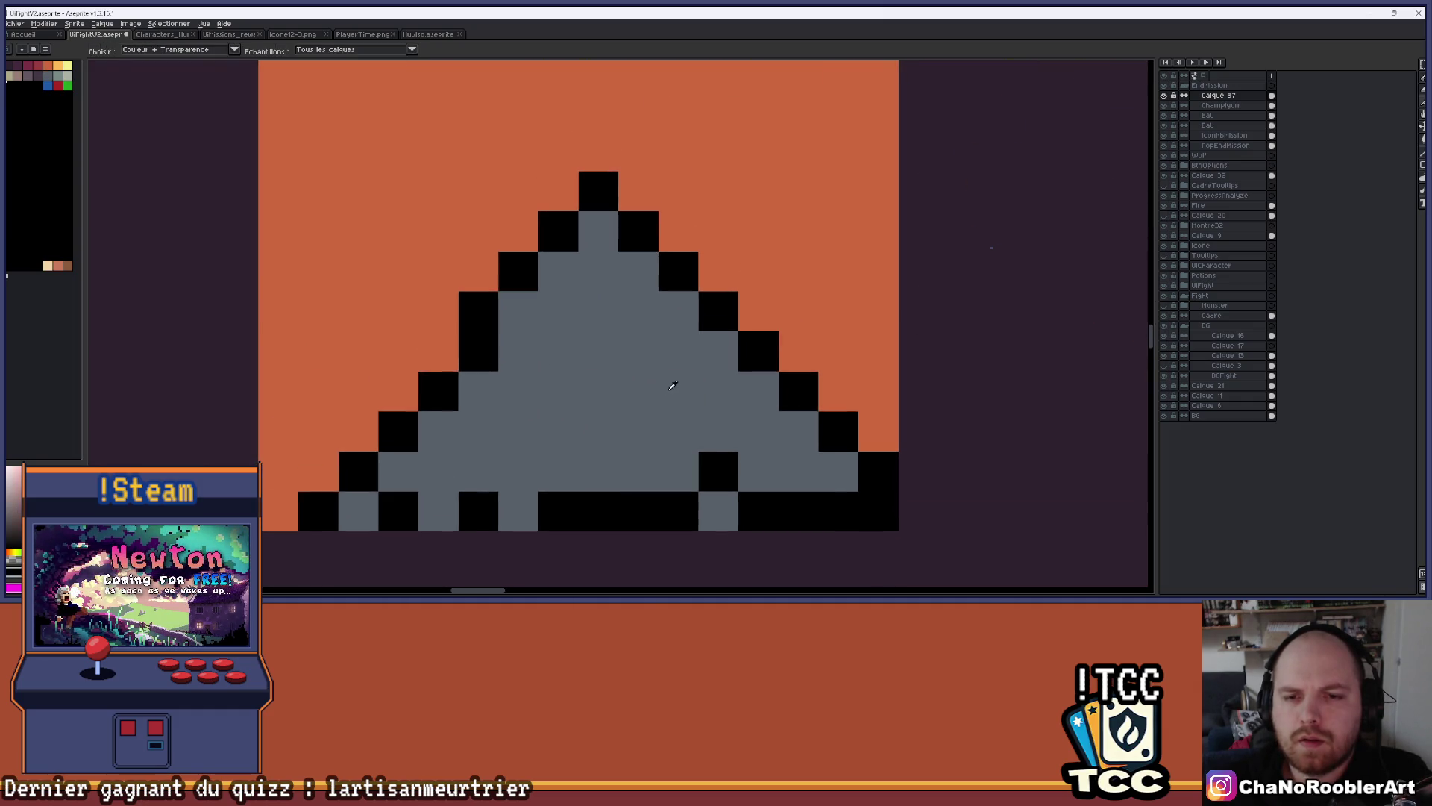
{"action": "left_click", "coordinate": [518, 471]}
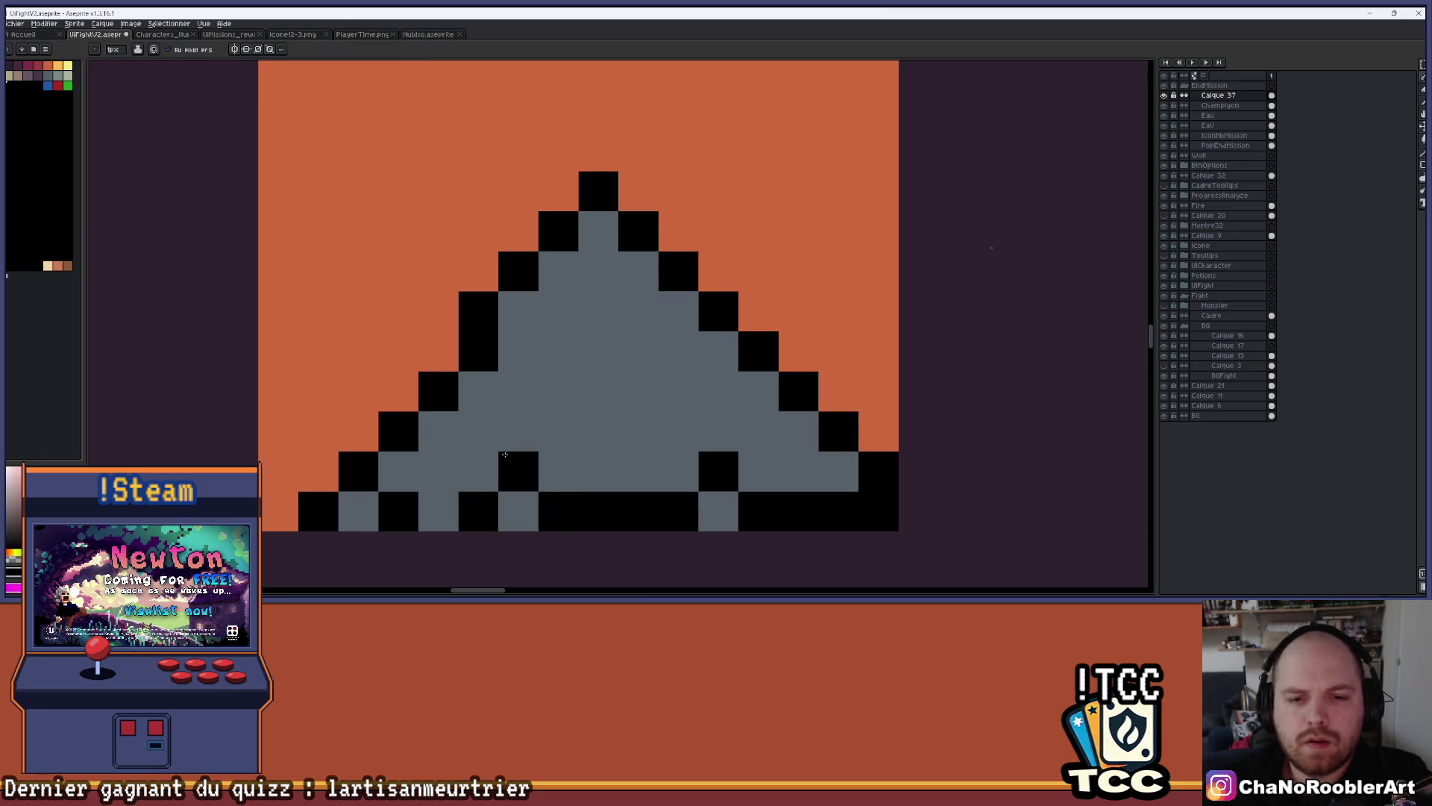
{"action": "left_click", "coordinate": [478, 430]}
{"action": "left_click", "coordinate": [448, 470]}
{"action": "scroll", "coordinate": [460, 470], "scroll_direction": "down", "scroll_amount": 5}
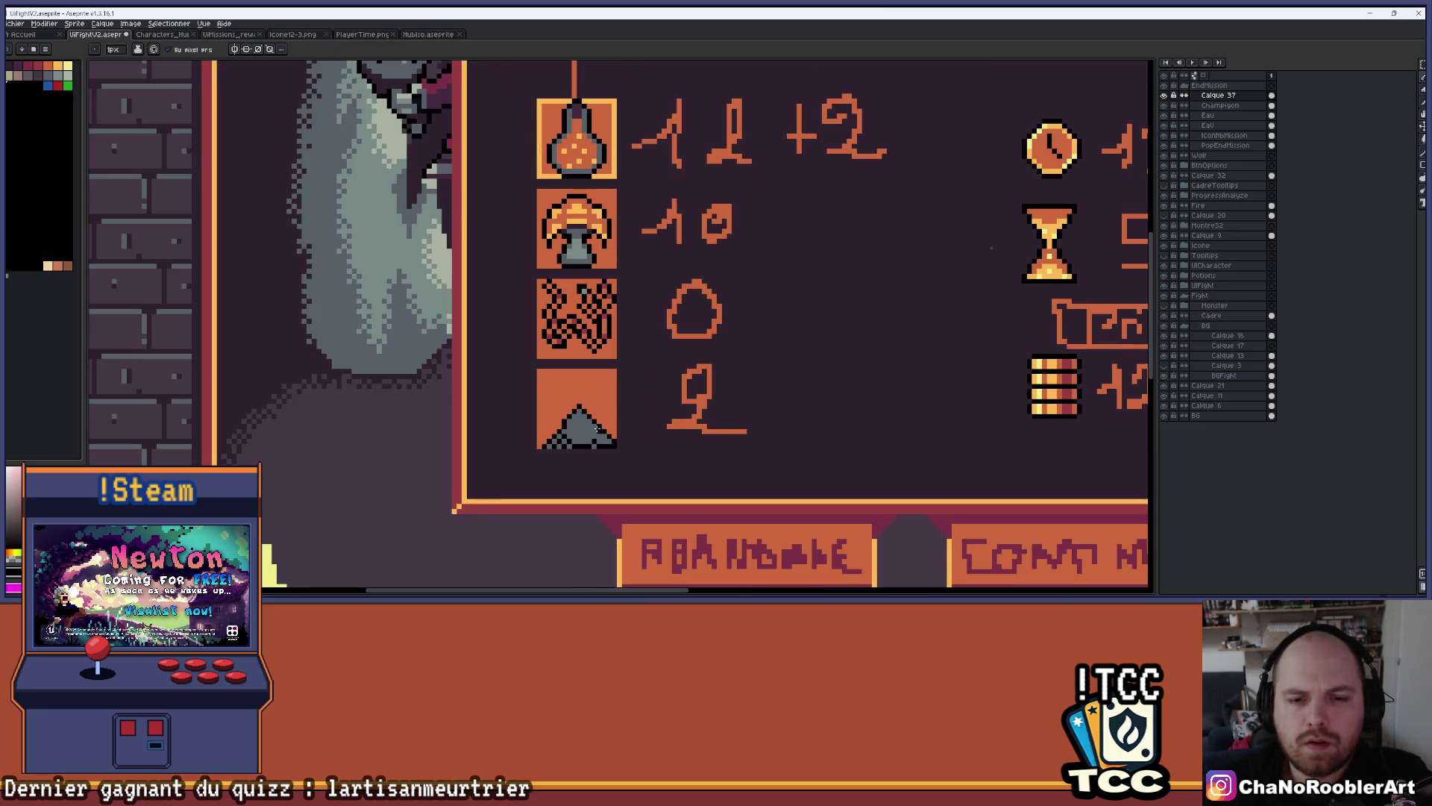
{"action": "scroll", "coordinate": [593, 427], "scroll_direction": "up", "scroll_amount": 5}
{"action": "left_click", "coordinate": [496, 264]}
{"action": "scroll", "coordinate": [497, 264], "scroll_direction": "down", "scroll_amount": 3}
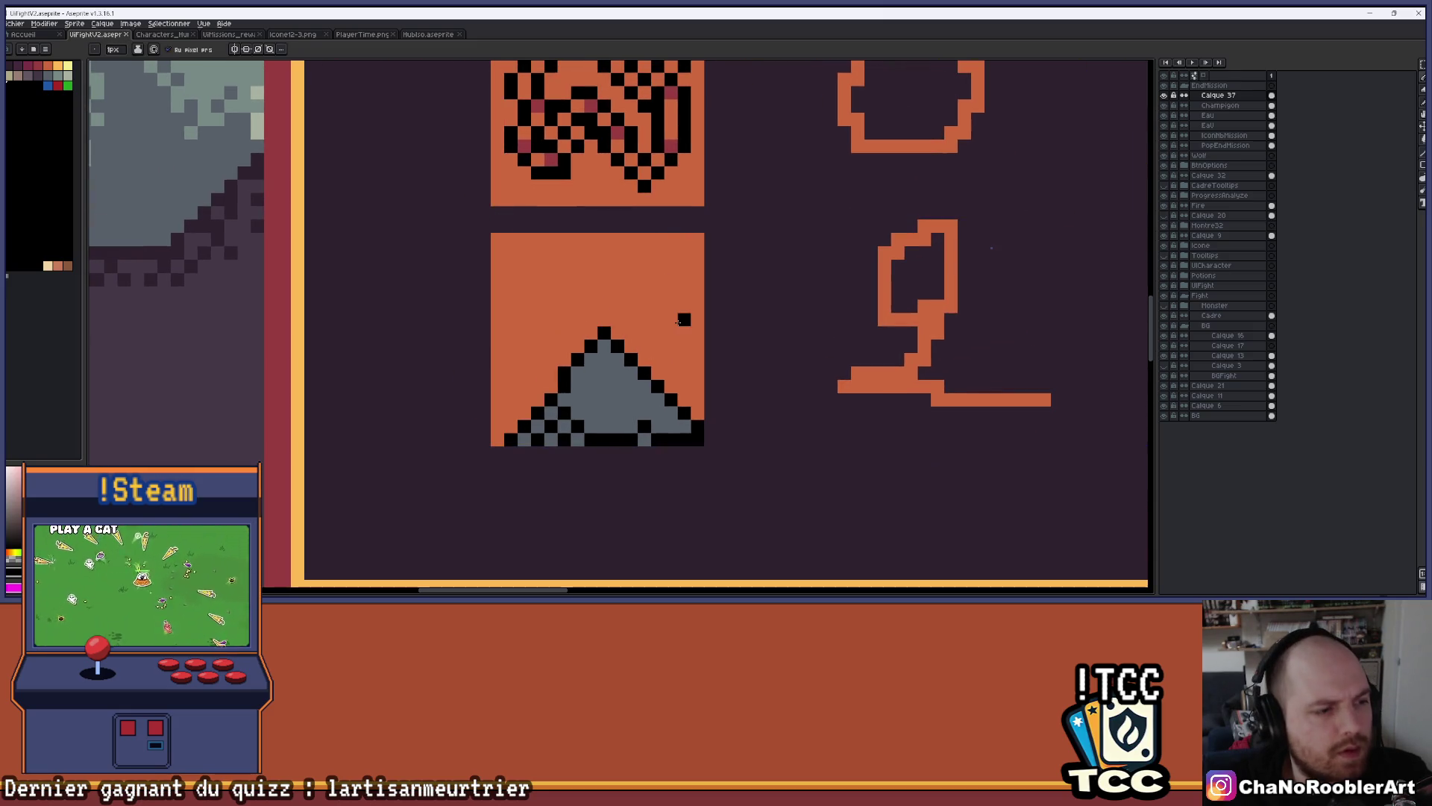
{"action": "scroll", "coordinate": [678, 322], "scroll_direction": "up", "scroll_amount": 2}
{"action": "scroll", "coordinate": [679, 323], "scroll_direction": "down", "scroll_amount": 2}
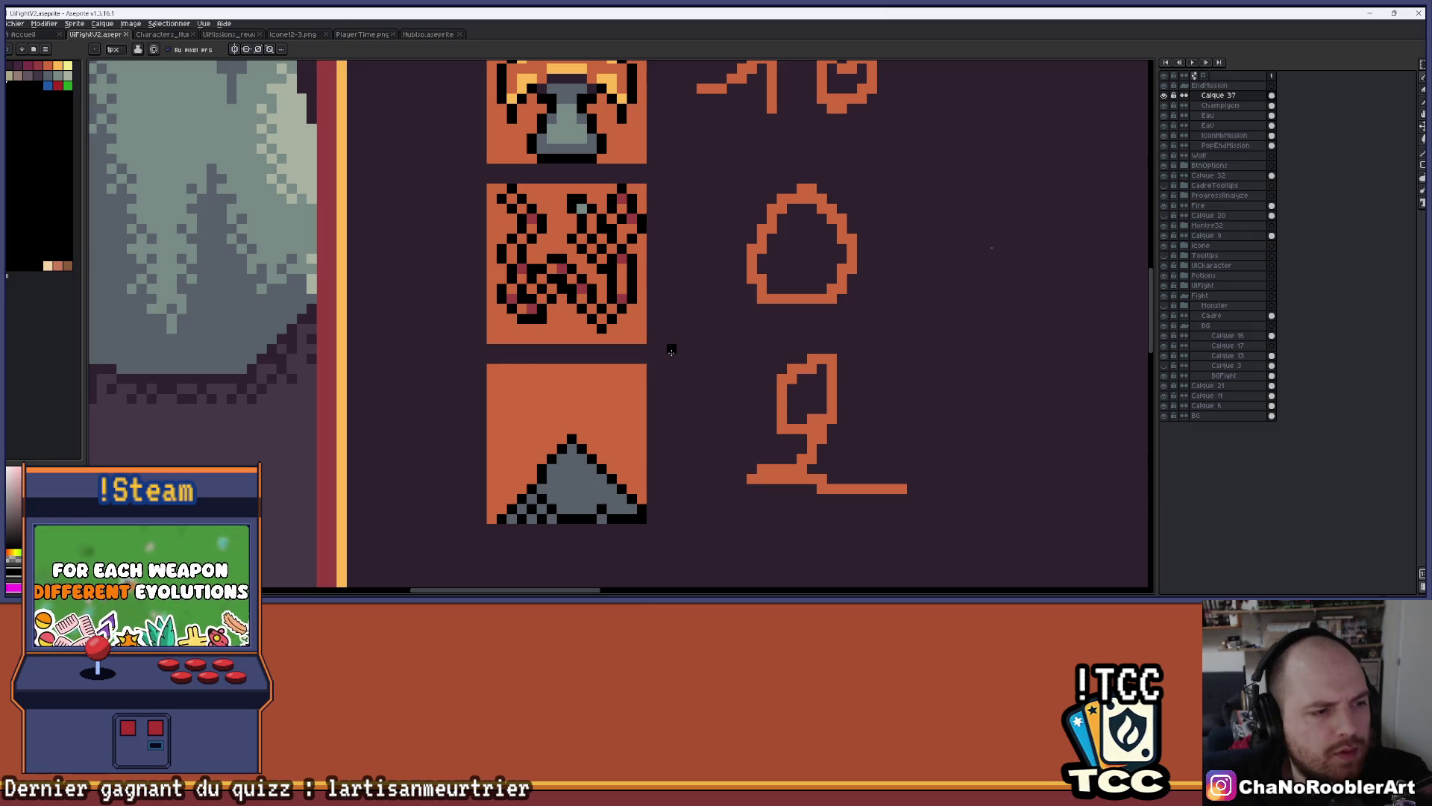
{"action": "scroll", "coordinate": [672, 350], "scroll_direction": "down", "scroll_amount": 2}
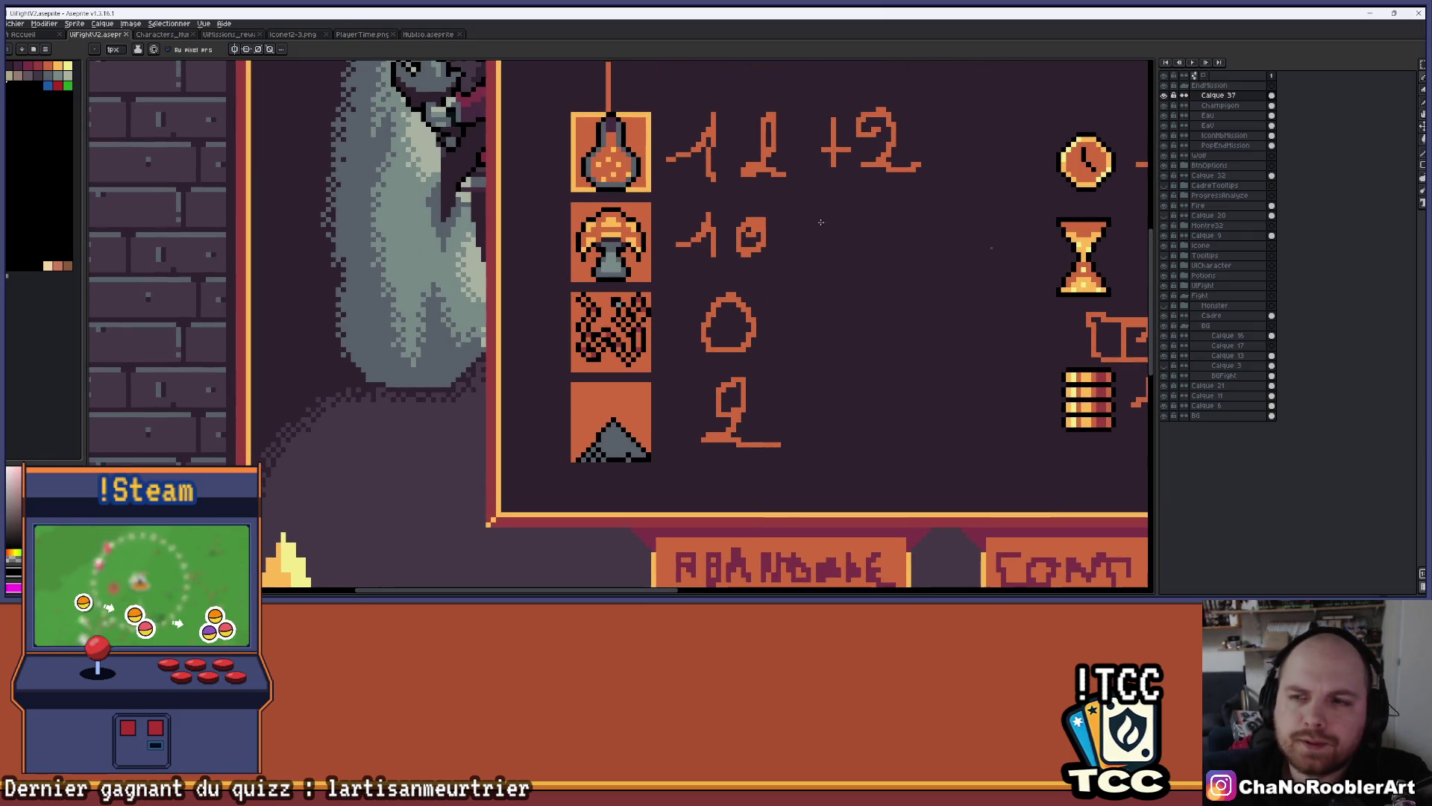
{"action": "left_click", "coordinate": [1166, 133]}
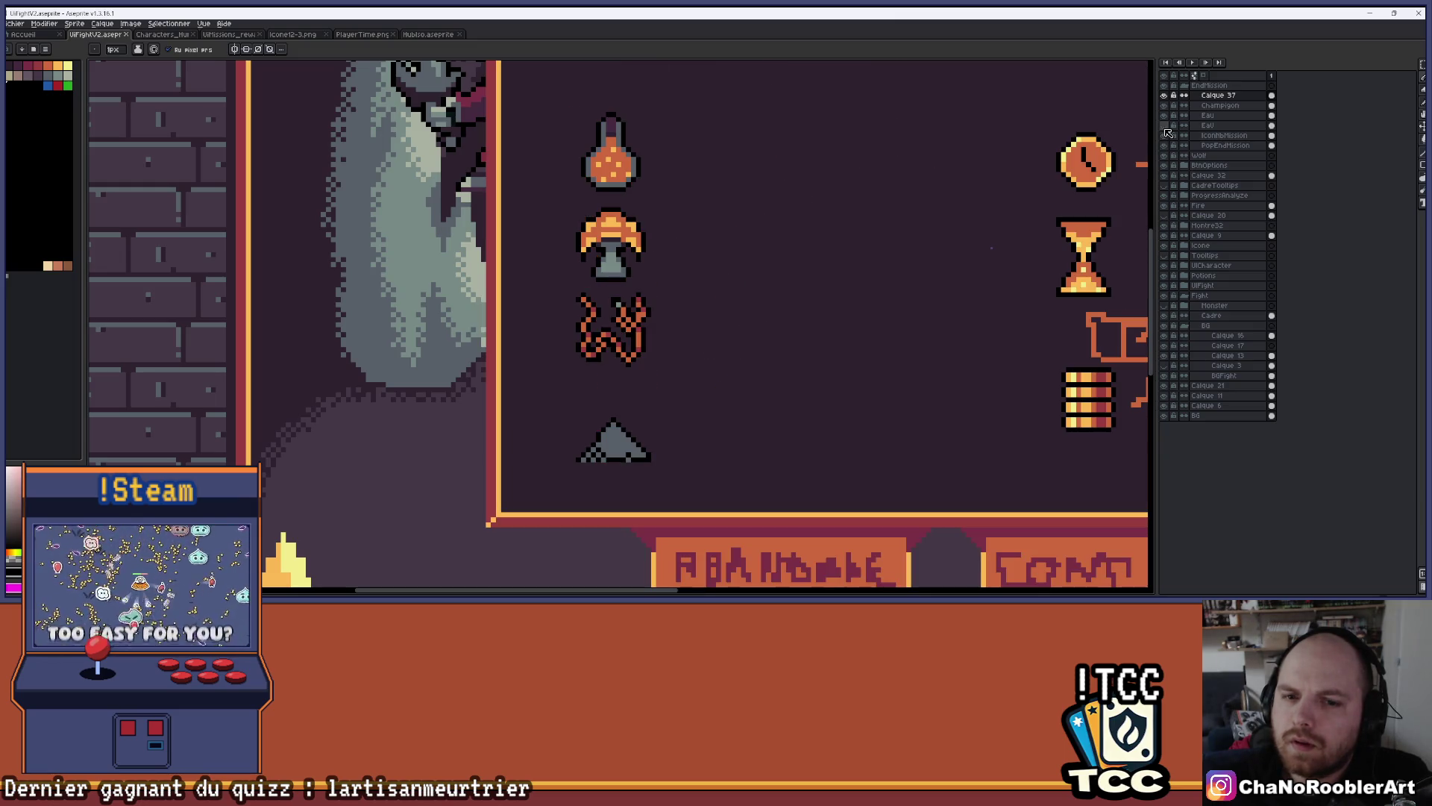
{"action": "left_click", "coordinate": [1166, 130]}
{"action": "left_click", "coordinate": [1167, 132]}
{"action": "left_click", "coordinate": [1167, 131]}
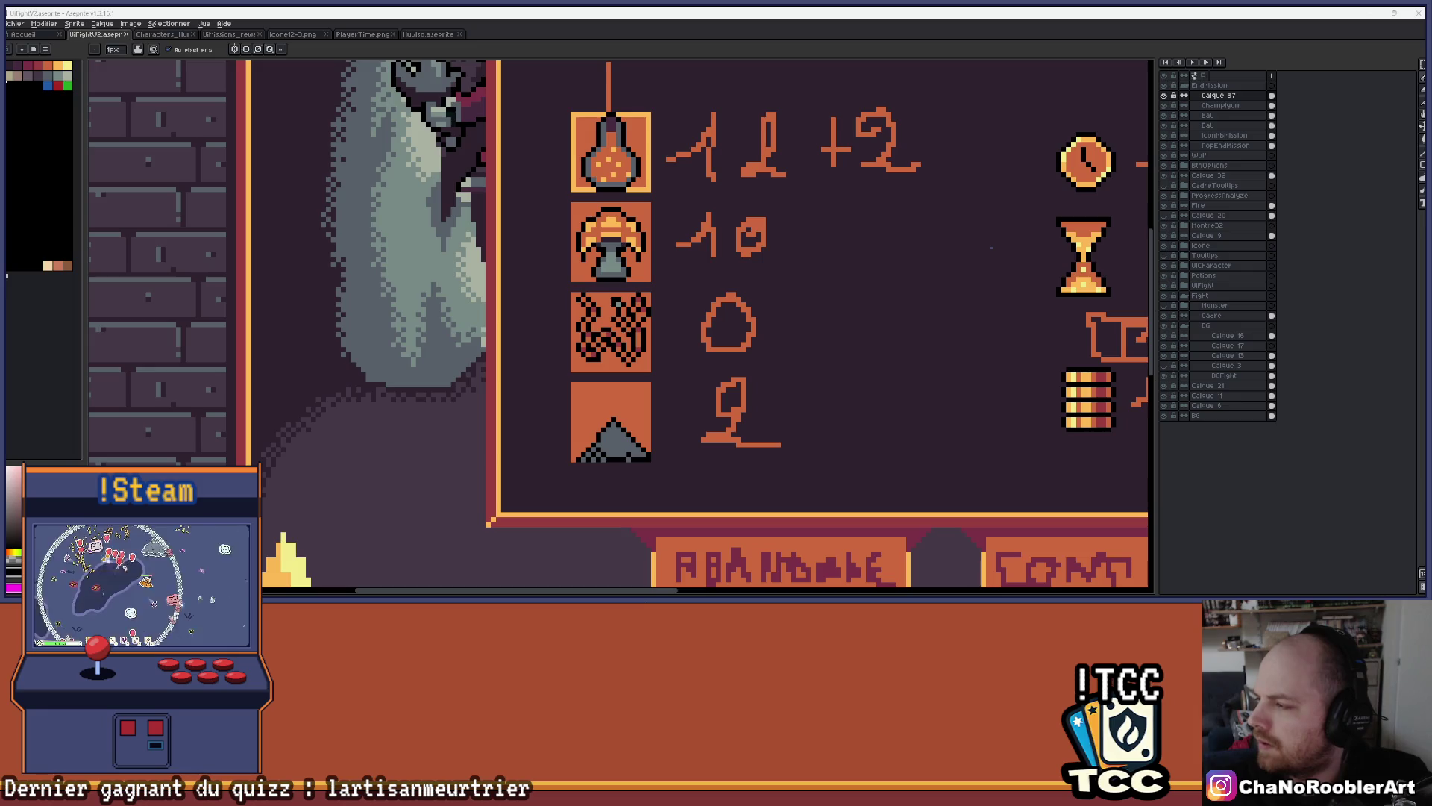
{"action": "scroll", "coordinate": [630, 407], "scroll_direction": "up", "scroll_amount": 2}
{"action": "key", "text": "b"}
Paint over the triangle with a 7px square orange brush so the fourth tile is plain
{"action": "left_click_drag", "start_coordinate": [629, 408], "coordinate": [603, 440]}
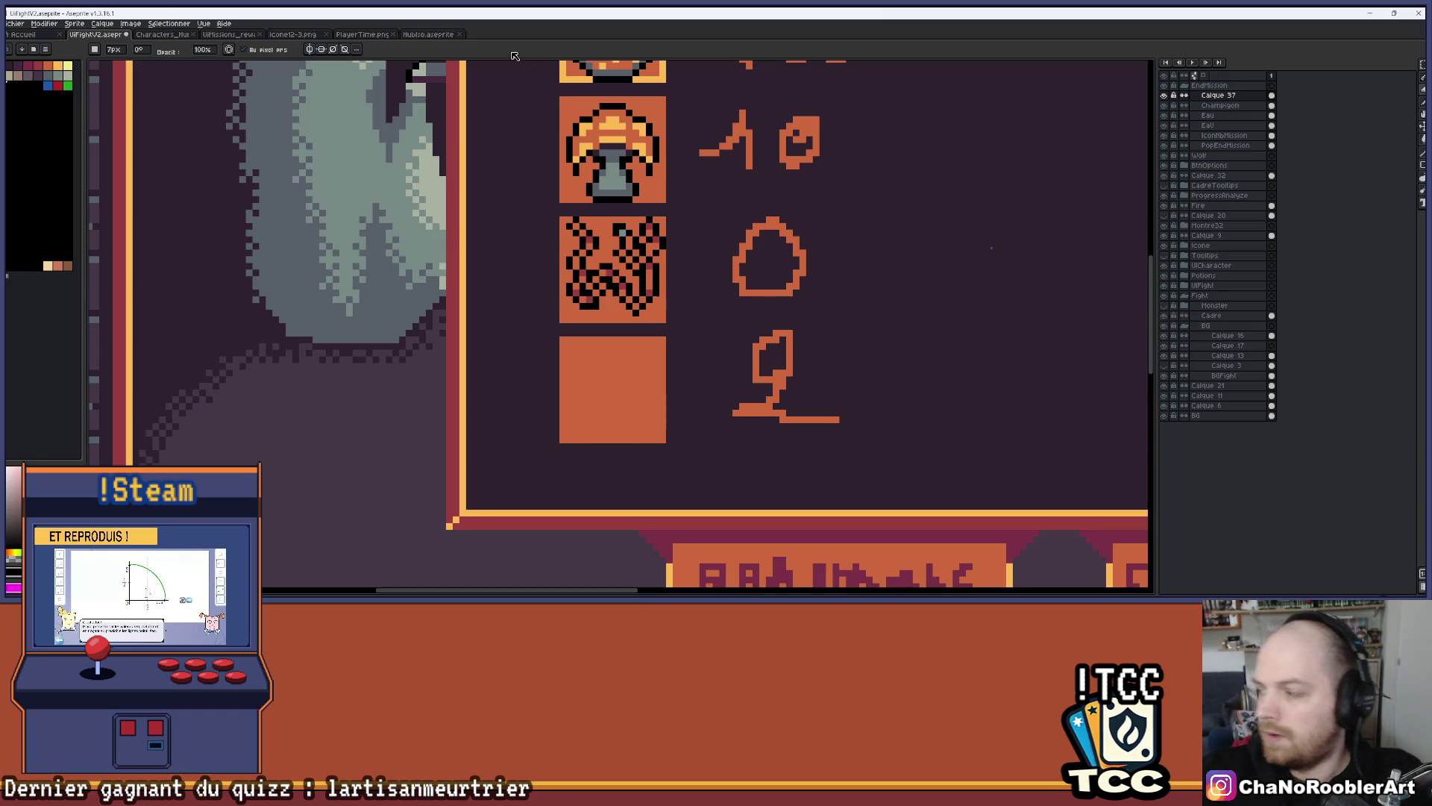
{"action": "scroll", "coordinate": [623, 316], "scroll_direction": "up", "scroll_amount": 1}
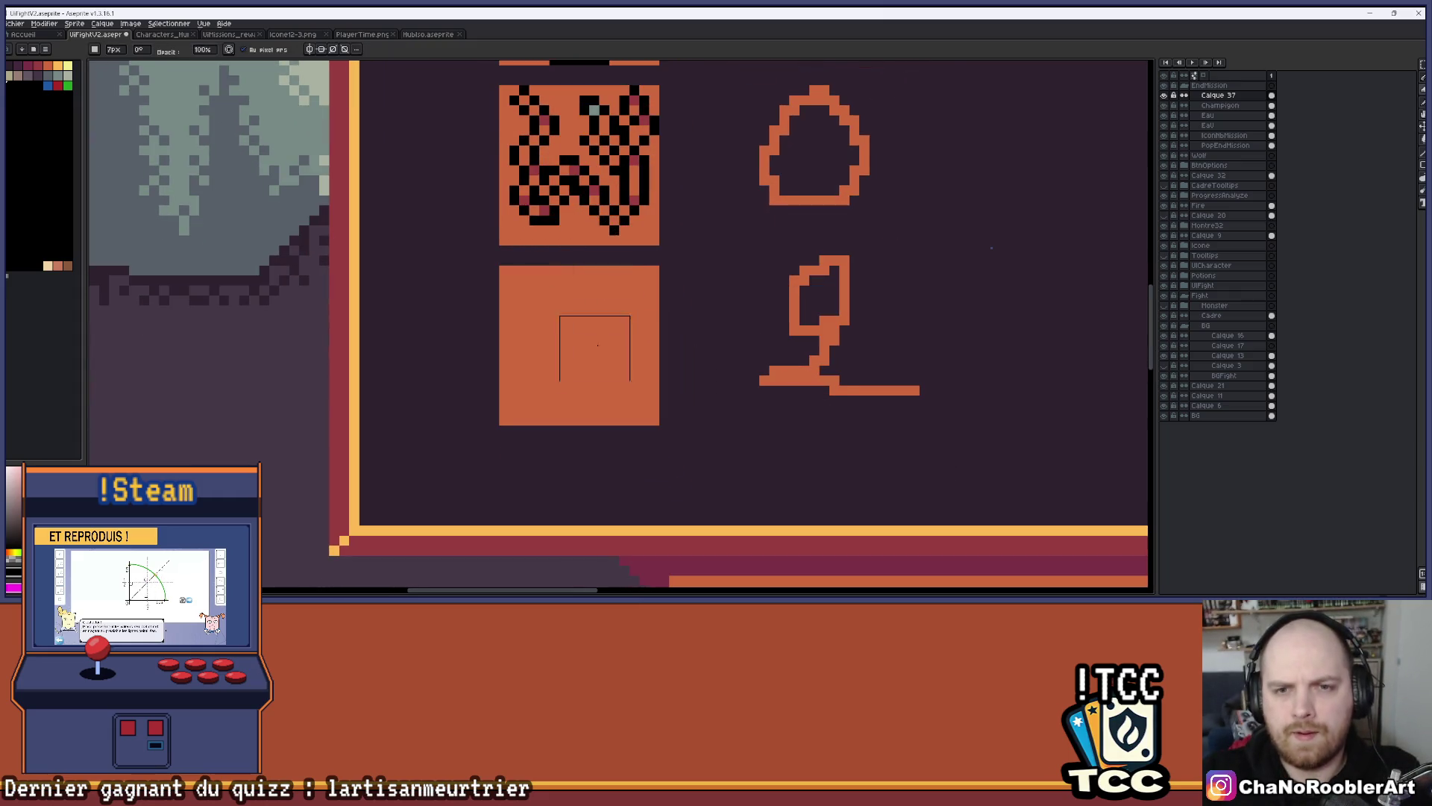
{"action": "scroll", "coordinate": [604, 340], "scroll_direction": "up", "scroll_amount": 1}
{"action": "scroll", "coordinate": [591, 362], "scroll_direction": "up", "scroll_amount": 1}
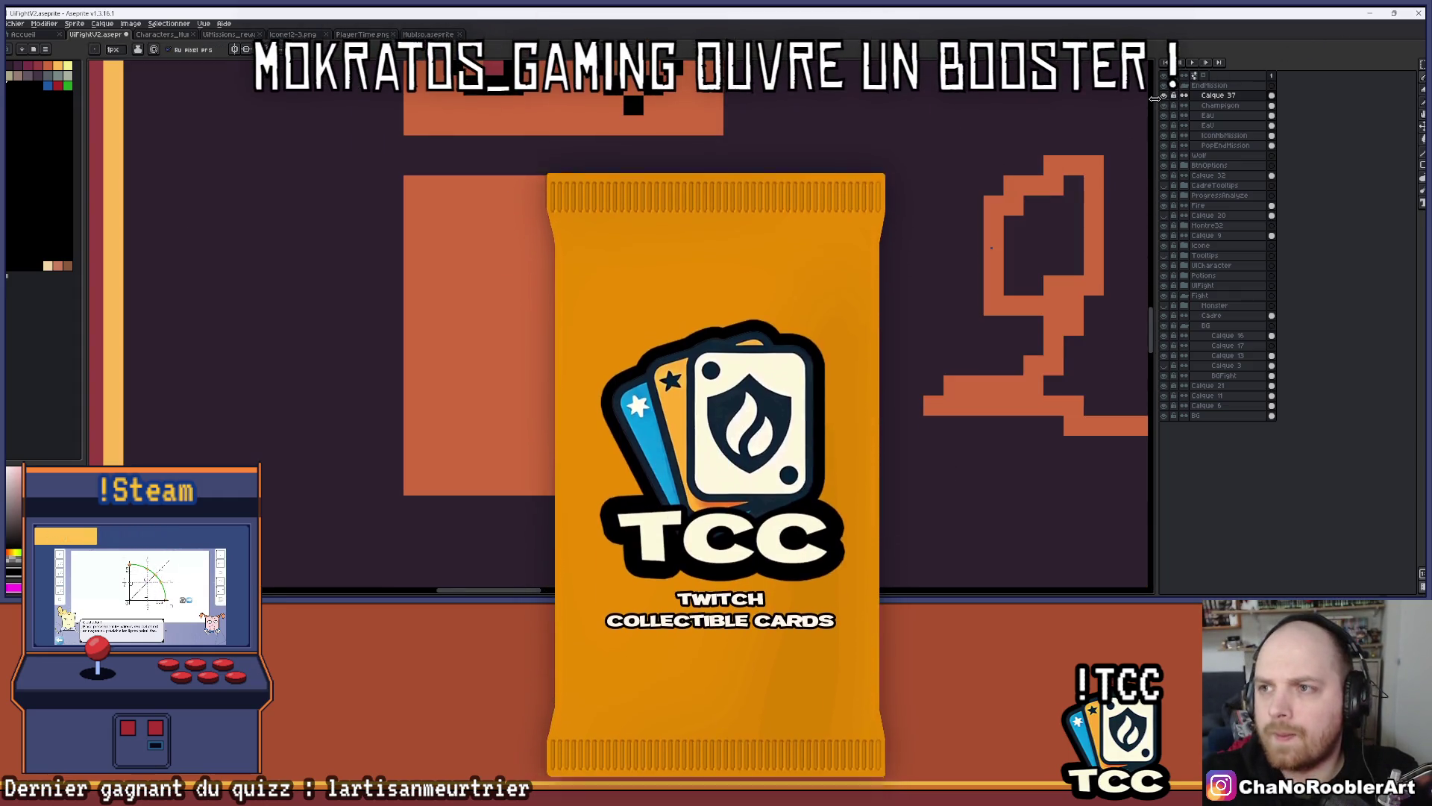
{"action": "scroll", "coordinate": [768, 321], "scroll_direction": "up", "scroll_amount": 1}
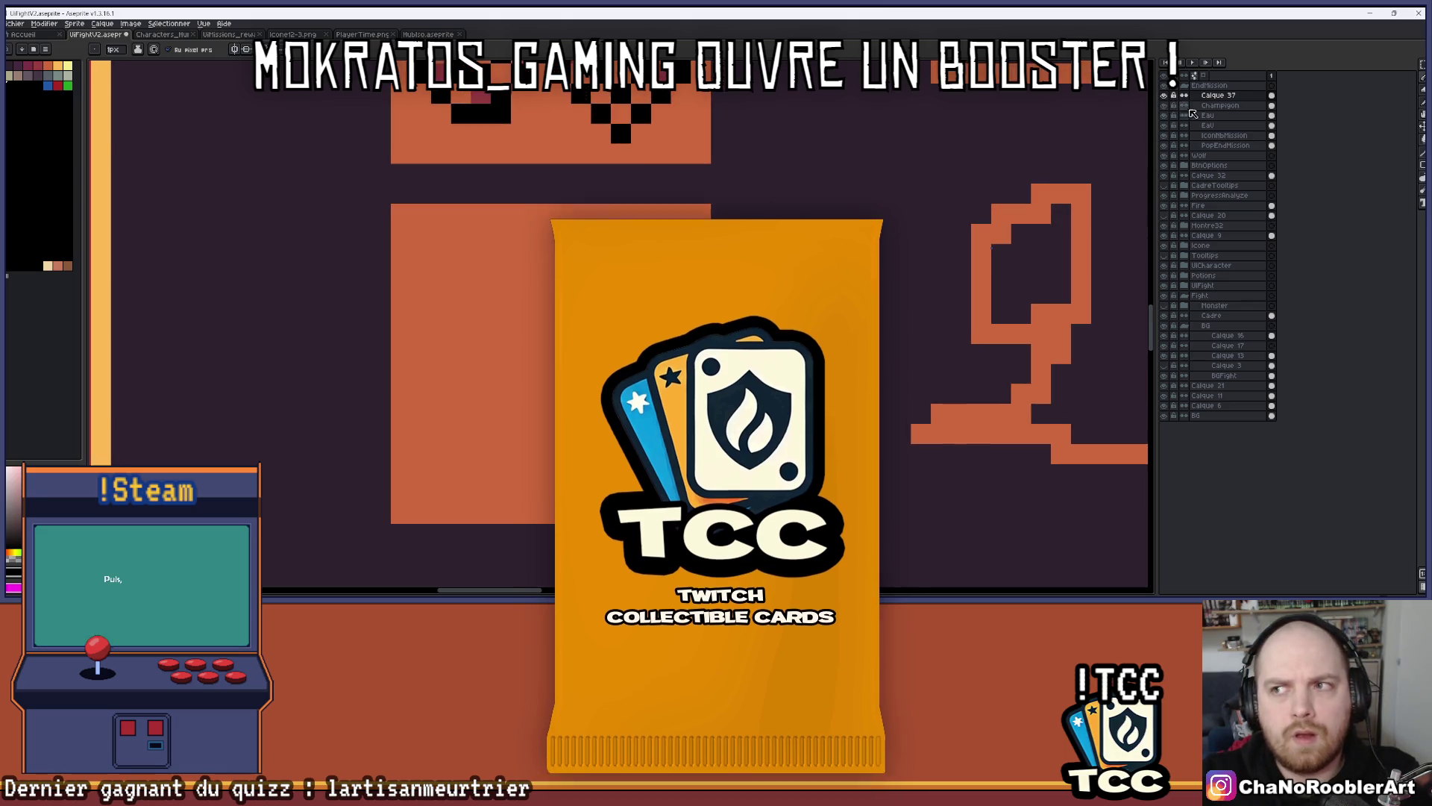
Check the drawing layer's content, then rename layer Calque 37 to Truc
{"action": "left_click", "coordinate": [1165, 97]}
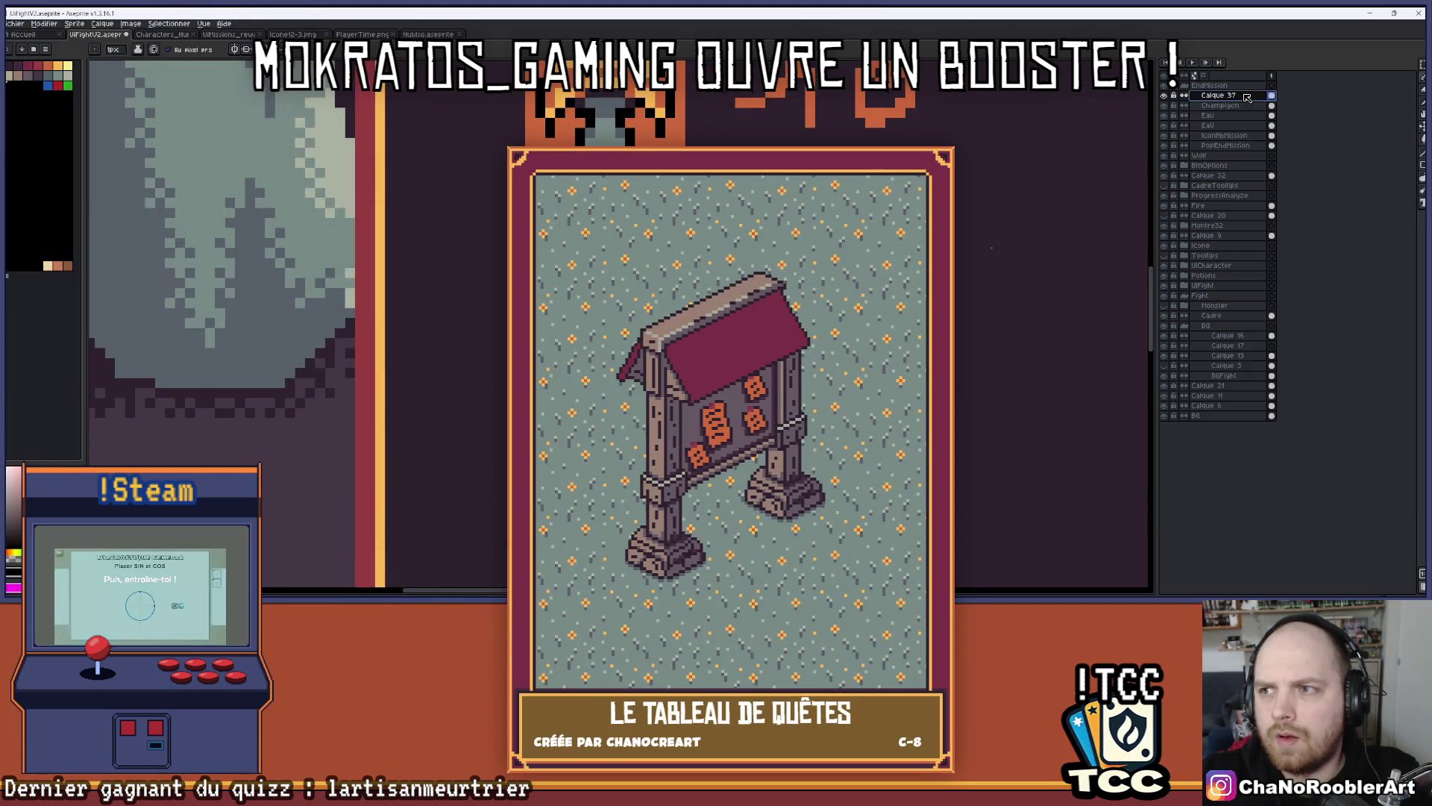
{"action": "left_click", "coordinate": [1164, 96]}
{"action": "double_click", "coordinate": [1224, 96]}
{"action": "type", "text": "Truc"}
{"action": "key", "text": "Return"}
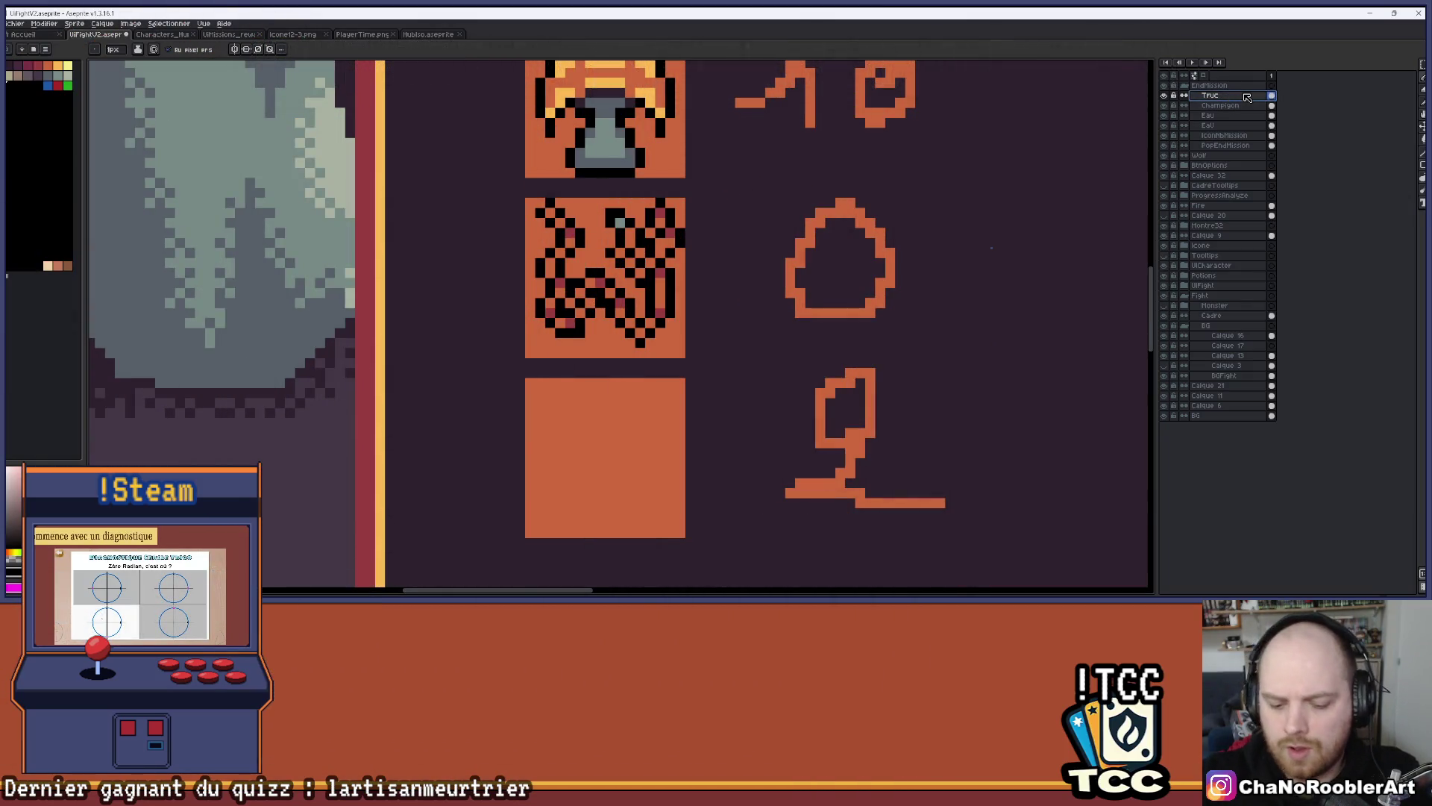
Add a new empty layer above Truc, keeping its default name Calque 37
{"action": "key", "text": "shift+n"}
{"action": "double_click", "coordinate": [1231, 95]}
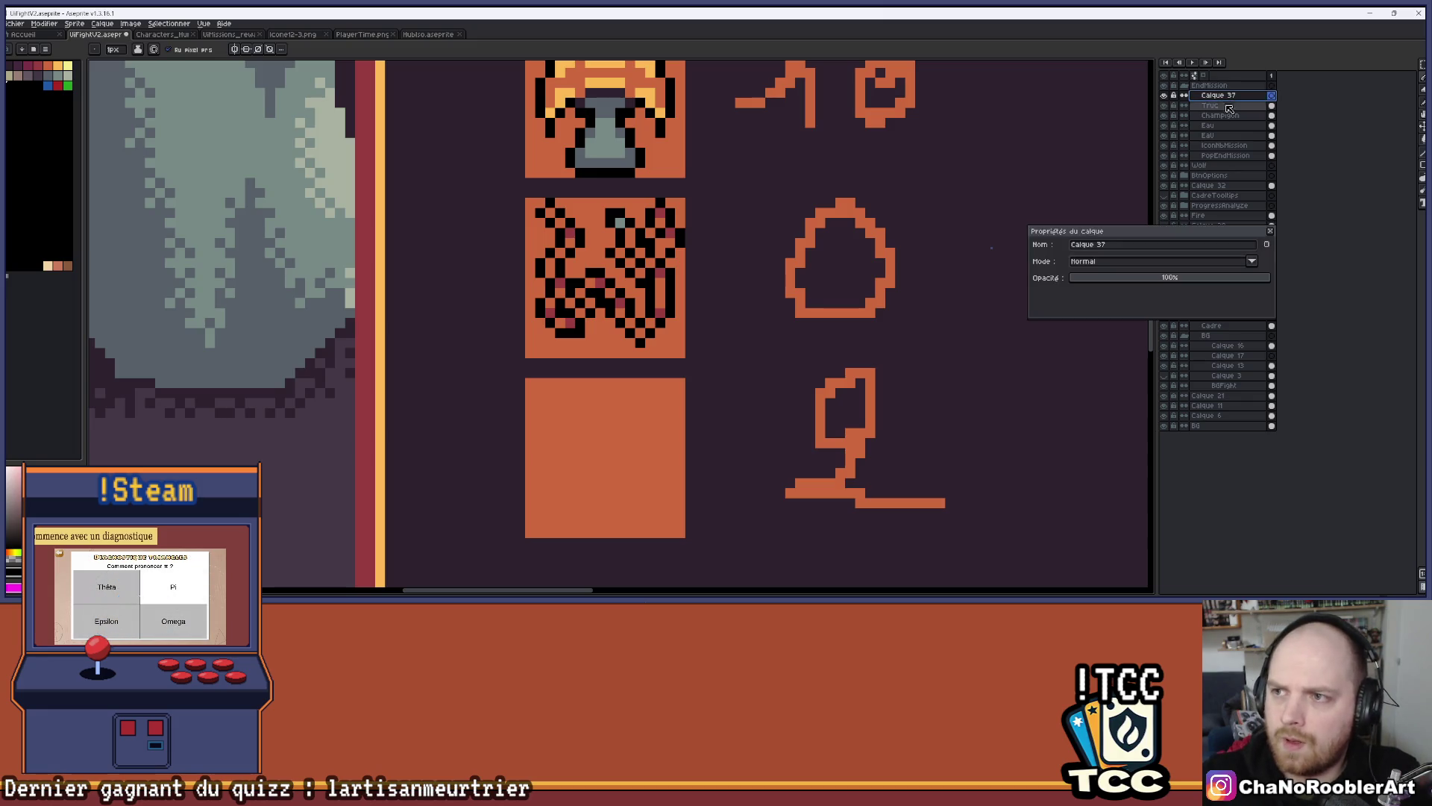
{"action": "key", "text": "Return"}
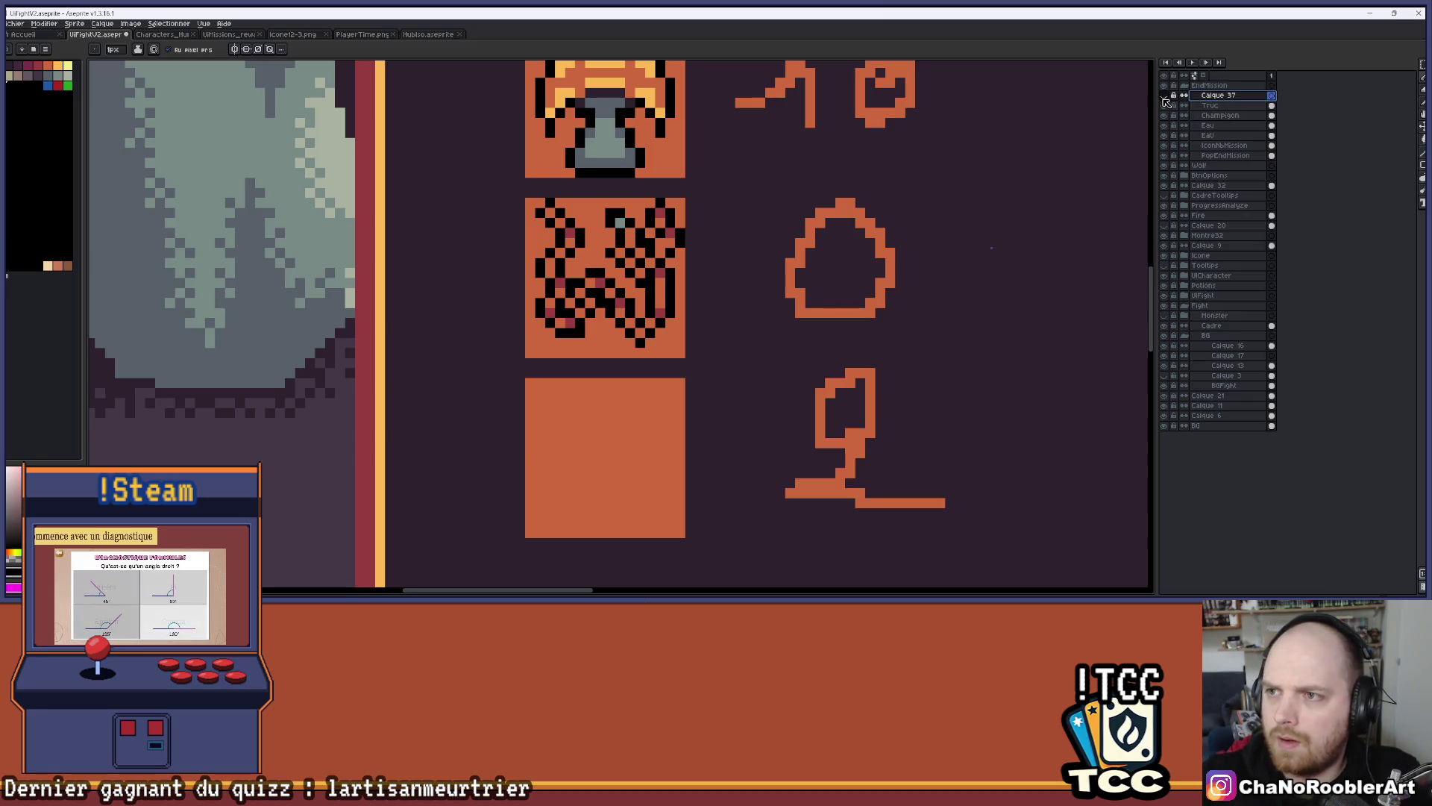
Zoom out and hide the layer holding the orange slots and numbers
{"action": "key", "text": "minus"}
{"action": "left_click", "coordinate": [1164, 135]}
{"action": "scroll", "coordinate": [864, 179], "scroll_direction": "up", "scroll_amount": 2}
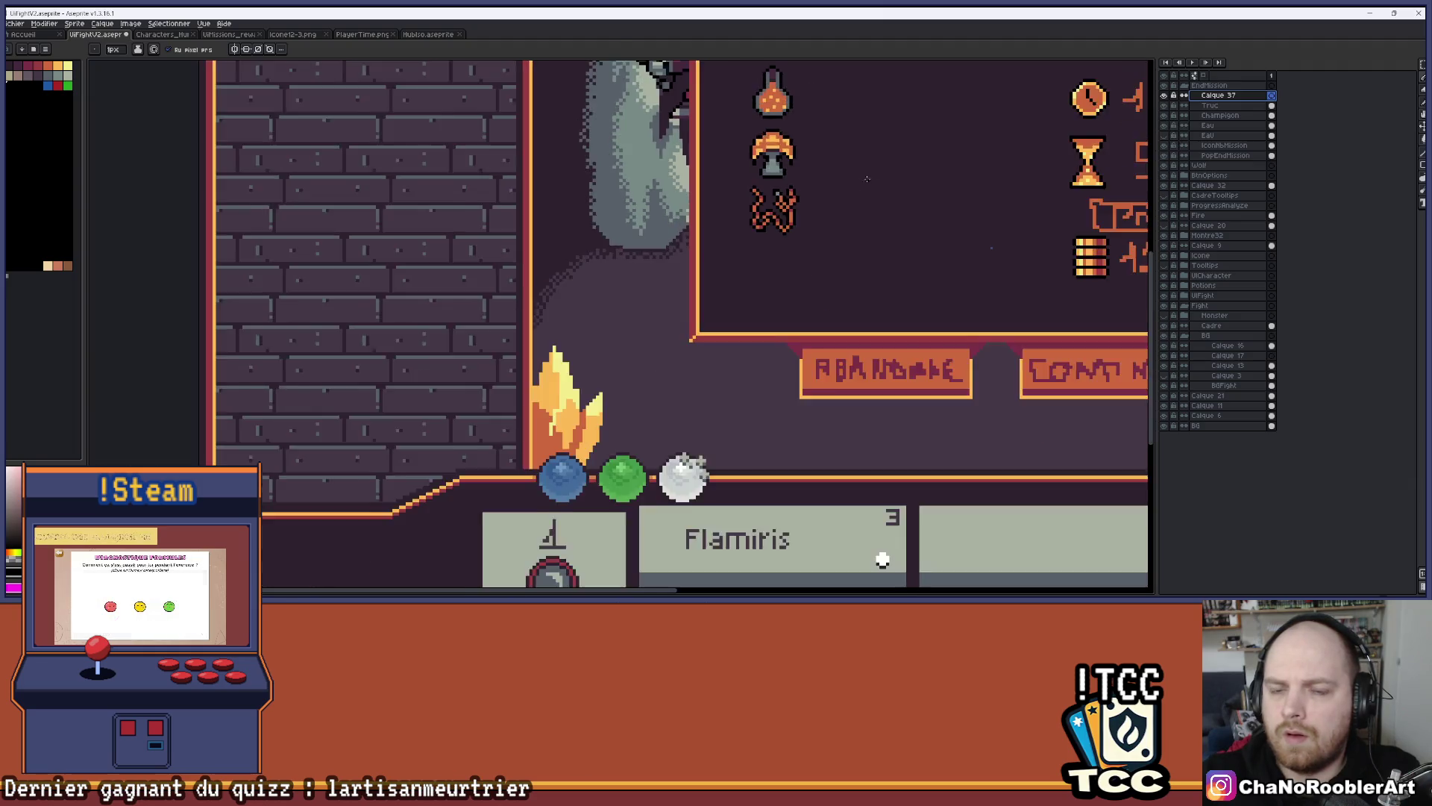
{"action": "left_click_drag", "start_coordinate": [864, 180], "coordinate": [752, 313]}
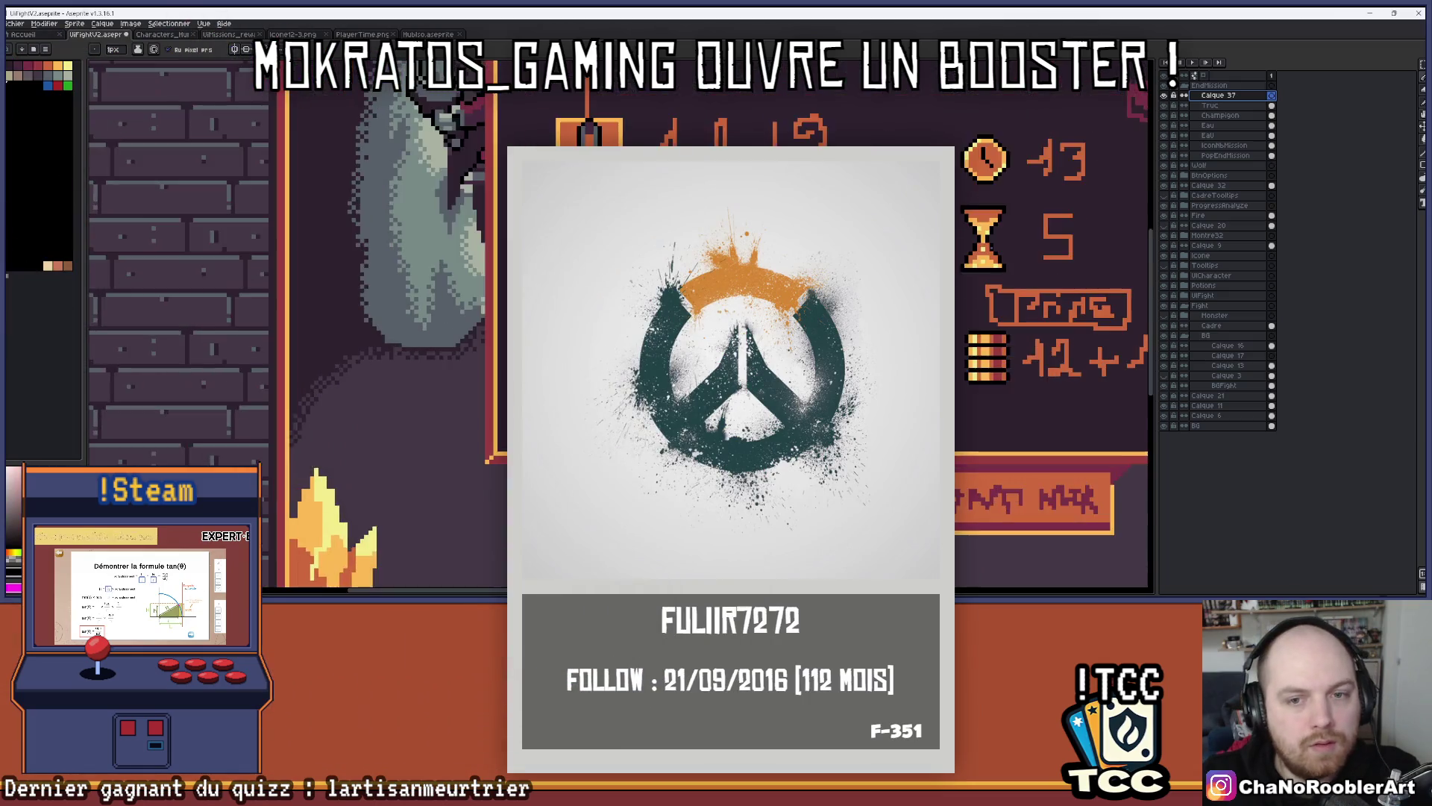
{"action": "scroll", "coordinate": [678, 313], "scroll_direction": "up", "scroll_amount": 3}
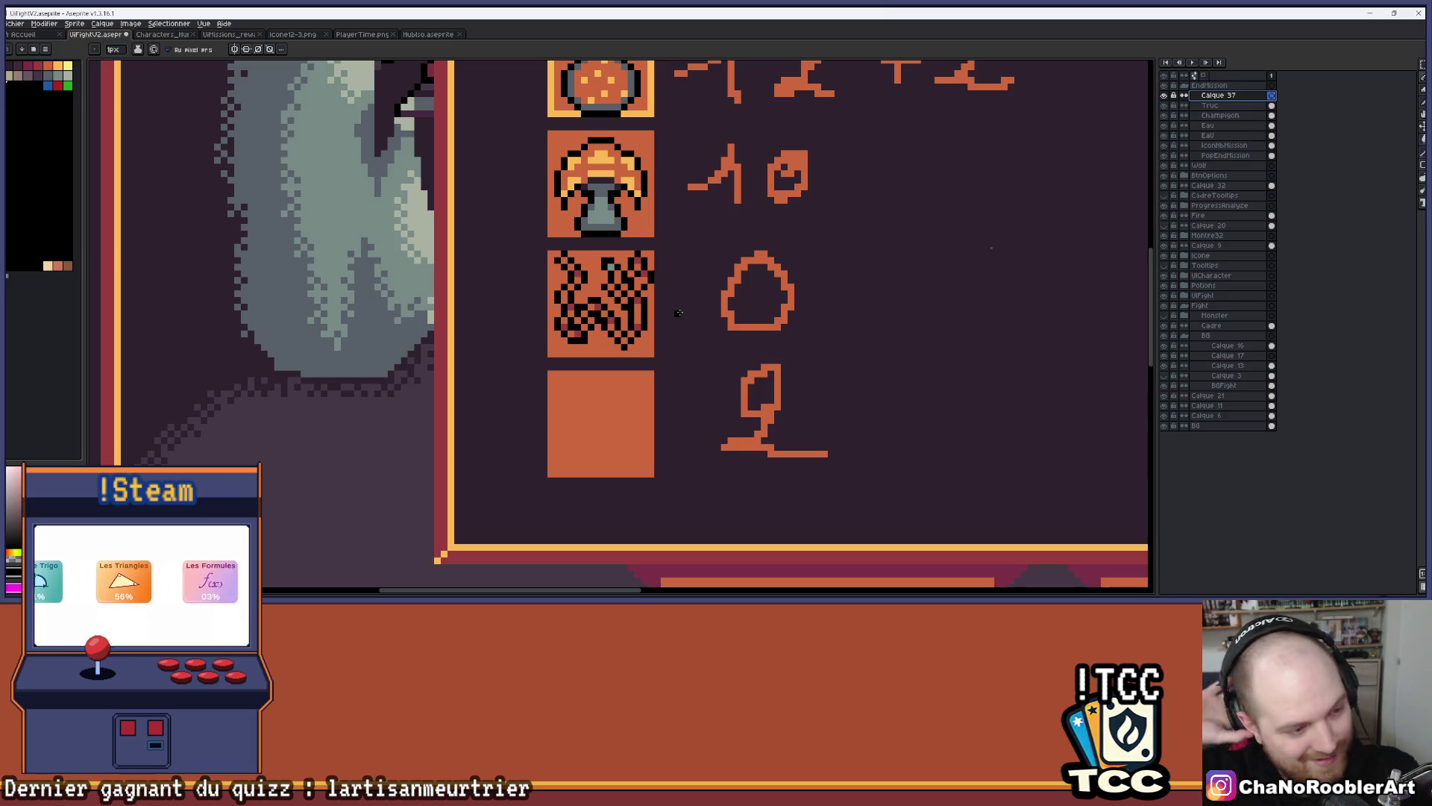
{"action": "scroll", "coordinate": [679, 312], "scroll_direction": "down", "scroll_amount": 1}
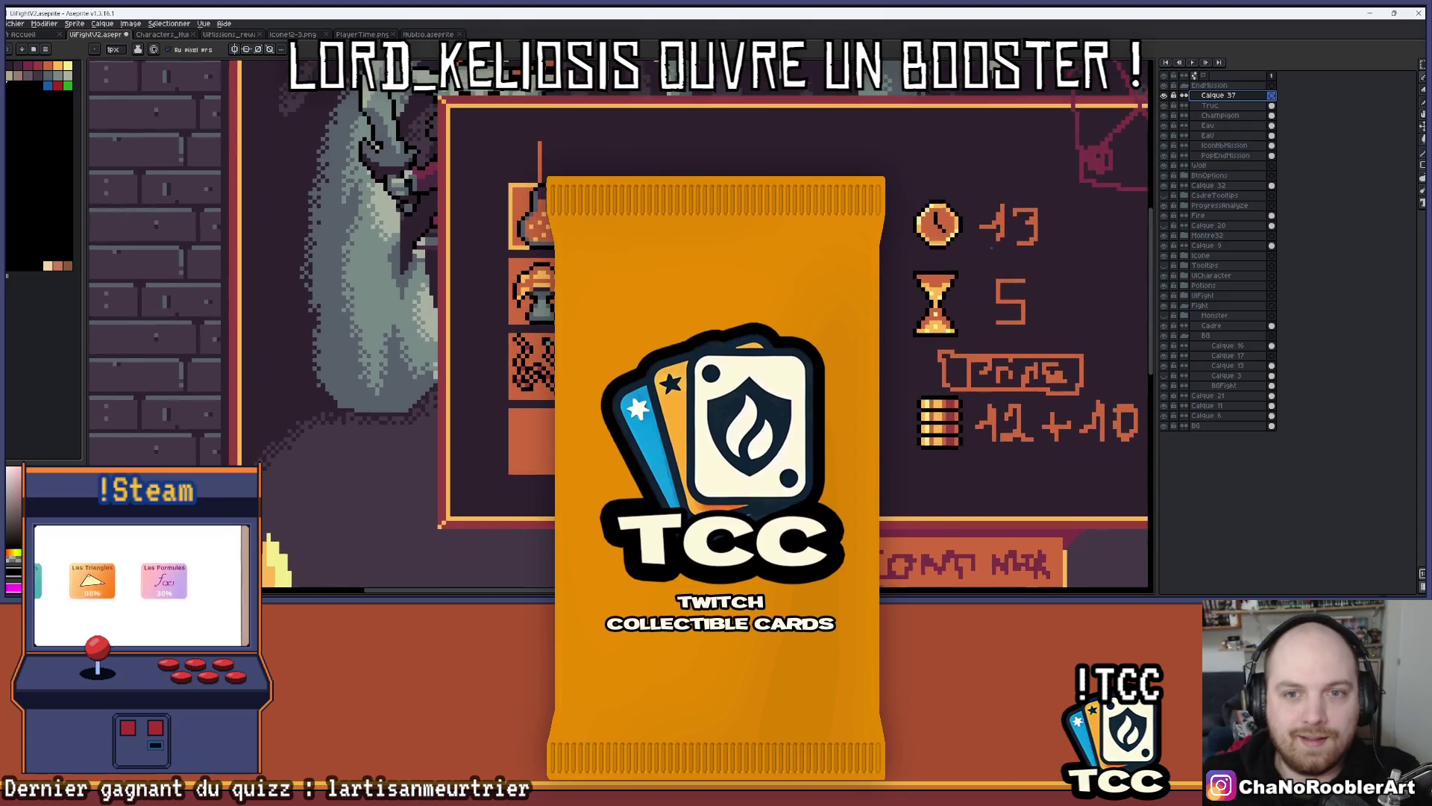
{"action": "scroll", "coordinate": [484, 252], "scroll_direction": "up", "scroll_amount": 3}
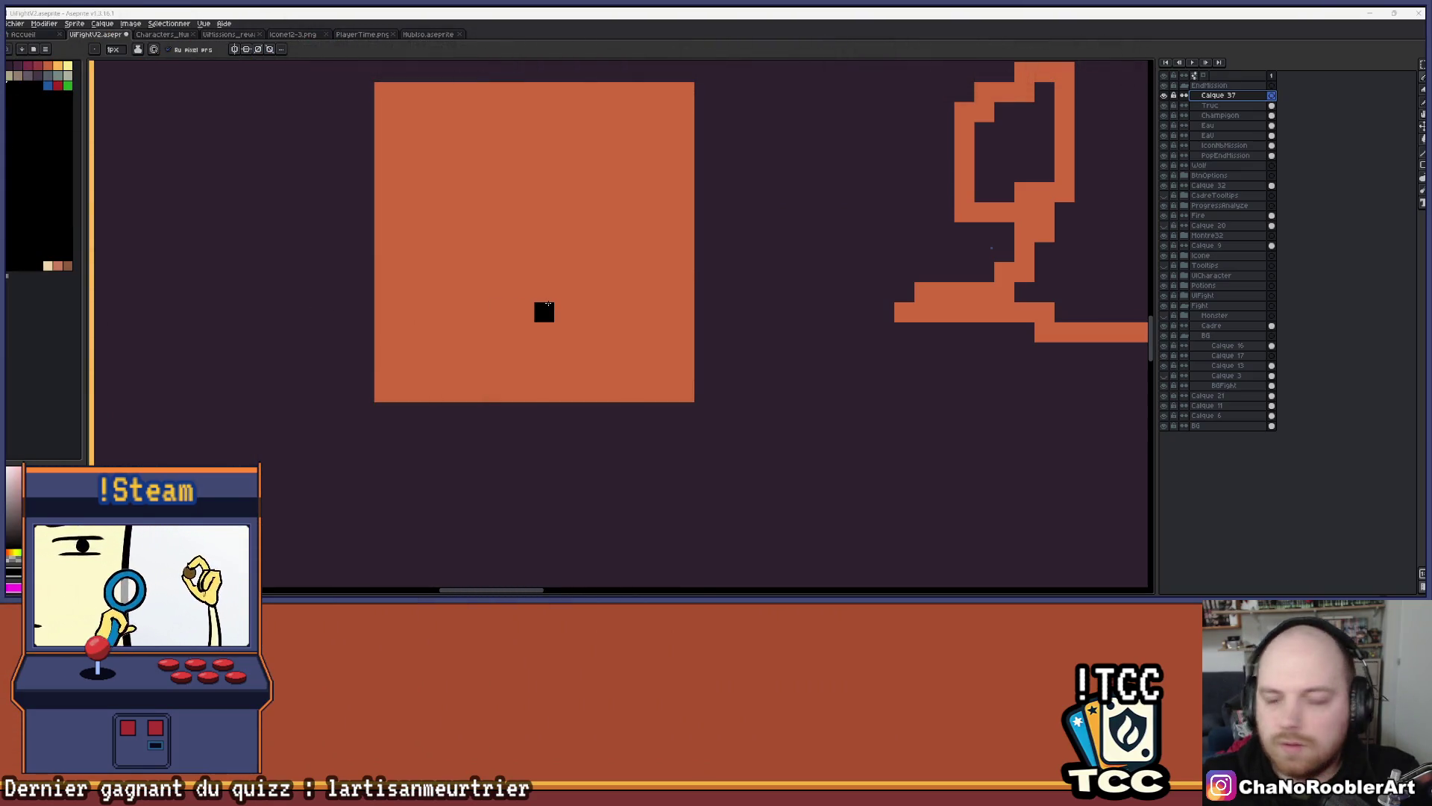
Draw the left arc of a black circle in the fourth slot and close its top
{"action": "scroll", "coordinate": [563, 310], "scroll_direction": "up", "scroll_amount": 1}
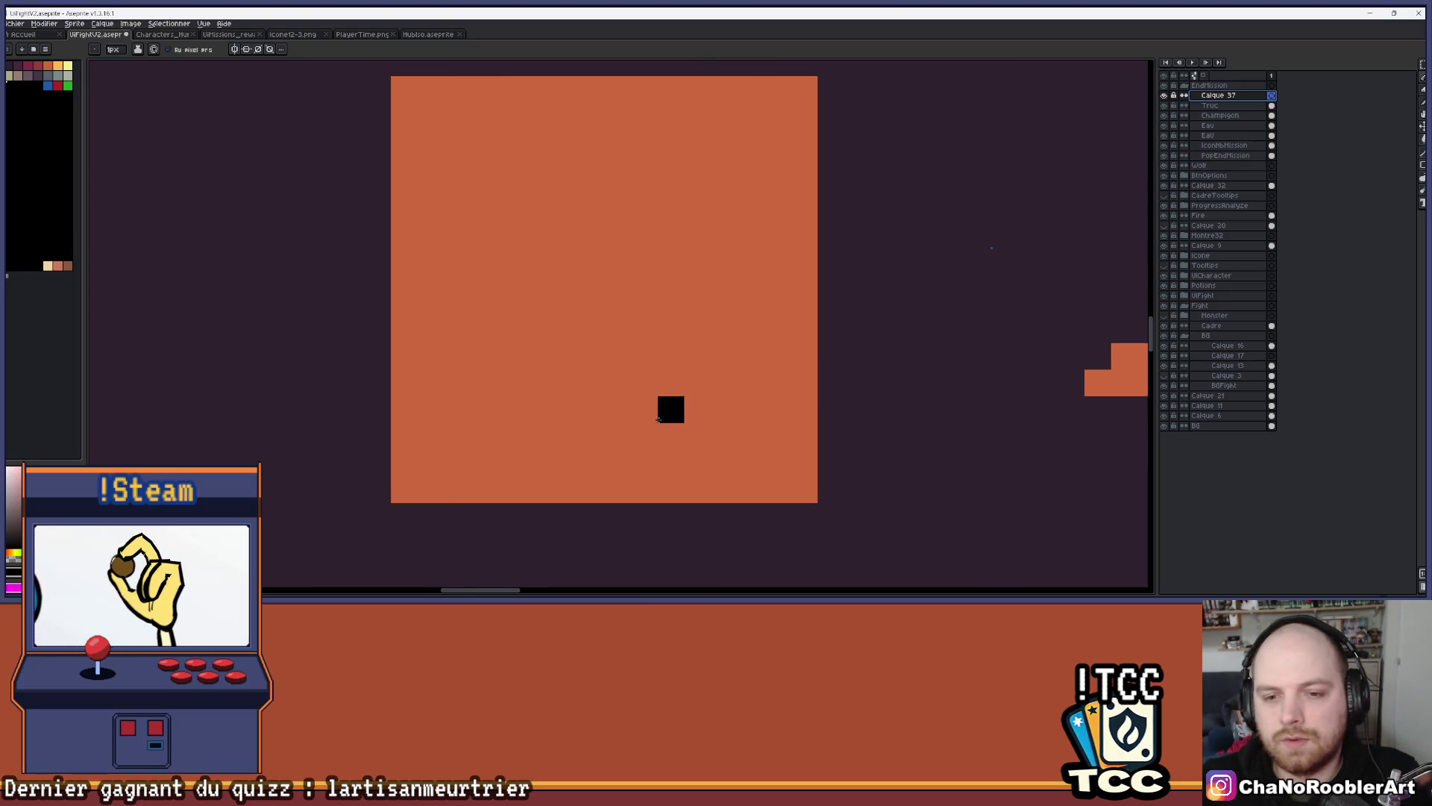
{"action": "scroll", "coordinate": [659, 419], "scroll_direction": "down", "scroll_amount": 1}
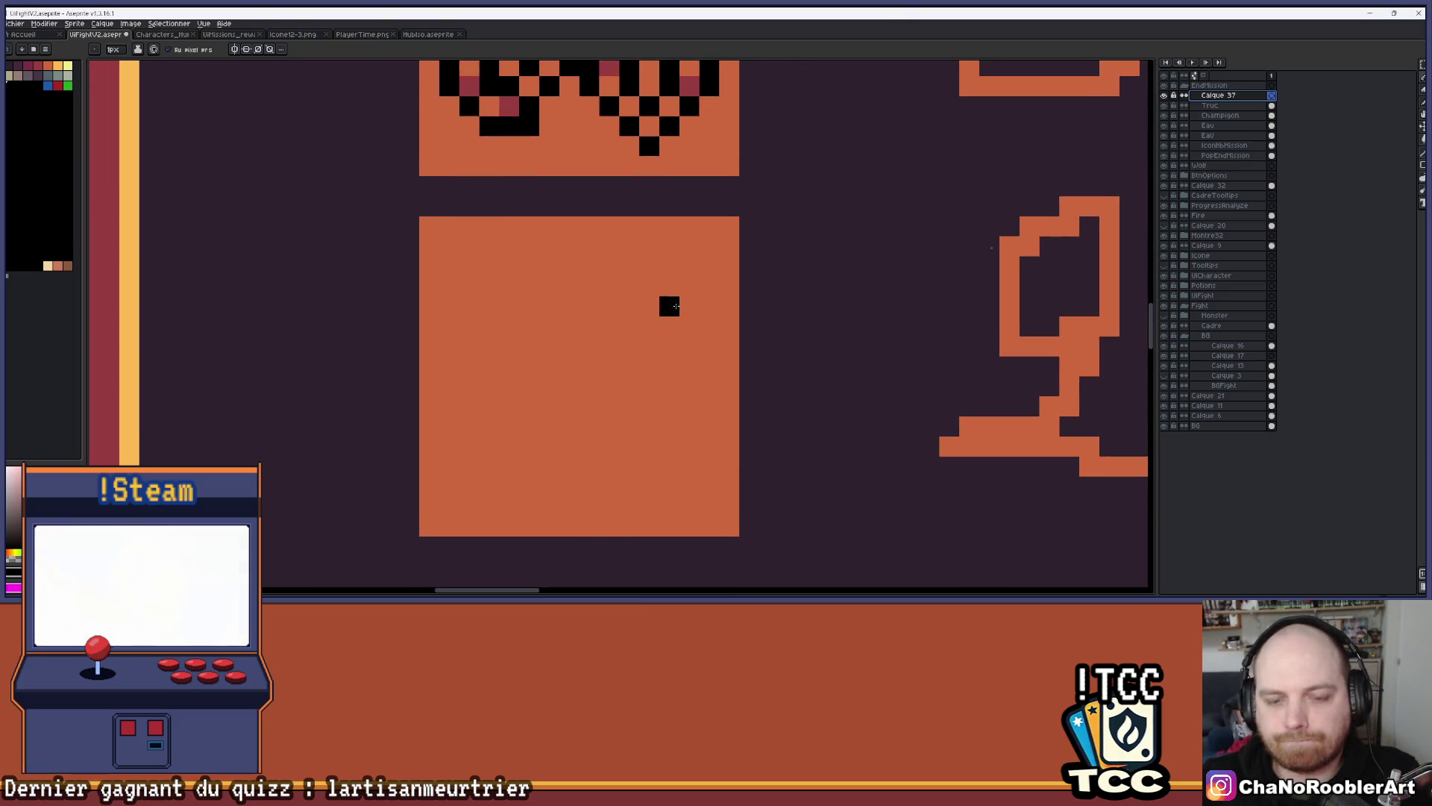
{"action": "mouse_move", "coordinate": [514, 263]}
{"action": "left_mouse_down"}
{"action": "mouse_move", "coordinate": [409, 356]}
{"action": "mouse_move", "coordinate": [496, 488]}
{"action": "mouse_move", "coordinate": [480, 294]}
{"action": "mouse_move", "coordinate": [453, 330]}
{"action": "mouse_move", "coordinate": [428, 447]}
{"action": "mouse_move", "coordinate": [563, 506]}
{"action": "mouse_move", "coordinate": [694, 505]}
{"action": "mouse_move", "coordinate": [725, 364]}
{"action": "mouse_move", "coordinate": [660, 338]}
{"action": "left_mouse_up"}
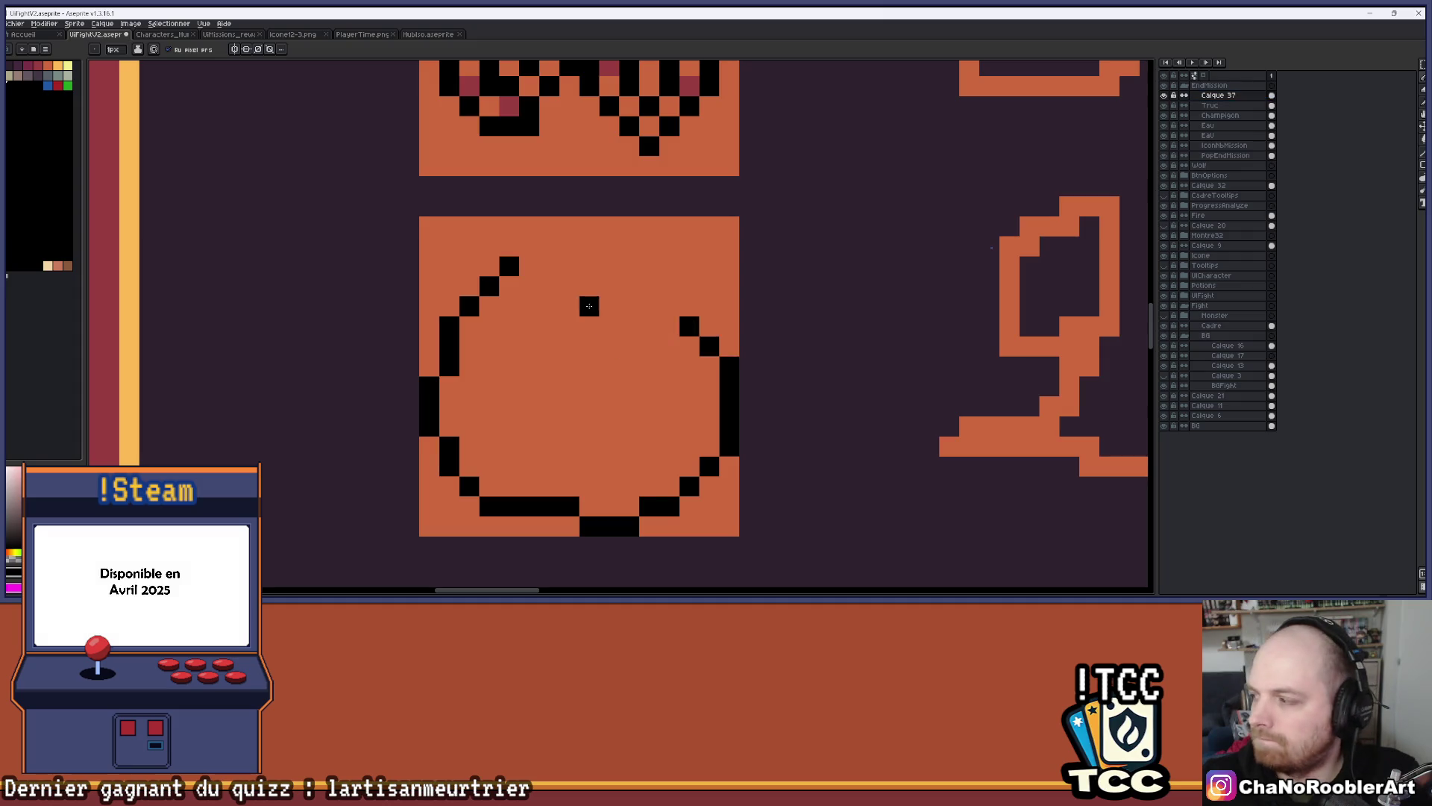
{"action": "left_click_drag", "start_coordinate": [558, 241], "coordinate": [515, 262]}
Fill the gaps along the circle's bottom edge with black pixels
{"action": "scroll", "coordinate": [588, 402], "scroll_direction": "down", "scroll_amount": 4}
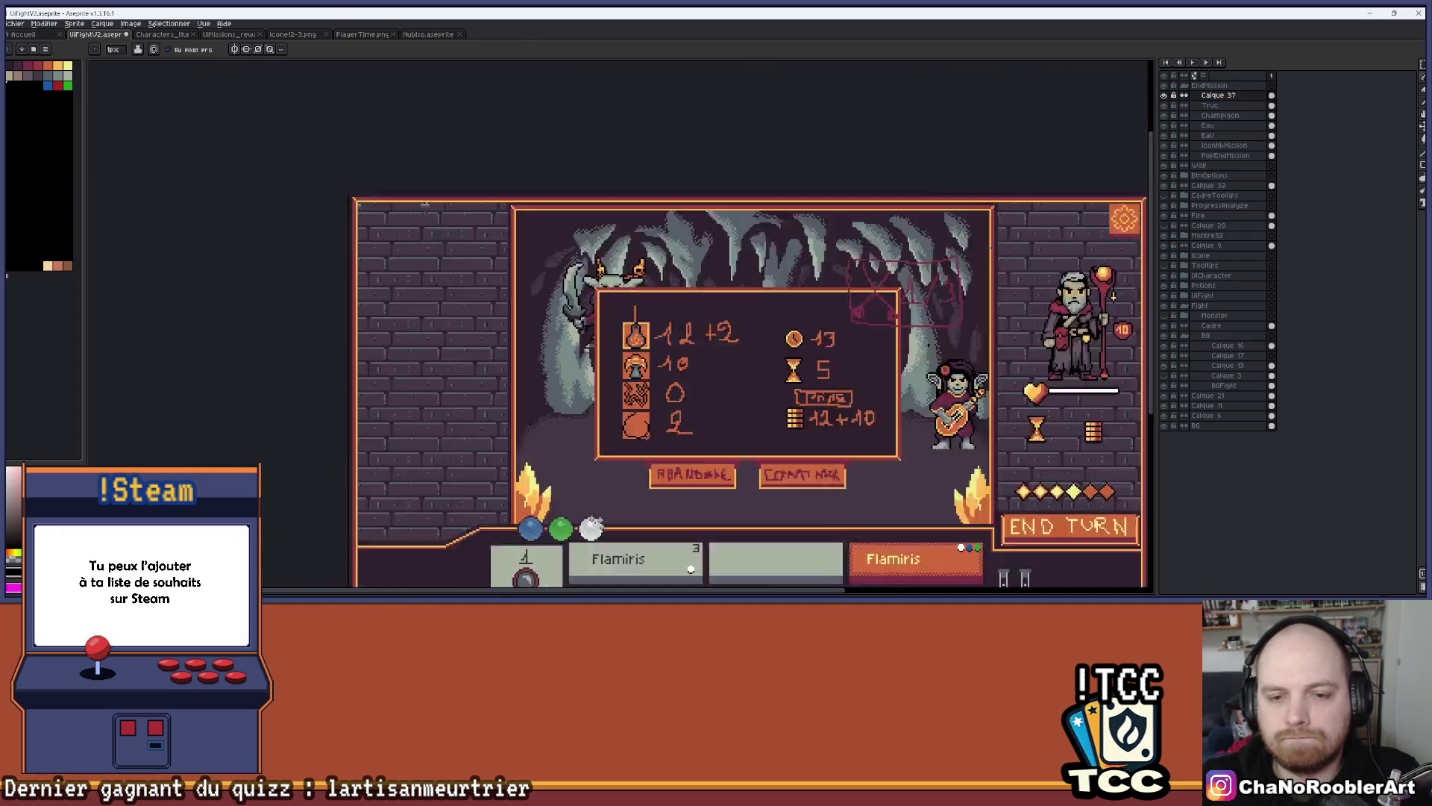
{"action": "scroll", "coordinate": [625, 369], "scroll_direction": "up", "scroll_amount": 3}
{"action": "scroll", "coordinate": [624, 368], "scroll_direction": "up", "scroll_amount": 3}
{"action": "left_click_drag", "start_coordinate": [672, 545], "coordinate": [658, 315]}
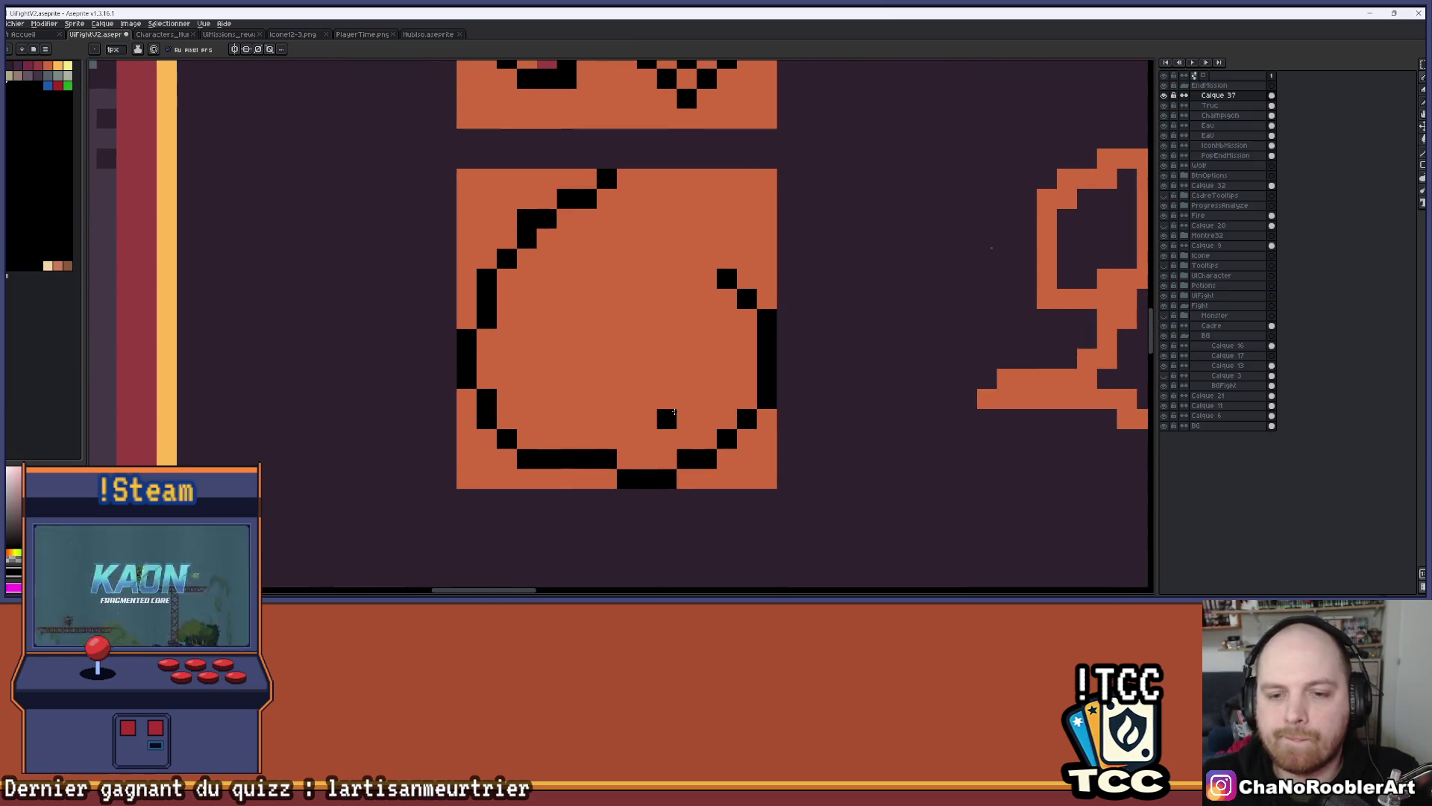
{"action": "scroll", "coordinate": [687, 403], "scroll_direction": "down", "scroll_amount": 1}
{"action": "left_click_drag", "start_coordinate": [567, 461], "coordinate": [607, 461]}
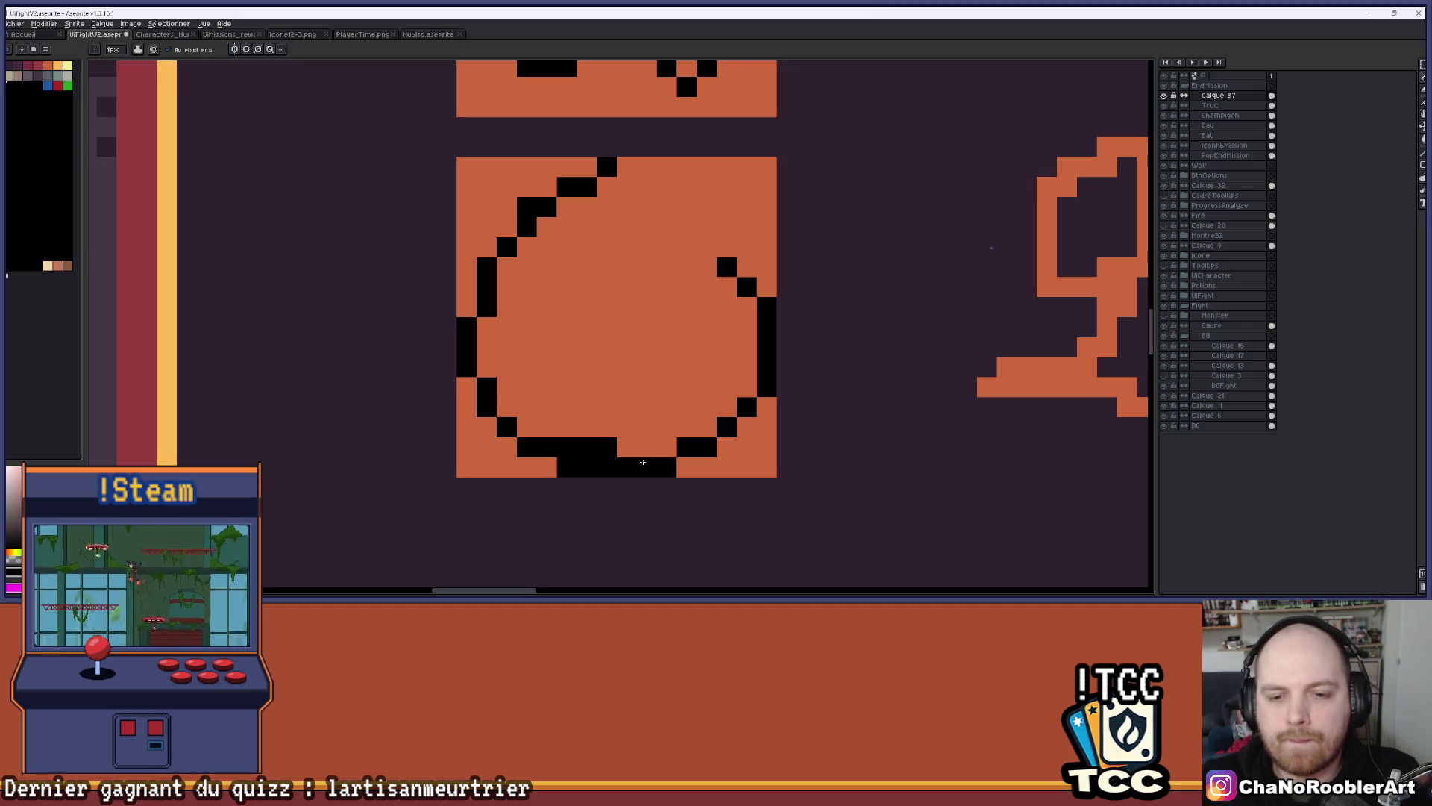
{"action": "key", "text": "e"}
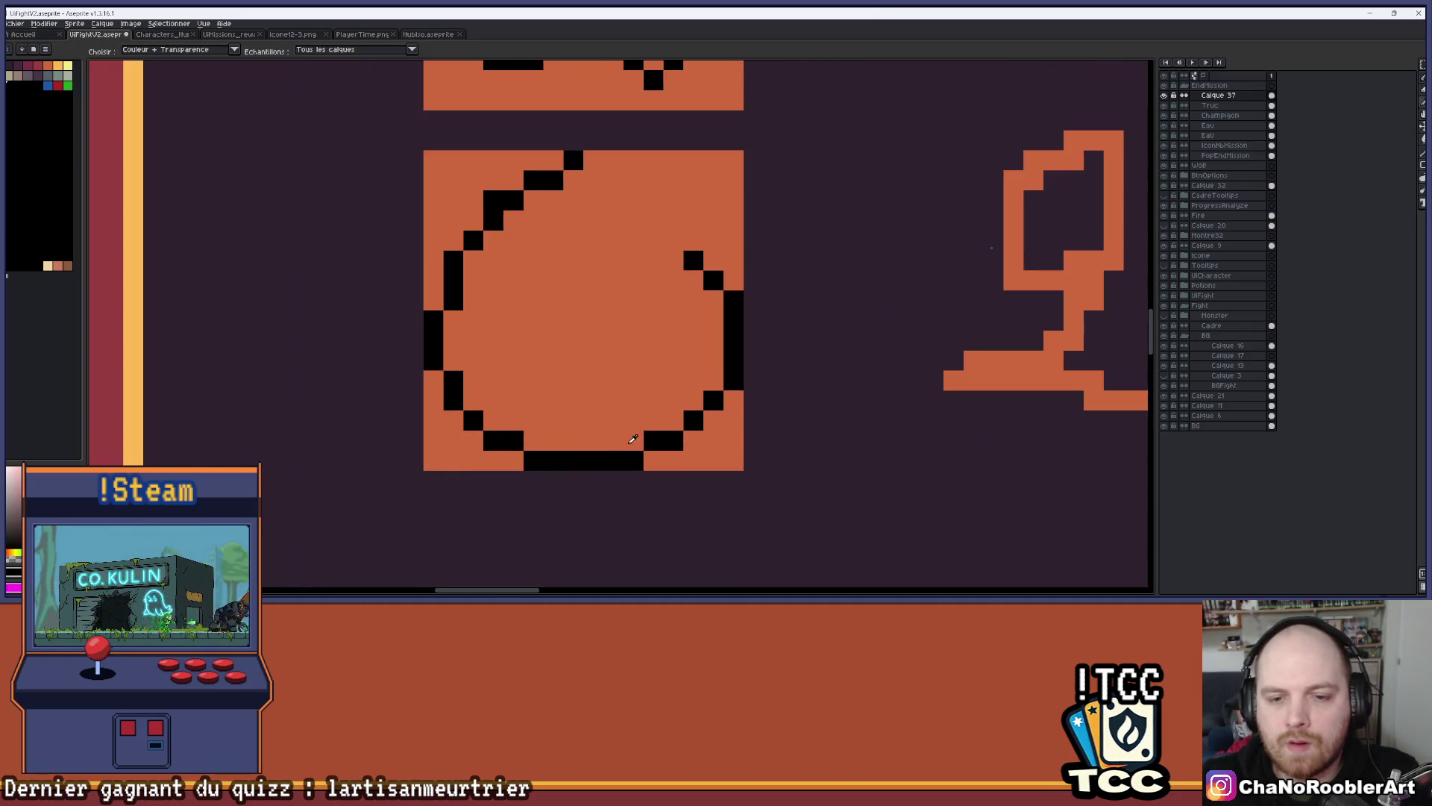
{"action": "left_click", "coordinate": [633, 420]}
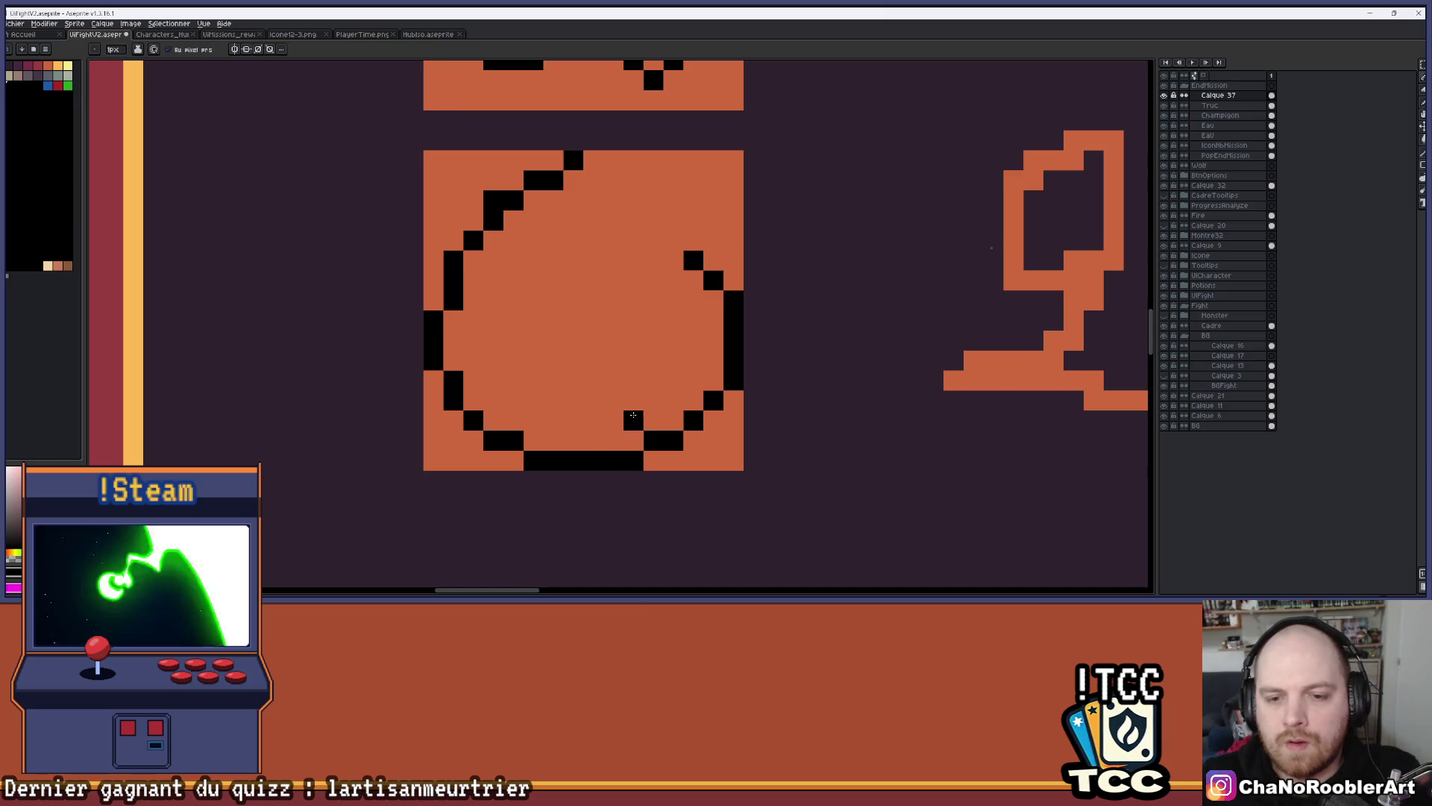
Erase the circle's lower-right and right edge plus leftover stray pixels
{"action": "scroll", "coordinate": [634, 420], "scroll_direction": "up", "scroll_amount": 1}
{"action": "key", "text": "e"}
{"action": "mouse_move", "coordinate": [713, 450]}
{"action": "left_mouse_down"}
{"action": "mouse_move", "coordinate": [679, 450]}
{"action": "mouse_move", "coordinate": [764, 344]}
{"action": "left_mouse_up"}
{"action": "left_click", "coordinate": [764, 371]}
{"action": "left_click", "coordinate": [711, 210]}
{"action": "left_click", "coordinate": [737, 236]}
Draw black pixels curling inward from the bottom outline into a spiral hook
{"action": "key", "text": "b"}
{"action": "scroll", "coordinate": [694, 417], "scroll_direction": "up", "scroll_amount": 1}
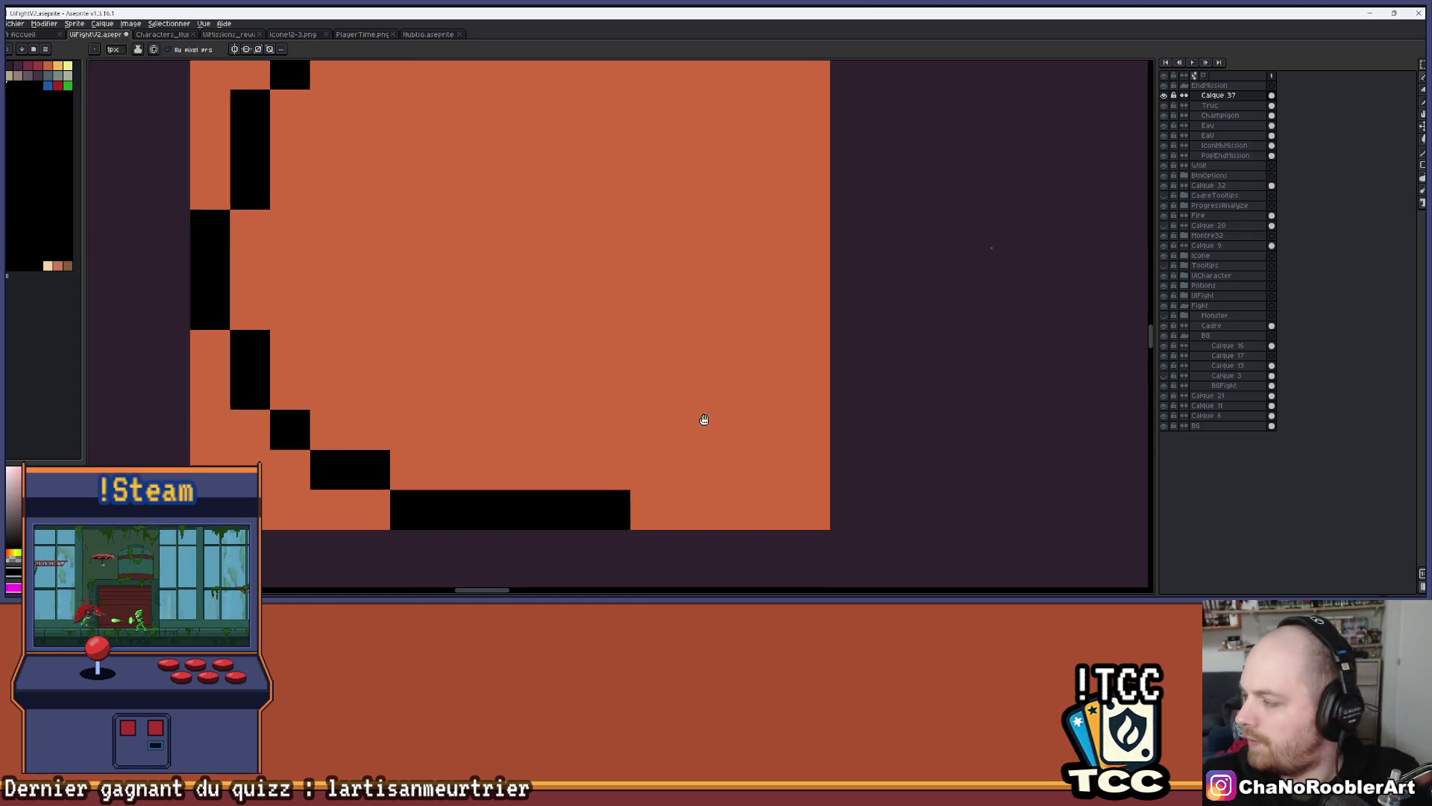
{"action": "scroll", "coordinate": [716, 425], "scroll_direction": "left", "scroll_amount": 1}
{"action": "mouse_move", "coordinate": [733, 474]}
{"action": "left_mouse_down"}
{"action": "mouse_move", "coordinate": [773, 473]}
{"action": "mouse_move", "coordinate": [773, 448]}
{"action": "left_mouse_up"}
{"action": "left_click", "coordinate": [812, 393]}
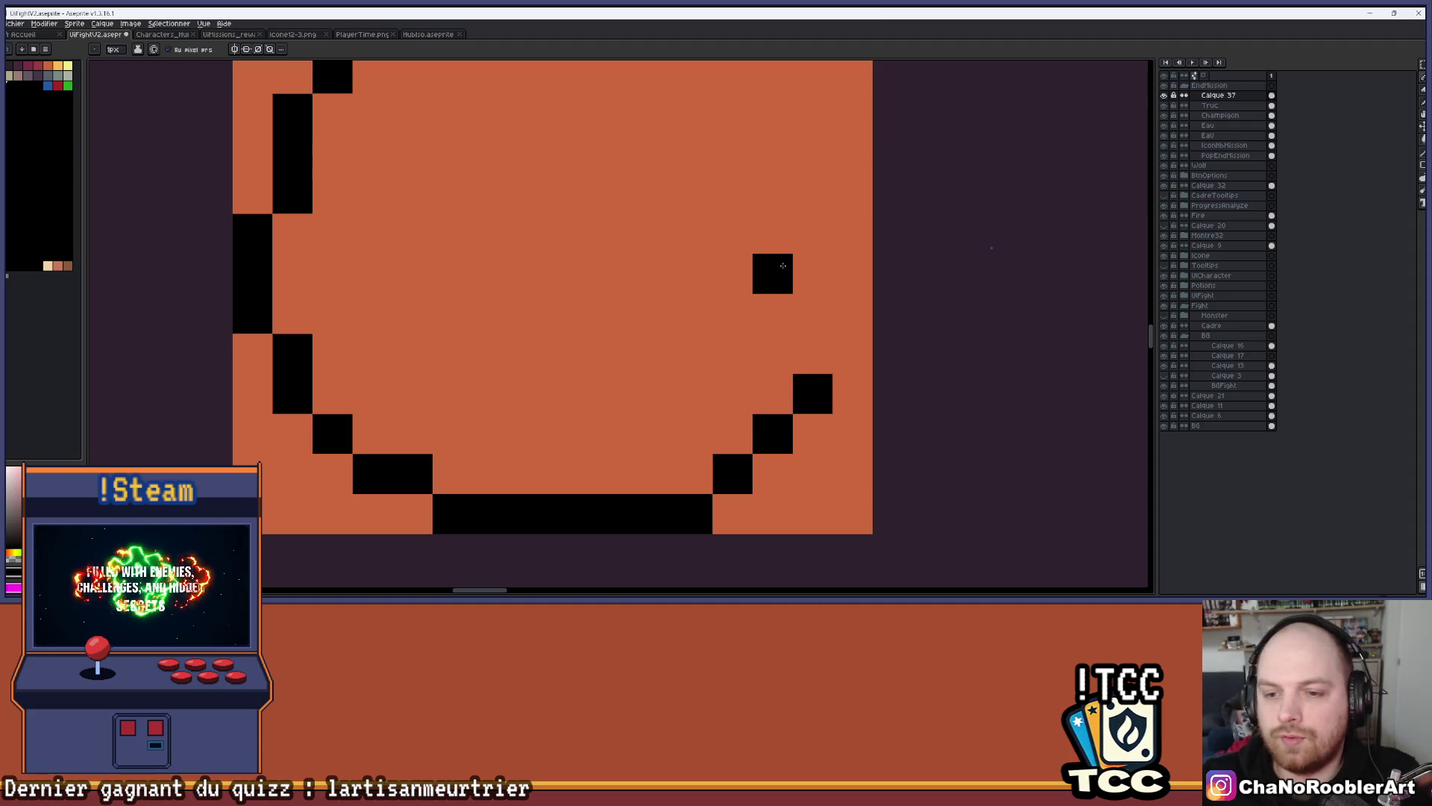
{"action": "left_click", "coordinate": [773, 313]}
{"action": "left_click", "coordinate": [772, 353]}
{"action": "scroll", "coordinate": [824, 247], "scroll_direction": "up", "scroll_amount": 1}
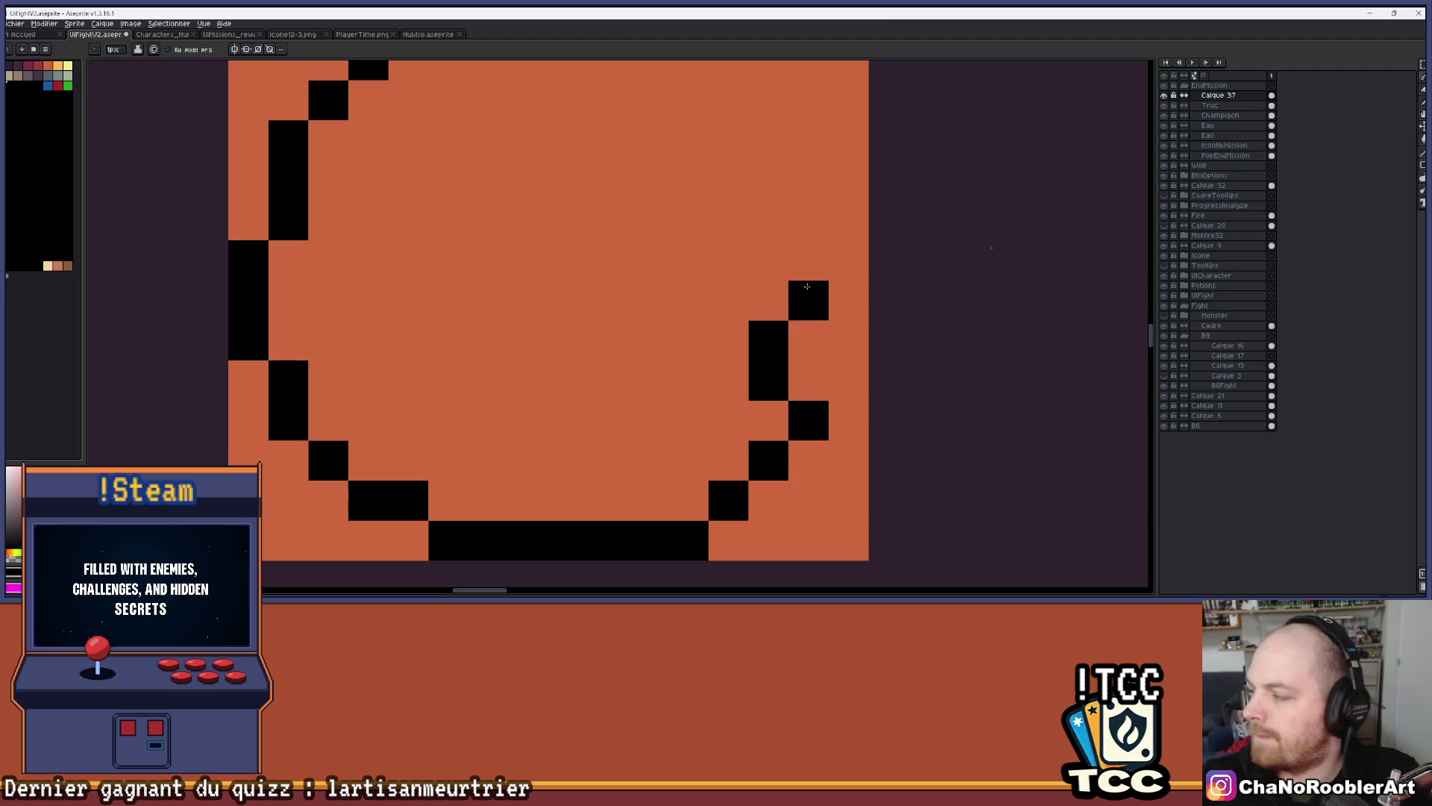
{"action": "left_click", "coordinate": [728, 300]}
{"action": "scroll", "coordinate": [687, 329], "scroll_direction": "down", "scroll_amount": 5}
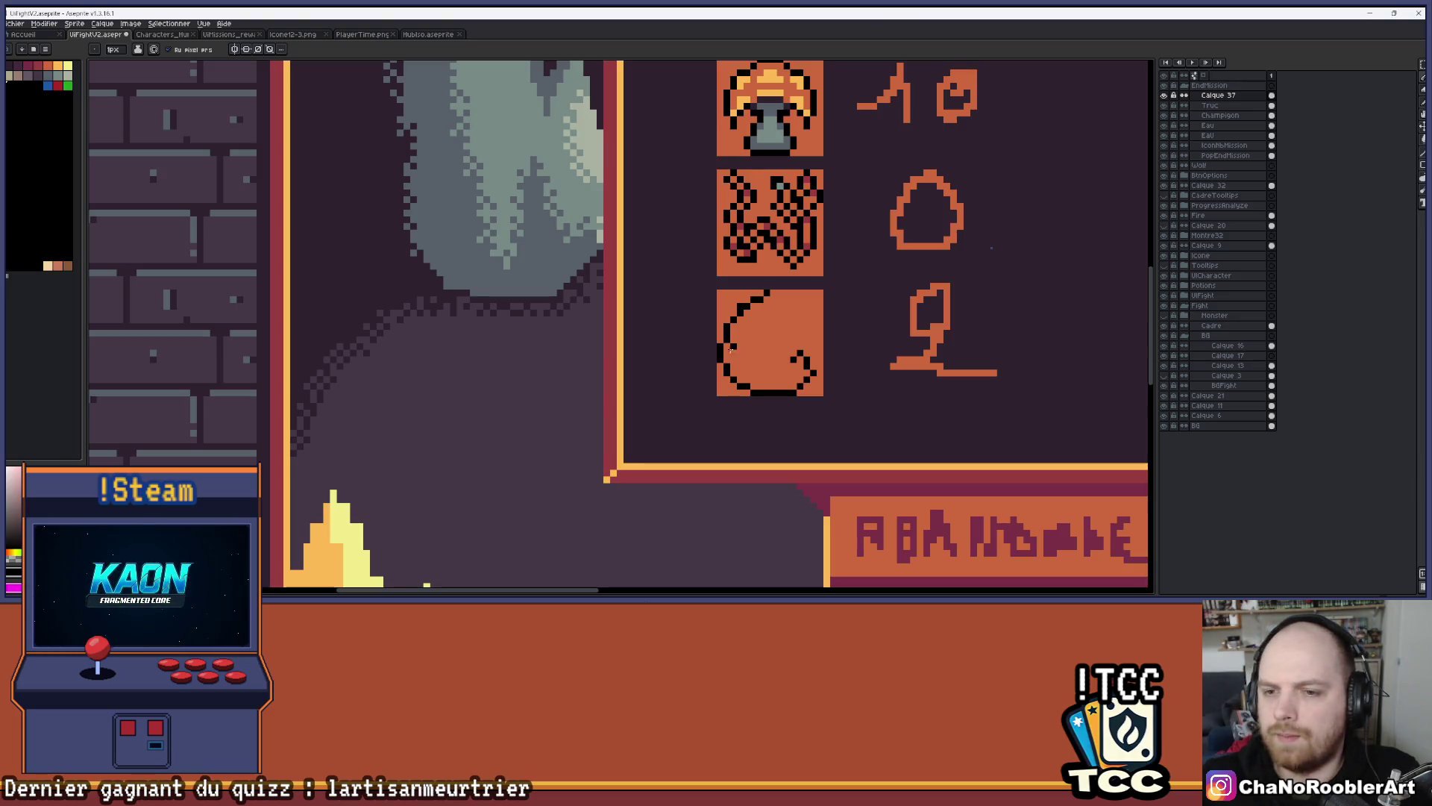
{"action": "scroll", "coordinate": [847, 360], "scroll_direction": "up", "scroll_amount": 5}
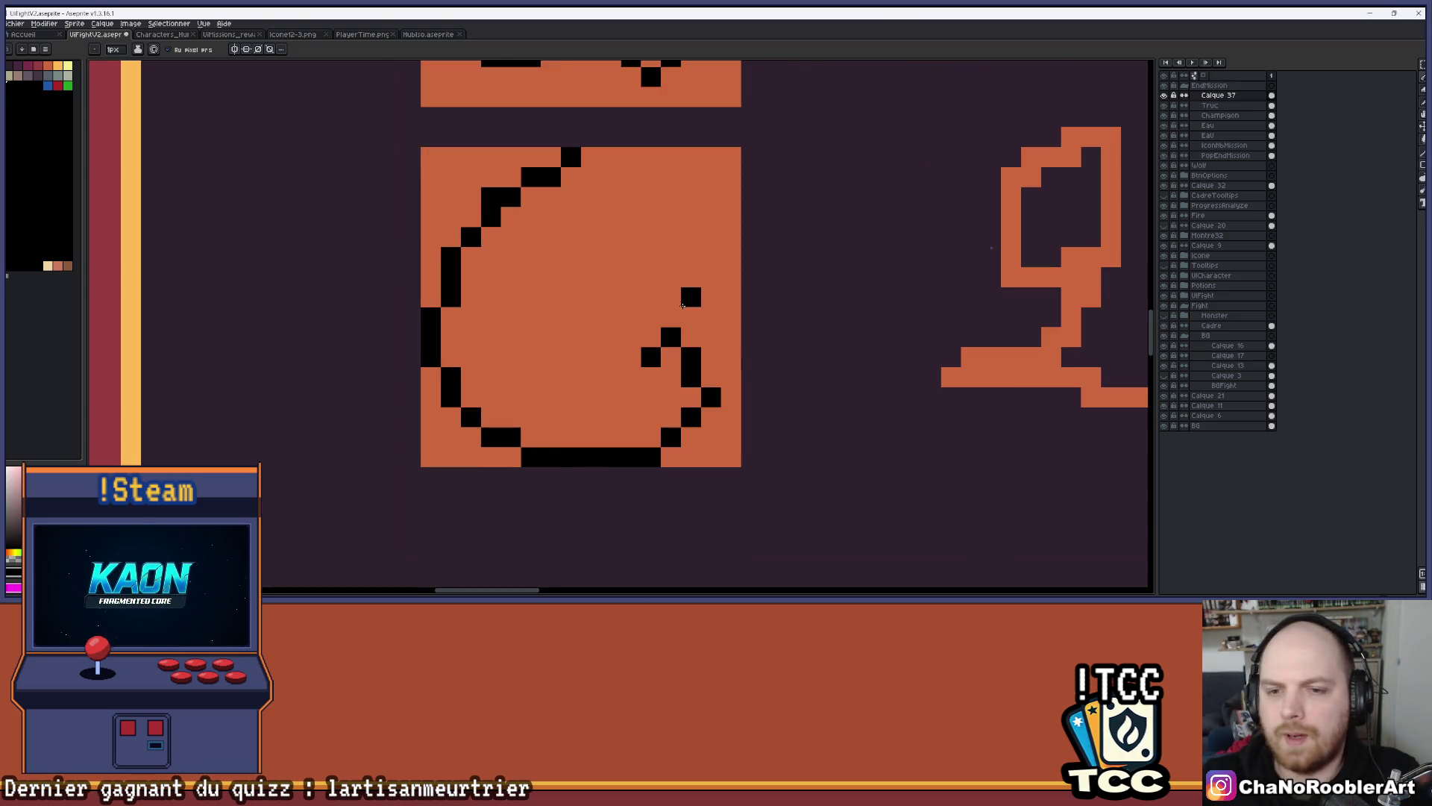
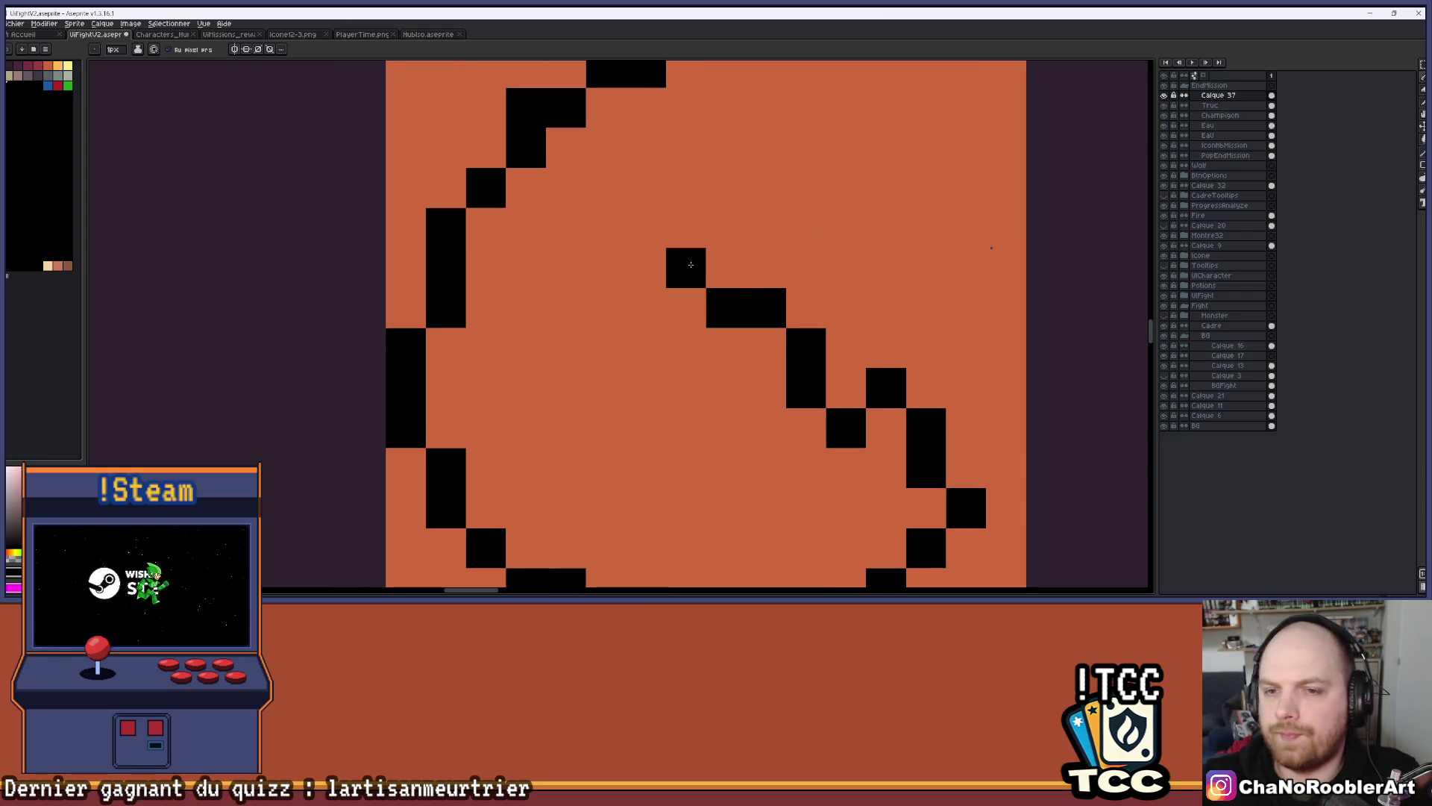
Add black pixels to the swirl's curl and left outline, erasing a stray pixel near the top
{"action": "left_click", "coordinate": [646, 308]}
{"action": "left_click", "coordinate": [685, 349]}
{"action": "scroll", "coordinate": [844, 281], "scroll_direction": "down", "scroll_amount": 8}
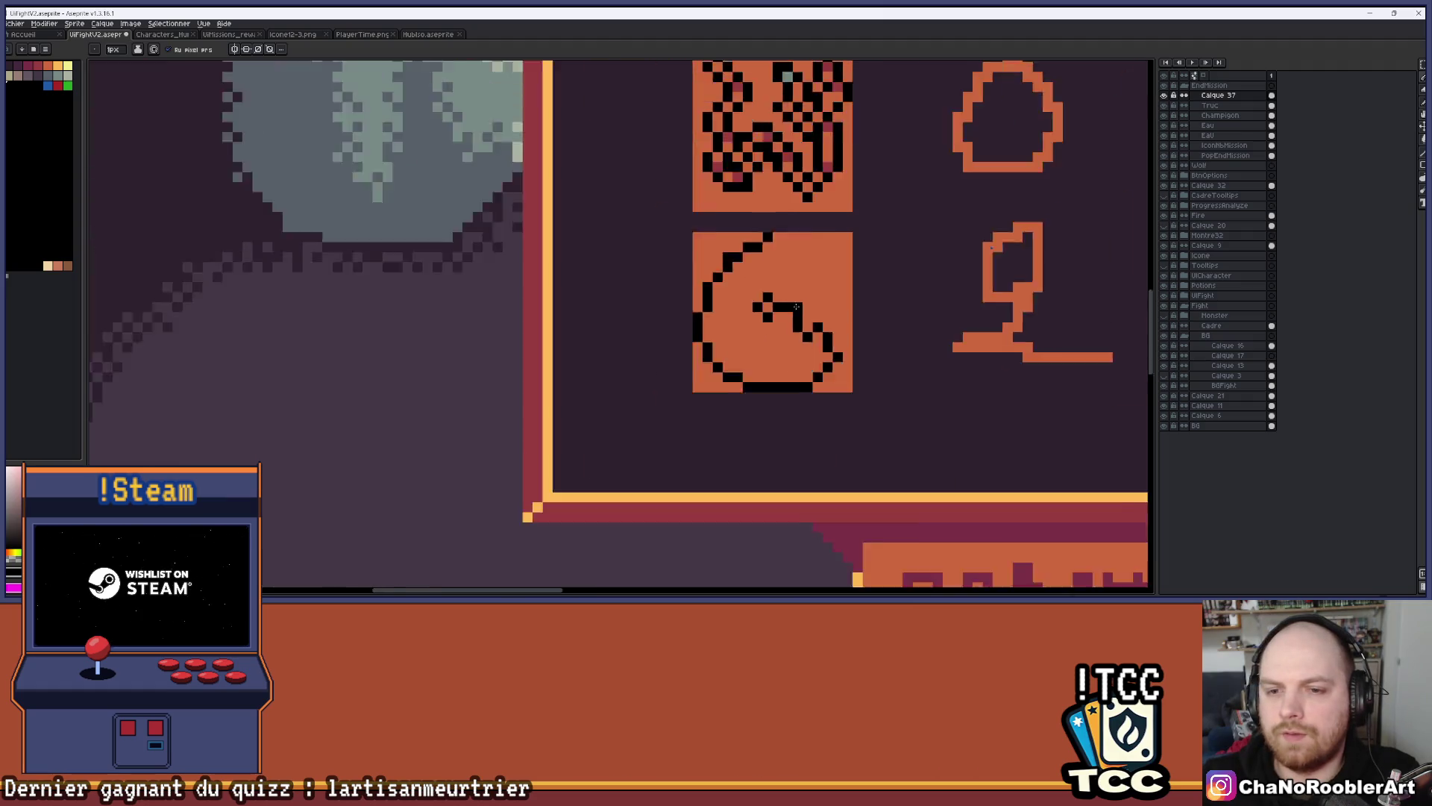
{"action": "left_click_drag", "start_coordinate": [828, 299], "coordinate": [821, 316]}
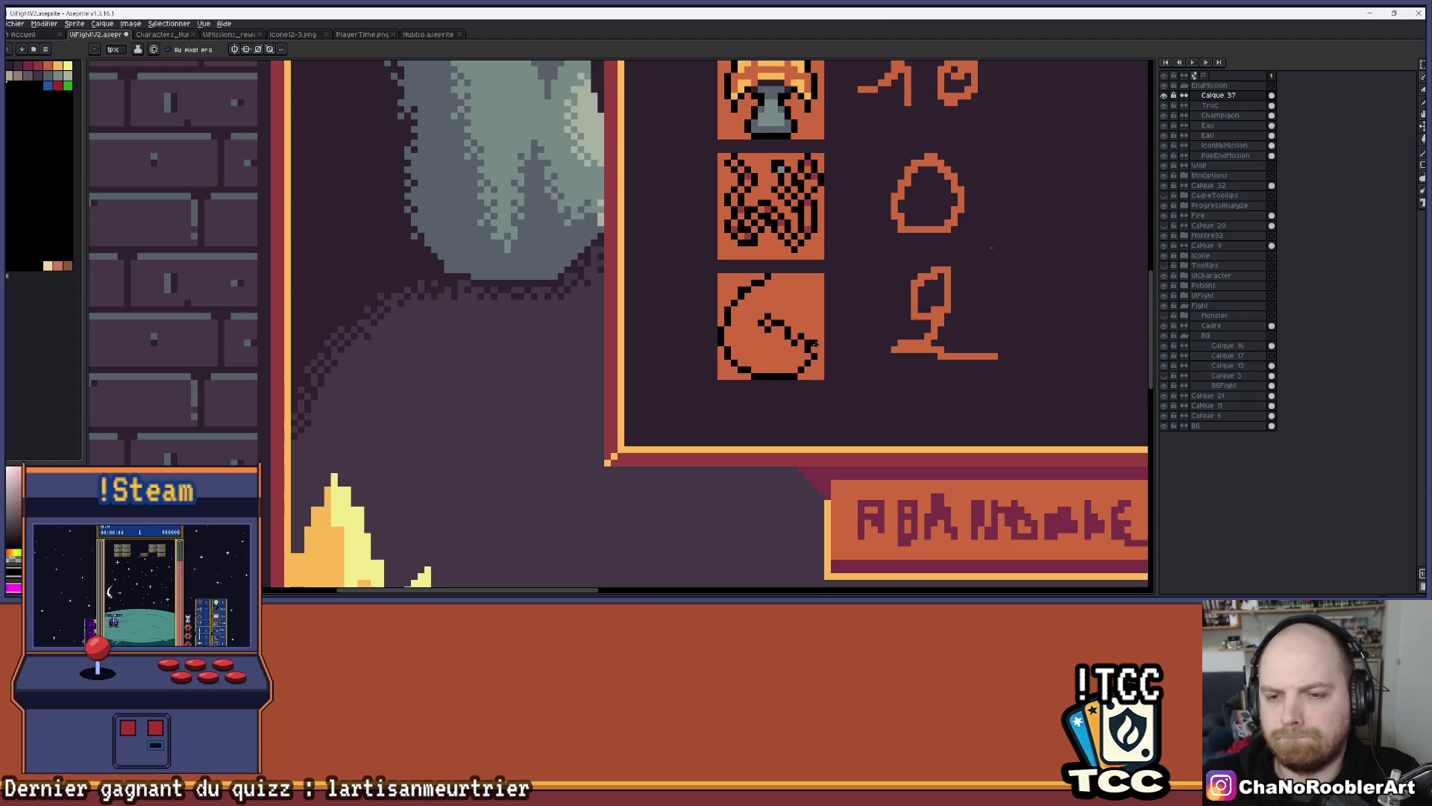
{"action": "scroll", "coordinate": [780, 322], "scroll_direction": "up", "scroll_amount": 4}
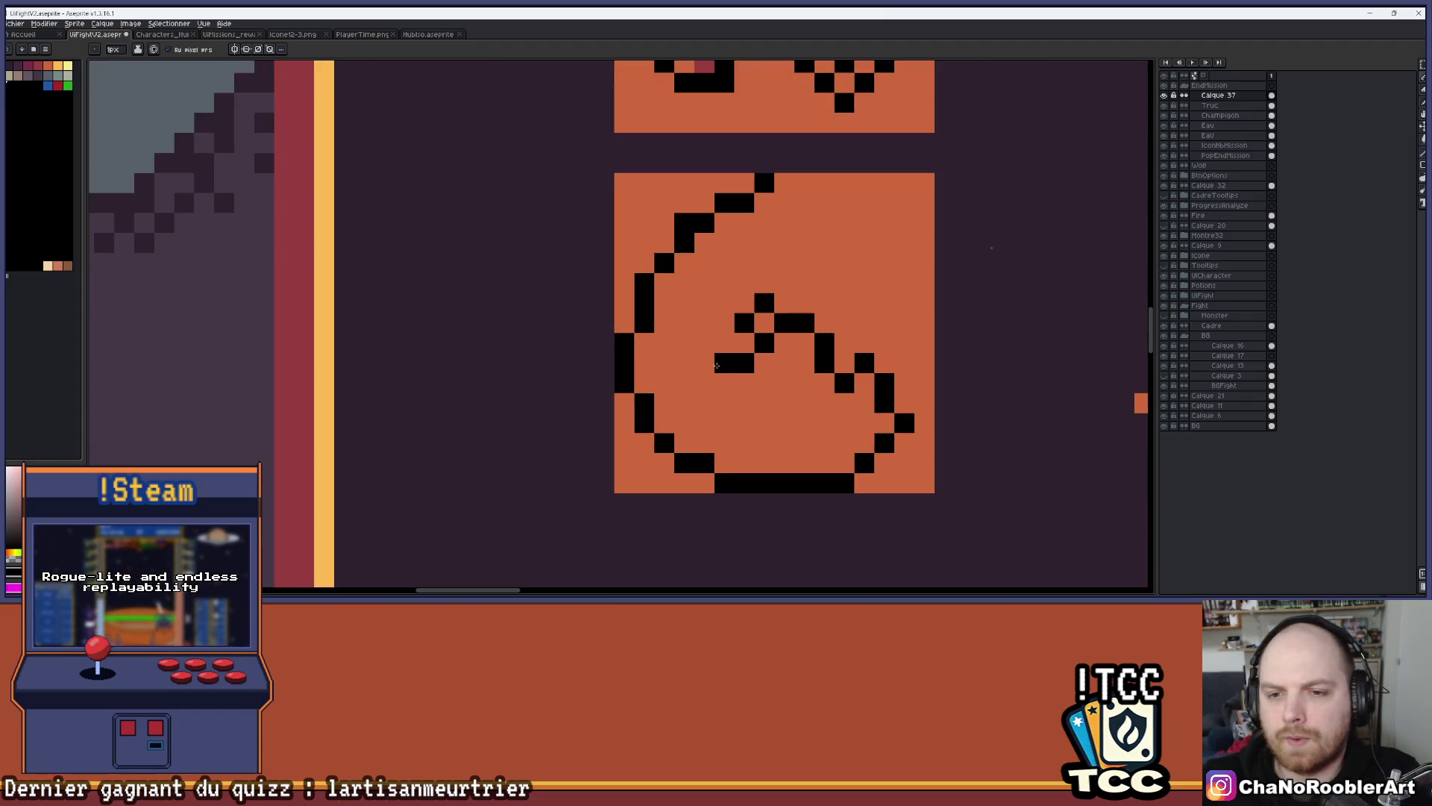
{"action": "scroll", "coordinate": [736, 233], "scroll_direction": "down", "scroll_amount": 2}
{"action": "right_click", "coordinate": [734, 234]}
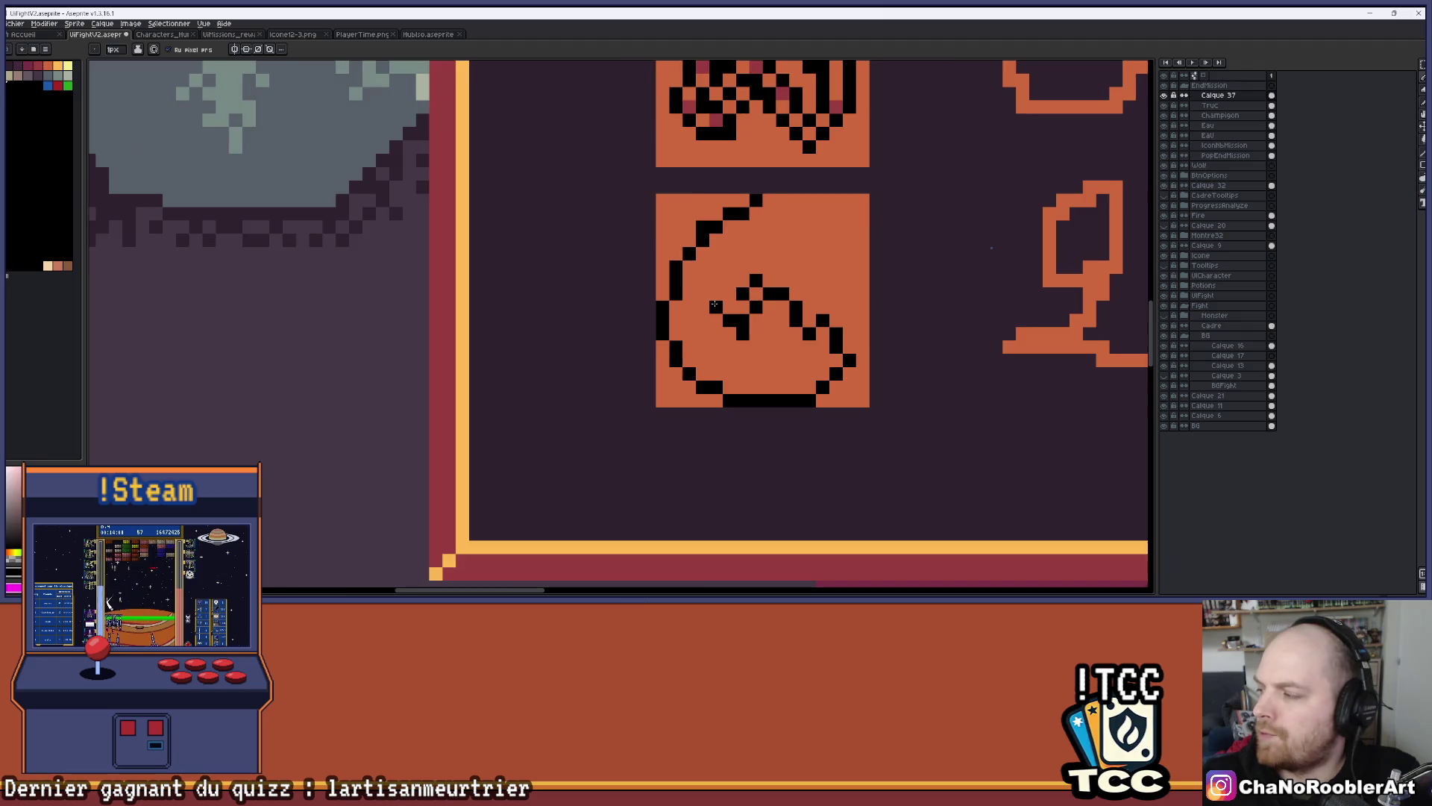
{"action": "scroll", "coordinate": [716, 298], "scroll_direction": "up", "scroll_amount": 2}
{"action": "left_click", "coordinate": [709, 346]}
{"action": "left_click_drag", "start_coordinate": [709, 346], "coordinate": [699, 306]}
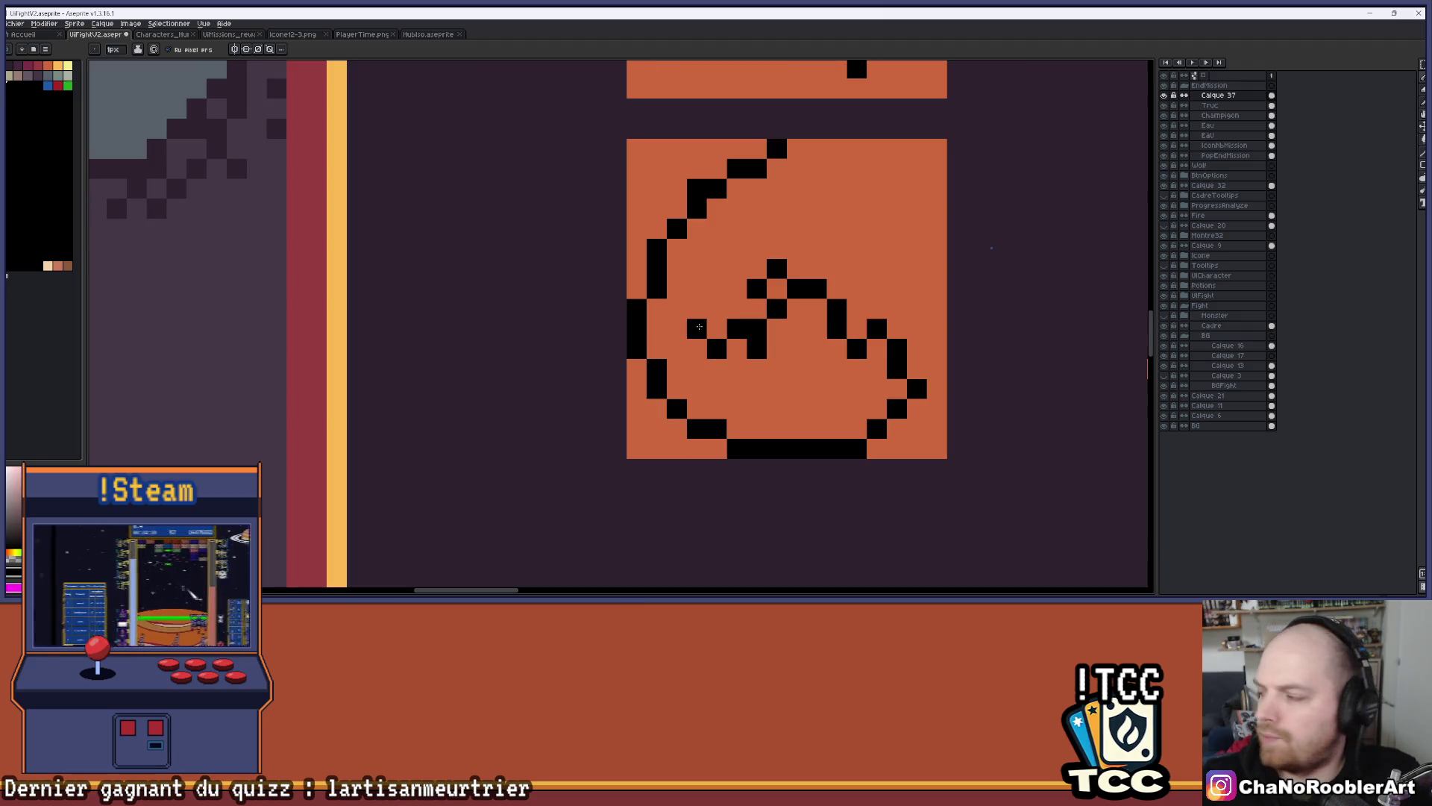
{"action": "left_click", "coordinate": [676, 288]}
{"action": "left_click", "coordinate": [656, 309]}
{"action": "left_click", "coordinate": [657, 329]}
Erase stray pixels along the icon's left edge and redraw the left outline column
{"action": "key", "text": "e"}
{"action": "left_click_drag", "start_coordinate": [637, 309], "coordinate": [637, 349]}
{"action": "left_click_drag", "start_coordinate": [657, 248], "coordinate": [656, 268]}
{"action": "left_click", "coordinate": [677, 228]}
{"action": "scroll", "coordinate": [814, 306], "scroll_direction": "down", "scroll_amount": 2}
{"action": "scroll", "coordinate": [814, 306], "scroll_direction": "up", "scroll_amount": 2}
{"action": "key", "text": "b"}
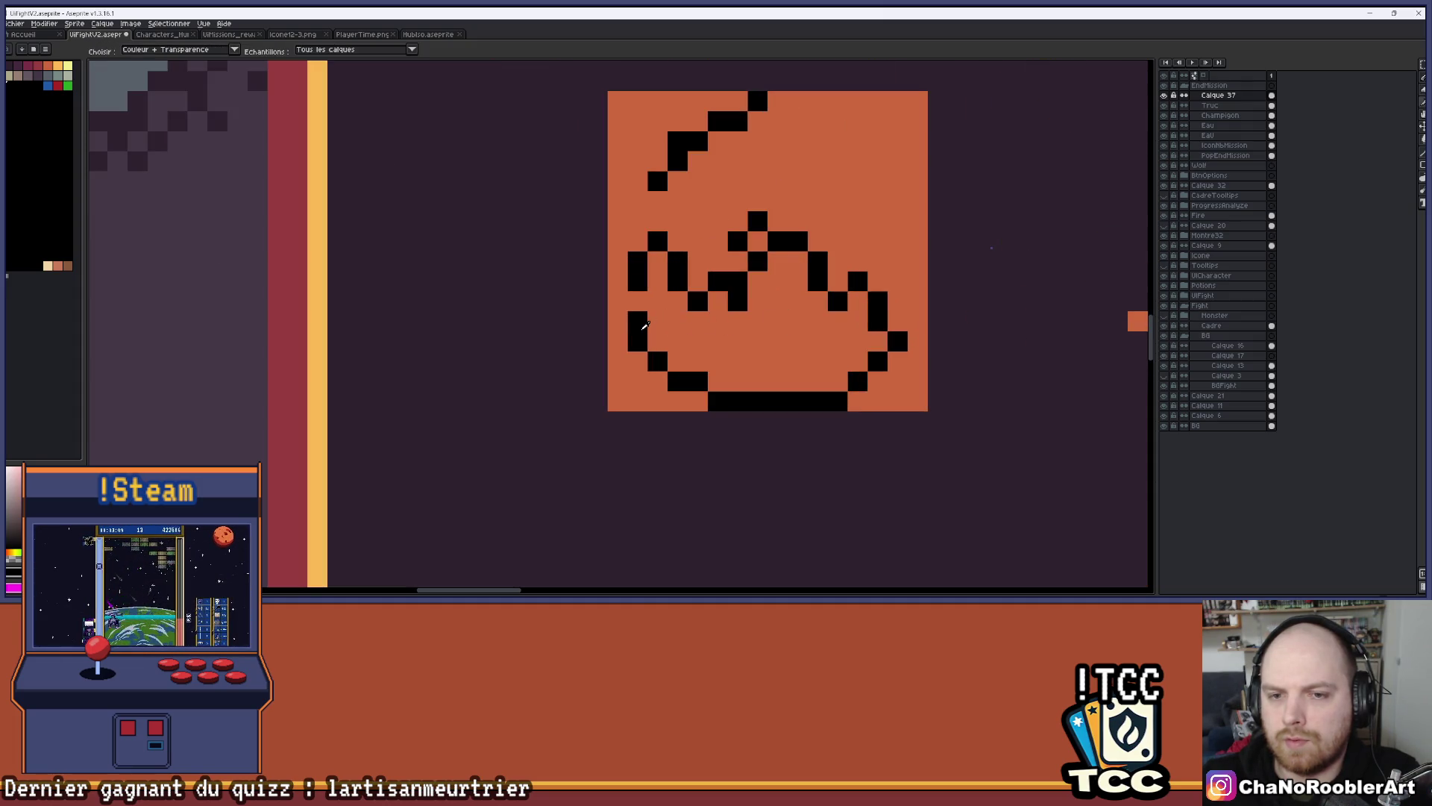
{"action": "left_click_drag", "start_coordinate": [638, 324], "coordinate": [644, 305]}
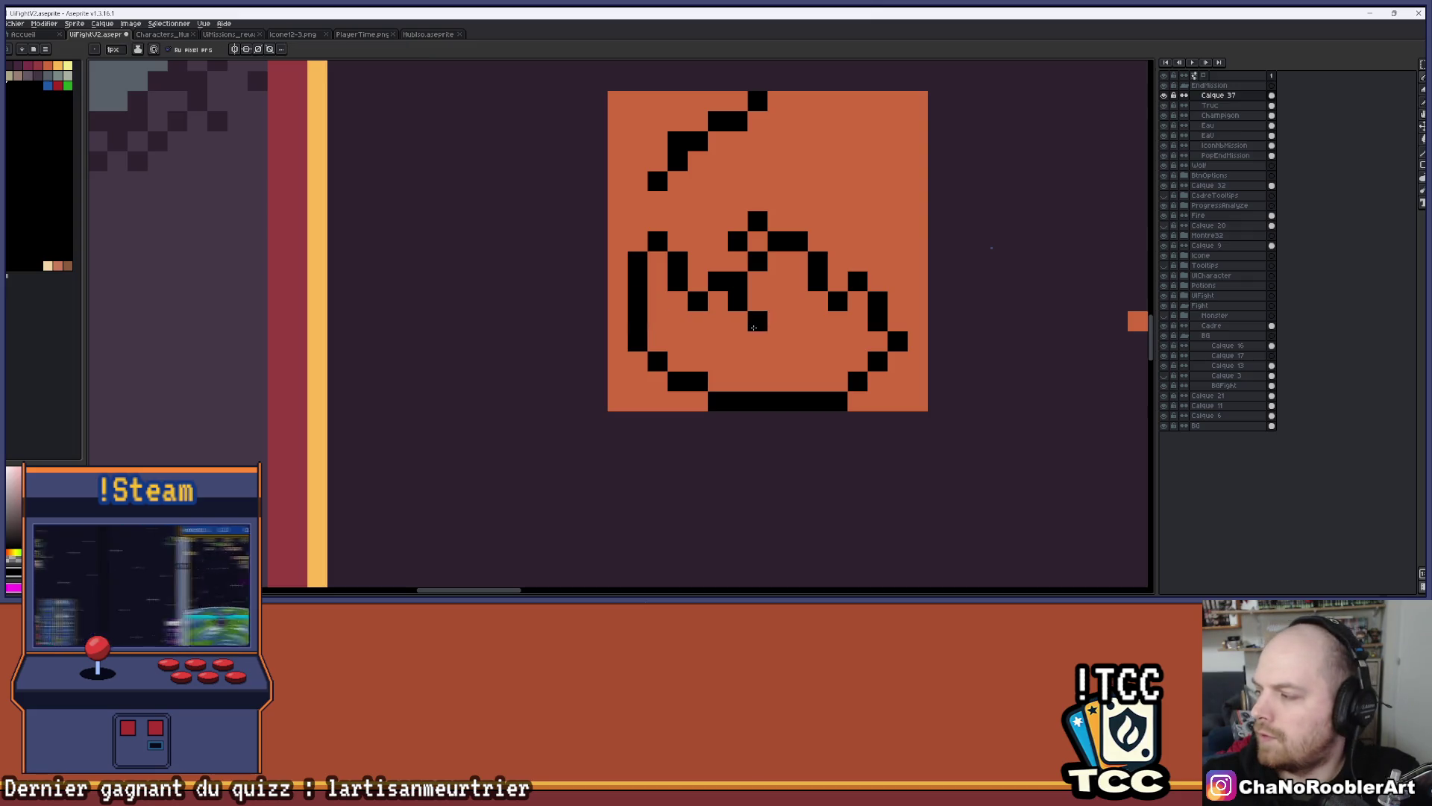
Add lower-left outline pixels, then erase the extra ones below the outline
{"action": "scroll", "coordinate": [764, 334], "scroll_direction": "down", "scroll_amount": 1}
{"action": "scroll", "coordinate": [763, 334], "scroll_direction": "down", "scroll_amount": 1}
{"action": "scroll", "coordinate": [747, 350], "scroll_direction": "up", "scroll_amount": 2}
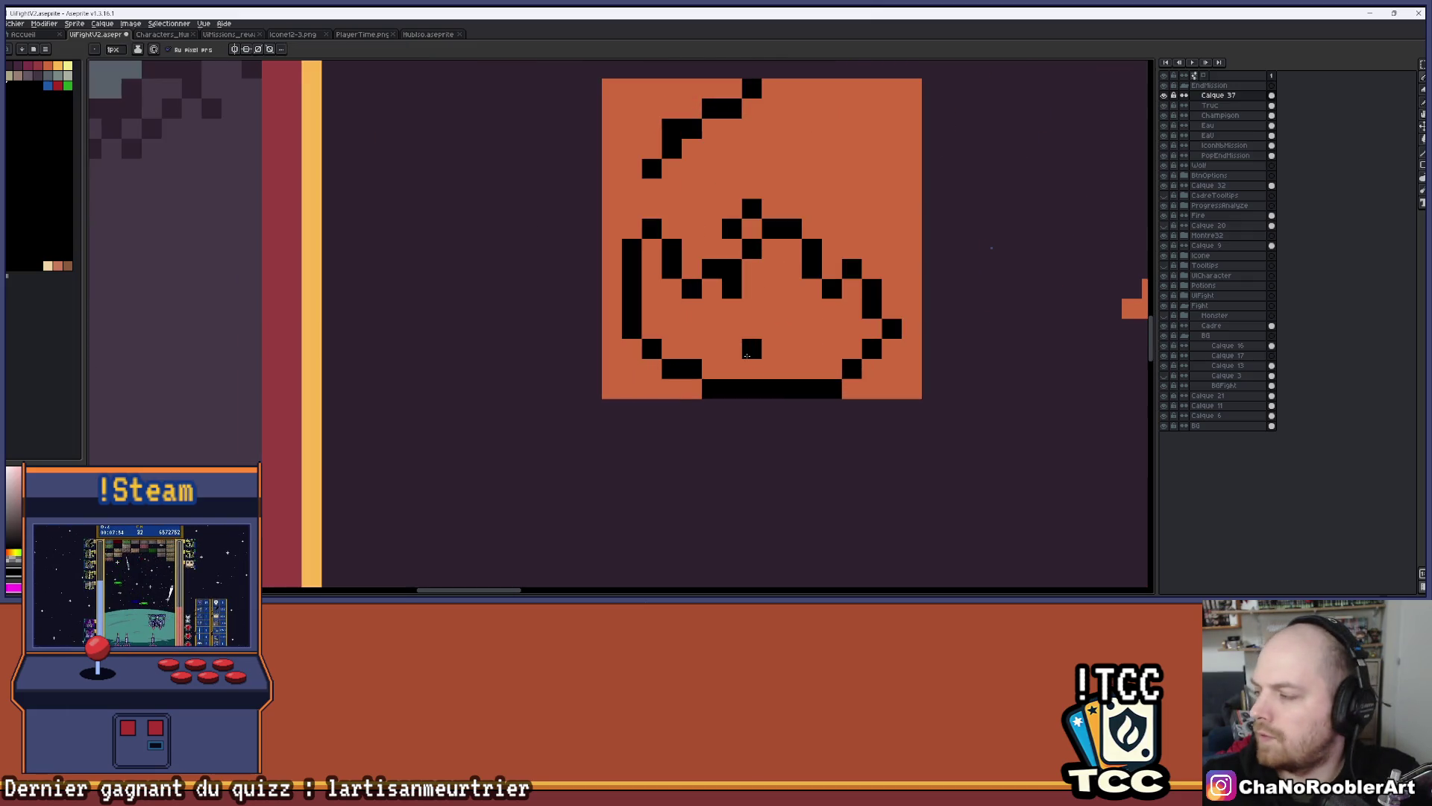
{"action": "left_click", "coordinate": [671, 349]}
{"action": "left_click", "coordinate": [651, 368]}
{"action": "left_click", "coordinate": [672, 388]}
{"action": "key", "text": "e"}
{"action": "left_click_drag", "start_coordinate": [671, 368], "coordinate": [672, 388]}
{"action": "left_click", "coordinate": [672, 349]}
{"action": "left_click", "coordinate": [651, 348]}
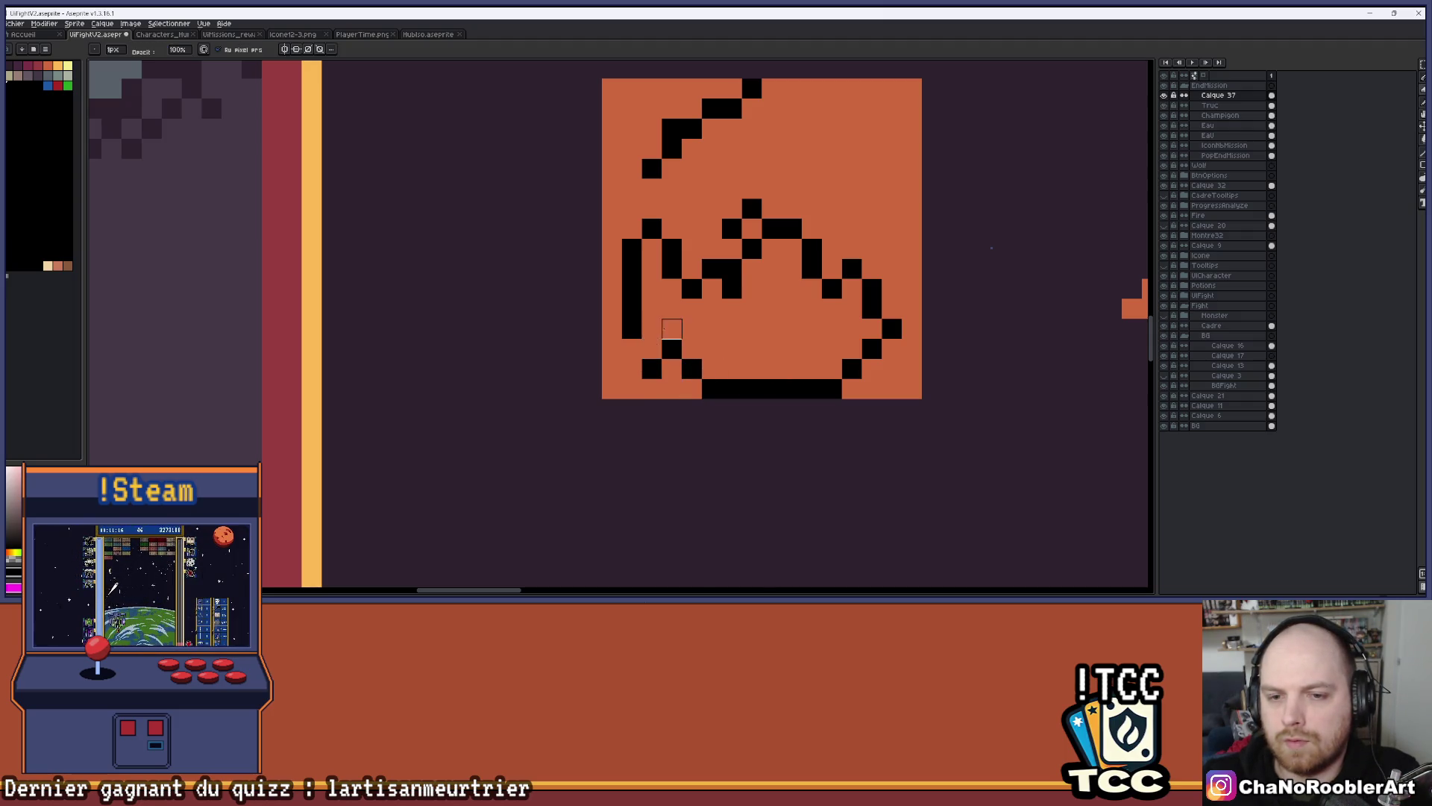
{"action": "scroll", "coordinate": [694, 332], "scroll_direction": "down", "scroll_amount": 2}
{"action": "scroll", "coordinate": [732, 341], "scroll_direction": "up", "scroll_amount": 2}
{"action": "key", "text": "e"}
{"action": "mouse_move", "coordinate": [679, 326]}
{"action": "left_mouse_down"}
{"action": "mouse_move", "coordinate": [700, 353]}
{"action": "mouse_move", "coordinate": [640, 347]}
{"action": "left_mouse_up"}
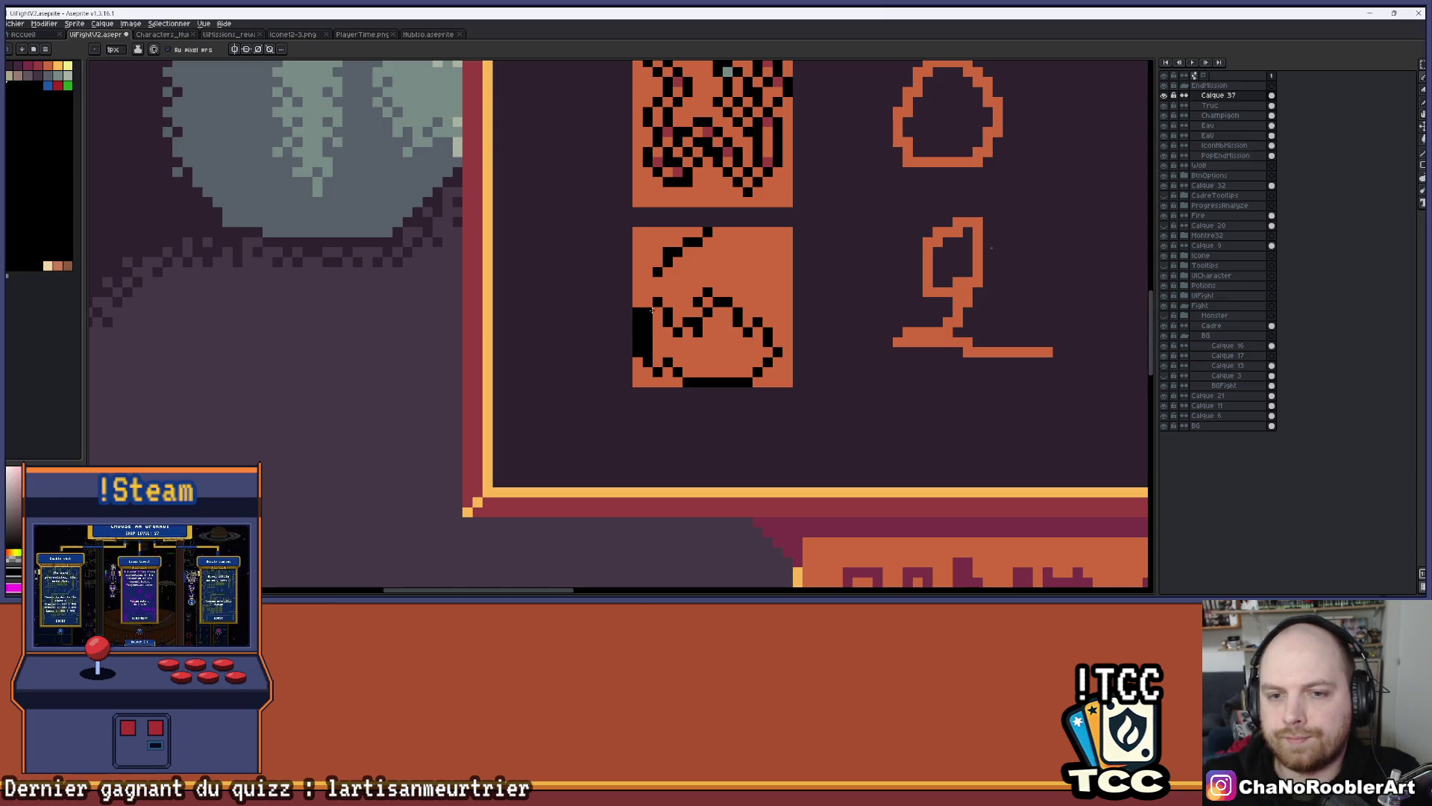
Try adjusting pixels on the upper curl, then undo those pencil edits
{"action": "key", "text": "b"}
{"action": "left_click_drag", "start_coordinate": [647, 312], "coordinate": [647, 356]}
{"action": "scroll", "coordinate": [697, 315], "scroll_direction": "down", "scroll_amount": 2}
{"action": "scroll", "coordinate": [727, 314], "scroll_direction": "up", "scroll_amount": 2}
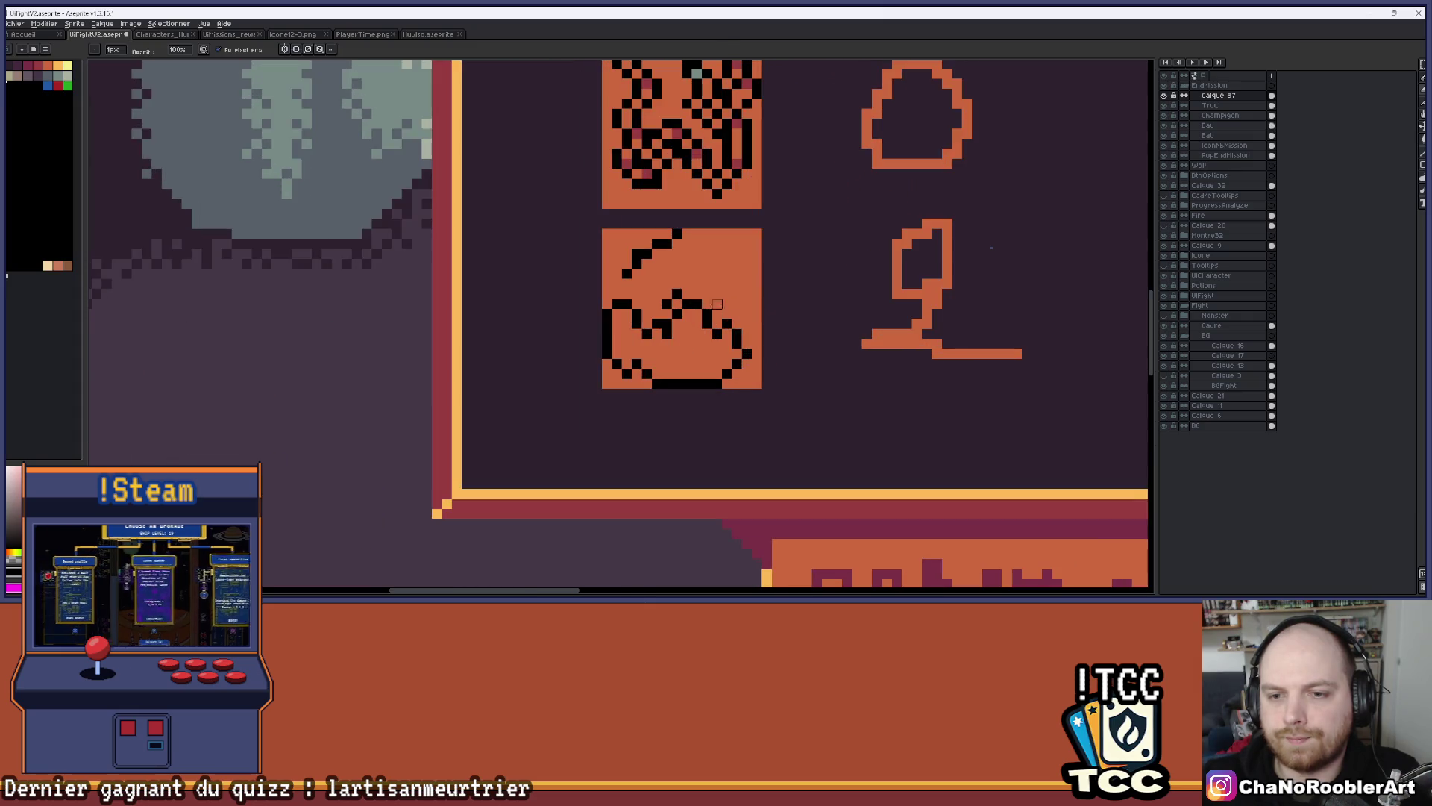
{"action": "scroll", "coordinate": [687, 294], "scroll_direction": "up", "scroll_amount": 2}
{"action": "key", "text": "e"}
{"action": "left_click", "coordinate": [634, 272]}
{"action": "key", "text": "b"}
{"action": "left_click", "coordinate": [666, 267]}
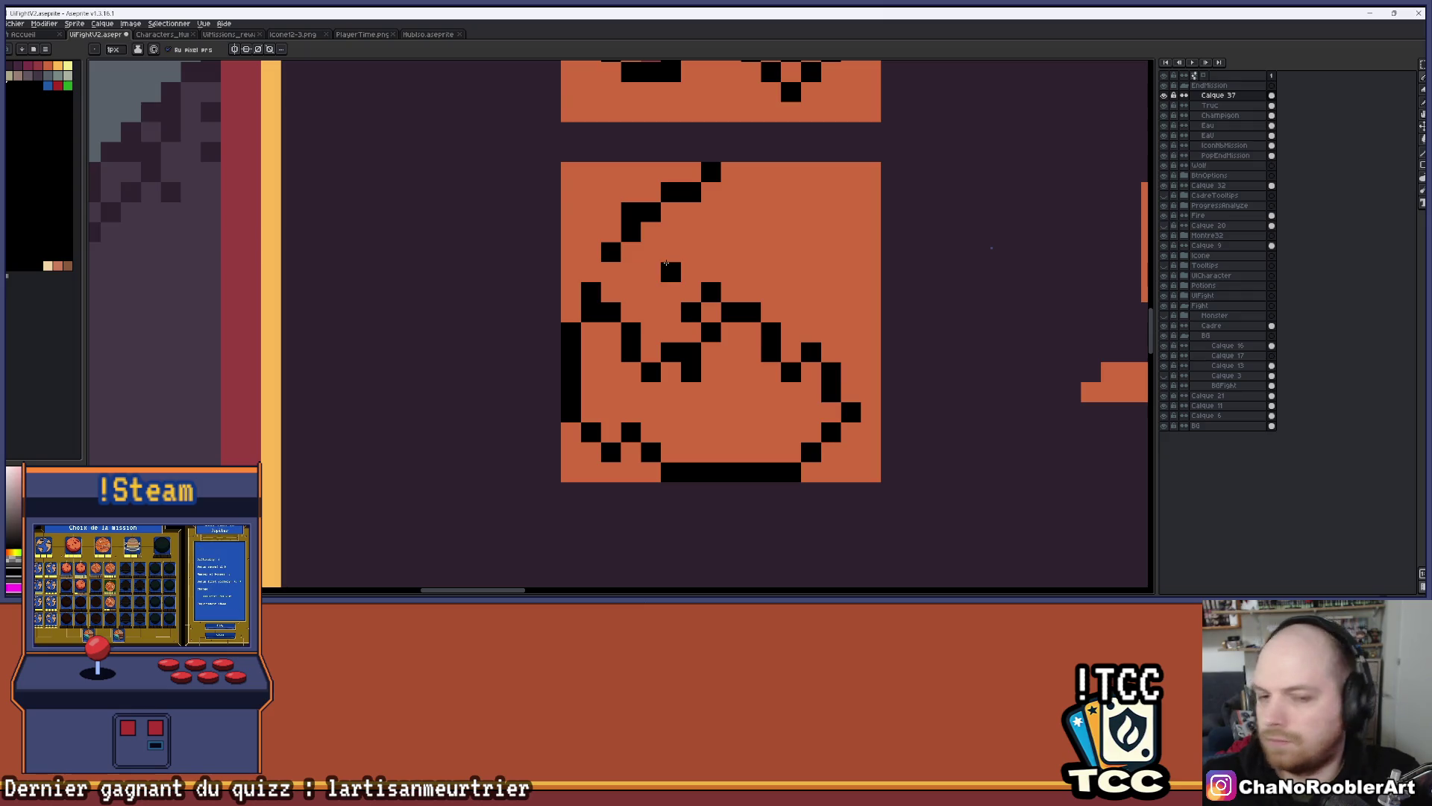
{"action": "key", "text": "ctrl+z"}
{"action": "left_click", "coordinate": [675, 252]}
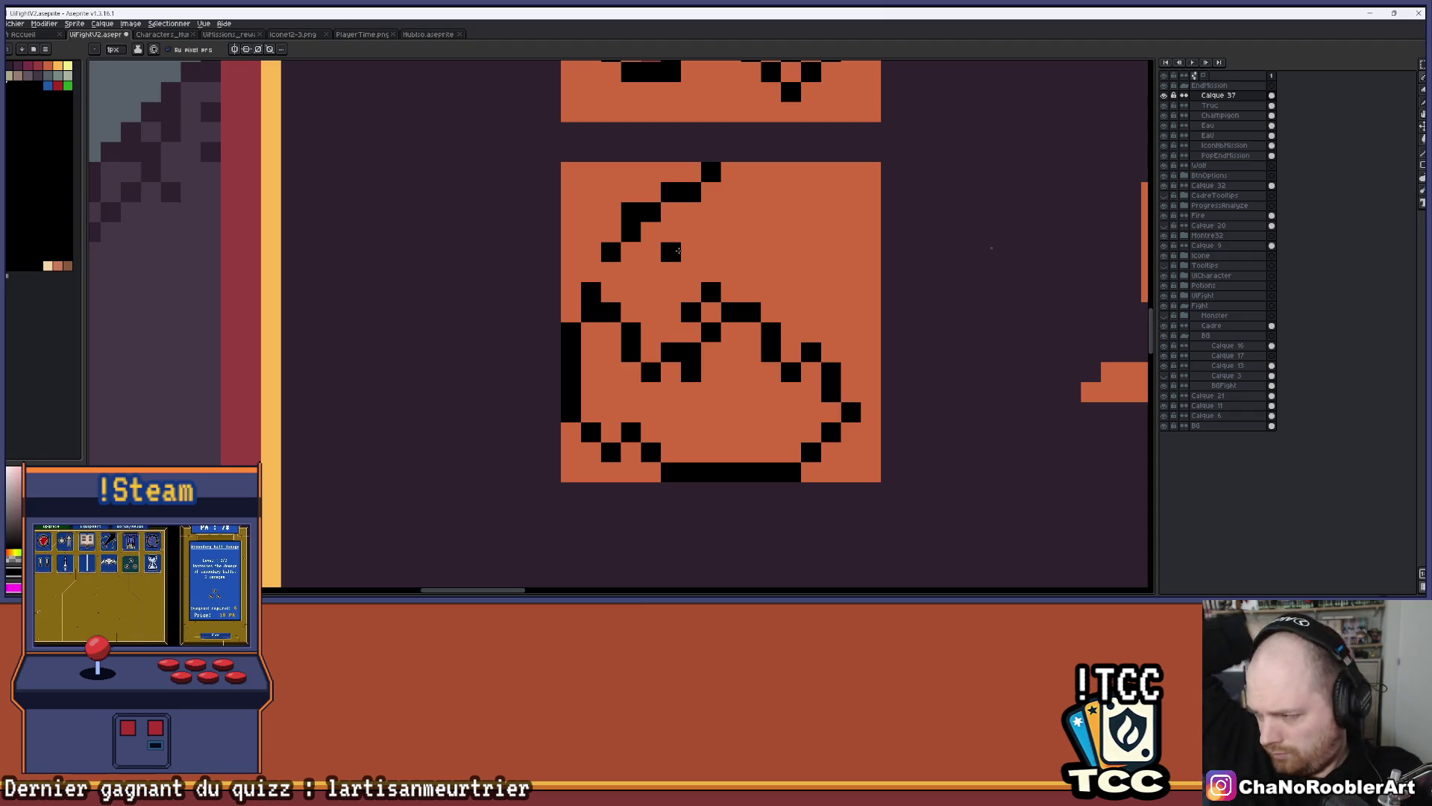
{"action": "key", "text": "ctrl+z"}
{"action": "key", "text": "ctrl+z"}
{"action": "key", "text": "ctrl+z"}
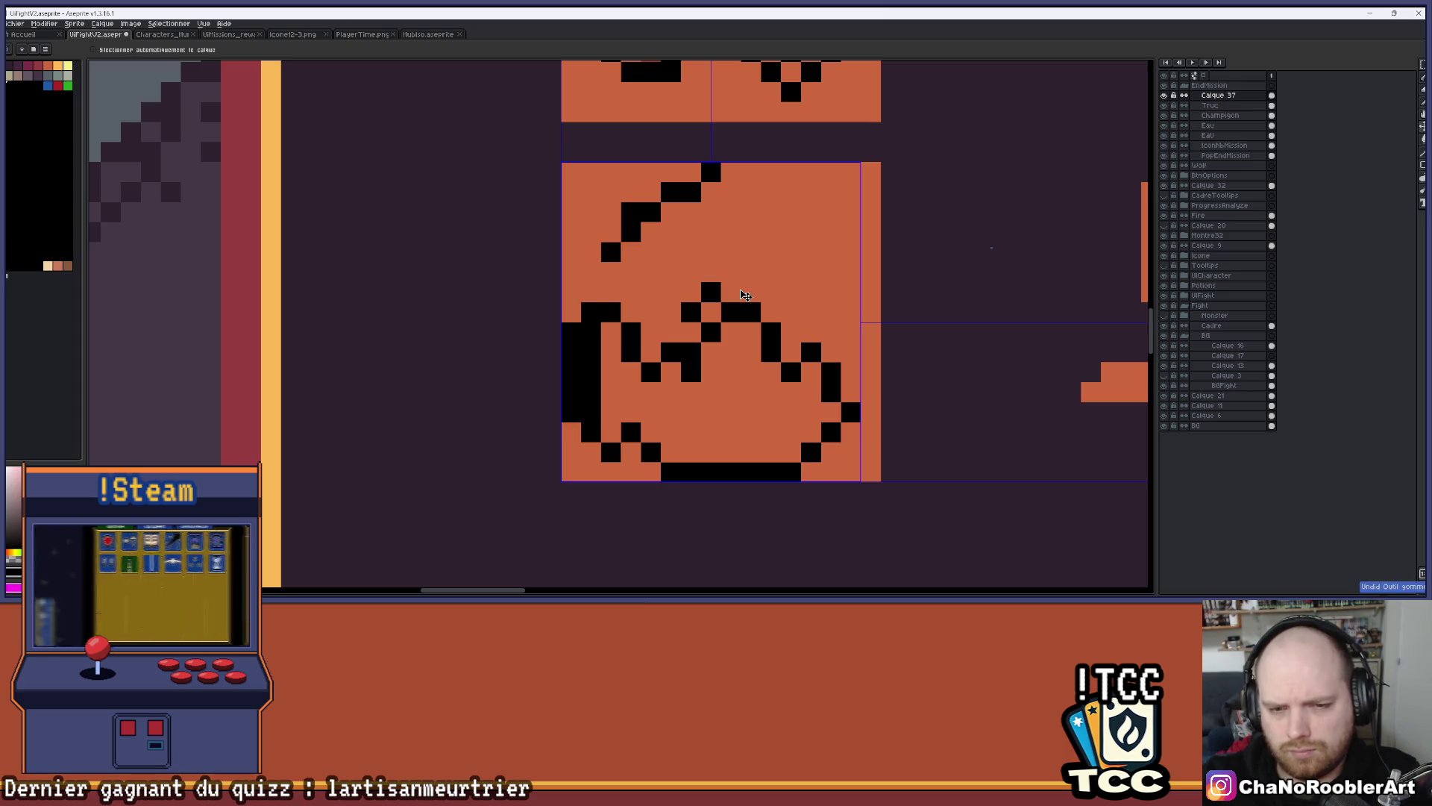
{"action": "key", "text": "ctrl+z"}
{"action": "key", "text": "ctrl+z"}
{"action": "key", "text": "ctrl+z"}
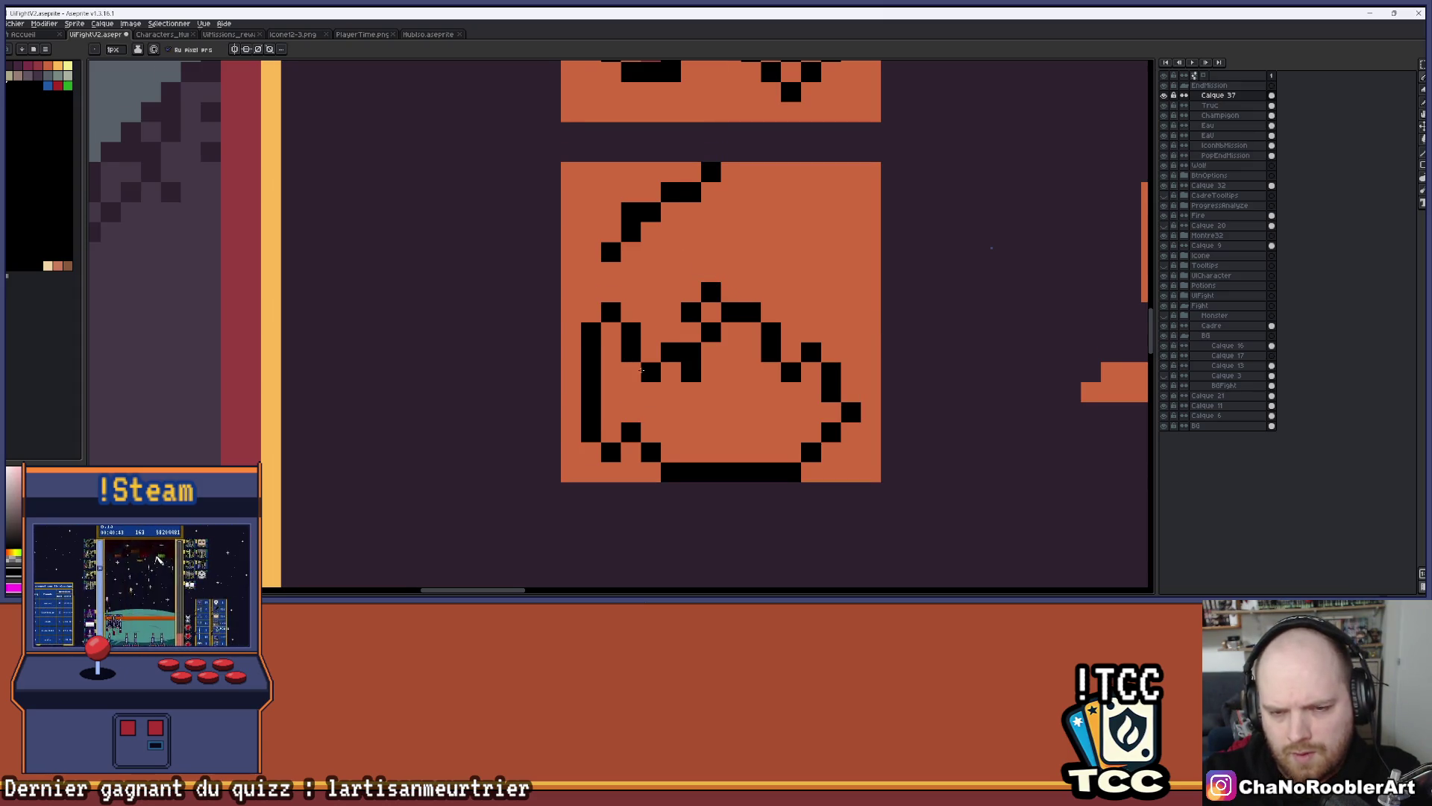
Move the black line art up one pixel with the Move tool
{"action": "scroll", "coordinate": [739, 246], "scroll_direction": "down", "scroll_amount": 3}
{"action": "left_click_drag", "start_coordinate": [805, 233], "coordinate": [755, 287]}
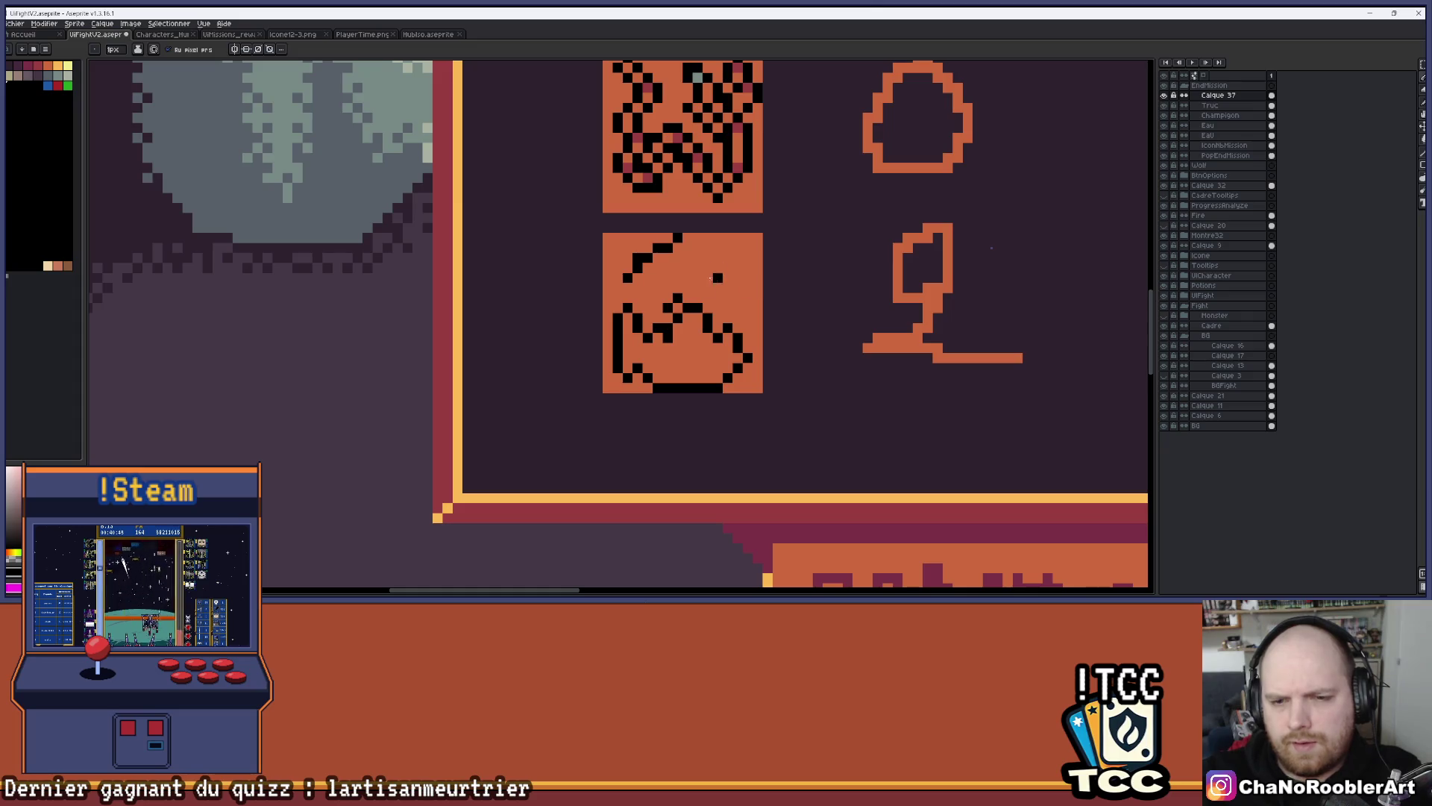
{"action": "scroll", "coordinate": [638, 359], "scroll_direction": "up", "scroll_amount": 2}
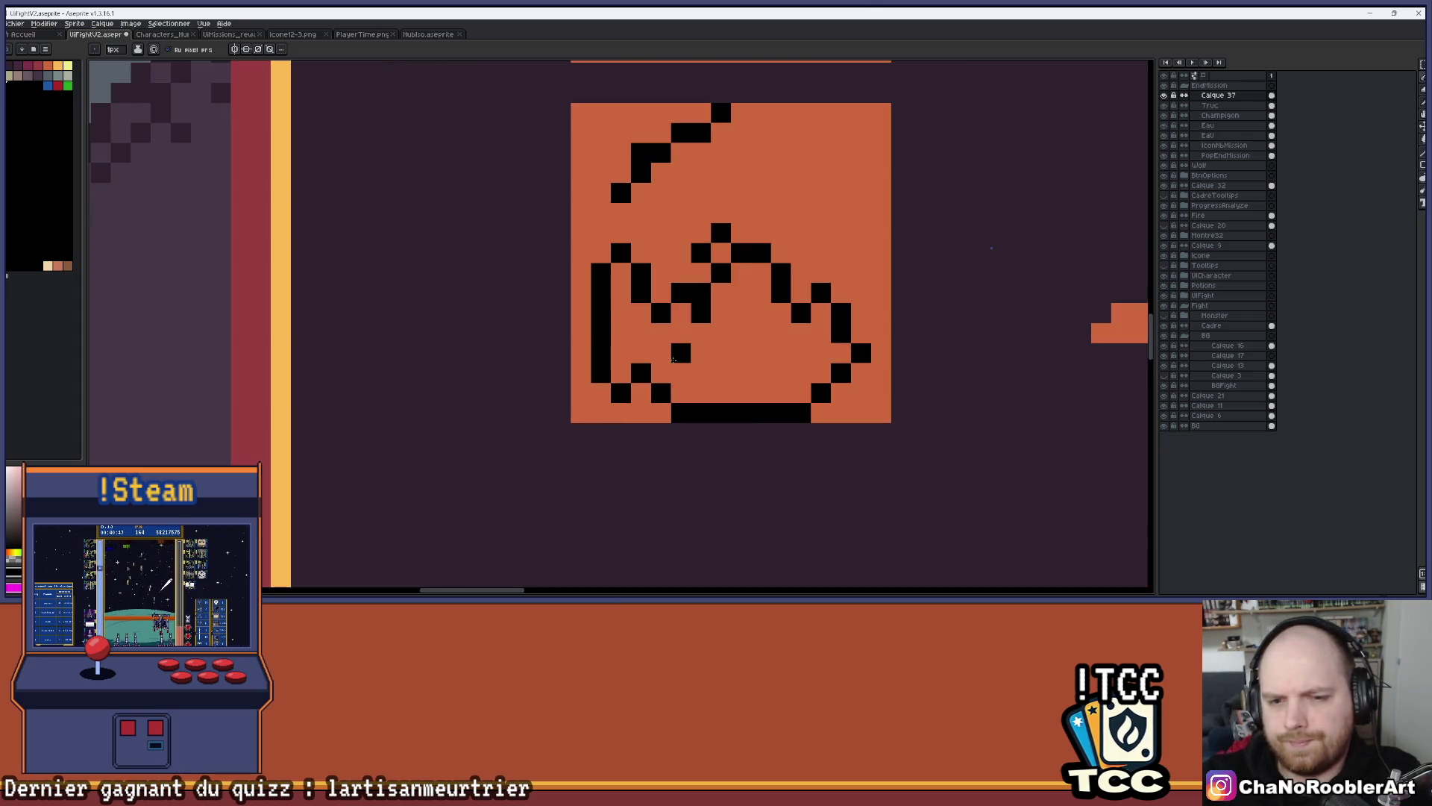
{"action": "left_click", "coordinate": [1423, 125]}
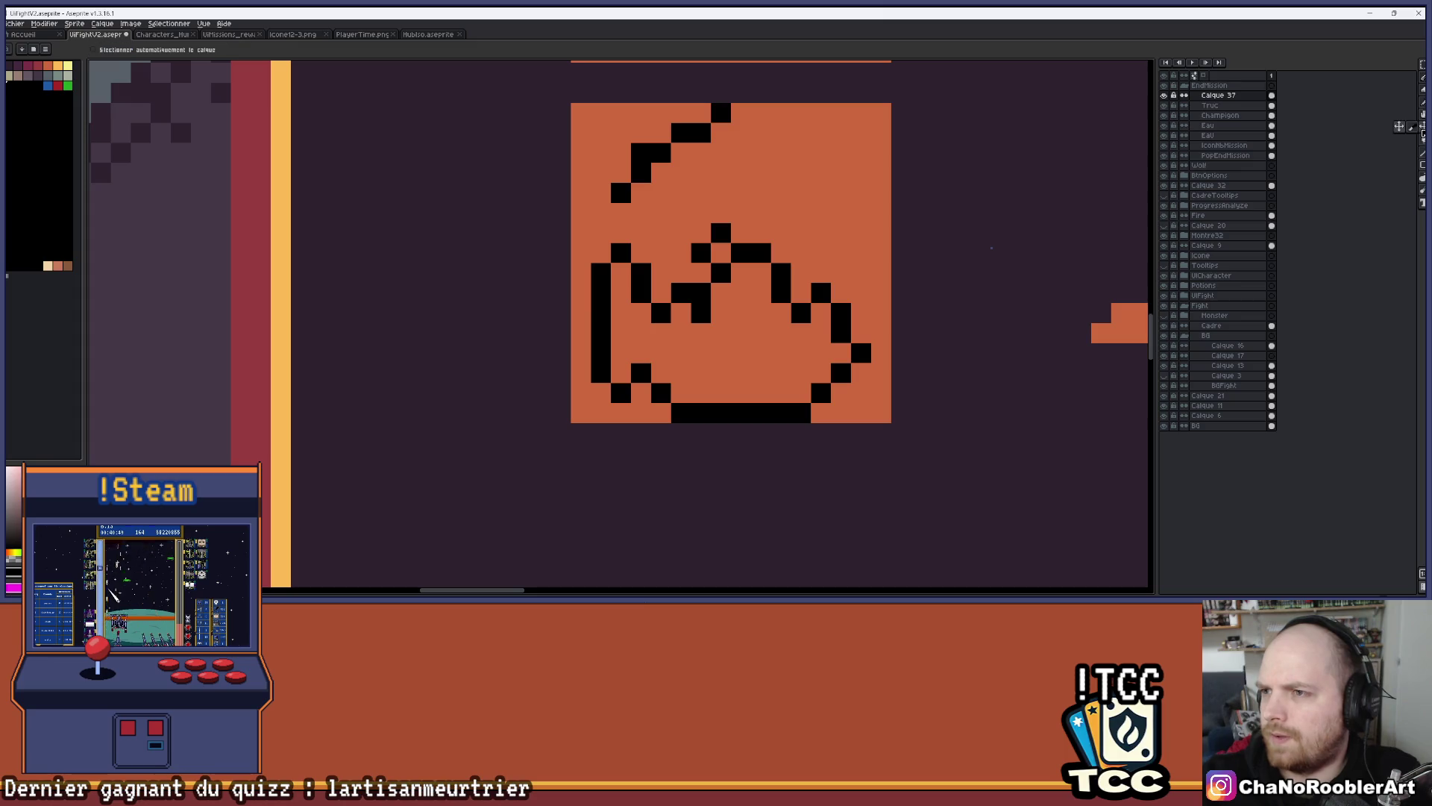
{"action": "mouse_move", "coordinate": [772, 339]}
{"action": "left_mouse_down"}
{"action": "mouse_move", "coordinate": [774, 319]}
{"action": "mouse_move", "coordinate": [691, 352]}
{"action": "mouse_move", "coordinate": [659, 374]}
{"action": "mouse_move", "coordinate": [646, 420]}
{"action": "left_mouse_up"}
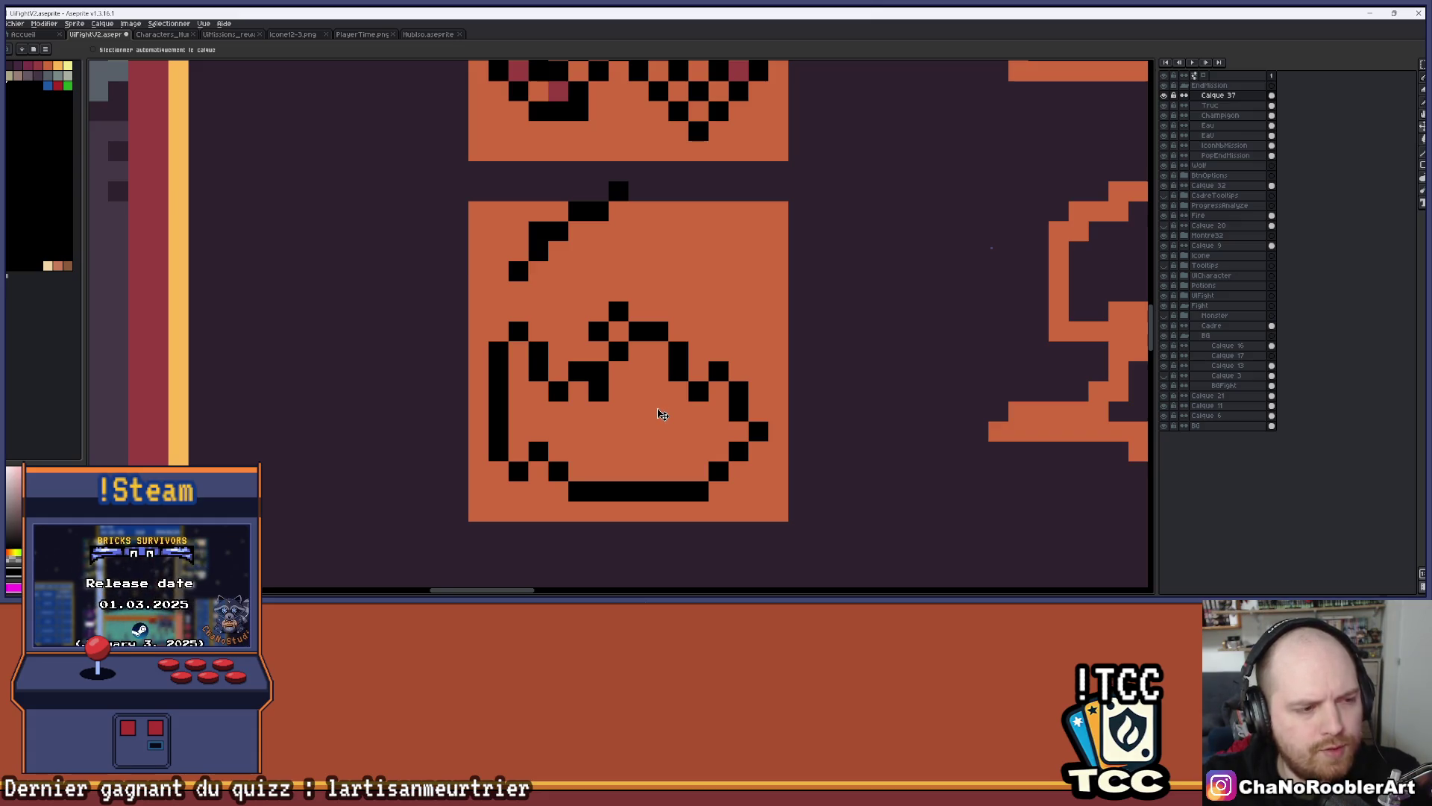
{"action": "scroll", "coordinate": [581, 453], "scroll_direction": "up", "scroll_amount": 2}
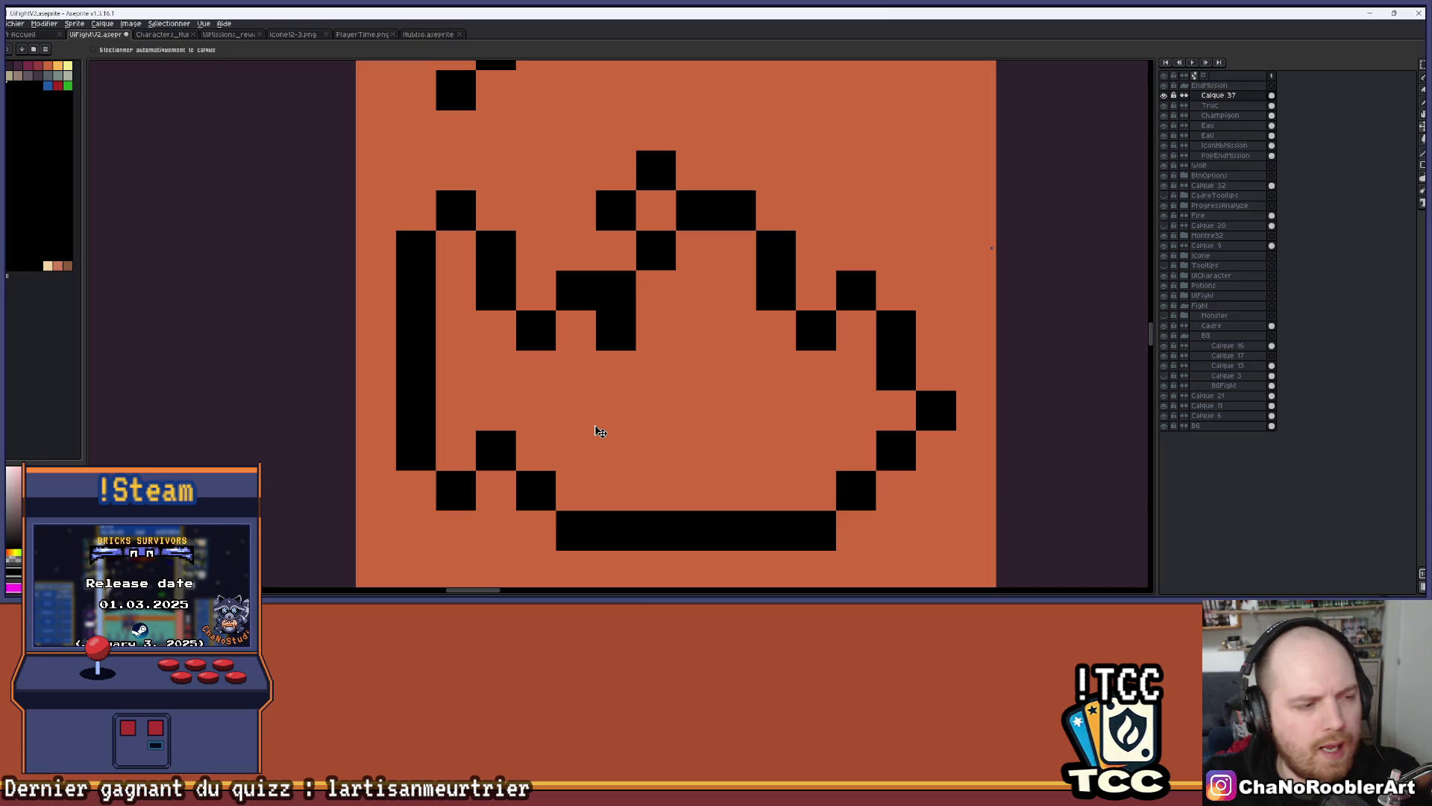
{"action": "left_click_drag", "start_coordinate": [600, 430], "coordinate": [614, 323]}
Add black pixels along the bottom left and erase two stray pixels nearby
{"action": "key", "text": "i"}
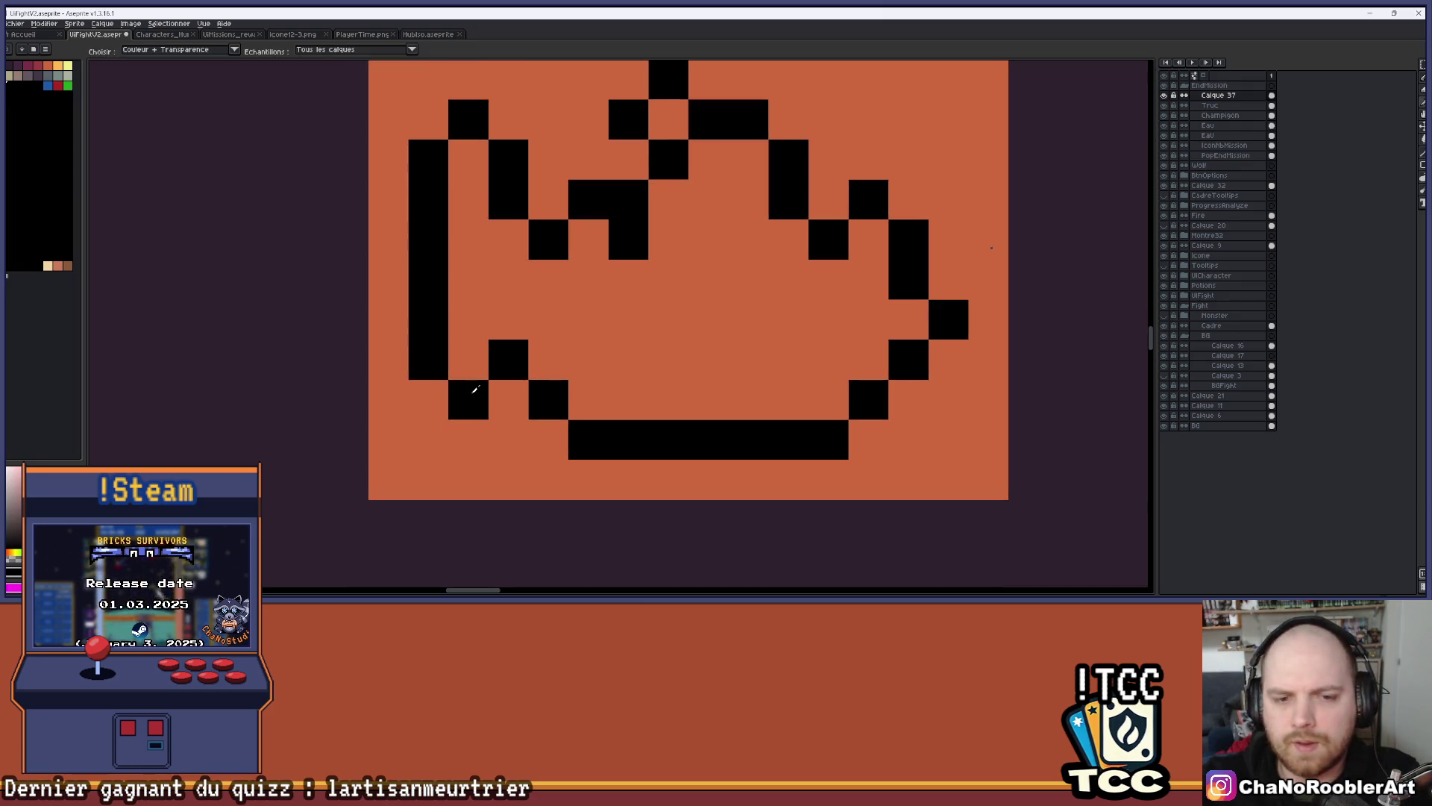
{"action": "key", "text": "b"}
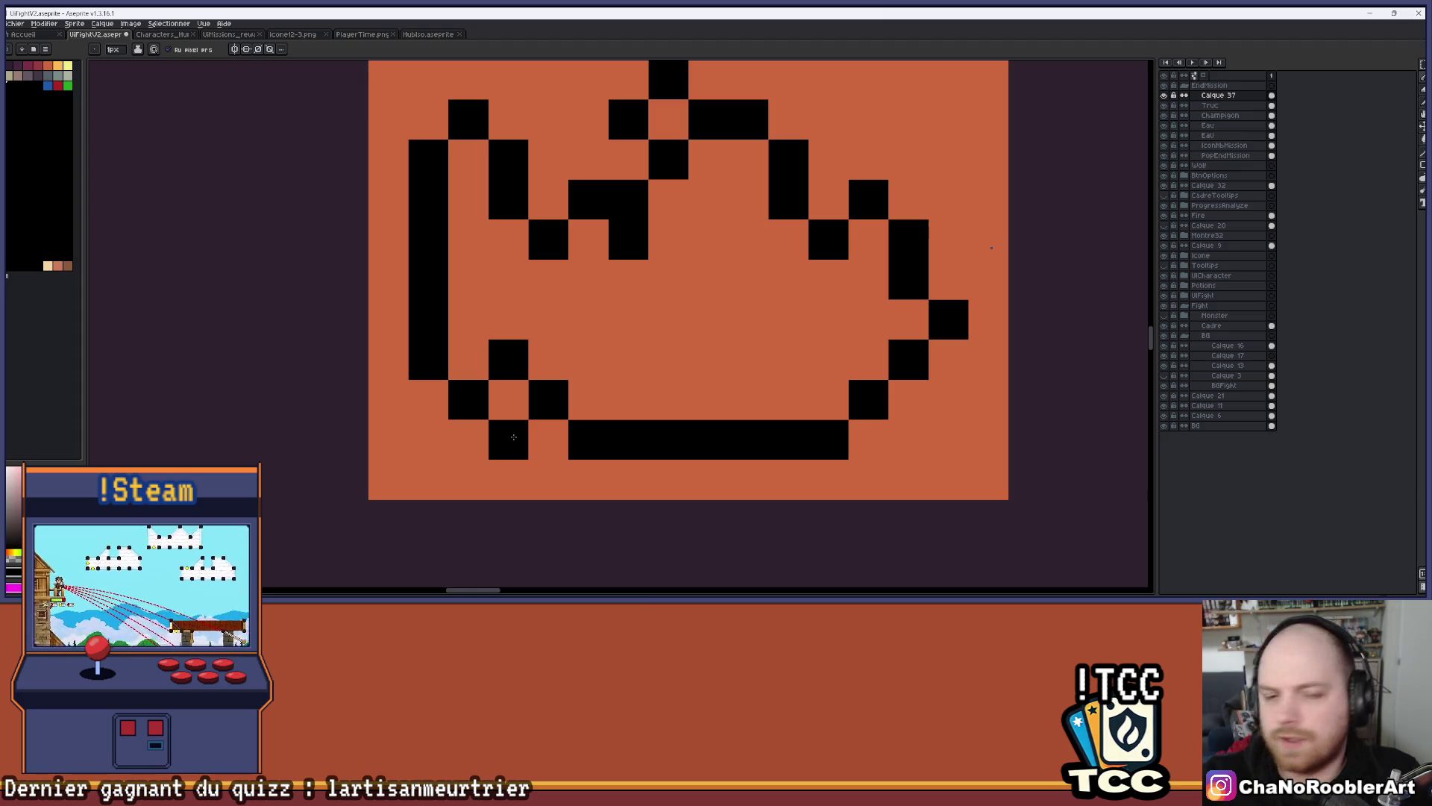
{"action": "left_click", "coordinate": [530, 475]}
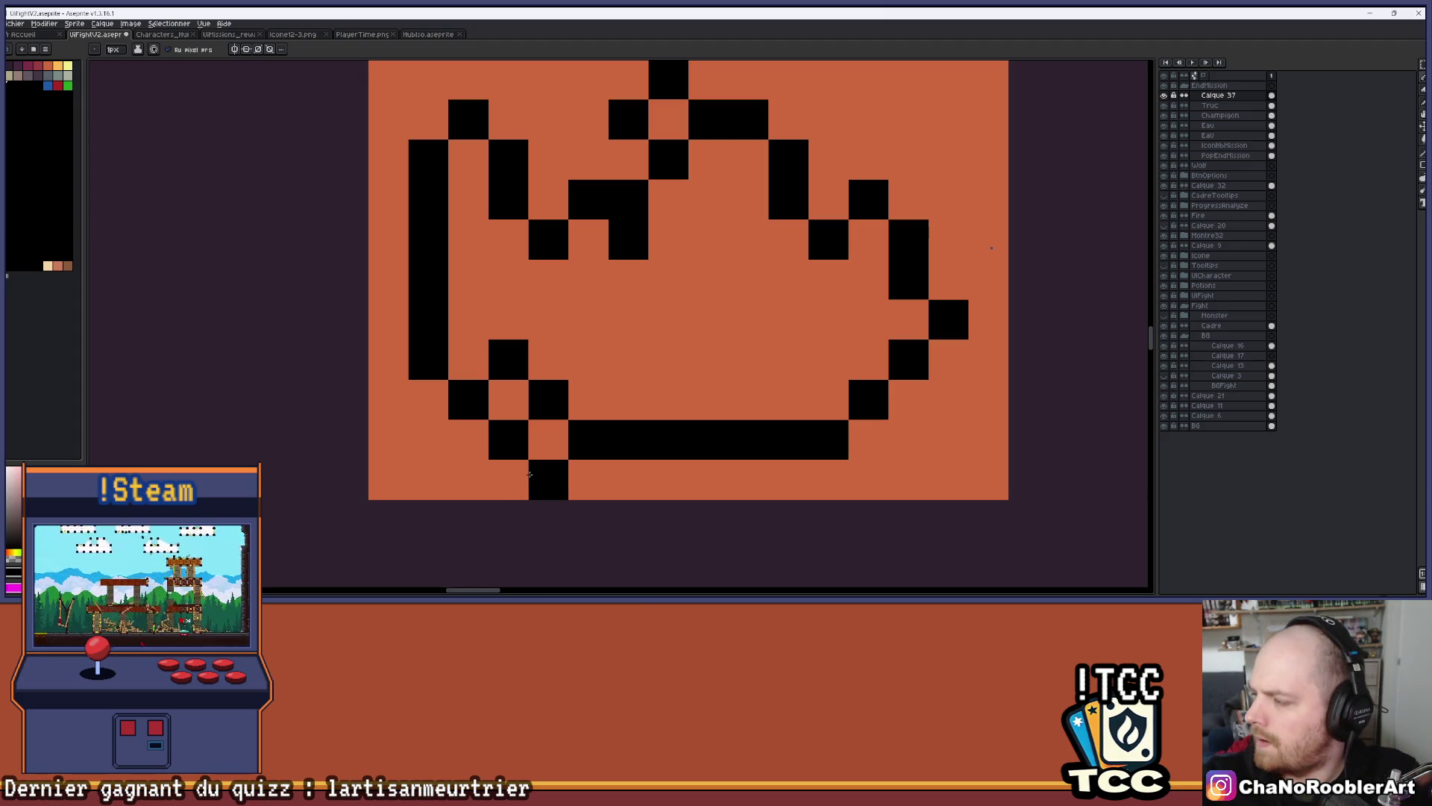
{"action": "key", "text": "e"}
{"action": "left_click", "coordinate": [548, 400]}
{"action": "left_click", "coordinate": [508, 359]}
{"action": "scroll", "coordinate": [543, 356], "scroll_direction": "down", "scroll_amount": 5}
{"action": "mouse_move", "coordinate": [590, 365]}
{"action": "left_mouse_down"}
{"action": "mouse_move", "coordinate": [585, 422]}
{"action": "mouse_move", "coordinate": [542, 432]}
{"action": "left_mouse_up"}
{"action": "scroll", "coordinate": [585, 421], "scroll_direction": "up", "scroll_amount": 4}
{"action": "key", "text": "i"}
{"action": "left_click", "coordinate": [492, 450], "text": "alt"}
{"action": "left_click", "coordinate": [505, 434]}
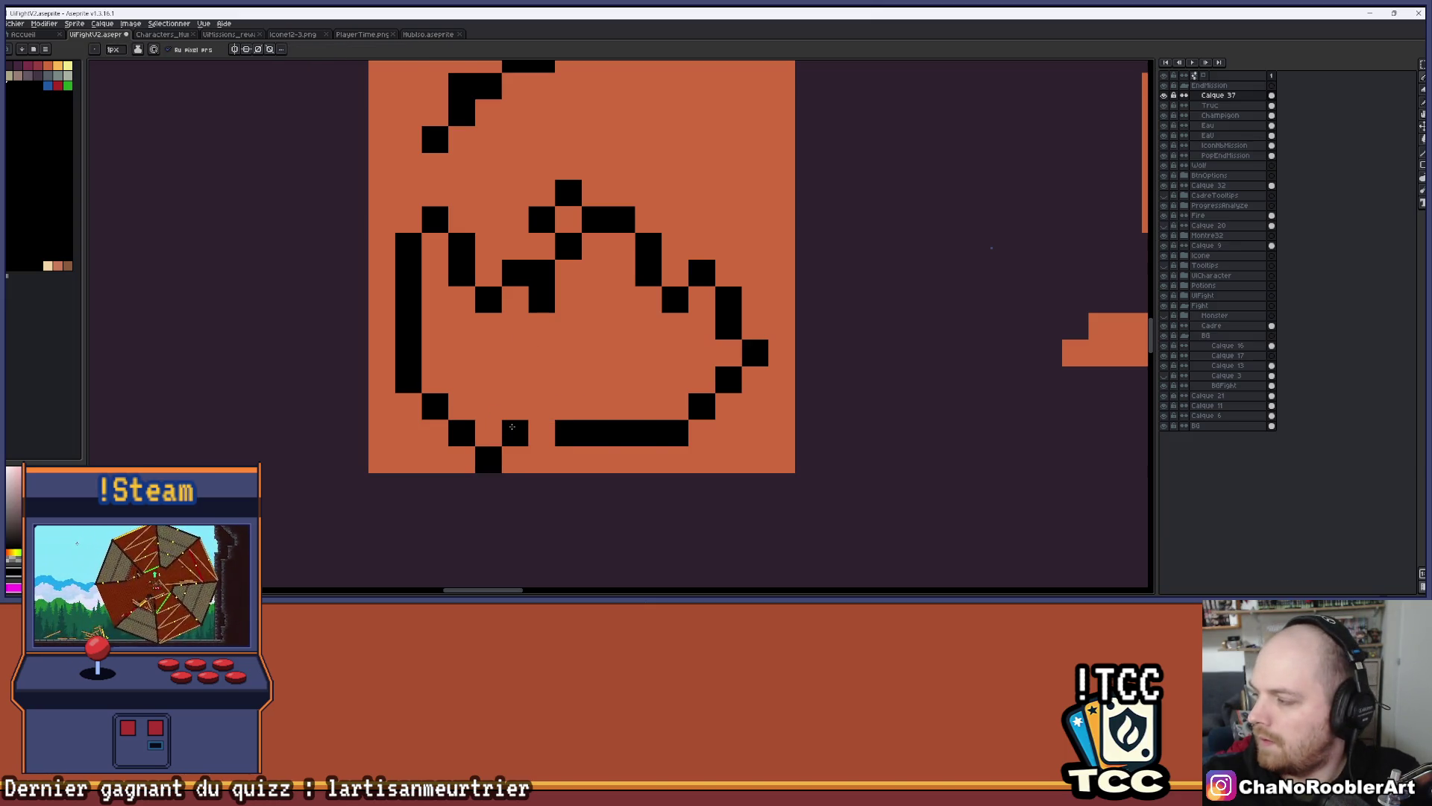
{"action": "left_click", "coordinate": [541, 459]}
Shift the line art up three pixels and draw a horizontal black line along the bottom
{"action": "scroll", "coordinate": [574, 471], "scroll_direction": "down", "scroll_amount": 1}
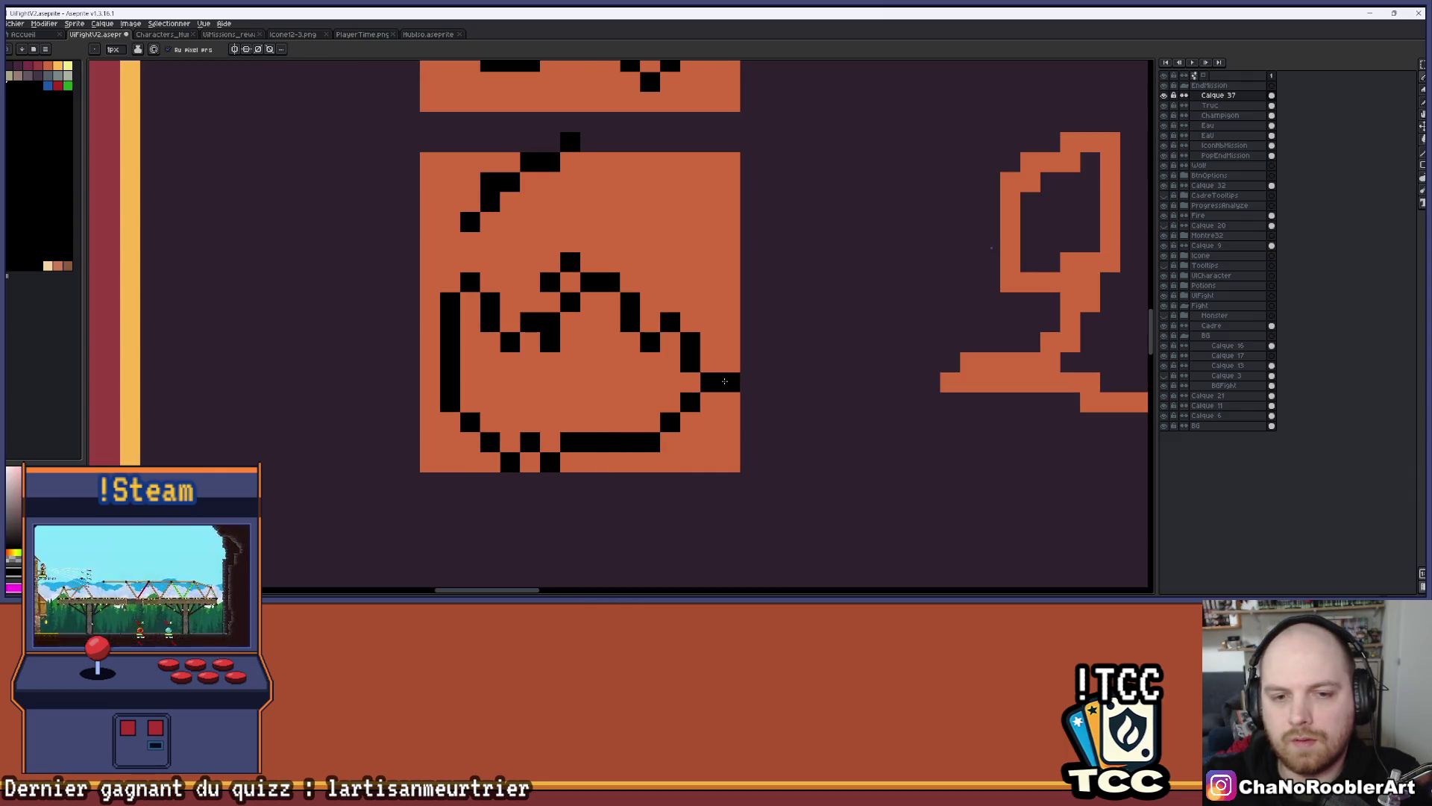
{"action": "left_click", "coordinate": [1422, 129]}
{"action": "left_click_drag", "start_coordinate": [630, 352], "coordinate": [635, 314]}
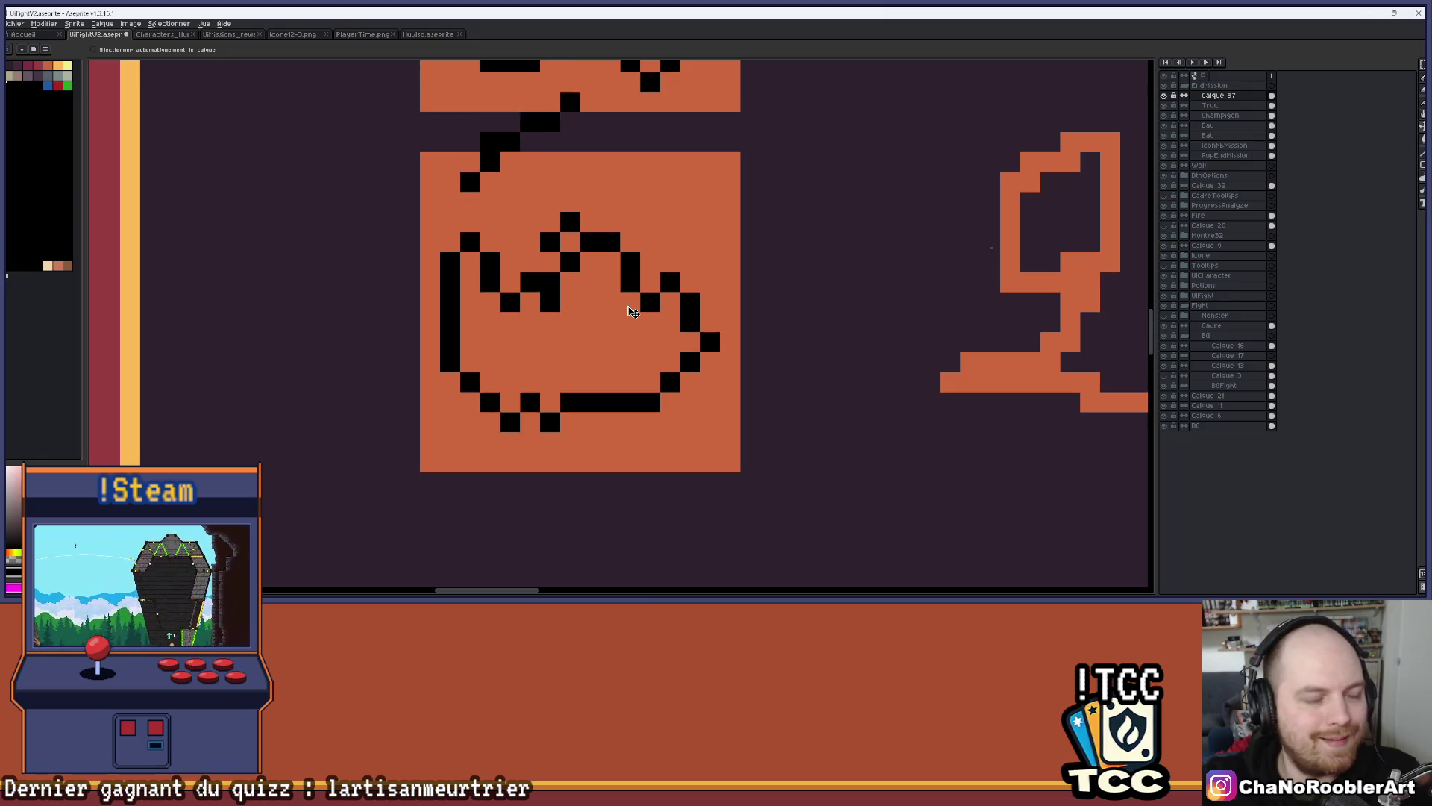
{"action": "scroll", "coordinate": [564, 397], "scroll_direction": "up", "scroll_amount": 1}
{"action": "key", "text": "b"}
{"action": "left_click", "coordinate": [559, 446]}
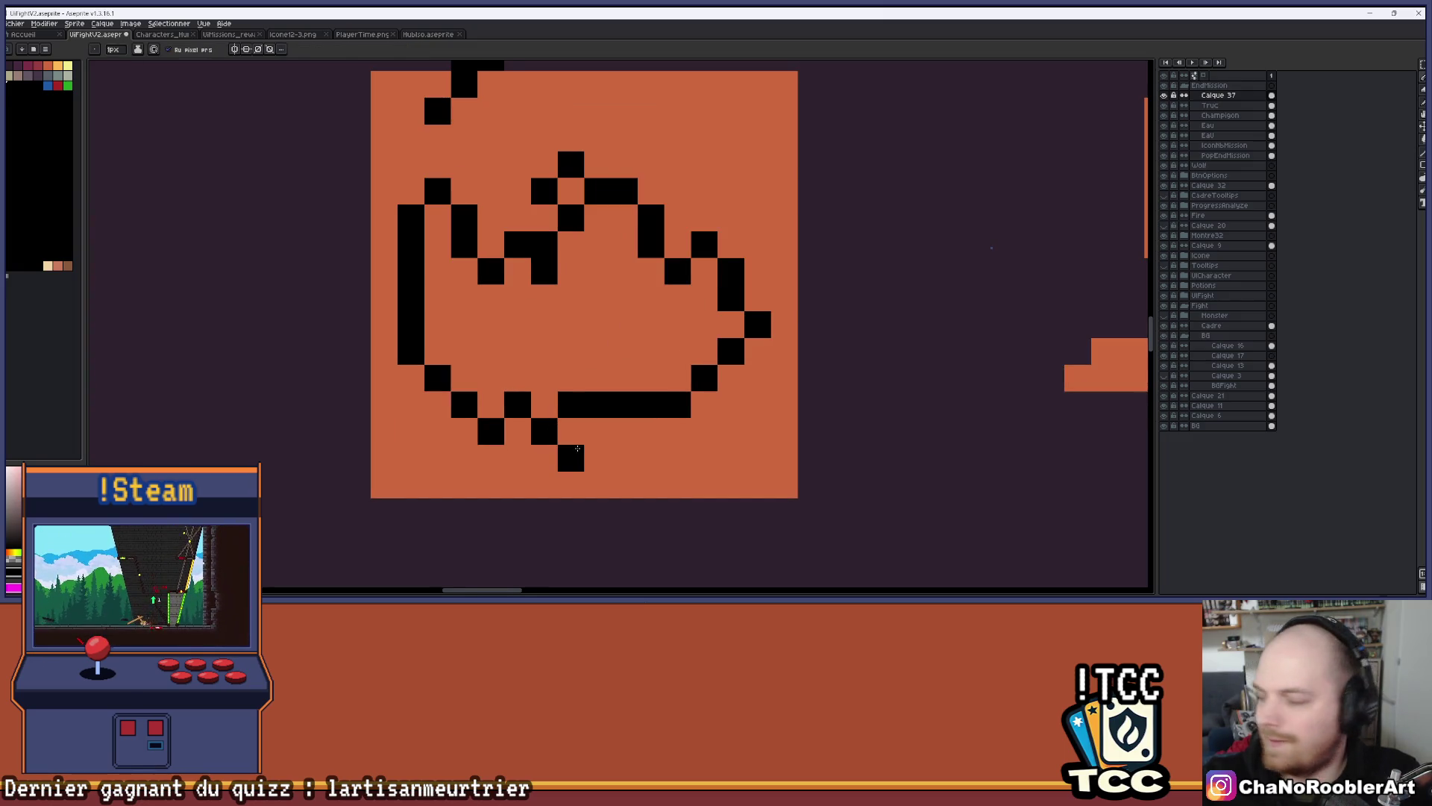
{"action": "scroll", "coordinate": [579, 447], "scroll_direction": "up", "scroll_amount": 1}
{"action": "left_click_drag", "start_coordinate": [579, 452], "coordinate": [720, 451]}
Erase the upper black bar and step the lower-right outline diagonally upward
{"action": "scroll", "coordinate": [710, 298], "scroll_direction": "down", "scroll_amount": 3}
{"action": "scroll", "coordinate": [665, 365], "scroll_direction": "up", "scroll_amount": 3}
{"action": "key", "text": "e"}
{"action": "left_click_drag", "start_coordinate": [664, 365], "coordinate": [745, 364]}
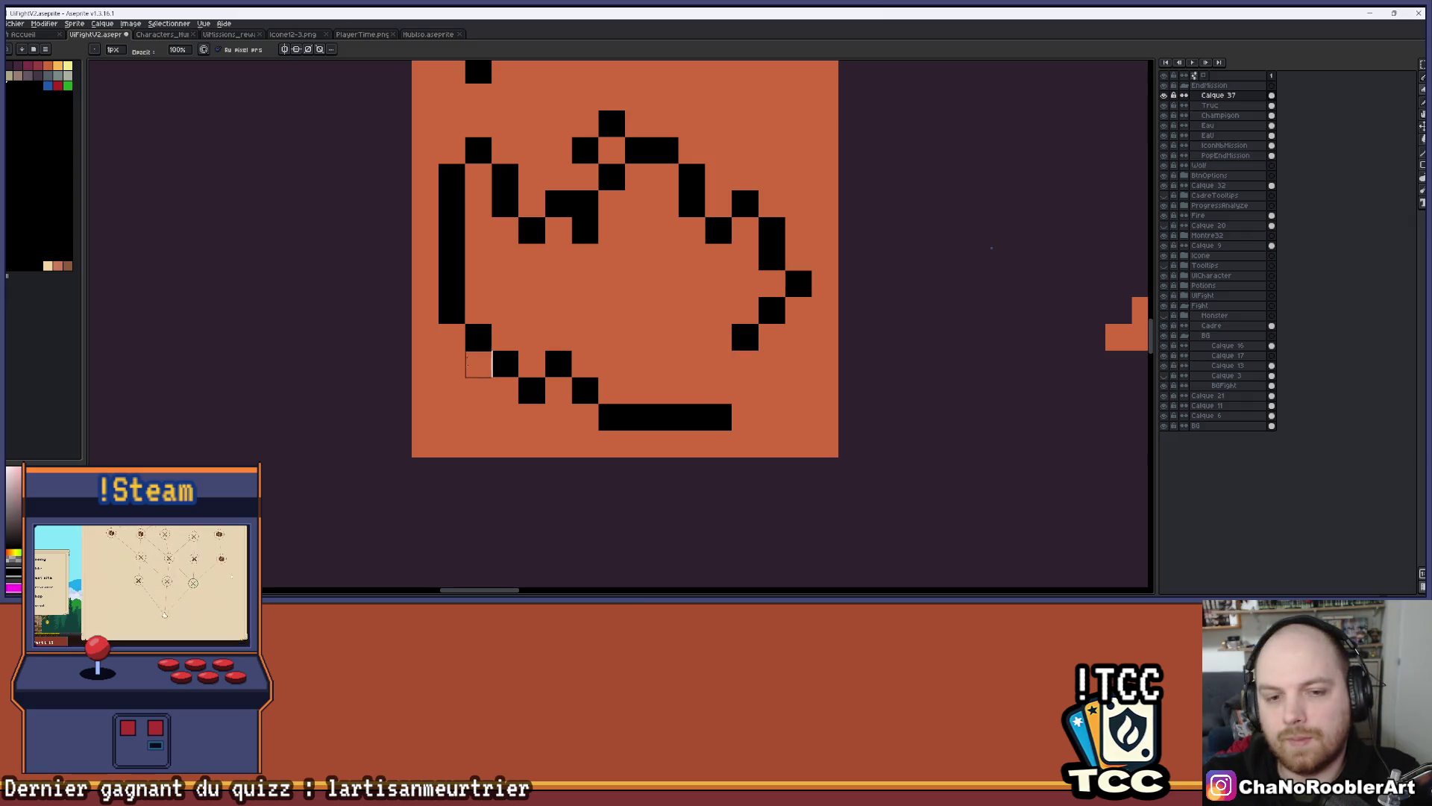
{"action": "key", "text": "b"}
{"action": "left_click_drag", "start_coordinate": [746, 390], "coordinate": [772, 363]}
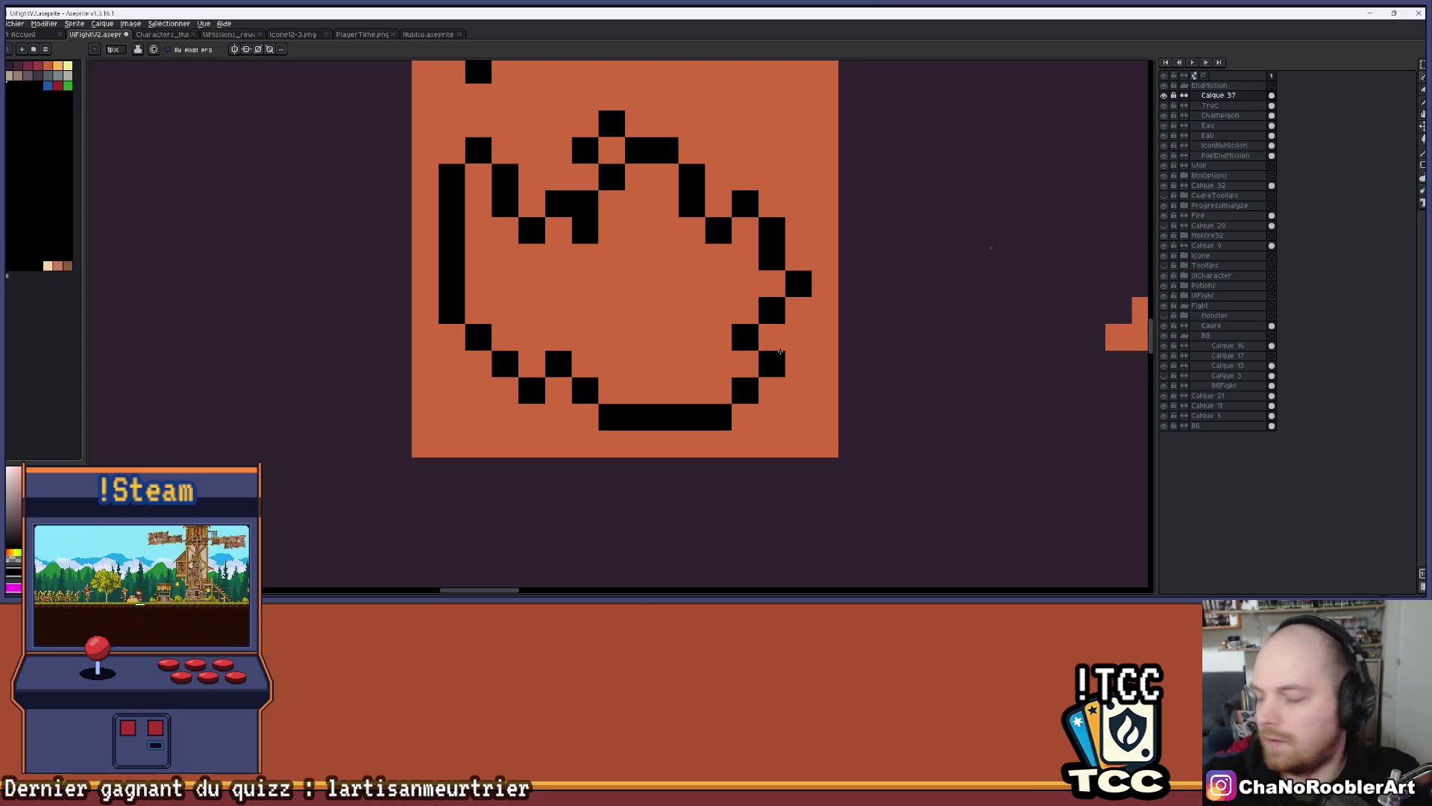
{"action": "left_click", "coordinate": [803, 337]}
{"action": "key", "text": "e"}
{"action": "left_click_drag", "start_coordinate": [741, 342], "coordinate": [799, 284]}
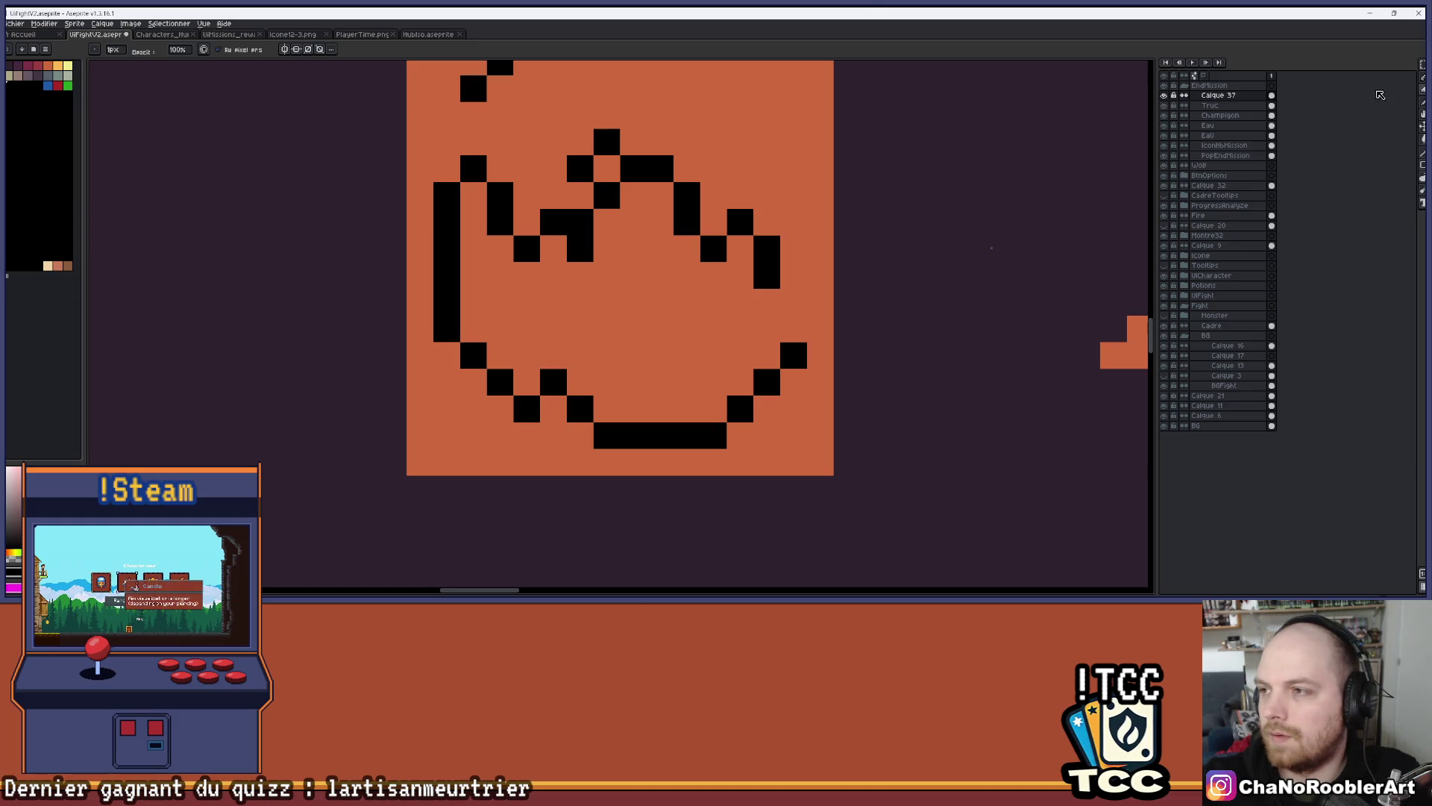
Select the top outline pixels and move them down one pixel
{"action": "key", "text": "m"}
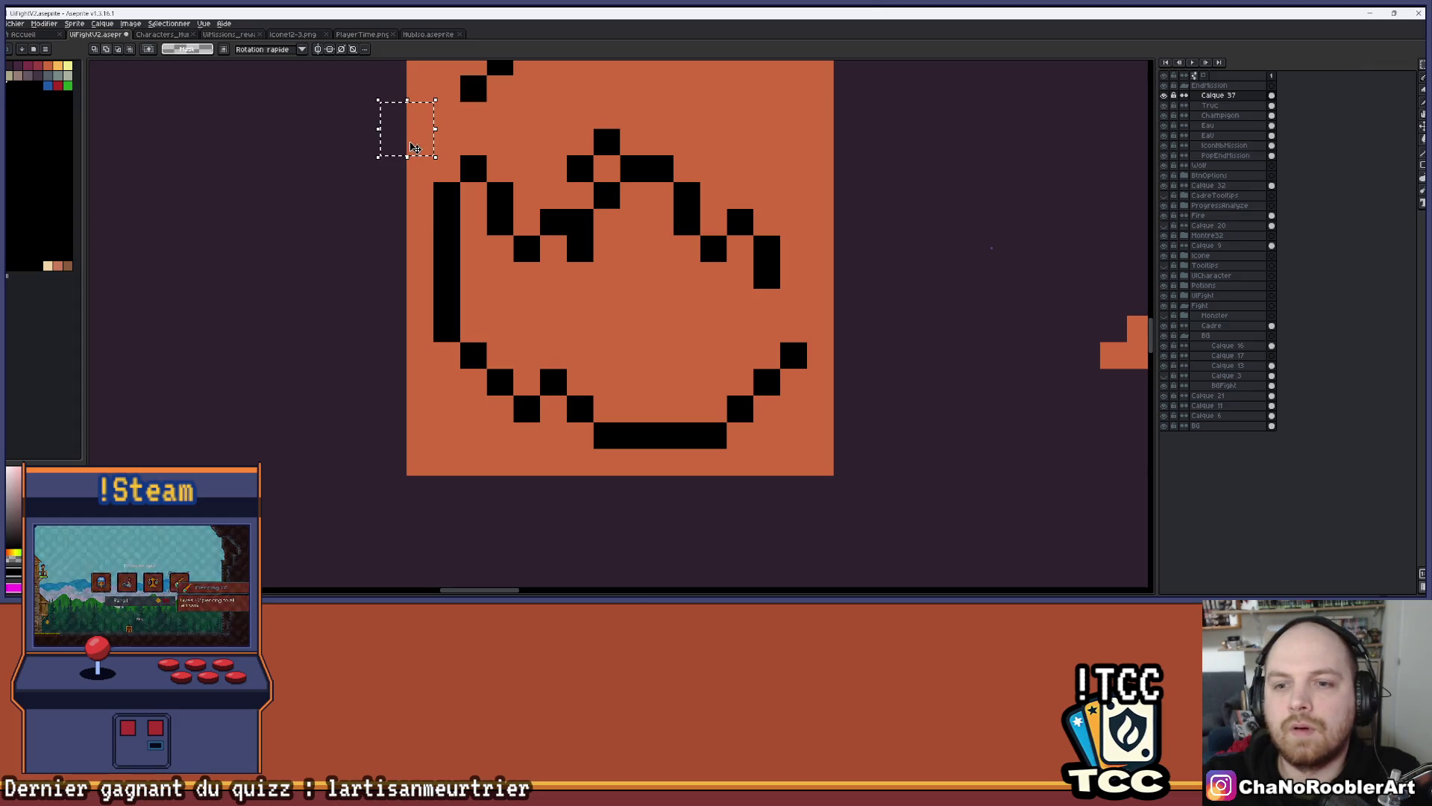
{"action": "mouse_move", "coordinate": [378, 128]}
{"action": "left_mouse_down"}
{"action": "mouse_move", "coordinate": [777, 282]}
{"action": "mouse_move", "coordinate": [808, 317]}
{"action": "left_mouse_up"}
{"action": "left_click_drag", "start_coordinate": [770, 234], "coordinate": [771, 261]}
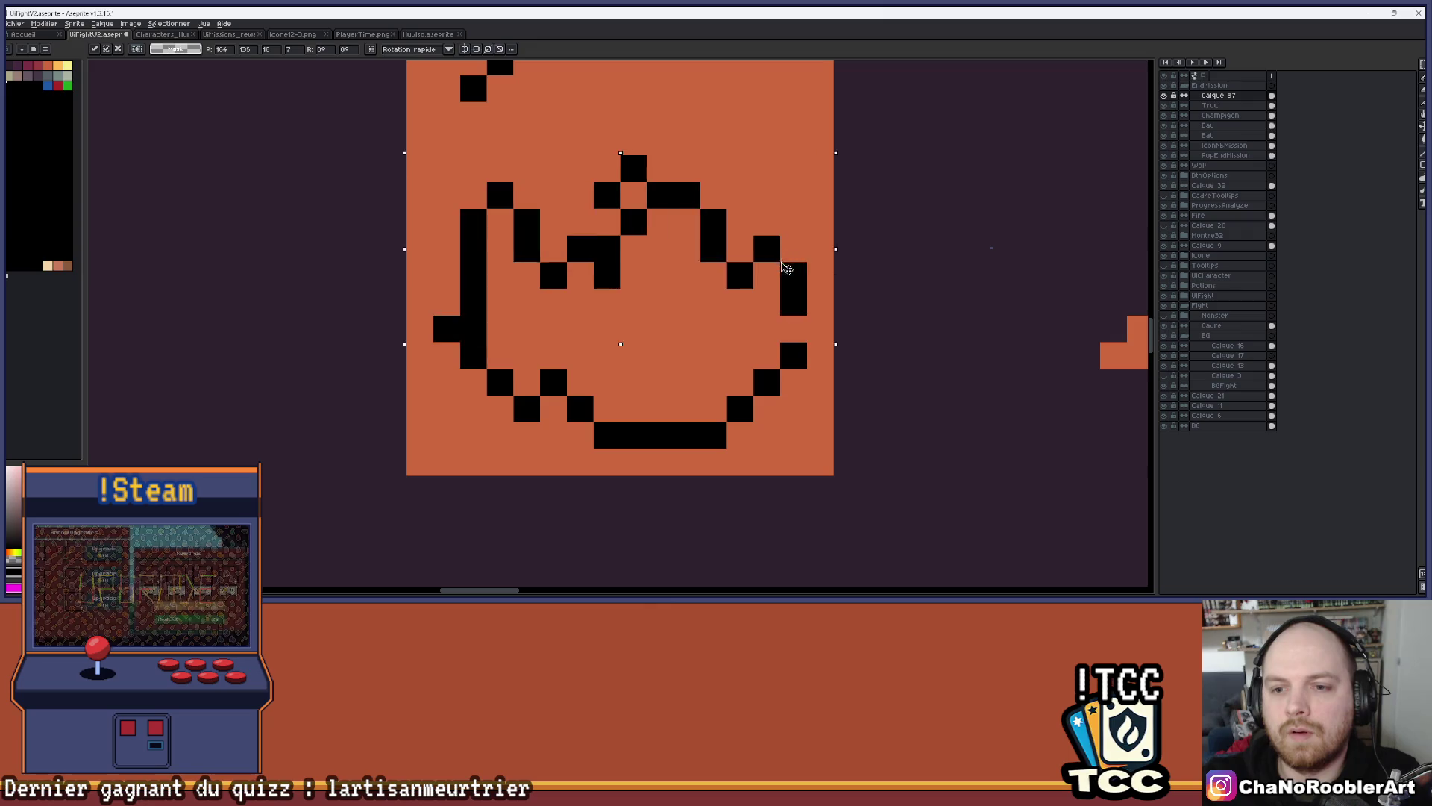
{"action": "key", "text": "ctrl+d"}
Extend the pot's right outline downward by one black pixel
{"action": "key", "text": "i"}
{"action": "key", "text": "b"}
{"action": "left_click", "coordinate": [764, 328]}
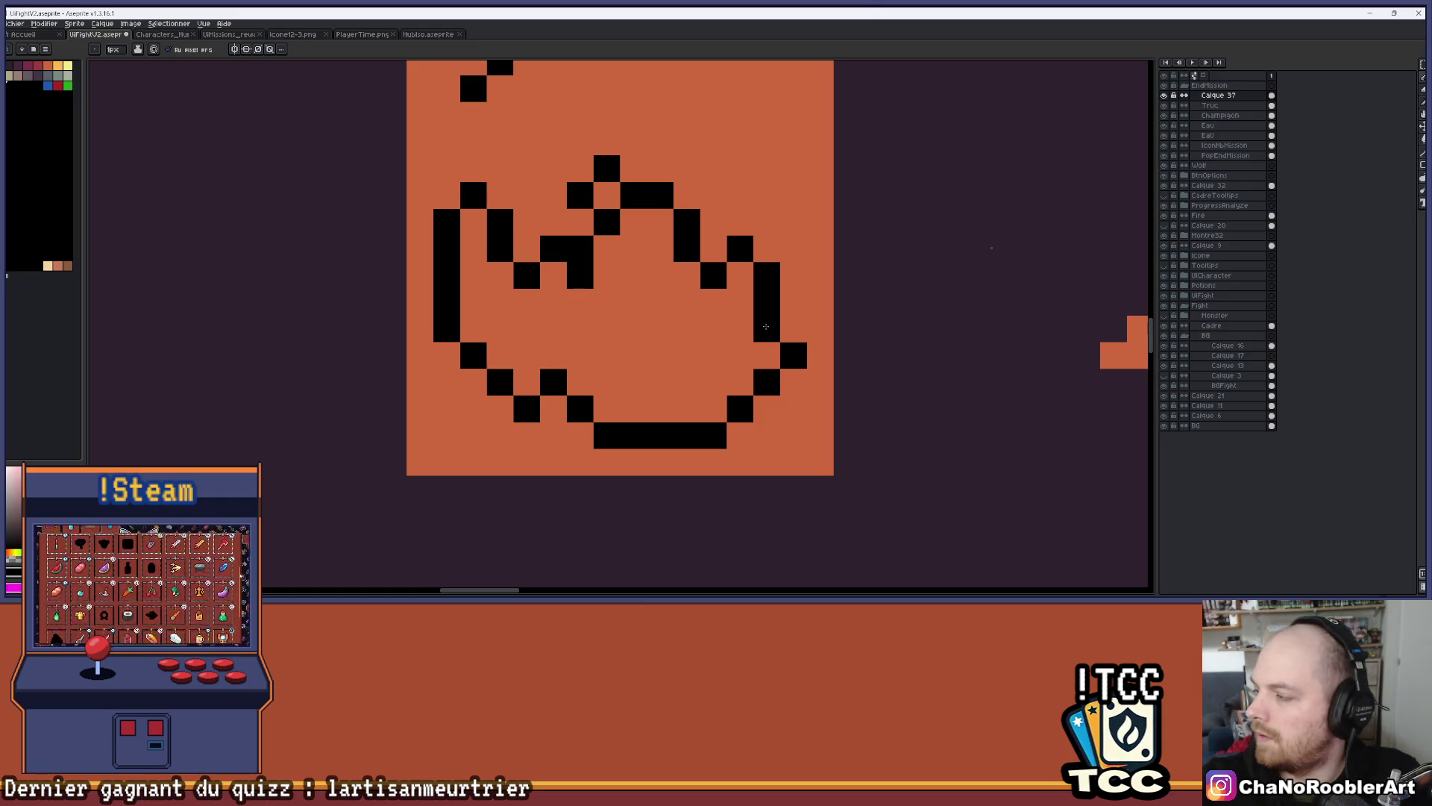
Erase the stray diagonal black line and lone pixel beside the tile
{"action": "scroll", "coordinate": [698, 173], "scroll_direction": "down", "scroll_amount": 1}
{"action": "scroll", "coordinate": [713, 196], "scroll_direction": "up", "scroll_amount": 1}
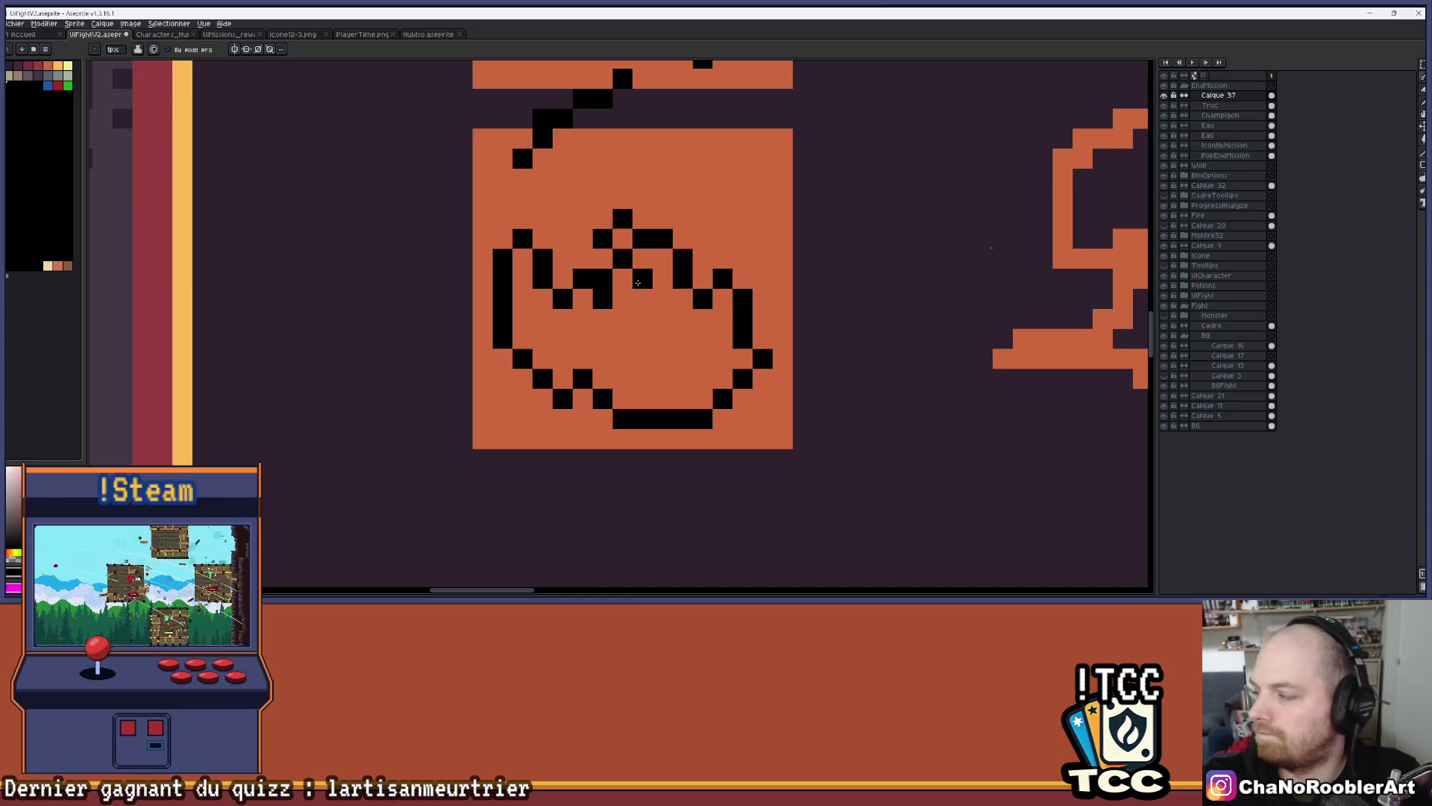
{"action": "scroll", "coordinate": [638, 282], "scroll_direction": "down", "scroll_amount": 2}
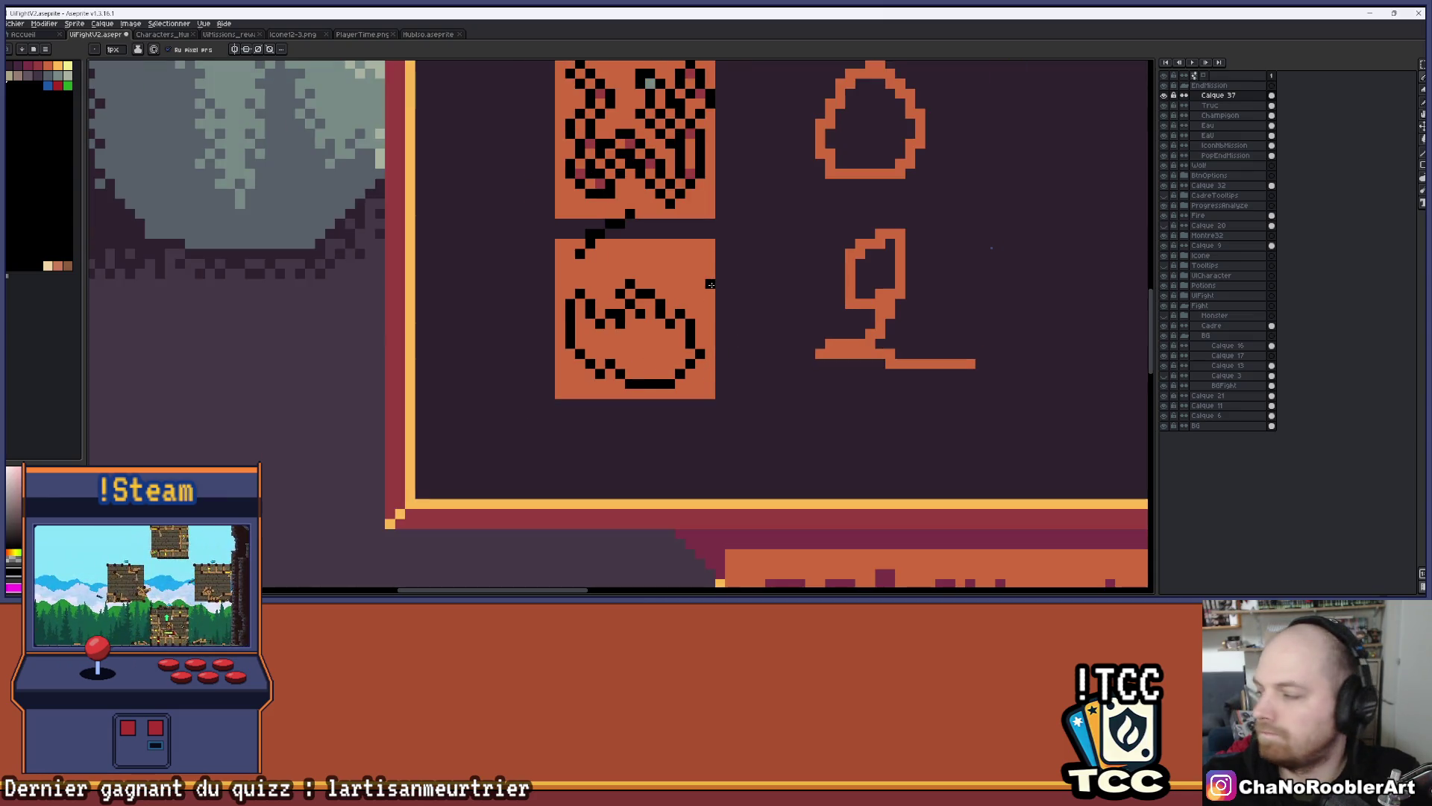
{"action": "scroll", "coordinate": [672, 359], "scroll_direction": "up", "scroll_amount": 1}
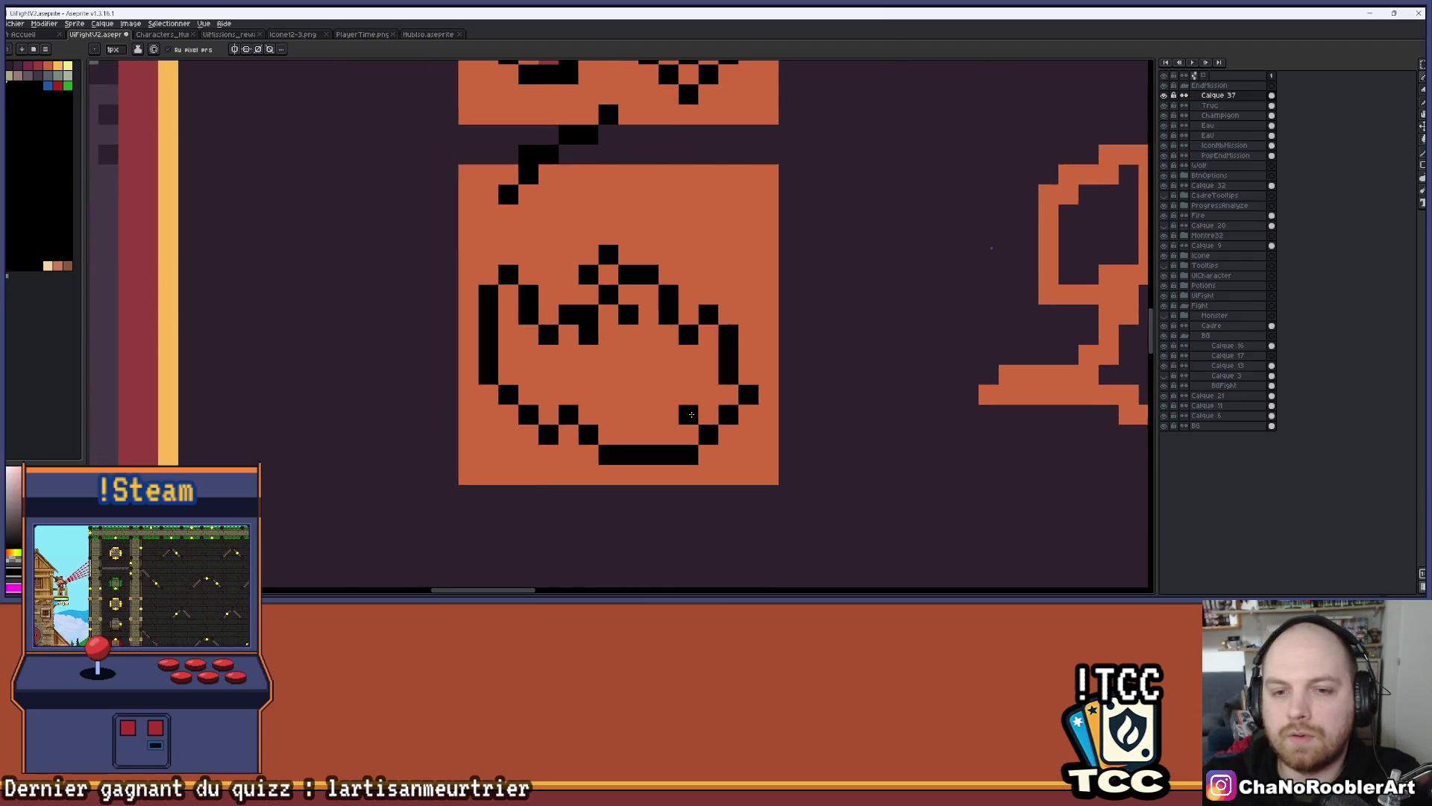
{"action": "scroll", "coordinate": [693, 403], "scroll_direction": "down", "scroll_amount": 1}
{"action": "scroll", "coordinate": [640, 239], "scroll_direction": "up", "scroll_amount": 1}
{"action": "mouse_move", "coordinate": [579, 284]}
{"action": "left_mouse_down"}
{"action": "mouse_move", "coordinate": [655, 224]}
{"action": "mouse_move", "coordinate": [599, 262]}
{"action": "left_mouse_up"}
{"action": "left_click", "coordinate": [560, 302]}
{"action": "scroll", "coordinate": [597, 281], "scroll_direction": "down", "scroll_amount": 1}
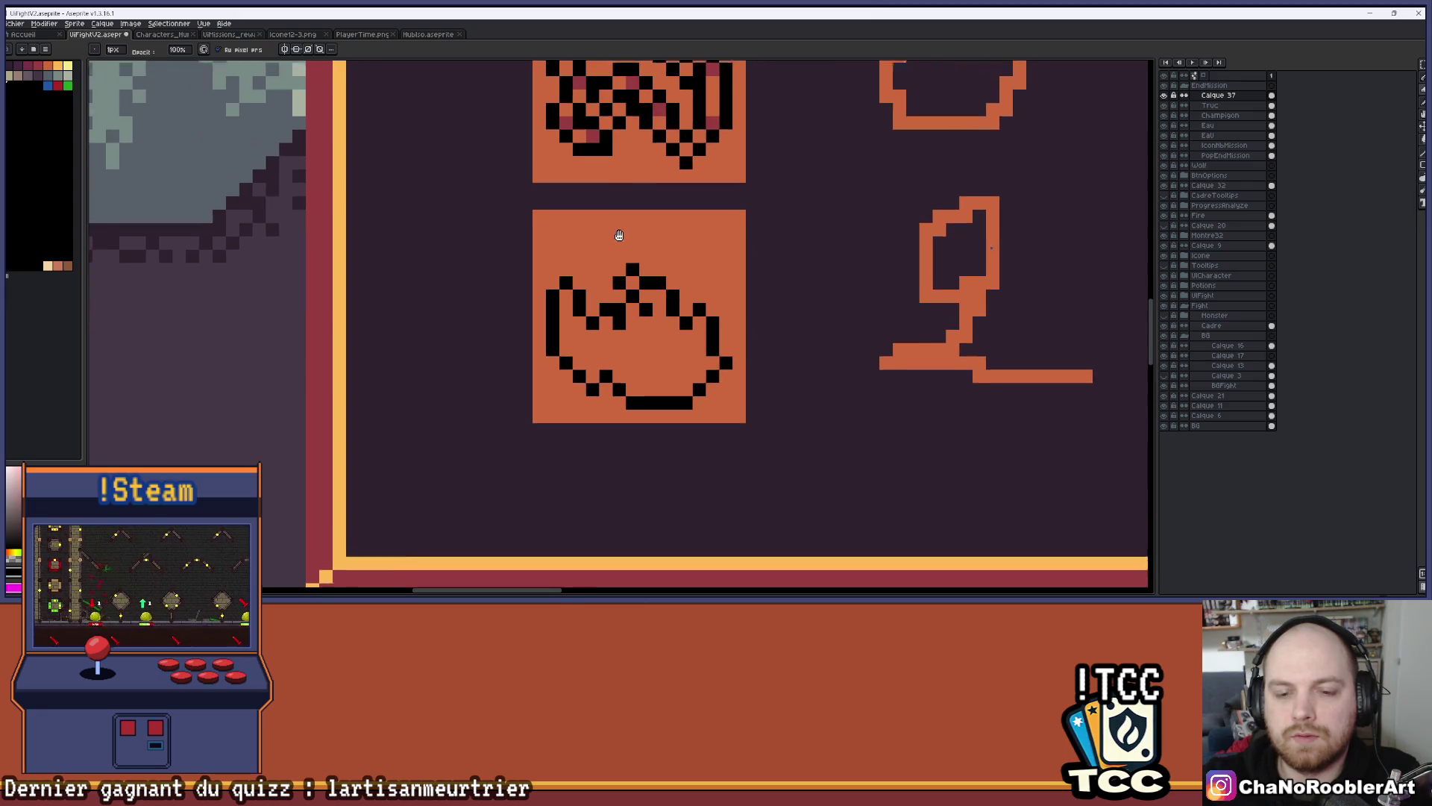
Paint-bucket the pot's interior grey from the palette, then pan to check the result
{"action": "left_click", "coordinate": [55, 77]}
{"action": "key", "text": "g"}
{"action": "left_click", "coordinate": [637, 289]}
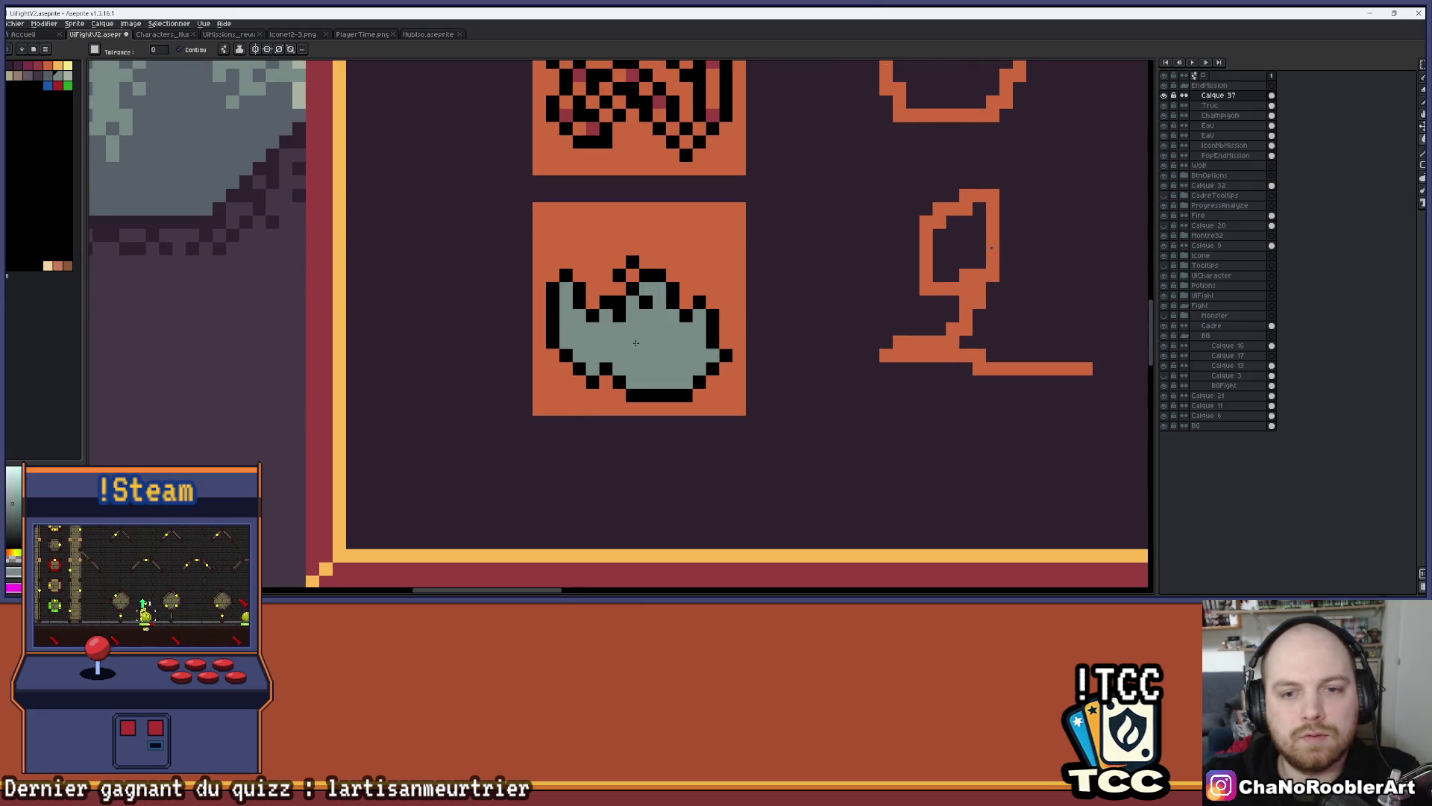
{"action": "scroll", "coordinate": [637, 289], "scroll_direction": "down", "scroll_amount": 1}
{"action": "scroll", "coordinate": [612, 272], "scroll_direction": "up", "scroll_amount": 3}
{"action": "scroll", "coordinate": [612, 272], "scroll_direction": "down", "scroll_amount": 3}
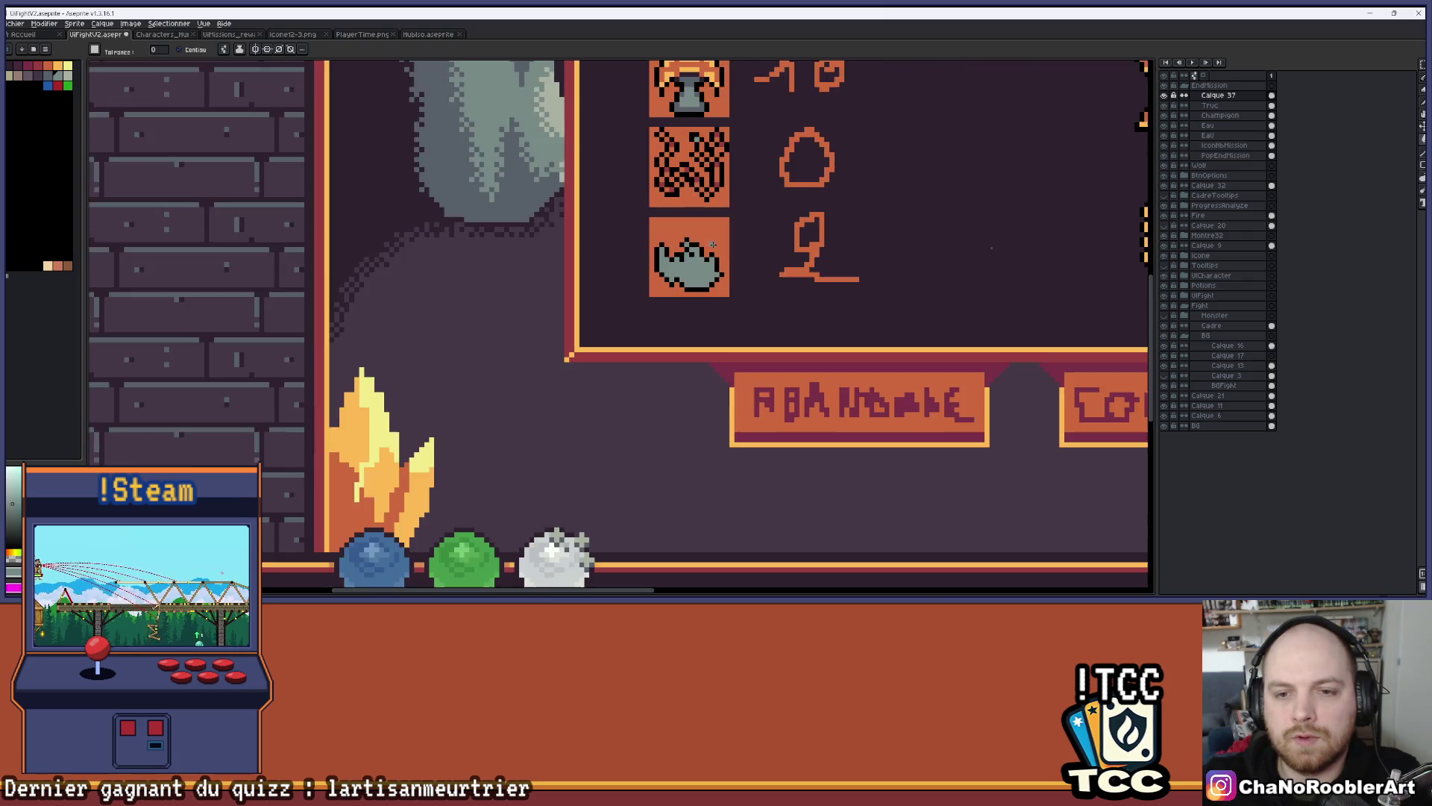
{"action": "scroll", "coordinate": [718, 268], "scroll_direction": "down", "scroll_amount": 1}
{"action": "scroll", "coordinate": [718, 269], "scroll_direction": "down", "scroll_amount": 1}
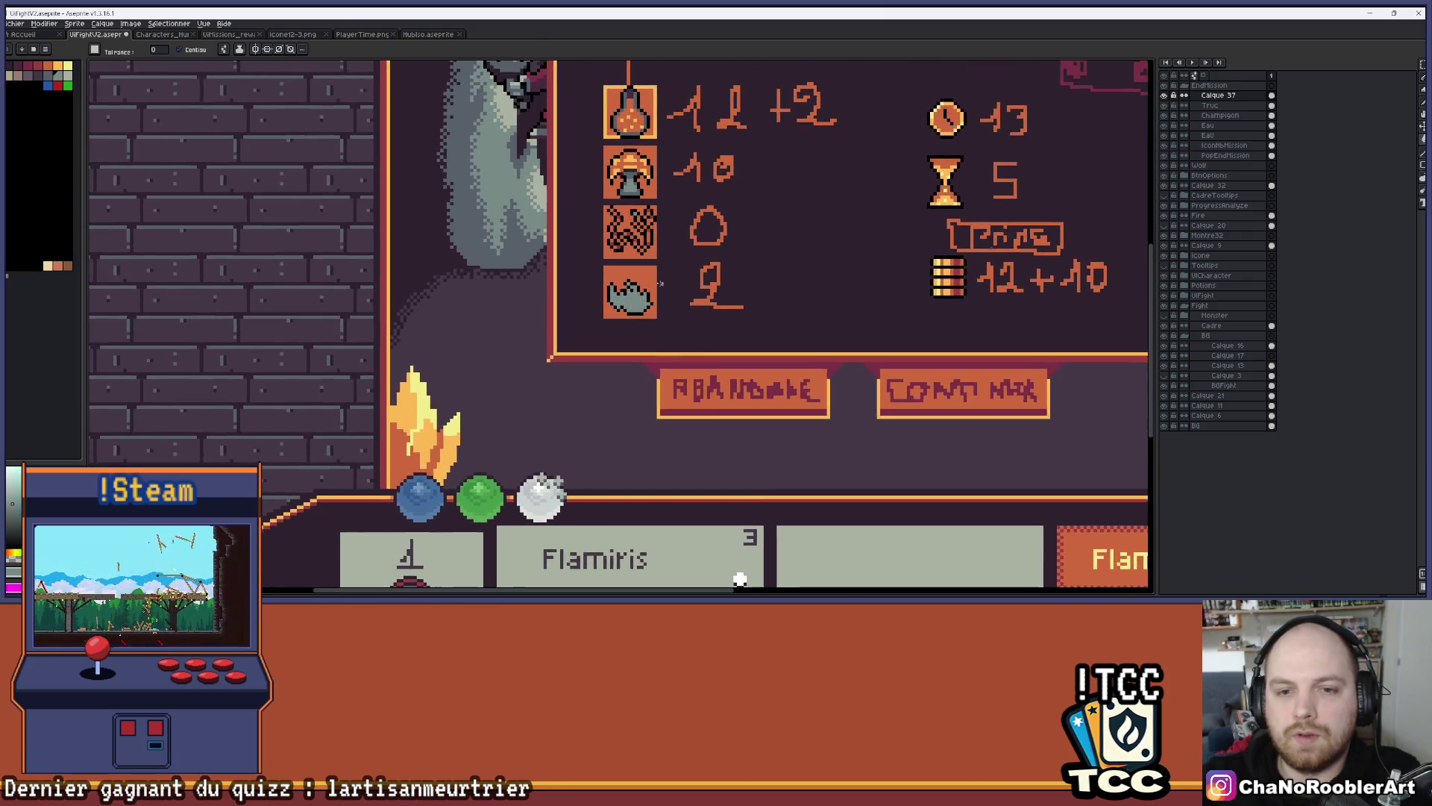
{"action": "scroll", "coordinate": [617, 315], "scroll_direction": "up", "scroll_amount": 4}
{"action": "mouse_move", "coordinate": [617, 315]}
{"action": "left_mouse_down"}
{"action": "mouse_move", "coordinate": [671, 319]}
{"action": "mouse_move", "coordinate": [627, 310]}
{"action": "mouse_move", "coordinate": [576, 338]}
{"action": "left_mouse_up"}
{"action": "scroll", "coordinate": [617, 330], "scroll_direction": "down", "scroll_amount": 2}
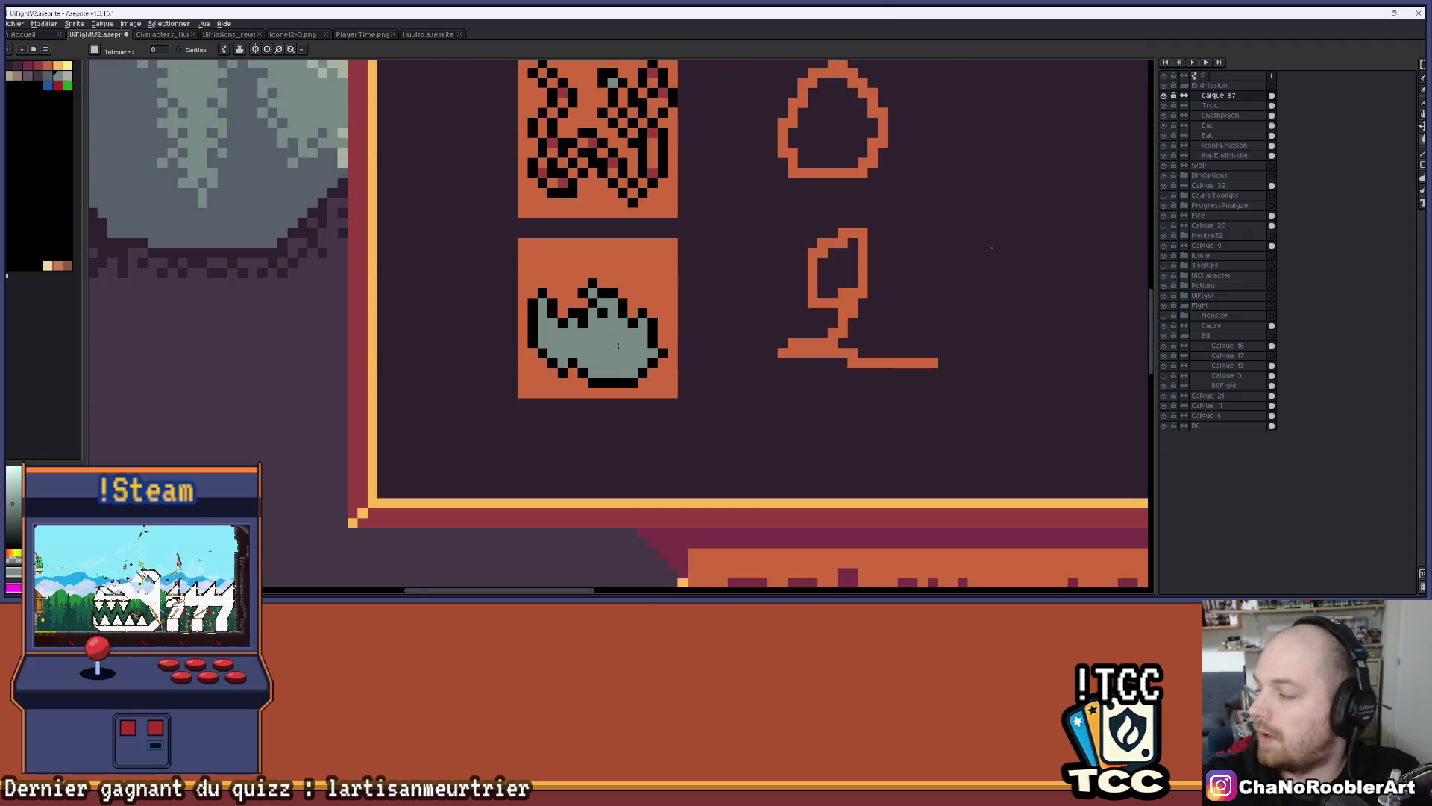
{"action": "scroll", "coordinate": [618, 345], "scroll_direction": "up", "scroll_amount": 1}
{"action": "left_click_drag", "start_coordinate": [613, 258], "coordinate": [638, 308]}
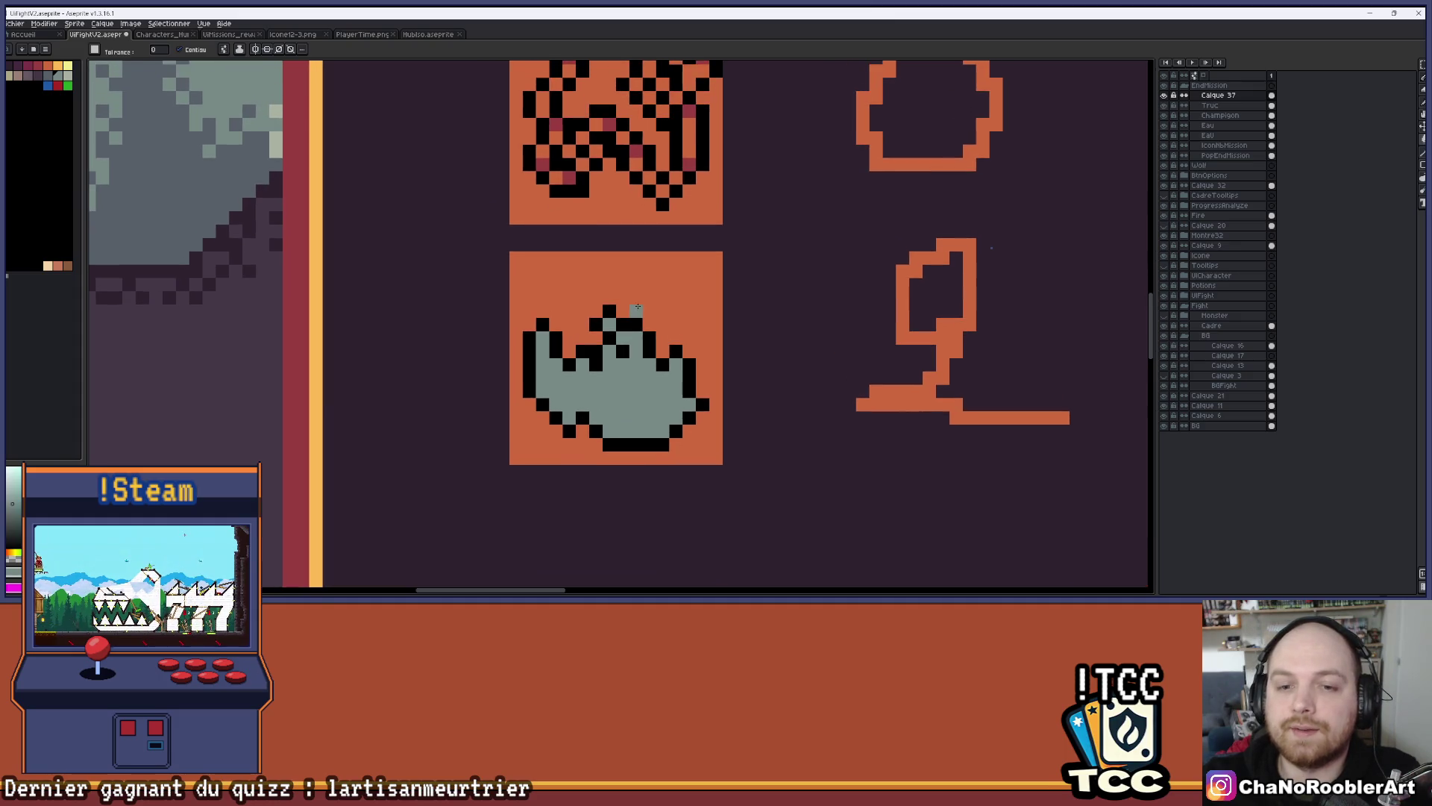
Sample black from the pot outline and place a cluster of steam pixels above the pot
{"action": "scroll", "coordinate": [635, 308], "scroll_direction": "up", "scroll_amount": 1}
{"action": "key", "text": "i"}
{"action": "left_click", "coordinate": [612, 330]}
{"action": "key", "text": "b"}
{"action": "left_click", "coordinate": [515, 273]}
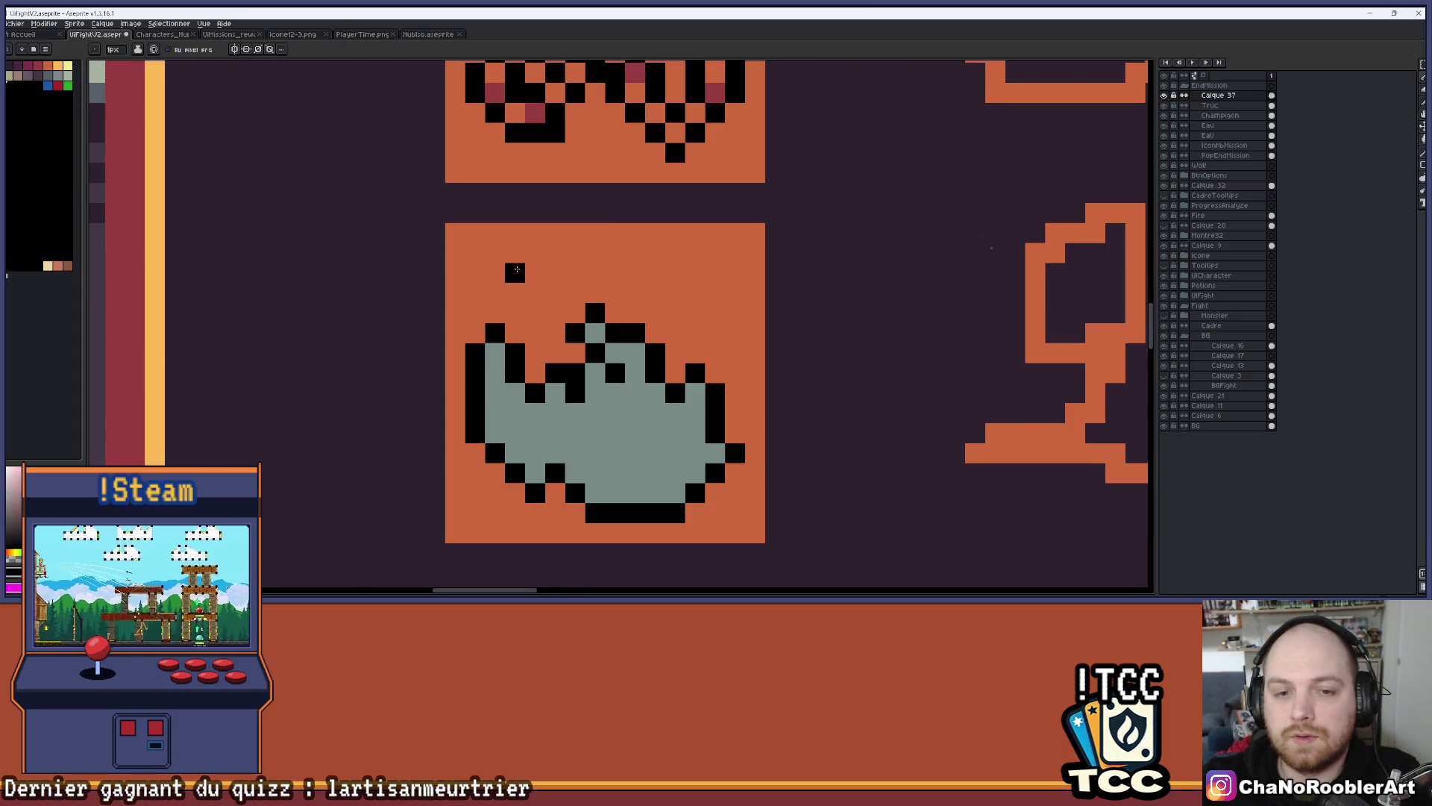
{"action": "left_click", "coordinate": [494, 293]}
{"action": "left_click", "coordinate": [515, 313]}
{"action": "left_click", "coordinate": [515, 293]}
{"action": "left_click", "coordinate": [535, 293]}
{"action": "left_click", "coordinate": [575, 234]}
{"action": "left_click", "coordinate": [555, 254]}
Add four more black steam pixels above the pot's top-right
{"action": "scroll", "coordinate": [635, 273], "scroll_direction": "down", "scroll_amount": 2}
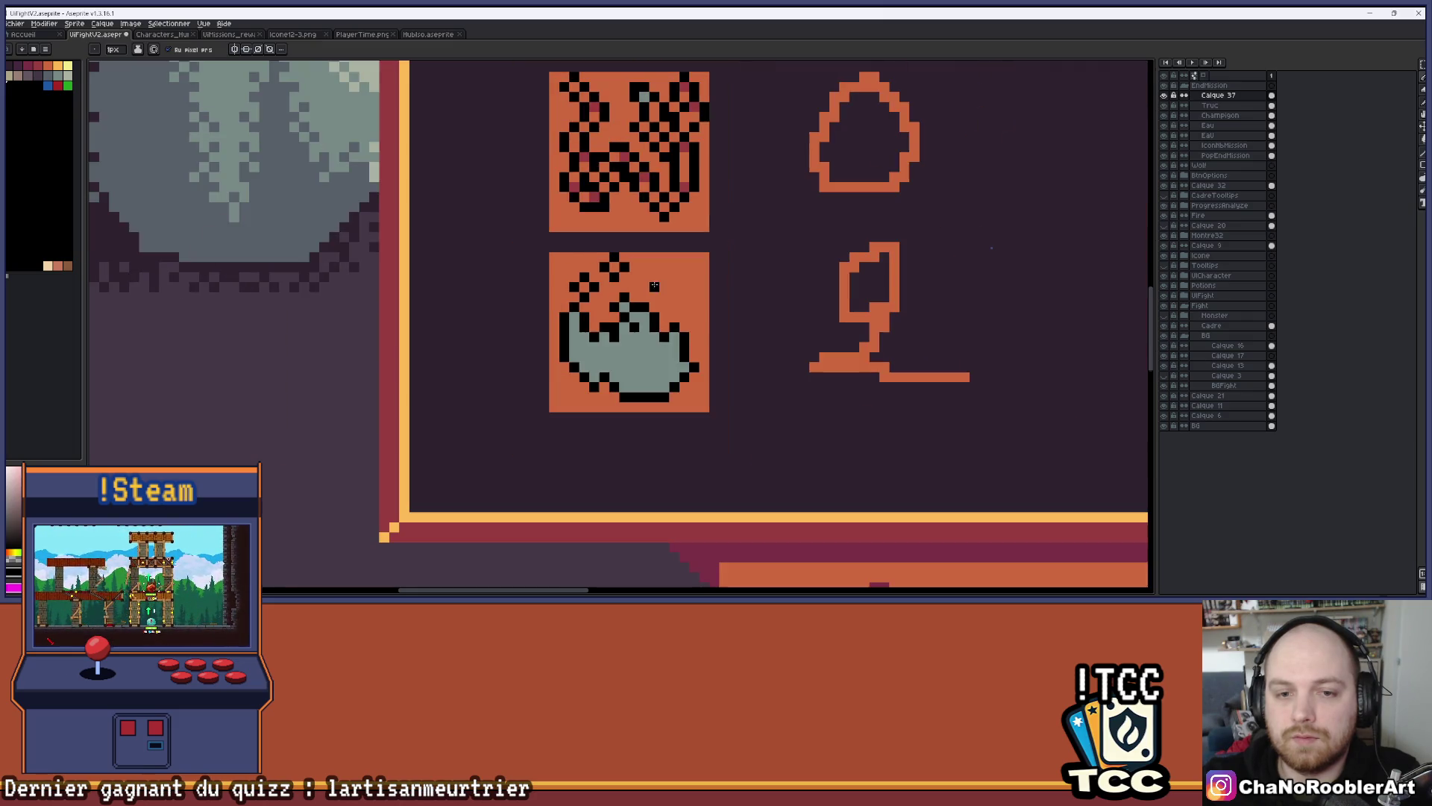
{"action": "scroll", "coordinate": [649, 271], "scroll_direction": "up", "scroll_amount": 2}
{"action": "left_click", "coordinate": [657, 277]}
{"action": "left_click", "coordinate": [658, 297]}
{"action": "left_click", "coordinate": [678, 318]}
{"action": "left_click", "coordinate": [697, 298]}
{"action": "scroll", "coordinate": [695, 299], "scroll_direction": "down", "scroll_amount": 5}
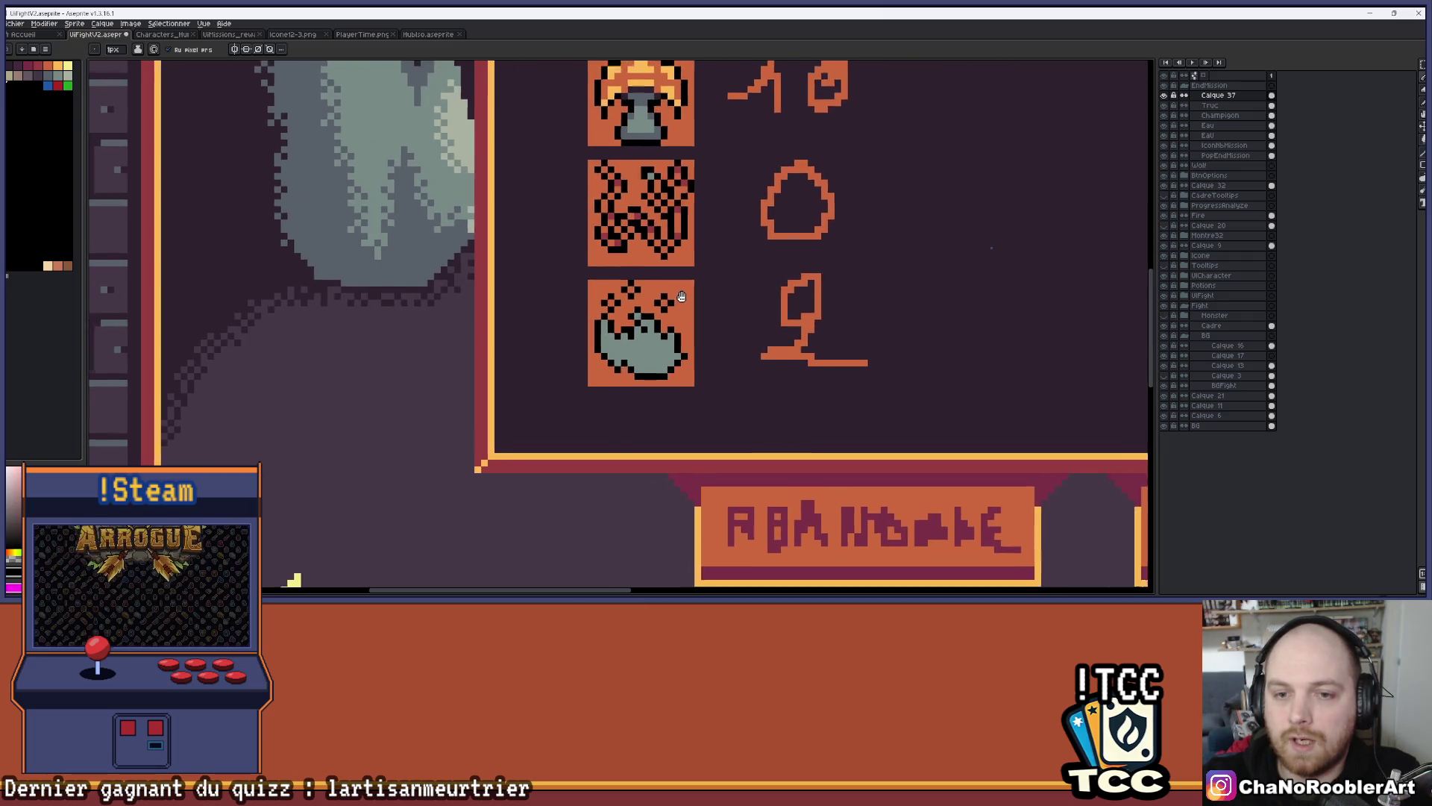
{"action": "scroll", "coordinate": [646, 305], "scroll_direction": "up", "scroll_amount": 2}
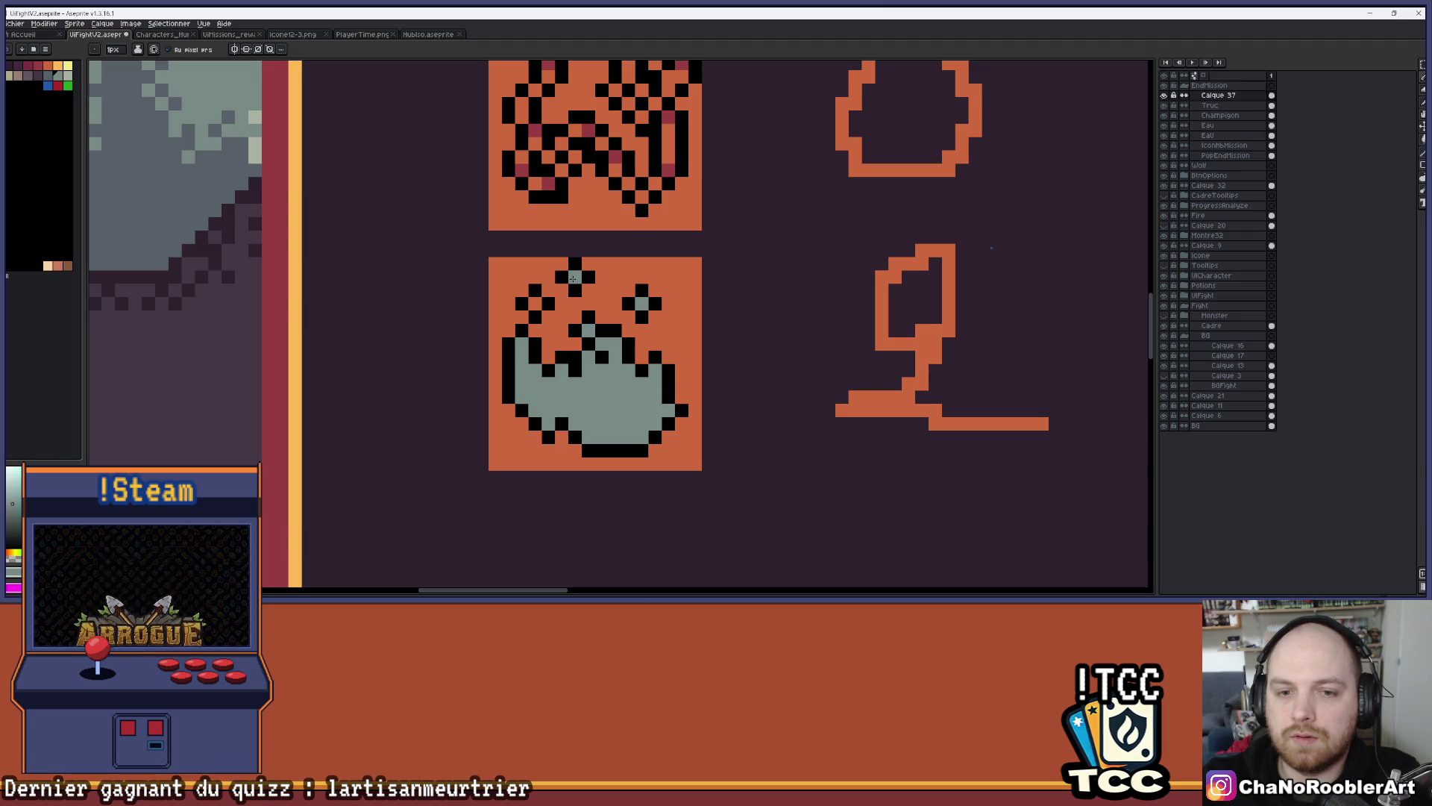
{"action": "scroll", "coordinate": [683, 323], "scroll_direction": "down", "scroll_amount": 3}
{"action": "scroll", "coordinate": [684, 323], "scroll_direction": "down", "scroll_amount": 1}
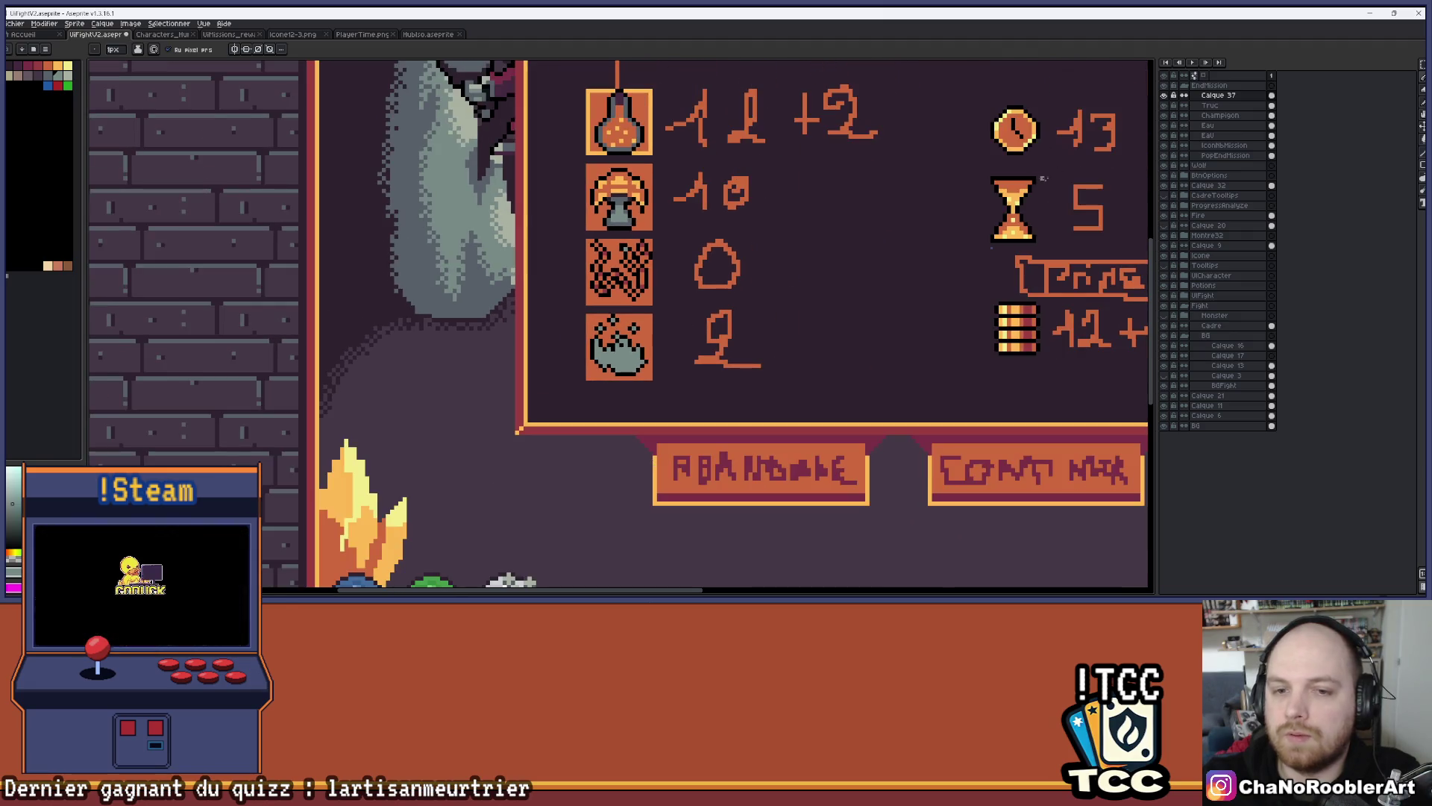
Hide the layer holding the orange tiles and handwritten numbers
{"action": "left_click", "coordinate": [1165, 135]}
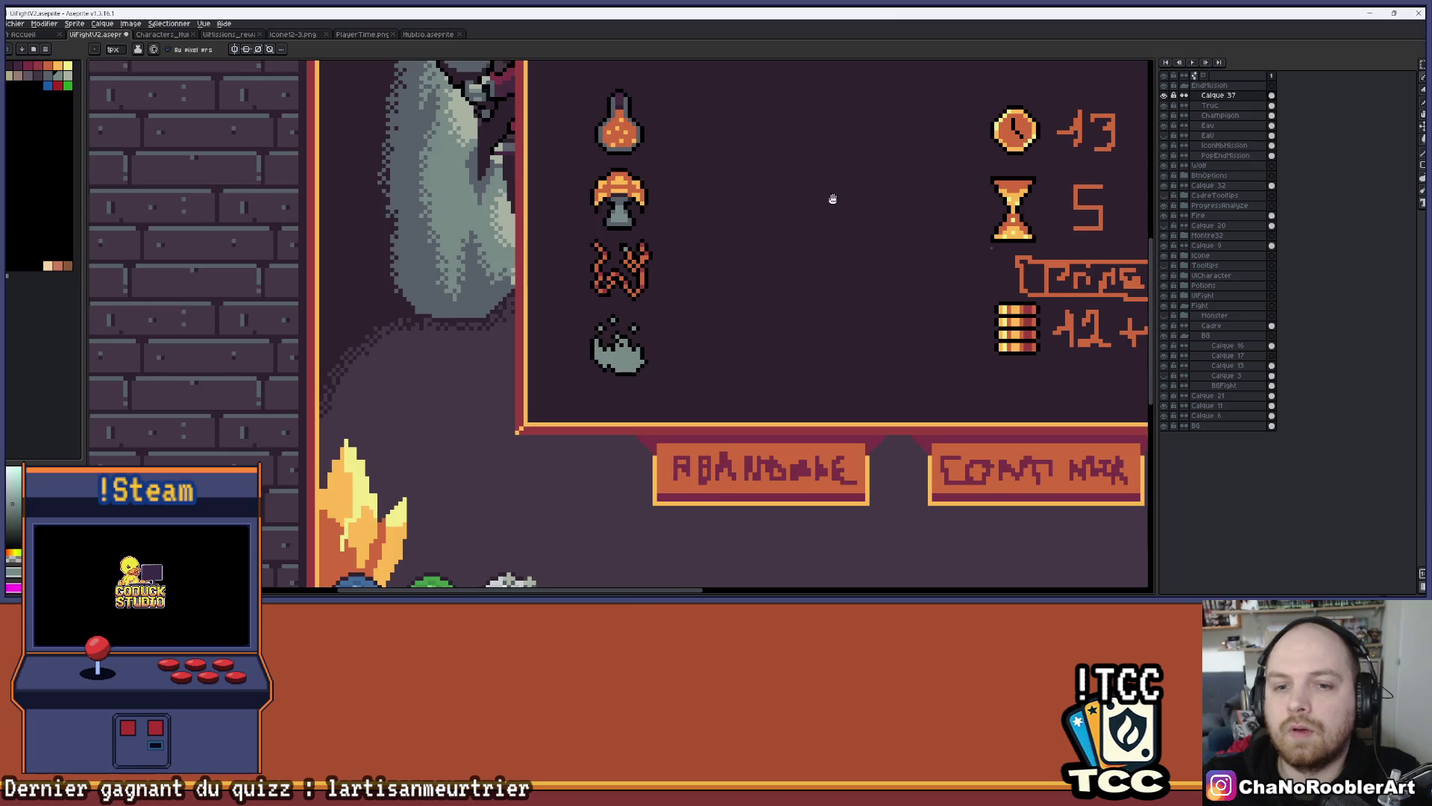
{"action": "scroll", "coordinate": [749, 236], "scroll_direction": "down", "scroll_amount": 1}
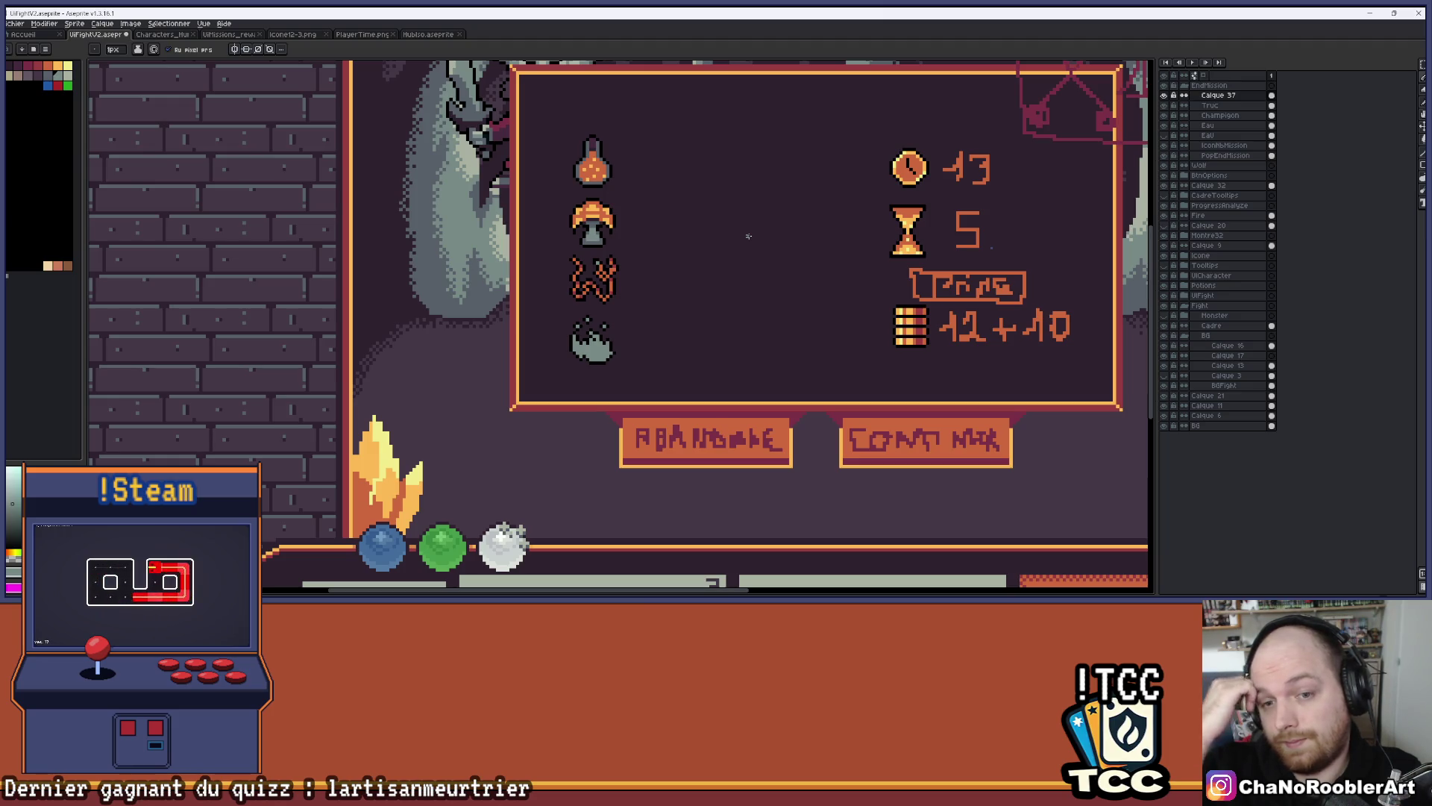
{"action": "scroll", "coordinate": [579, 269], "scroll_direction": "up", "scroll_amount": 1}
{"action": "scroll", "coordinate": [578, 269], "scroll_direction": "up", "scroll_amount": 1}
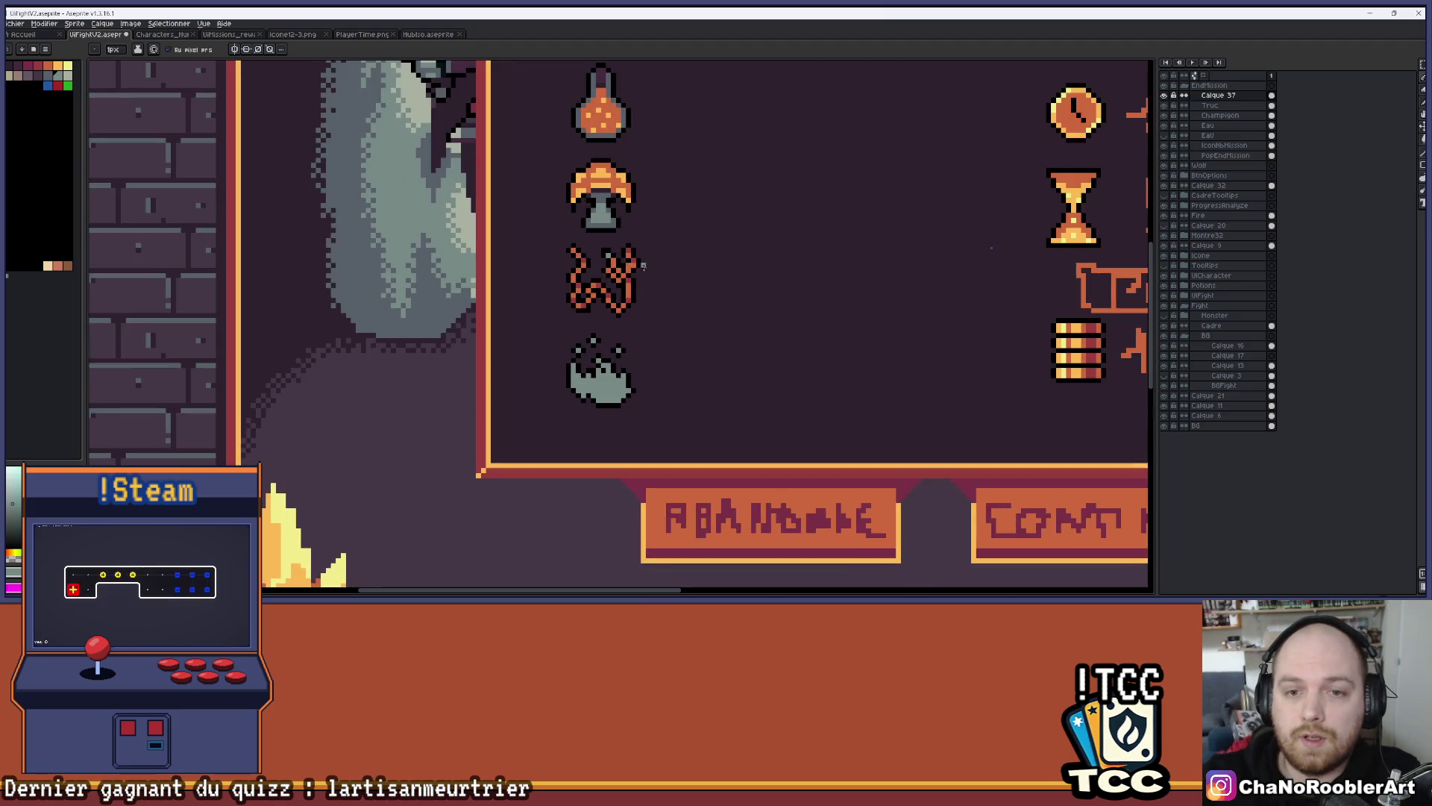
{"action": "scroll", "coordinate": [650, 329], "scroll_direction": "up", "scroll_amount": 1}
{"action": "scroll", "coordinate": [627, 419], "scroll_direction": "up", "scroll_amount": 3}
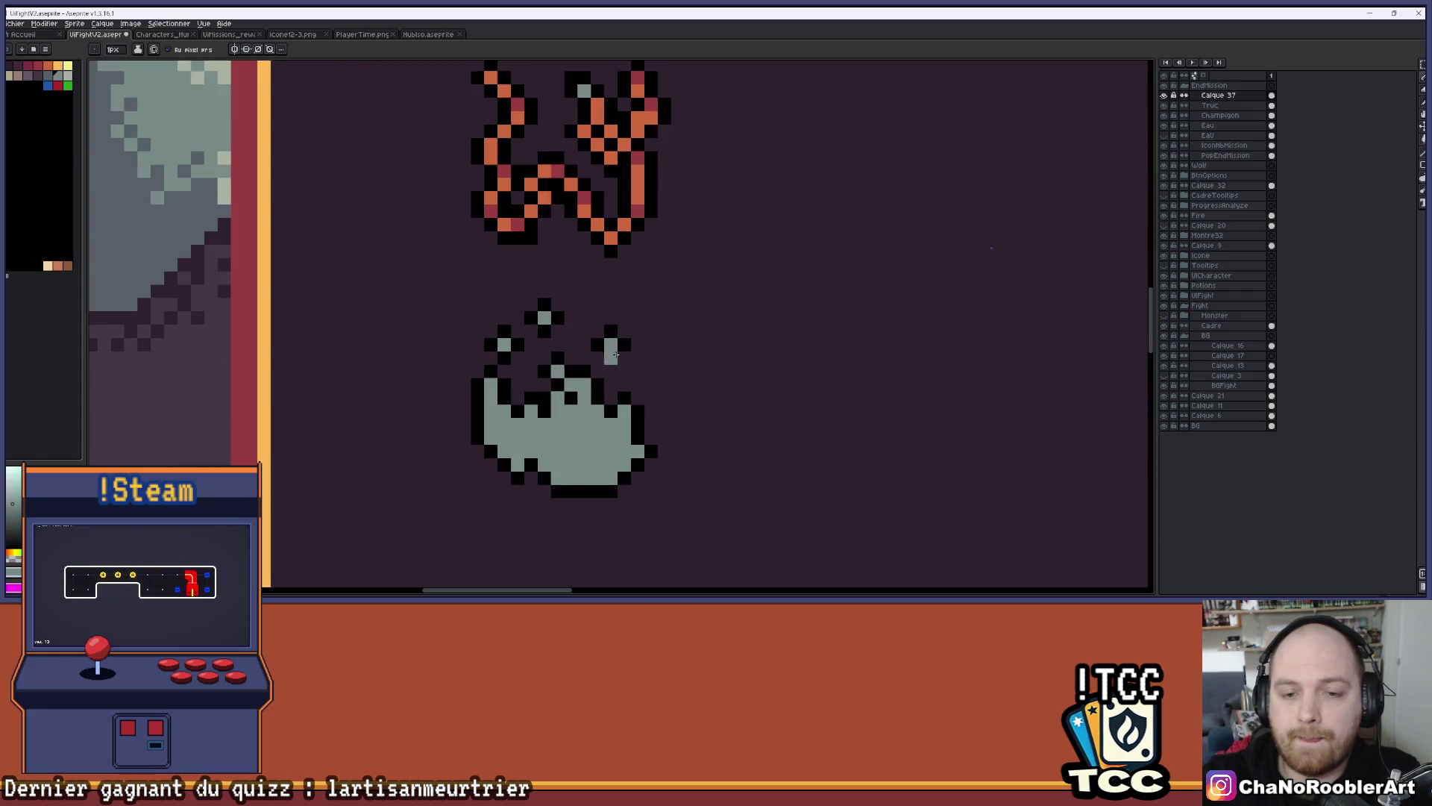
{"action": "scroll", "coordinate": [623, 342], "scroll_direction": "down", "scroll_amount": 3}
{"action": "scroll", "coordinate": [623, 341], "scroll_direction": "up", "scroll_amount": 1}
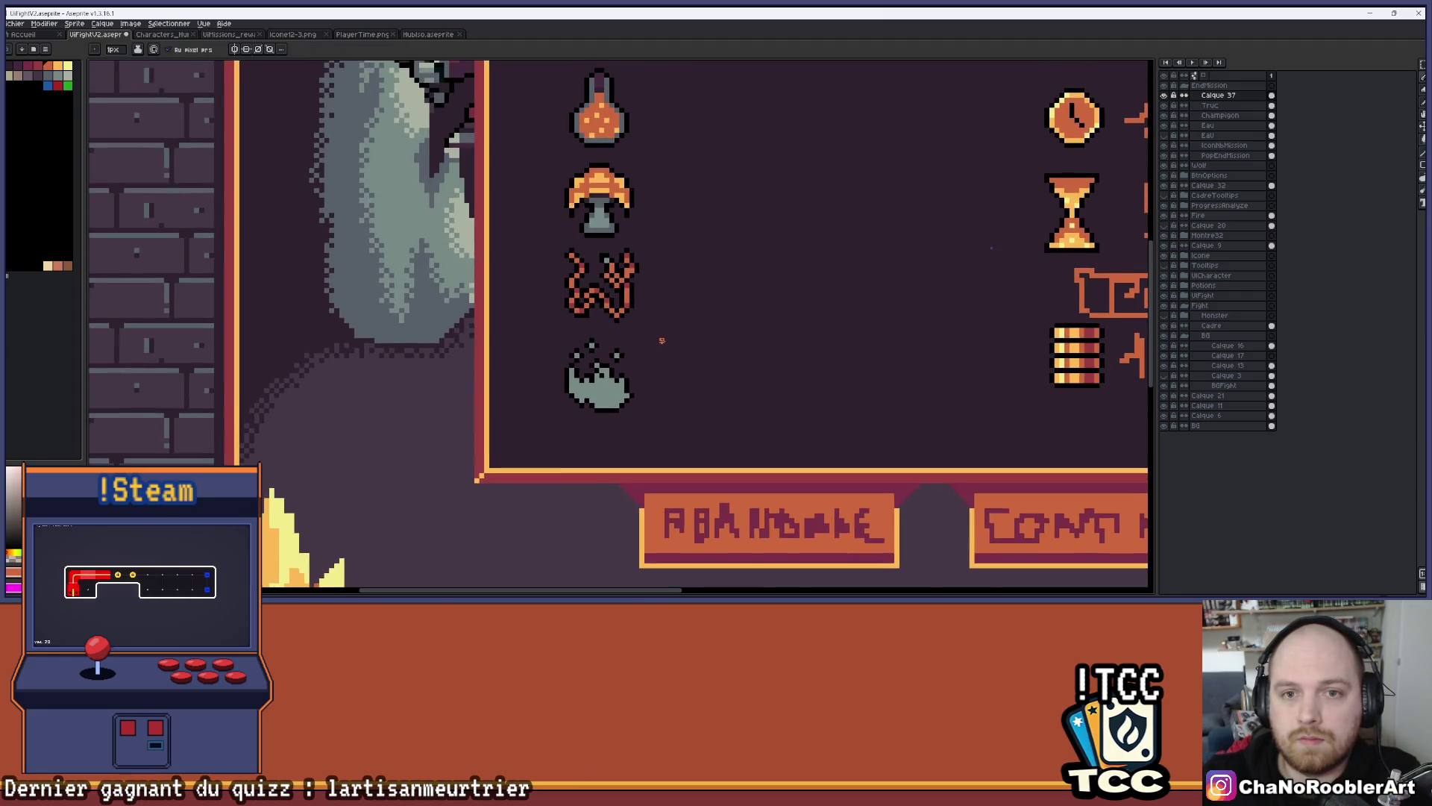
{"action": "scroll", "coordinate": [597, 343], "scroll_direction": "up", "scroll_amount": 2}
{"action": "scroll", "coordinate": [633, 144], "scroll_direction": "up", "scroll_amount": 1}
Sample orange from the icons and add orange spark pixels above the pot
{"action": "key", "text": "alt"}
{"action": "left_click", "coordinate": [621, 445]}
{"action": "left_click", "coordinate": [571, 425]}
{"action": "left_click", "coordinate": [541, 446]}
{"action": "scroll", "coordinate": [631, 403], "scroll_direction": "down", "scroll_amount": 1}
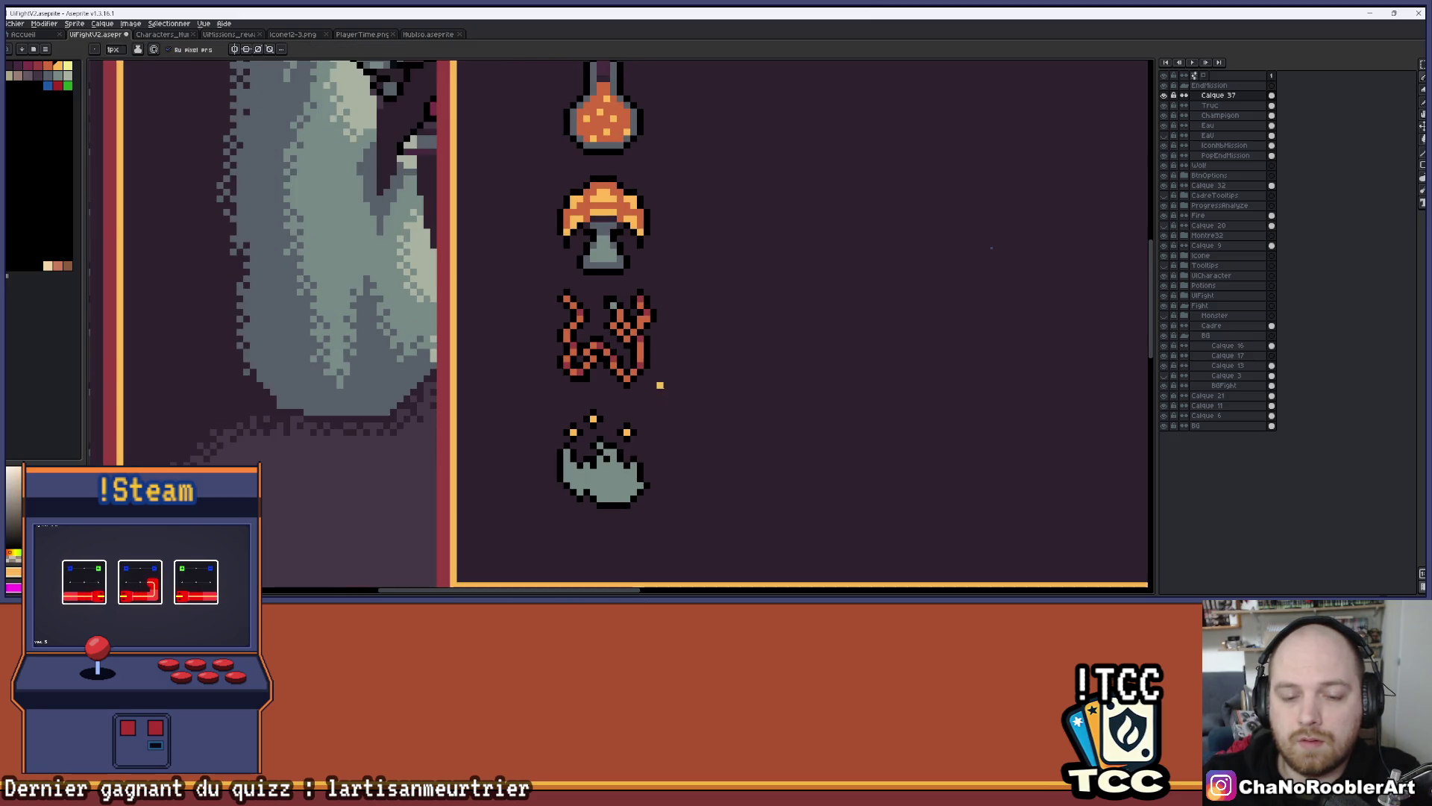
{"action": "scroll", "coordinate": [647, 525], "scroll_direction": "down", "scroll_amount": 1}
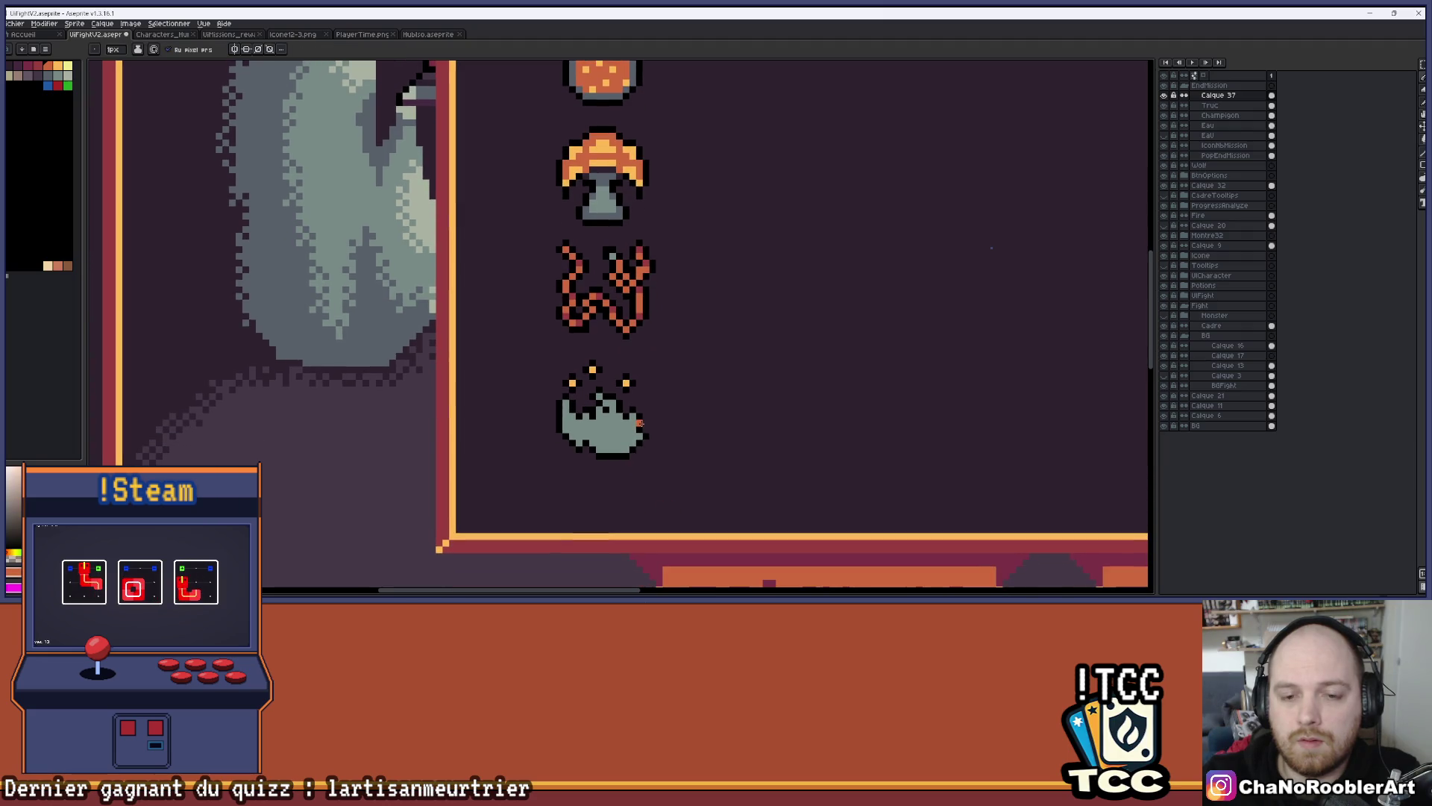
{"action": "scroll", "coordinate": [611, 383], "scroll_direction": "up", "scroll_amount": 1}
{"action": "scroll", "coordinate": [611, 384], "scroll_direction": "up", "scroll_amount": 1}
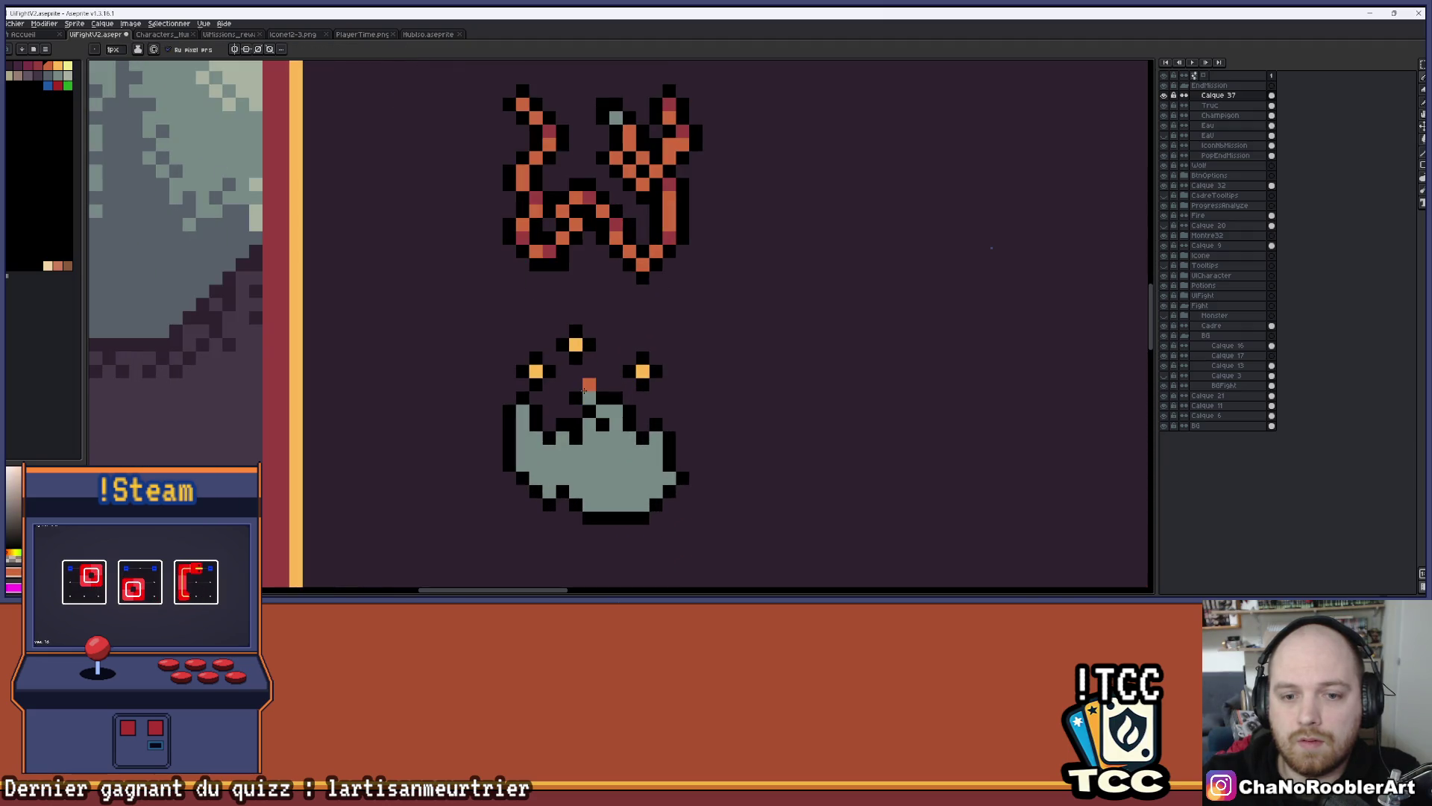
{"action": "scroll", "coordinate": [537, 403], "scroll_direction": "up", "scroll_amount": 2}
Paint orange flame strokes and columns rising through the pot's grey body
{"action": "left_click", "coordinate": [502, 406]}
{"action": "left_click", "coordinate": [558, 522]}
{"action": "key", "text": "ctrl+z"}
{"action": "mouse_move", "coordinate": [529, 448]}
{"action": "left_mouse_down"}
{"action": "mouse_move", "coordinate": [556, 474]}
{"action": "mouse_move", "coordinate": [672, 401]}
{"action": "mouse_move", "coordinate": [744, 469]}
{"action": "mouse_move", "coordinate": [770, 447]}
{"action": "left_mouse_up"}
{"action": "scroll", "coordinate": [746, 448], "scroll_direction": "down", "scroll_amount": 6}
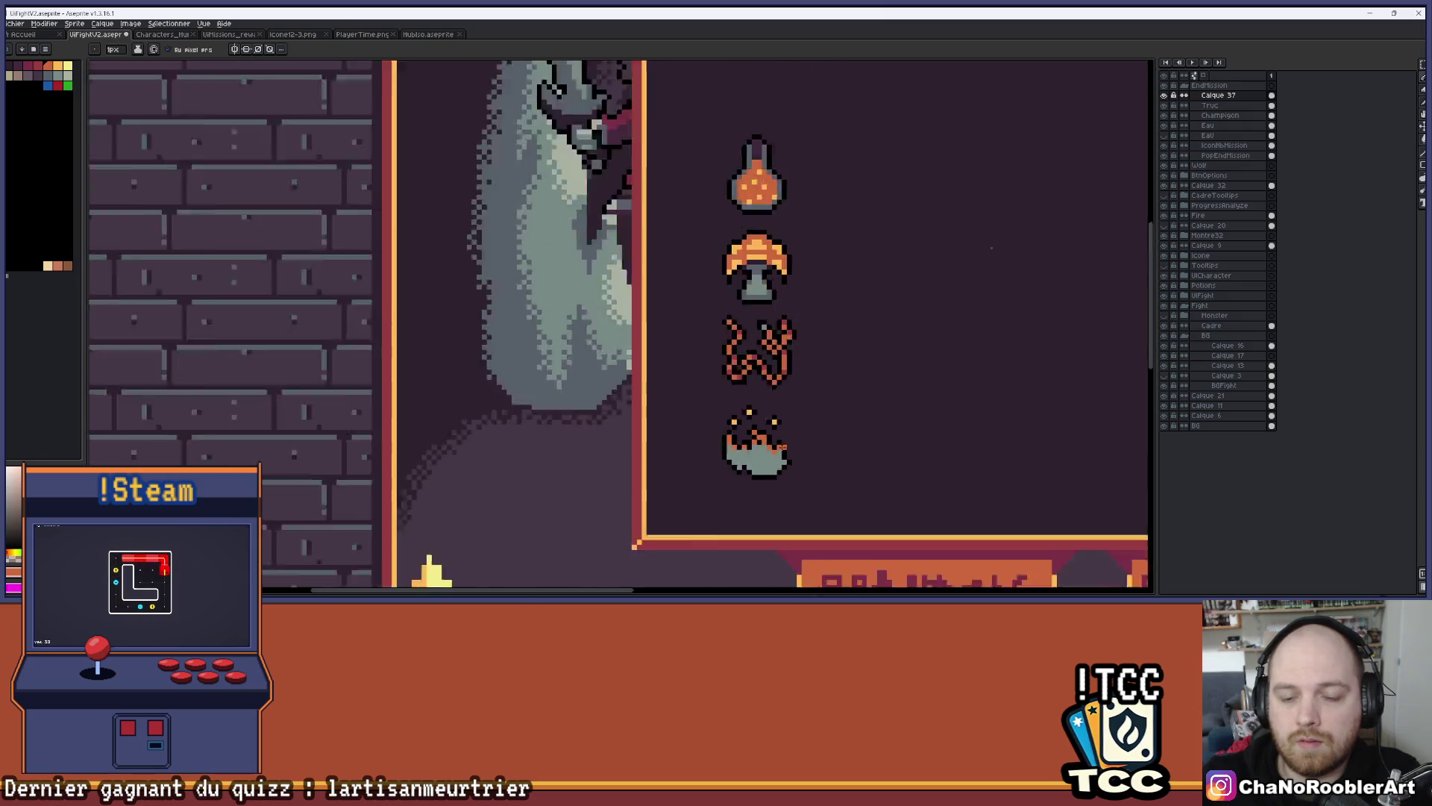
{"action": "scroll", "coordinate": [725, 381], "scroll_direction": "up", "scroll_amount": 8}
{"action": "left_click", "coordinate": [725, 381]}
{"action": "mouse_move", "coordinate": [722, 269]}
{"action": "left_mouse_down"}
{"action": "mouse_move", "coordinate": [721, 355]}
{"action": "mouse_move", "coordinate": [761, 392]}
{"action": "mouse_move", "coordinate": [761, 310]}
{"action": "mouse_move", "coordinate": [815, 301]}
{"action": "mouse_move", "coordinate": [843, 349]}
{"action": "mouse_move", "coordinate": [843, 310]}
{"action": "left_mouse_up"}
{"action": "mouse_move", "coordinate": [641, 271]}
{"action": "left_mouse_down"}
{"action": "mouse_move", "coordinate": [641, 349]}
{"action": "mouse_move", "coordinate": [522, 309]}
{"action": "left_mouse_up"}
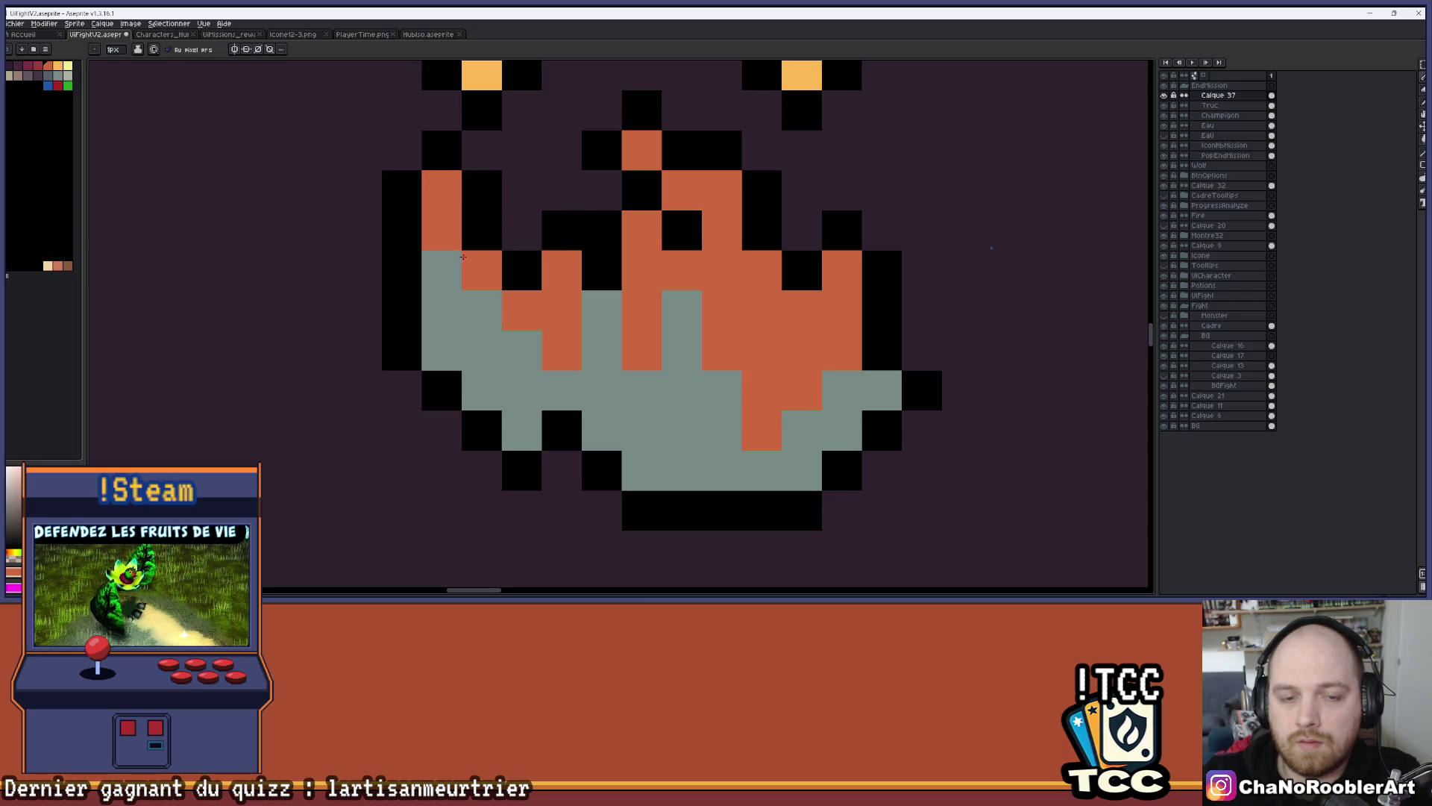
Paint one more flame column orange and turn both flame tip pixels yellow
{"action": "scroll", "coordinate": [648, 371], "scroll_direction": "down", "scroll_amount": 5}
{"action": "scroll", "coordinate": [620, 366], "scroll_direction": "down", "scroll_amount": 2}
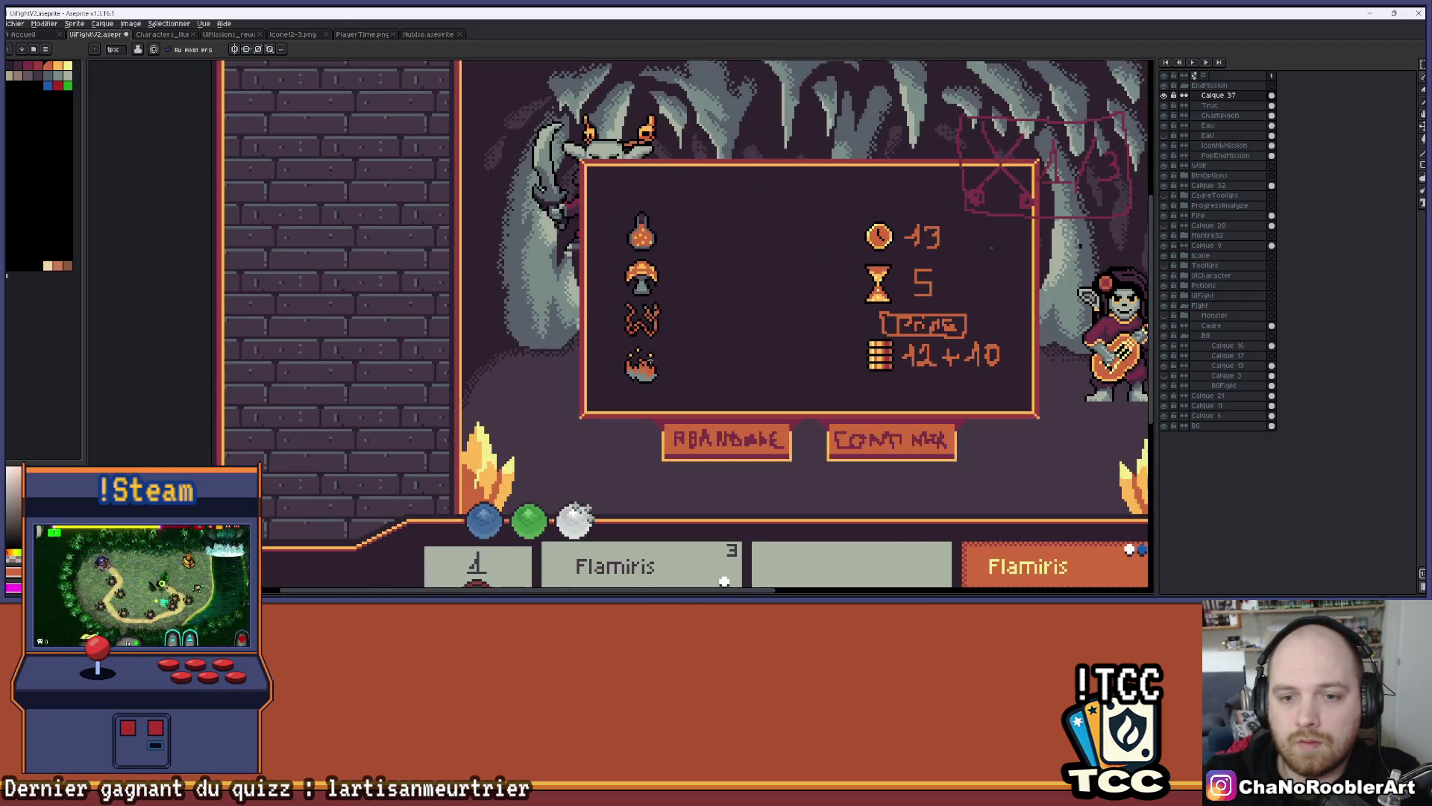
{"action": "scroll", "coordinate": [619, 366], "scroll_direction": "up", "scroll_amount": 8}
{"action": "left_click_drag", "start_coordinate": [610, 328], "coordinate": [602, 428]}
{"action": "scroll", "coordinate": [679, 384], "scroll_direction": "down", "scroll_amount": 5}
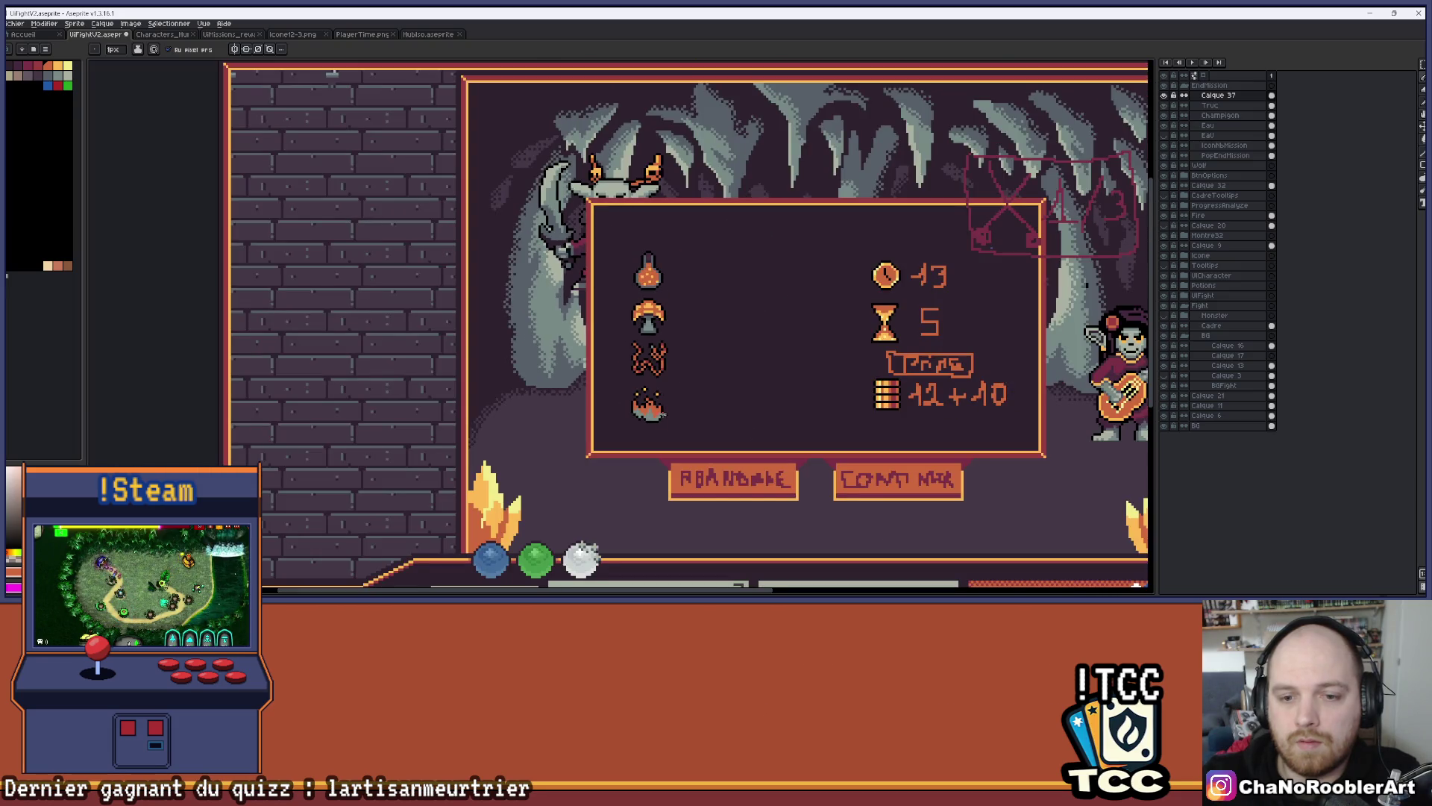
{"action": "scroll", "coordinate": [627, 336], "scroll_direction": "up", "scroll_amount": 5}
{"action": "scroll", "coordinate": [625, 334], "scroll_direction": "up", "scroll_amount": 1}
{"action": "left_click", "coordinate": [658, 348]}
{"action": "left_click", "coordinate": [518, 349]}
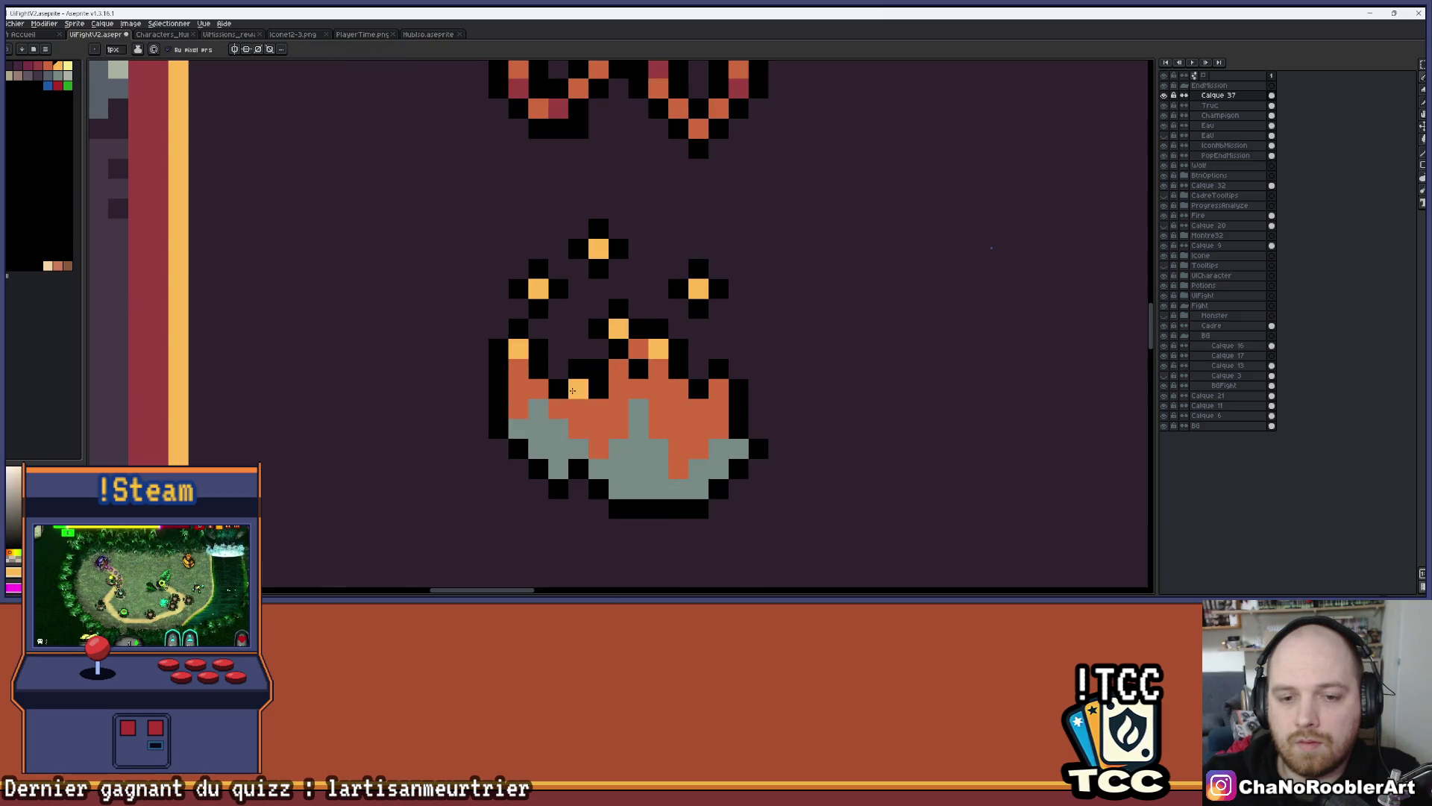
Pick the dark grey from the icon and try filling the flame's base, then undo
{"action": "scroll", "coordinate": [652, 400], "scroll_direction": "down", "scroll_amount": 2}
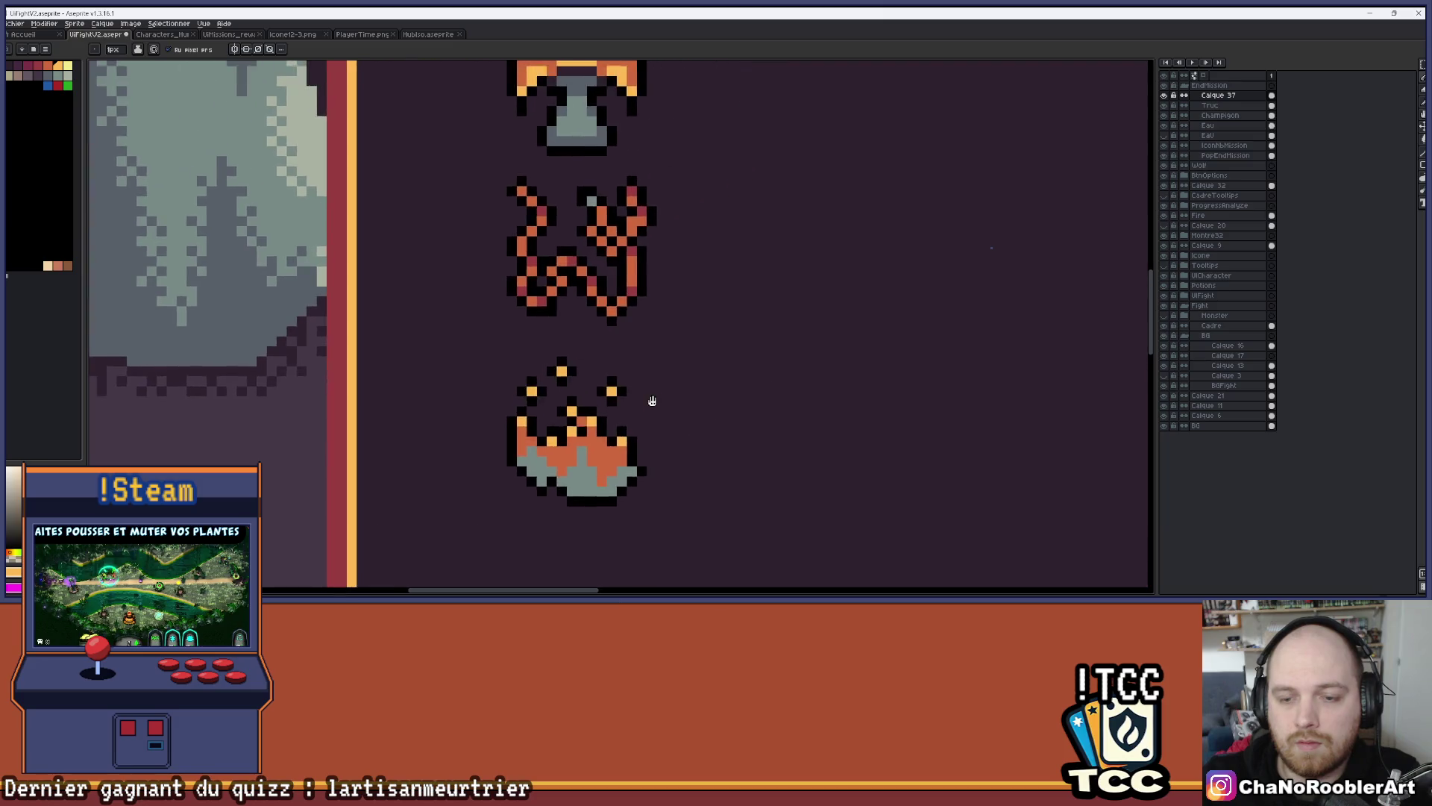
{"action": "scroll", "coordinate": [652, 400], "scroll_direction": "down", "scroll_amount": 3}
{"action": "scroll", "coordinate": [673, 338], "scroll_direction": "up", "scroll_amount": 5}
{"action": "key", "text": "alt"}
{"action": "left_click", "coordinate": [673, 338]}
{"action": "left_click", "coordinate": [481, 323]}
{"action": "key", "text": "ctrl+z"}
{"action": "left_click", "coordinate": [616, 356]}
{"action": "left_click", "coordinate": [502, 332]}
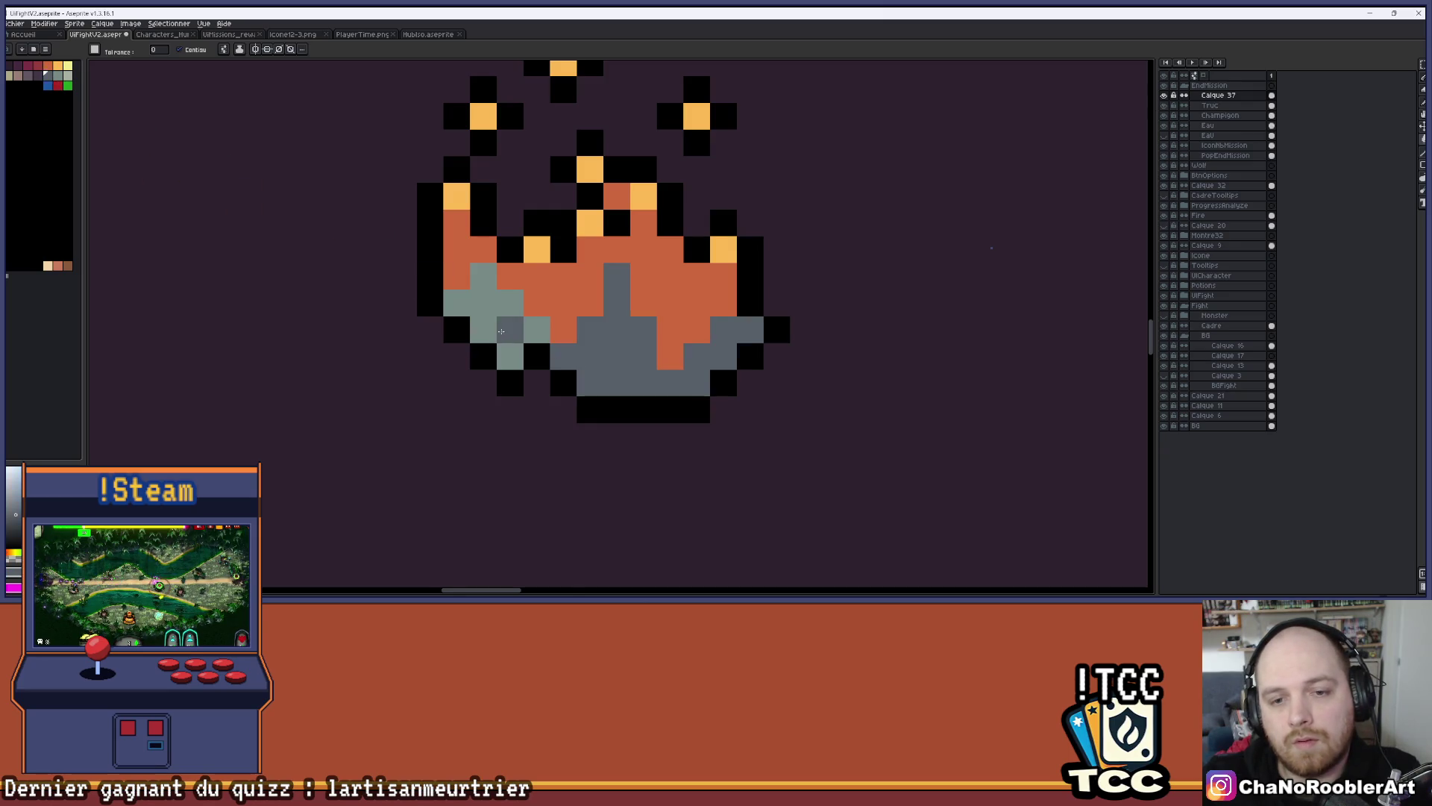
{"action": "left_click", "coordinate": [488, 331]}
{"action": "scroll", "coordinate": [502, 332], "scroll_direction": "down", "scroll_amount": 6}
{"action": "scroll", "coordinate": [557, 400], "scroll_direction": "up", "scroll_amount": 2}
{"action": "scroll", "coordinate": [557, 400], "scroll_direction": "up", "scroll_amount": 2}
{"action": "key", "text": "ctrl+z"}
{"action": "scroll", "coordinate": [503, 310], "scroll_direction": "up", "scroll_amount": 1}
Darken ten light-grey pixels in the flame and its base with the 1px Pencil
{"action": "key", "text": "b"}
{"action": "left_click", "coordinate": [534, 362]}
{"action": "left_click", "coordinate": [587, 388]}
{"action": "left_click", "coordinate": [614, 362]}
{"action": "left_click", "coordinate": [428, 362]}
{"action": "left_click", "coordinate": [401, 335]}
{"action": "left_click", "coordinate": [373, 308]}
{"action": "left_click", "coordinate": [347, 335]}
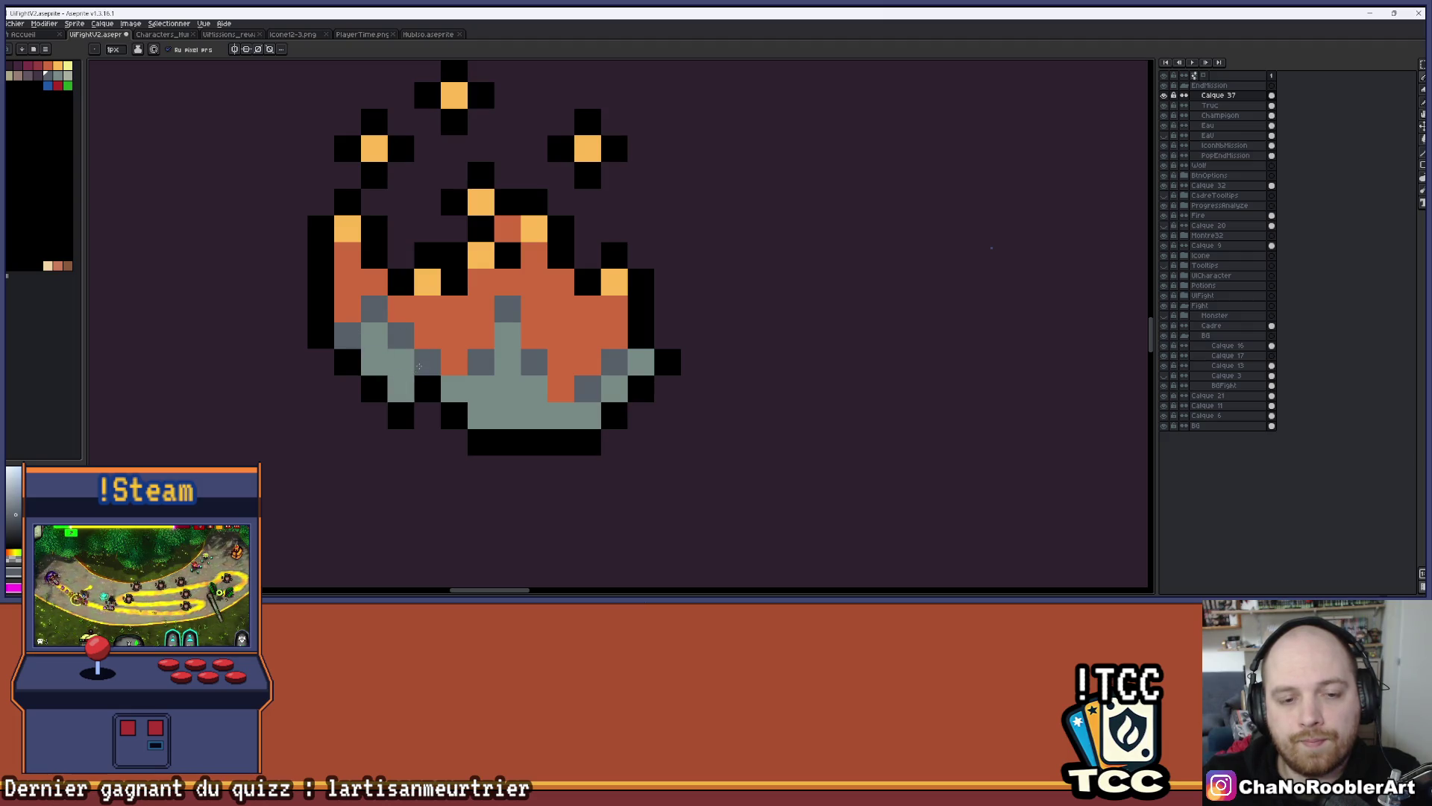
{"action": "left_click", "coordinate": [454, 388]}
{"action": "left_click", "coordinate": [535, 388]}
{"action": "left_click", "coordinate": [561, 414]}
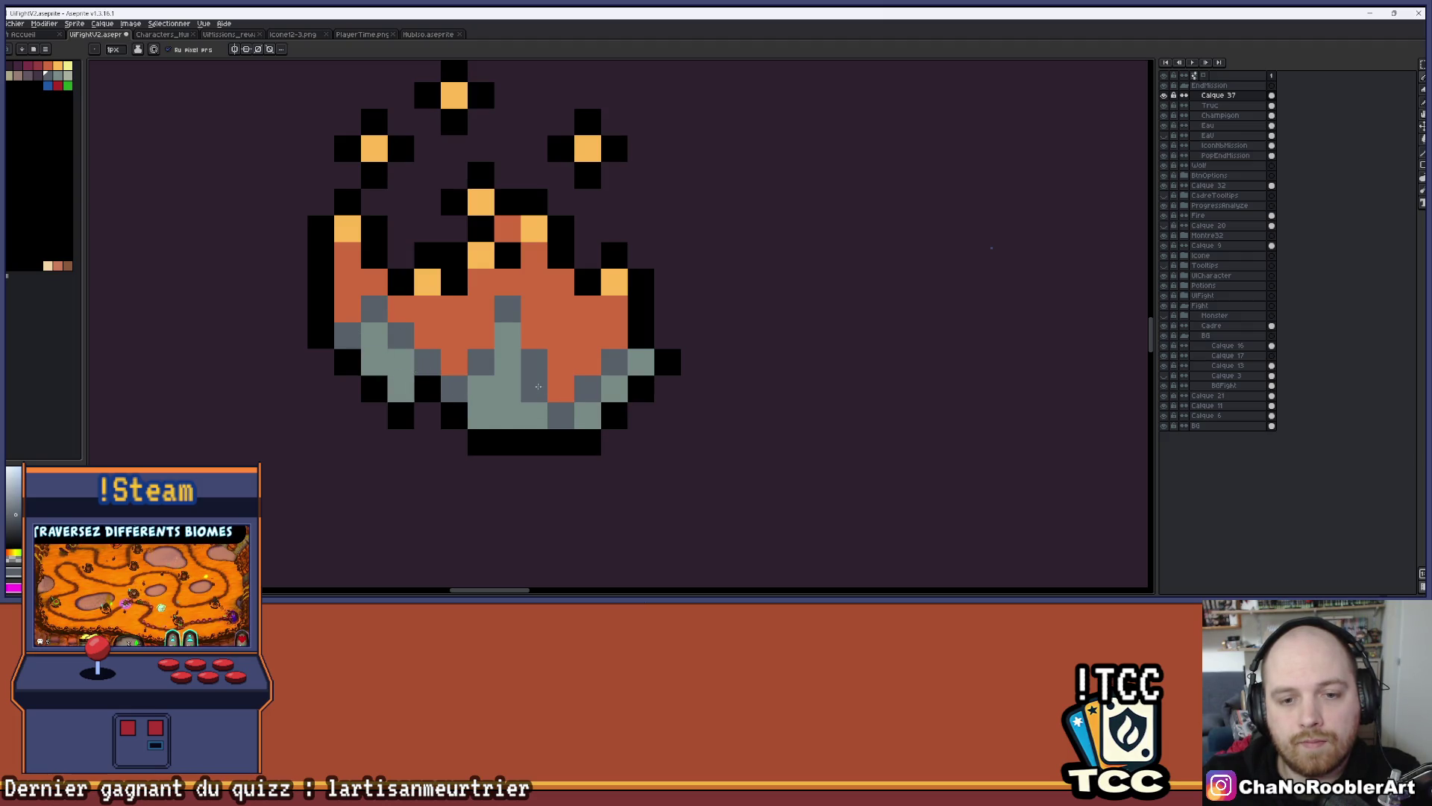
{"action": "scroll", "coordinate": [590, 309], "scroll_direction": "down", "scroll_amount": 4}
{"action": "scroll", "coordinate": [590, 309], "scroll_direction": "up", "scroll_amount": 2}
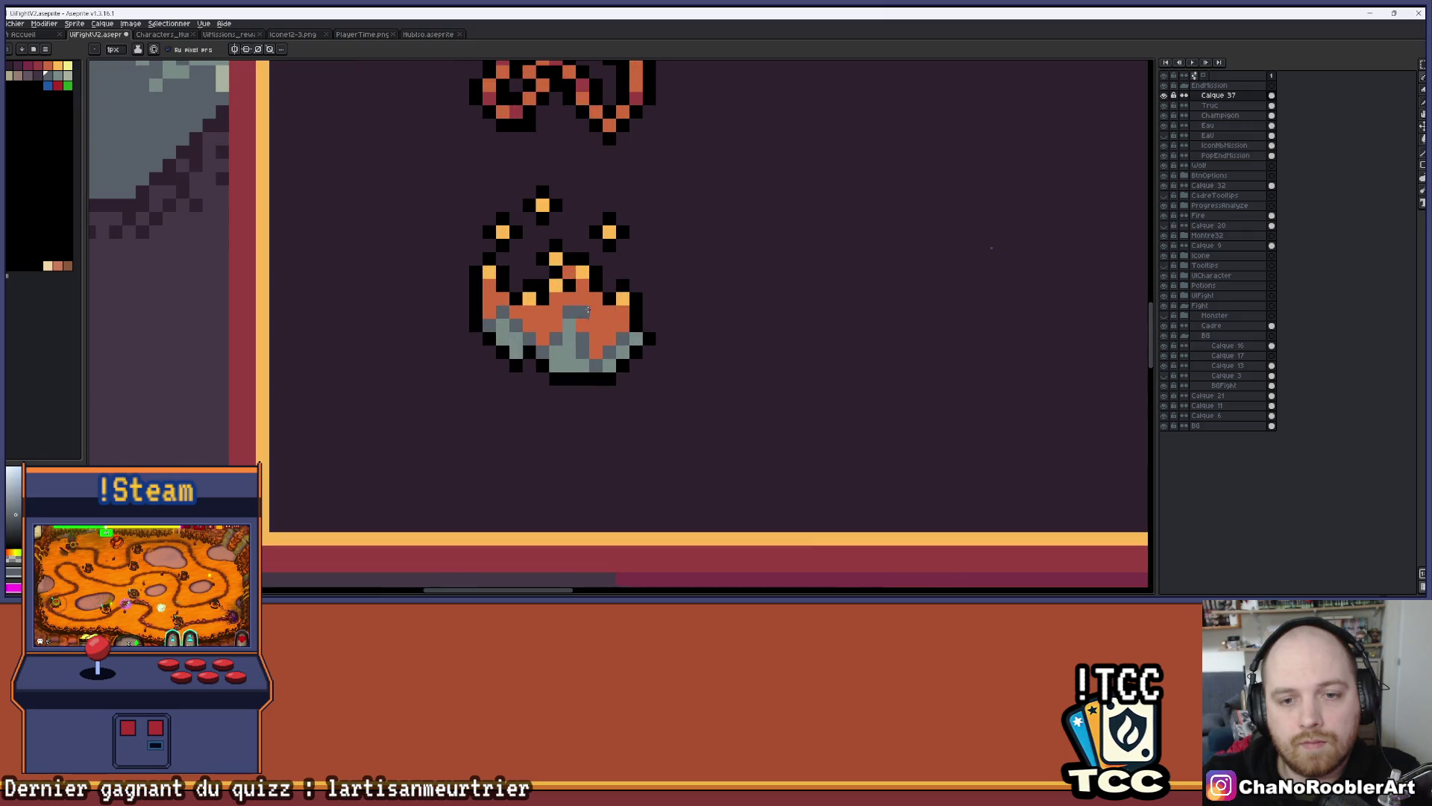
{"action": "scroll", "coordinate": [565, 319], "scroll_direction": "down", "scroll_amount": 4}
{"action": "scroll", "coordinate": [629, 340], "scroll_direction": "up", "scroll_amount": 2}
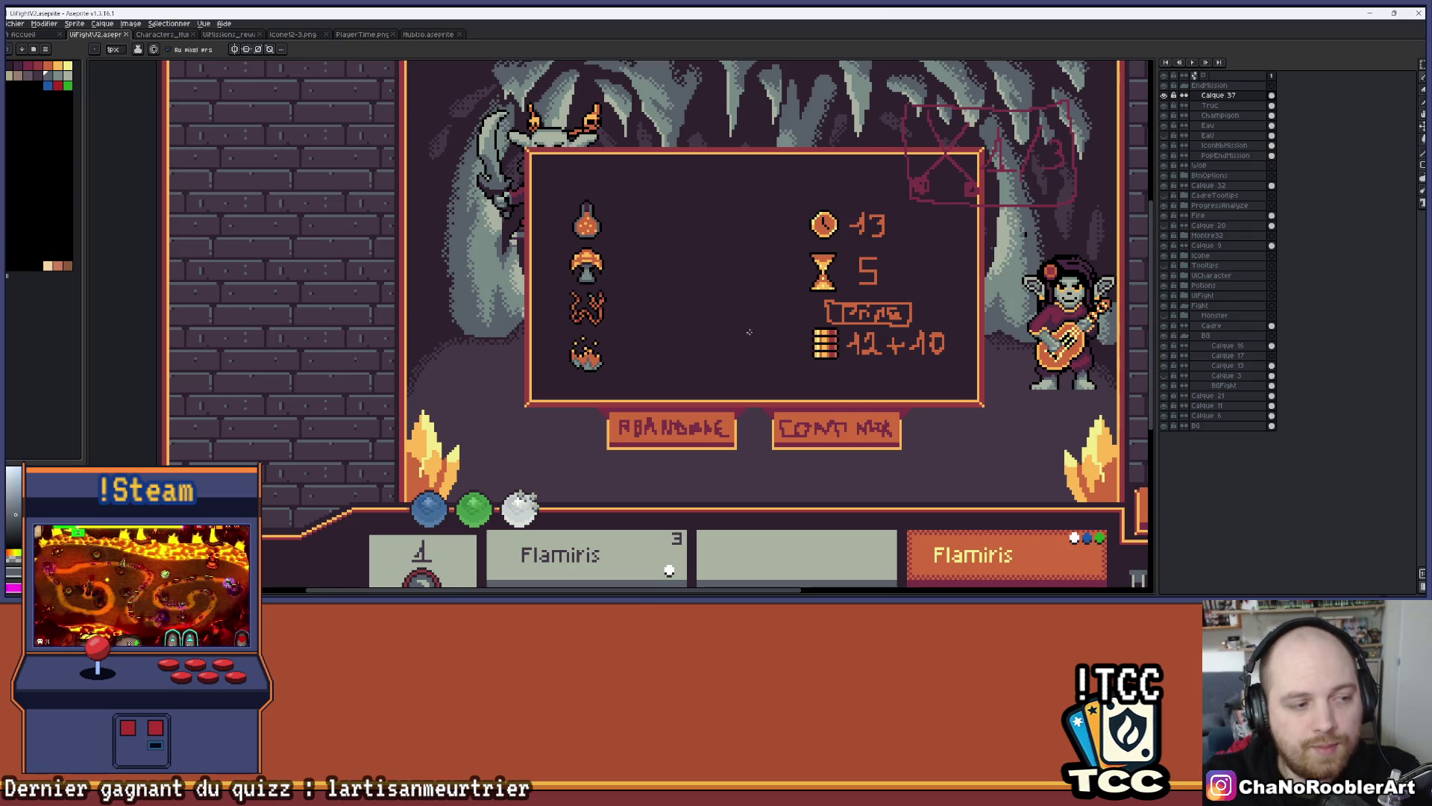
Toggle layer visibility to find that the W icon sits on the Truc layer
{"action": "scroll", "coordinate": [755, 332], "scroll_direction": "up", "scroll_amount": 1}
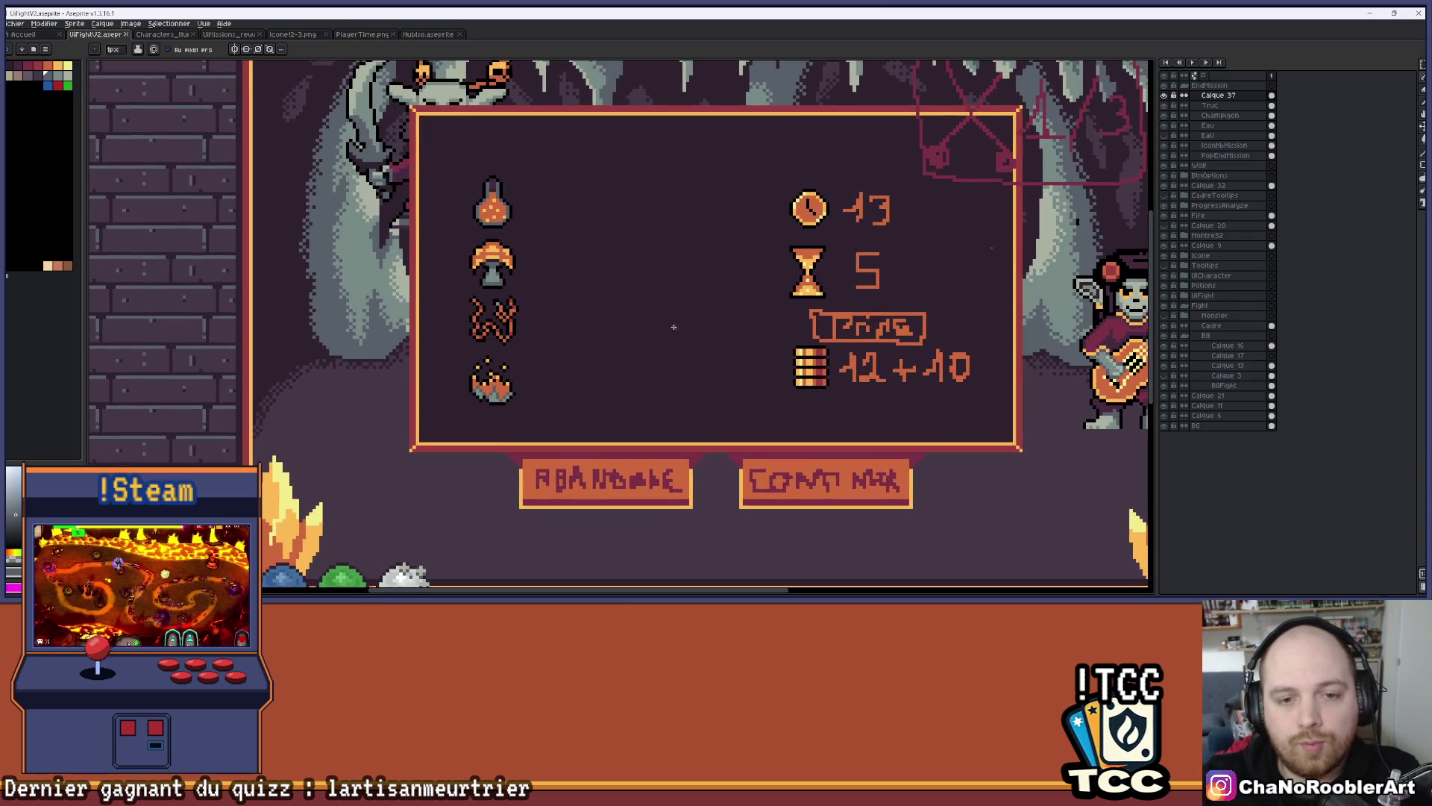
{"action": "left_click", "coordinate": [1169, 136]}
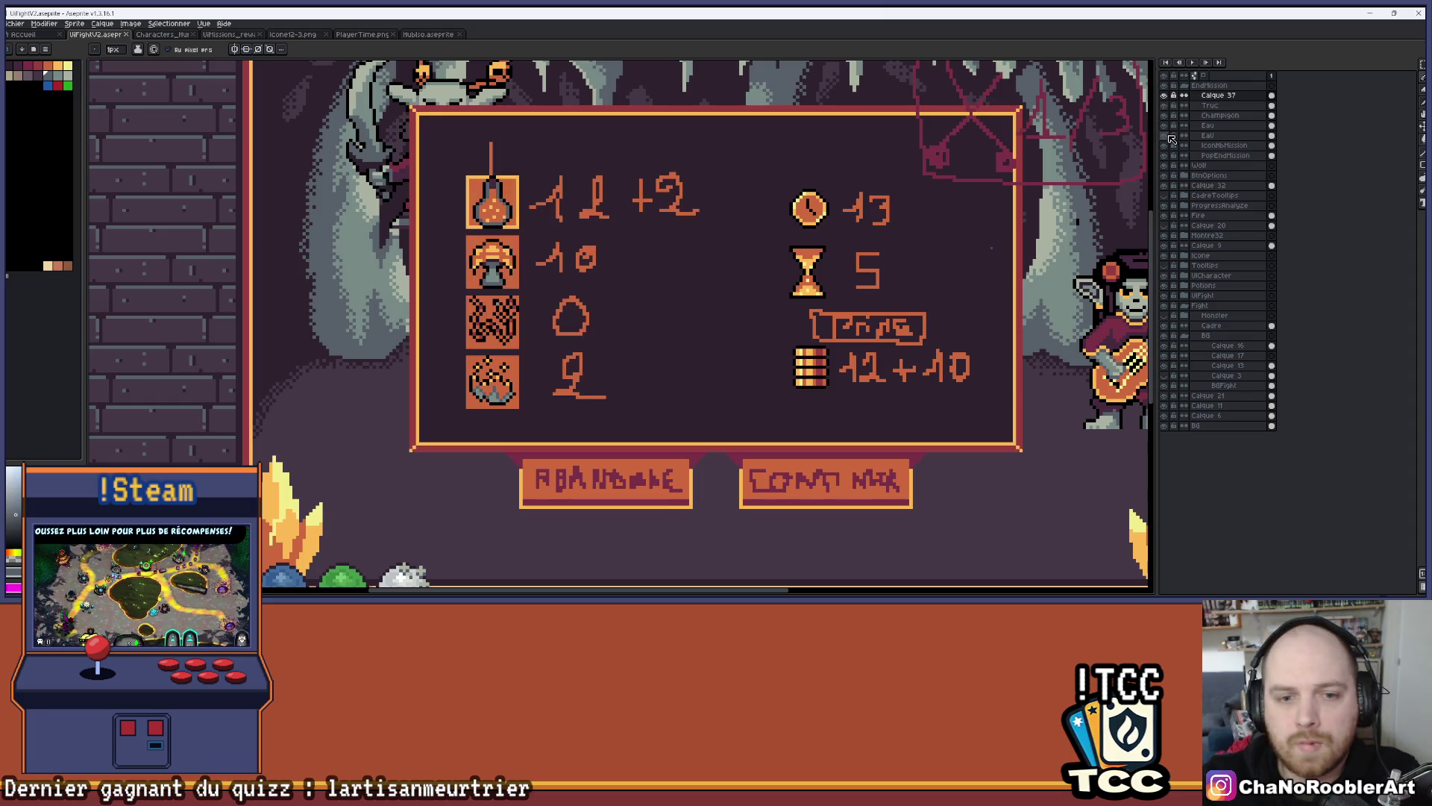
{"action": "left_click", "coordinate": [1170, 137]}
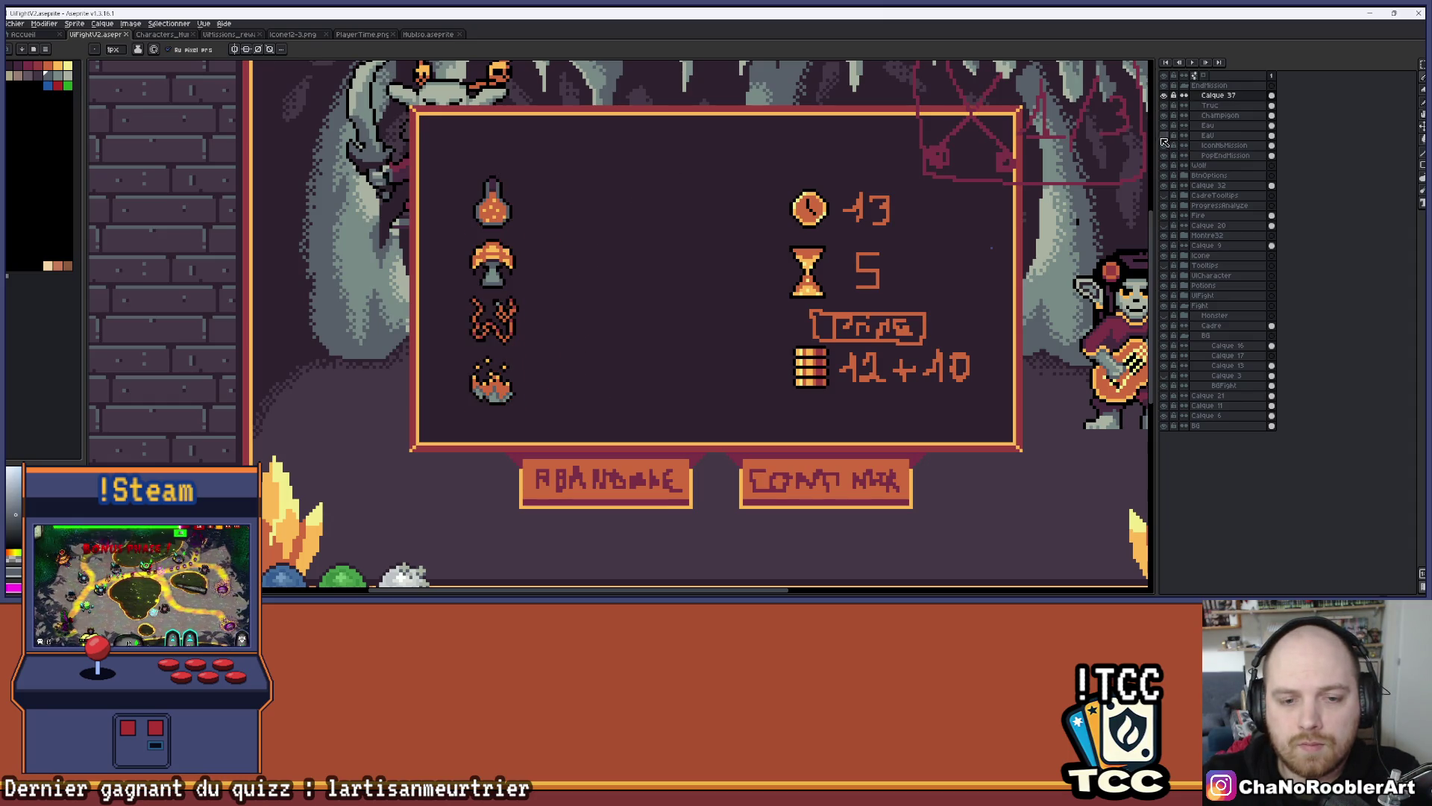
{"action": "mouse_move", "coordinate": [687, 273]}
{"action": "left_mouse_down"}
{"action": "mouse_move", "coordinate": [640, 294]}
{"action": "mouse_move", "coordinate": [712, 291]}
{"action": "left_mouse_up"}
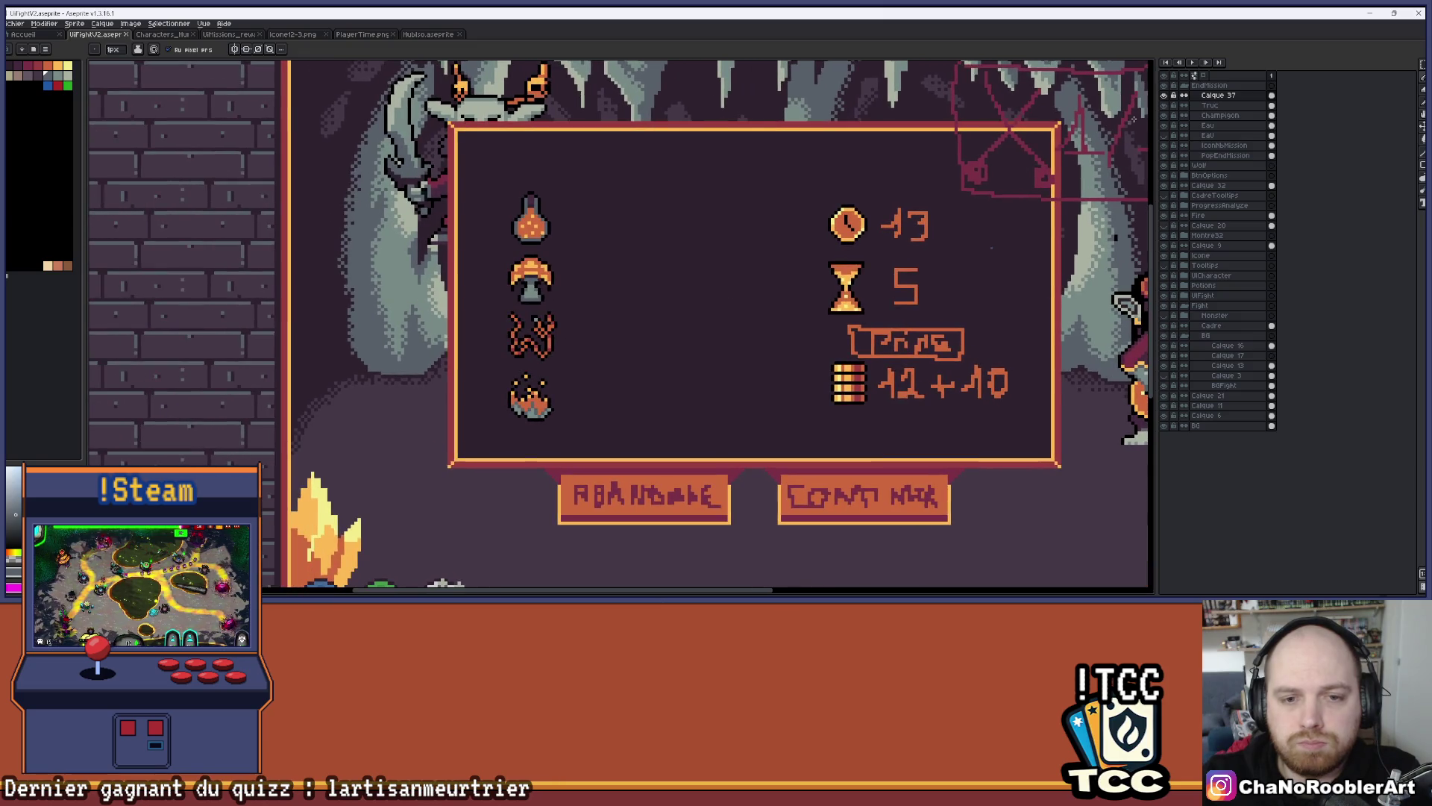
{"action": "left_click", "coordinate": [1164, 115]}
{"action": "left_click", "coordinate": [1164, 116]}
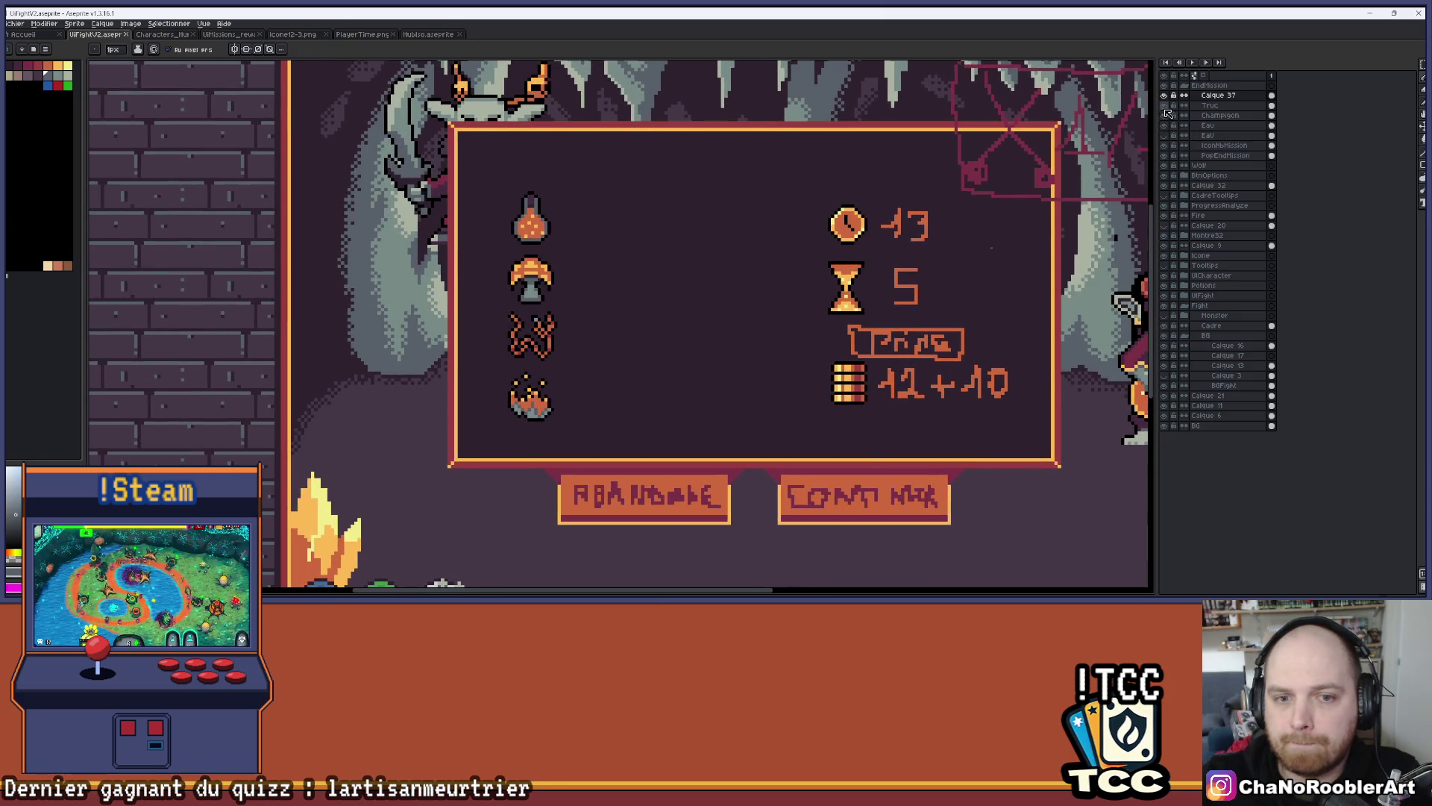
{"action": "left_click", "coordinate": [1165, 106]}
{"action": "left_click", "coordinate": [1165, 106]}
{"action": "left_click", "coordinate": [1165, 107]}
{"action": "left_click", "coordinate": [1164, 106]}
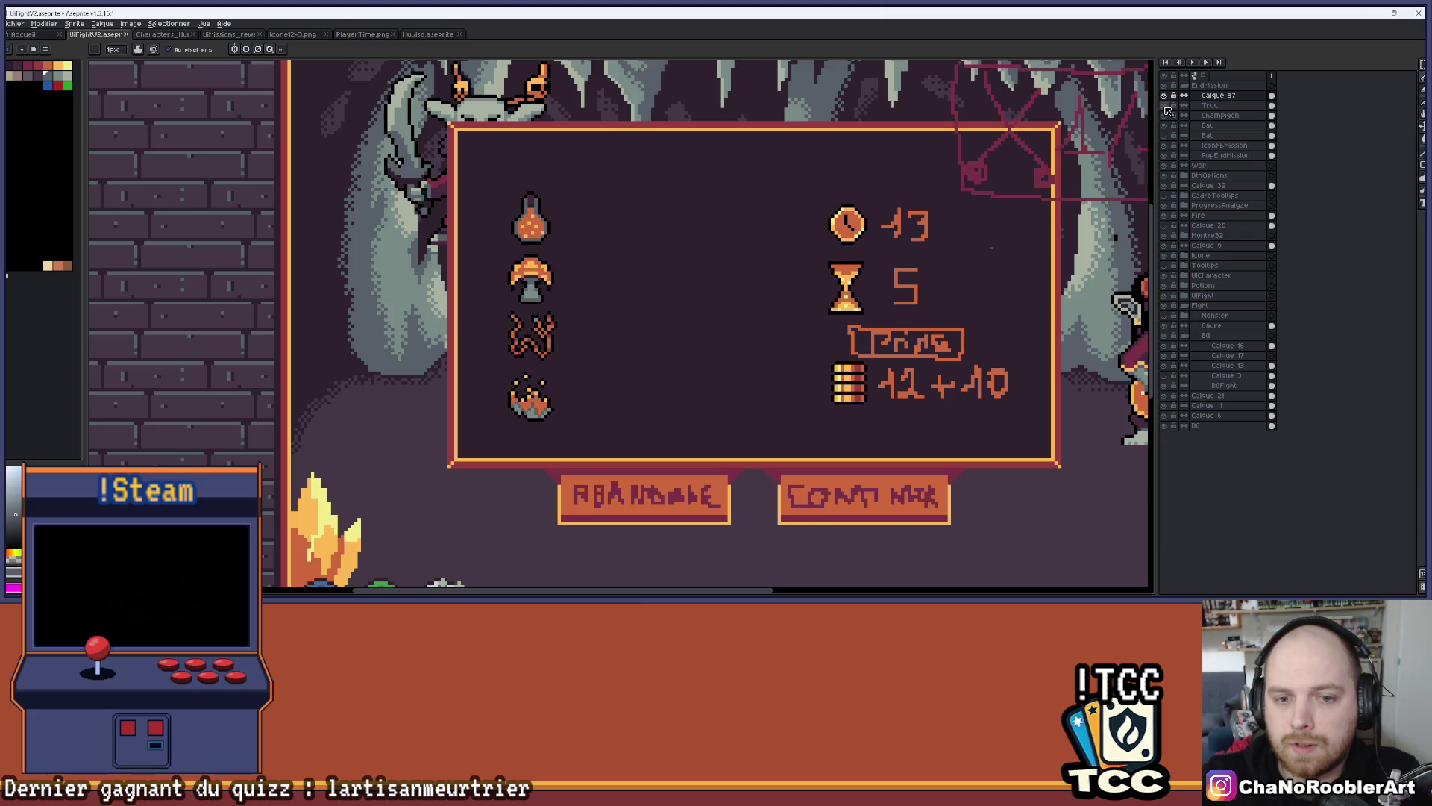
Select the Truc layer and move the W squiggle icon slightly down
{"action": "left_click", "coordinate": [1179, 107]}
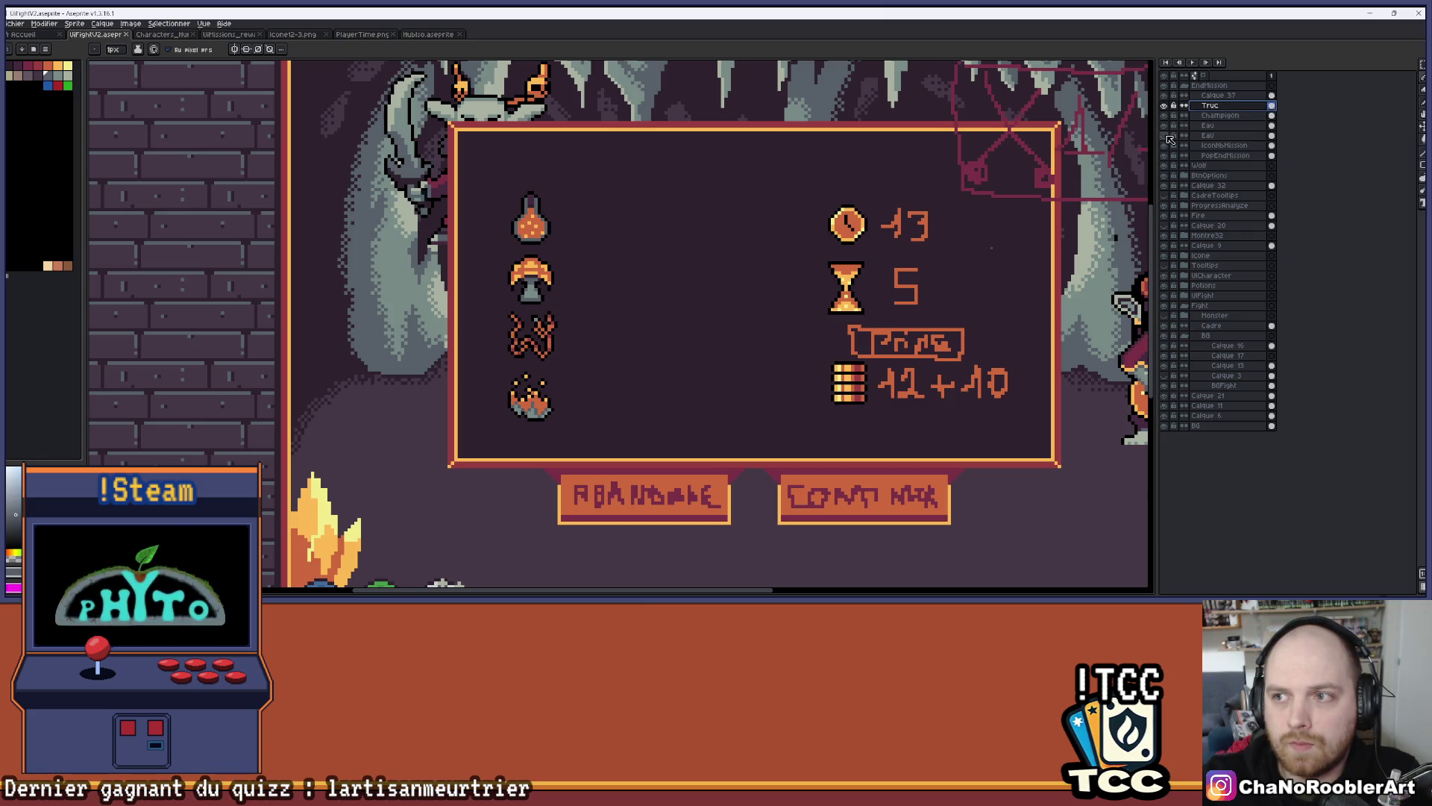
{"action": "left_click", "coordinate": [1224, 114]}
{"action": "left_click", "coordinate": [1186, 106]}
{"action": "key", "text": "v"}
{"action": "scroll", "coordinate": [512, 362], "scroll_direction": "up", "scroll_amount": 1}
{"action": "left_click_drag", "start_coordinate": [573, 320], "coordinate": [573, 329]}
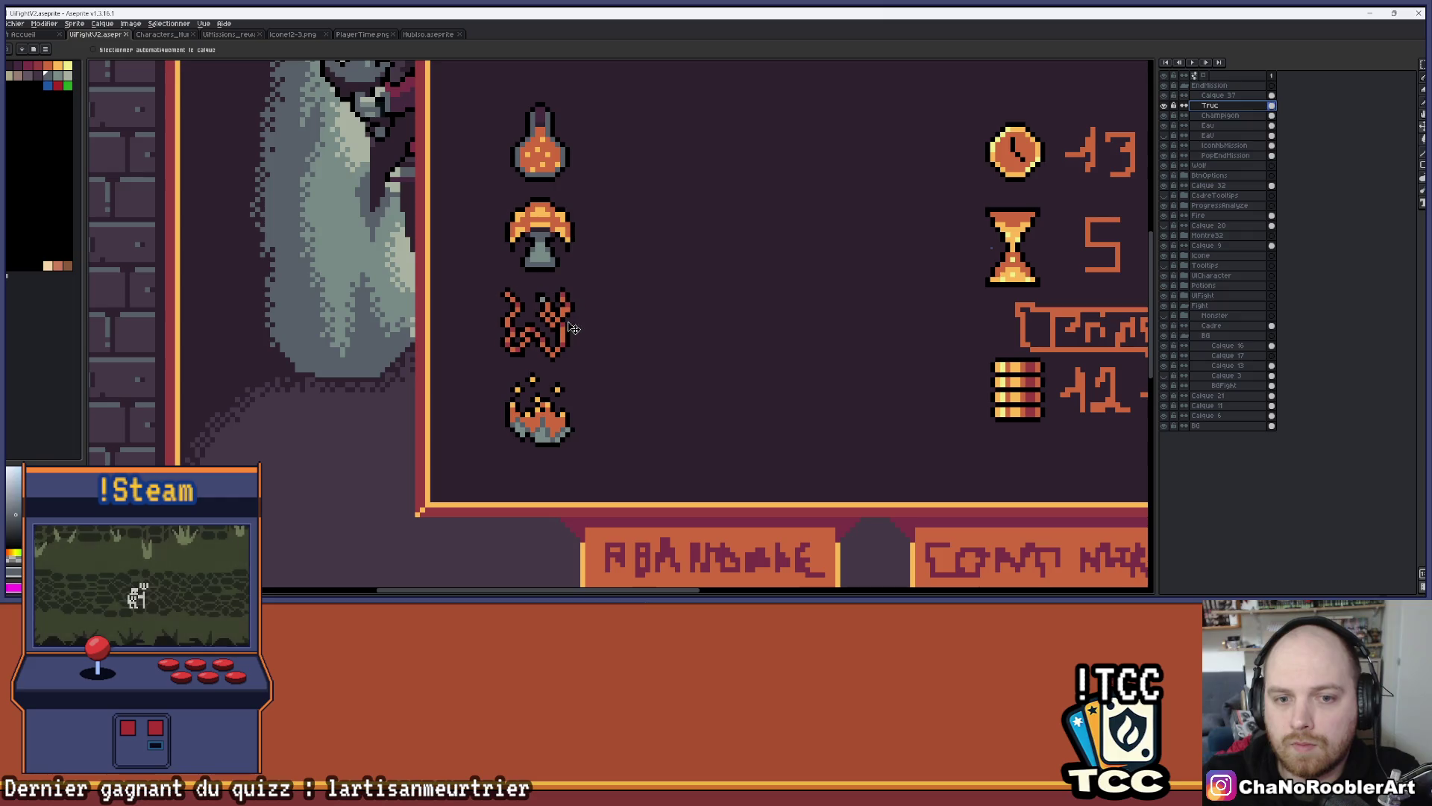
{"action": "key", "text": "b"}
{"action": "scroll", "coordinate": [573, 328], "scroll_direction": "up", "scroll_amount": 3}
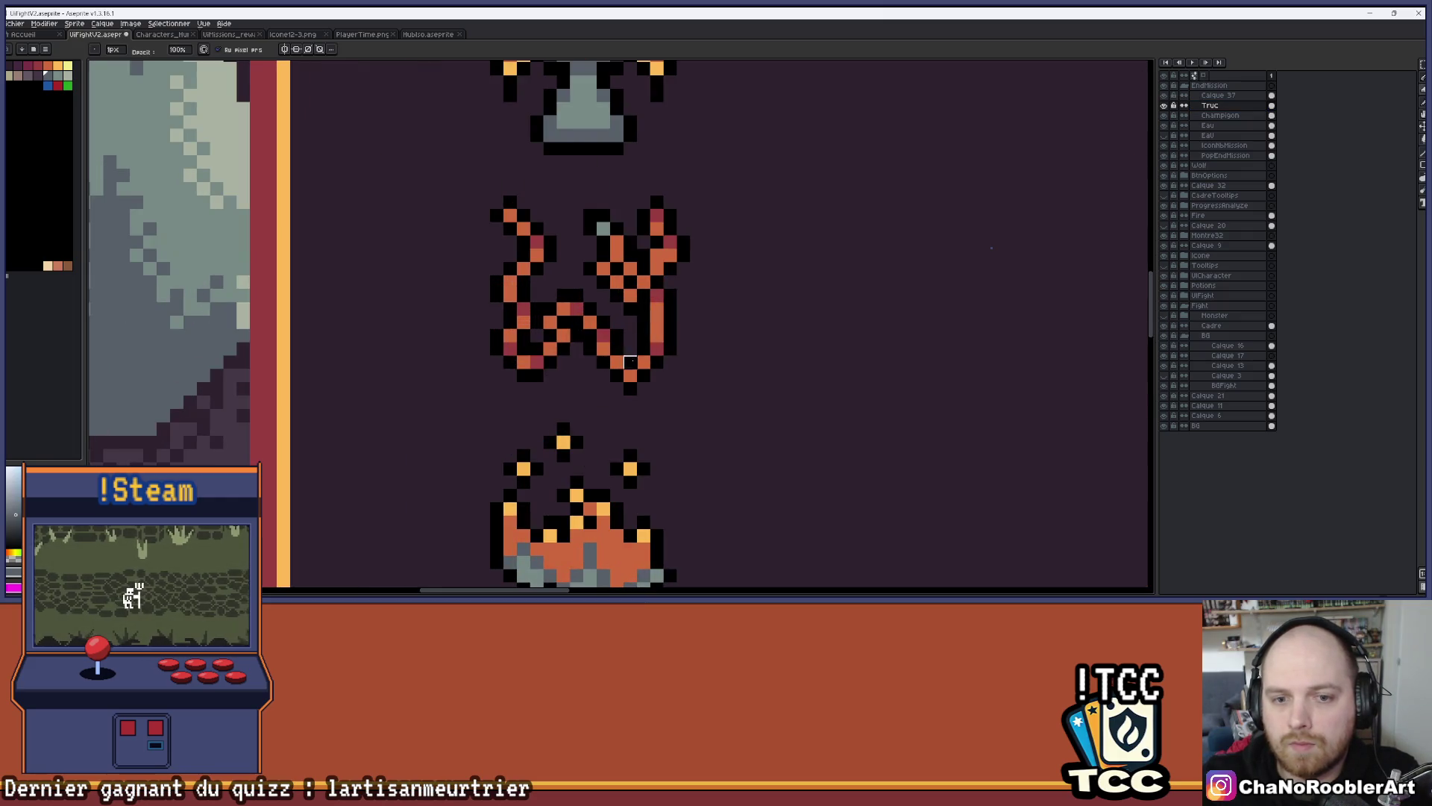
{"action": "scroll", "coordinate": [617, 364], "scroll_direction": "down", "scroll_amount": 6}
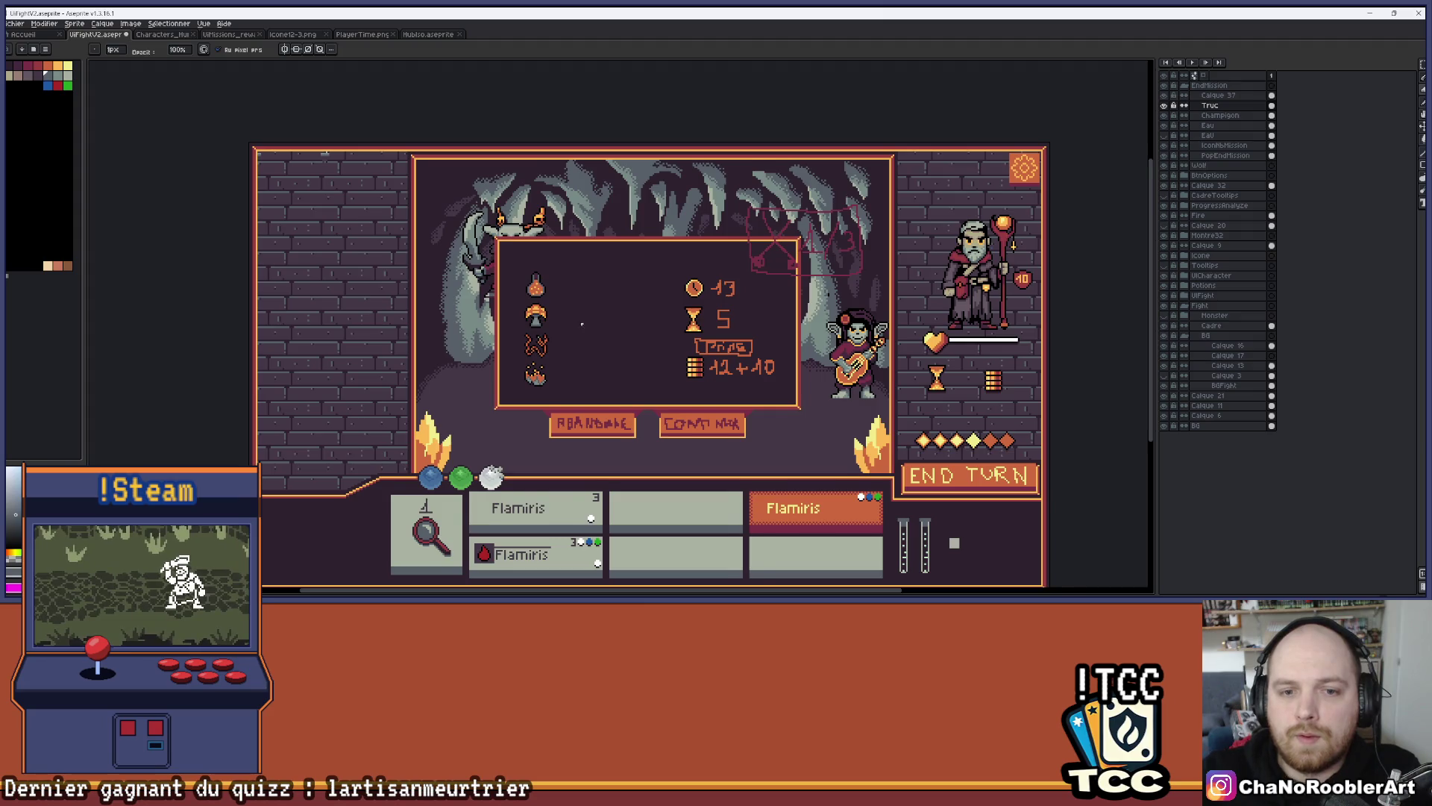
{"action": "scroll", "coordinate": [582, 326], "scroll_direction": "up", "scroll_amount": 1}
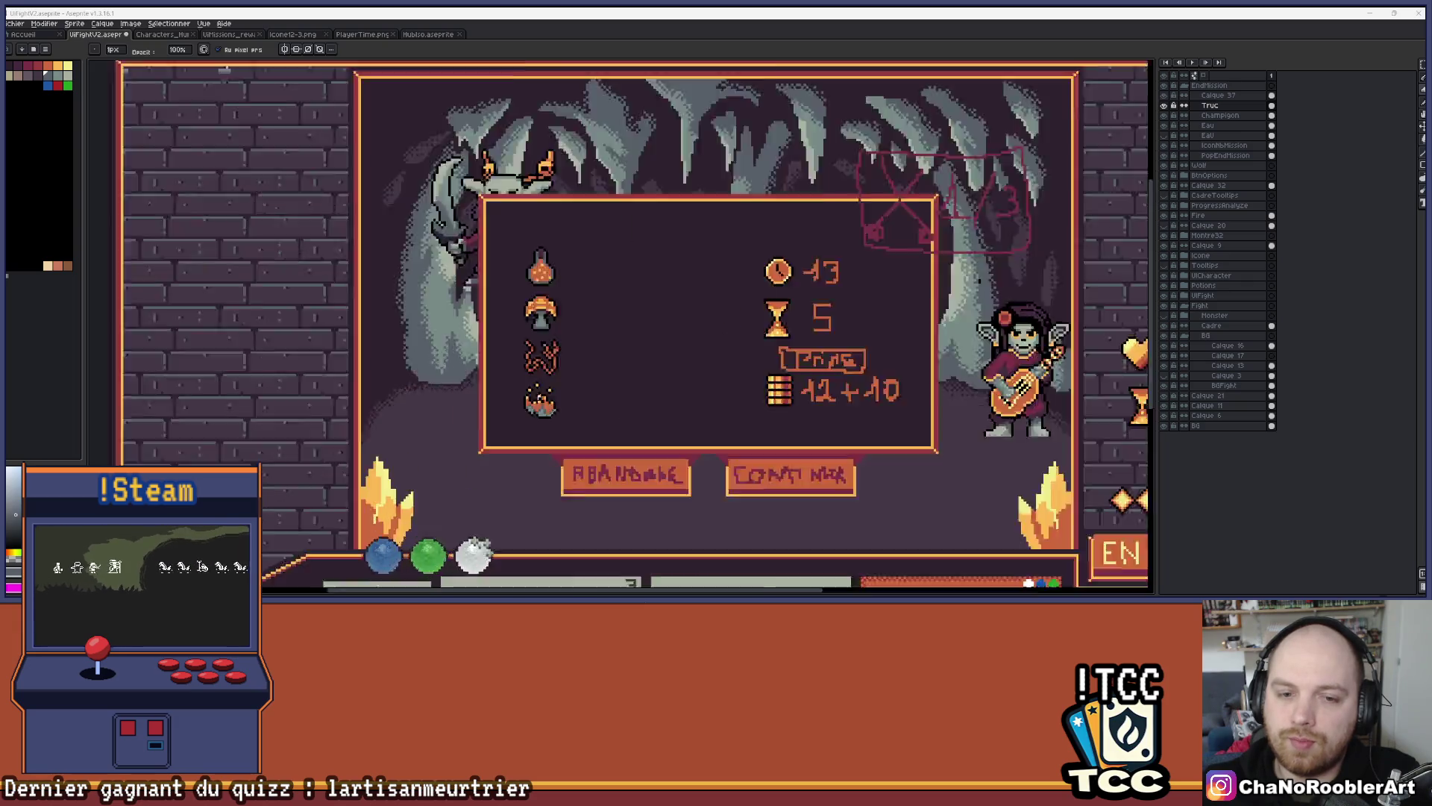
{"action": "scroll", "coordinate": [618, 313], "scroll_direction": "up", "scroll_amount": 3}
{"action": "scroll", "coordinate": [657, 388], "scroll_direction": "down", "scroll_amount": 2}
{"action": "scroll", "coordinate": [623, 374], "scroll_direction": "down", "scroll_amount": 2}
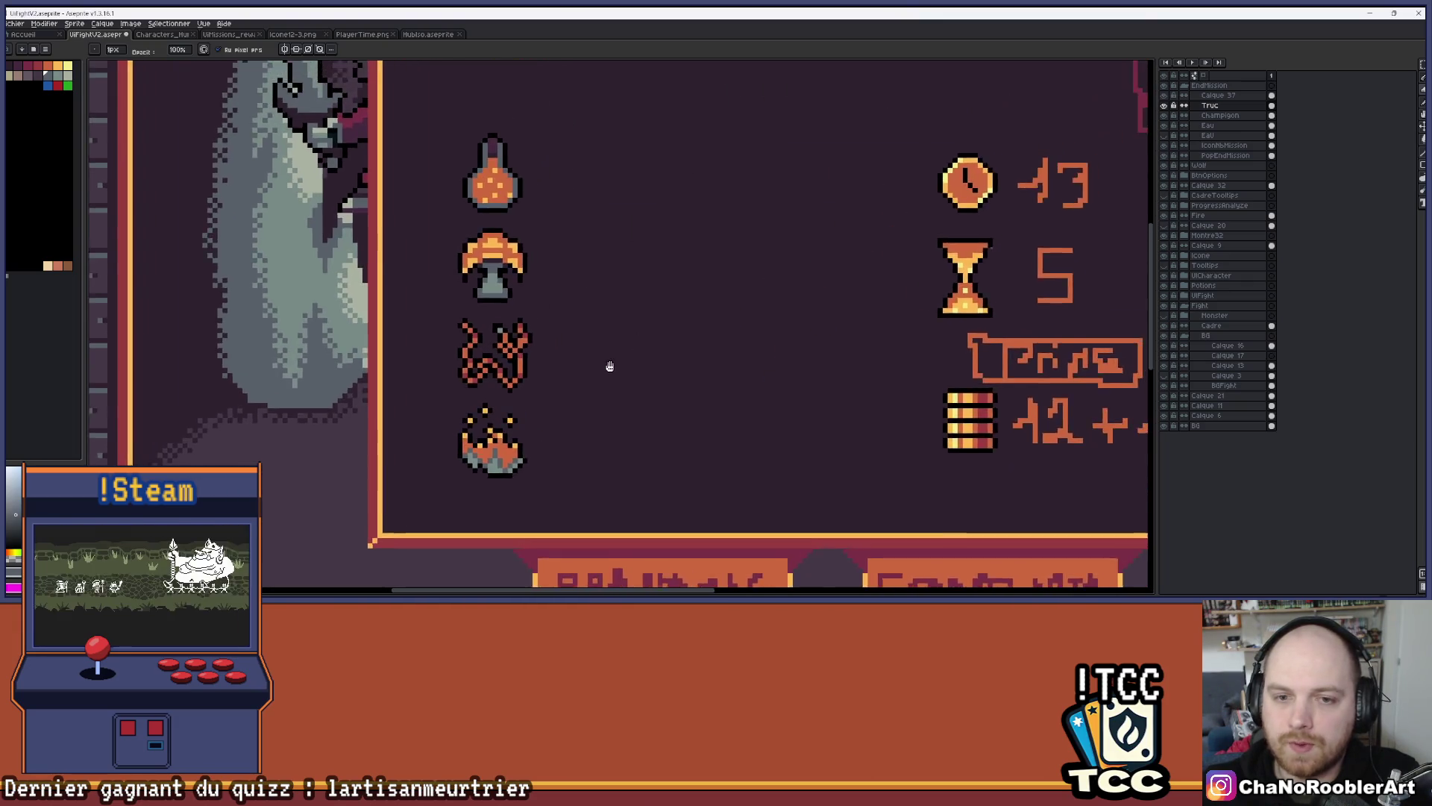
{"action": "scroll", "coordinate": [498, 359], "scroll_direction": "up", "scroll_amount": 1}
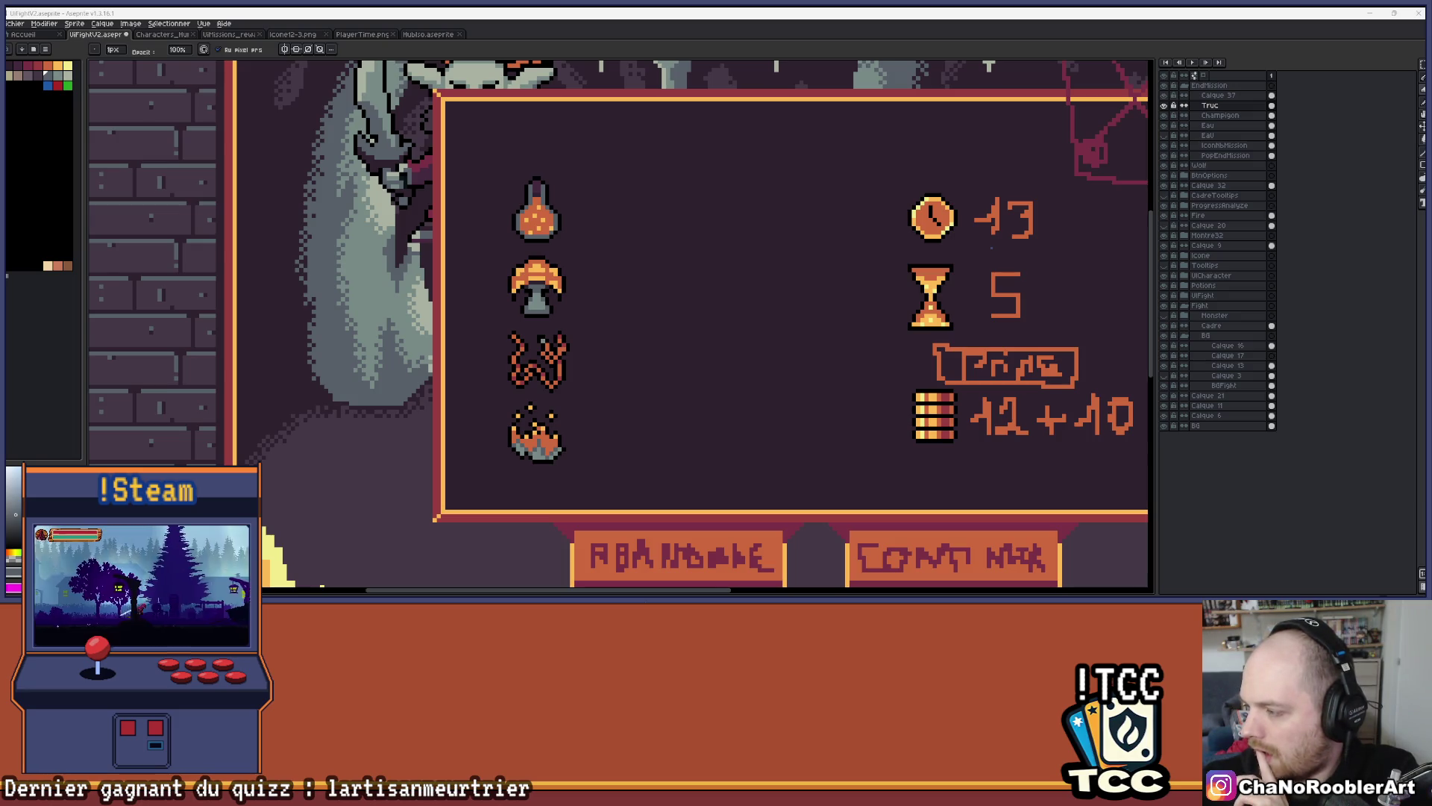
{"action": "scroll", "coordinate": [664, 288], "scroll_direction": "down", "scroll_amount": 3}
{"action": "scroll", "coordinate": [641, 276], "scroll_direction": "up", "scroll_amount": 1}
{"action": "scroll", "coordinate": [630, 257], "scroll_direction": "down", "scroll_amount": 2}
{"action": "scroll", "coordinate": [582, 246], "scroll_direction": "up", "scroll_amount": 1}
{"action": "left_click_drag", "start_coordinate": [594, 233], "coordinate": [552, 265]}
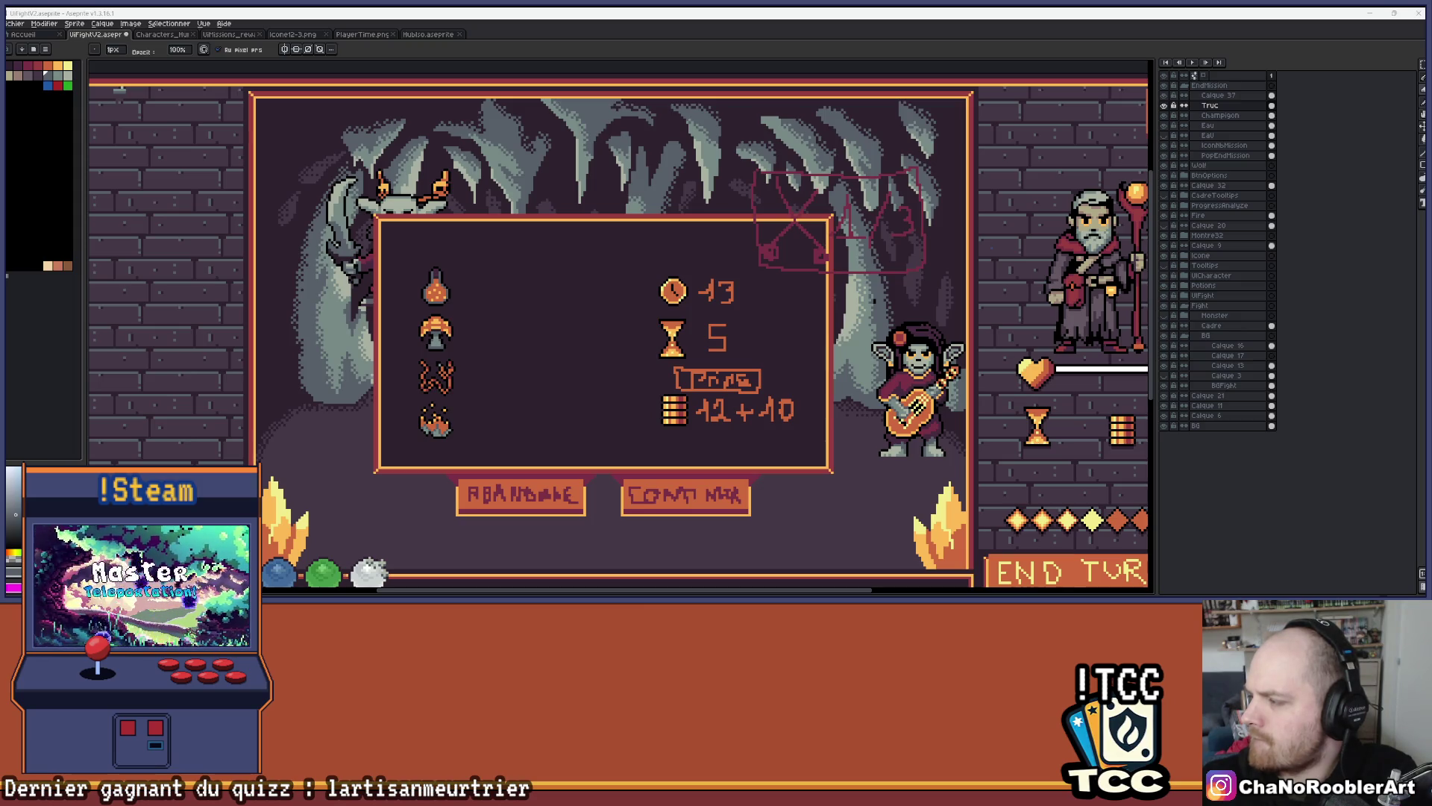
{"action": "left_click_drag", "start_coordinate": [500, 357], "coordinate": [608, 322]}
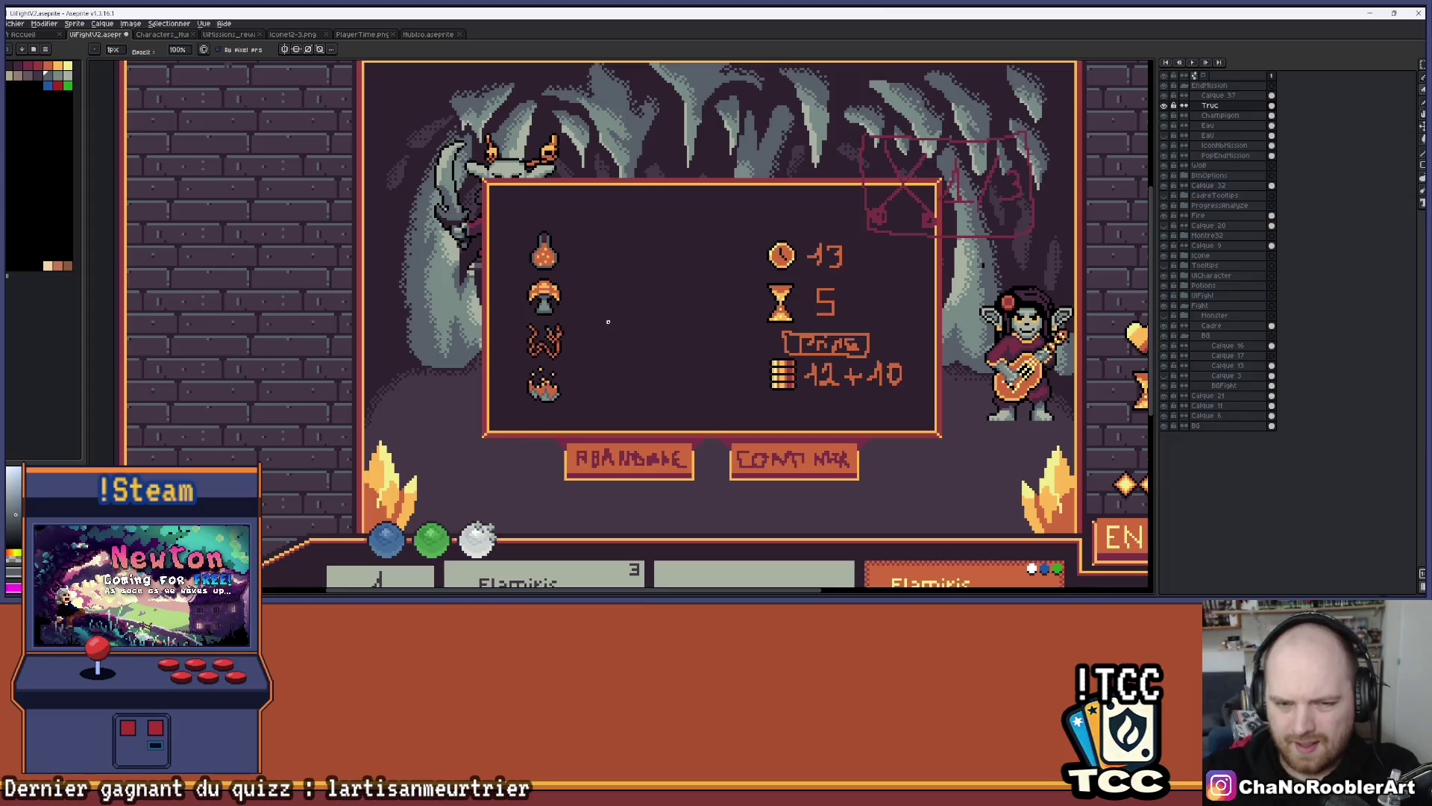
Extend the black bar by a pixel and draw the head's left side downward
{"action": "scroll", "coordinate": [555, 323], "scroll_direction": "up", "scroll_amount": 3}
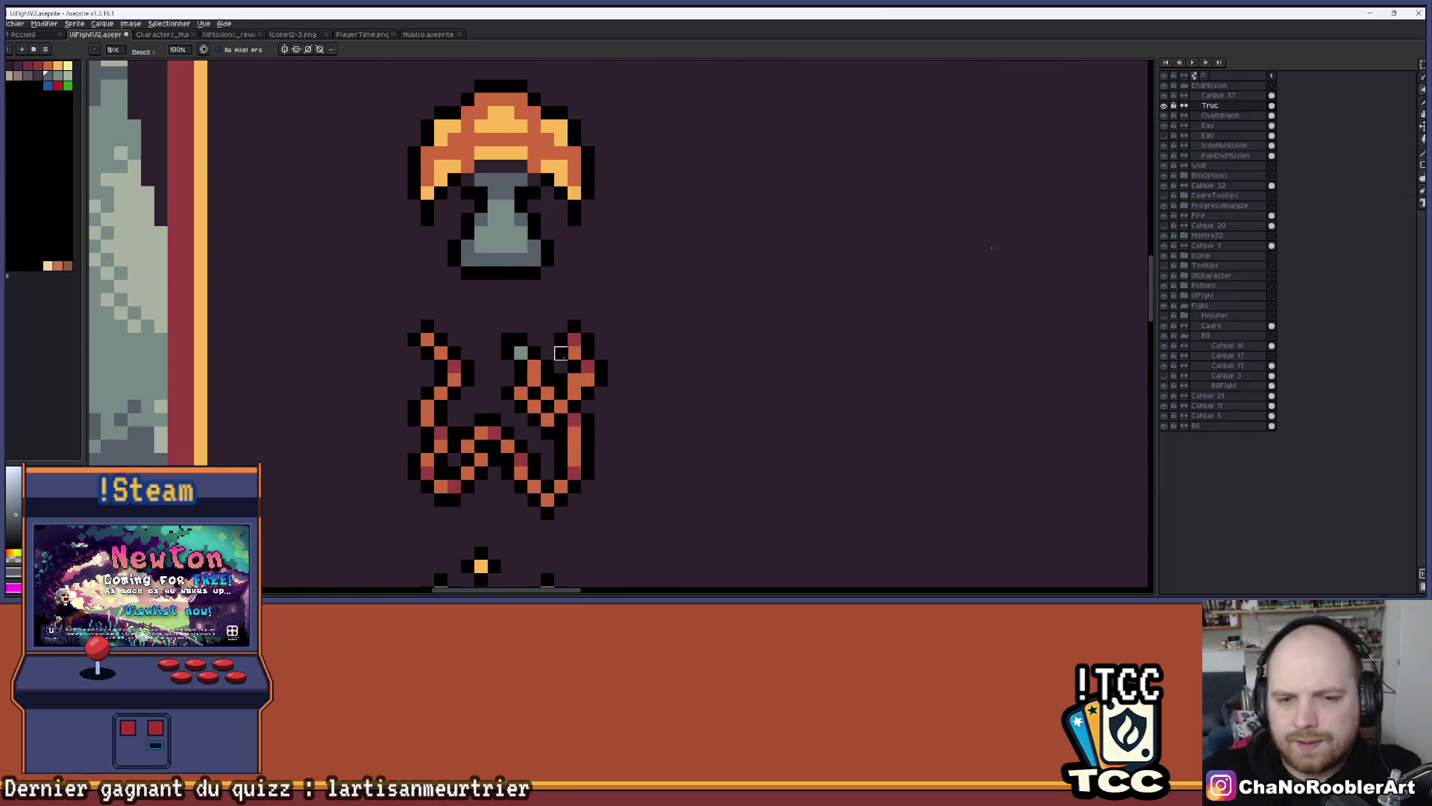
{"action": "mouse_move", "coordinate": [680, 338]}
{"action": "left_mouse_down"}
{"action": "mouse_move", "coordinate": [634, 336]}
{"action": "mouse_move", "coordinate": [634, 323]}
{"action": "left_mouse_up"}
{"action": "left_click", "coordinate": [705, 327]}
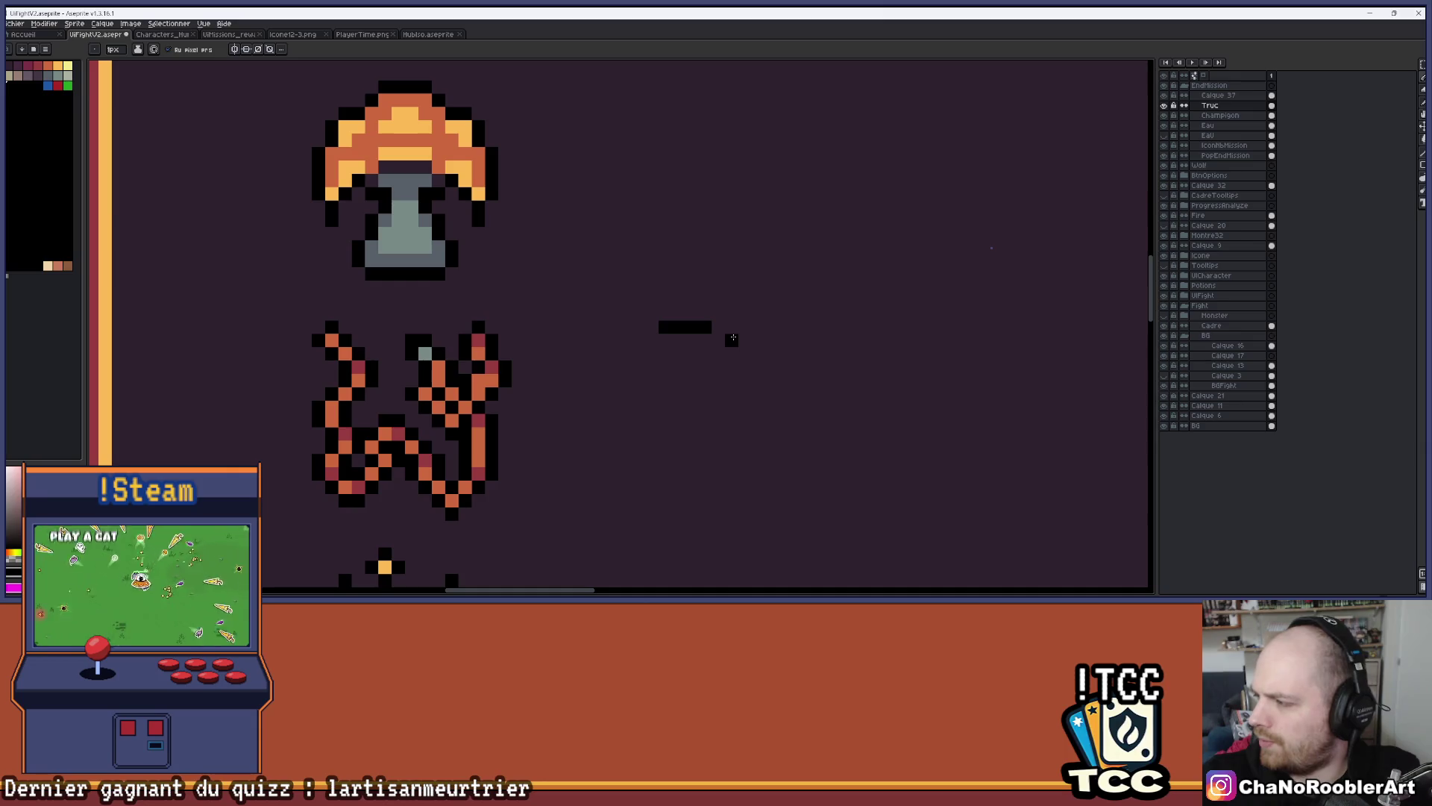
{"action": "left_click", "coordinate": [651, 340]}
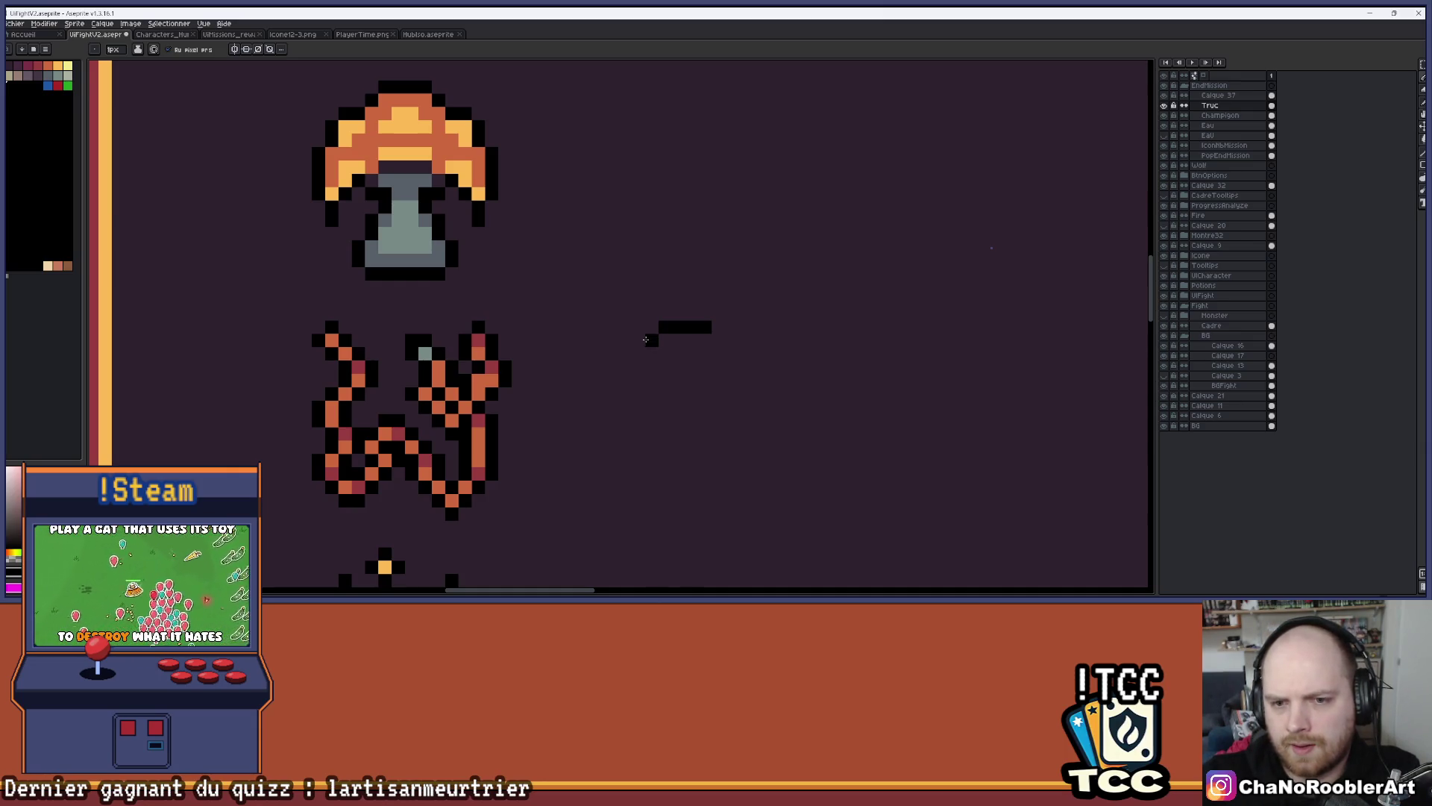
{"action": "left_click_drag", "start_coordinate": [639, 353], "coordinate": [638, 380]}
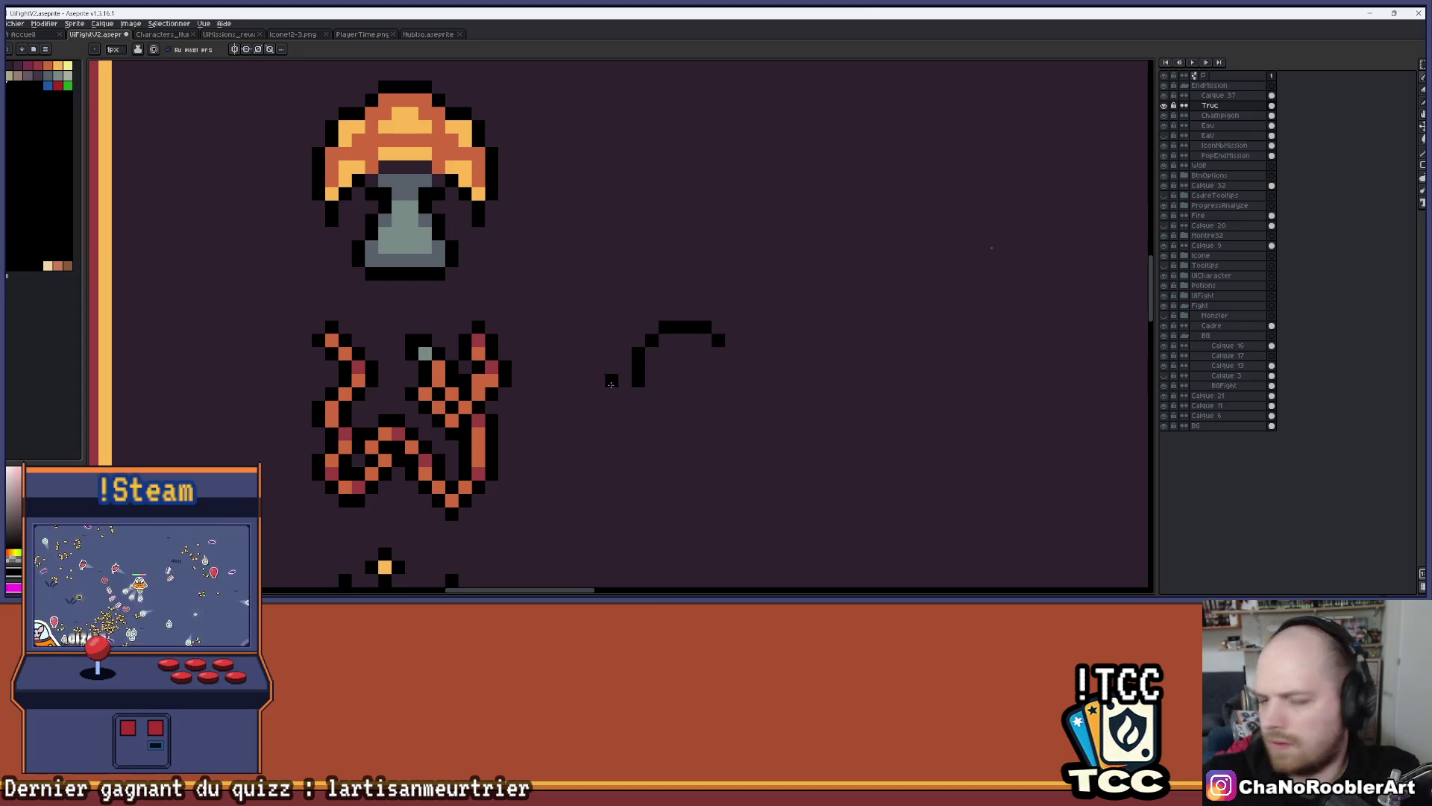
Toggle the Eau layer's tile backgrounds on and off to compare, leaving them hidden
{"action": "mouse_move", "coordinate": [768, 380]}
{"action": "left_mouse_down"}
{"action": "mouse_move", "coordinate": [729, 356]}
{"action": "mouse_move", "coordinate": [703, 380]}
{"action": "mouse_move", "coordinate": [749, 342]}
{"action": "left_mouse_up"}
{"action": "scroll", "coordinate": [757, 369], "scroll_direction": "down", "scroll_amount": 4}
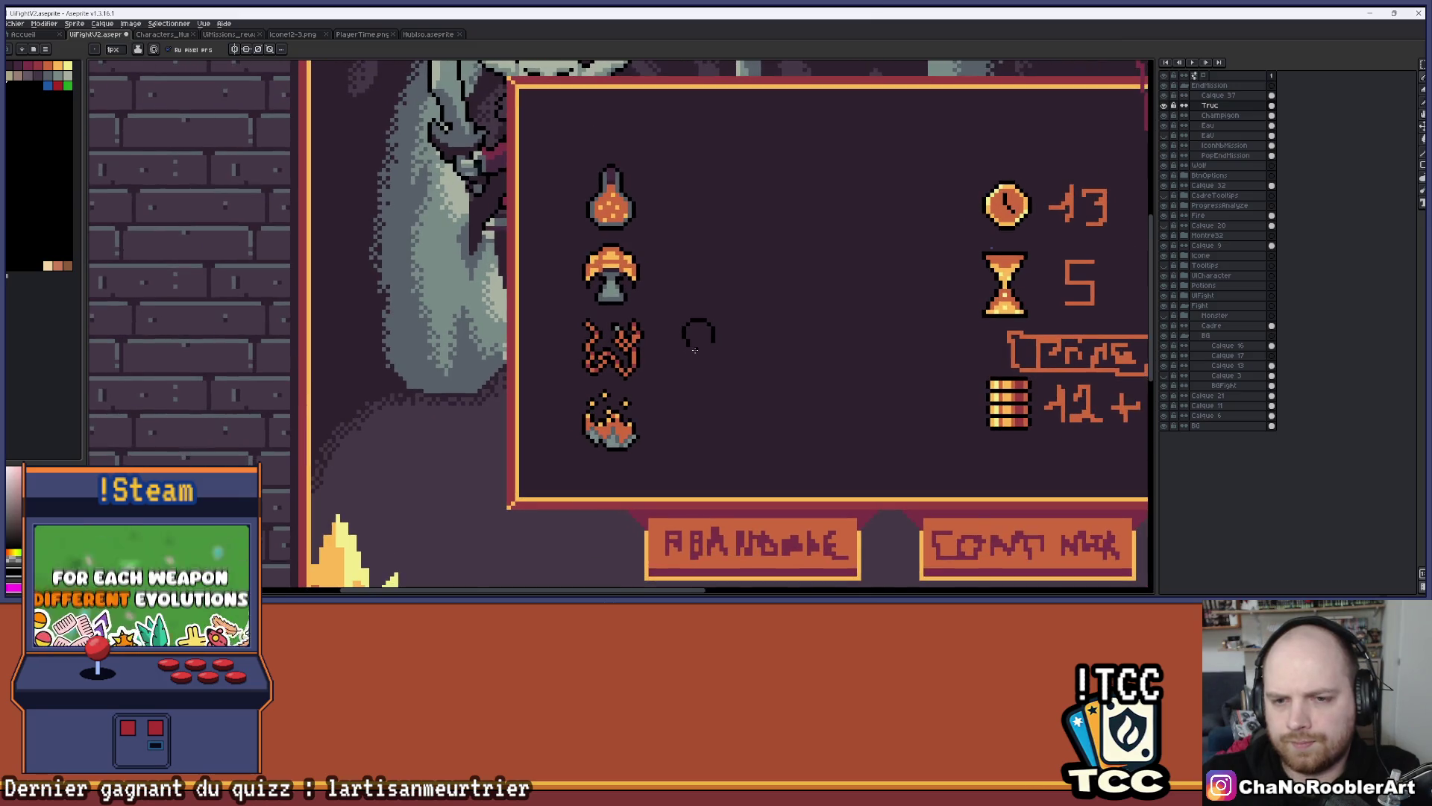
{"action": "scroll", "coordinate": [671, 353], "scroll_direction": "up", "scroll_amount": 3}
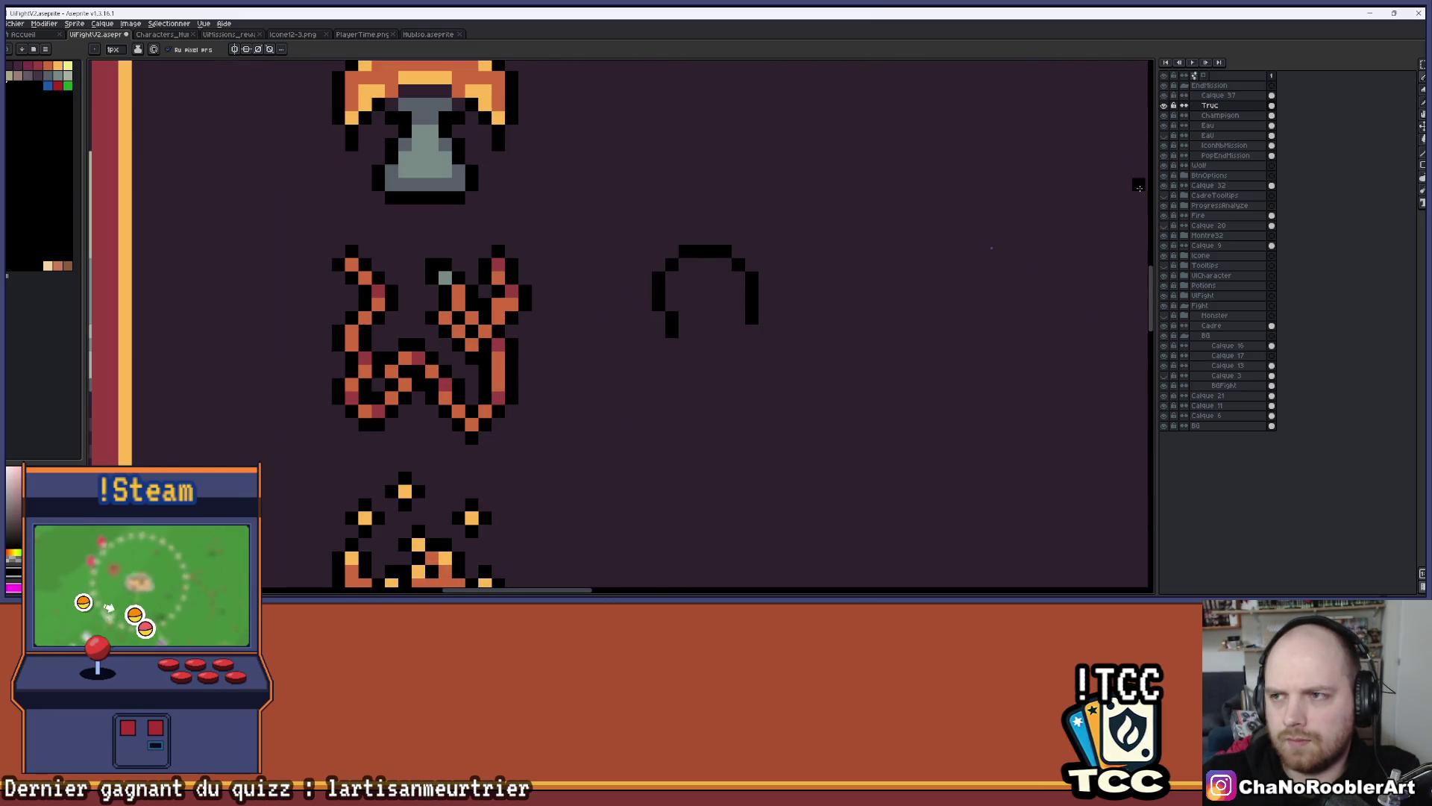
{"action": "left_click", "coordinate": [1166, 136]}
{"action": "left_click", "coordinate": [1168, 136]}
{"action": "left_click", "coordinate": [1168, 136]}
{"action": "left_click", "coordinate": [1168, 136]}
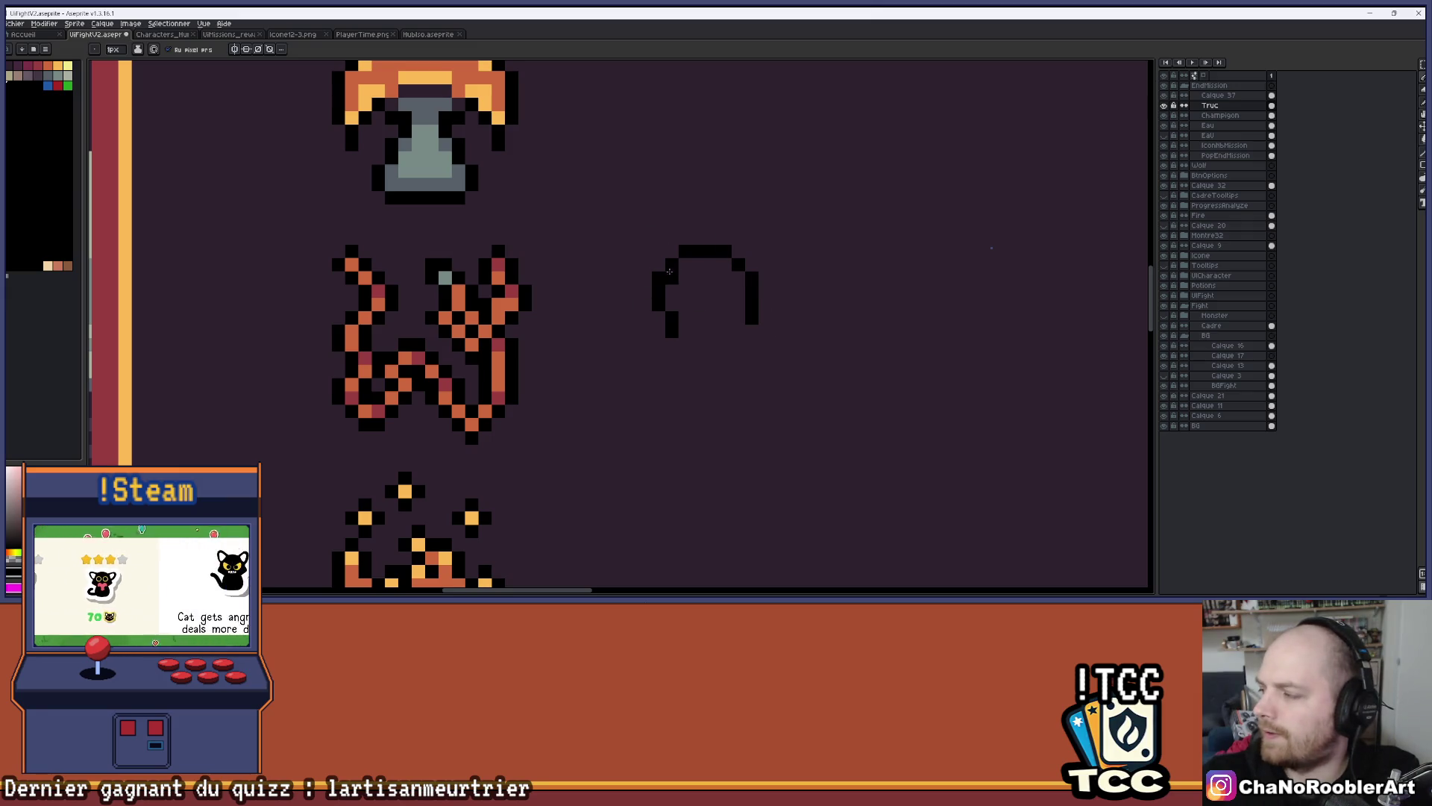
{"action": "scroll", "coordinate": [698, 340], "scroll_direction": "up", "scroll_amount": 1}
{"action": "scroll", "coordinate": [697, 339], "scroll_direction": "down", "scroll_amount": 1}
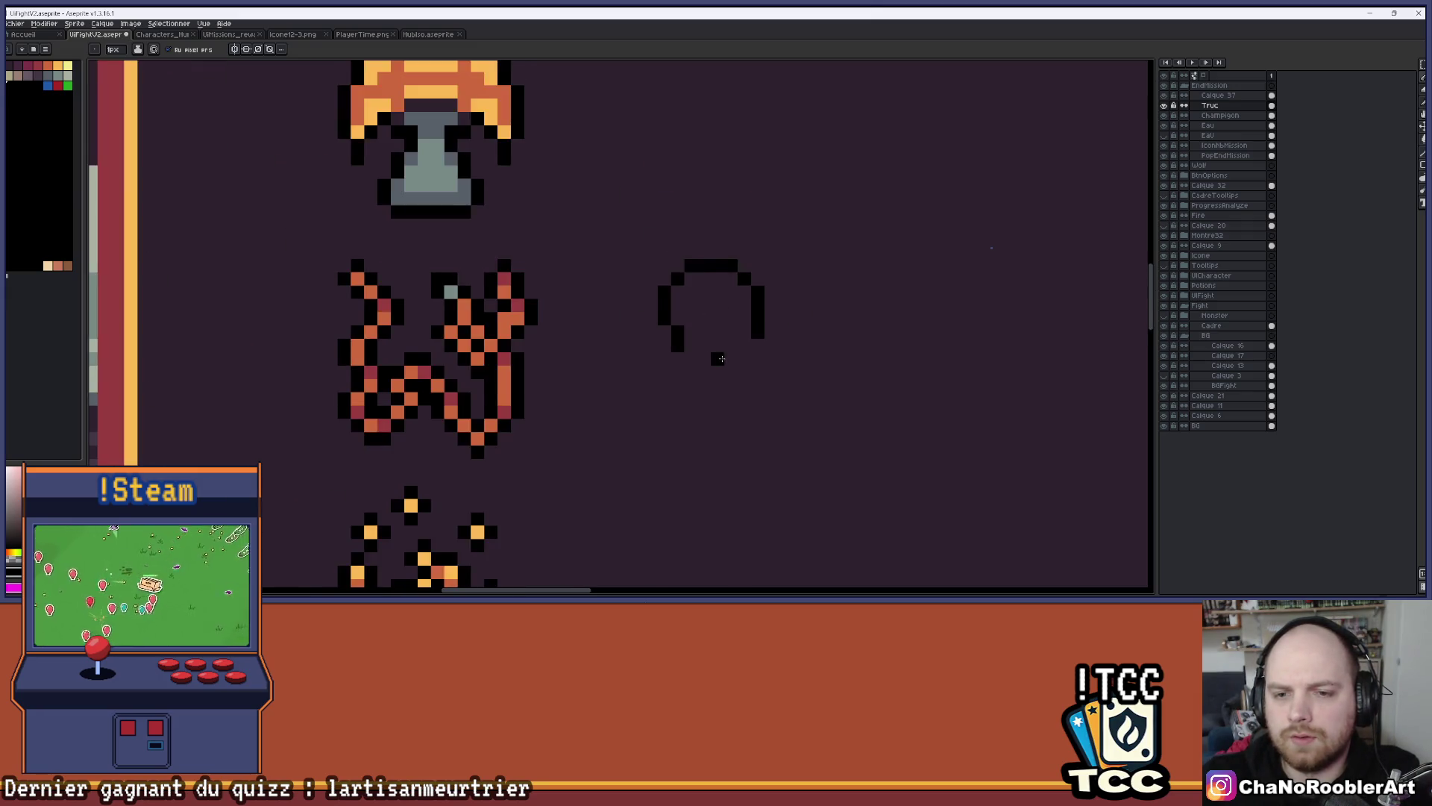
{"action": "scroll", "coordinate": [714, 306], "scroll_direction": "up", "scroll_amount": 1}
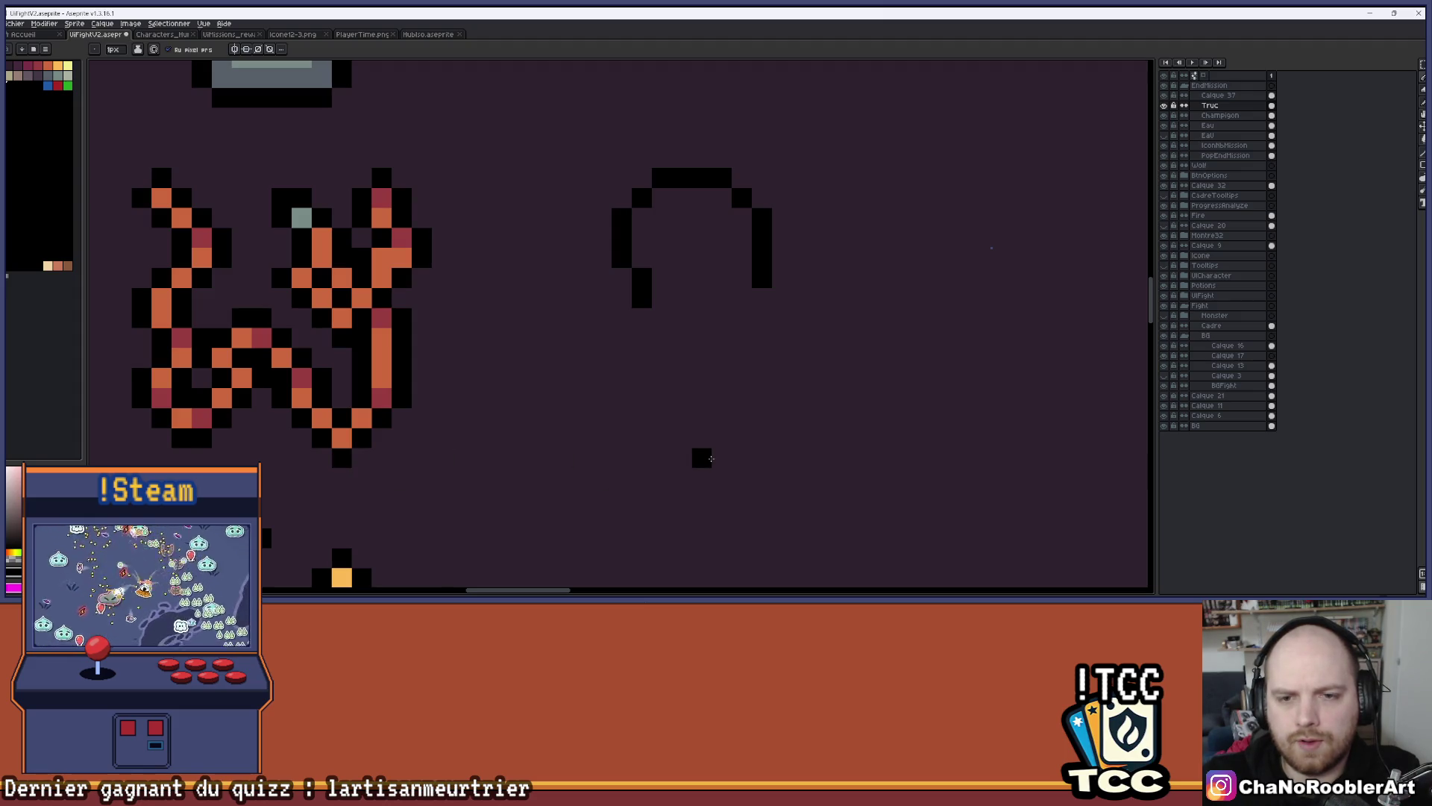
Add a black pixel below the arc and a diagonal line down from the stem
{"action": "left_click", "coordinate": [701, 457]}
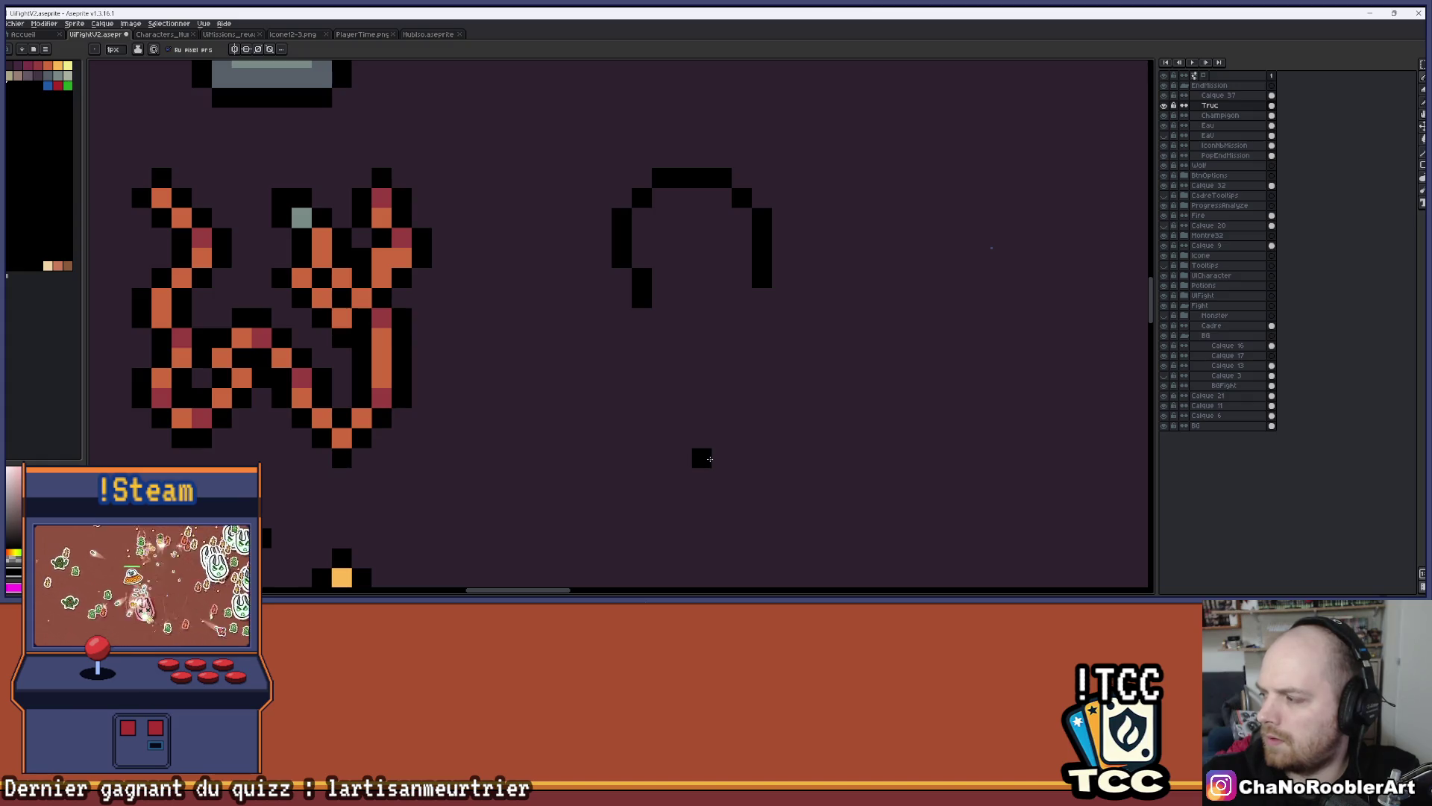
{"action": "left_click_drag", "start_coordinate": [641, 317], "coordinate": [707, 443]}
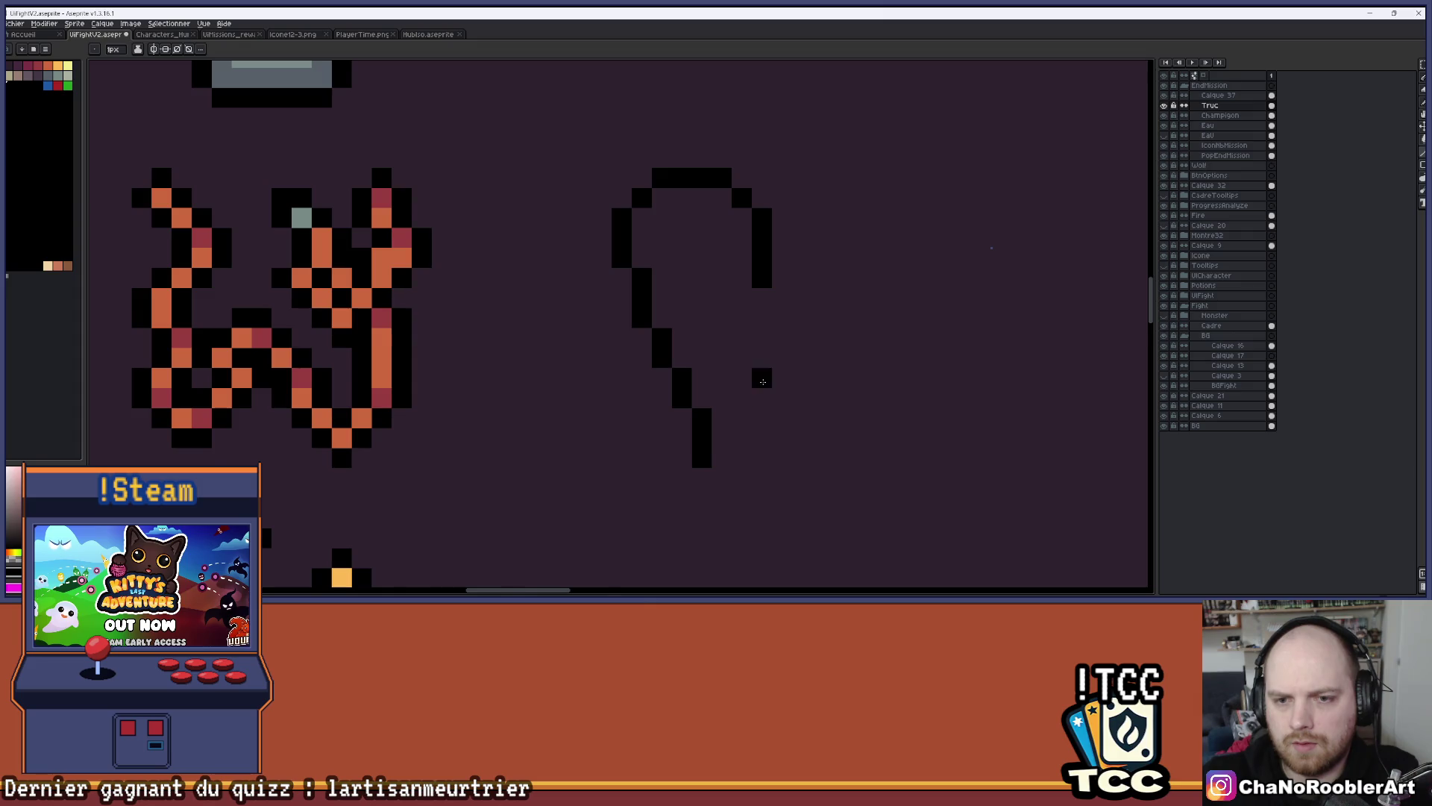
{"action": "scroll", "coordinate": [760, 378], "scroll_direction": "down", "scroll_amount": 2}
{"action": "scroll", "coordinate": [783, 379], "scroll_direction": "up", "scroll_amount": 1}
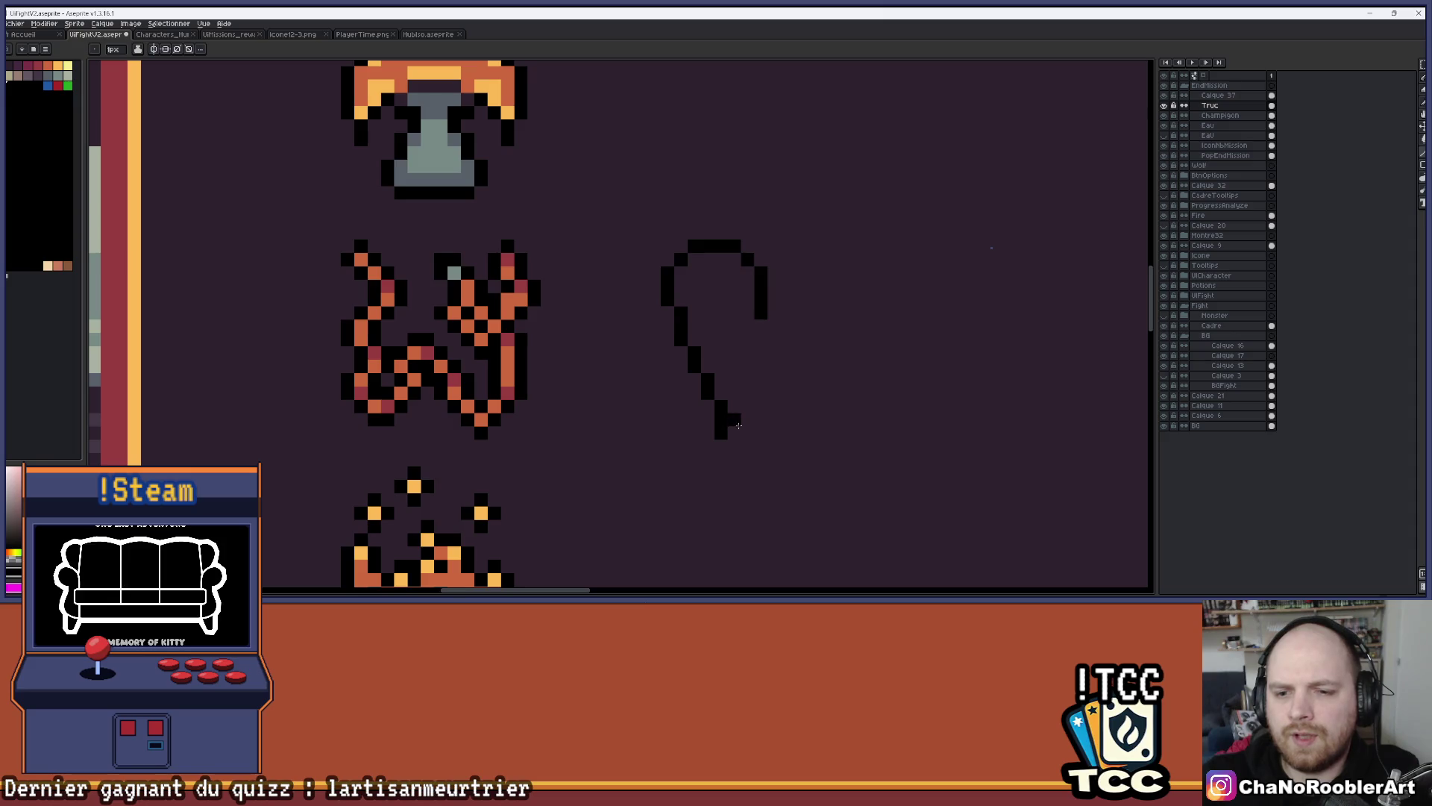
Extend the outline's right side down to the stem and fill its gap
{"action": "left_click_drag", "start_coordinate": [734, 417], "coordinate": [759, 336]}
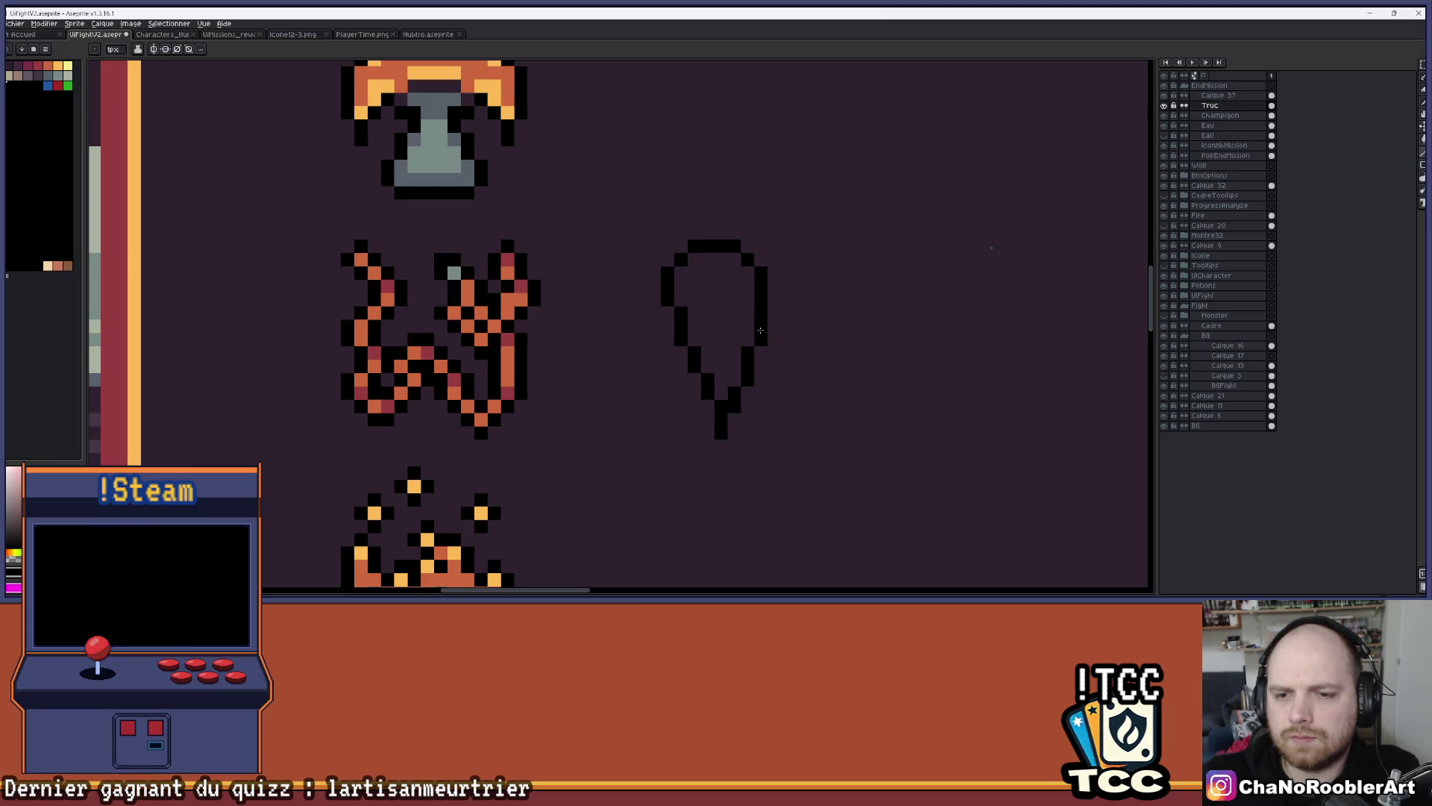
{"action": "left_click", "coordinate": [758, 335]}
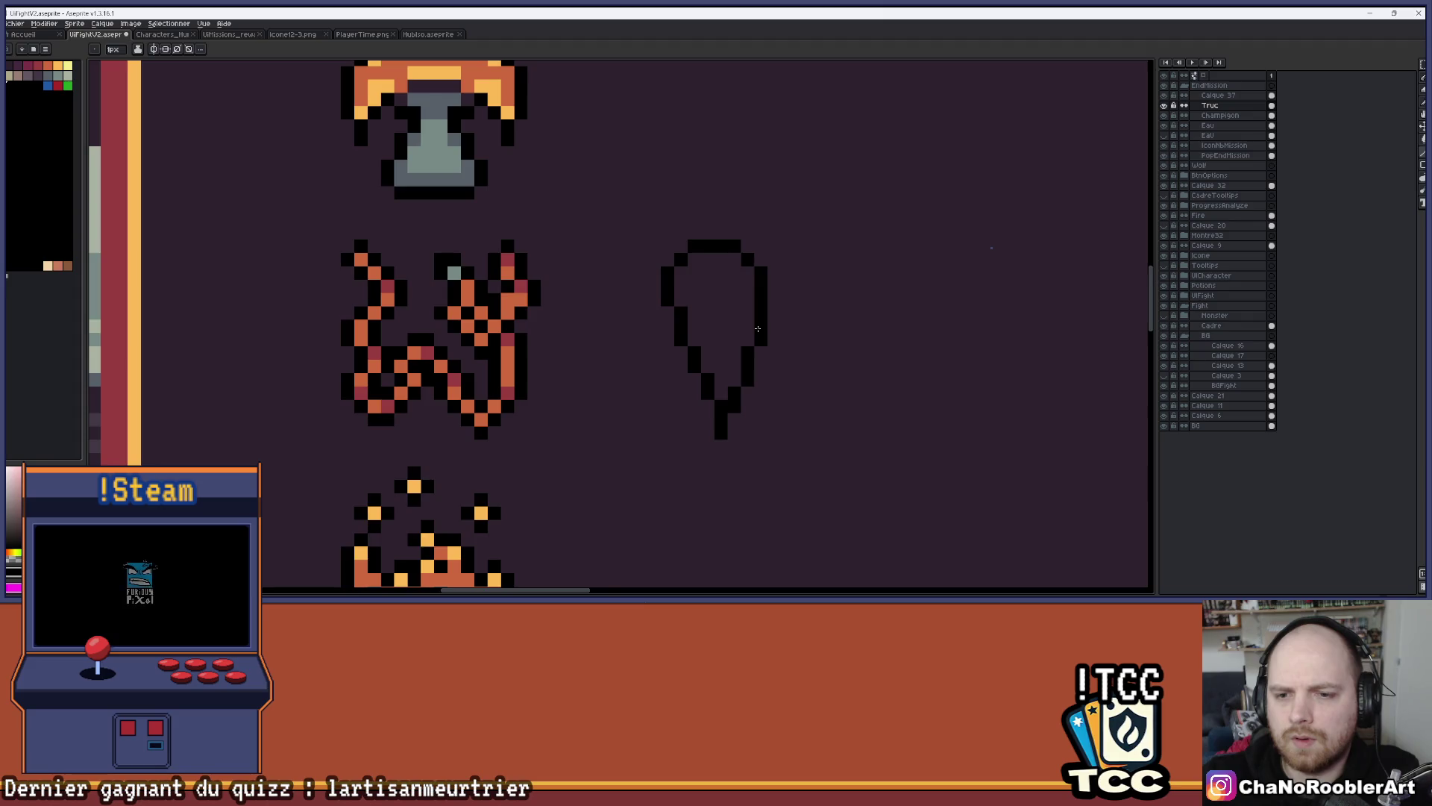
{"action": "scroll", "coordinate": [776, 351], "scroll_direction": "down", "scroll_amount": 3}
{"action": "scroll", "coordinate": [785, 363], "scroll_direction": "up", "scroll_amount": 3}
{"action": "scroll", "coordinate": [785, 363], "scroll_direction": "up", "scroll_amount": 2}
{"action": "key", "text": "b"}
{"action": "scroll", "coordinate": [768, 342], "scroll_direction": "down", "scroll_amount": 3}
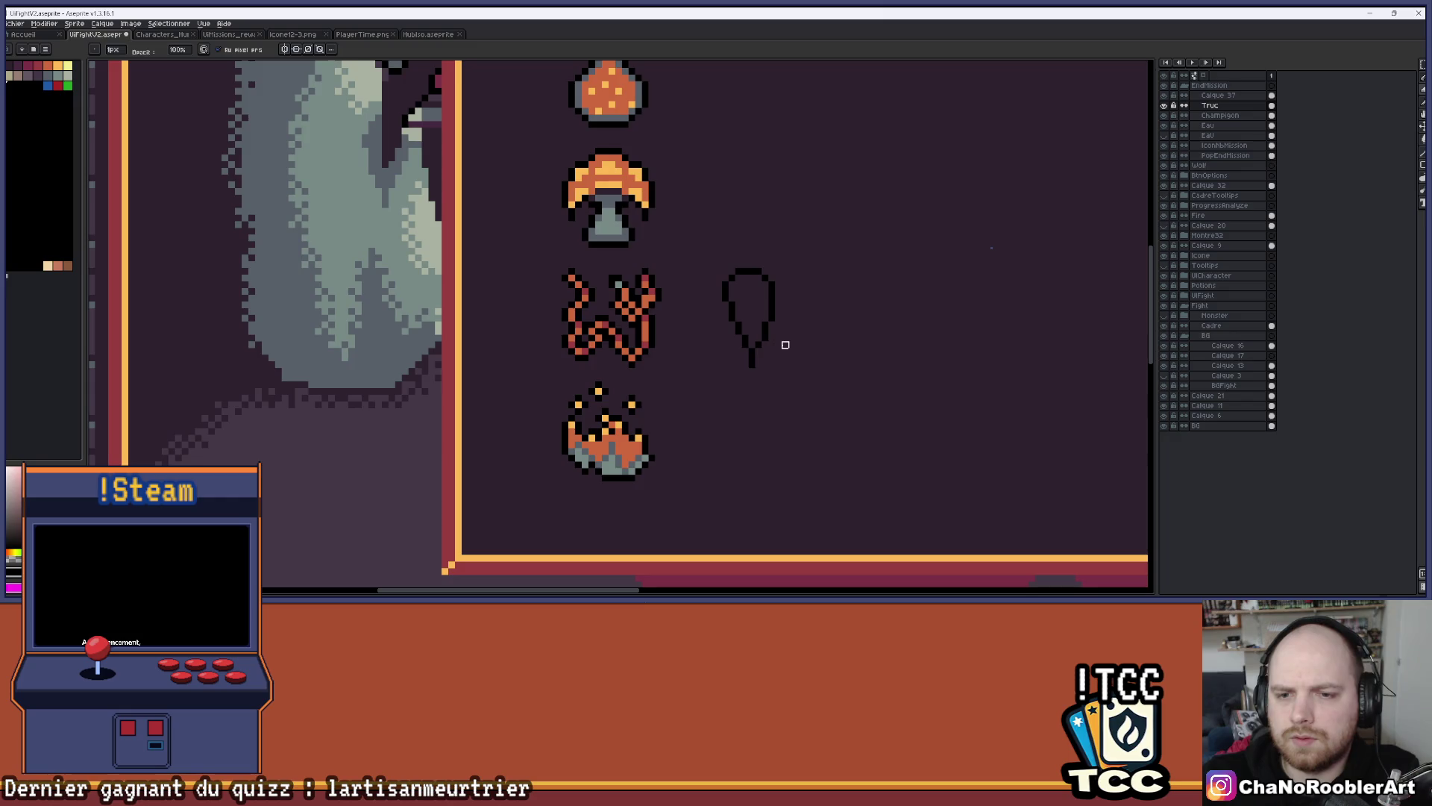
{"action": "scroll", "coordinate": [762, 359], "scroll_direction": "up", "scroll_amount": 3}
{"action": "key", "text": "e"}
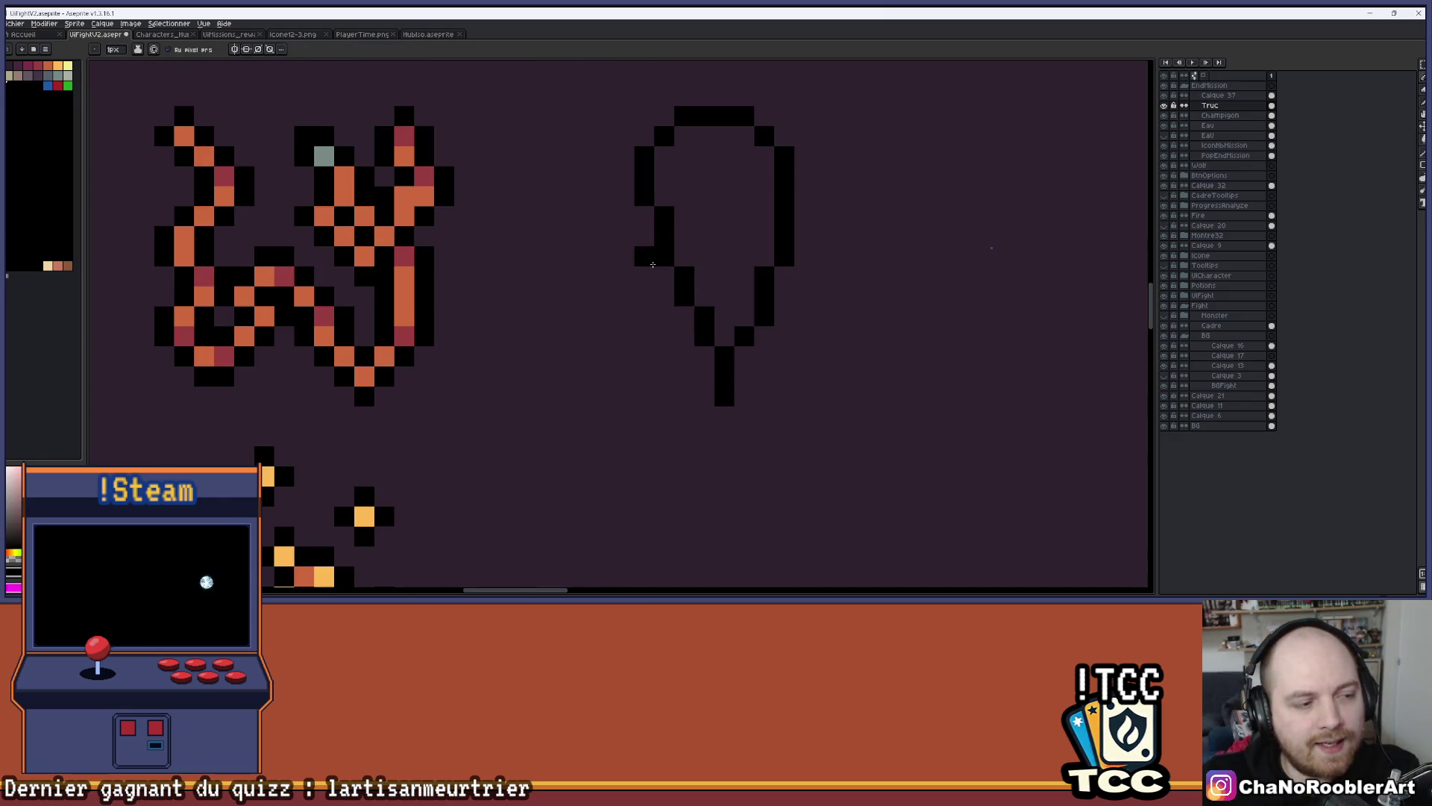
{"action": "scroll", "coordinate": [663, 257], "scroll_direction": "down", "scroll_amount": 1}
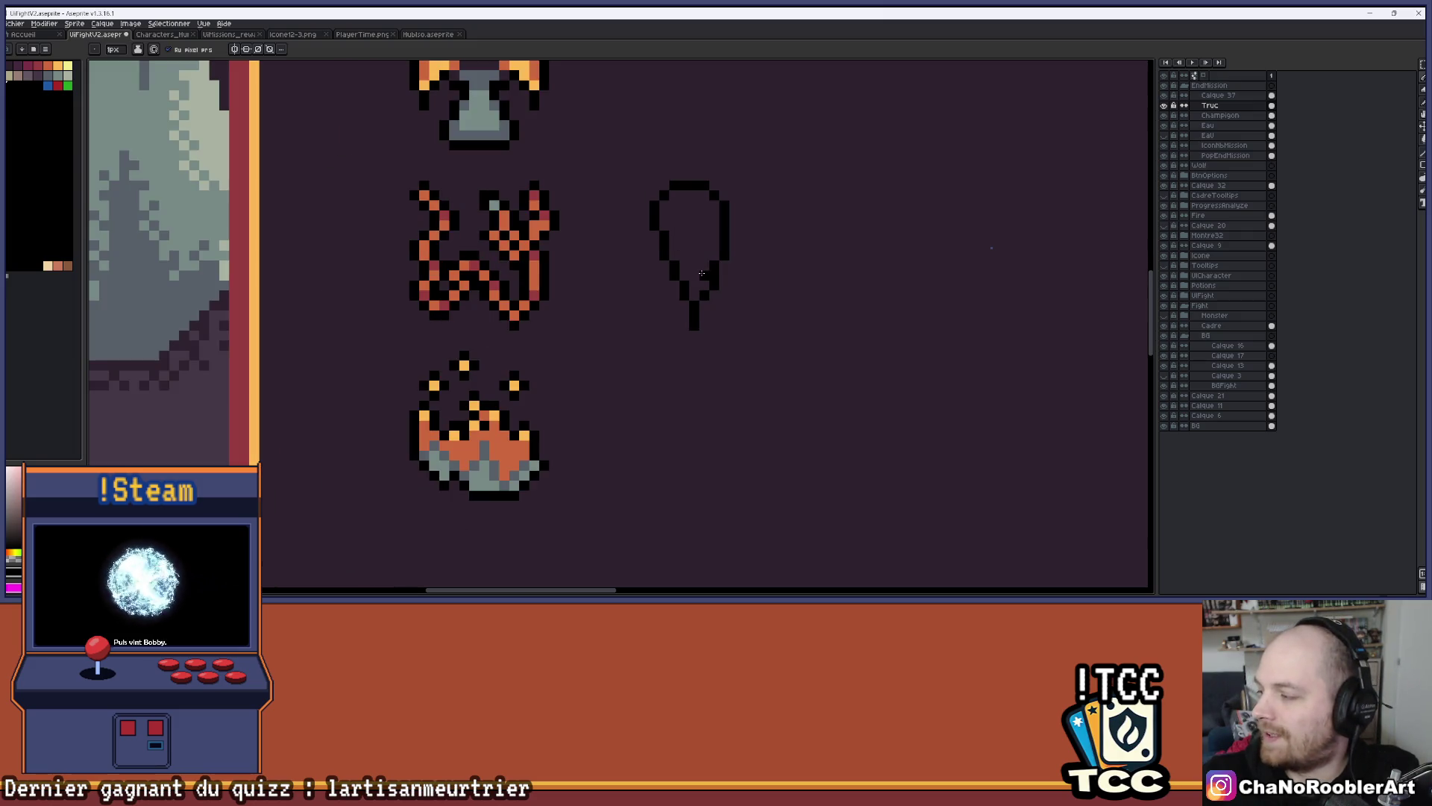
{"action": "scroll", "coordinate": [664, 256], "scroll_direction": "up", "scroll_amount": 1}
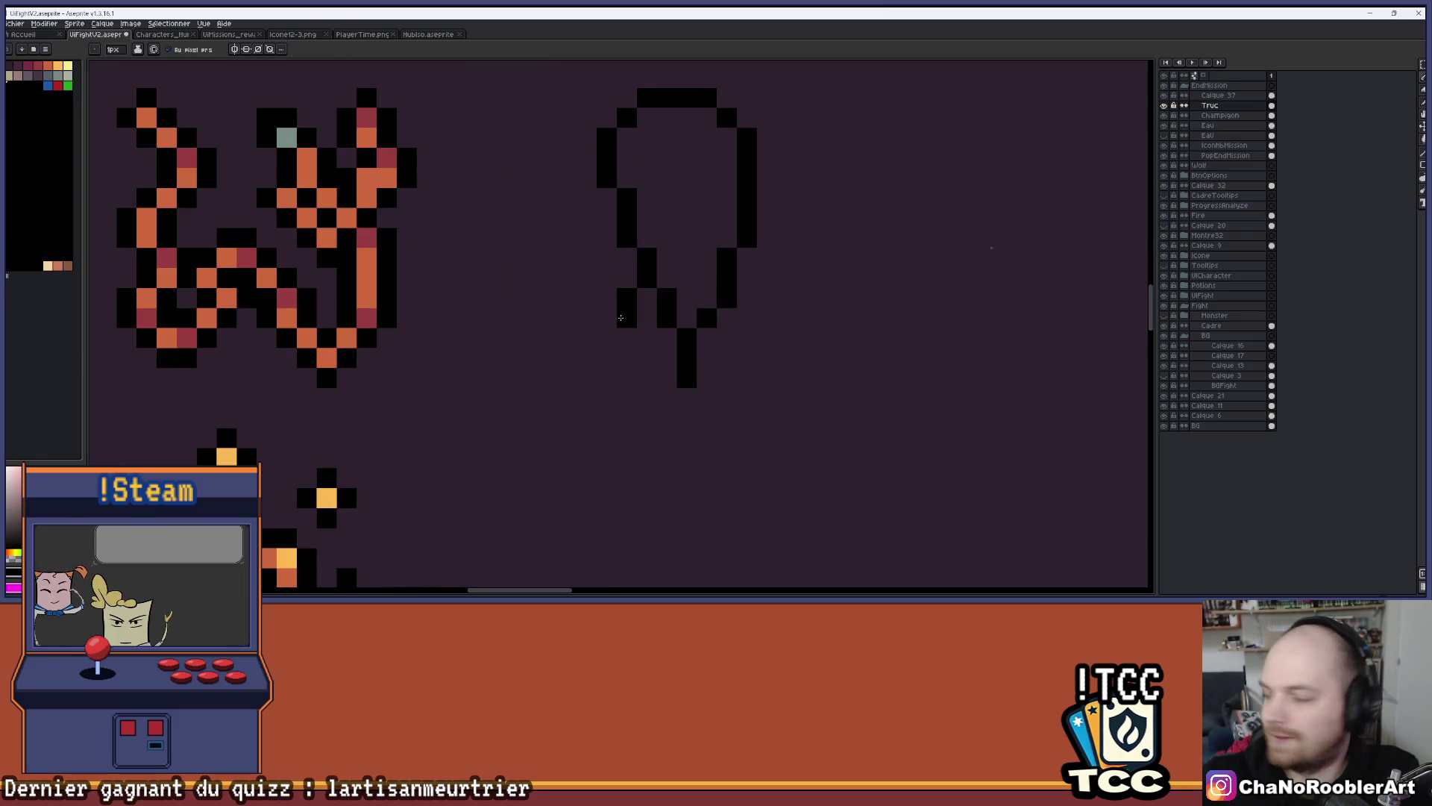
Draw the first tentacle pixels below the head, re-placing one misplaced pixel a cell higher
{"action": "left_click", "coordinate": [607, 337]}
{"action": "left_click", "coordinate": [645, 341]}
{"action": "left_click", "coordinate": [646, 358]}
{"action": "left_click", "coordinate": [627, 358]}
{"action": "left_click", "coordinate": [627, 376]}
{"action": "left_click", "coordinate": [746, 357]}
{"action": "key", "text": "ctrl+z"}
{"action": "left_click", "coordinate": [746, 347]}
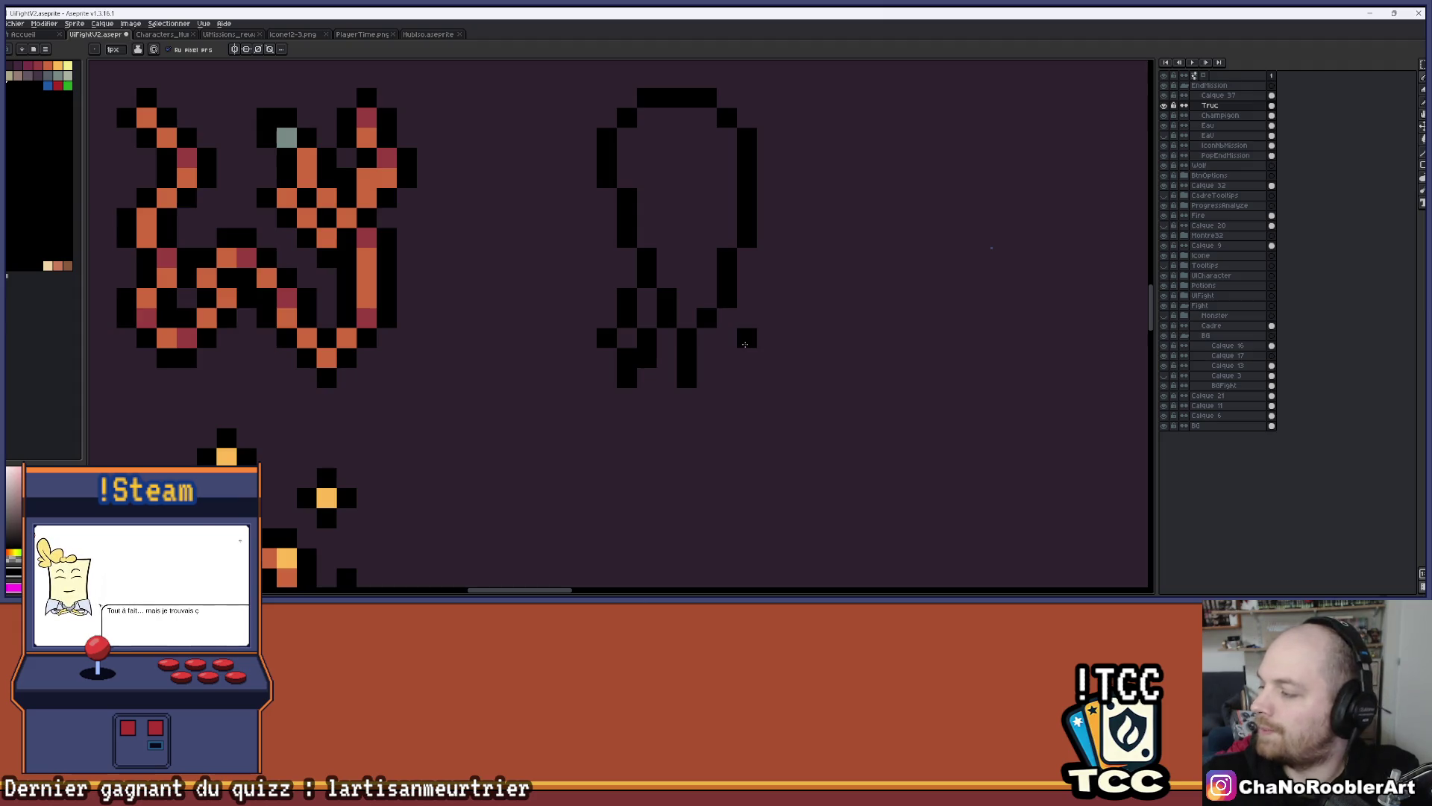
Add a pixel at the tentacle's bottom, undoing a stray pixel beside the tentacles
{"action": "scroll", "coordinate": [643, 385], "scroll_direction": "up", "scroll_amount": 2}
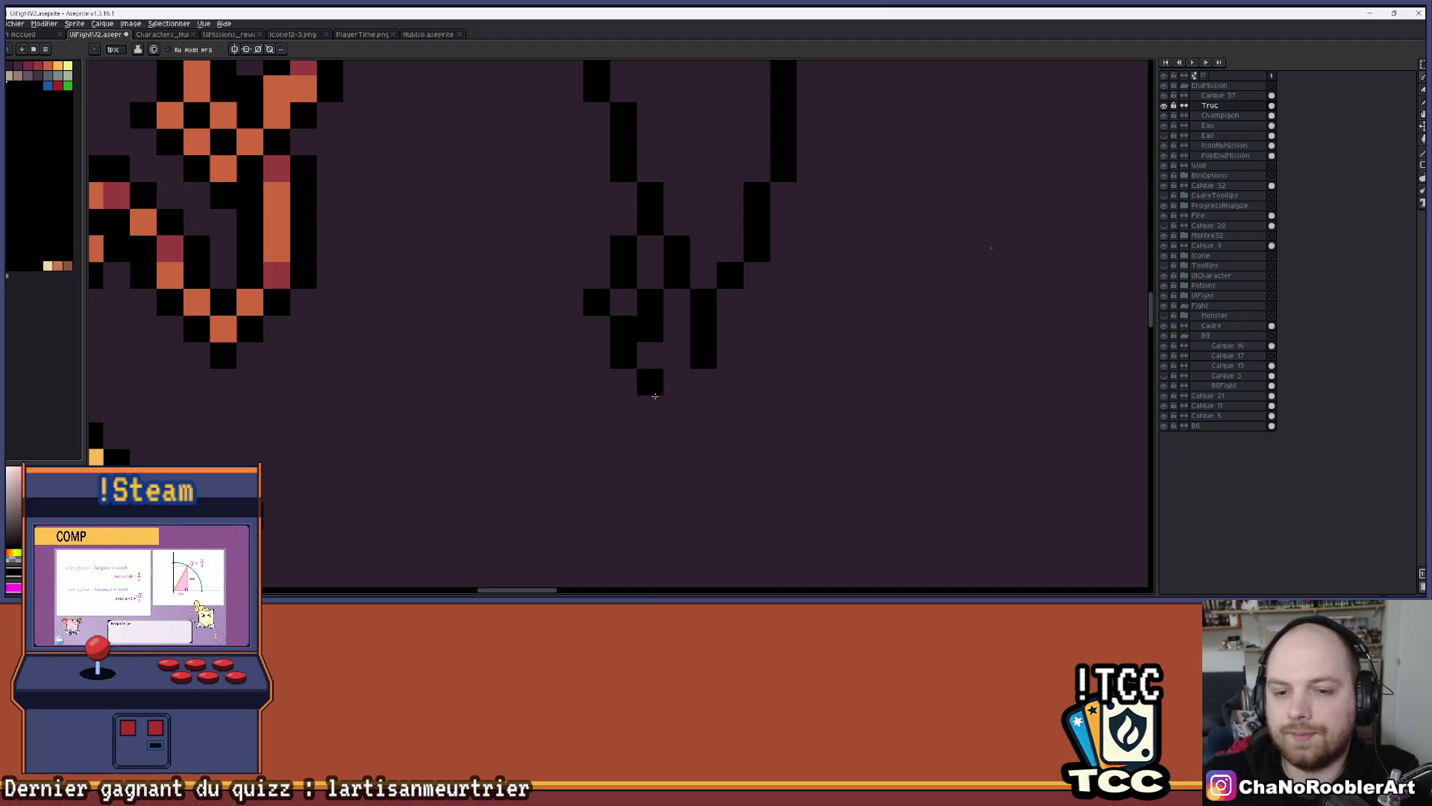
{"action": "left_click", "coordinate": [650, 382]}
{"action": "scroll", "coordinate": [784, 350], "scroll_direction": "down", "scroll_amount": 2}
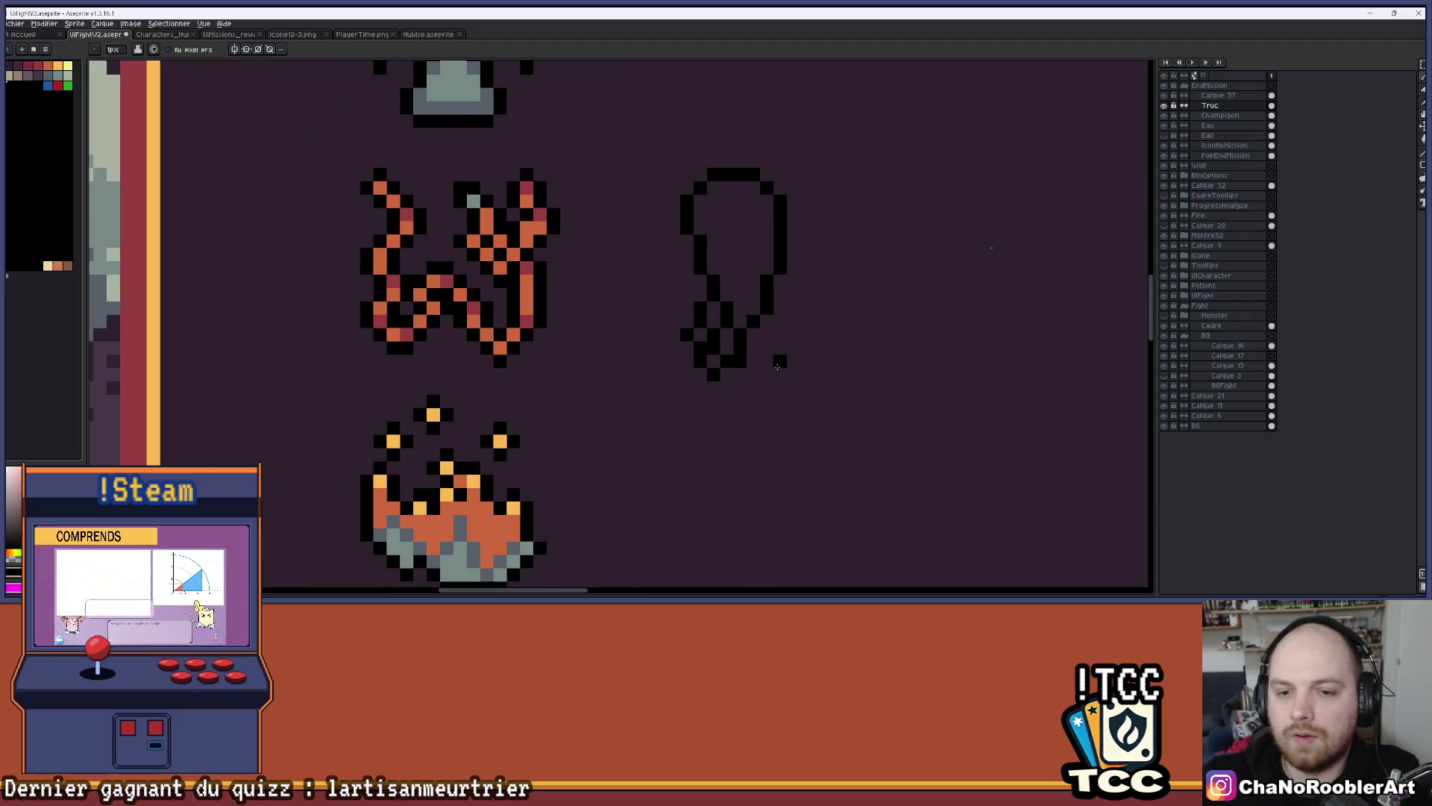
{"action": "scroll", "coordinate": [755, 351], "scroll_direction": "down", "scroll_amount": 3}
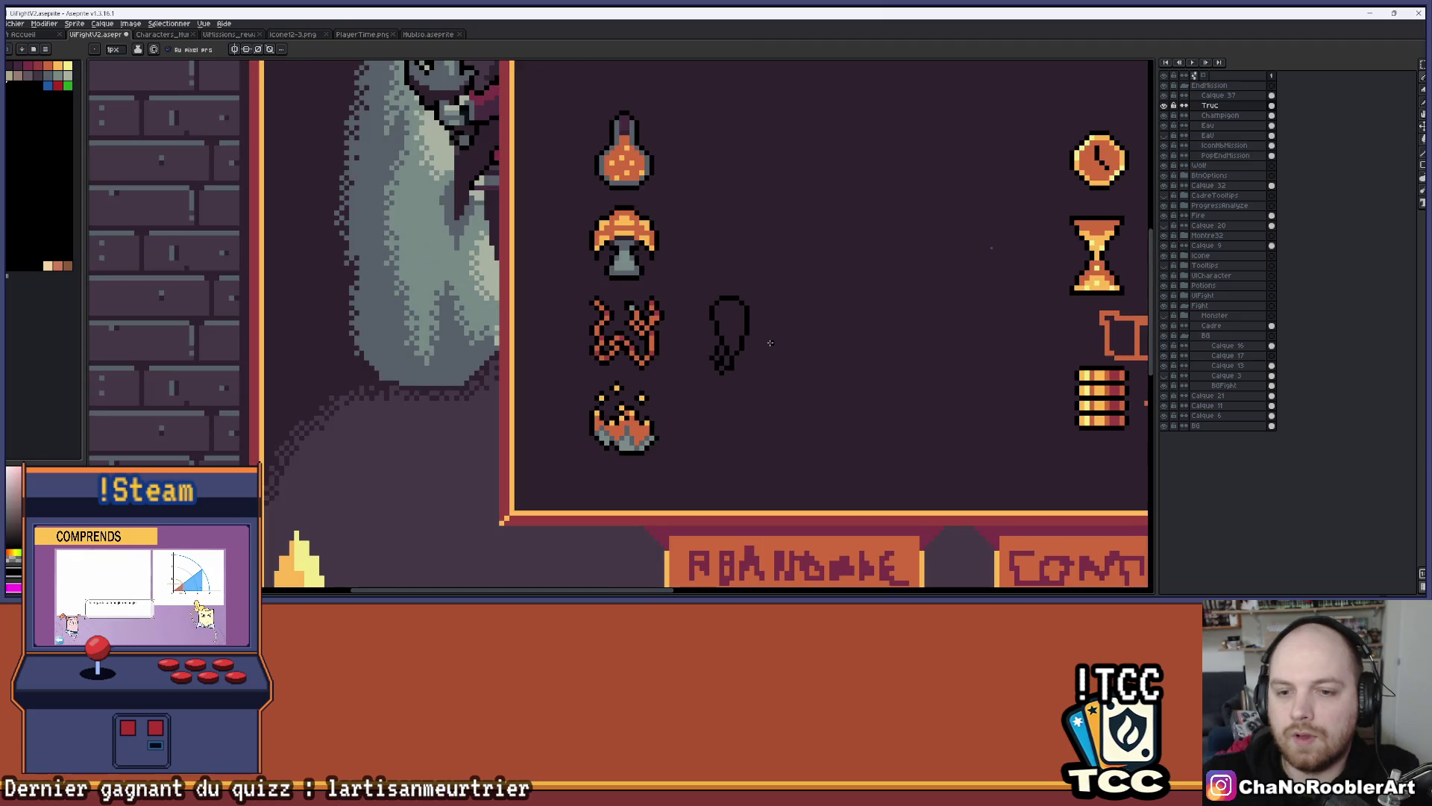
{"action": "scroll", "coordinate": [716, 298], "scroll_direction": "up", "scroll_amount": 5}
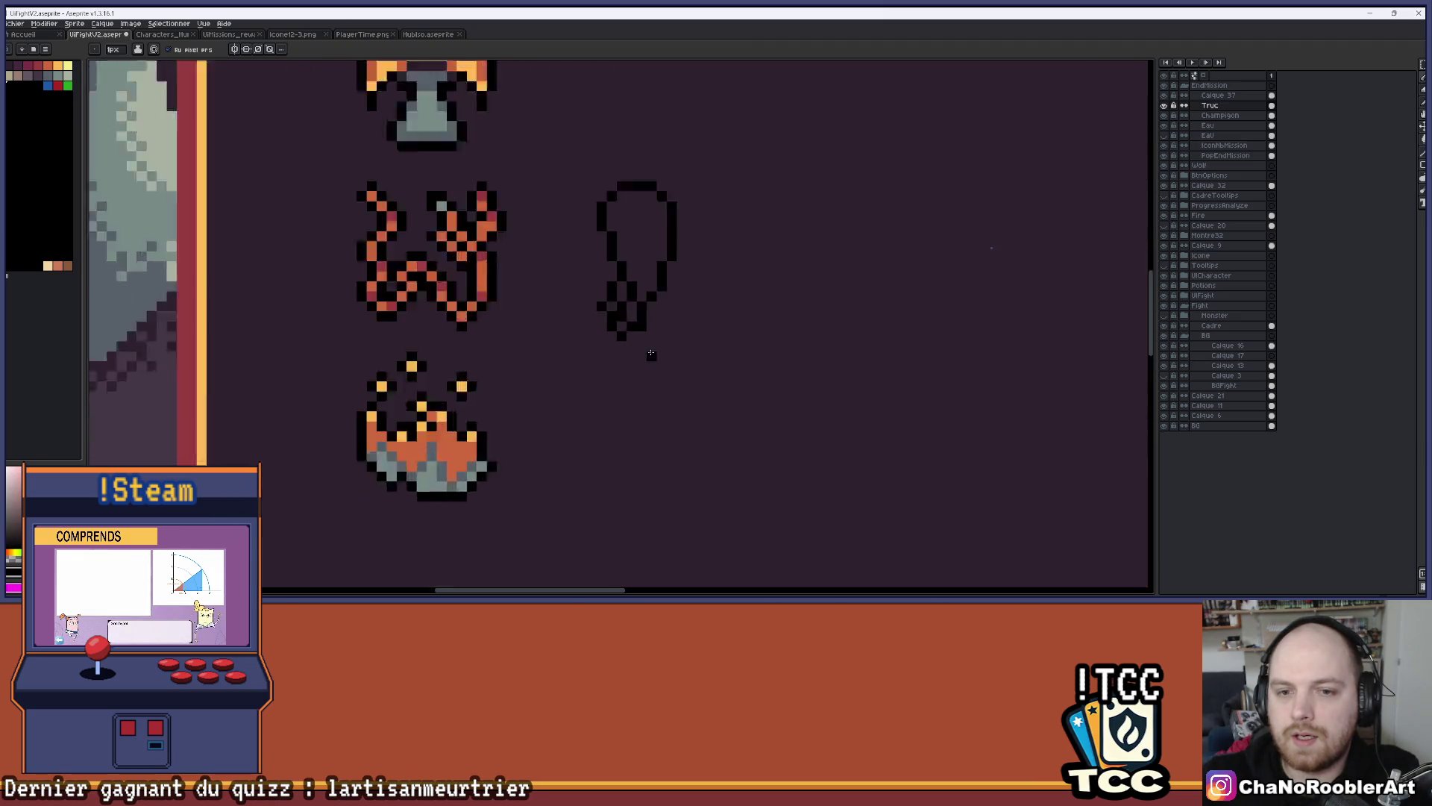
{"action": "scroll", "coordinate": [685, 277], "scroll_direction": "up", "scroll_amount": 3}
{"action": "left_click", "coordinate": [745, 267]}
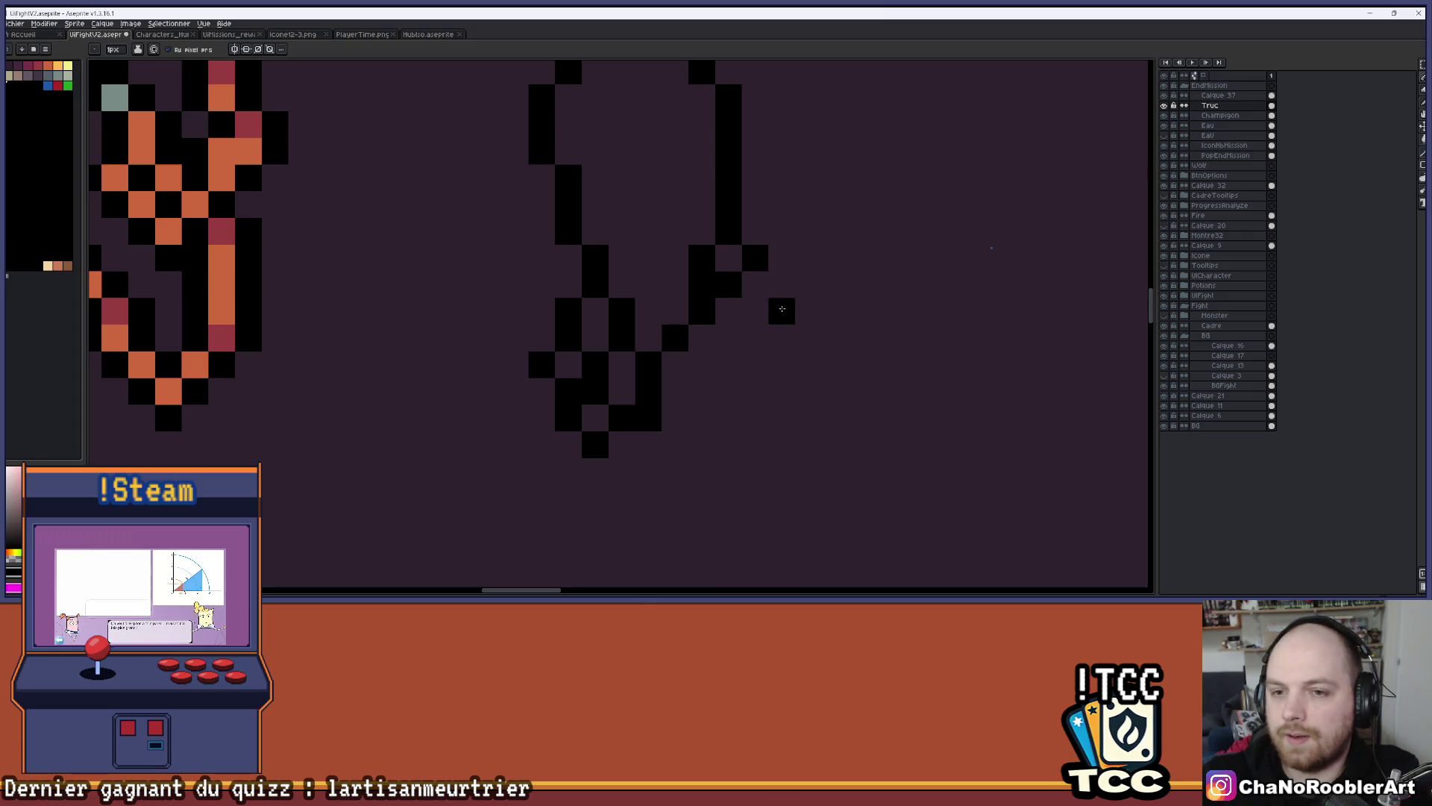
{"action": "key", "text": "ctrl+z"}
{"action": "scroll", "coordinate": [726, 338], "scroll_direction": "down", "scroll_amount": 3}
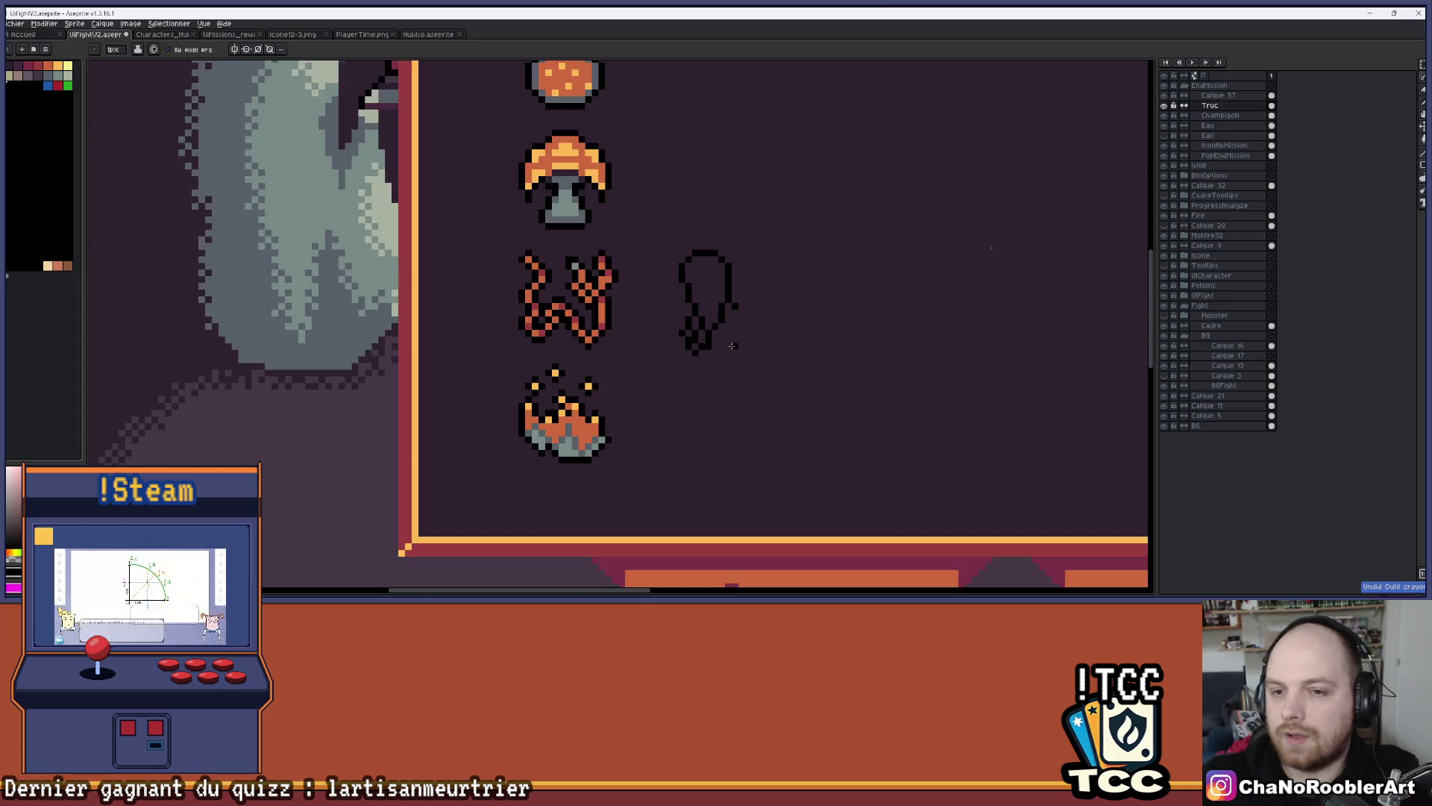
{"action": "scroll", "coordinate": [785, 211], "scroll_direction": "up", "scroll_amount": 3}
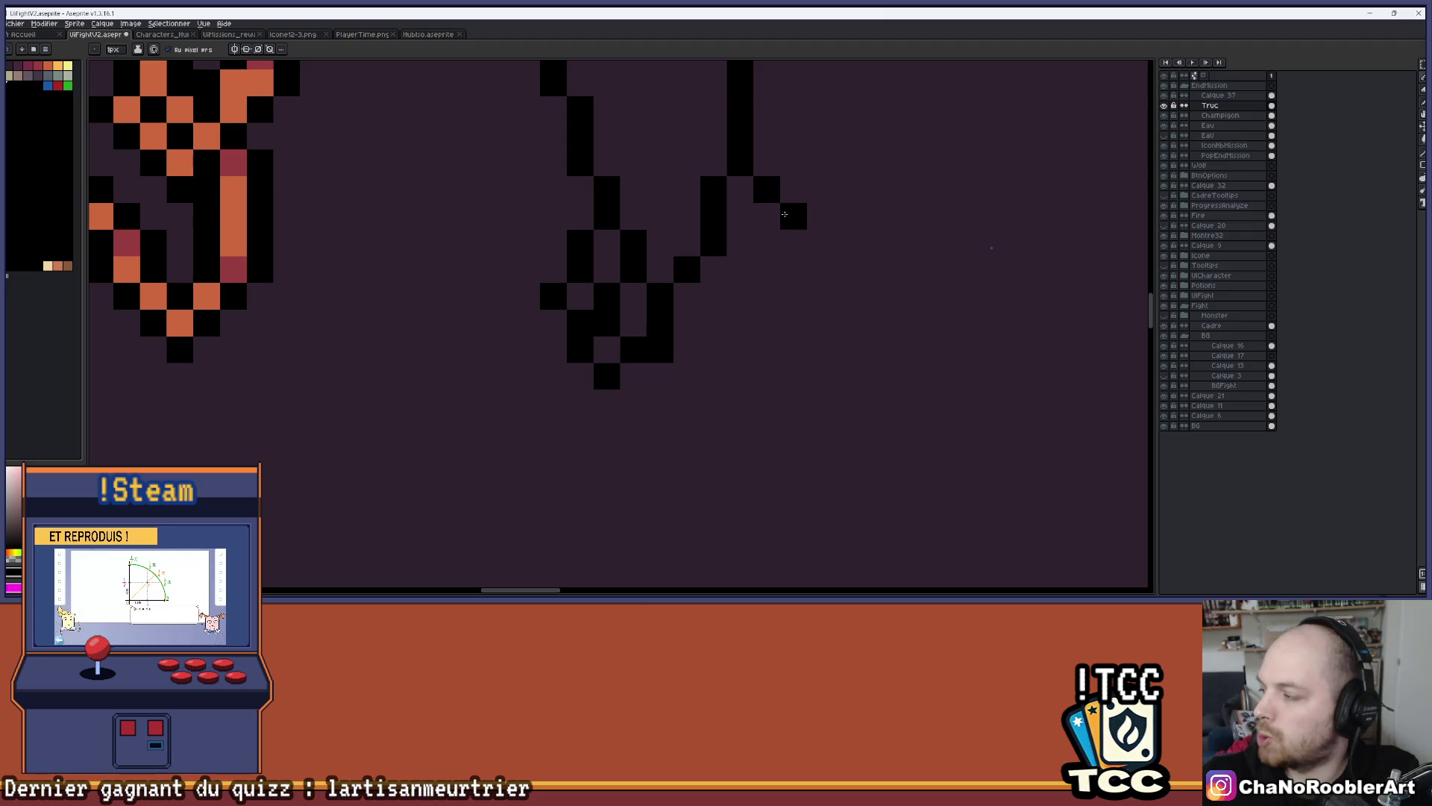
Draw a short vertical tentacle on the right, redoing its downward extension pixel by pixel
{"action": "left_click_drag", "start_coordinate": [821, 242], "coordinate": [821, 295]}
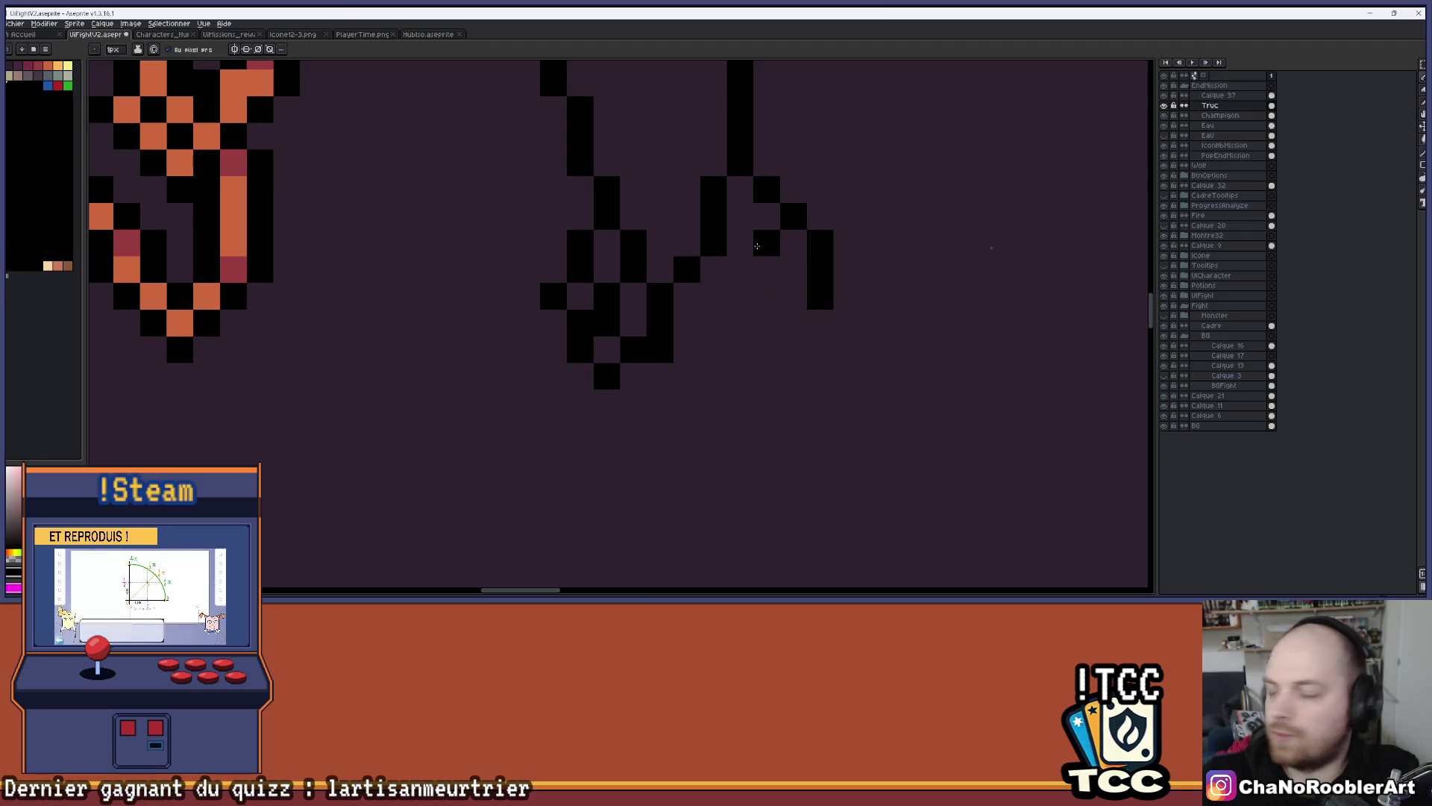
{"action": "mouse_move", "coordinate": [741, 269]}
{"action": "left_mouse_down"}
{"action": "mouse_move", "coordinate": [741, 295]}
{"action": "mouse_move", "coordinate": [766, 295]}
{"action": "left_mouse_up"}
{"action": "key", "text": "ctrl+z"}
{"action": "left_click", "coordinate": [741, 216]}
{"action": "left_click", "coordinate": [766, 216]}
{"action": "scroll", "coordinate": [825, 203], "scroll_direction": "down", "scroll_amount": 2}
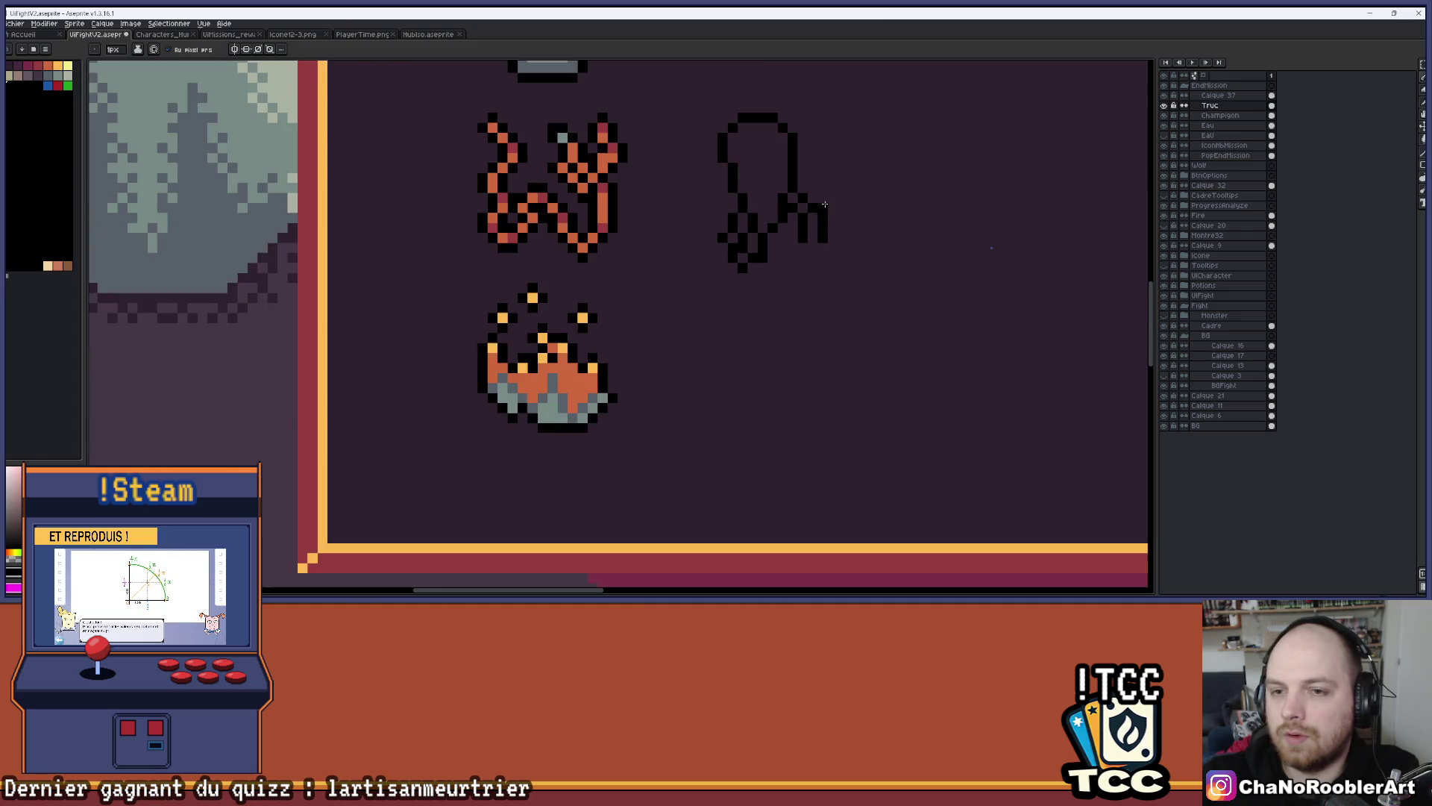
{"action": "scroll", "coordinate": [787, 223], "scroll_direction": "up", "scroll_amount": 2}
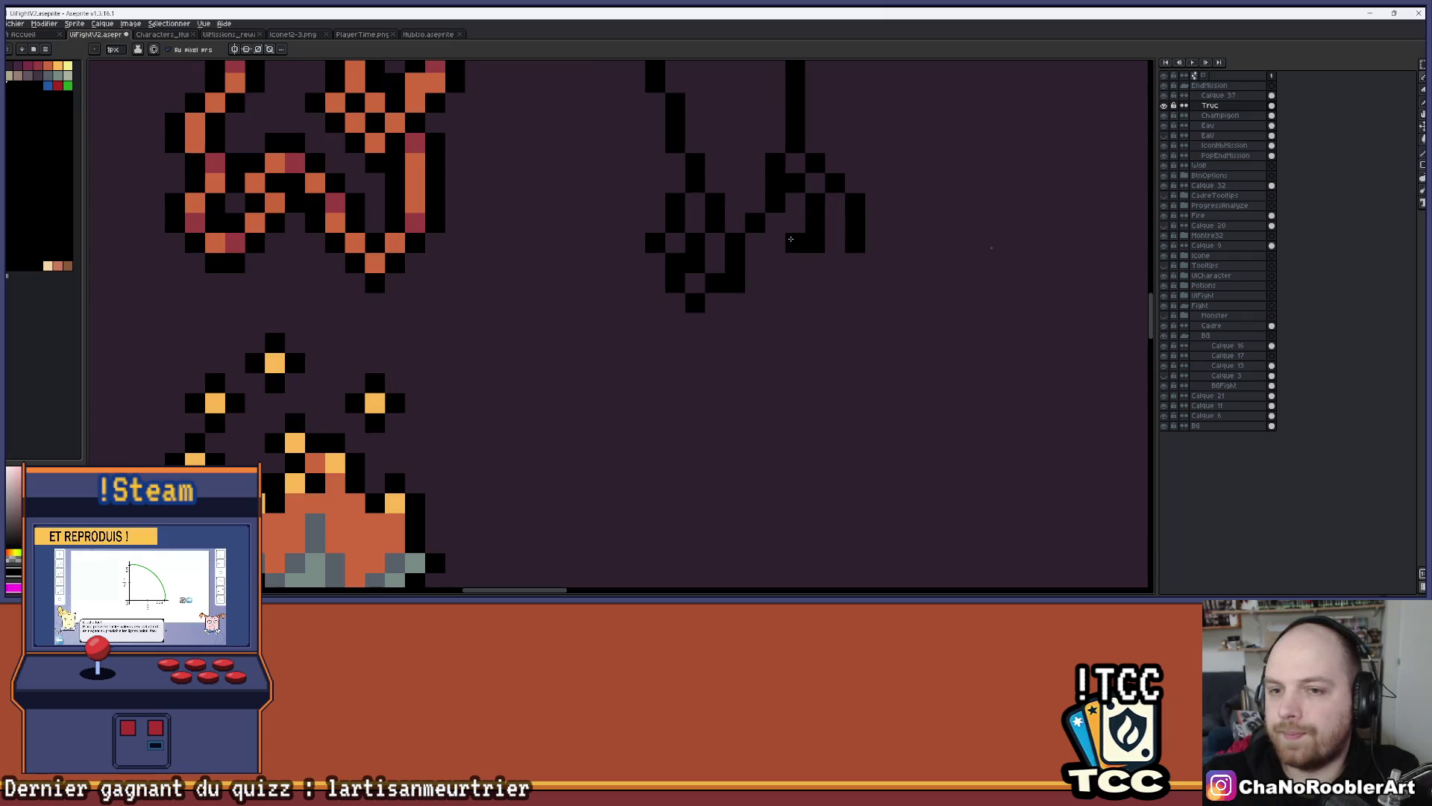
Draw the rightmost tentacle curling downward with a widened, curled tip
{"action": "left_click_drag", "start_coordinate": [743, 176], "coordinate": [729, 234]}
{"action": "scroll", "coordinate": [730, 234], "scroll_direction": "up", "scroll_amount": 1}
{"action": "left_click", "coordinate": [779, 311]}
{"action": "left_click", "coordinate": [784, 332]}
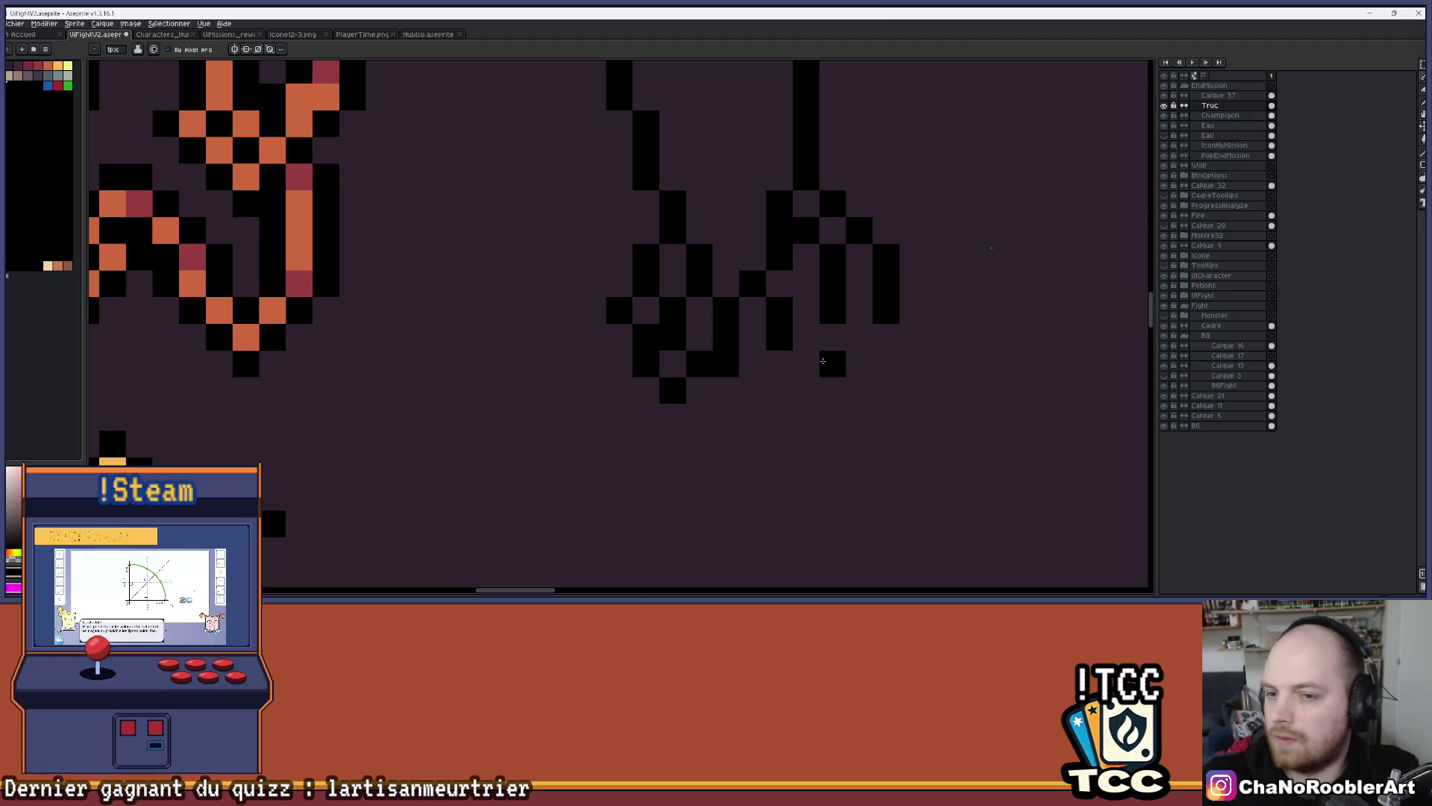
{"action": "left_click", "coordinate": [775, 388]}
{"action": "left_click", "coordinate": [805, 390]}
{"action": "left_click", "coordinate": [748, 384]}
{"action": "left_click", "coordinate": [830, 367]}
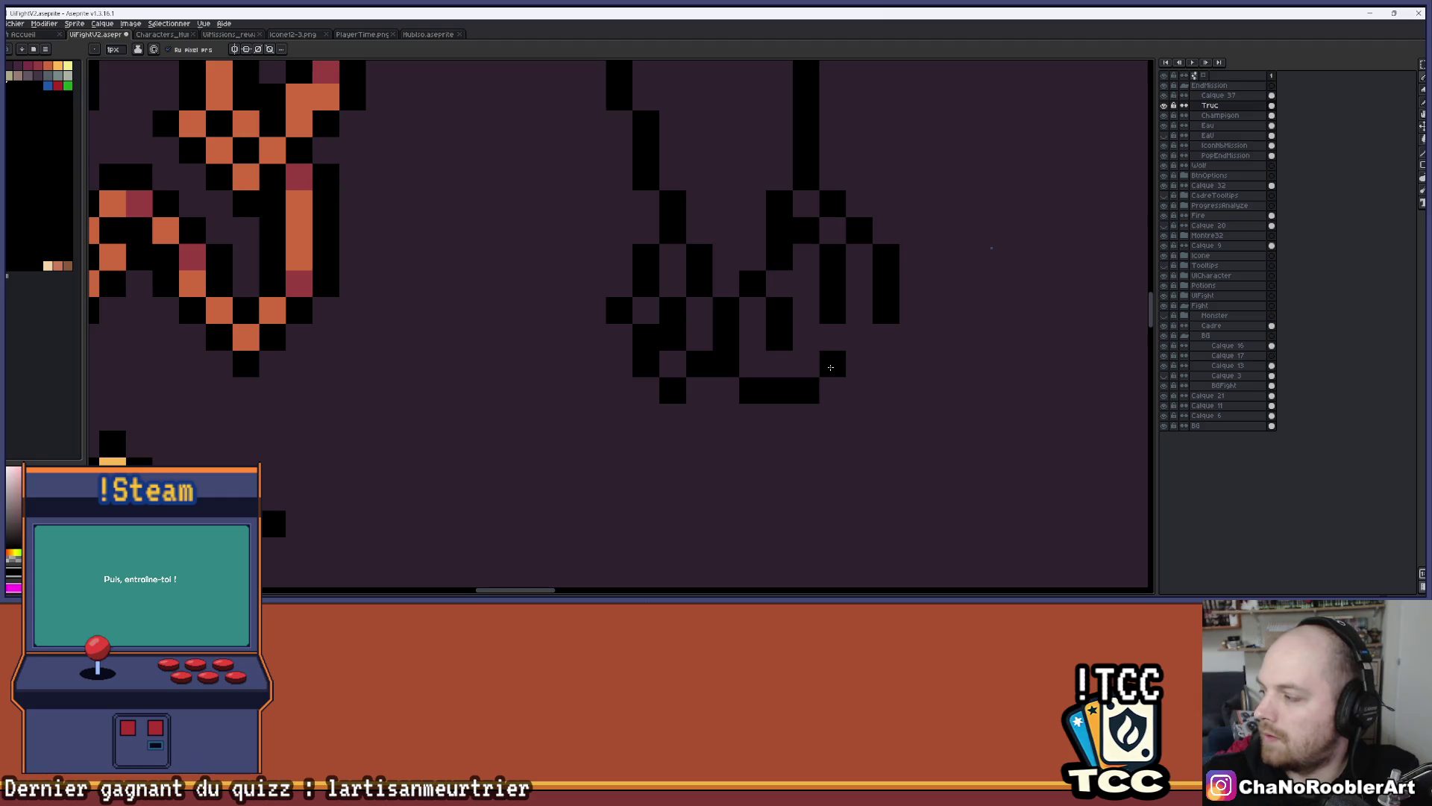
{"action": "left_click", "coordinate": [833, 337]}
{"action": "left_click", "coordinate": [913, 284]}
Select the squid's lower right tentacles with a rectangular selection
{"action": "scroll", "coordinate": [911, 283], "scroll_direction": "down", "scroll_amount": 3}
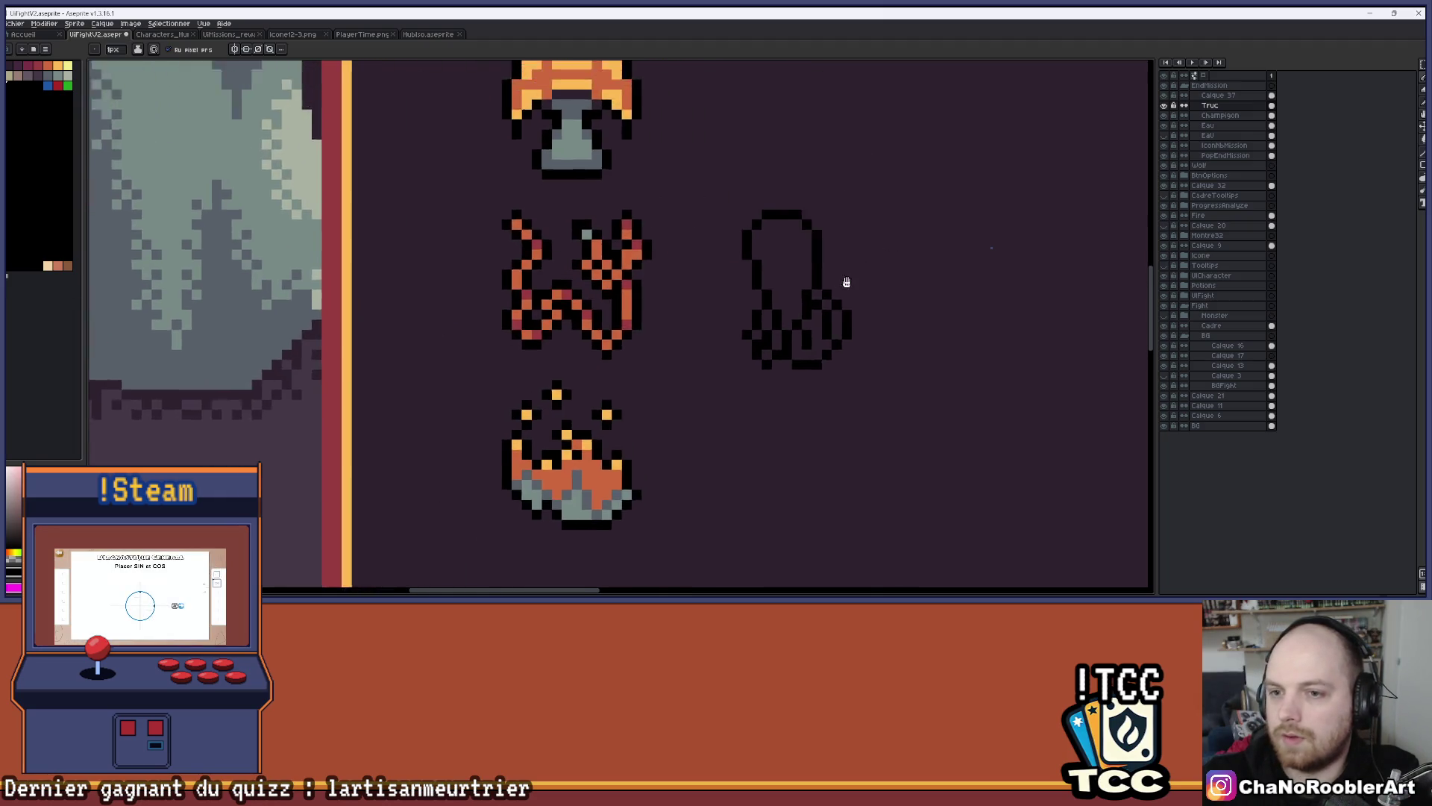
{"action": "scroll", "coordinate": [834, 306], "scroll_direction": "up", "scroll_amount": 2}
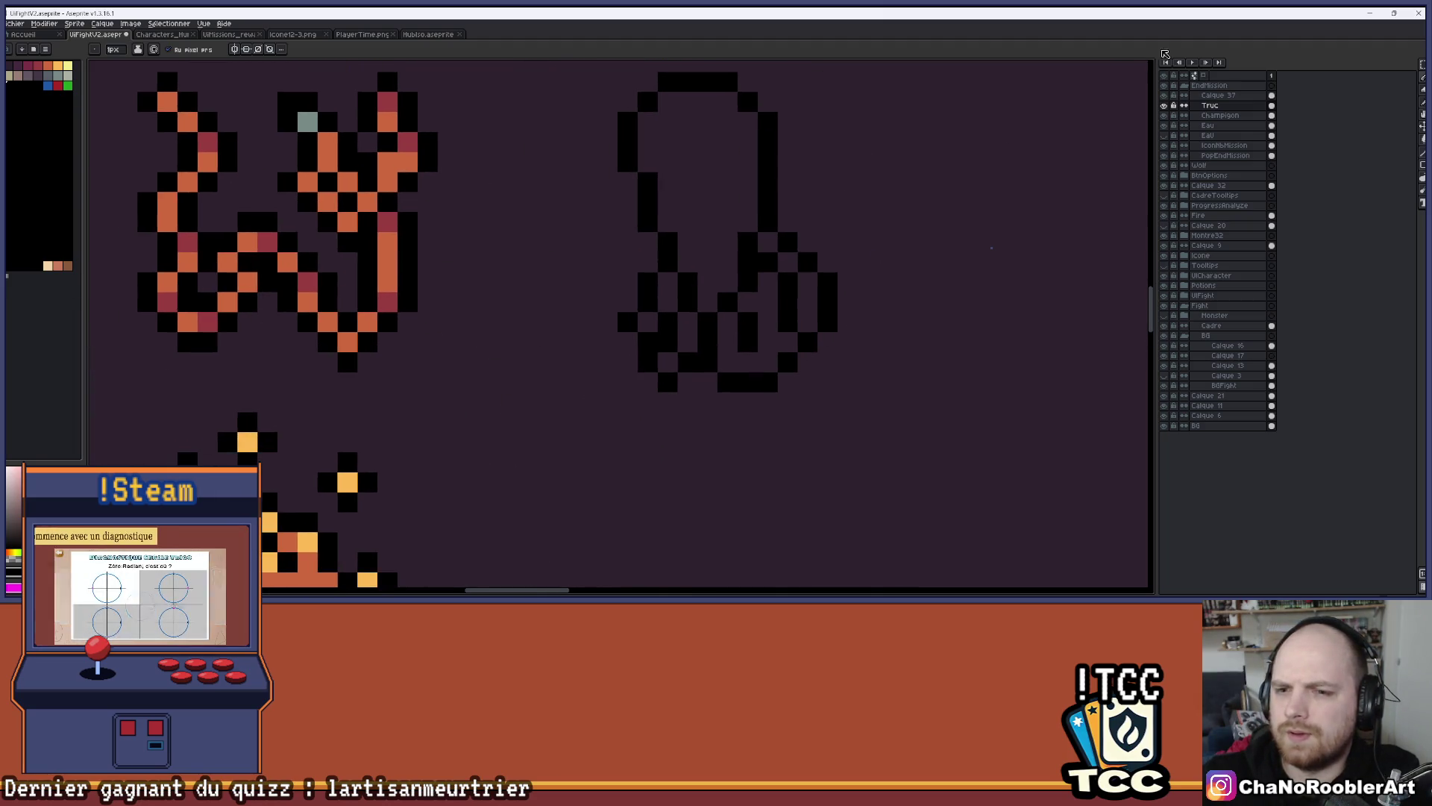
{"action": "left_click", "coordinate": [1422, 65]}
{"action": "mouse_move", "coordinate": [957, 232]}
{"action": "left_mouse_down"}
{"action": "mouse_move", "coordinate": [860, 329]}
{"action": "mouse_move", "coordinate": [758, 392]}
{"action": "left_mouse_up"}
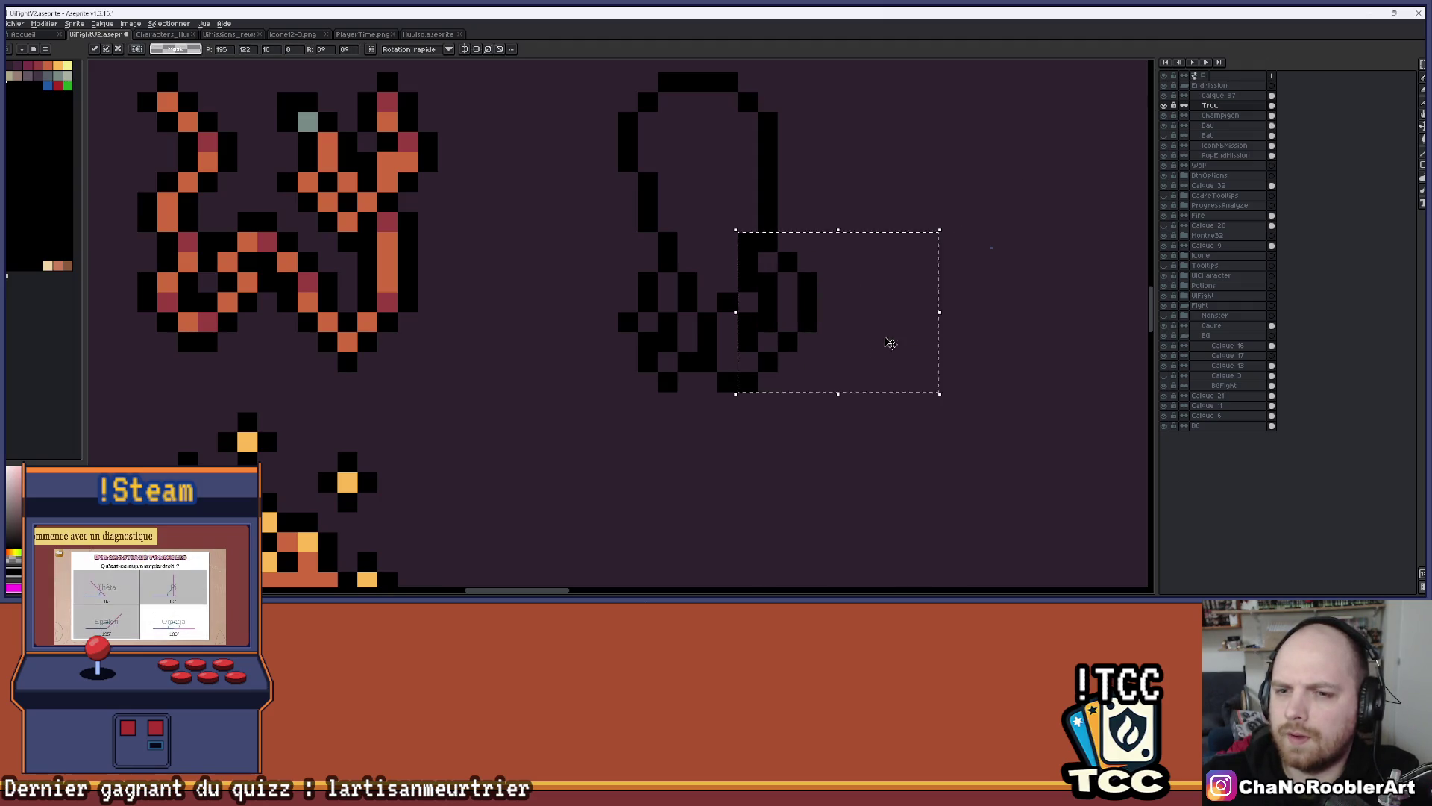
{"action": "scroll", "coordinate": [863, 220], "scroll_direction": "down", "scroll_amount": 2}
{"action": "scroll", "coordinate": [863, 220], "scroll_direction": "up", "scroll_amount": 2}
{"action": "key", "text": "b"}
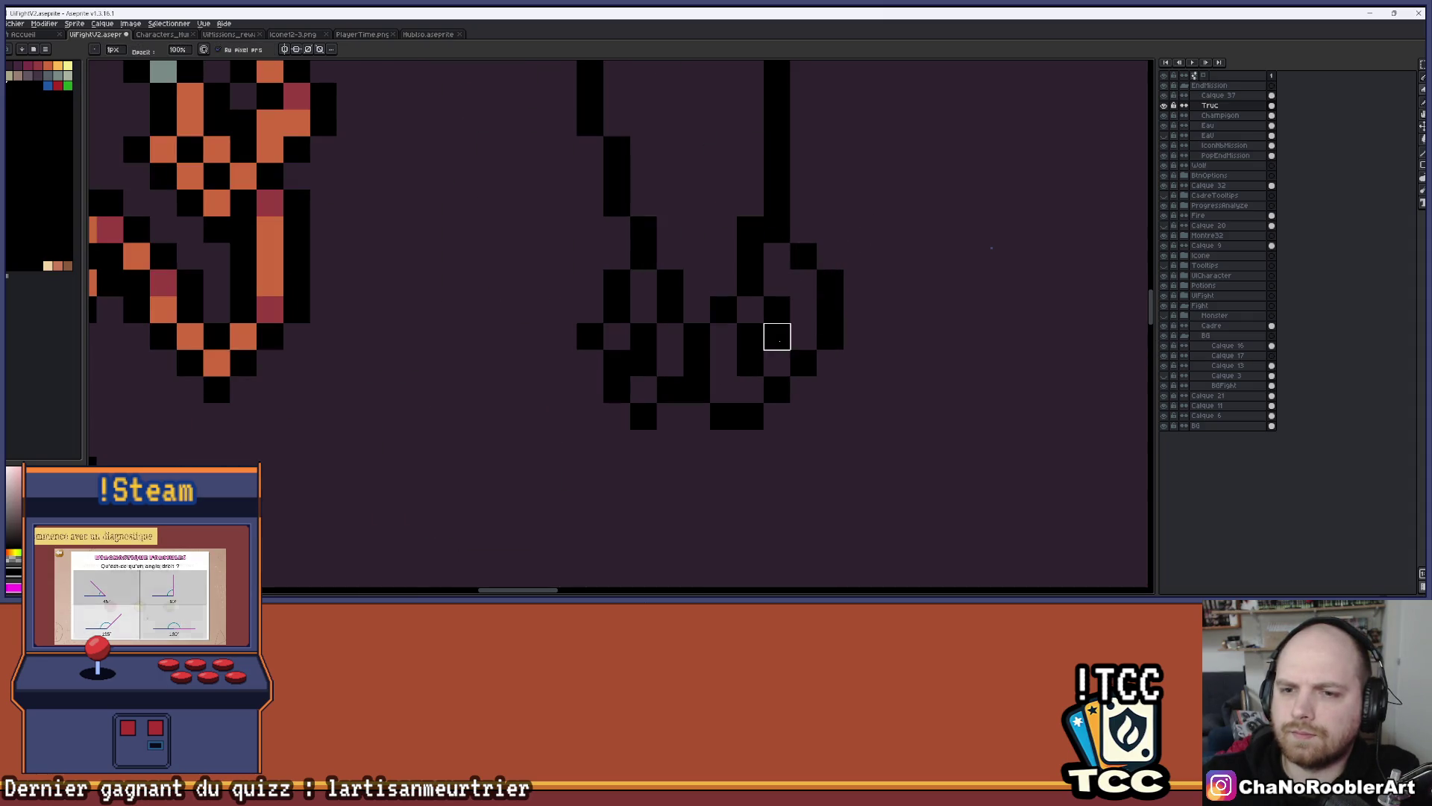
{"action": "scroll", "coordinate": [857, 257], "scroll_direction": "down", "scroll_amount": 2}
{"action": "left_click_drag", "start_coordinate": [857, 209], "coordinate": [850, 236]}
{"action": "scroll", "coordinate": [784, 293], "scroll_direction": "up", "scroll_amount": 1}
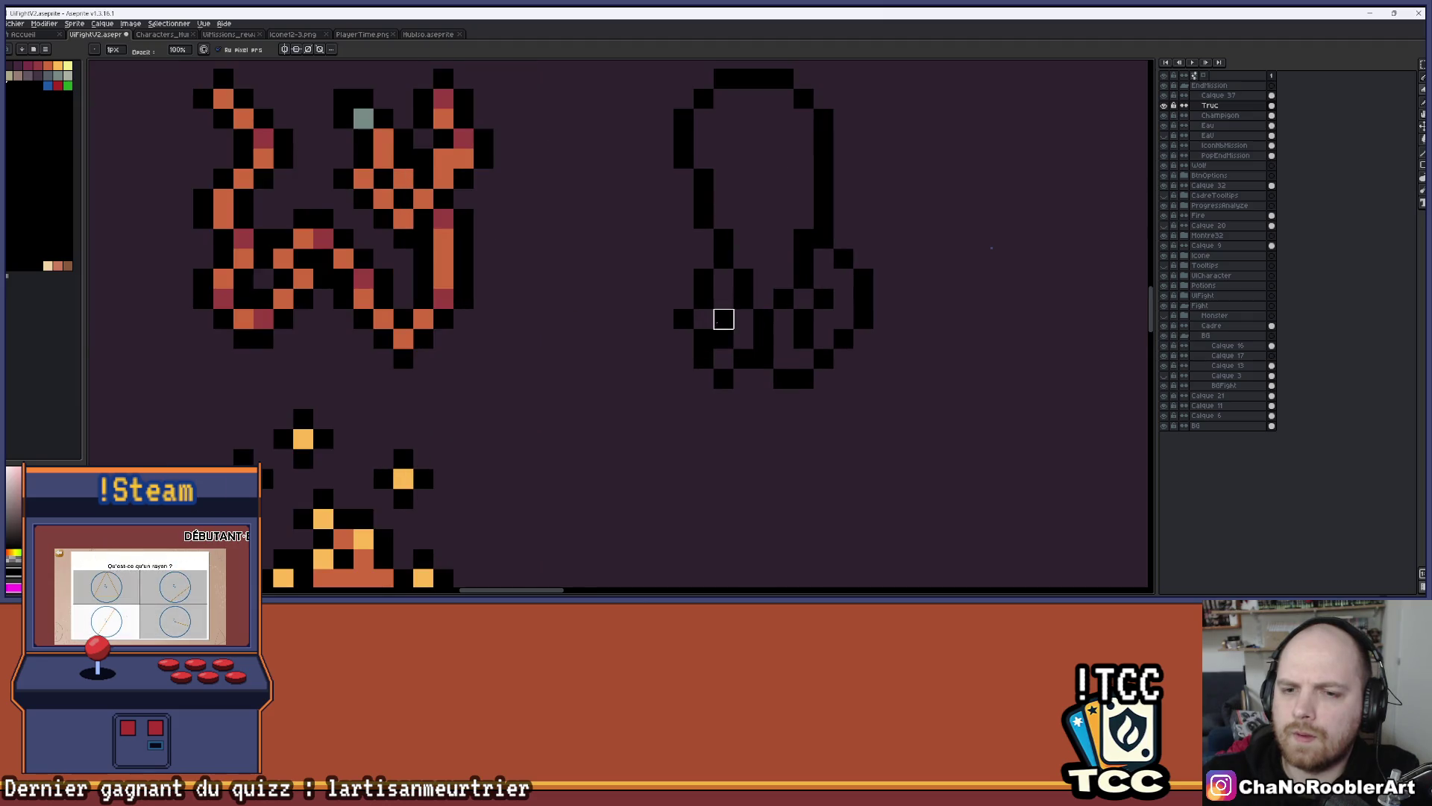
{"action": "scroll", "coordinate": [822, 192], "scroll_direction": "down", "scroll_amount": 4}
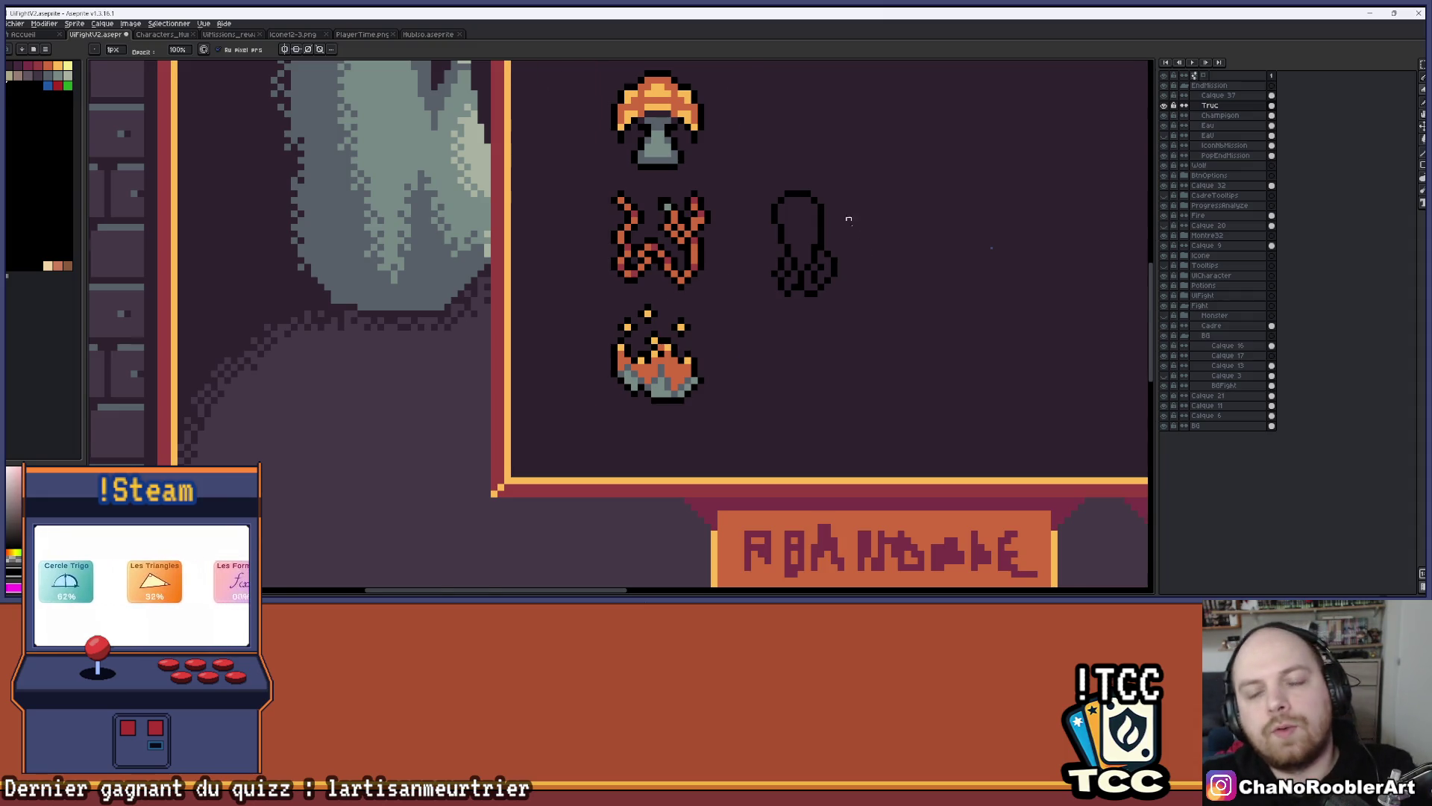
{"action": "scroll", "coordinate": [848, 207], "scroll_direction": "down", "scroll_amount": 3}
{"action": "scroll", "coordinate": [711, 279], "scroll_direction": "up", "scroll_amount": 3}
{"action": "key", "text": "g"}
{"action": "mouse_move", "coordinate": [670, 278]}
{"action": "left_mouse_down"}
{"action": "mouse_move", "coordinate": [671, 379]}
{"action": "mouse_move", "coordinate": [671, 357]}
{"action": "left_mouse_up"}
Fill the octopus's tentacle gaps and part of its body with orange
{"action": "left_click", "coordinate": [700, 388]}
{"action": "left_click", "coordinate": [710, 369]}
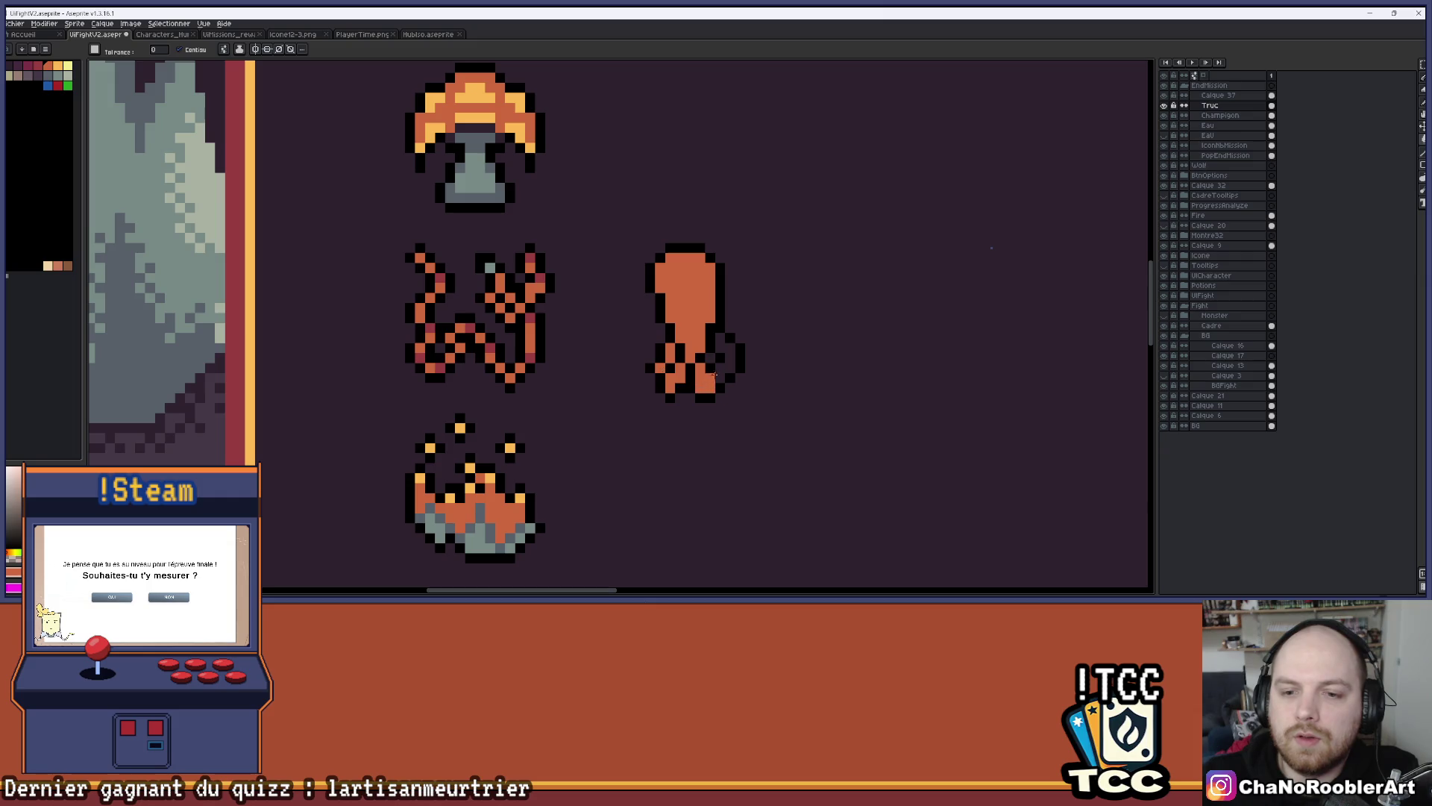
{"action": "left_click", "coordinate": [721, 359]}
{"action": "left_click", "coordinate": [717, 357]}
{"action": "scroll", "coordinate": [760, 280], "scroll_direction": "down", "scroll_amount": 1}
{"action": "scroll", "coordinate": [761, 280], "scroll_direction": "down", "scroll_amount": 1}
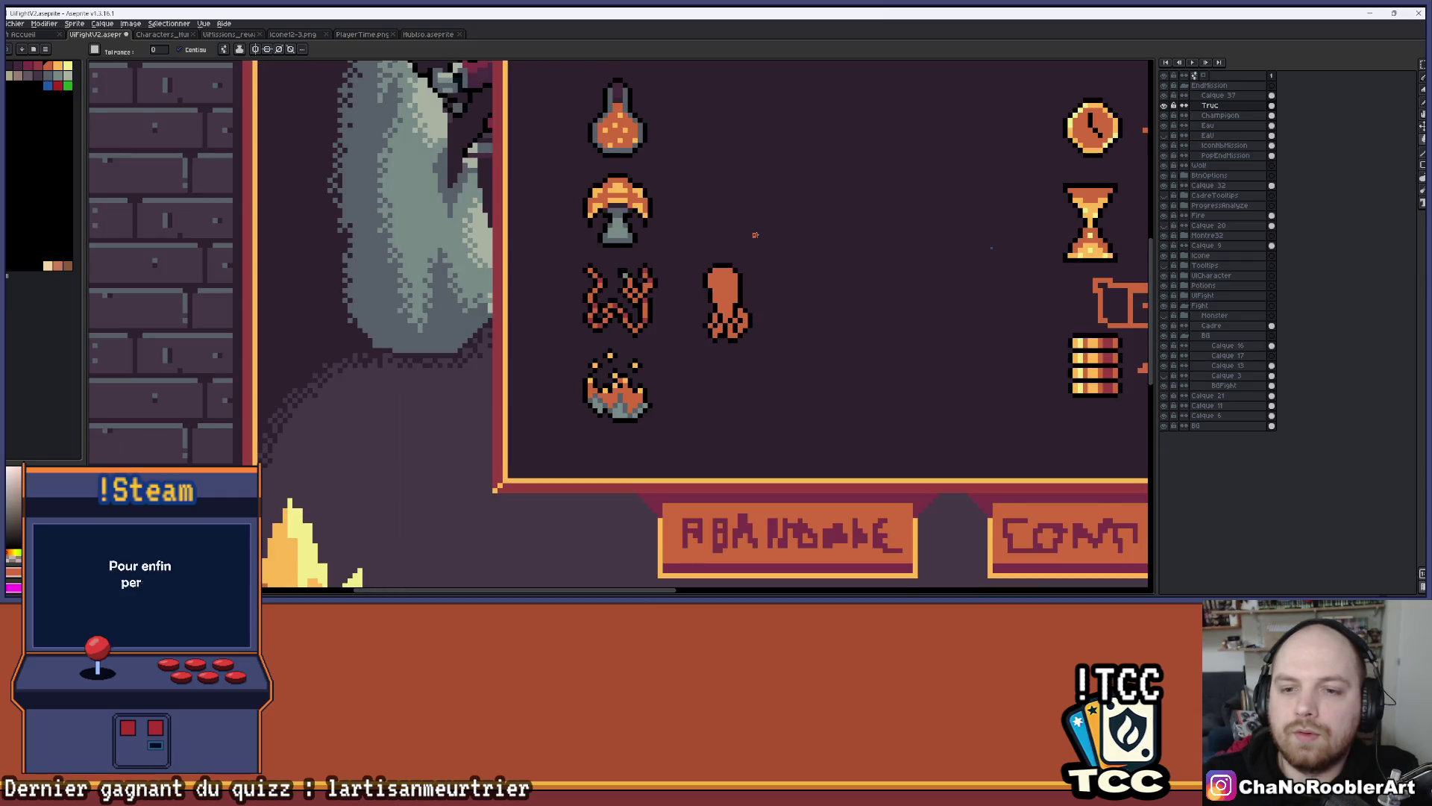
{"action": "left_click_drag", "start_coordinate": [755, 235], "coordinate": [735, 262]}
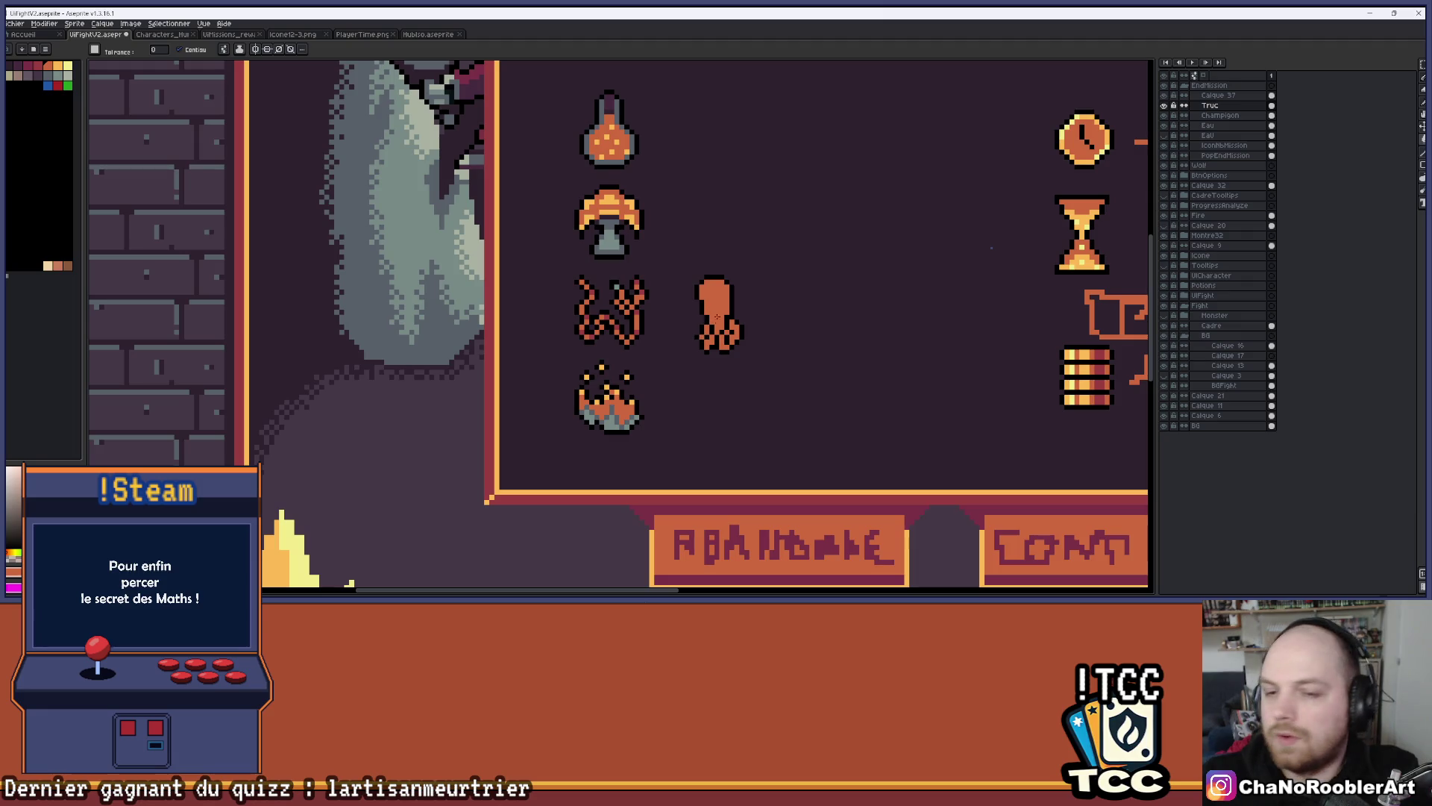
{"action": "scroll", "coordinate": [715, 319], "scroll_direction": "up", "scroll_amount": 3}
{"action": "left_click", "coordinate": [738, 342]}
With the Pencil, blacken an outline pixel and two tentacle pixels on the octopus
{"action": "key", "text": "b"}
{"action": "scroll", "coordinate": [803, 291], "scroll_direction": "down", "scroll_amount": 3}
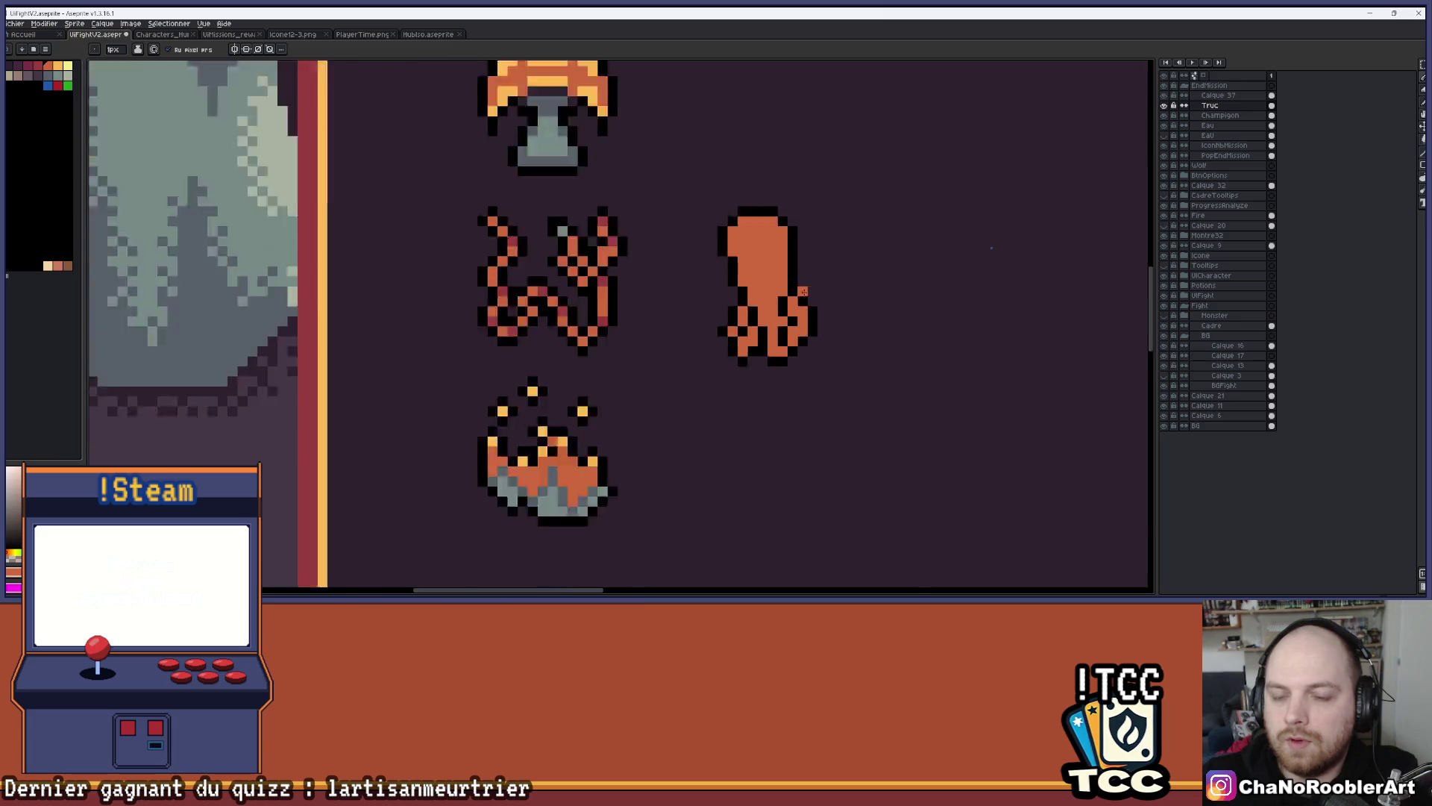
{"action": "scroll", "coordinate": [802, 291], "scroll_direction": "down", "scroll_amount": 1}
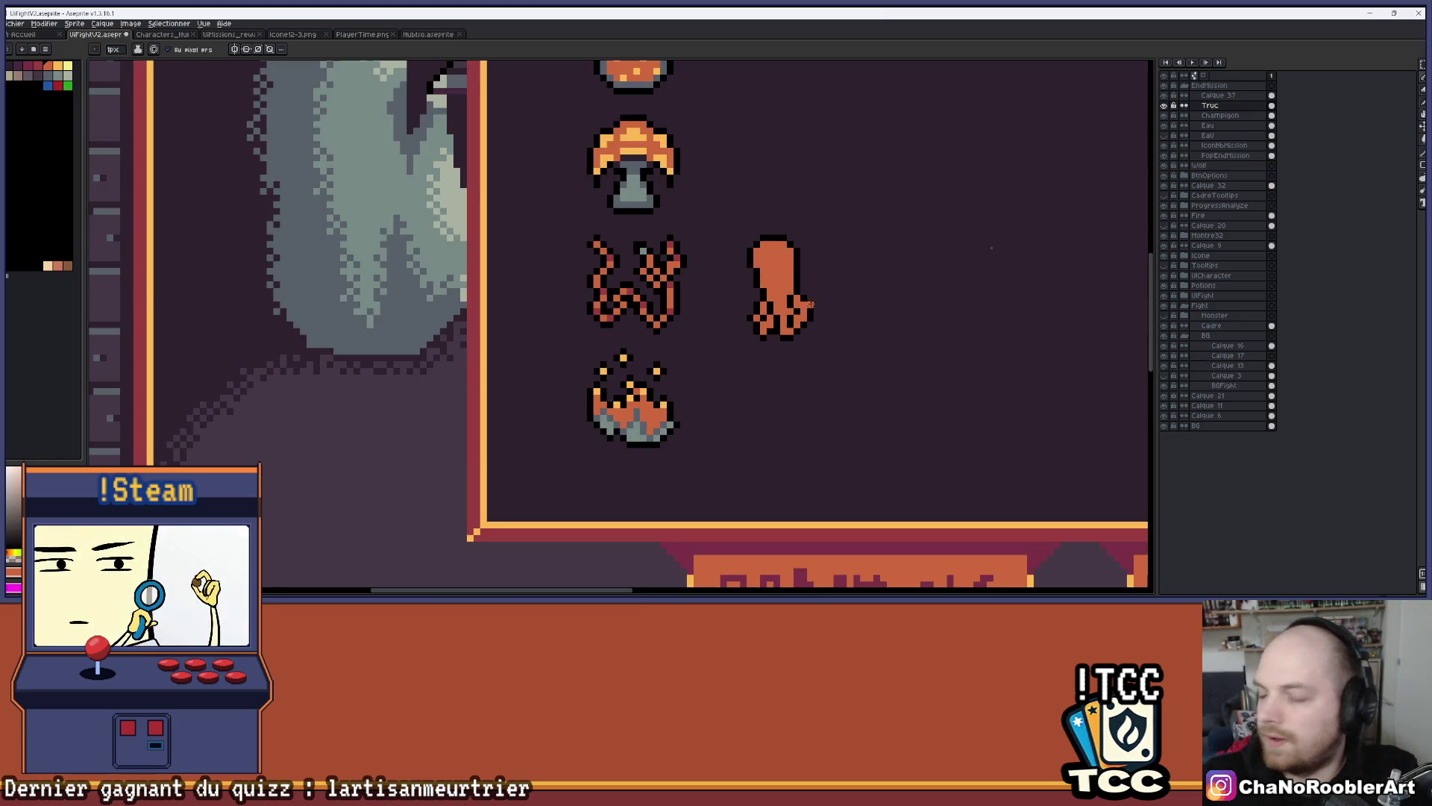
{"action": "scroll", "coordinate": [790, 344], "scroll_direction": "up", "scroll_amount": 2}
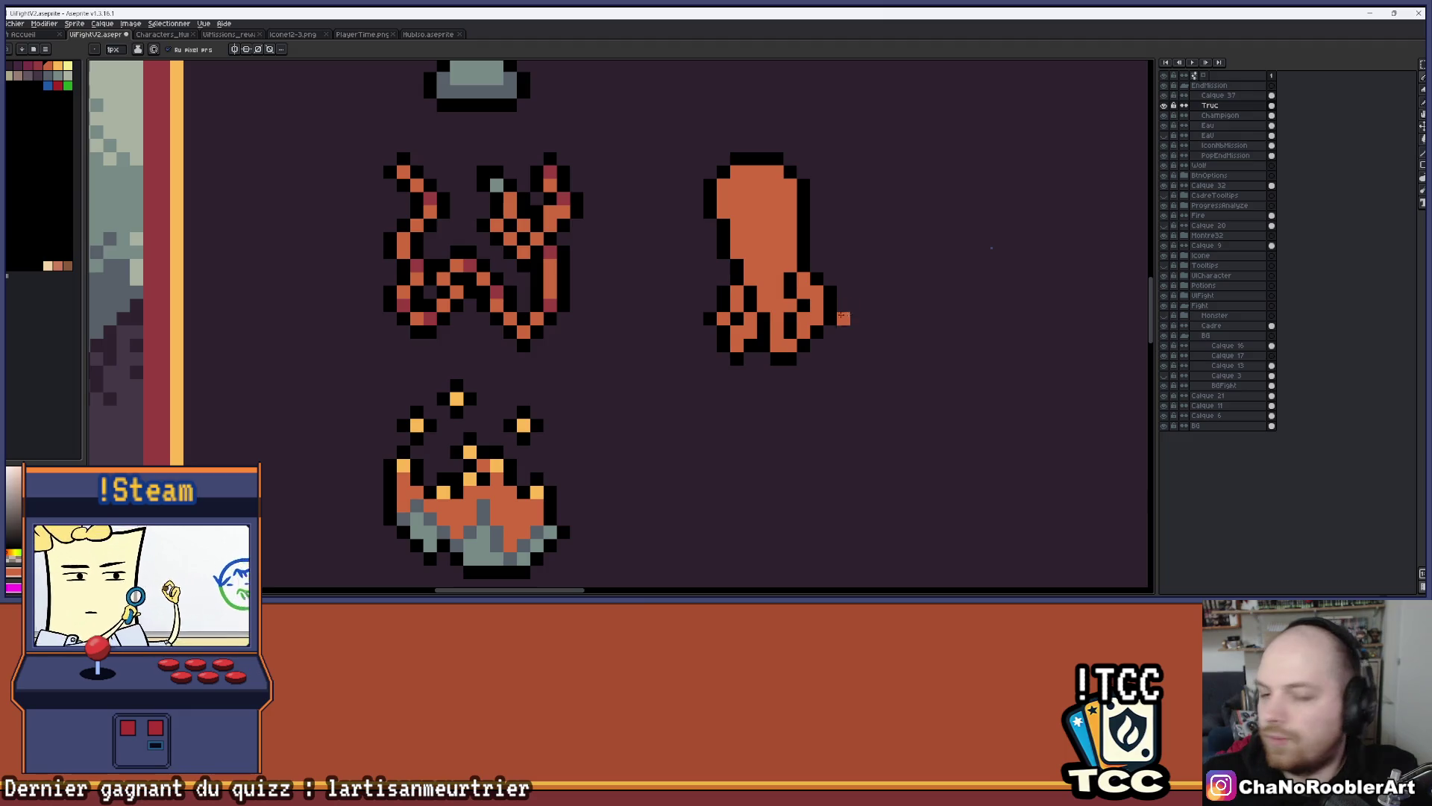
{"action": "scroll", "coordinate": [758, 322], "scroll_direction": "up", "scroll_amount": 2}
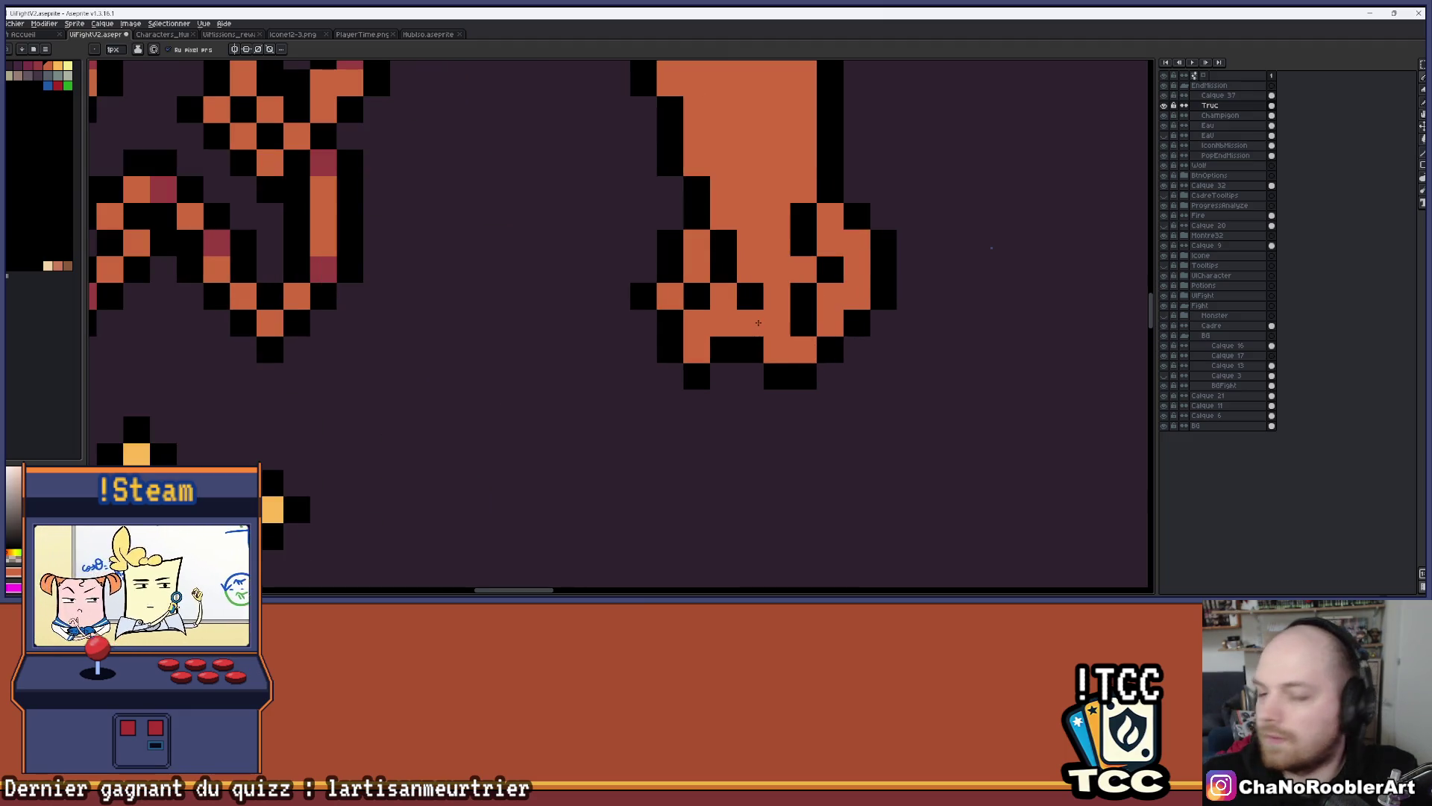
{"action": "left_click", "coordinate": [750, 323]}
{"action": "scroll", "coordinate": [776, 268], "scroll_direction": "down", "scroll_amount": 3}
{"action": "scroll", "coordinate": [766, 326], "scroll_direction": "up", "scroll_amount": 2}
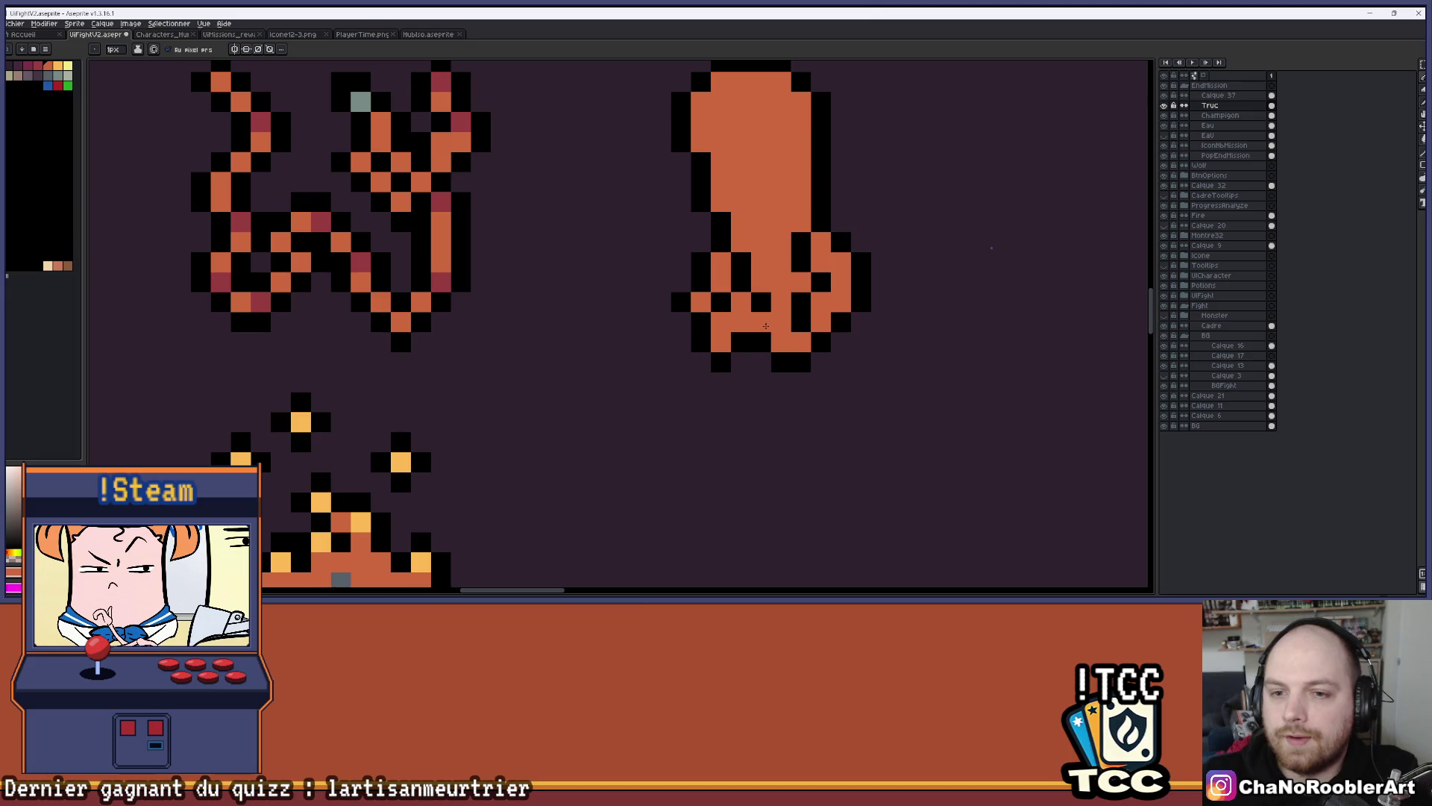
{"action": "left_click", "coordinate": [740, 321]}
{"action": "left_click", "coordinate": [761, 282]}
Turn two more octopus tentacle pixels from orange to black
{"action": "scroll", "coordinate": [772, 257], "scroll_direction": "down", "scroll_amount": 3}
{"action": "scroll", "coordinate": [782, 215], "scroll_direction": "down", "scroll_amount": 2}
{"action": "left_click_drag", "start_coordinate": [808, 254], "coordinate": [831, 294]}
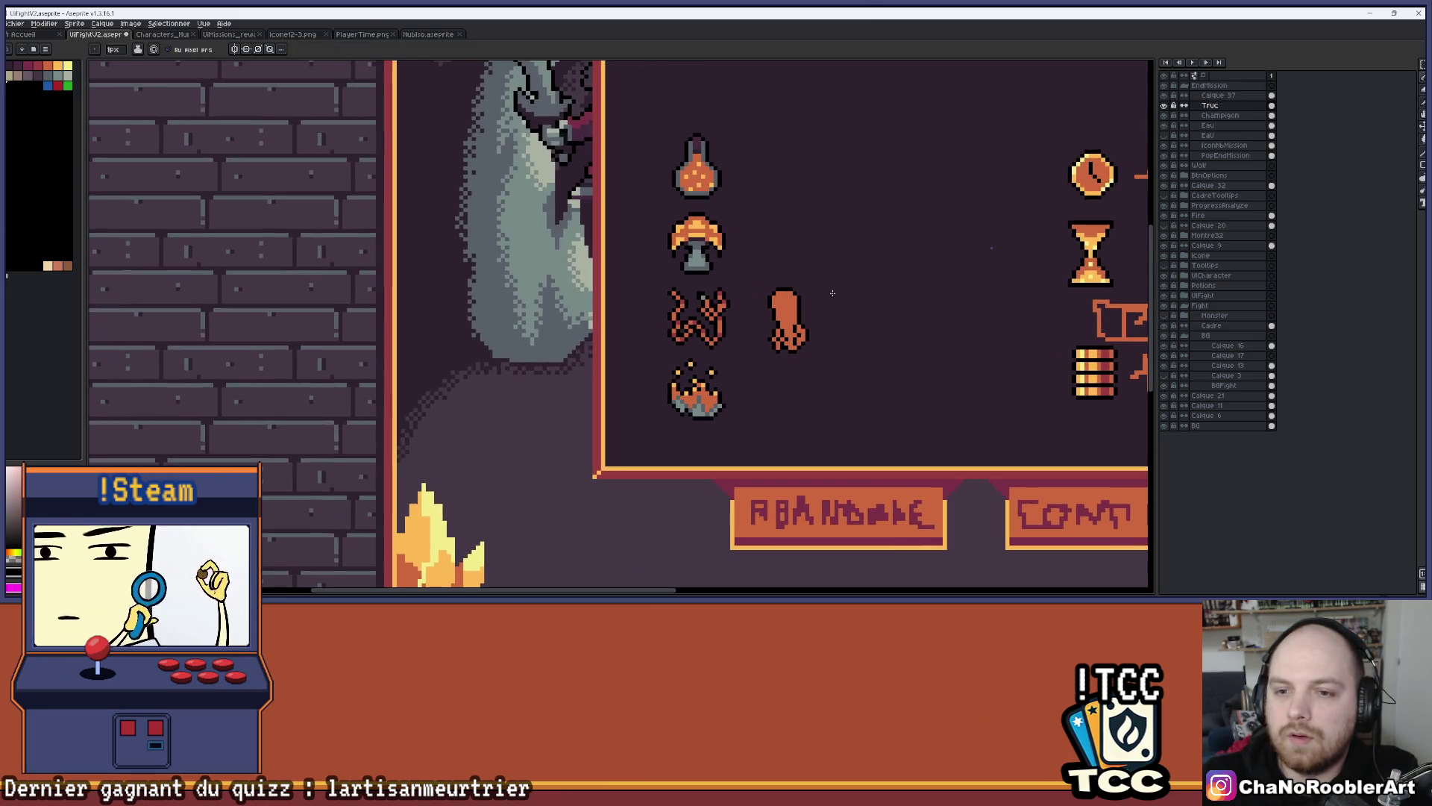
{"action": "scroll", "coordinate": [806, 328], "scroll_direction": "up", "scroll_amount": 4}
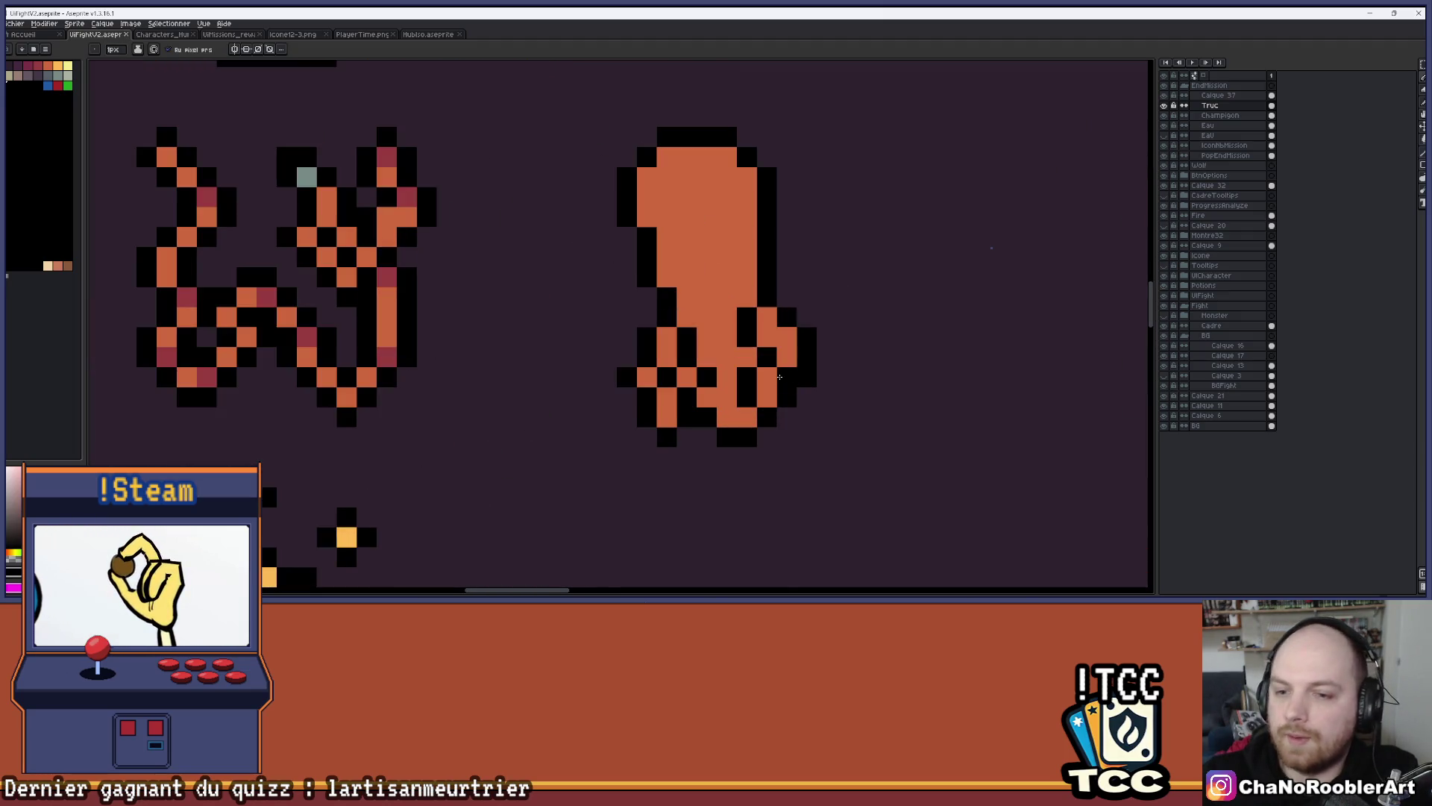
{"action": "left_click", "coordinate": [766, 339]}
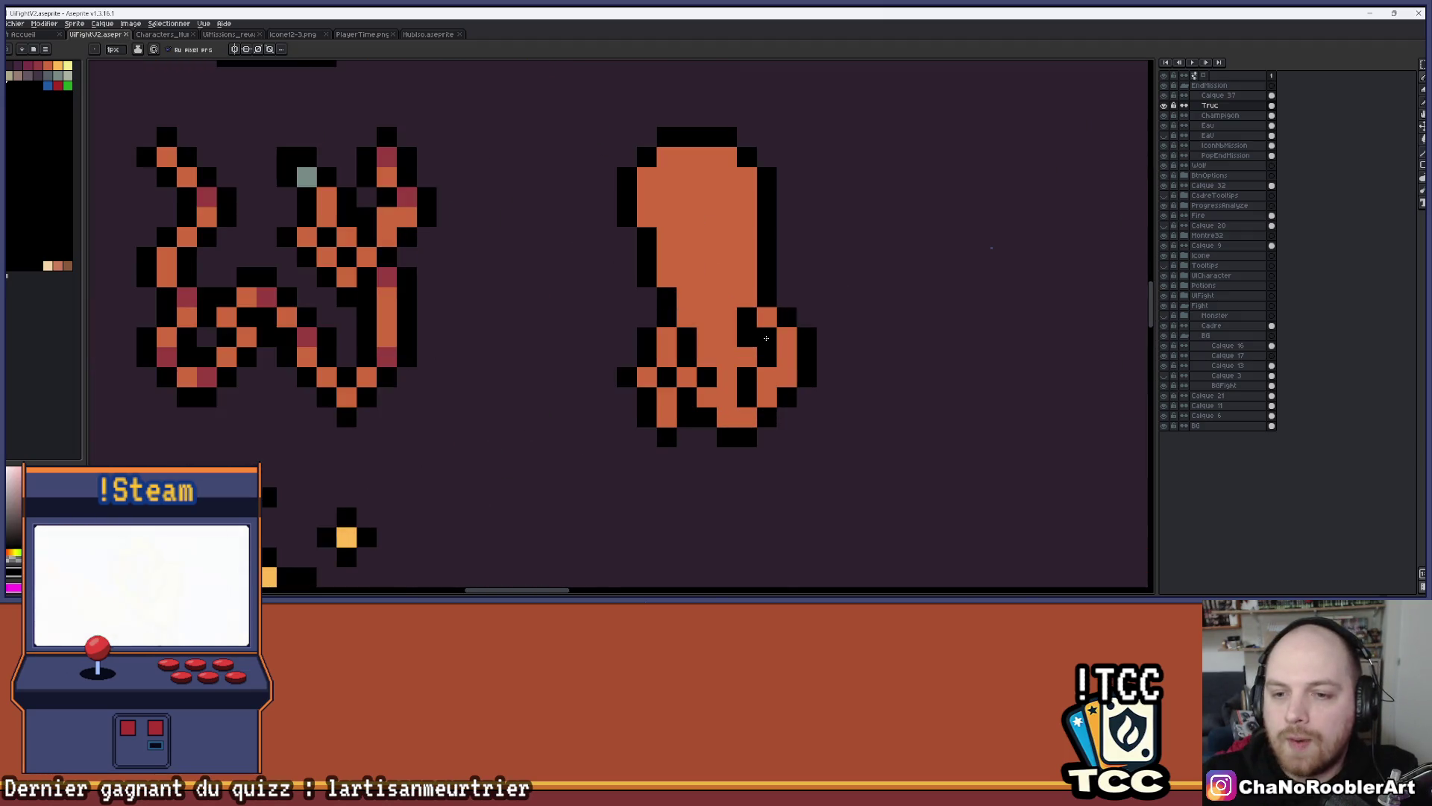
{"action": "left_click", "coordinate": [747, 357]}
Pick orange and repaint a black octopus pixel orange
{"action": "left_click", "coordinate": [745, 341], "text": "alt"}
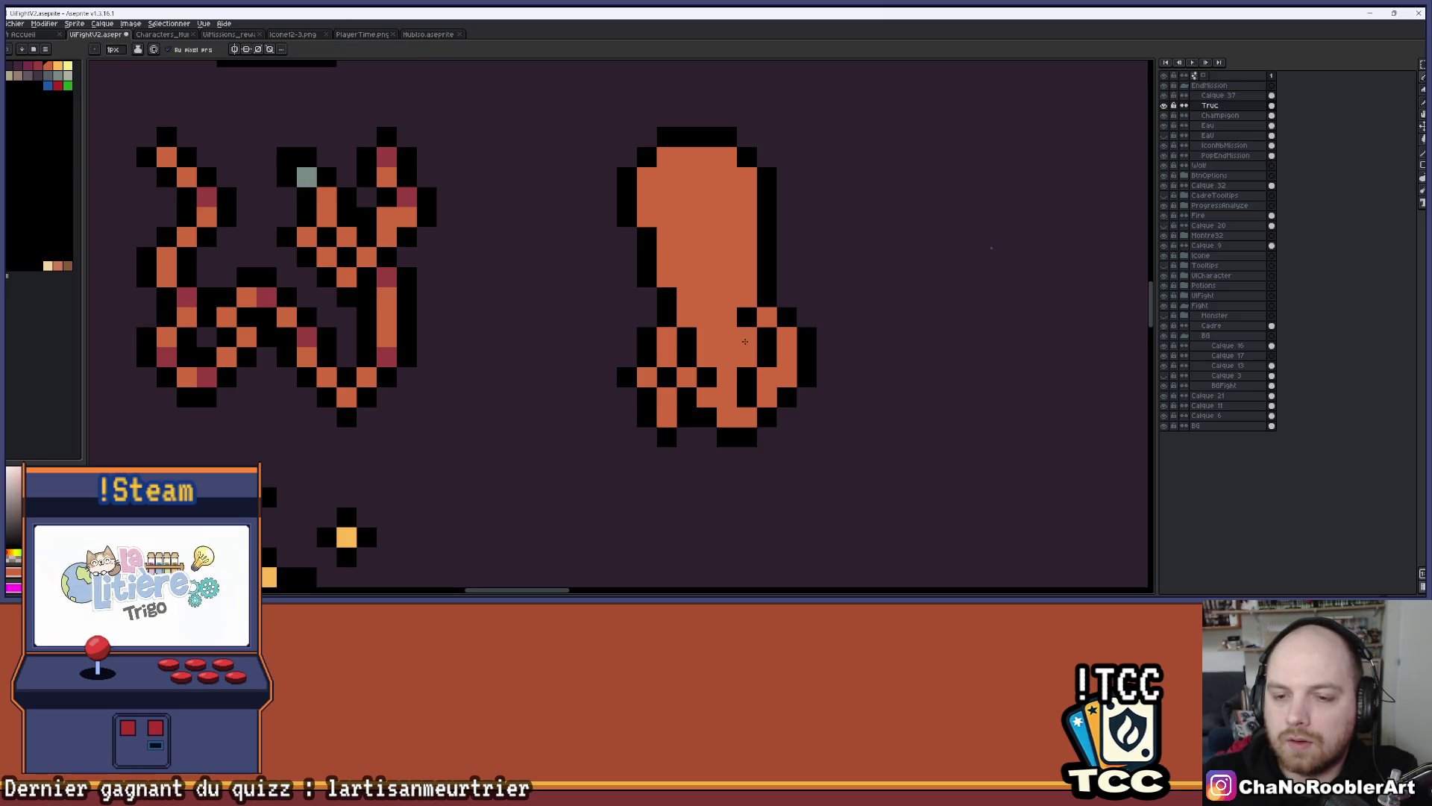
{"action": "scroll", "coordinate": [825, 288], "scroll_direction": "down", "scroll_amount": 5}
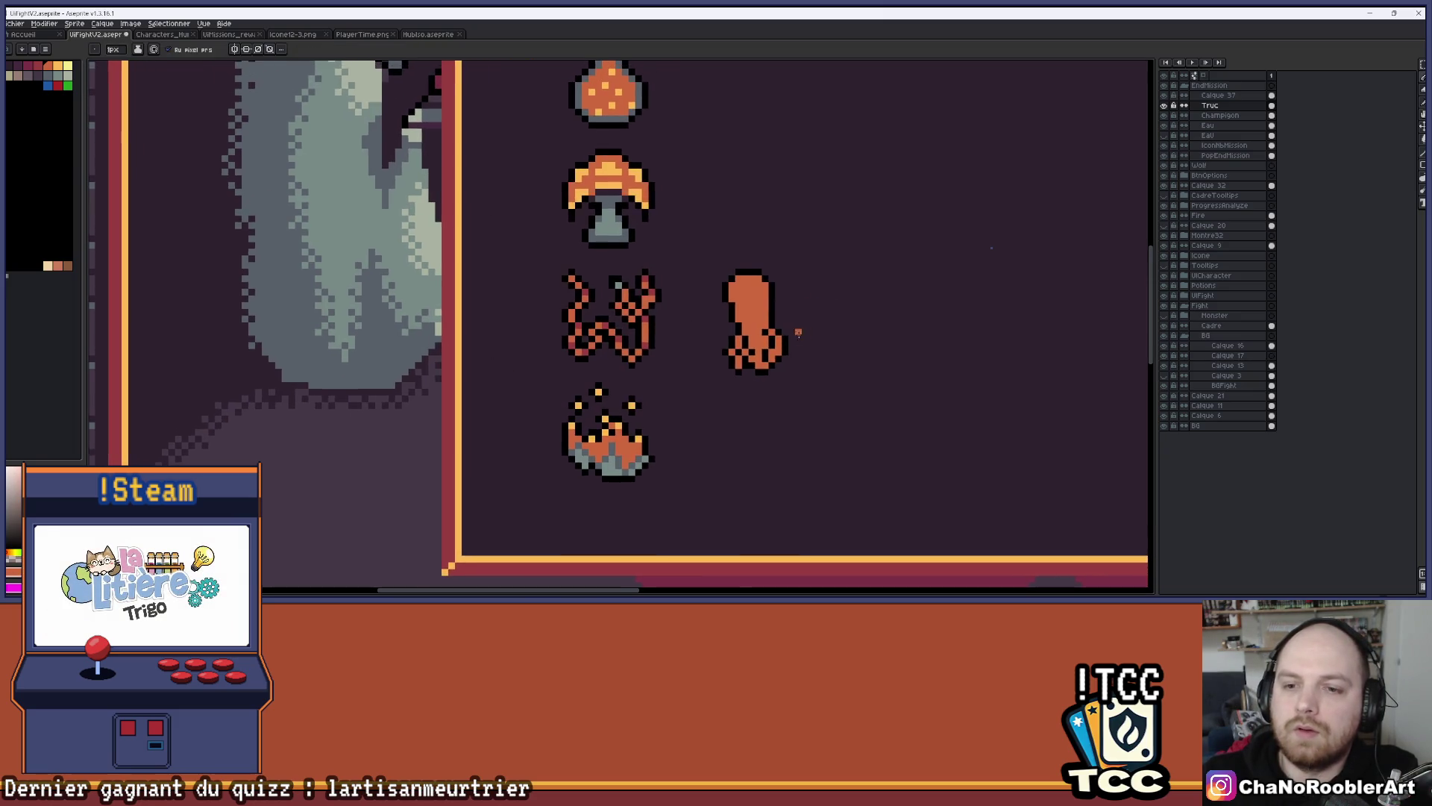
{"action": "scroll", "coordinate": [795, 339], "scroll_direction": "up", "scroll_amount": 4}
{"action": "scroll", "coordinate": [795, 338], "scroll_direction": "down", "scroll_amount": 3}
{"action": "scroll", "coordinate": [717, 375], "scroll_direction": "up", "scroll_amount": 4}
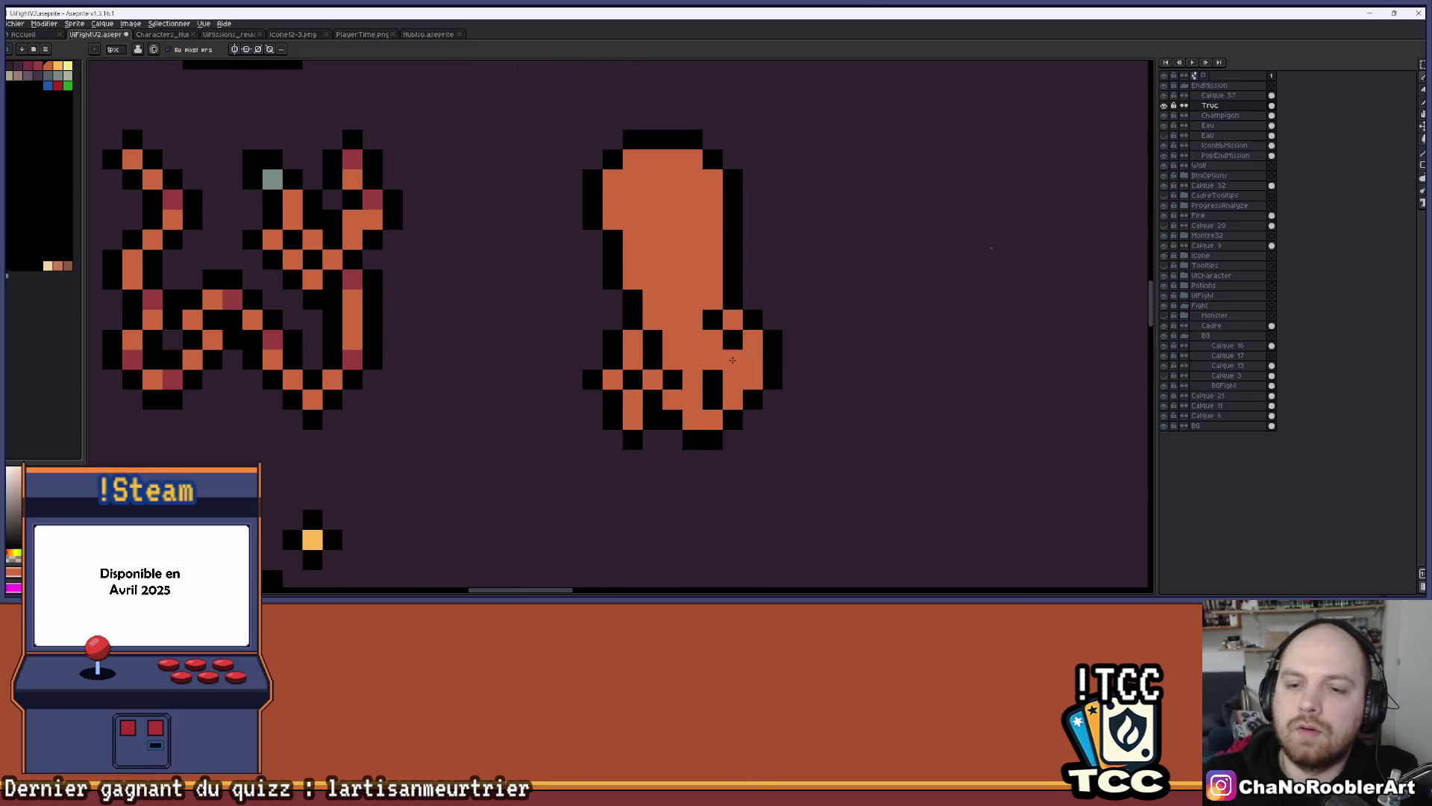
{"action": "left_click", "coordinate": [716, 373]}
{"action": "scroll", "coordinate": [802, 315], "scroll_direction": "down", "scroll_amount": 3}
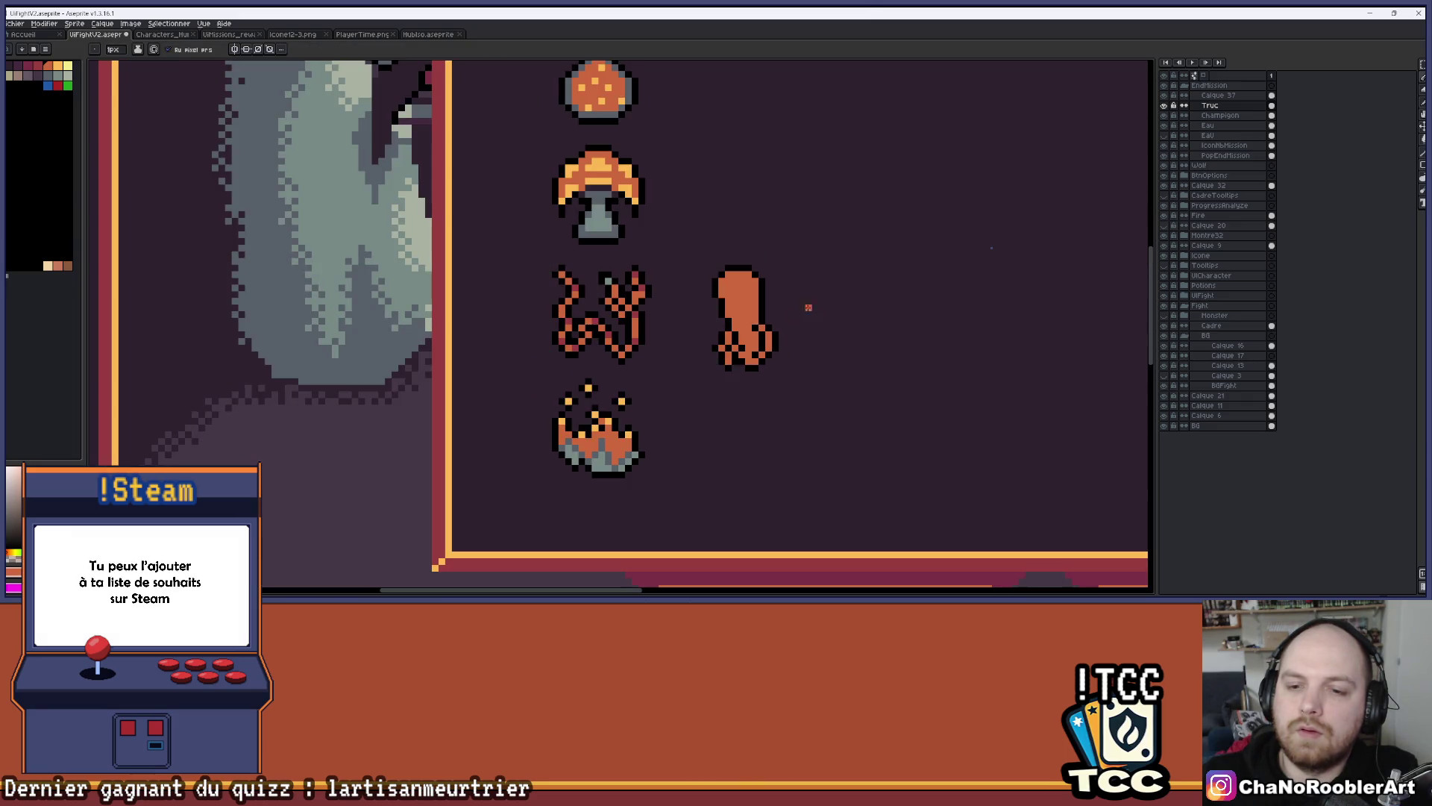
{"action": "scroll", "coordinate": [813, 307], "scroll_direction": "down", "scroll_amount": 2}
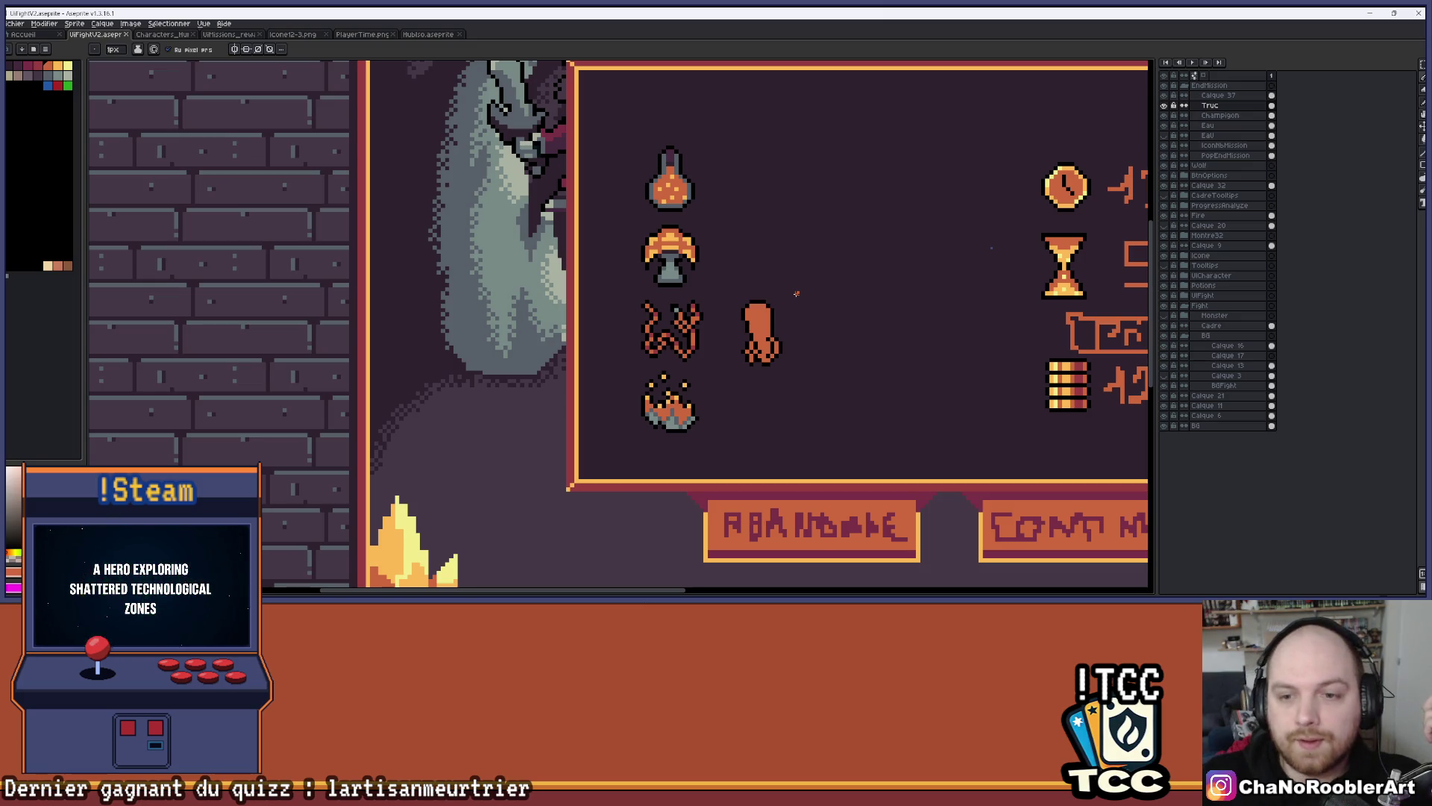
{"action": "scroll", "coordinate": [797, 294], "scroll_direction": "up", "scroll_amount": 8}
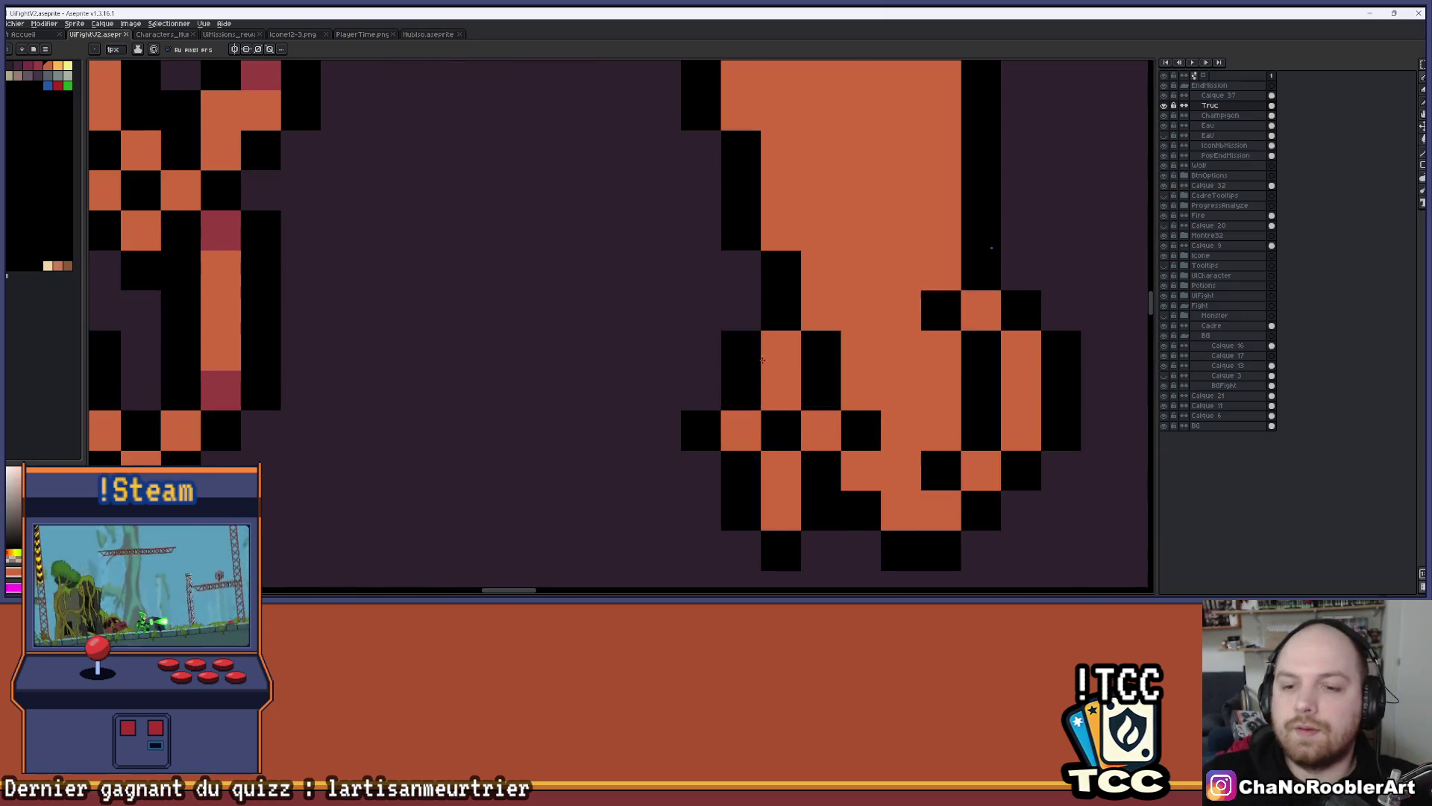
Leave Aseprite and return to the Visual Studio code via the taskbar
{"action": "key", "text": "space"}
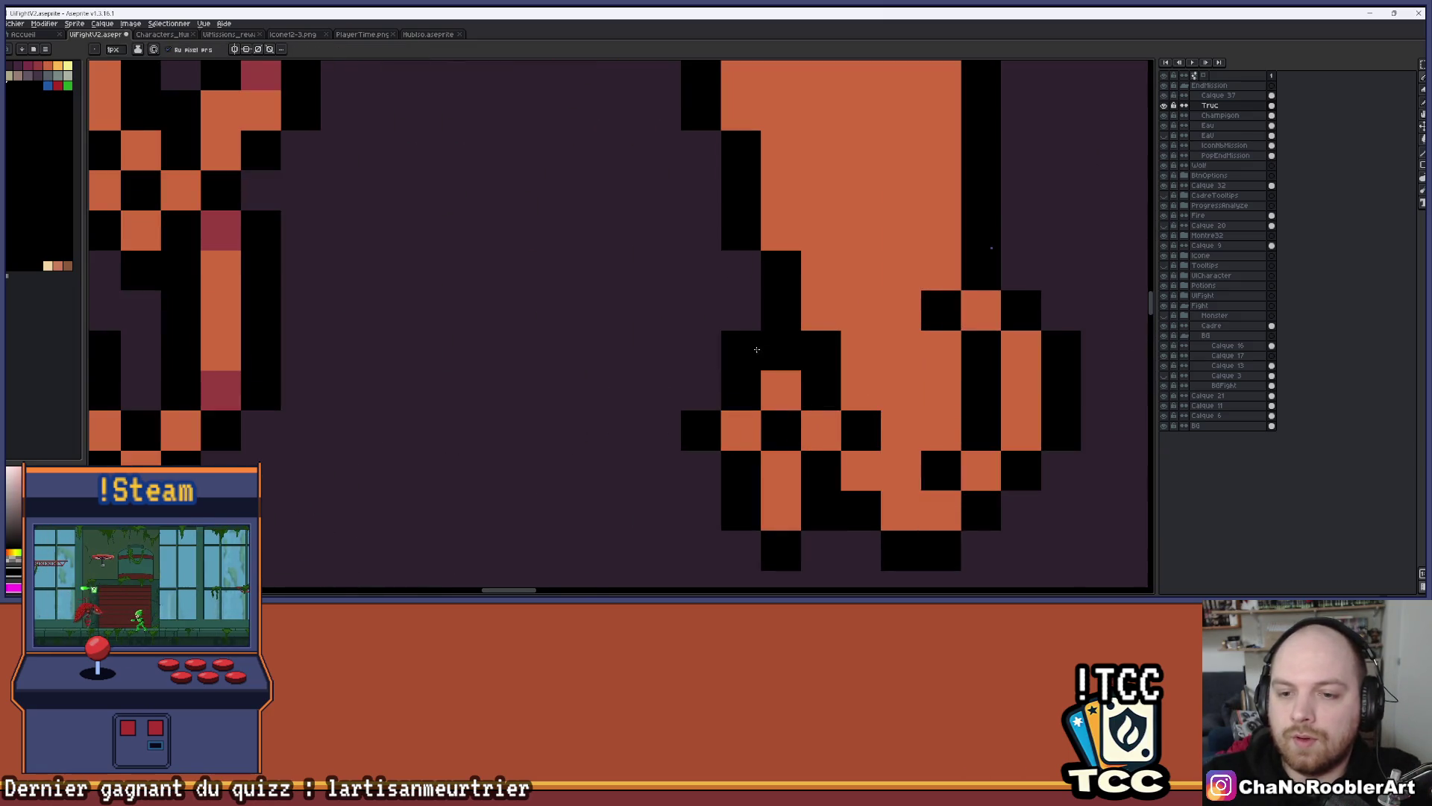
{"action": "scroll", "coordinate": [764, 305], "scroll_direction": "down", "scroll_amount": 4}
{"action": "scroll", "coordinate": [763, 305], "scroll_direction": "down", "scroll_amount": 2}
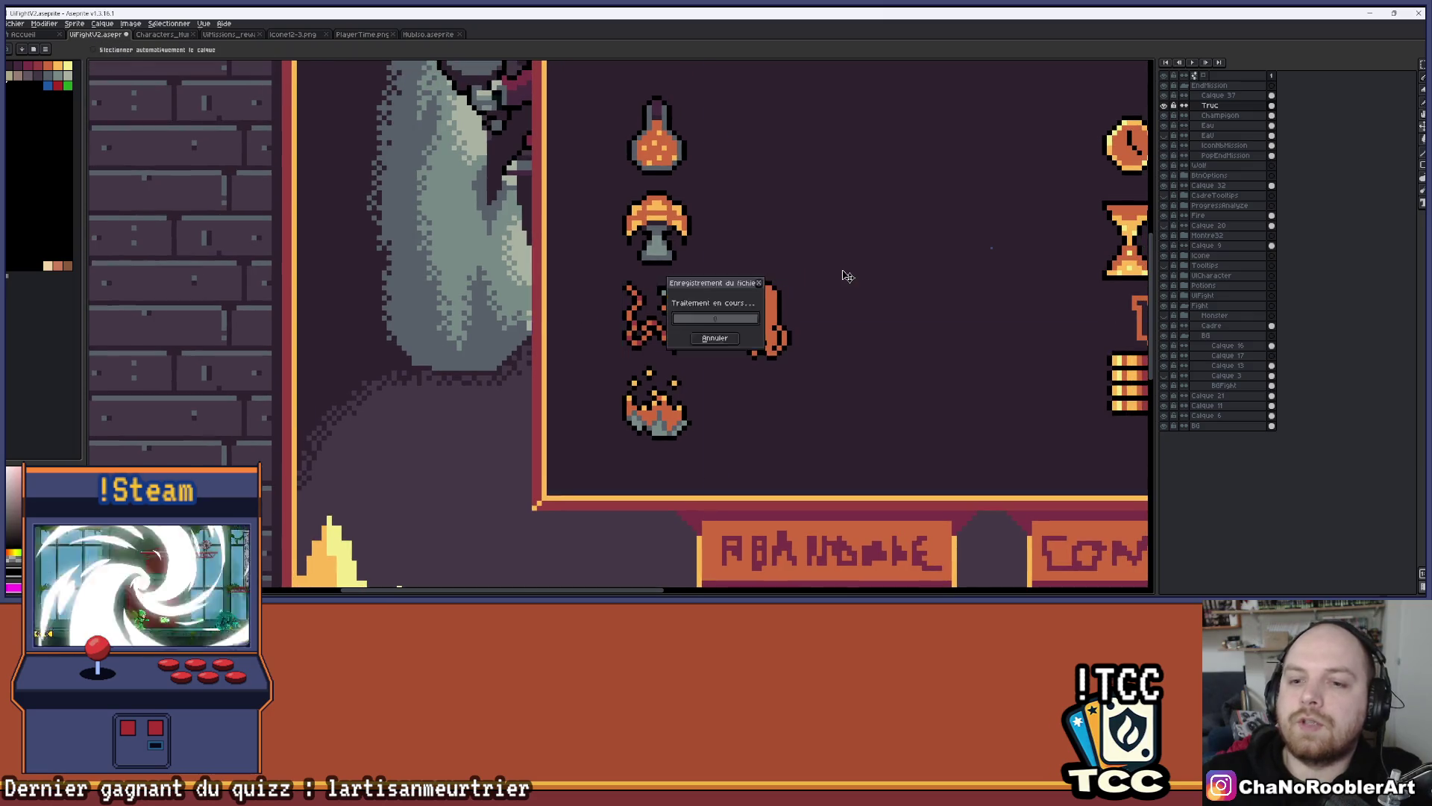
{"action": "left_click", "coordinate": [774, 594]}
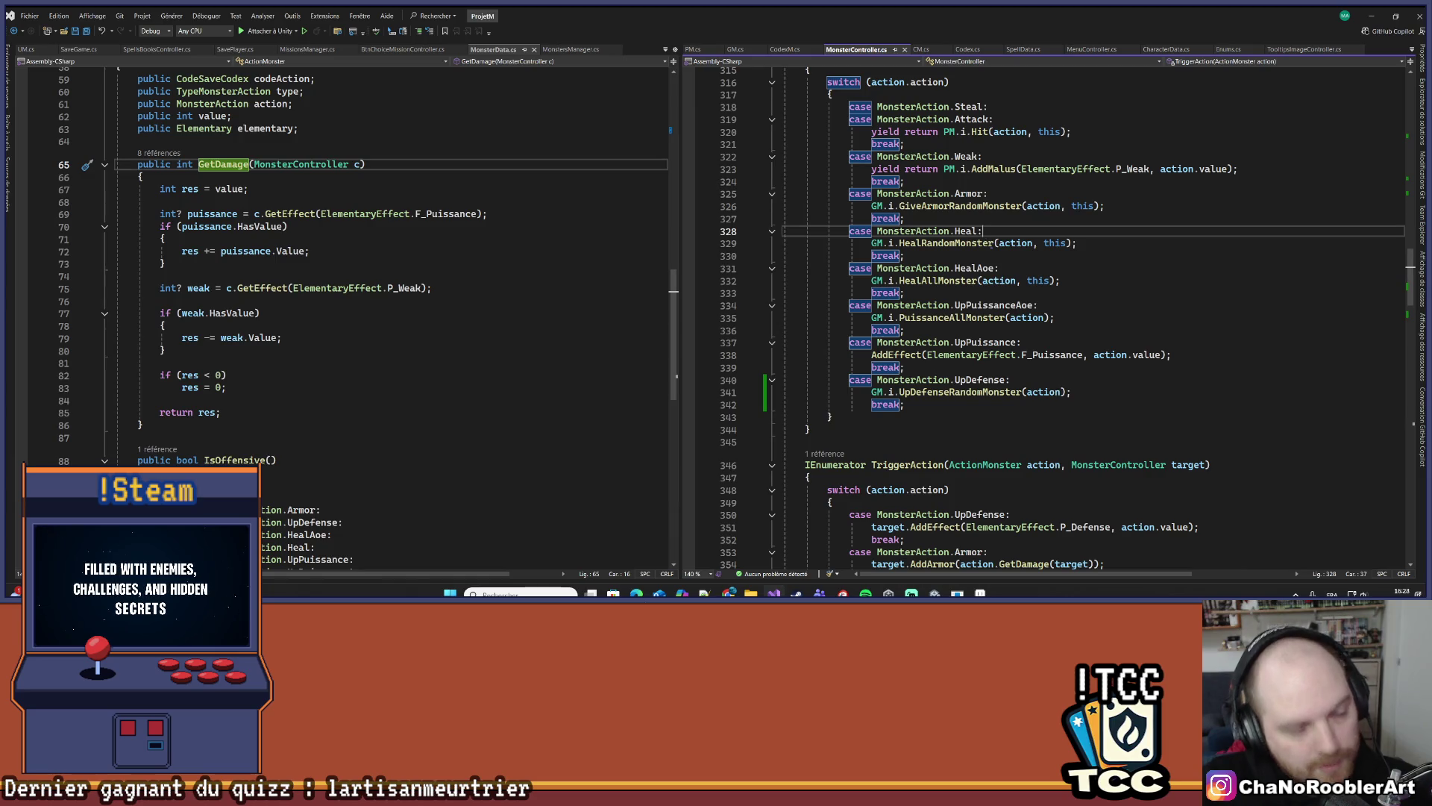
{"action": "left_click", "coordinate": [979, 594]}
{"action": "left_click", "coordinate": [980, 593]}
Switch to Unity and restart the running game in Play mode
{"action": "left_click", "coordinate": [935, 594]}
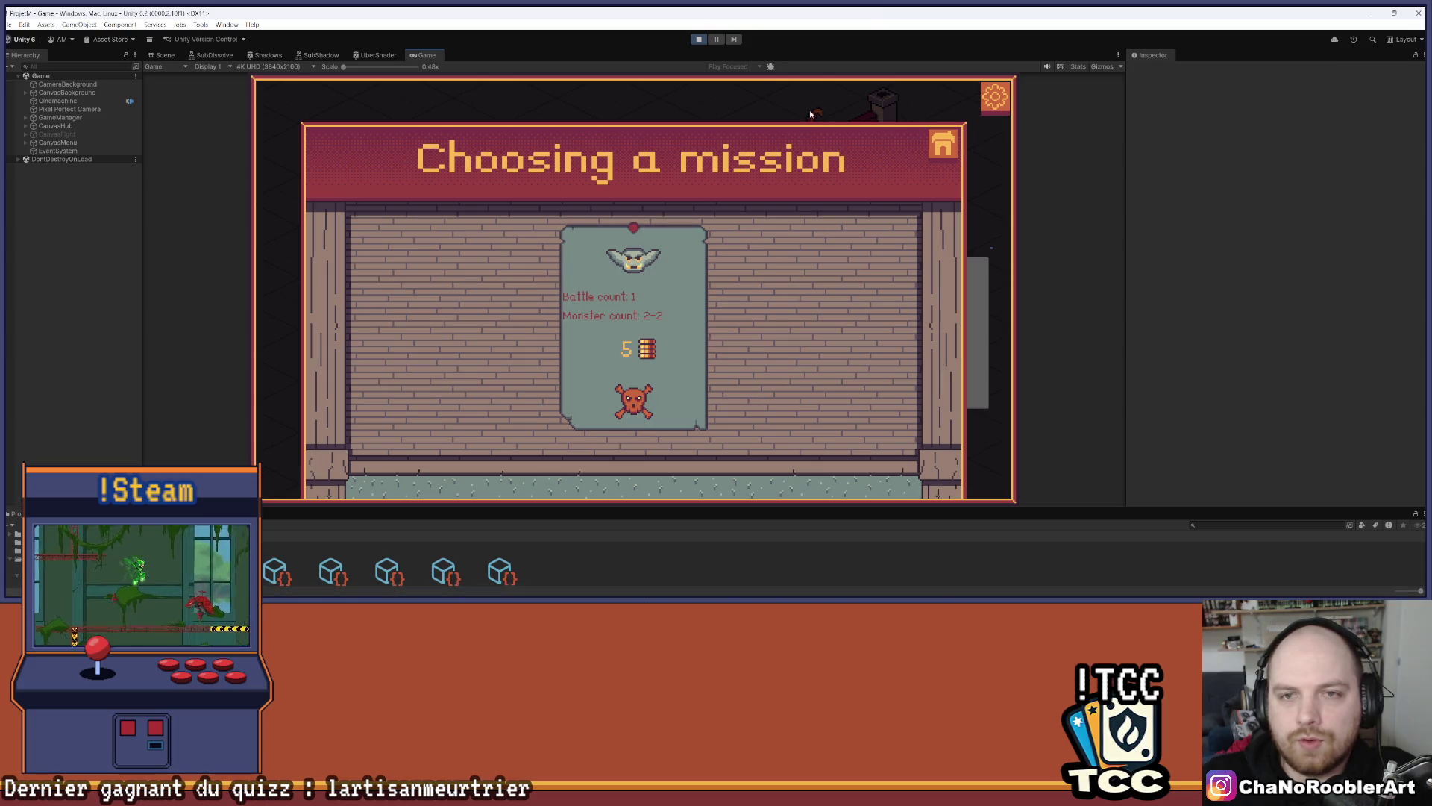
{"action": "left_click", "coordinate": [699, 40]}
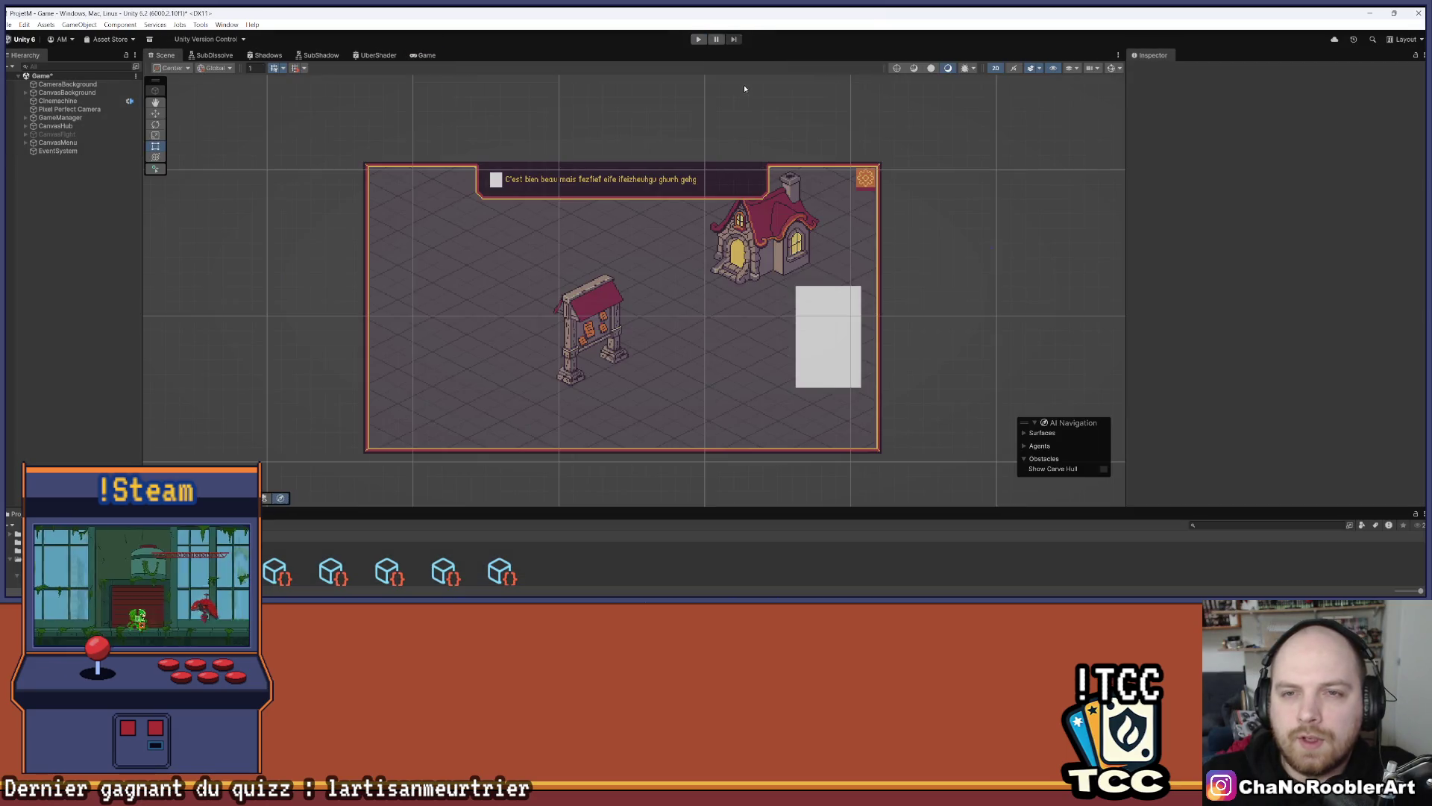
{"action": "left_click", "coordinate": [698, 39]}
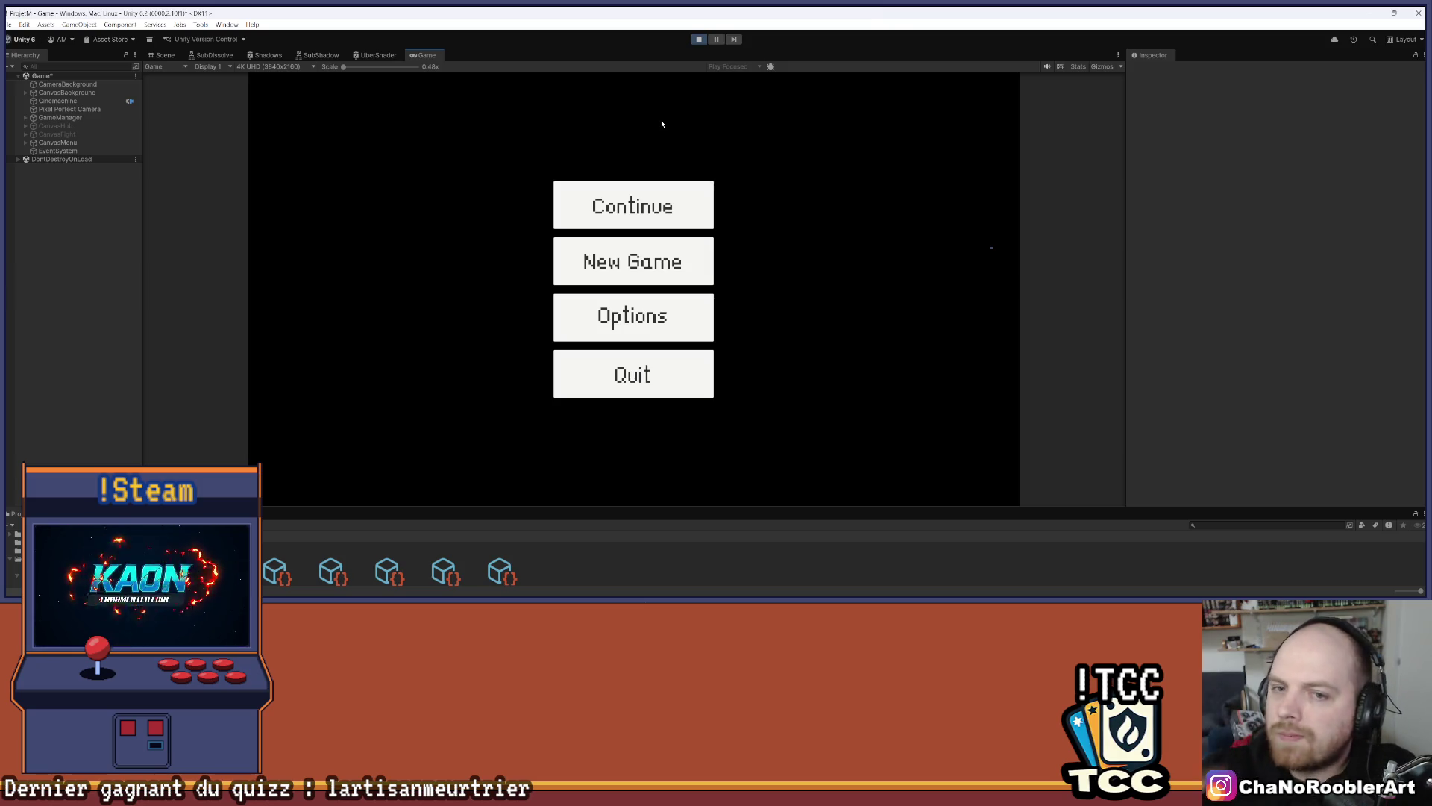
Start a New Game as the wizard with the first basic spell, then choose the cave mission
{"action": "left_click", "coordinate": [633, 261]}
{"action": "left_click", "coordinate": [633, 298]}
{"action": "left_click", "coordinate": [489, 306]}
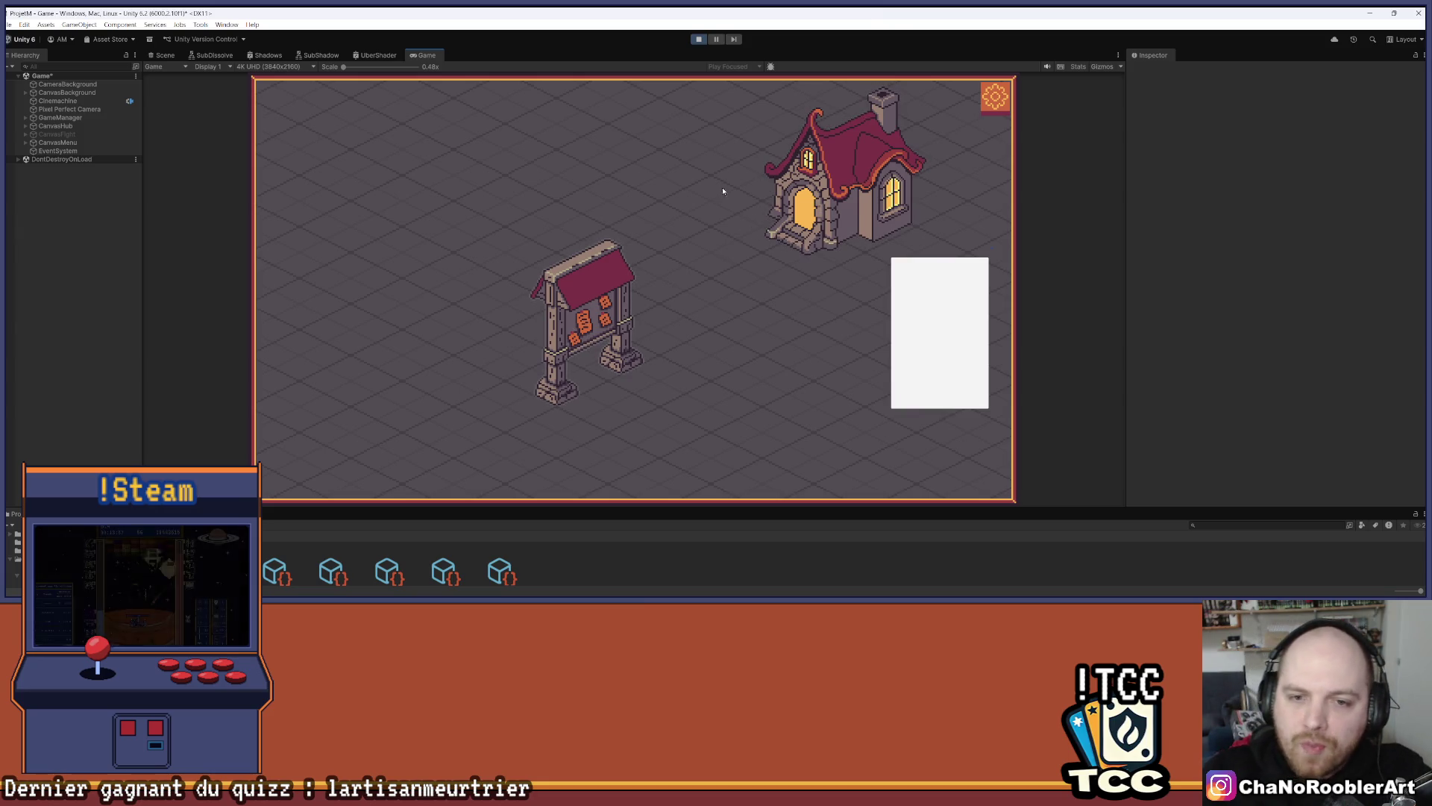
{"action": "left_click", "coordinate": [865, 211]}
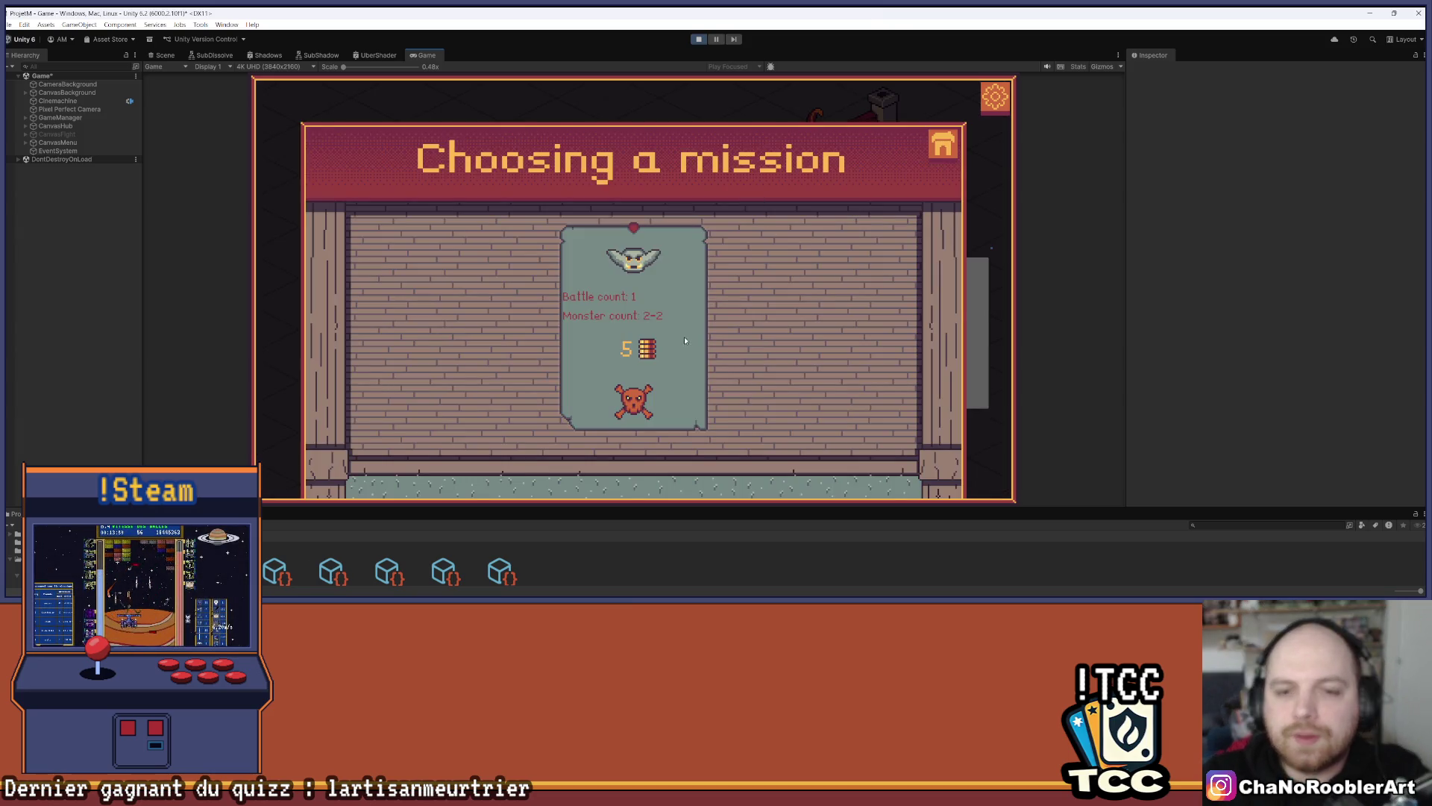
{"action": "left_click", "coordinate": [664, 250]}
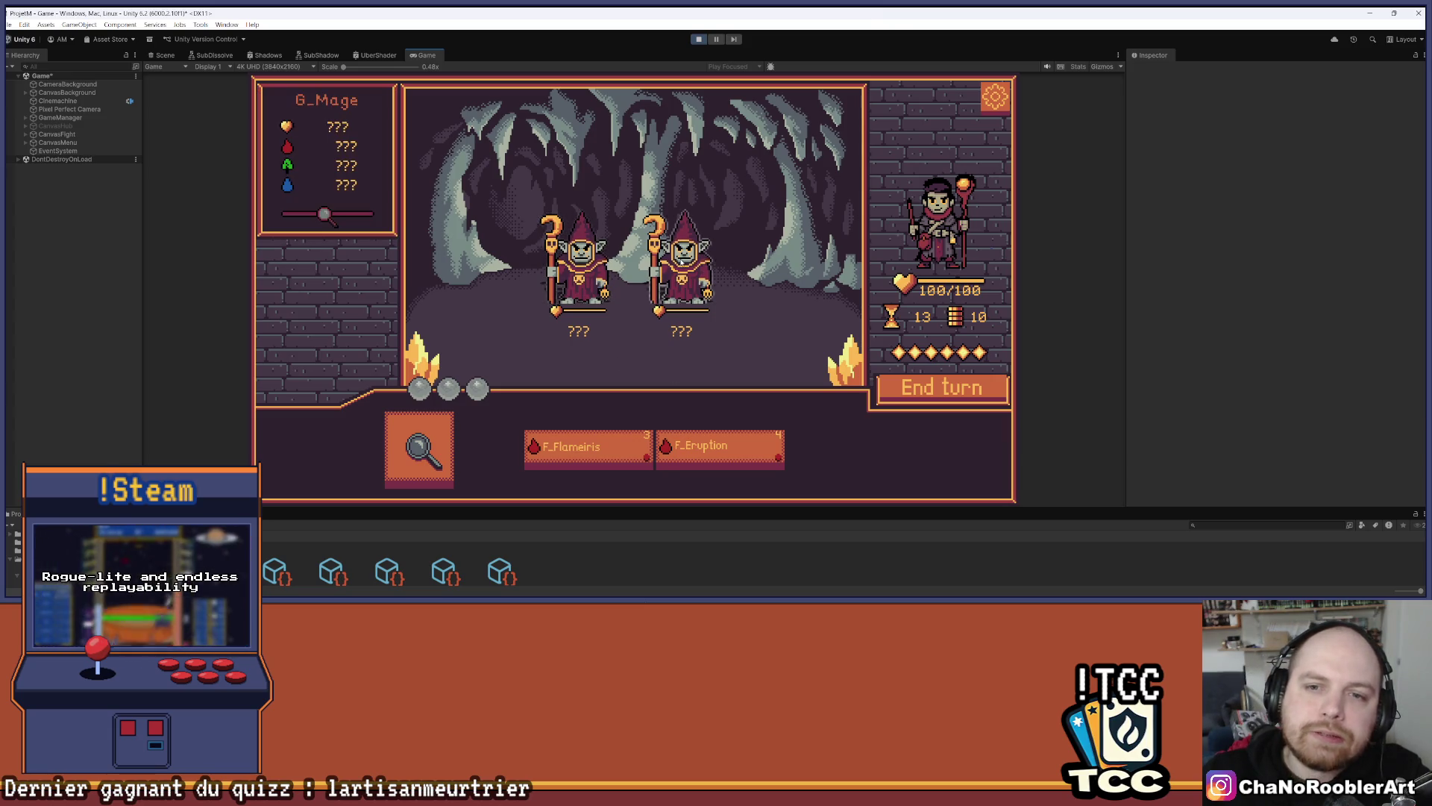
Win the cave battle by analyzing the goblin mages and casting F_Flameiris on each
{"action": "left_click", "coordinate": [405, 440]}
{"action": "left_click", "coordinate": [575, 260]}
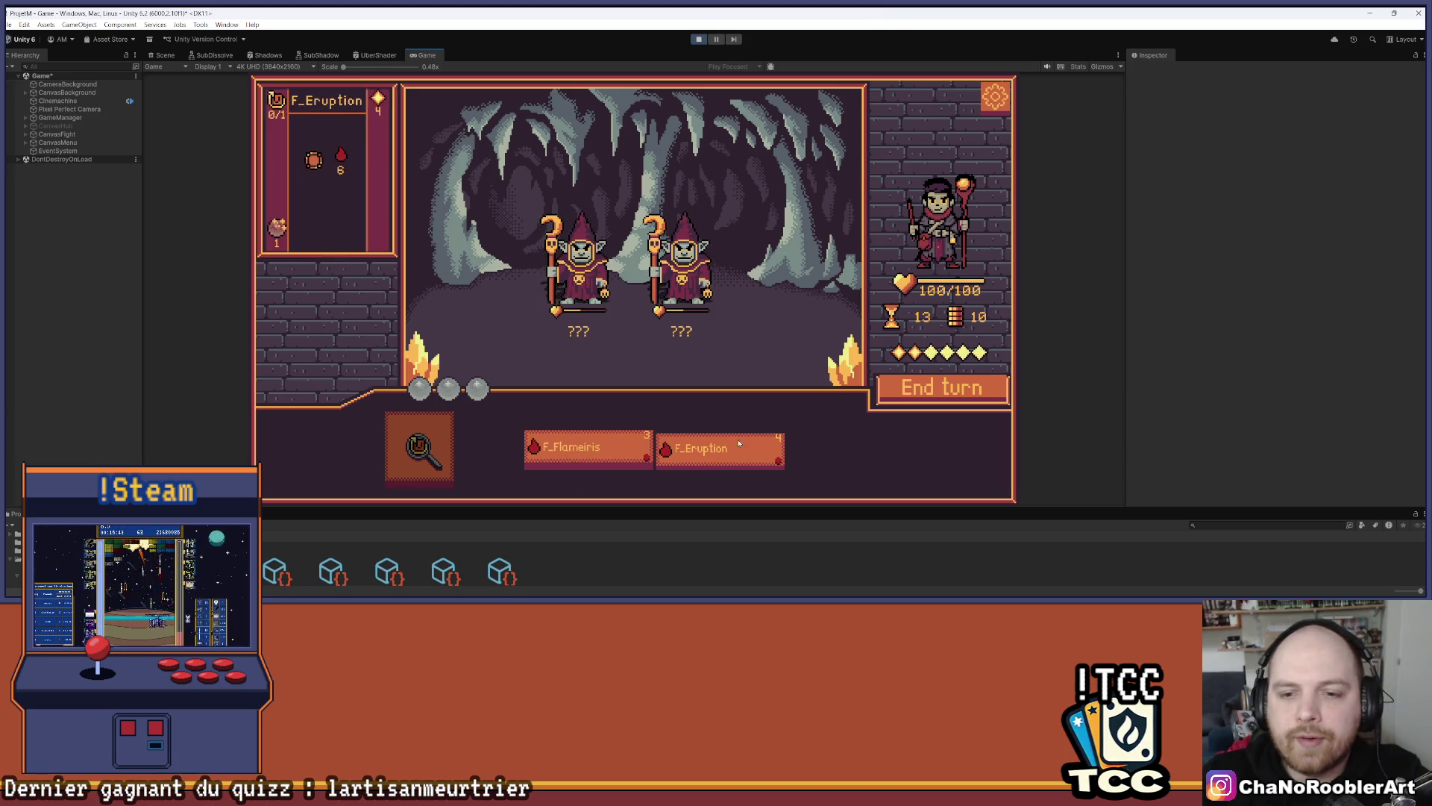
{"action": "left_click", "coordinate": [611, 447]}
{"action": "left_click", "coordinate": [681, 261]}
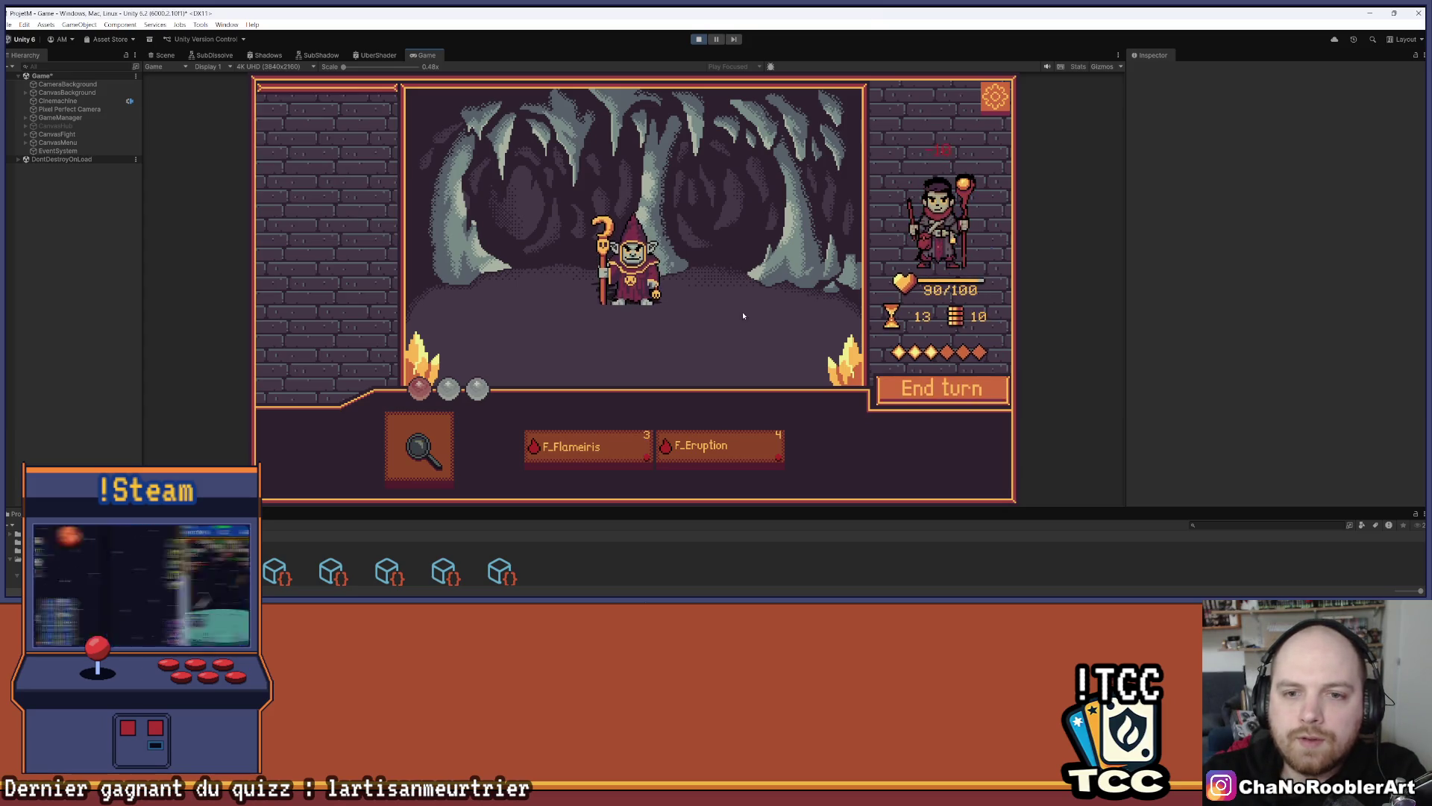
{"action": "left_click", "coordinate": [418, 446]}
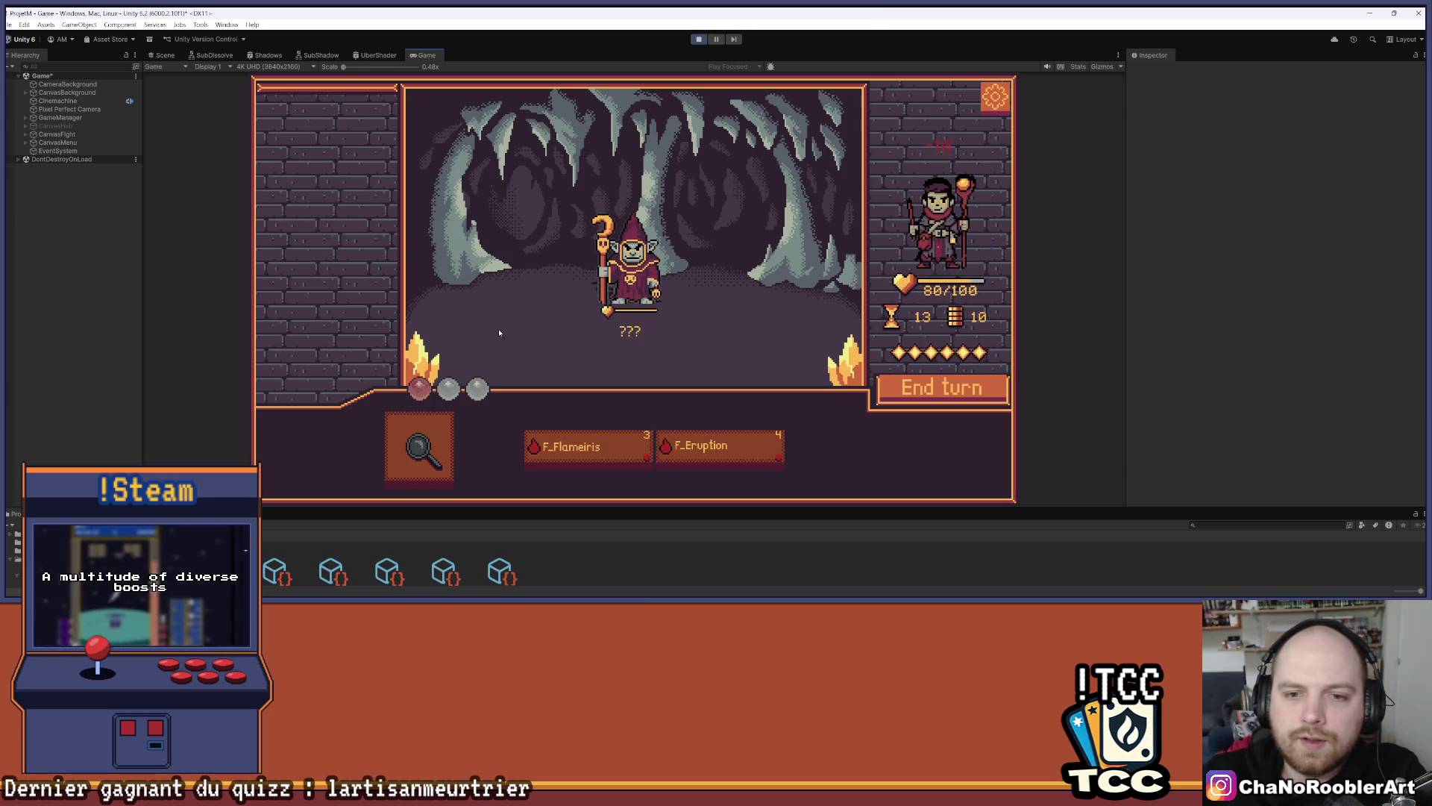
{"action": "left_click", "coordinate": [429, 443]}
{"action": "left_click", "coordinate": [646, 265]}
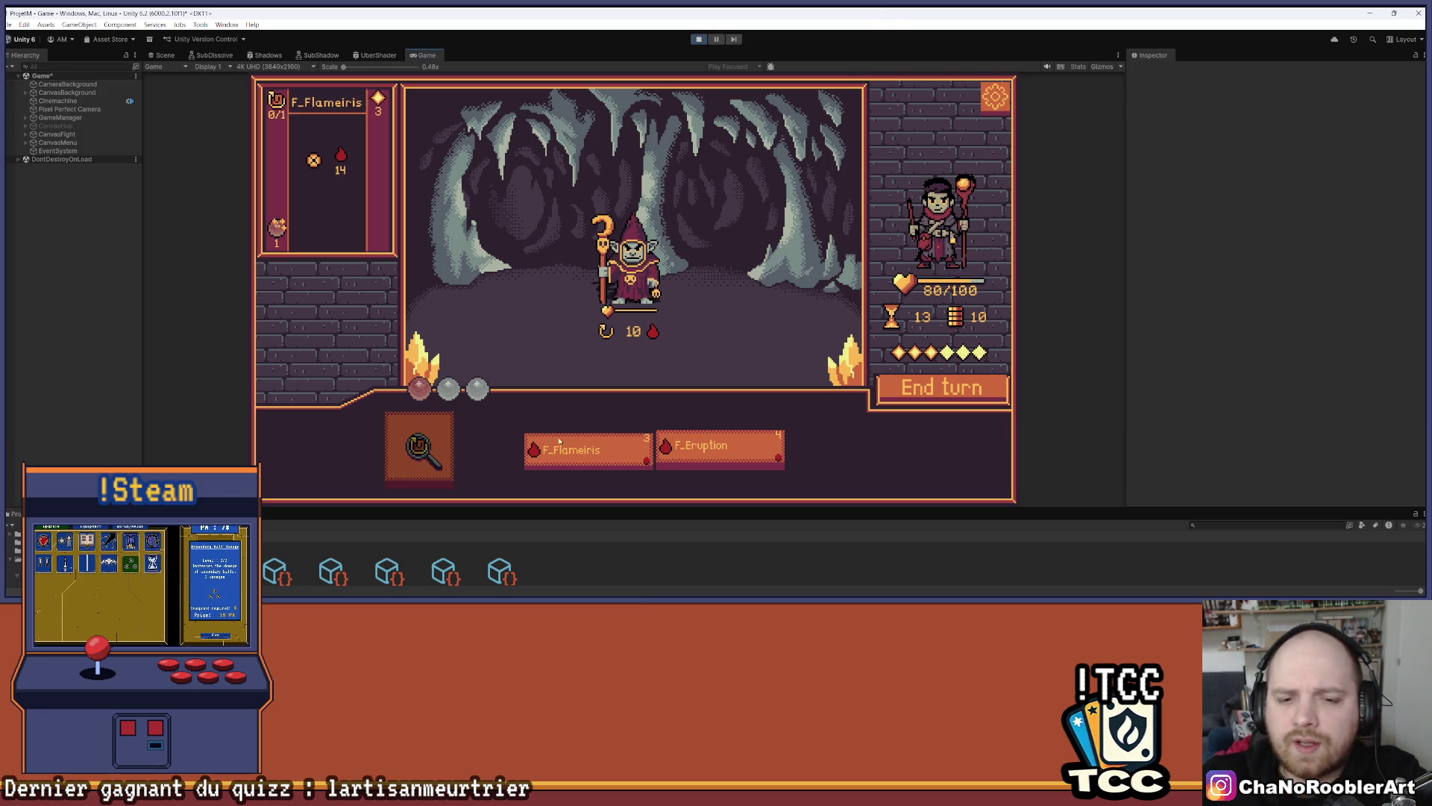
{"action": "left_click", "coordinate": [586, 450]}
{"action": "left_click", "coordinate": [631, 261]}
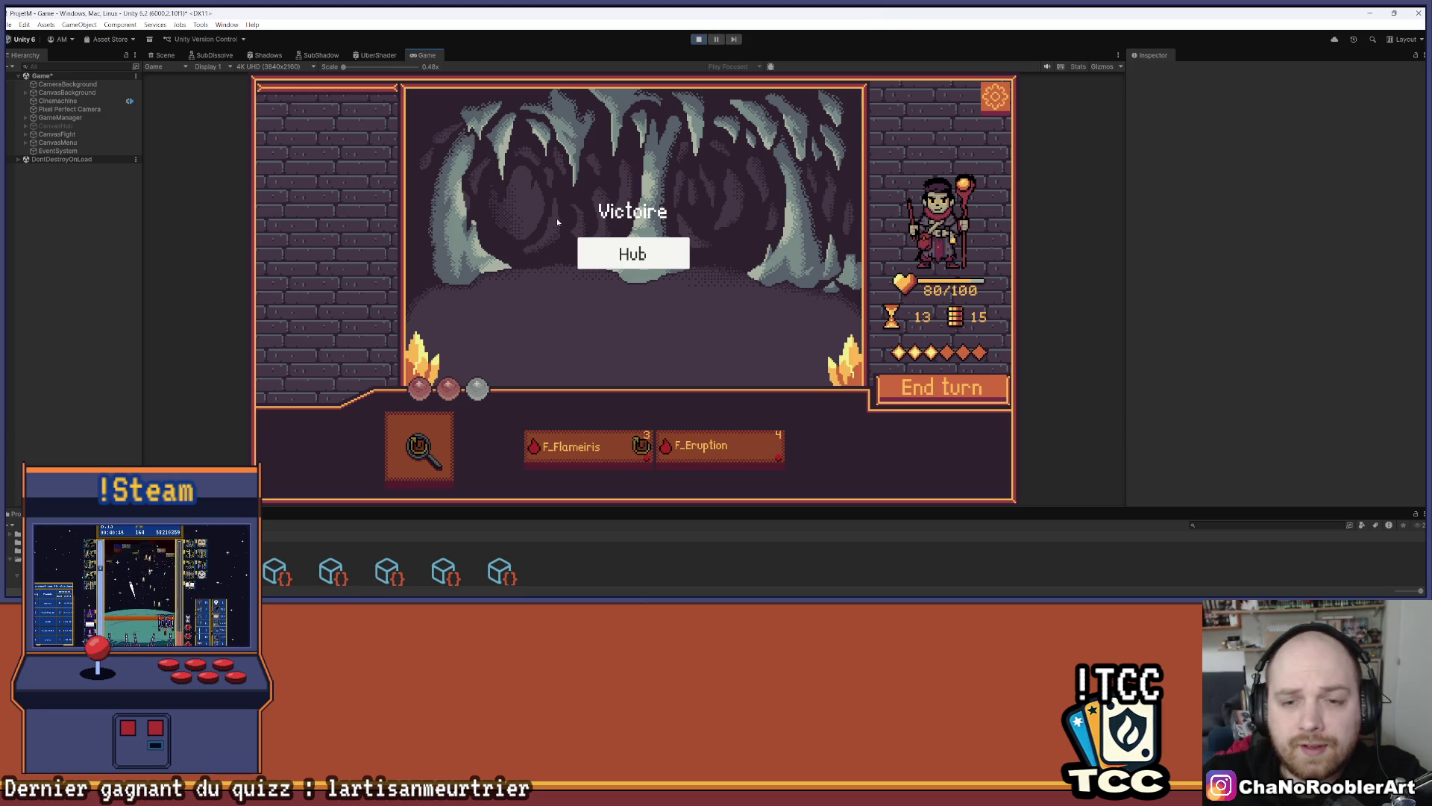
Bring up the console output, then switch to the Aseprite mockup window
{"action": "key", "text": "ctrl+shift+c"}
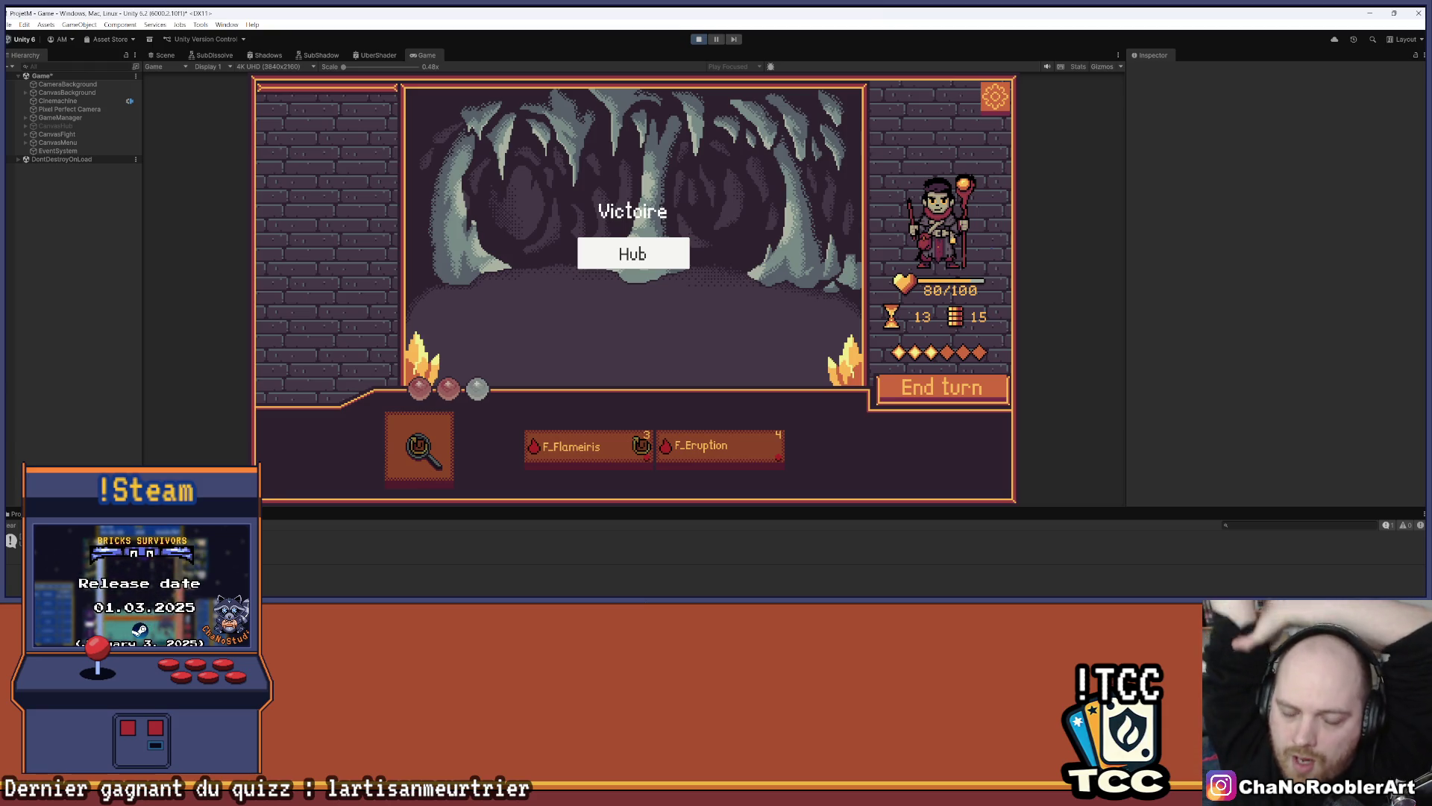
{"action": "mouse_move", "coordinate": [689, 595]}
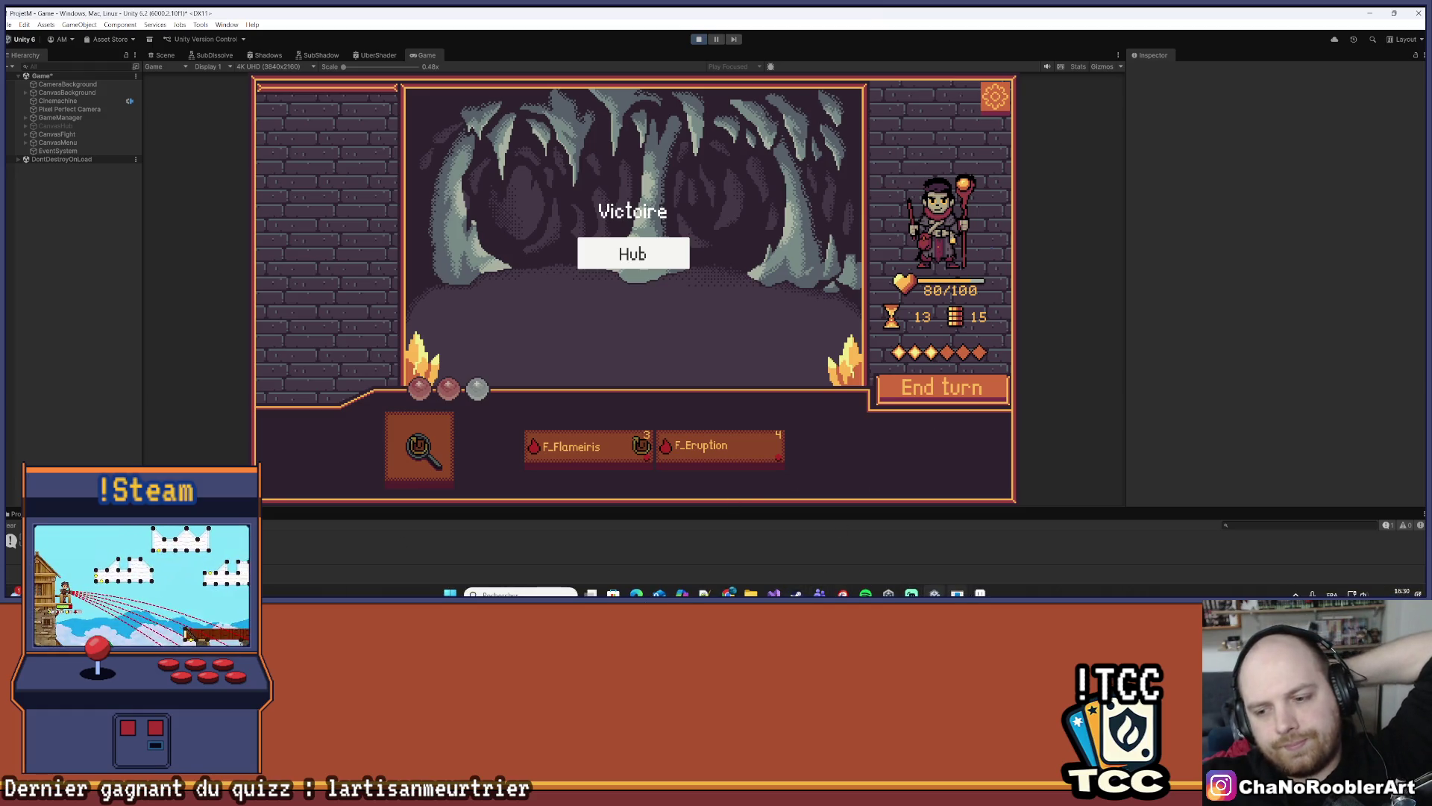
{"action": "left_click", "coordinate": [980, 594]}
{"action": "scroll", "coordinate": [991, 248], "scroll_direction": "down", "scroll_amount": 2}
Zoom and centre the Aseprite canvas on the mockup's results dialog
{"action": "scroll", "coordinate": [991, 248], "scroll_direction": "up", "scroll_amount": 3}
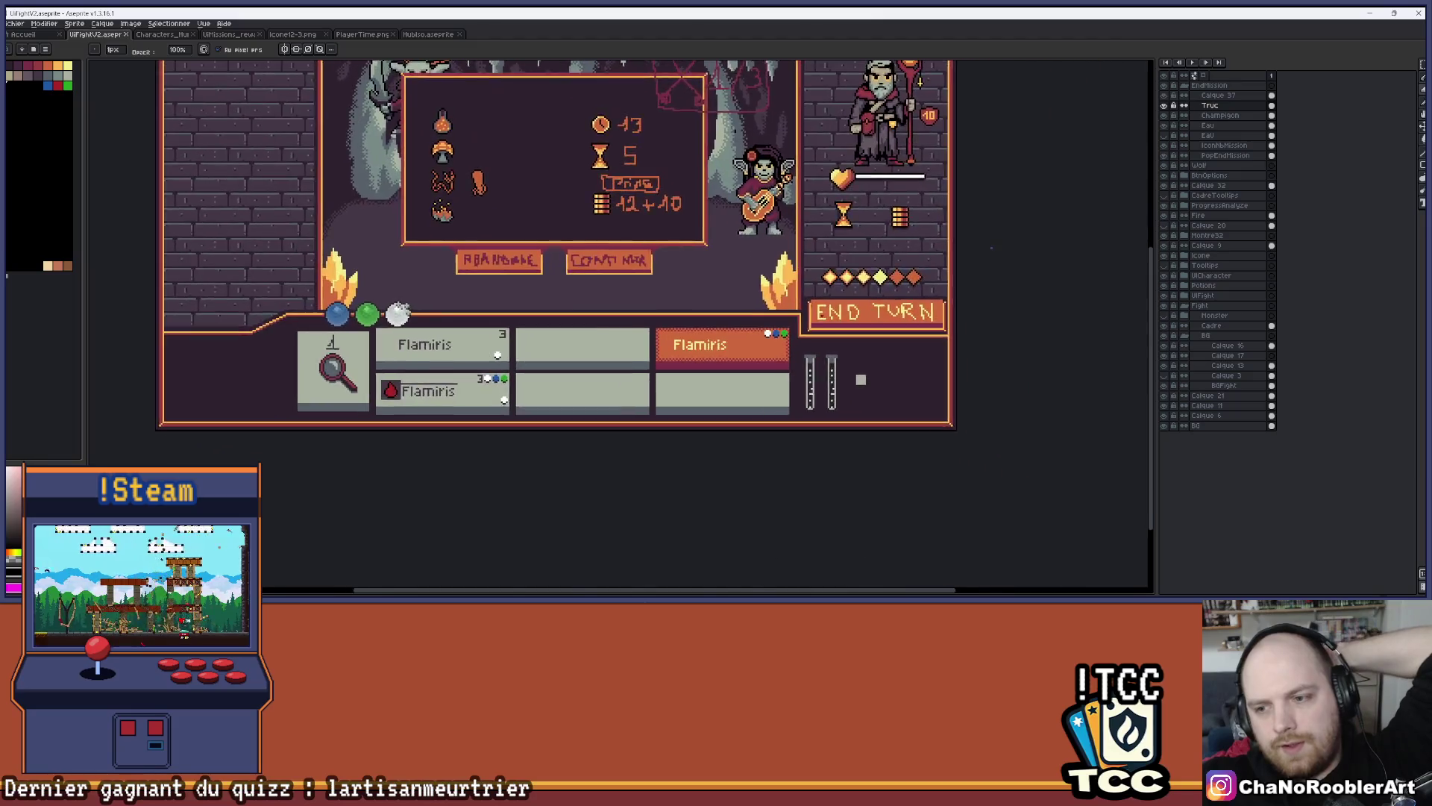
{"action": "scroll", "coordinate": [821, 365], "scroll_direction": "up", "scroll_amount": 3}
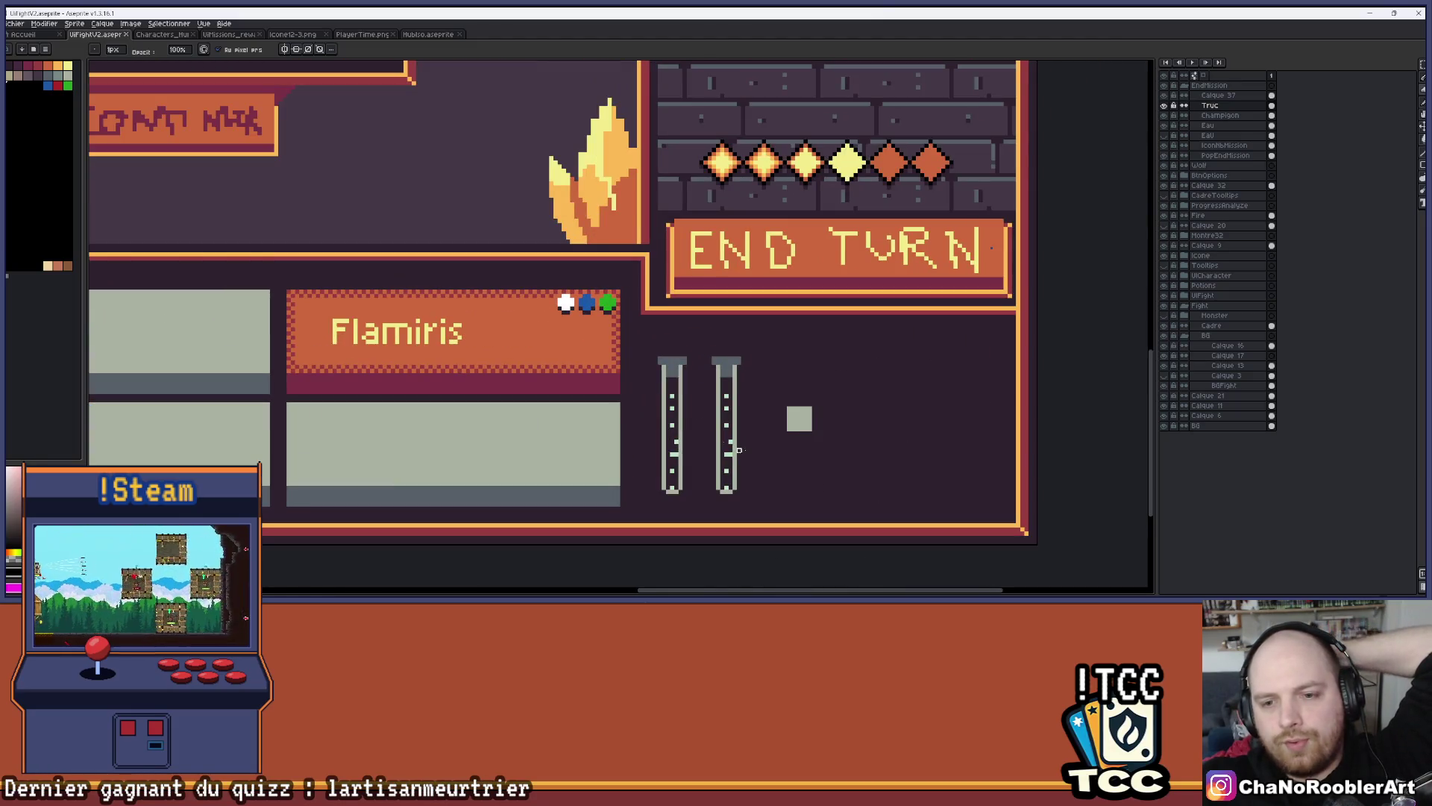
{"action": "scroll", "coordinate": [774, 414], "scroll_direction": "down", "scroll_amount": 3}
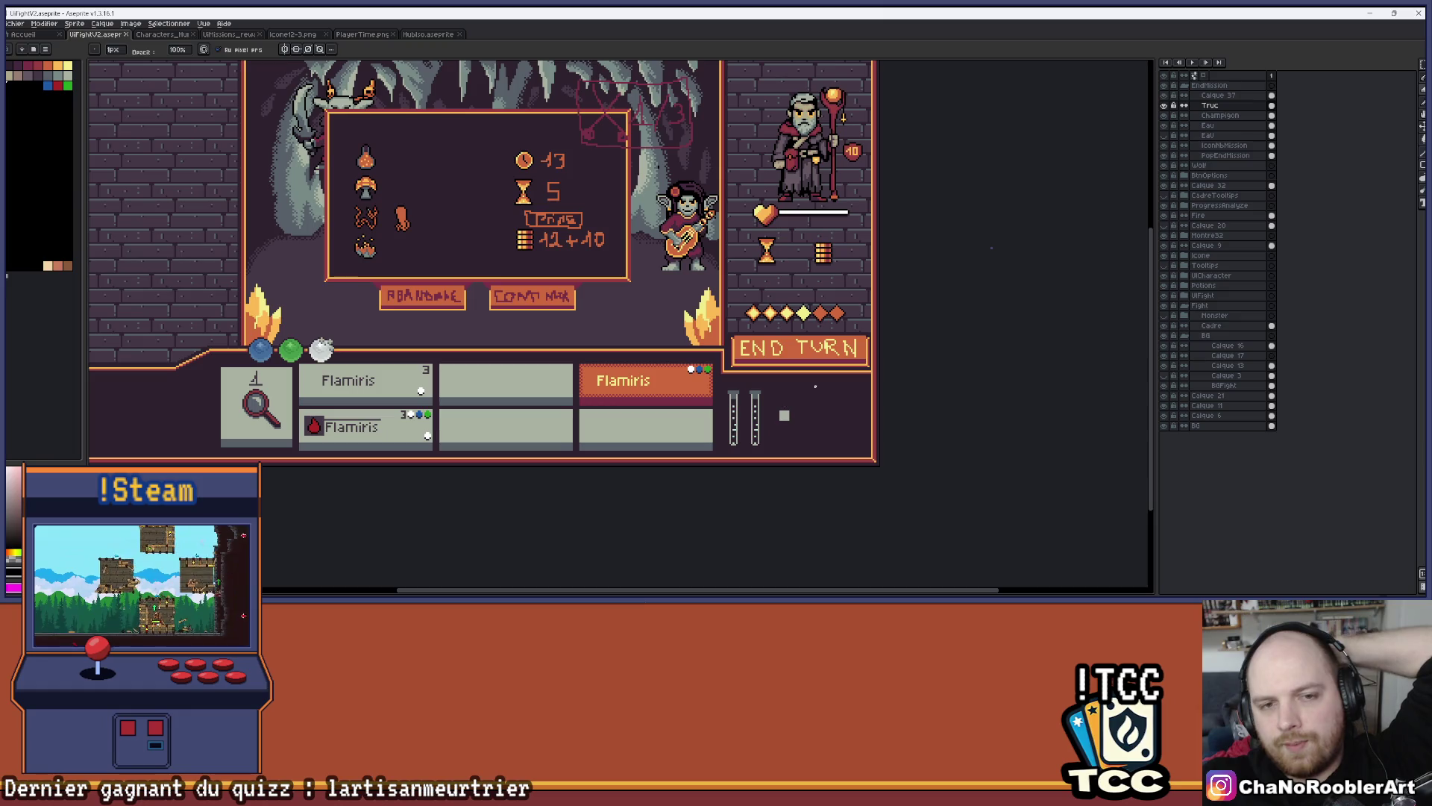
{"action": "scroll", "coordinate": [335, 147], "scroll_direction": "up", "scroll_amount": 3}
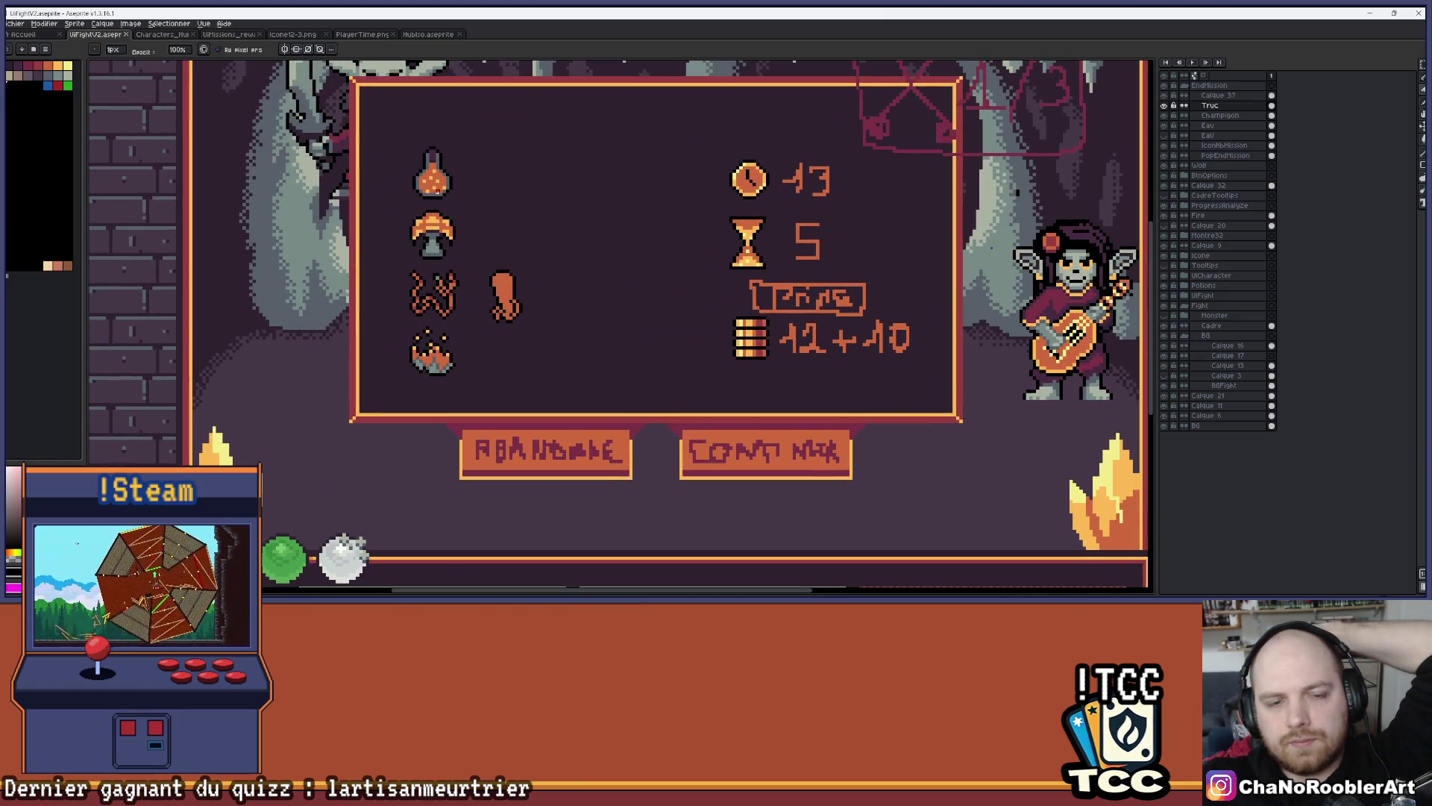
{"action": "left_click_drag", "start_coordinate": [461, 168], "coordinate": [484, 168]}
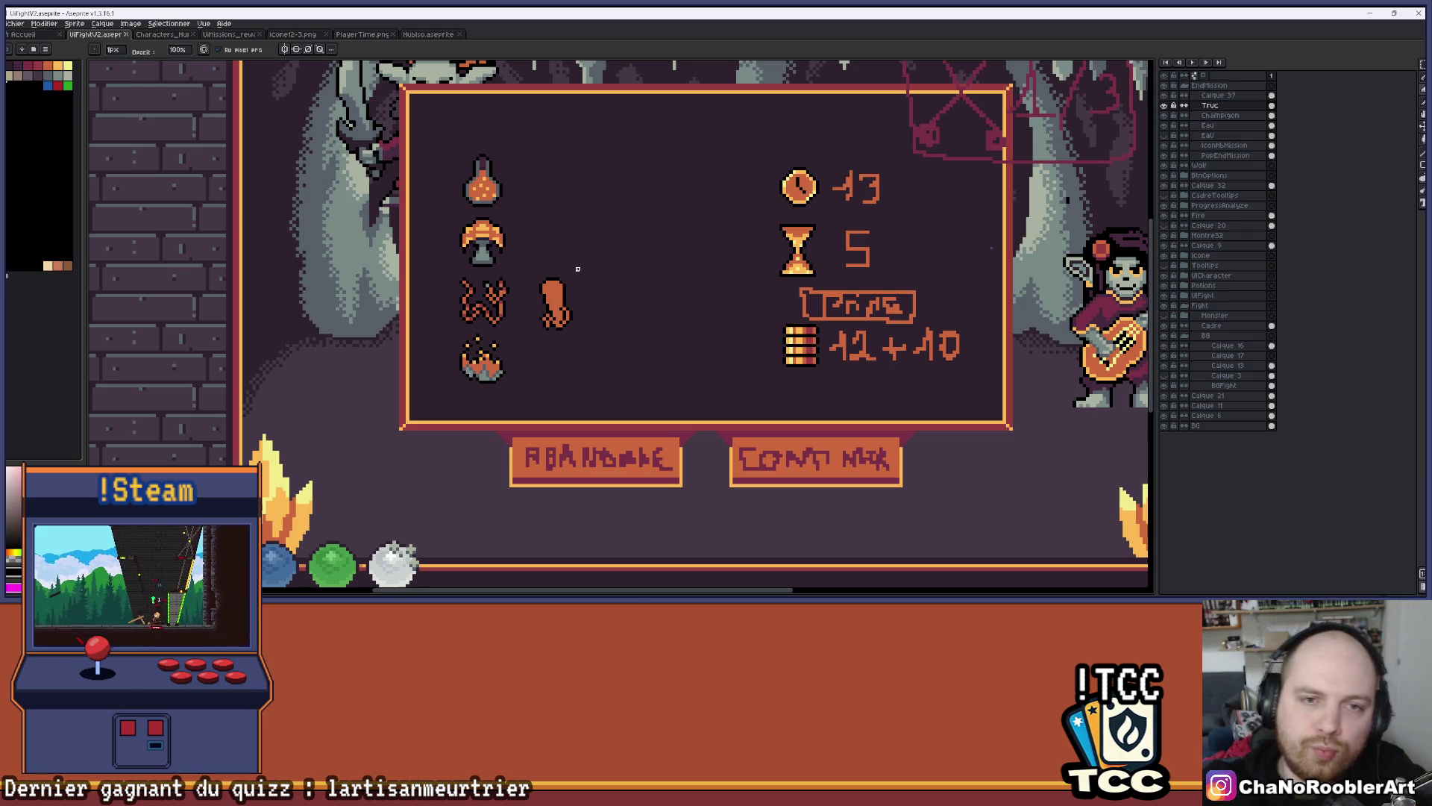
{"action": "scroll", "coordinate": [718, 312], "scroll_direction": "down", "scroll_amount": 2}
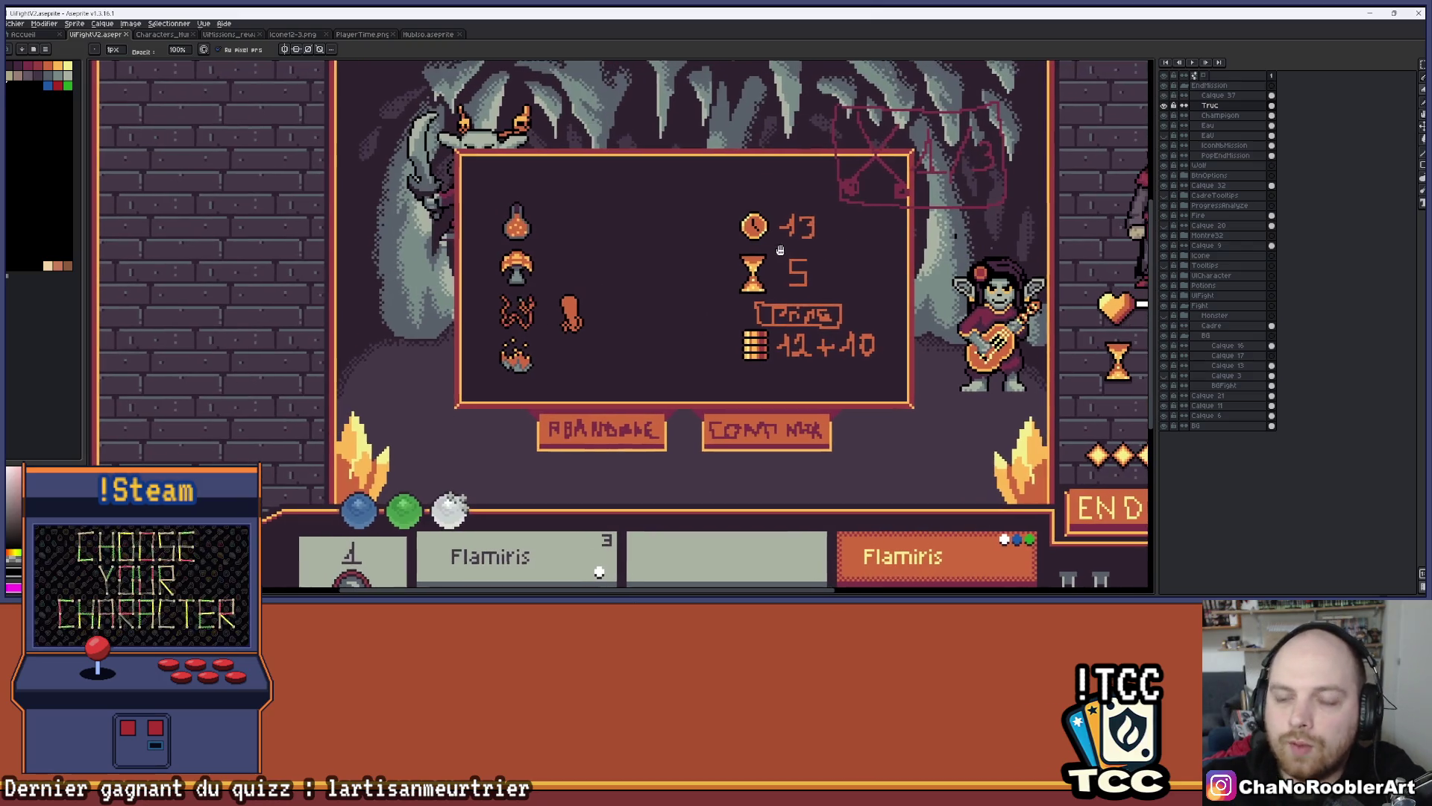
Compare the dialog with the game by switching between Unity and Aseprite, ending in Unity
{"action": "key", "text": "alt+Tab"}
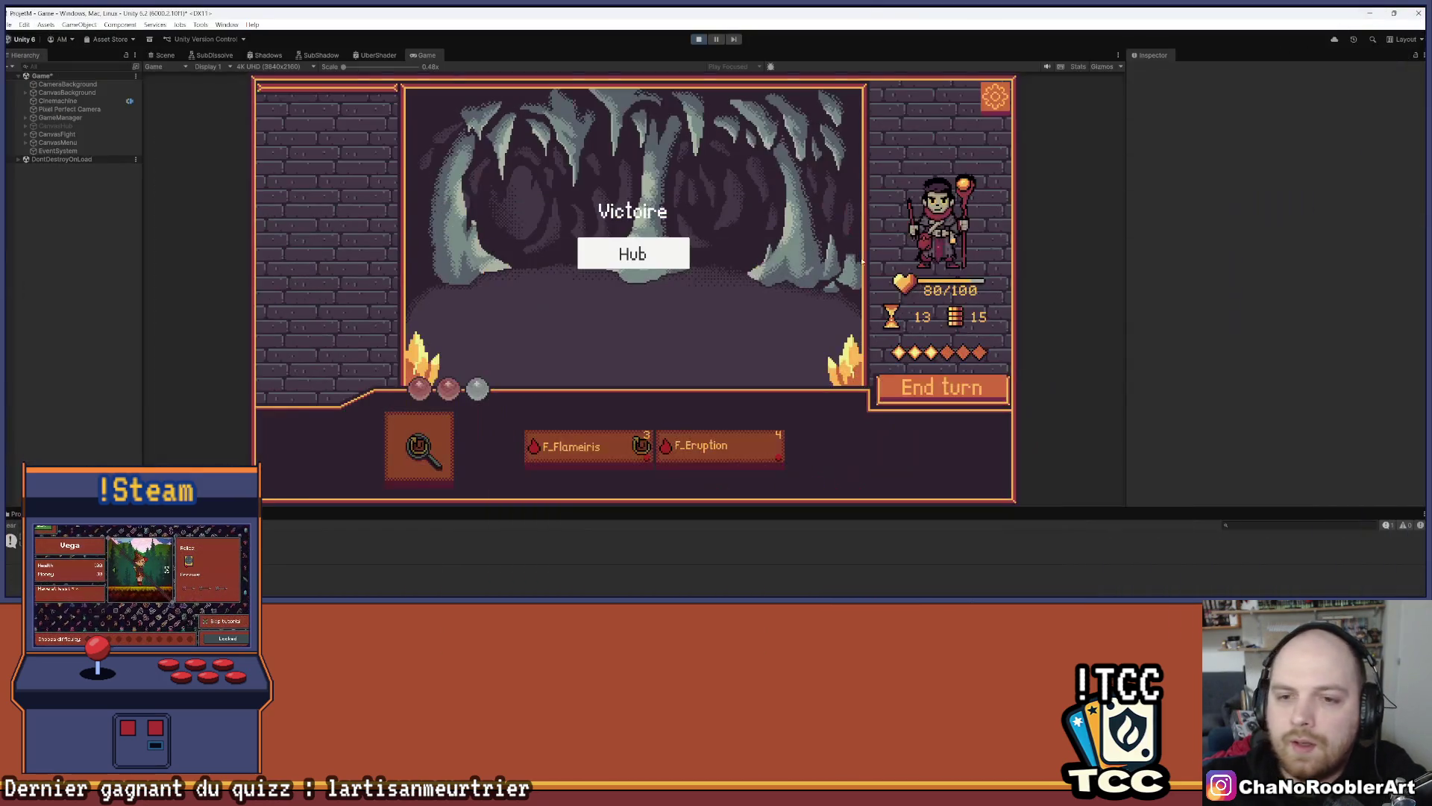
{"action": "key", "text": "alt+Tab"}
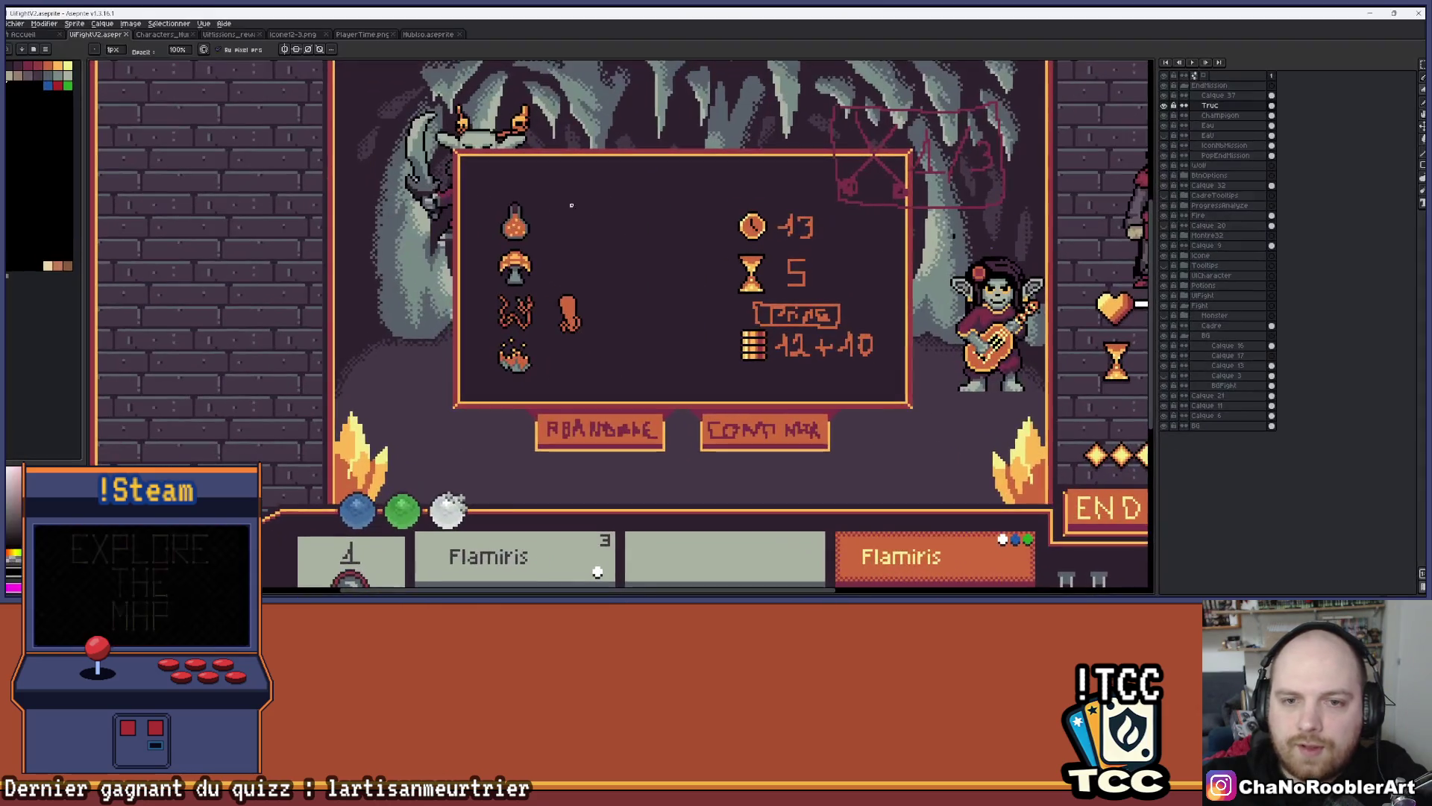
{"action": "scroll", "coordinate": [482, 207], "scroll_direction": "up", "scroll_amount": 2}
{"action": "scroll", "coordinate": [481, 206], "scroll_direction": "down", "scroll_amount": 1}
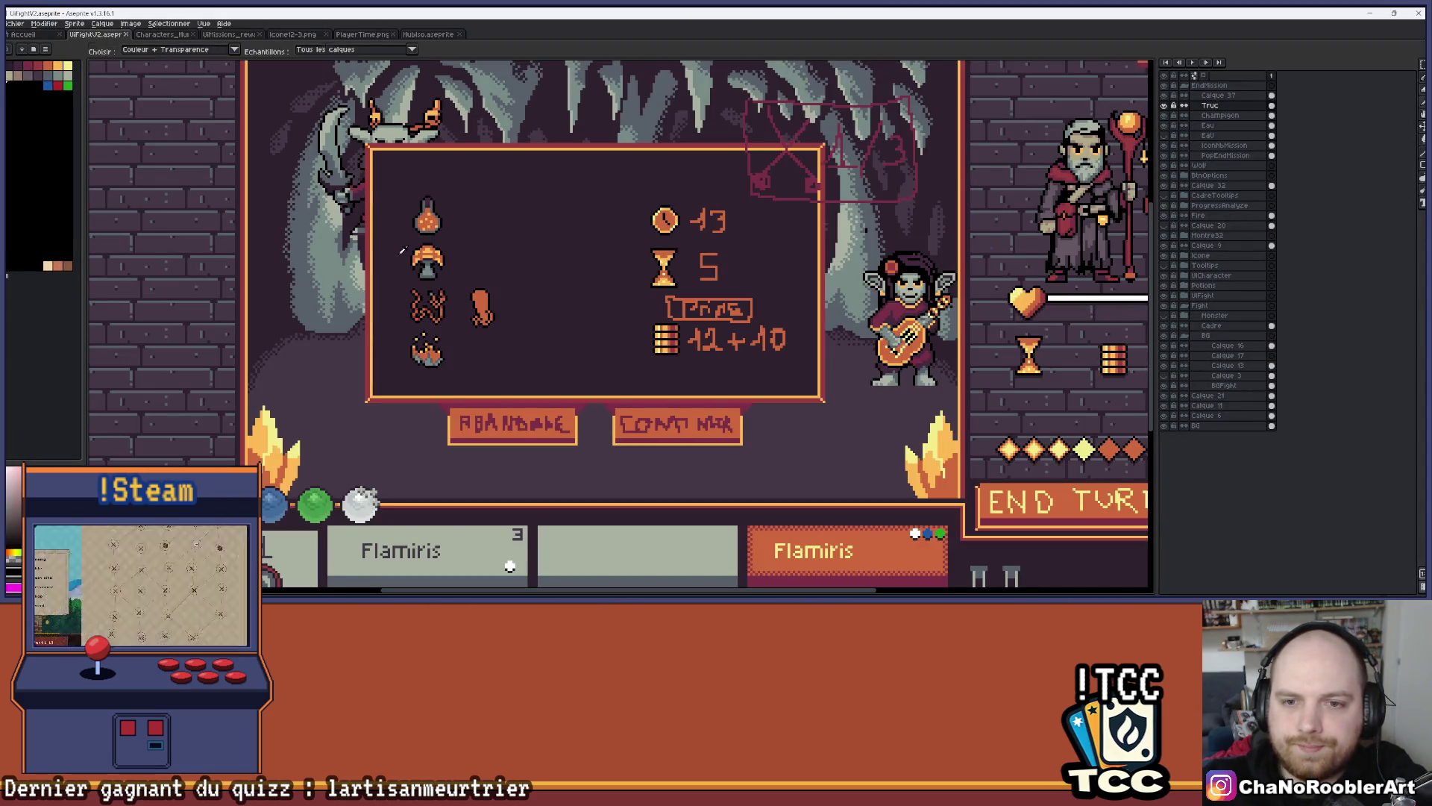
{"action": "key", "text": "alt+Tab"}
{"action": "key", "text": "alt+Tab"}
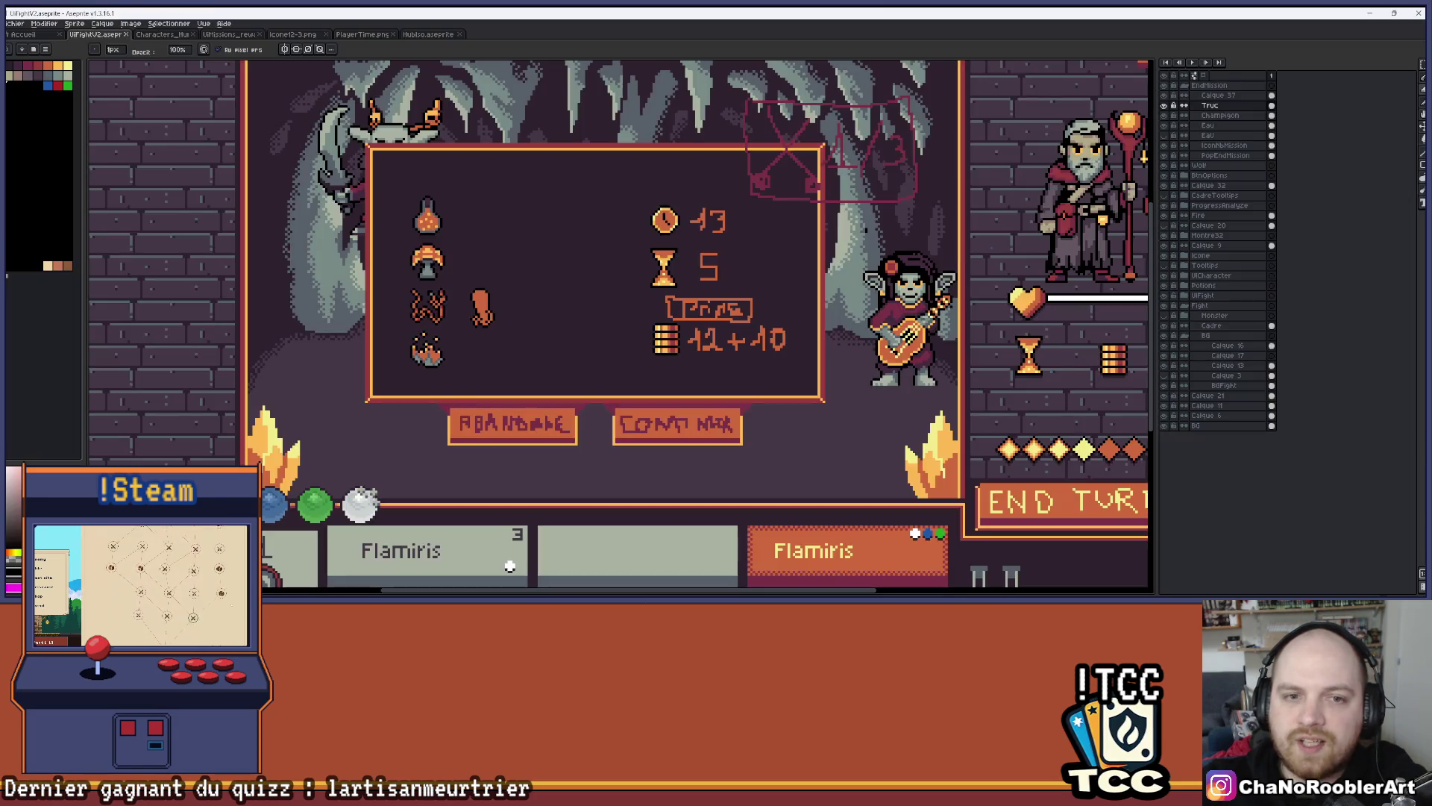
{"action": "key", "text": "alt+Tab"}
{"action": "key", "text": "alt+Tab"}
{"action": "key", "text": "Escape"}
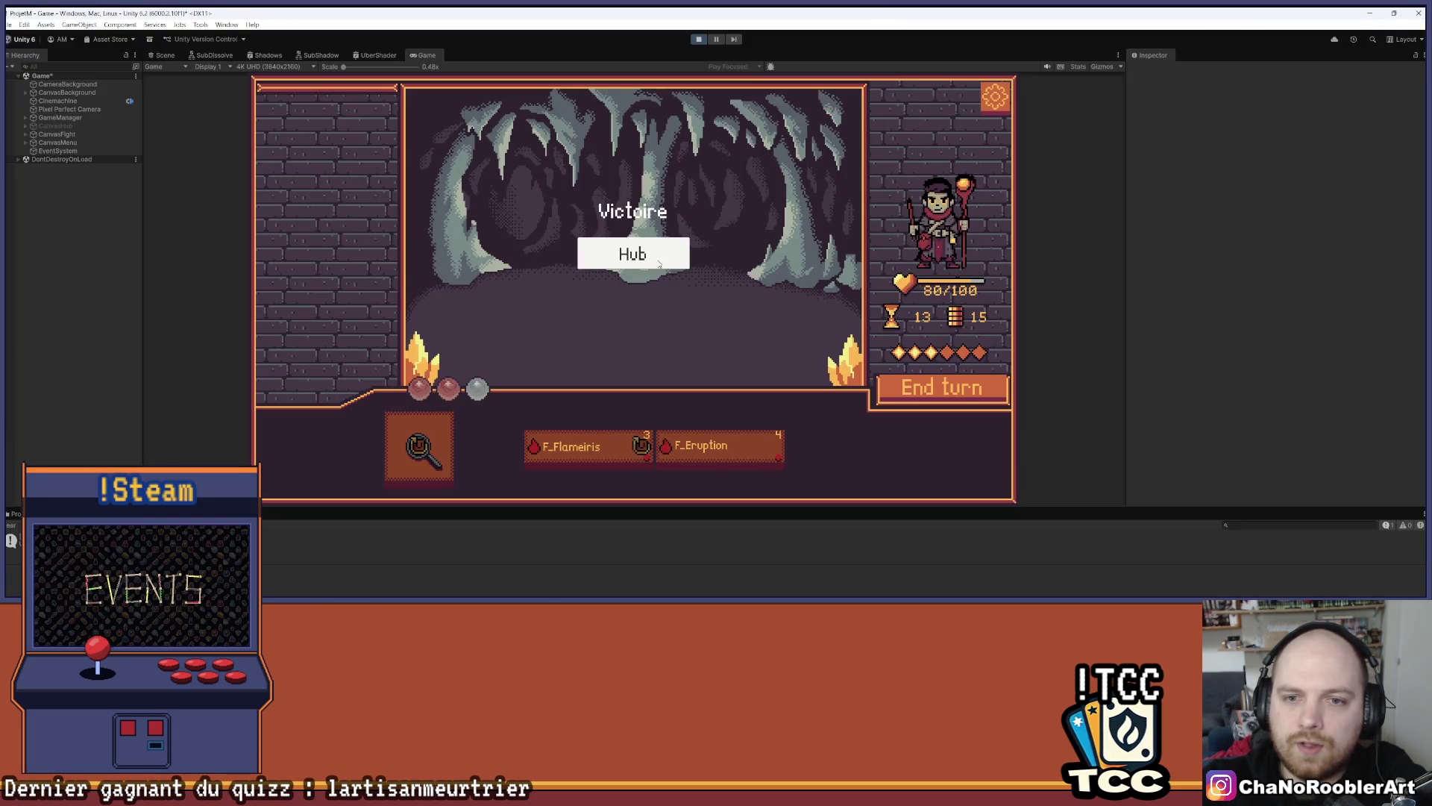
Return to the hub, learn P_WildThorn, take the +2 F_Flameiris upgrade, and exit to the village
{"action": "left_click", "coordinate": [637, 253]}
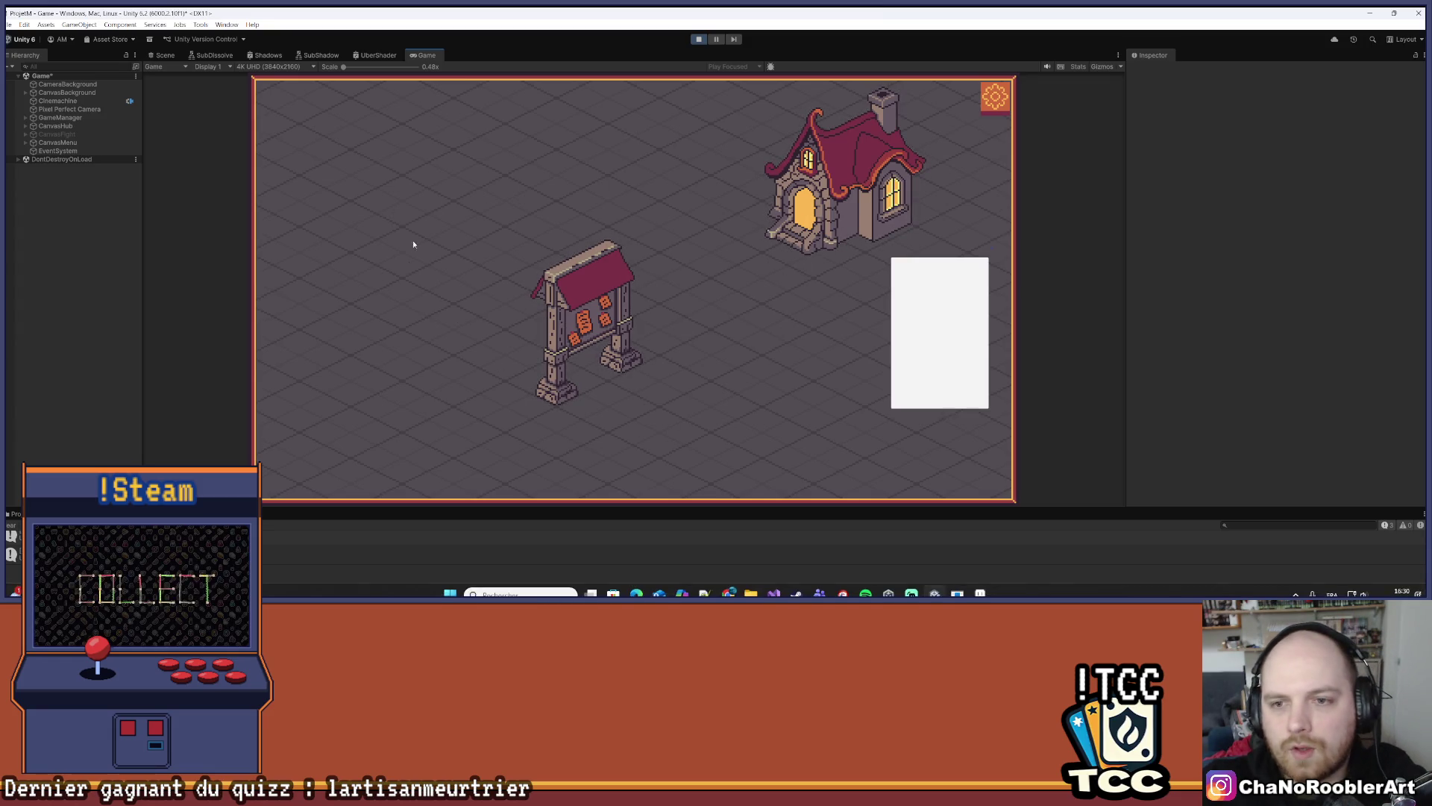
{"action": "left_click", "coordinate": [776, 220]}
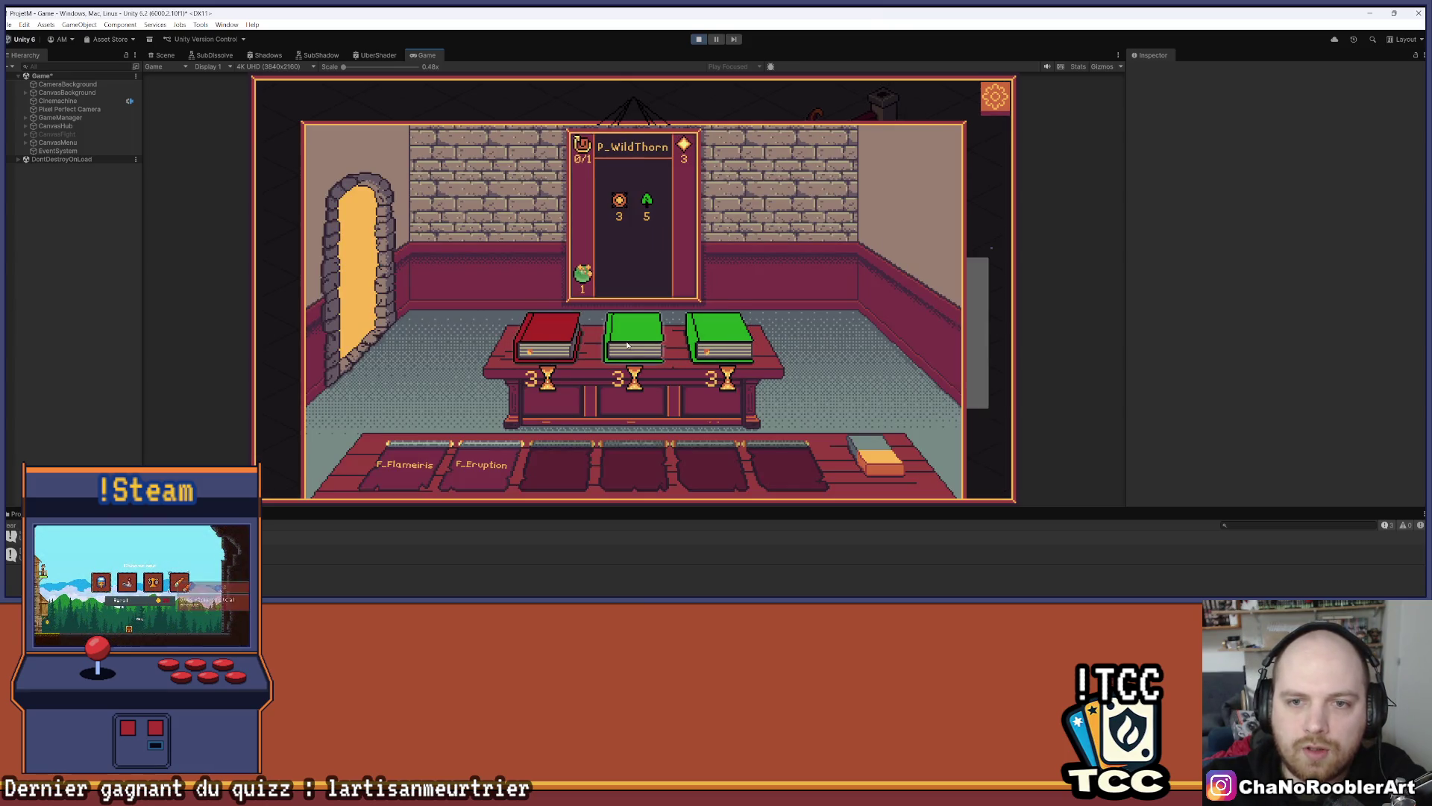
{"action": "left_click", "coordinate": [634, 340]}
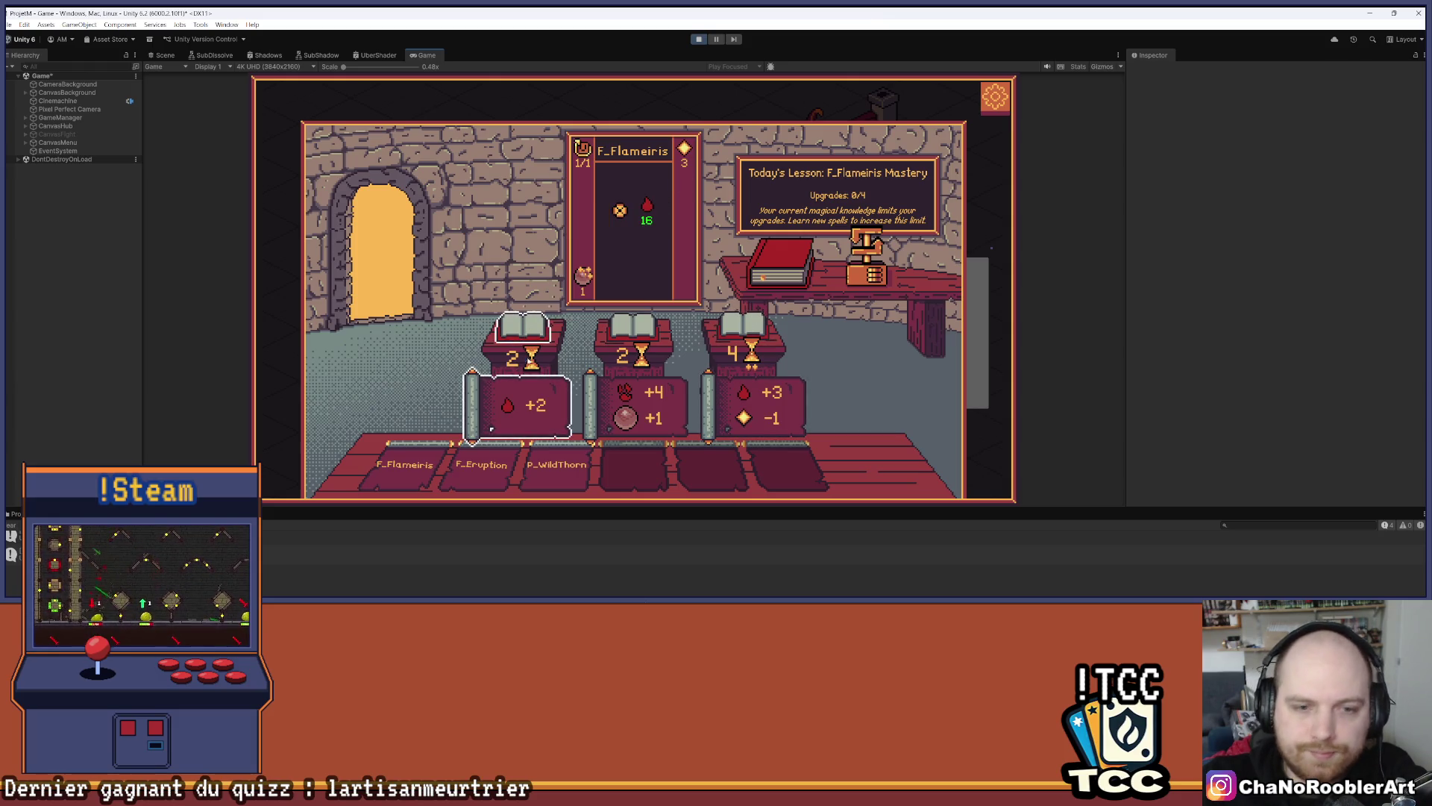
{"action": "left_click", "coordinate": [524, 360]}
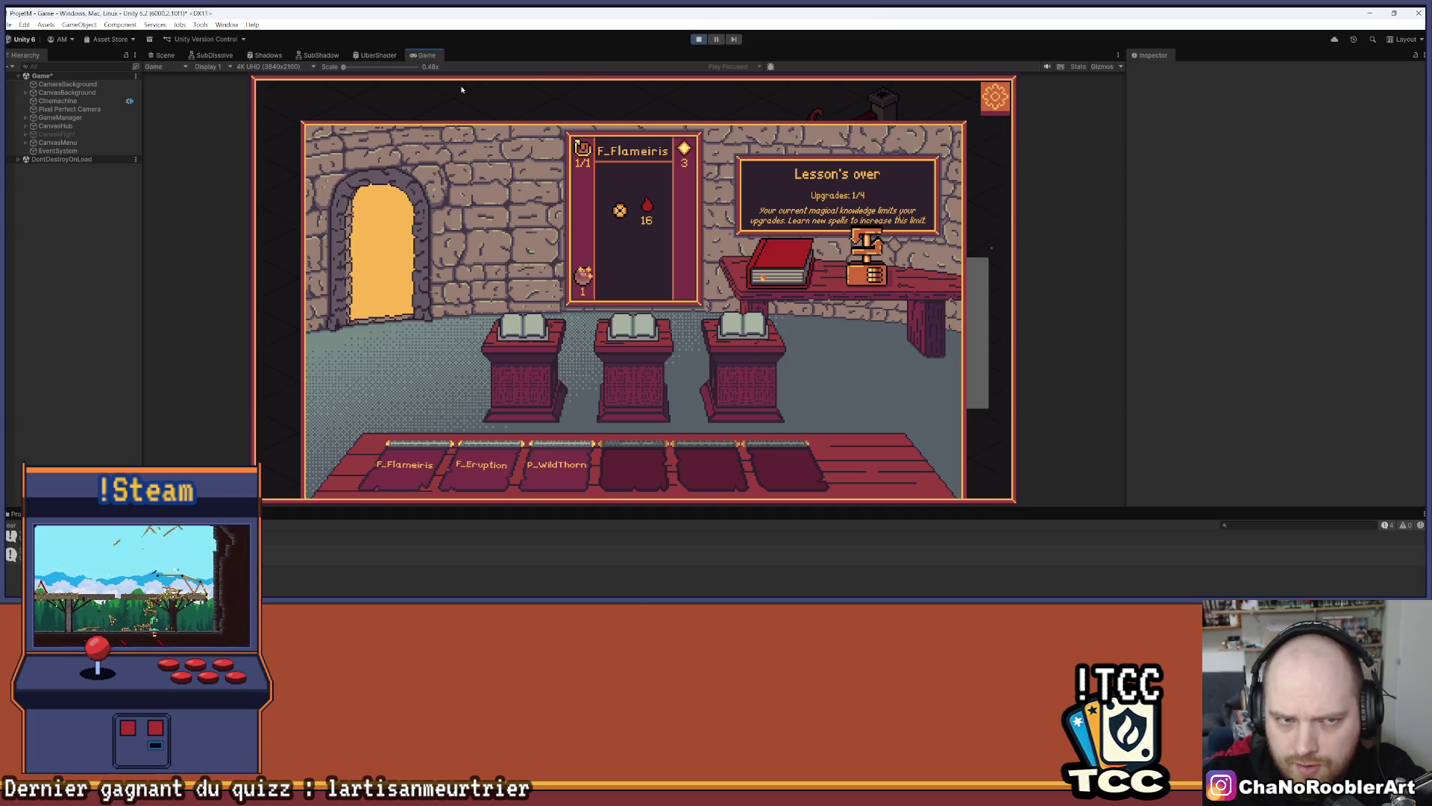
{"action": "left_click", "coordinate": [425, 296]}
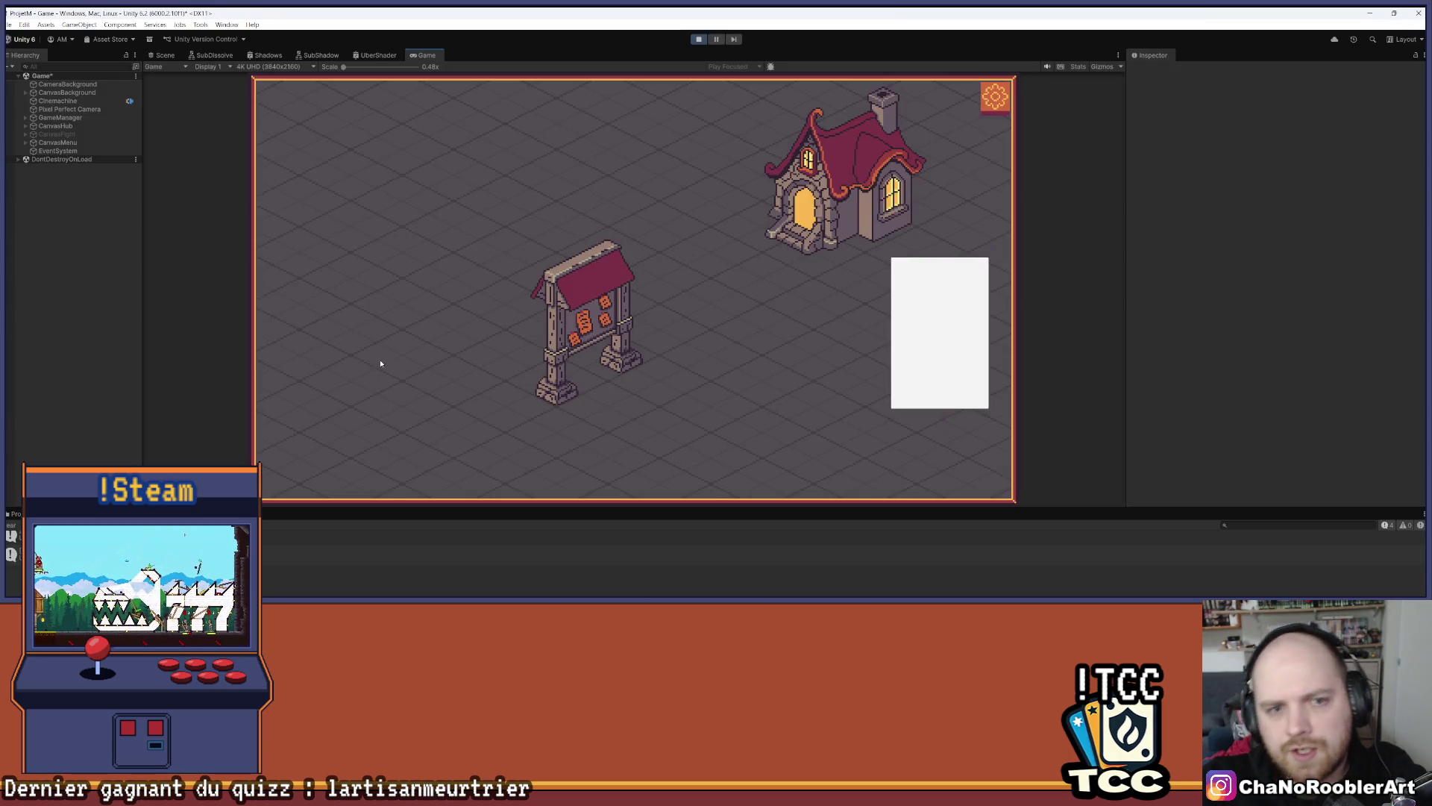
{"action": "key", "text": "alt+Tab"}
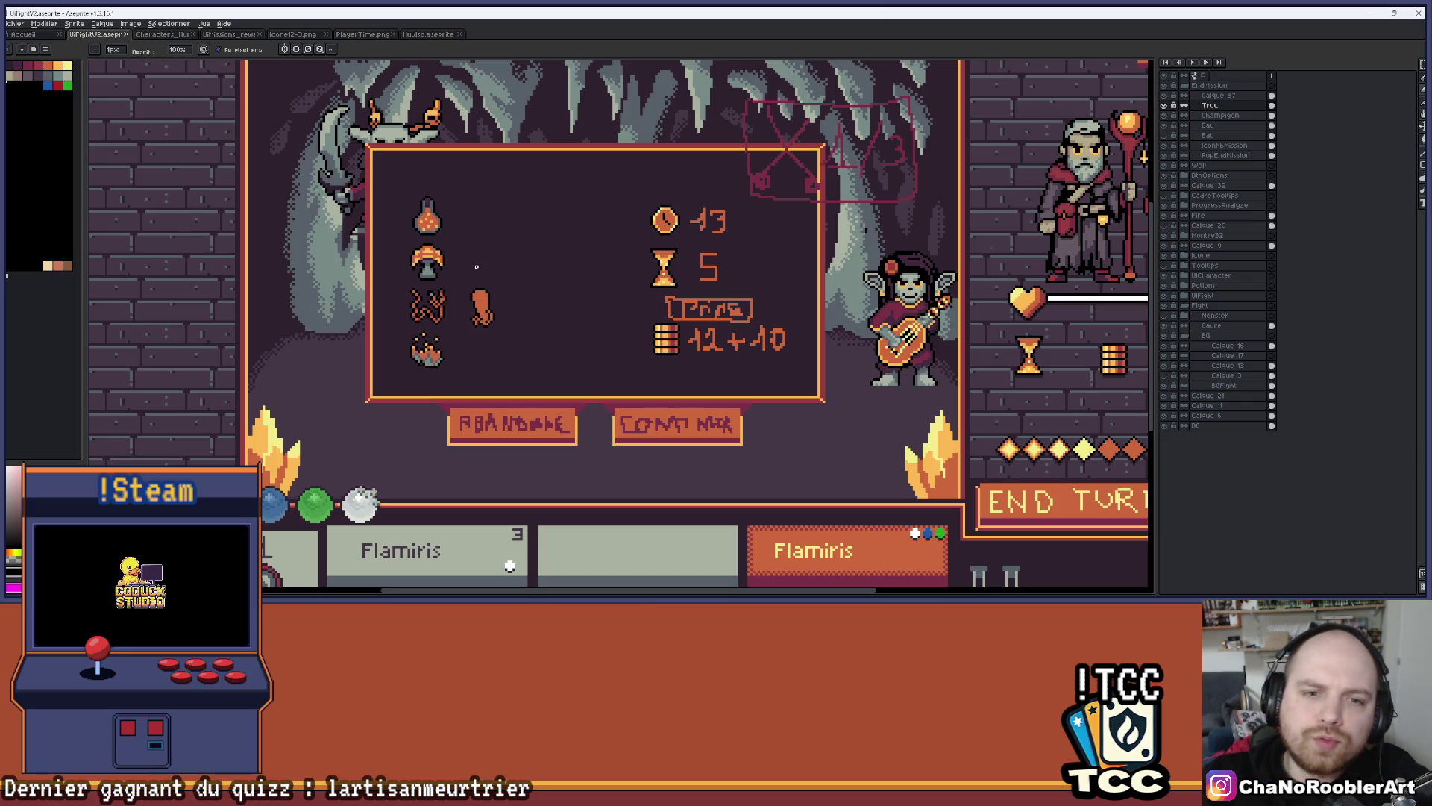
Zoom into the orange icon and fix its outline: three black pixels, two repainted orange
{"action": "scroll", "coordinate": [459, 319], "scroll_direction": "up", "scroll_amount": 4}
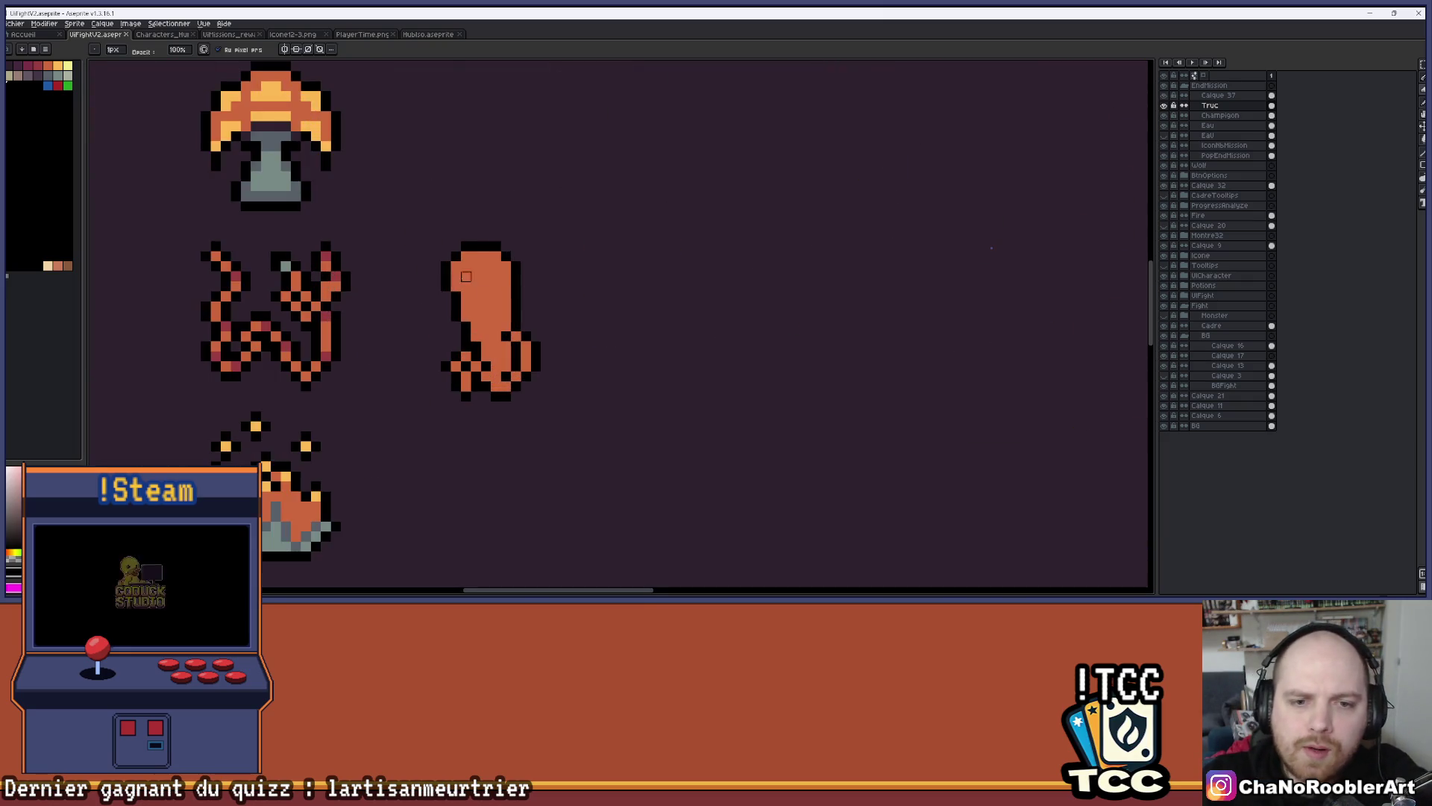
{"action": "scroll", "coordinate": [549, 349], "scroll_direction": "down", "scroll_amount": 2}
{"action": "scroll", "coordinate": [538, 332], "scroll_direction": "up", "scroll_amount": 4}
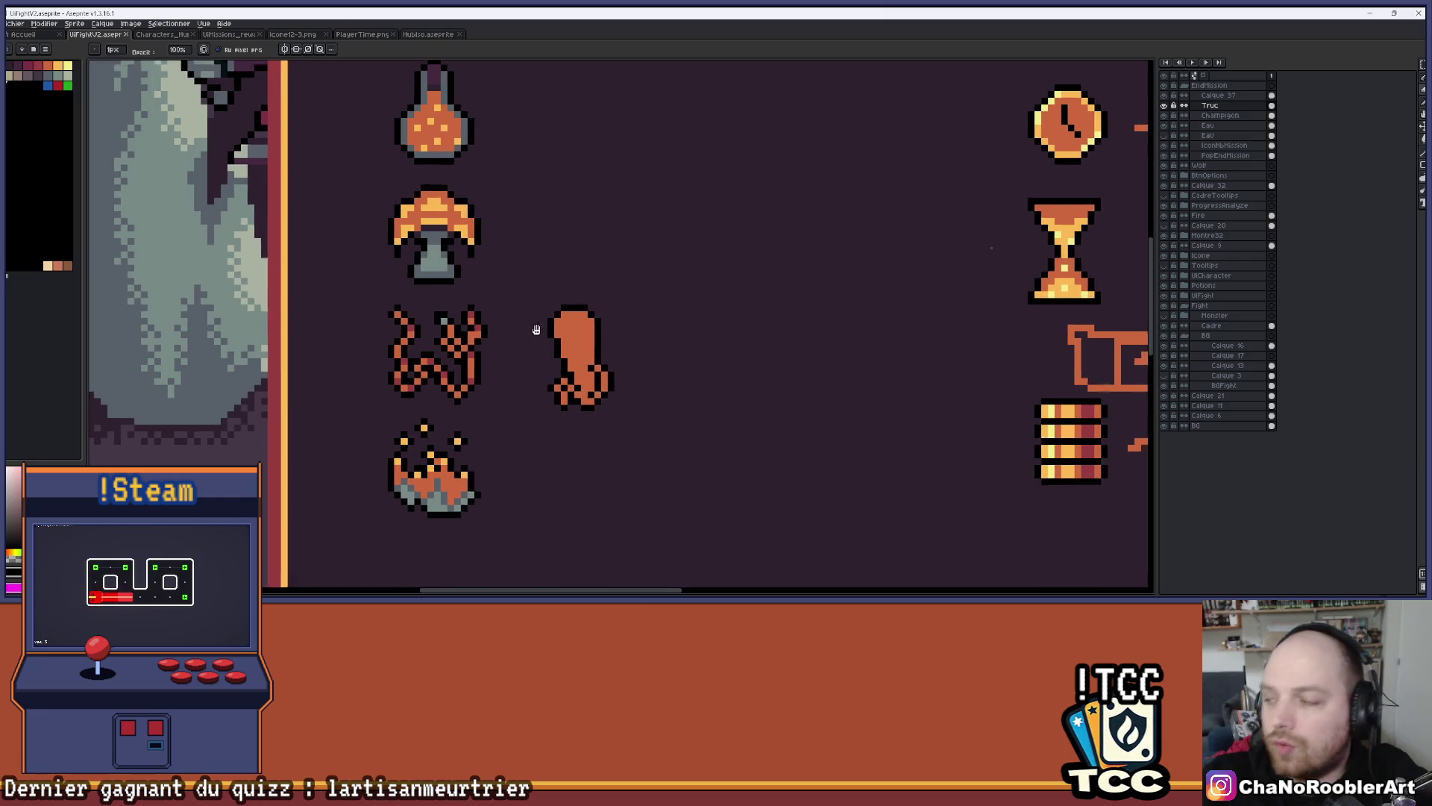
{"action": "scroll", "coordinate": [553, 286], "scroll_direction": "up", "scroll_amount": 2}
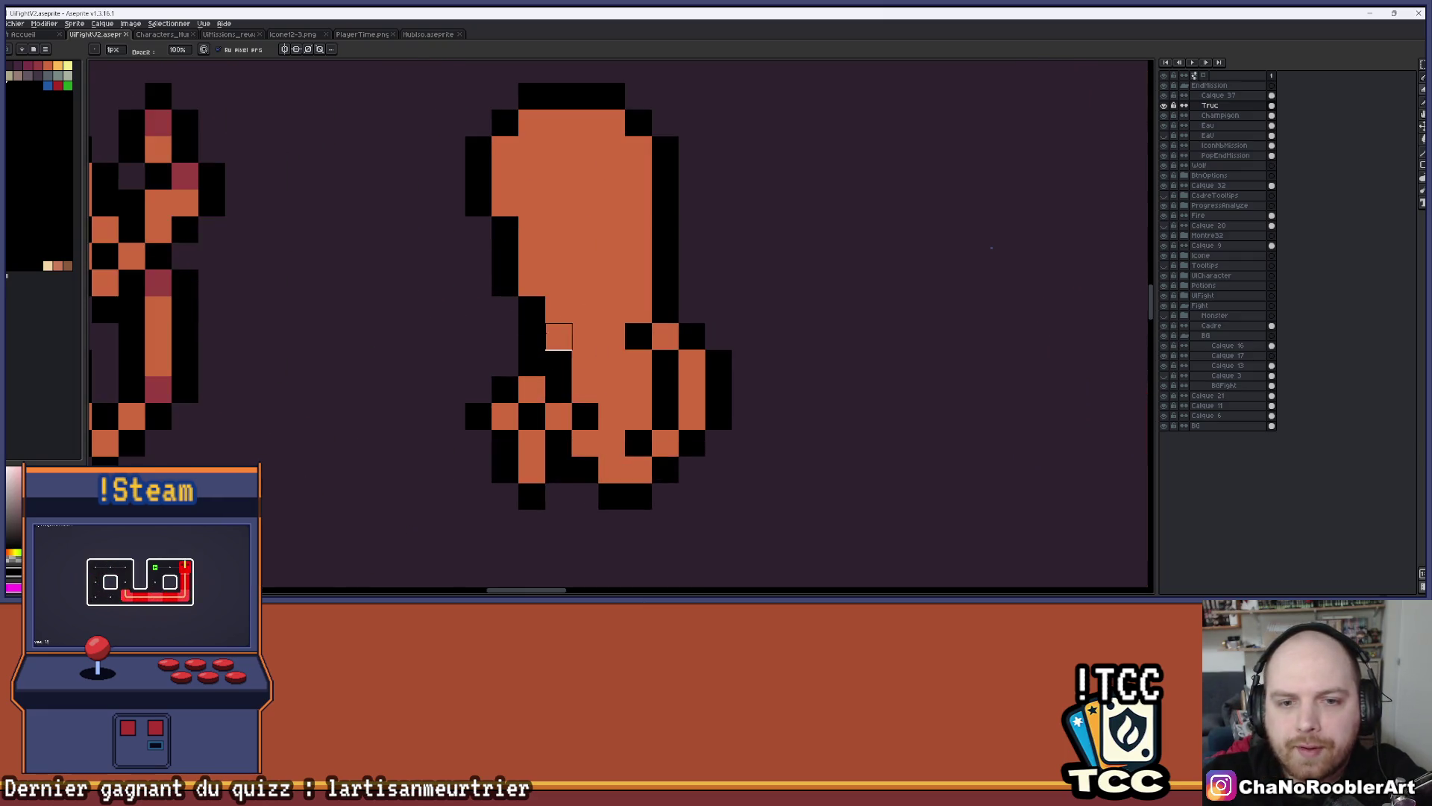
{"action": "scroll", "coordinate": [582, 291], "scroll_direction": "down", "scroll_amount": 1}
{"action": "scroll", "coordinate": [605, 293], "scroll_direction": "up", "scroll_amount": 2}
{"action": "key", "text": "v"}
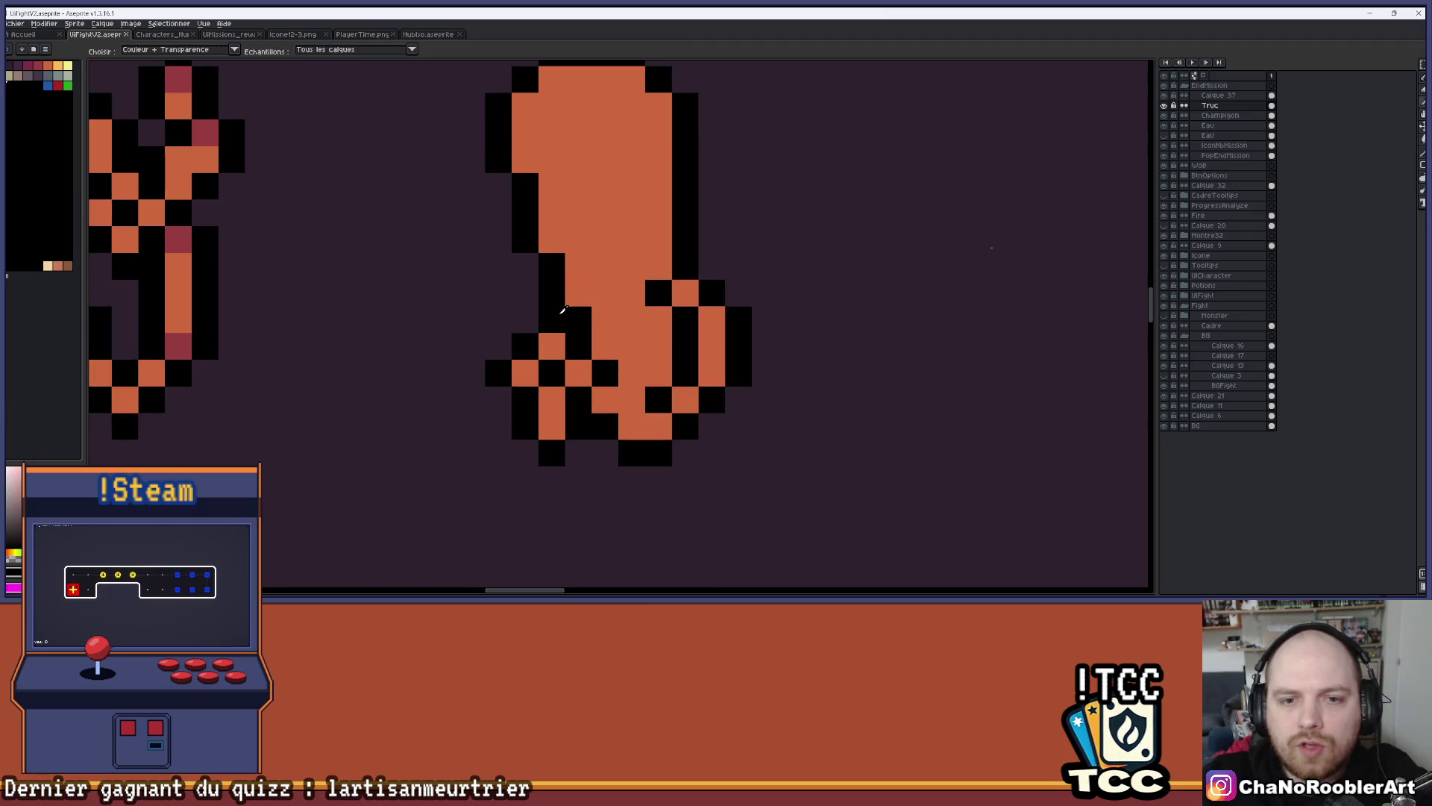
{"action": "key", "text": "b"}
{"action": "left_click", "coordinate": [535, 295]}
{"action": "left_click", "coordinate": [531, 321]}
{"action": "left_click", "coordinate": [626, 300]}
{"action": "left_click_drag", "start_coordinate": [588, 298], "coordinate": [588, 328]}
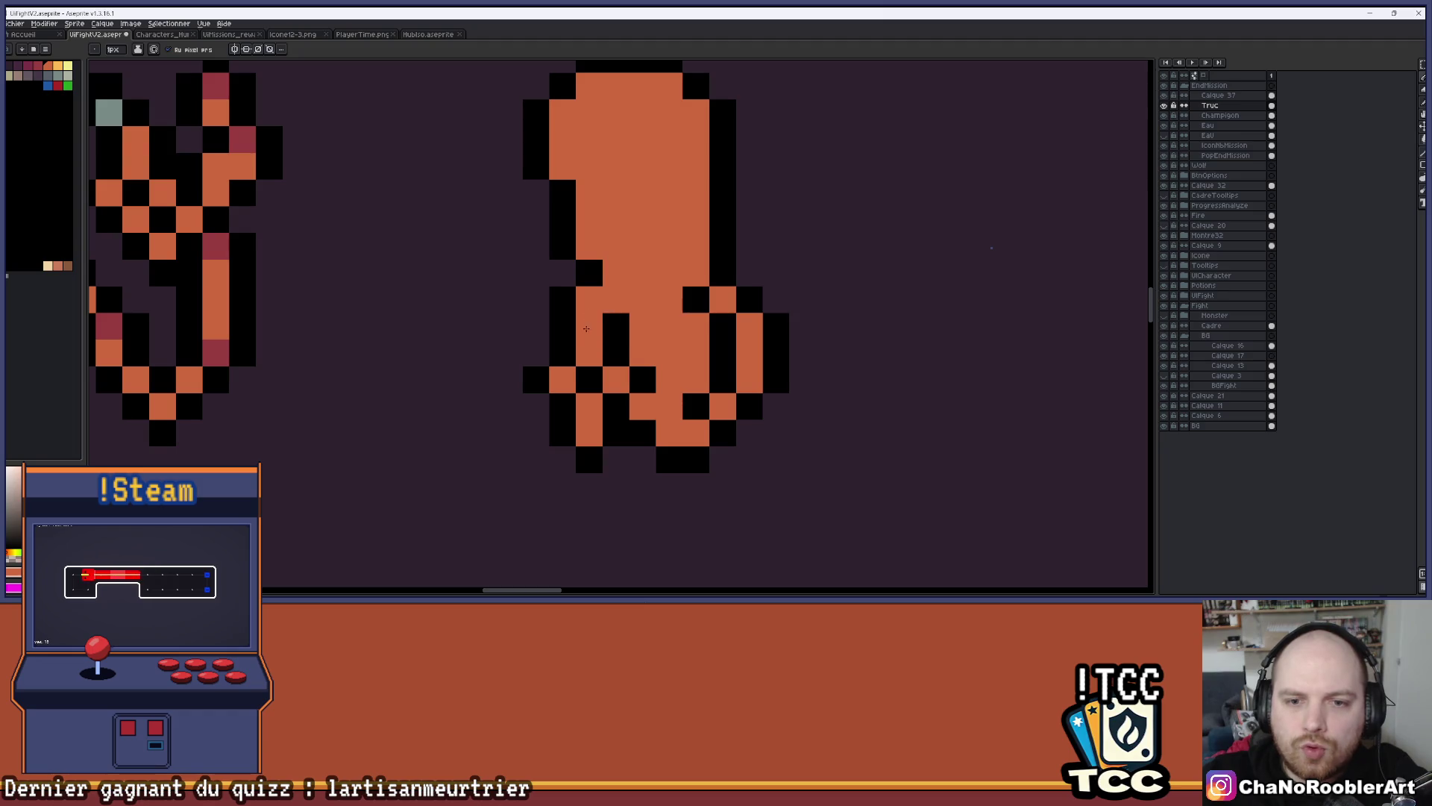
Pan over the potion and mushroom icons, zoom out, and return to Unity
{"action": "scroll", "coordinate": [614, 299], "scroll_direction": "down", "scroll_amount": 3}
{"action": "mouse_move", "coordinate": [493, 265]}
{"action": "left_mouse_down"}
{"action": "mouse_move", "coordinate": [578, 307]}
{"action": "mouse_move", "coordinate": [520, 338]}
{"action": "mouse_move", "coordinate": [431, 355]}
{"action": "left_mouse_up"}
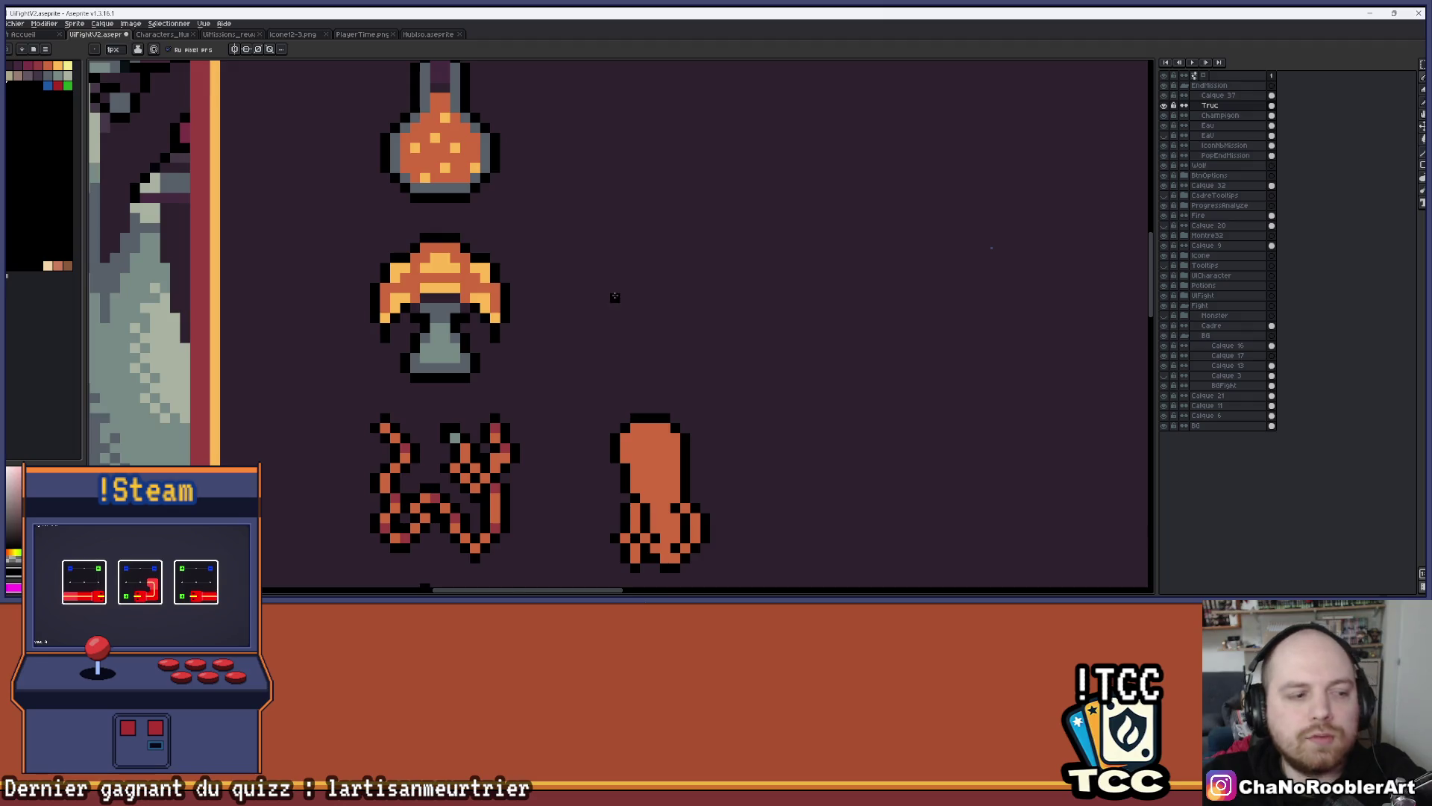
{"action": "scroll", "coordinate": [615, 297], "scroll_direction": "down", "scroll_amount": 1}
{"action": "mouse_move", "coordinate": [599, 294]}
{"action": "left_mouse_down"}
{"action": "mouse_move", "coordinate": [586, 268]}
{"action": "mouse_move", "coordinate": [540, 275]}
{"action": "left_mouse_up"}
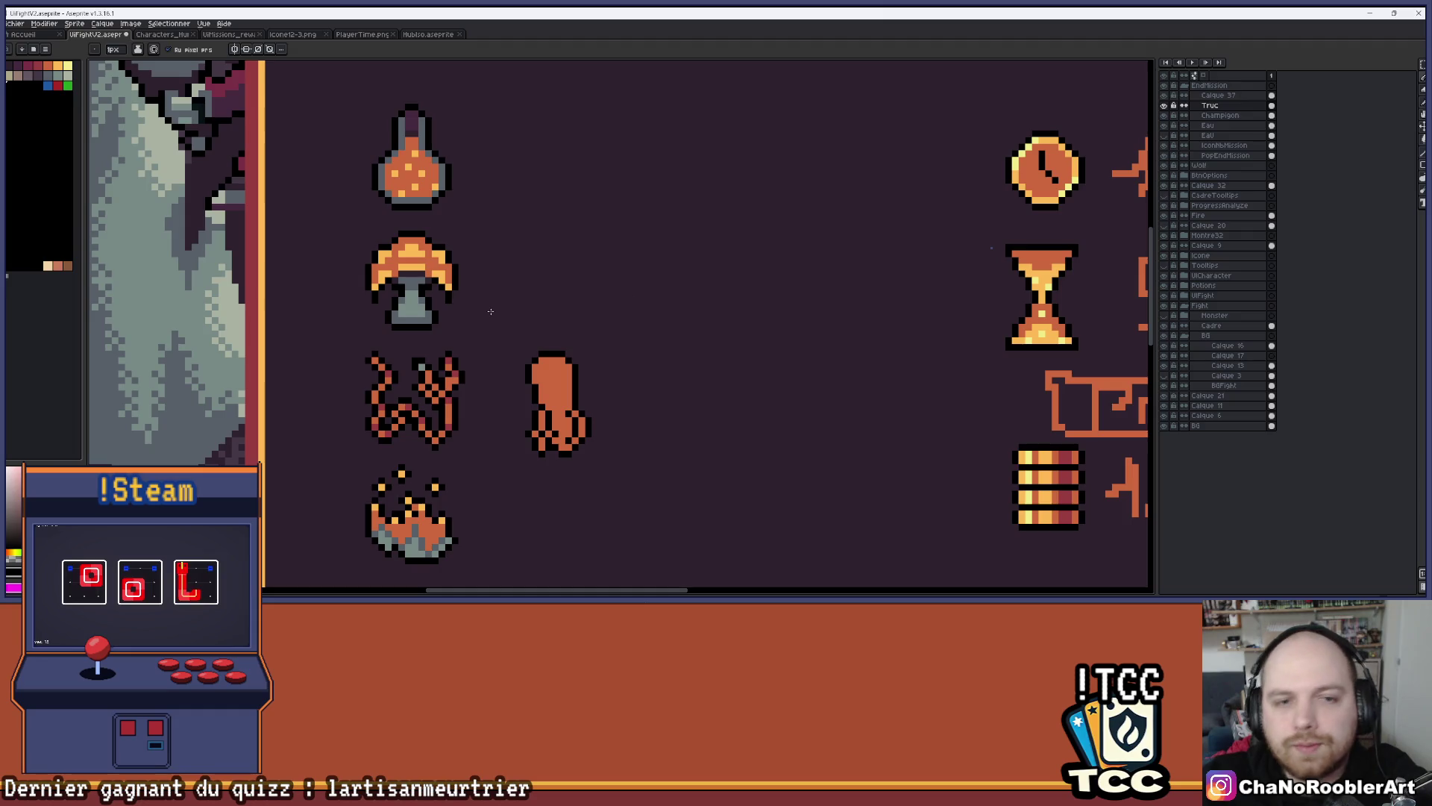
{"action": "left_click_drag", "start_coordinate": [649, 377], "coordinate": [559, 323]}
{"action": "scroll", "coordinate": [511, 300], "scroll_direction": "down", "scroll_amount": 1}
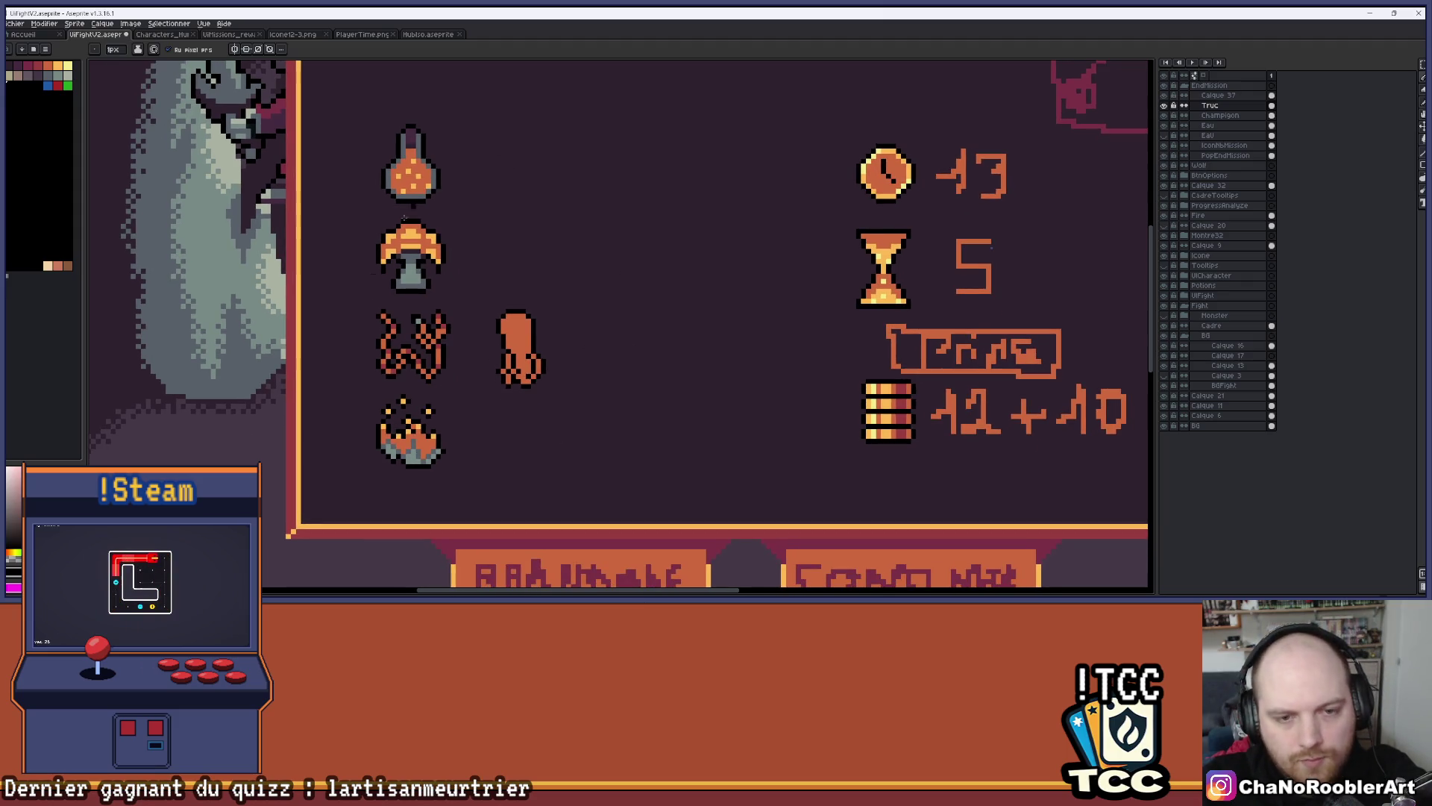
{"action": "key", "text": "alt+Tab"}
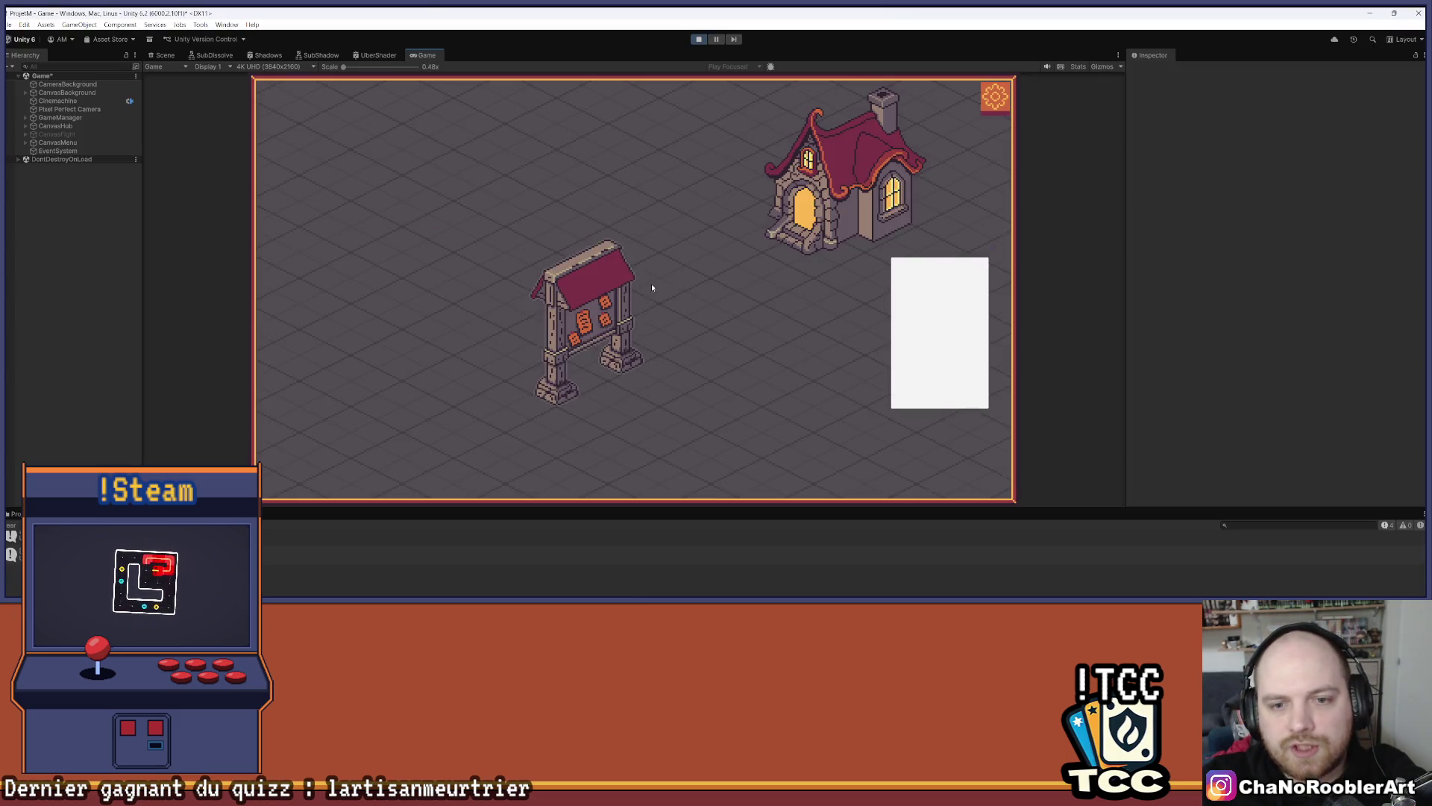
Start the fight against the two goblins from the notice board and analyze the goblin mage
{"action": "left_click", "coordinate": [661, 279]}
{"action": "left_click", "coordinate": [676, 276]}
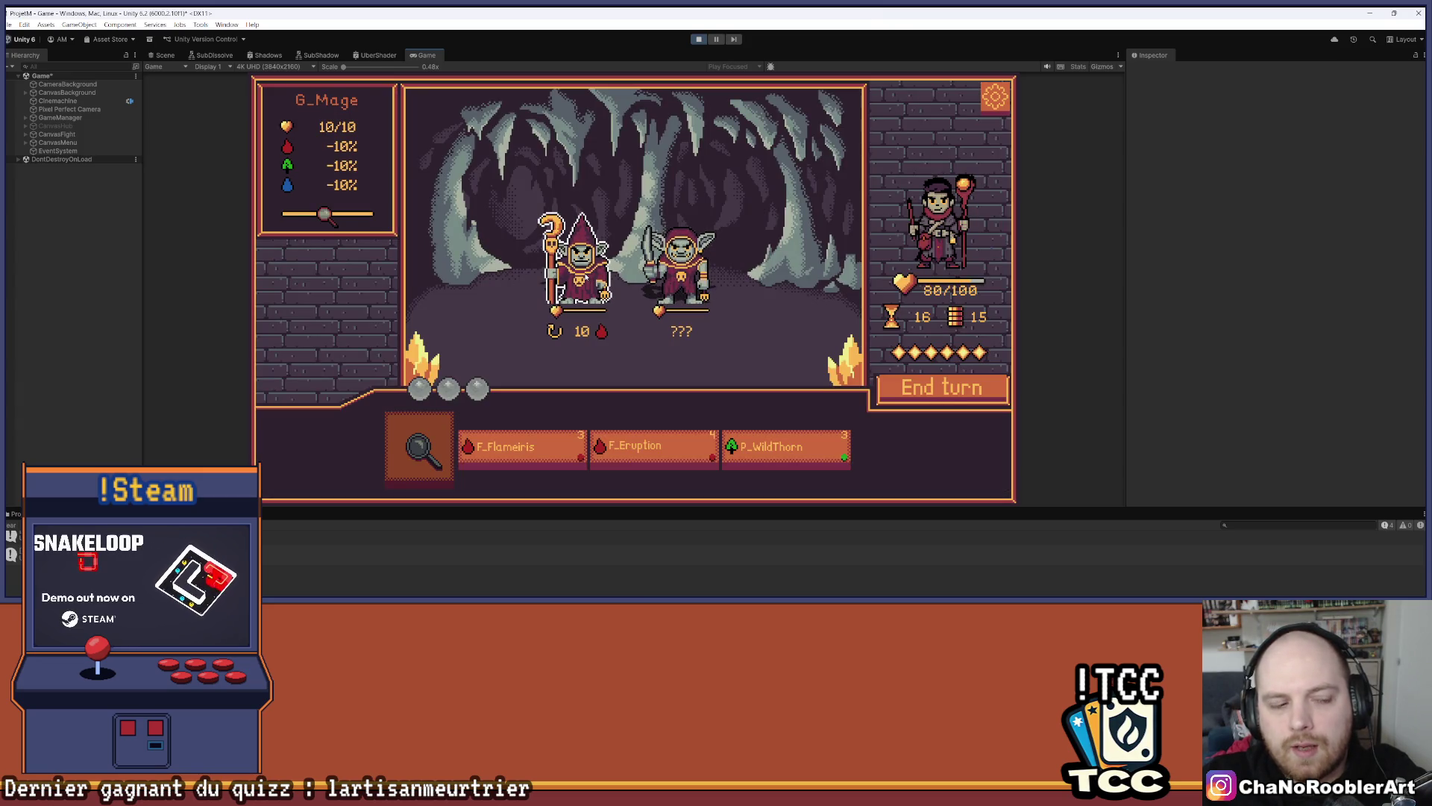
{"action": "mouse_move", "coordinate": [679, 261]}
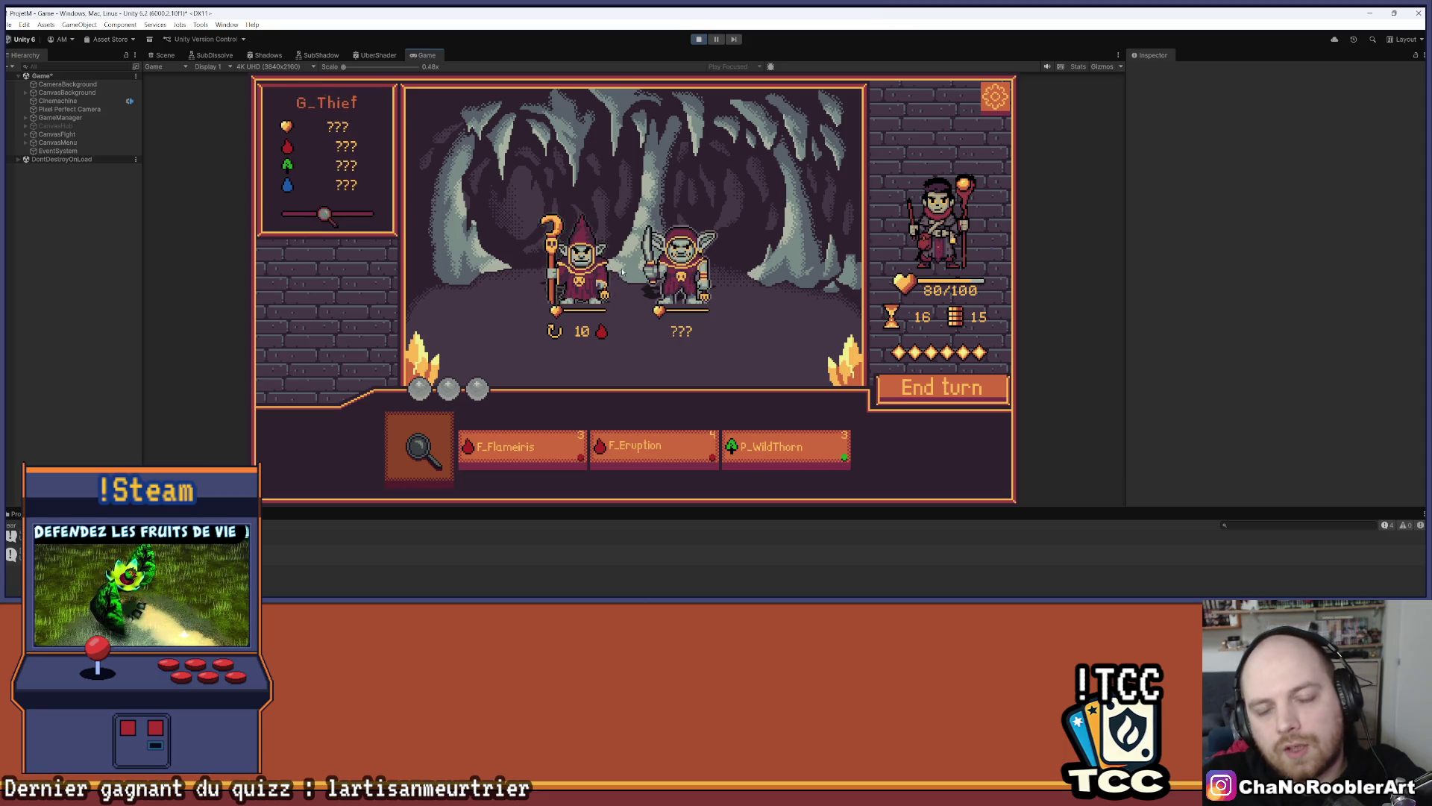
{"action": "left_click", "coordinate": [419, 448]}
{"action": "left_click", "coordinate": [575, 272]}
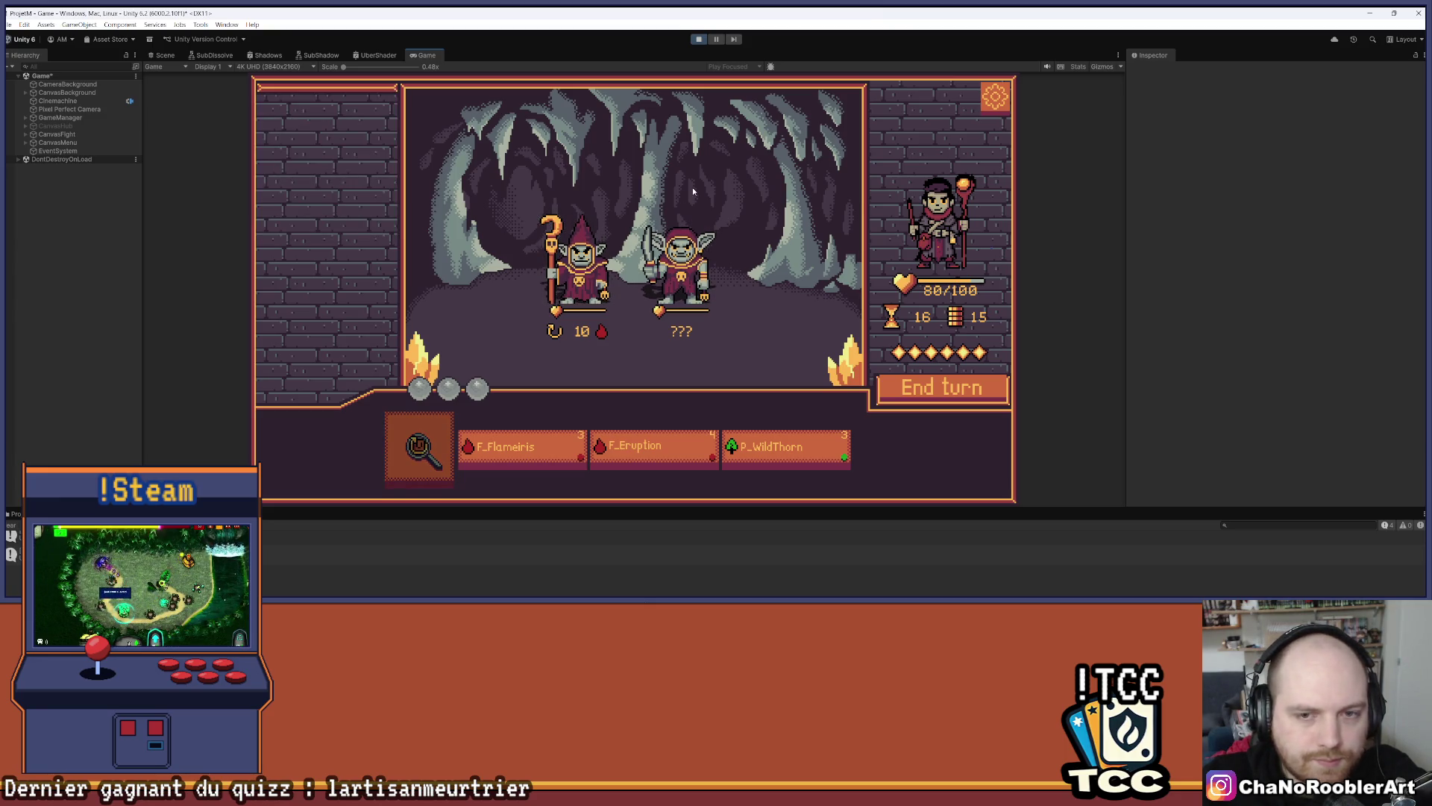
{"action": "mouse_move", "coordinate": [609, 265]}
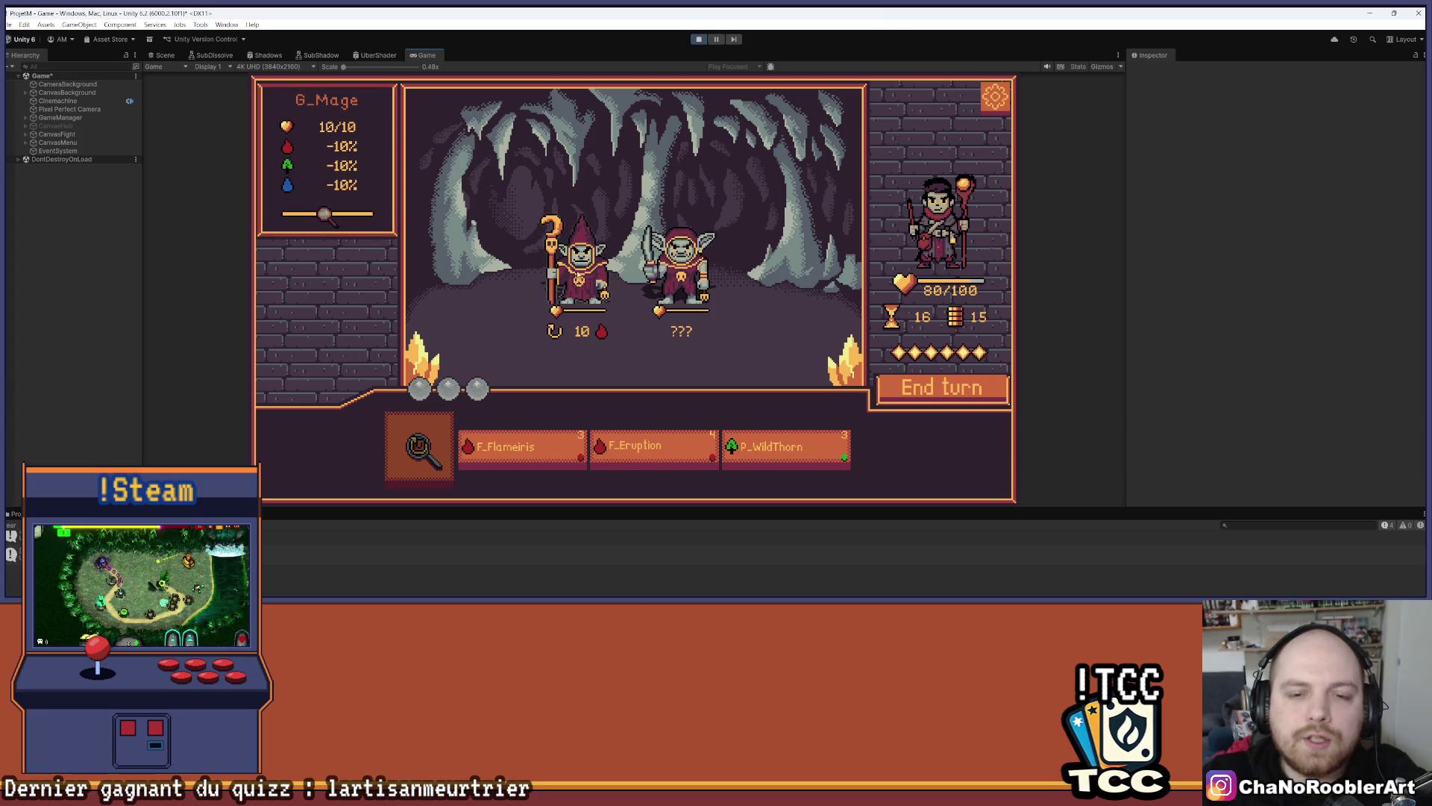
{"action": "mouse_move", "coordinate": [673, 287]}
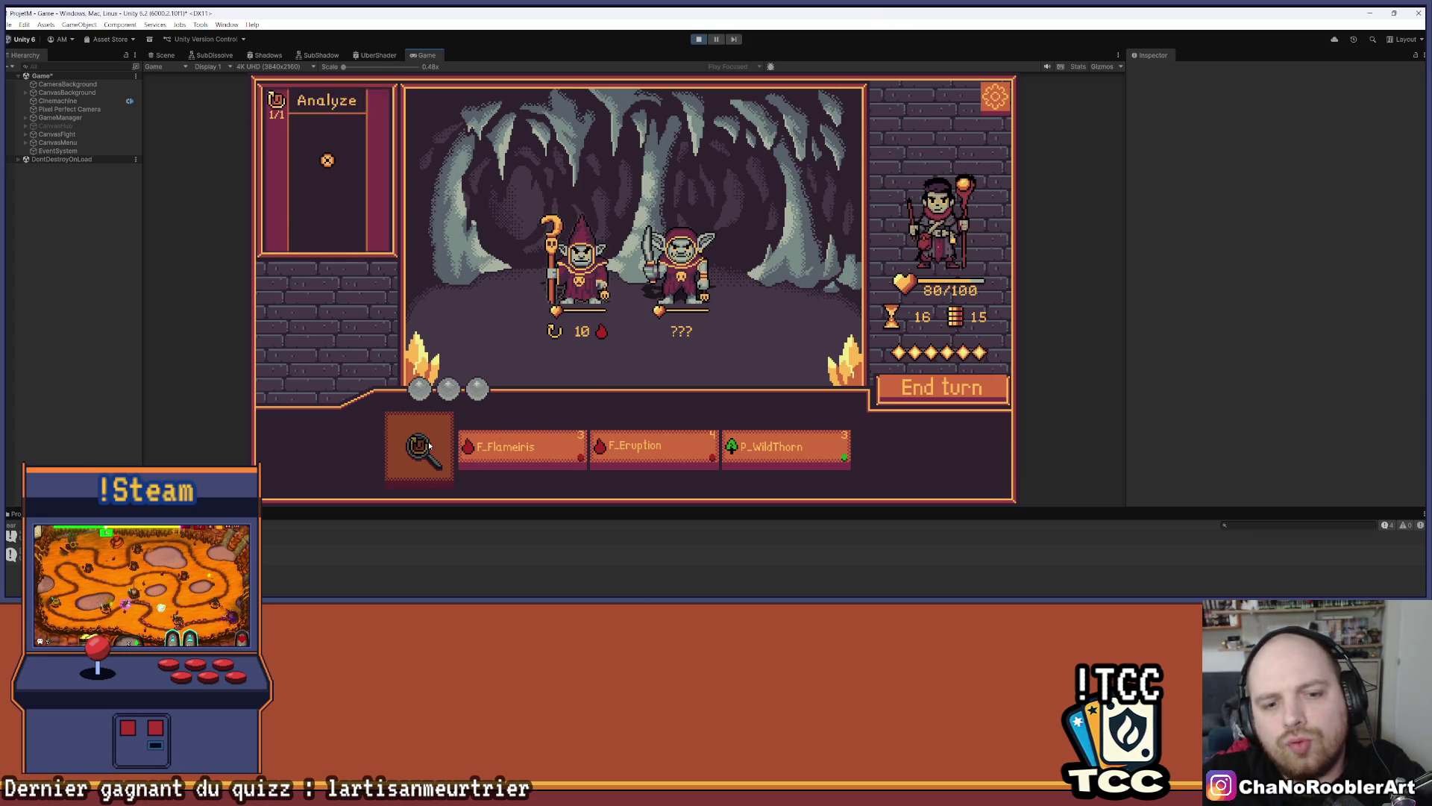
Cast F_Flameiris on the mage goblin, then use the Analyze card on the thief goblin
{"action": "key", "text": "Right"}
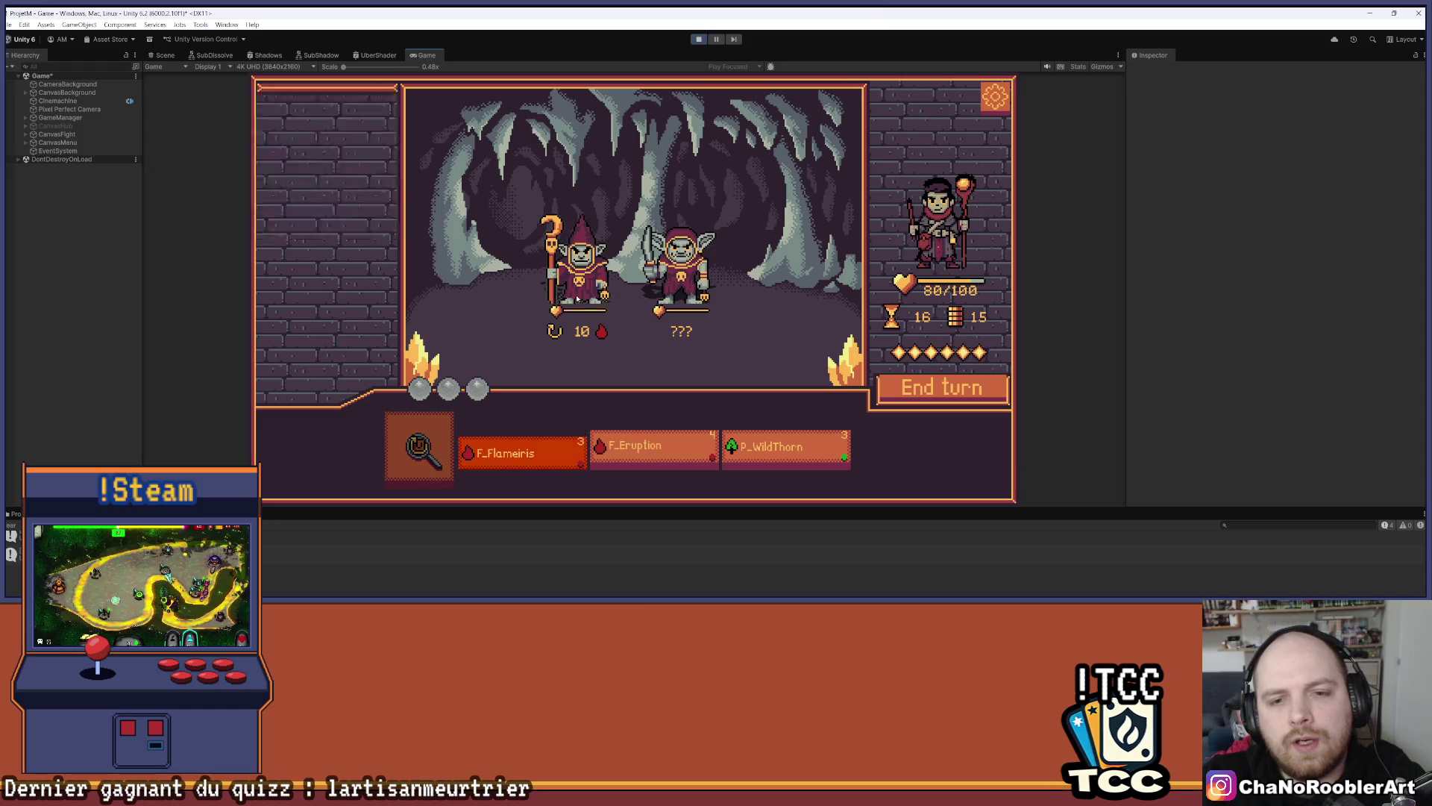
{"action": "left_click", "coordinate": [585, 278]}
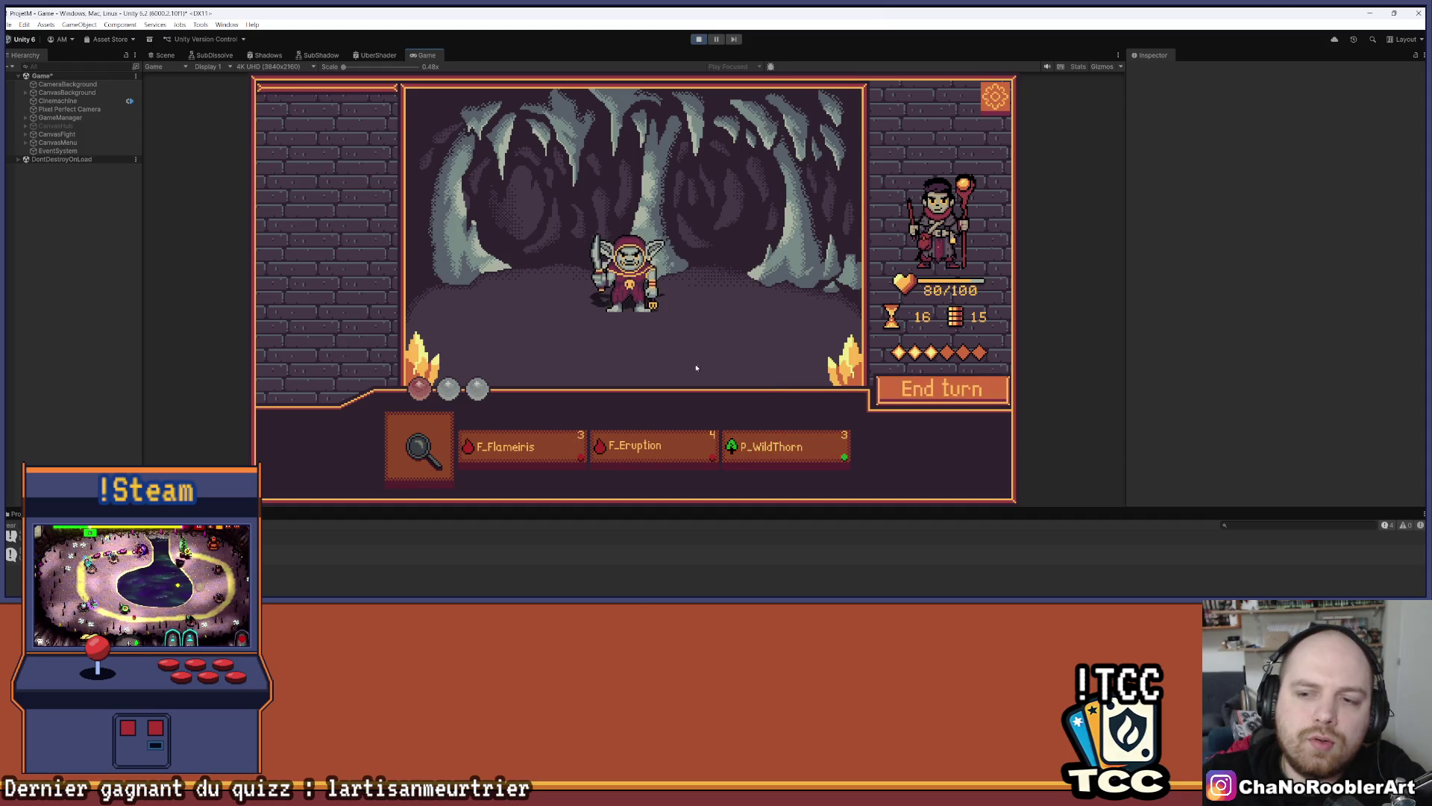
{"action": "mouse_move", "coordinate": [655, 261]}
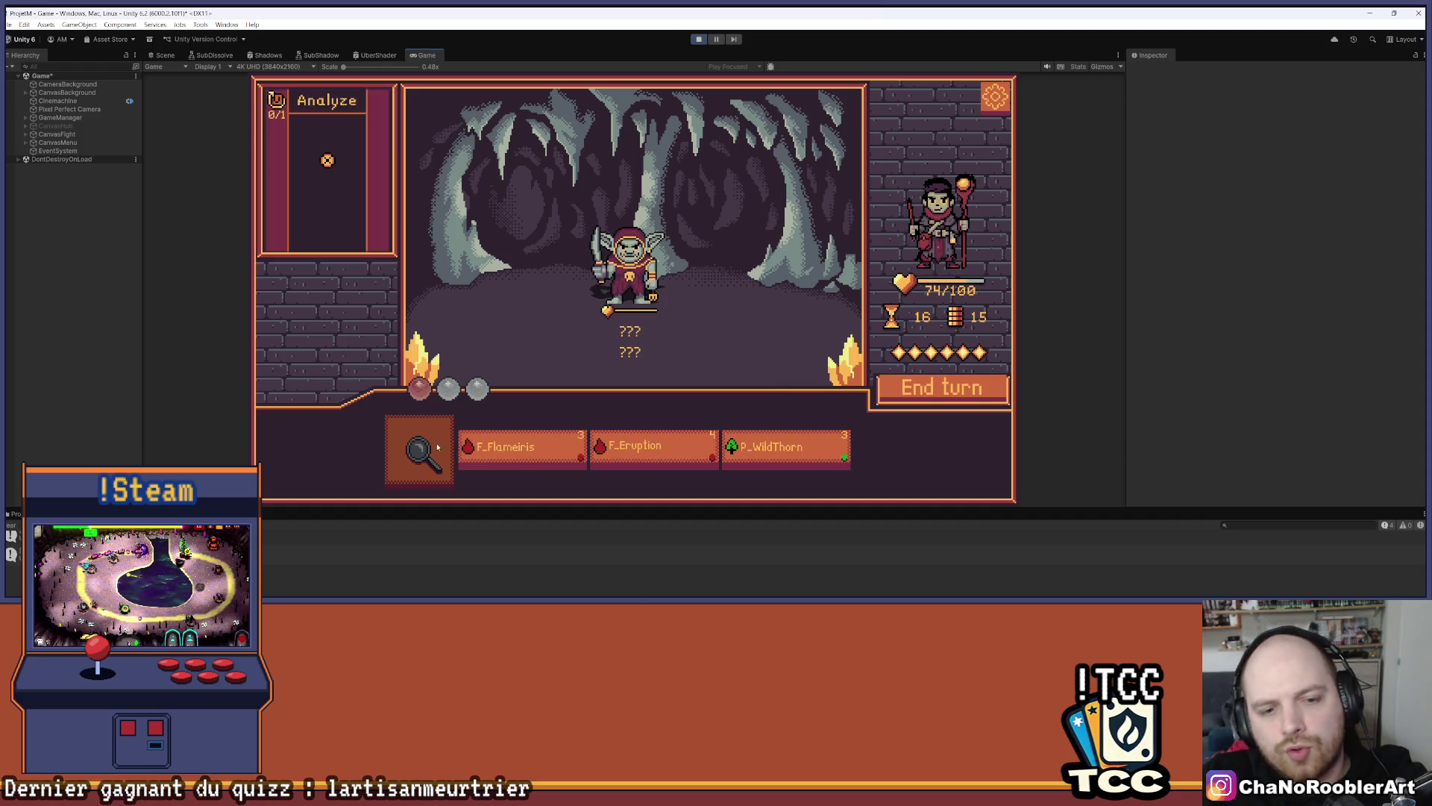
{"action": "mouse_move", "coordinate": [429, 441]}
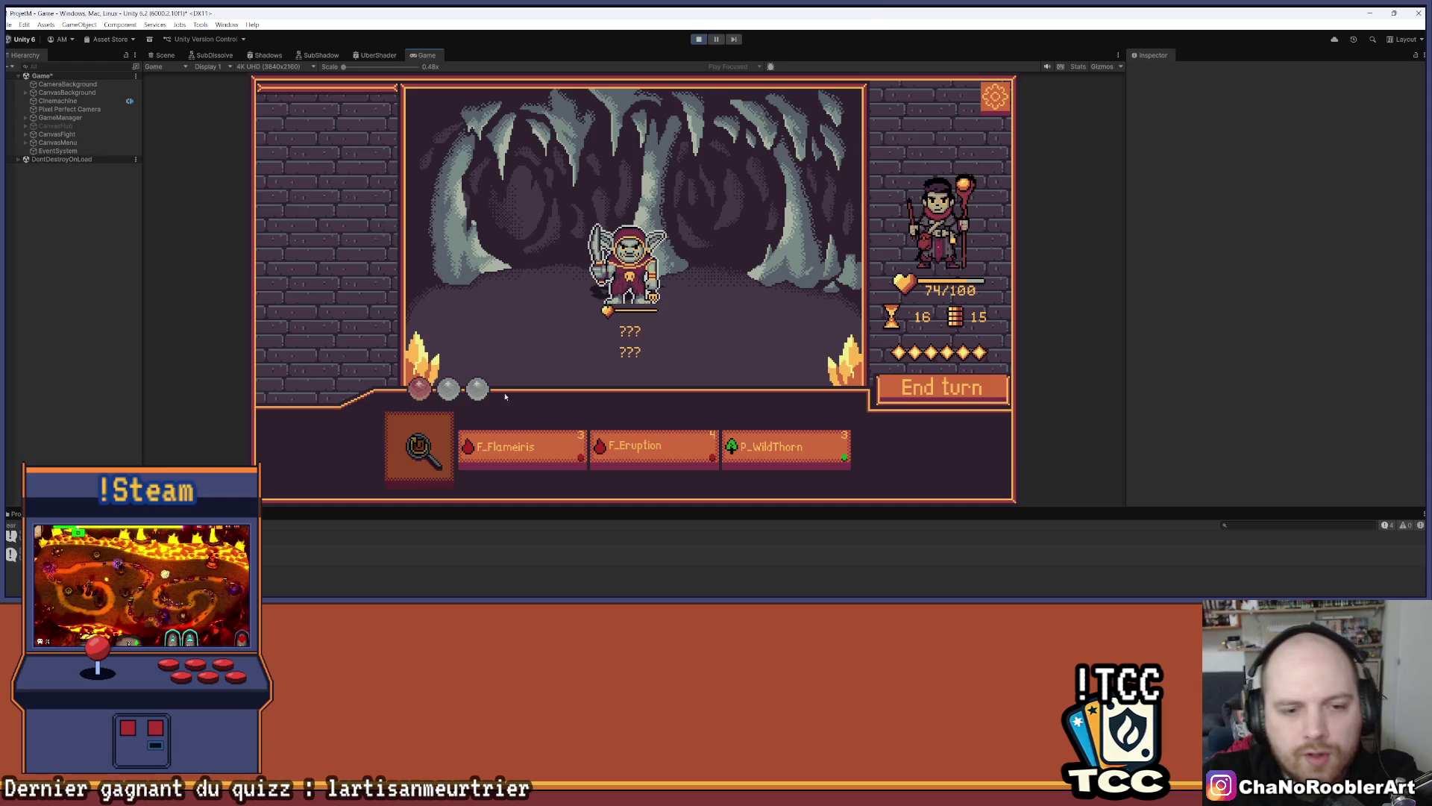
{"action": "left_click", "coordinate": [440, 423]}
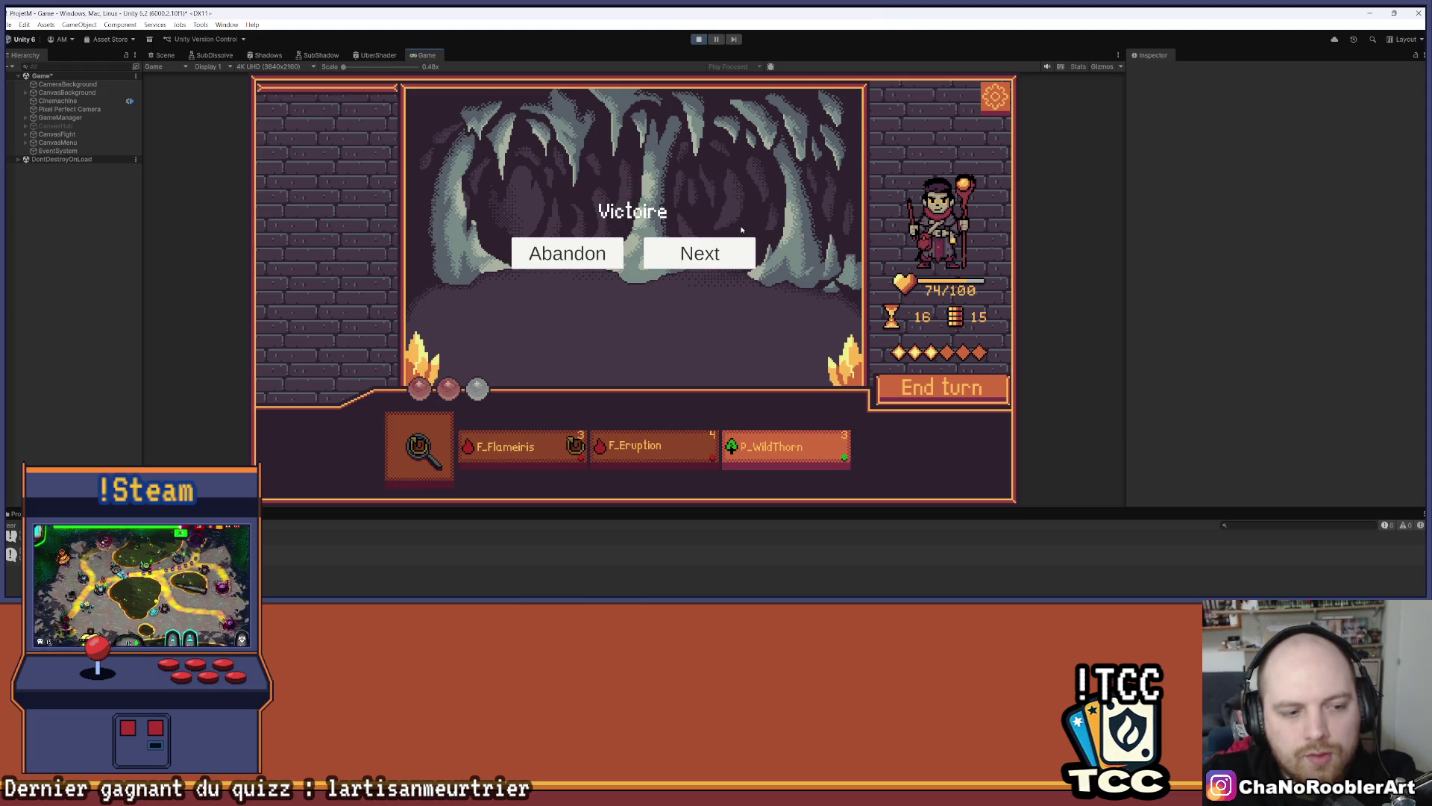
Resize the Game/Console split, then choose Next on the Victoire screen
{"action": "left_click_drag", "start_coordinate": [337, 507], "coordinate": [354, 423]}
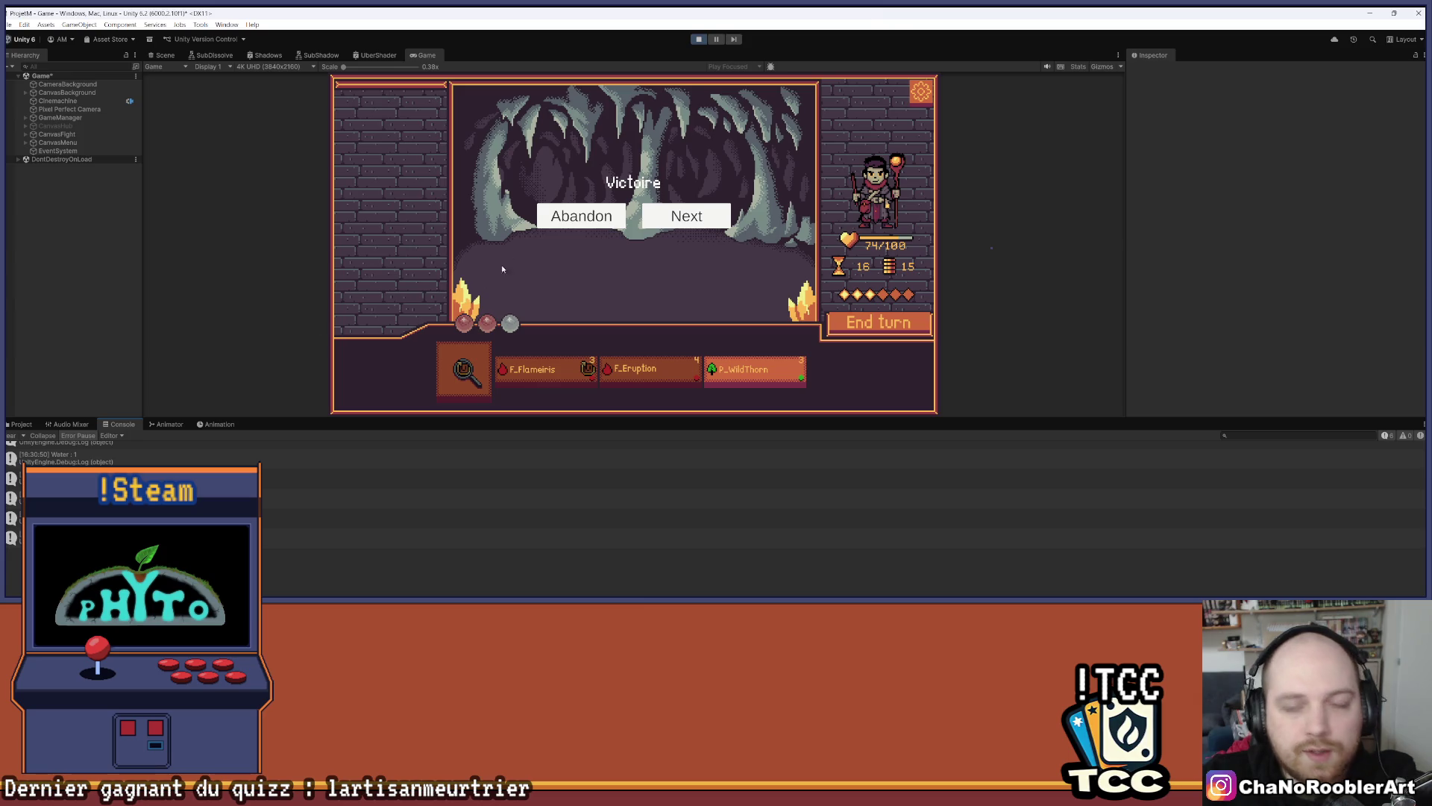
{"action": "left_click_drag", "start_coordinate": [609, 416], "coordinate": [608, 503]}
{"action": "left_click", "coordinate": [699, 251]}
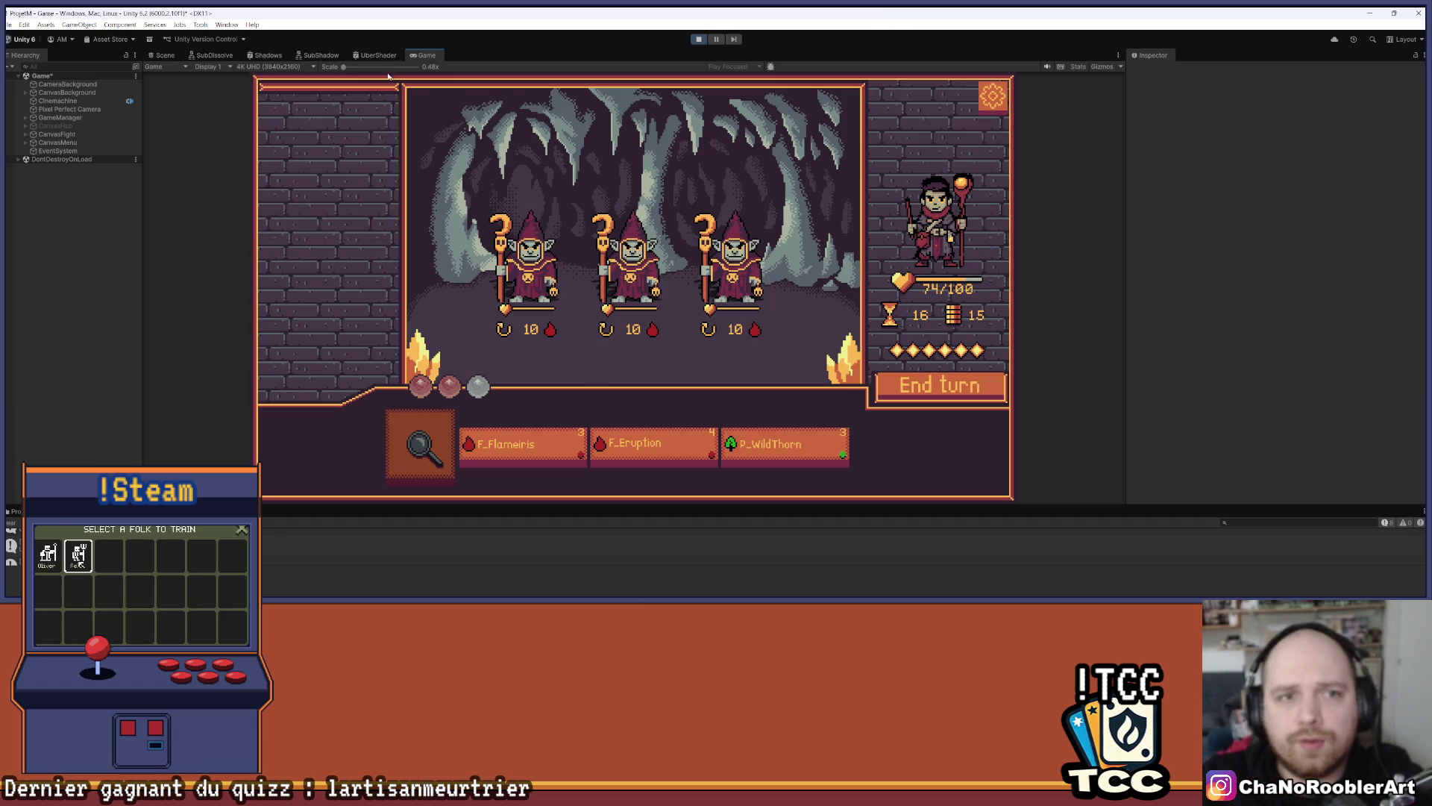
Zoom the Game view Scale in and out on the three goblin mages, then enlarge the Game view
{"action": "left_click_drag", "start_coordinate": [344, 67], "coordinate": [380, 67]}
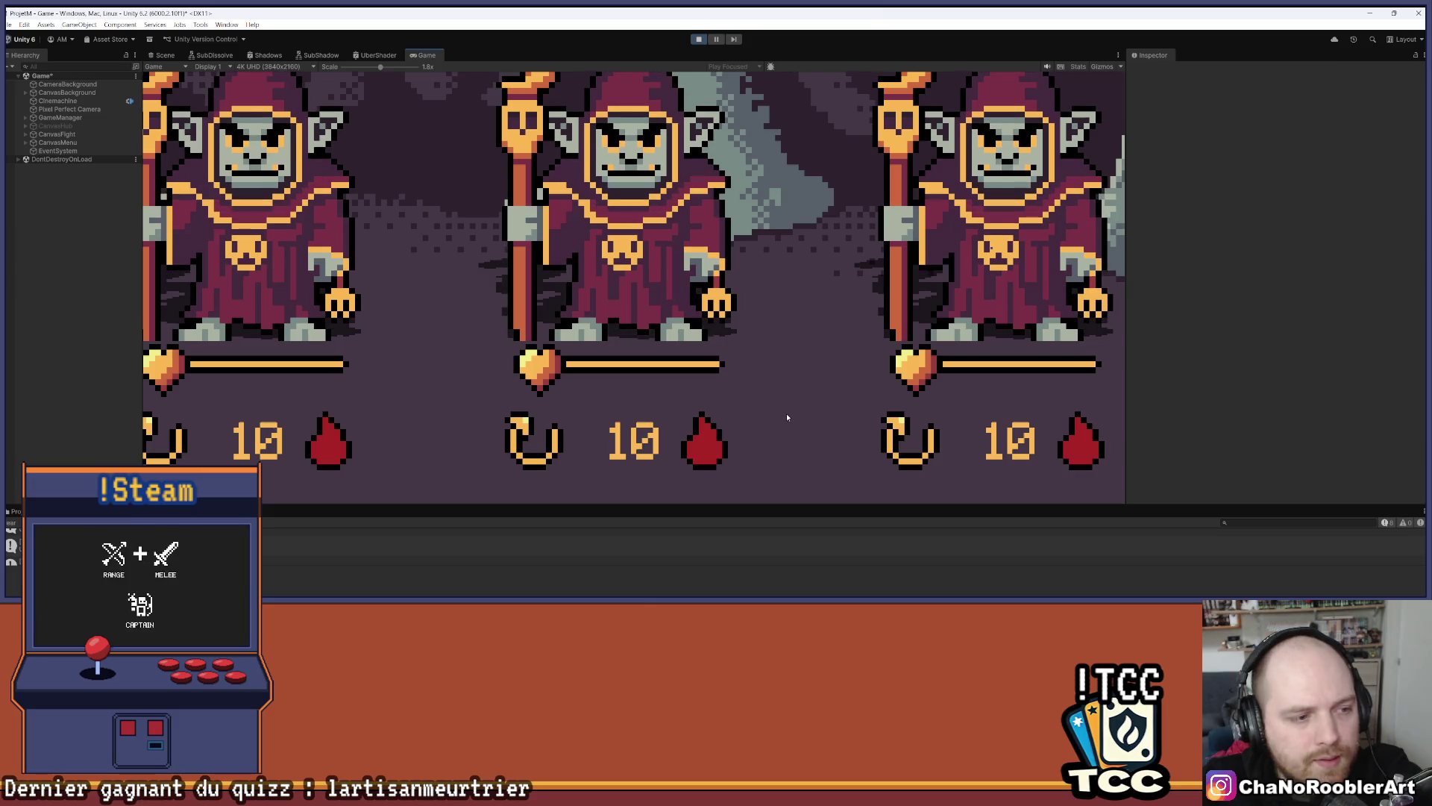
{"action": "left_click_drag", "start_coordinate": [381, 66], "coordinate": [342, 68]}
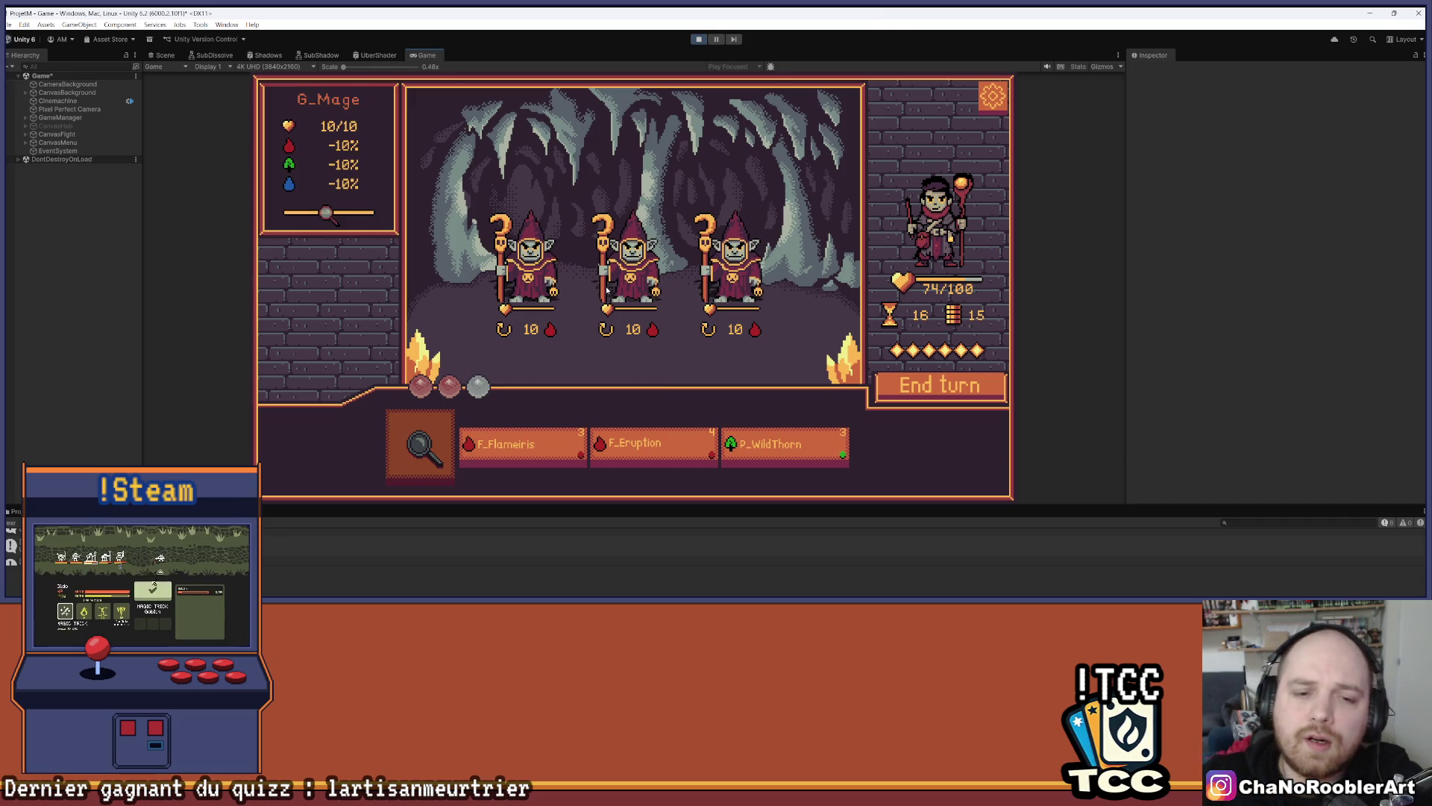
{"action": "mouse_move", "coordinate": [625, 507]}
{"action": "left_mouse_down"}
{"action": "mouse_move", "coordinate": [625, 471]}
{"action": "mouse_move", "coordinate": [624, 534]}
{"action": "left_mouse_up"}
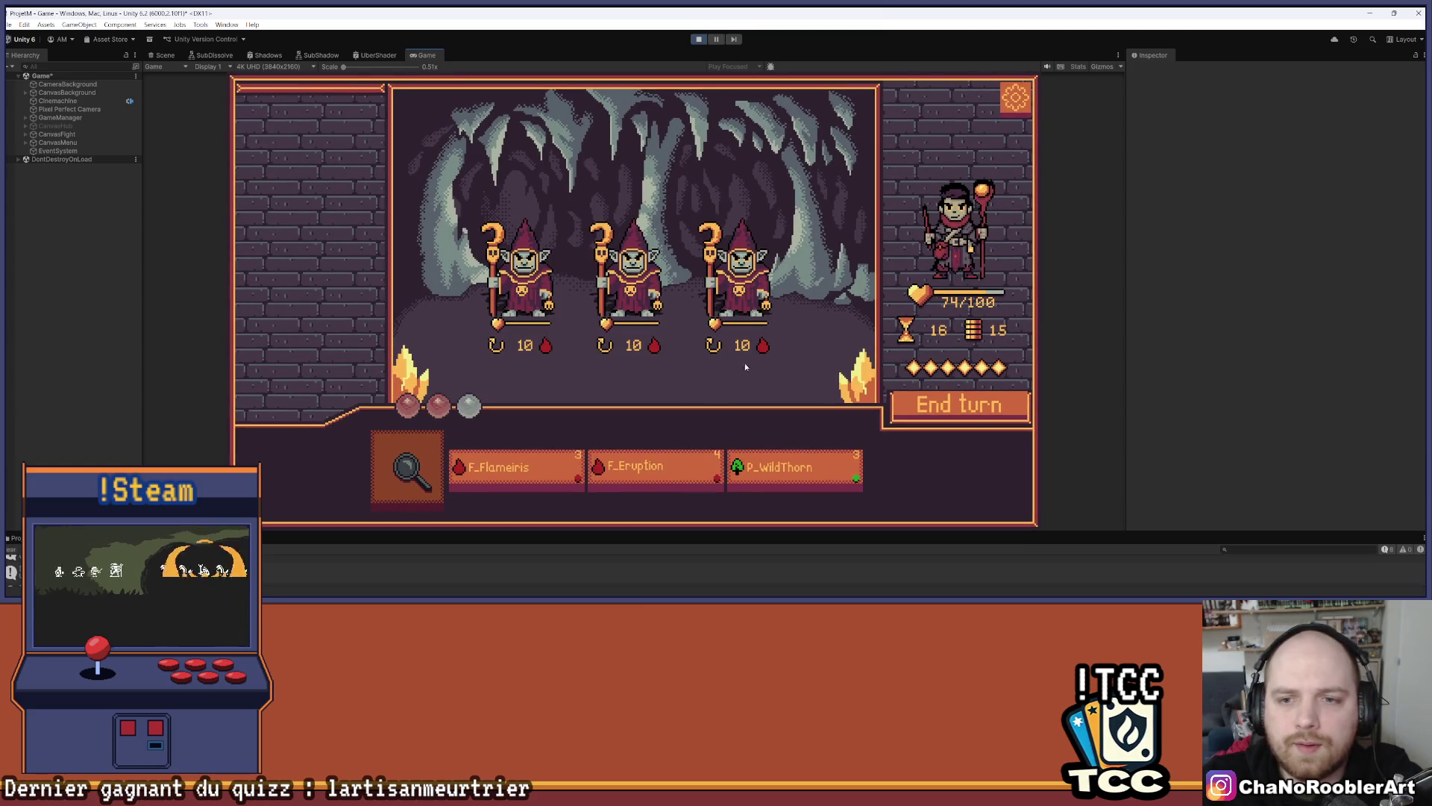
Cast F_Flameiris on the middle goblin mage and end the turn
{"action": "mouse_move", "coordinate": [496, 291]}
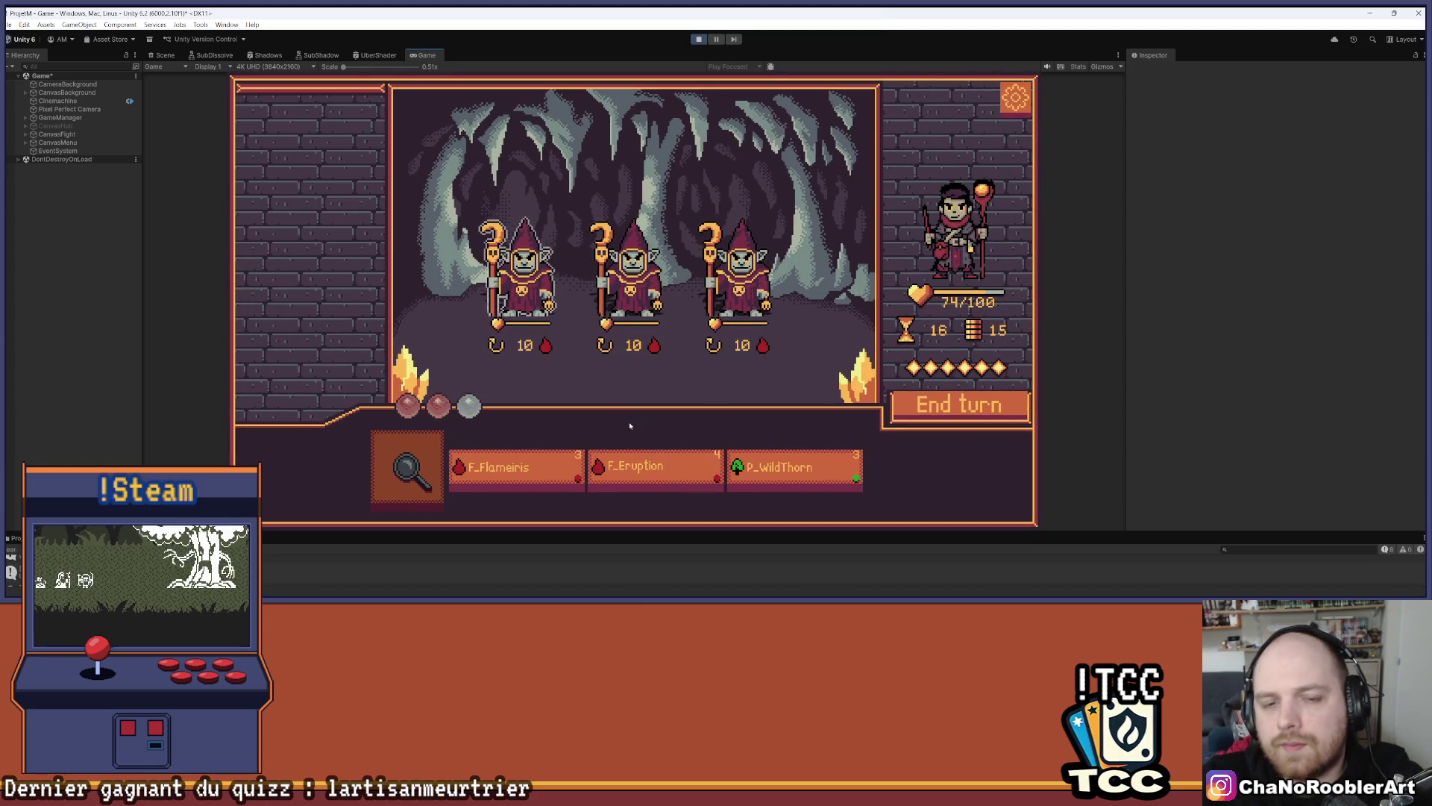
{"action": "left_click", "coordinate": [515, 470]}
{"action": "left_click", "coordinate": [626, 291]}
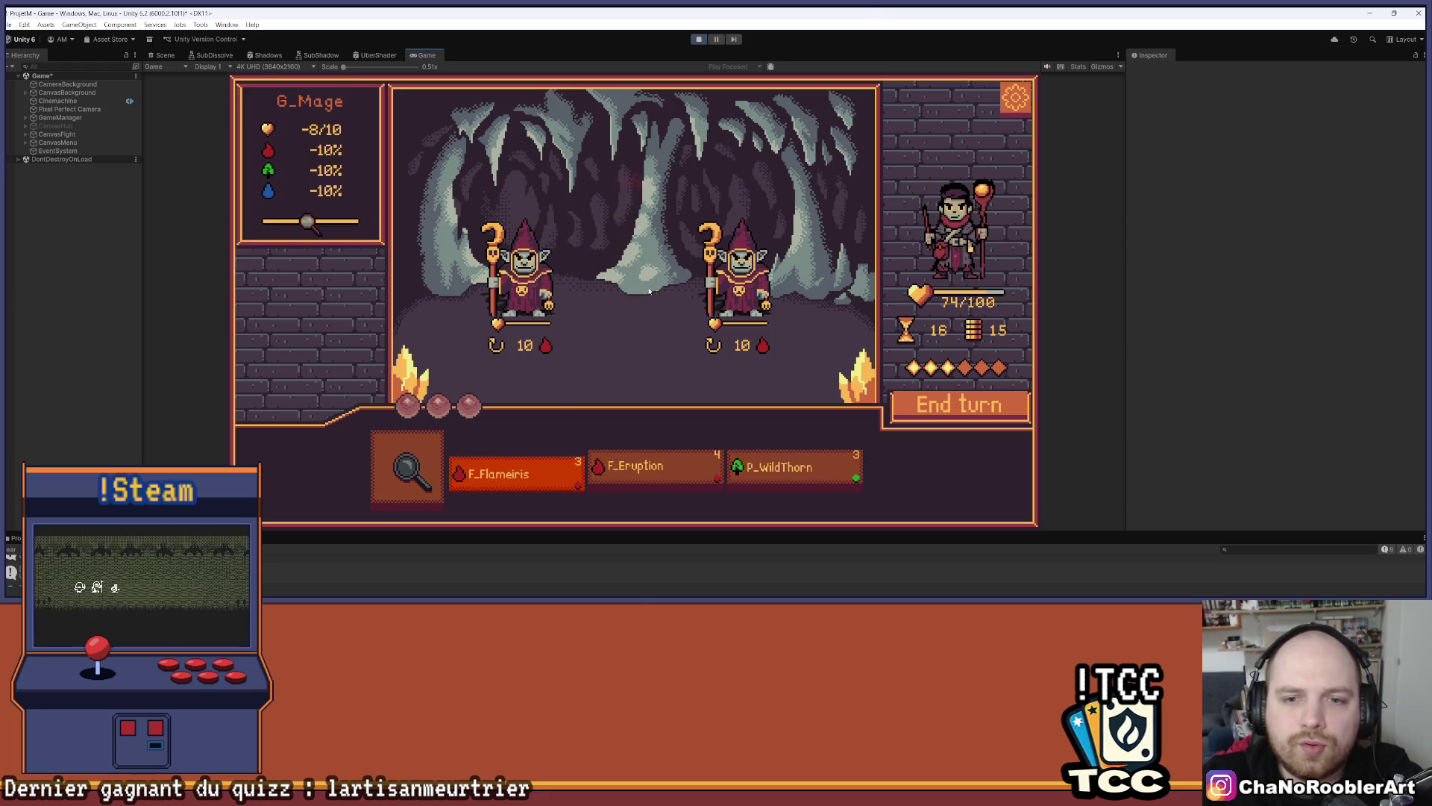
{"action": "mouse_move", "coordinate": [756, 469]}
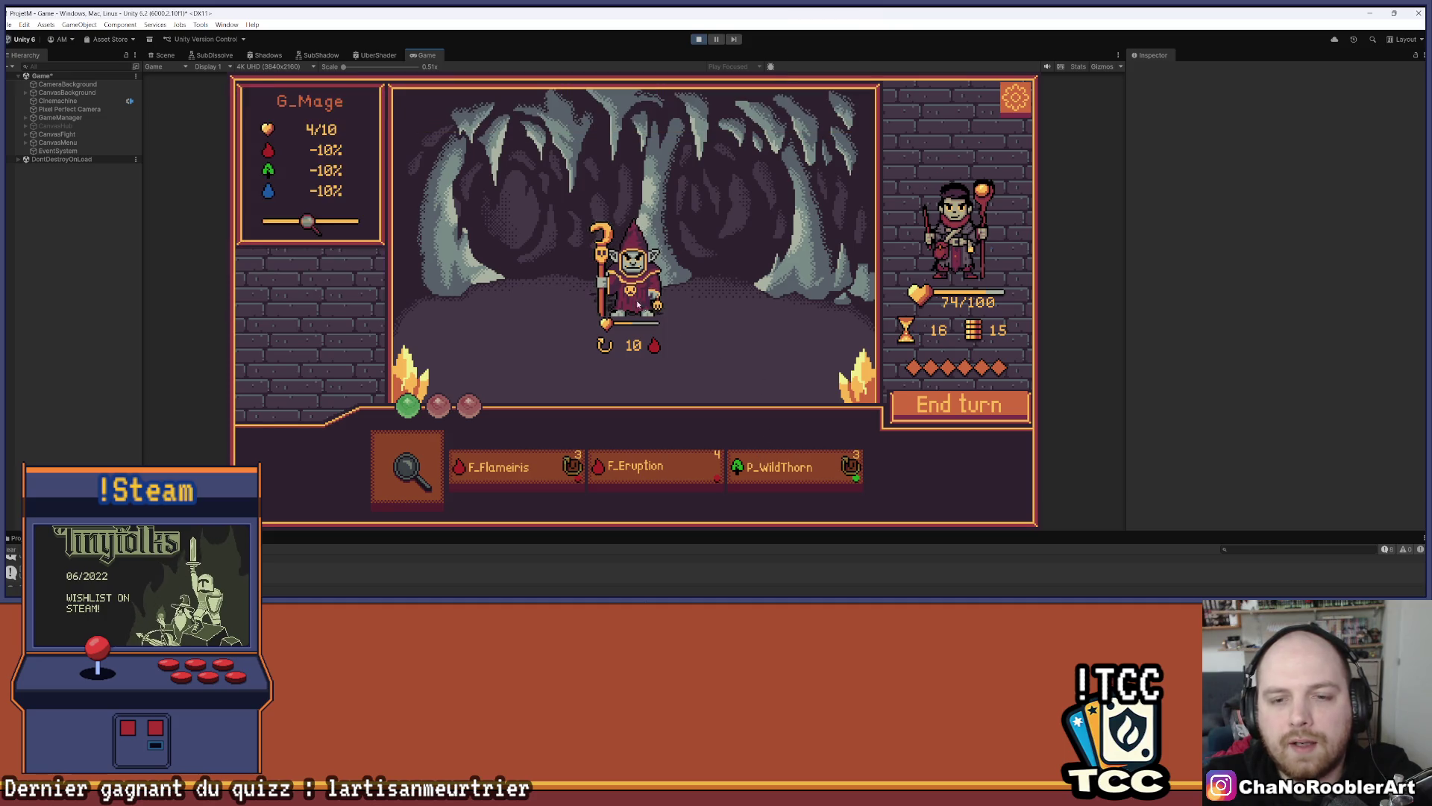
{"action": "left_click", "coordinate": [939, 409]}
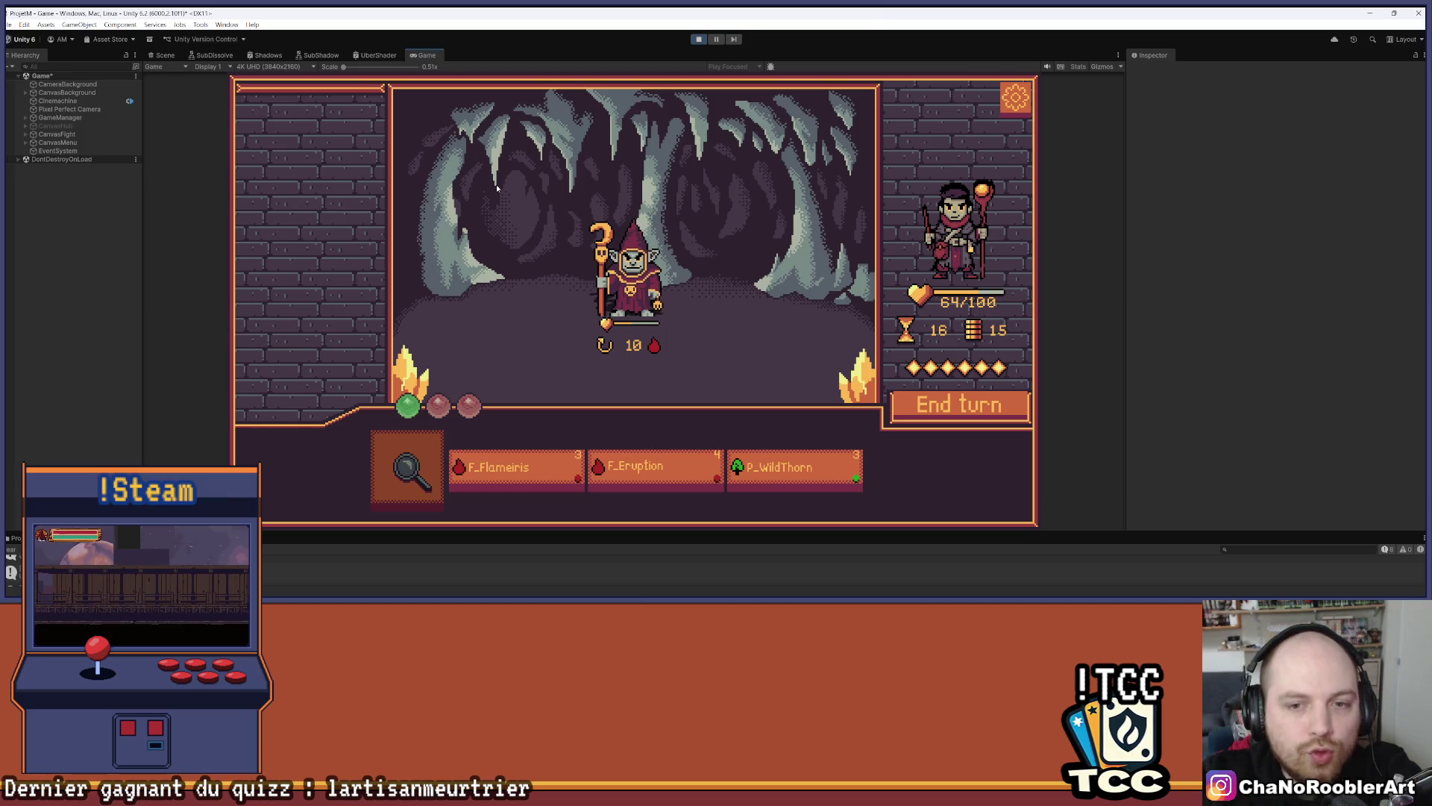
Zoom the Game view in and out on the remaining goblin mage, then stop the playtest
{"action": "mouse_move", "coordinate": [343, 67]}
{"action": "left_mouse_down"}
{"action": "mouse_move", "coordinate": [371, 69]}
{"action": "mouse_move", "coordinate": [344, 67]}
{"action": "left_mouse_up"}
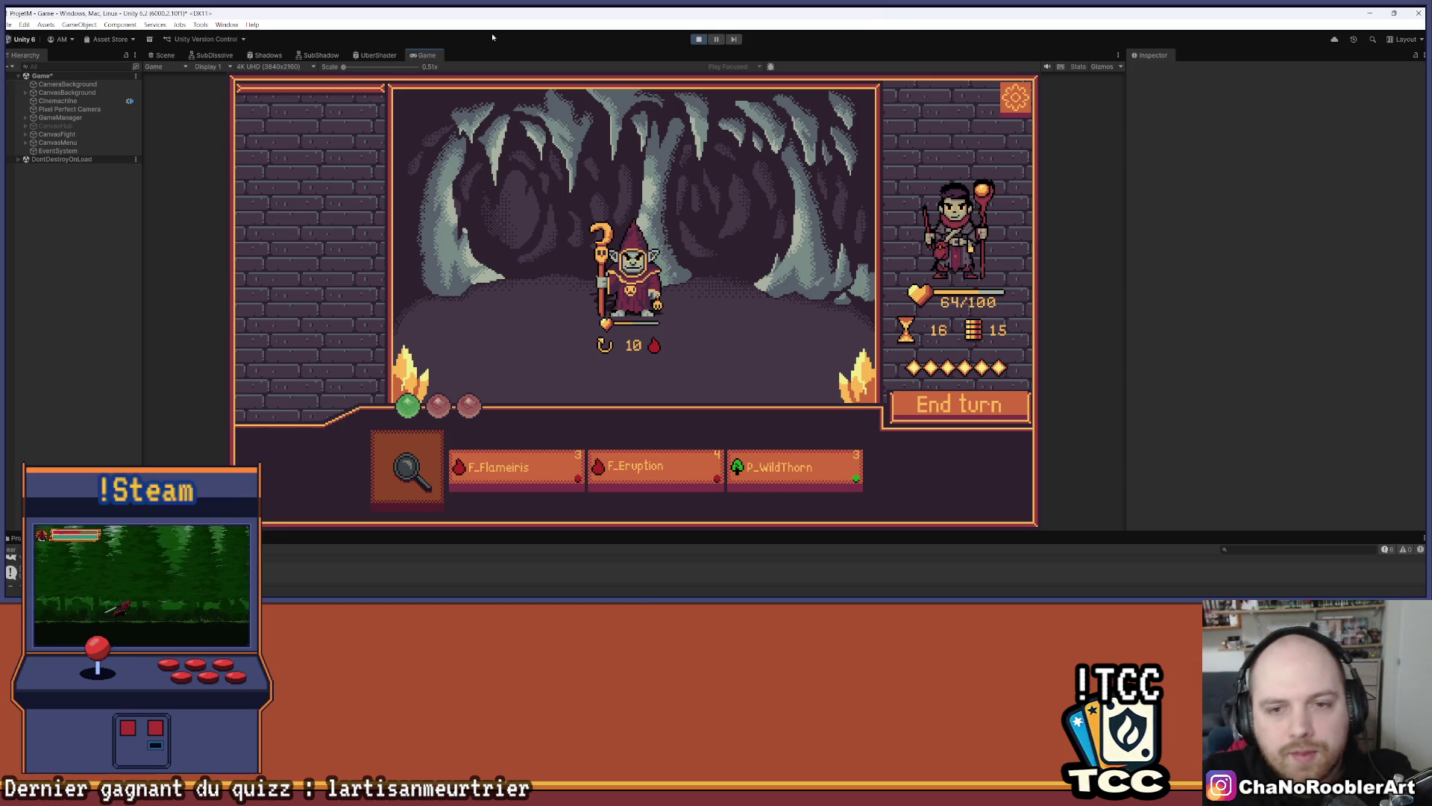
{"action": "mouse_move", "coordinate": [681, 209]}
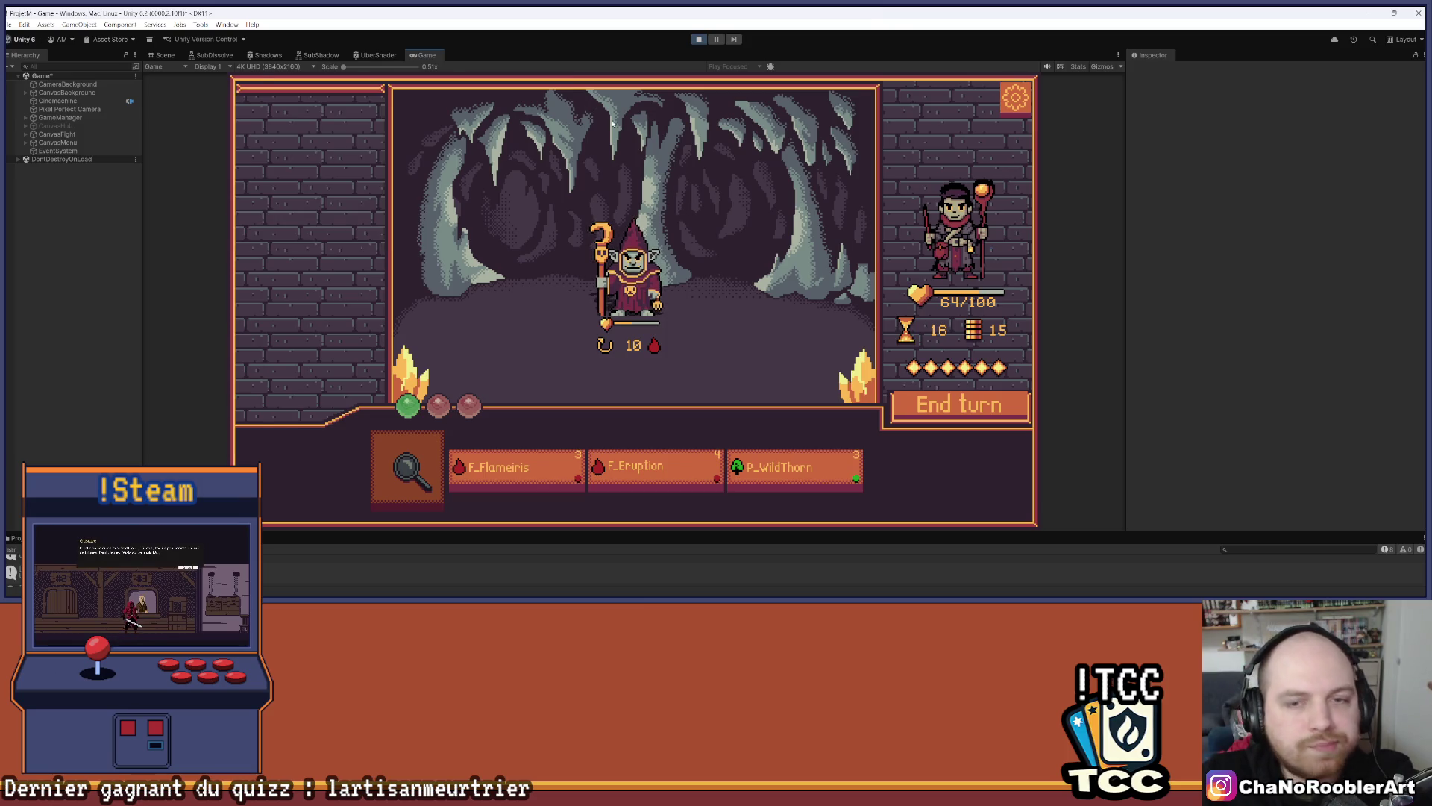
{"action": "left_click_drag", "start_coordinate": [343, 66], "coordinate": [374, 68]}
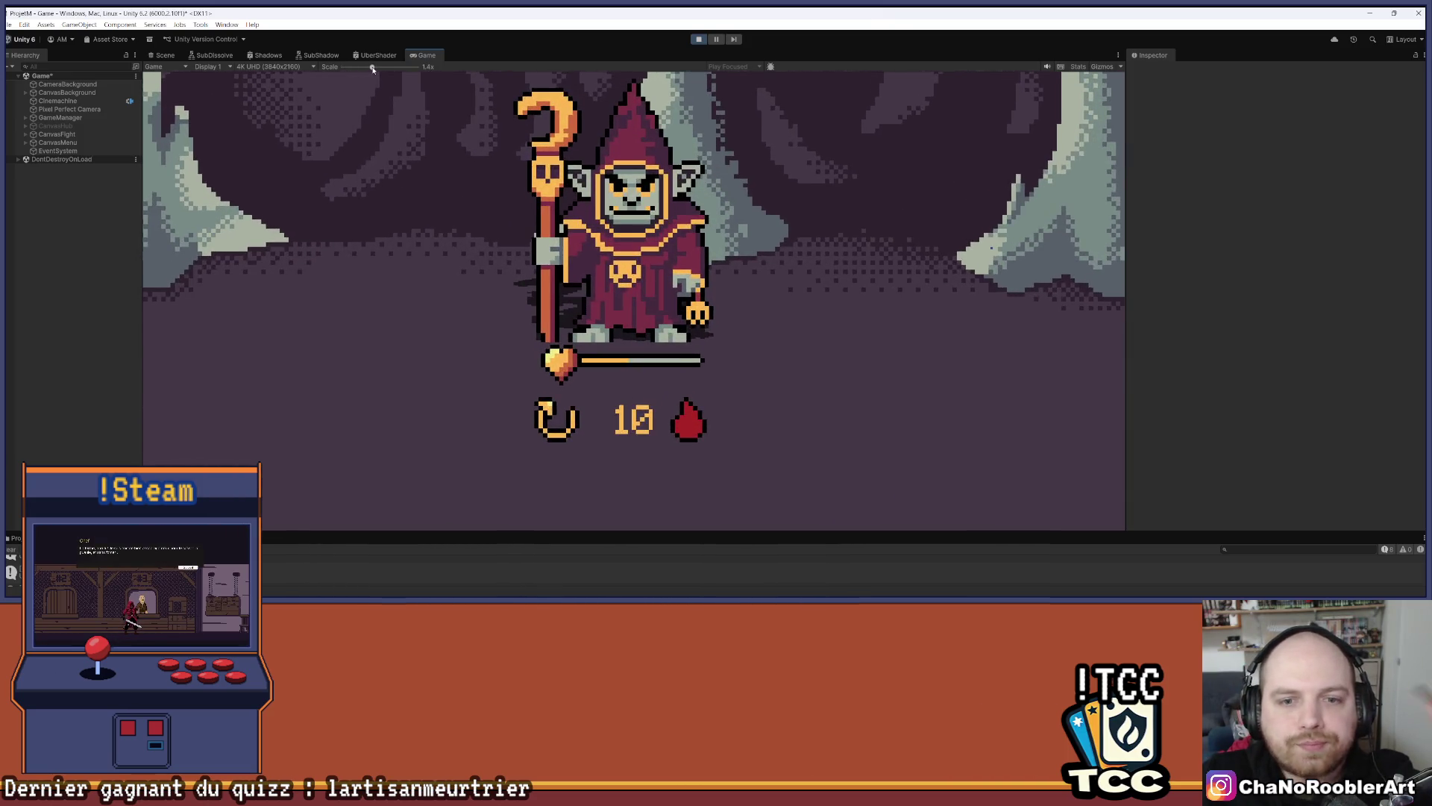
{"action": "left_click_drag", "start_coordinate": [374, 68], "coordinate": [343, 67]}
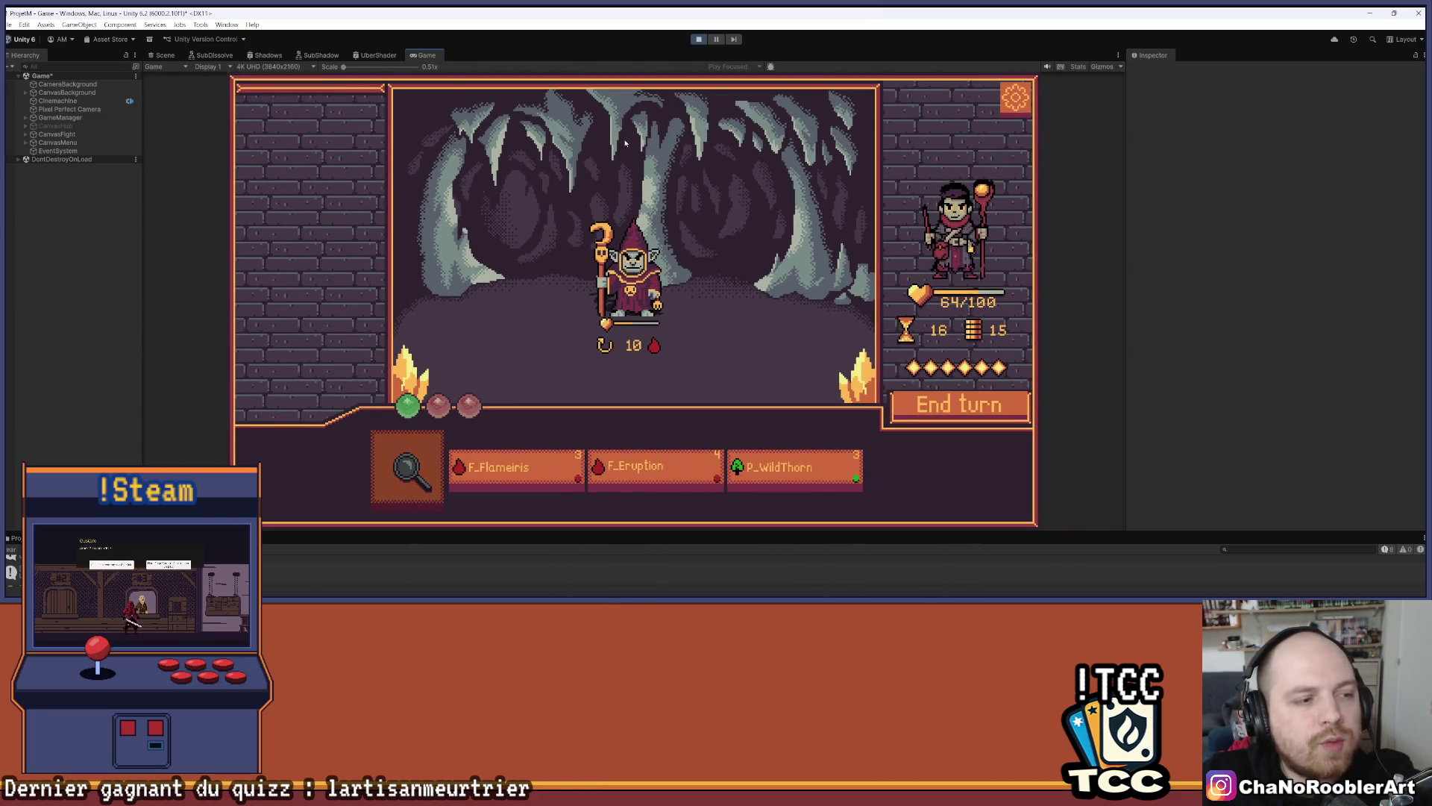
{"action": "scroll", "coordinate": [631, 303], "scroll_direction": "up", "scroll_amount": 6}
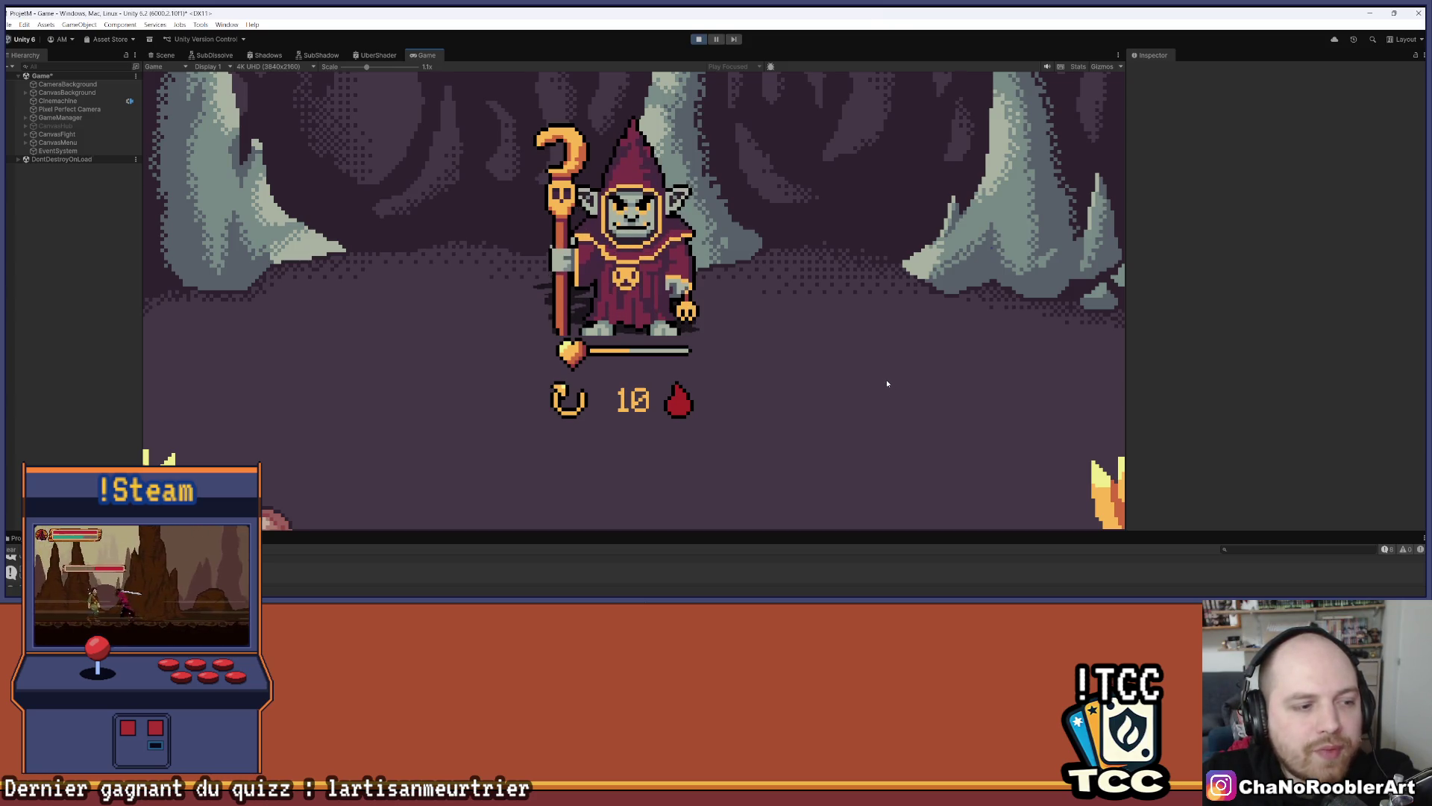
{"action": "scroll", "coordinate": [399, 83], "scroll_direction": "down", "scroll_amount": 5}
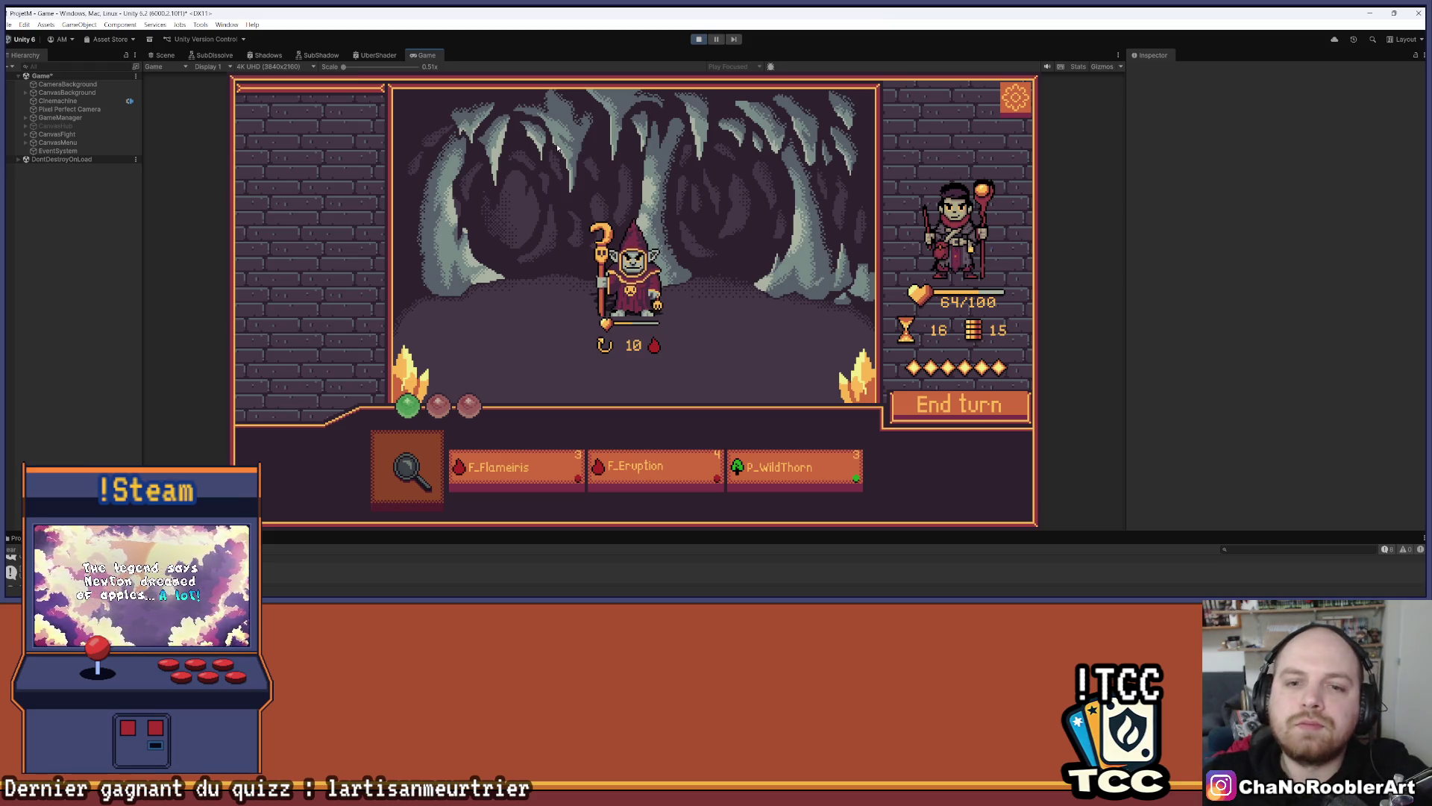
{"action": "left_click", "coordinate": [699, 40]}
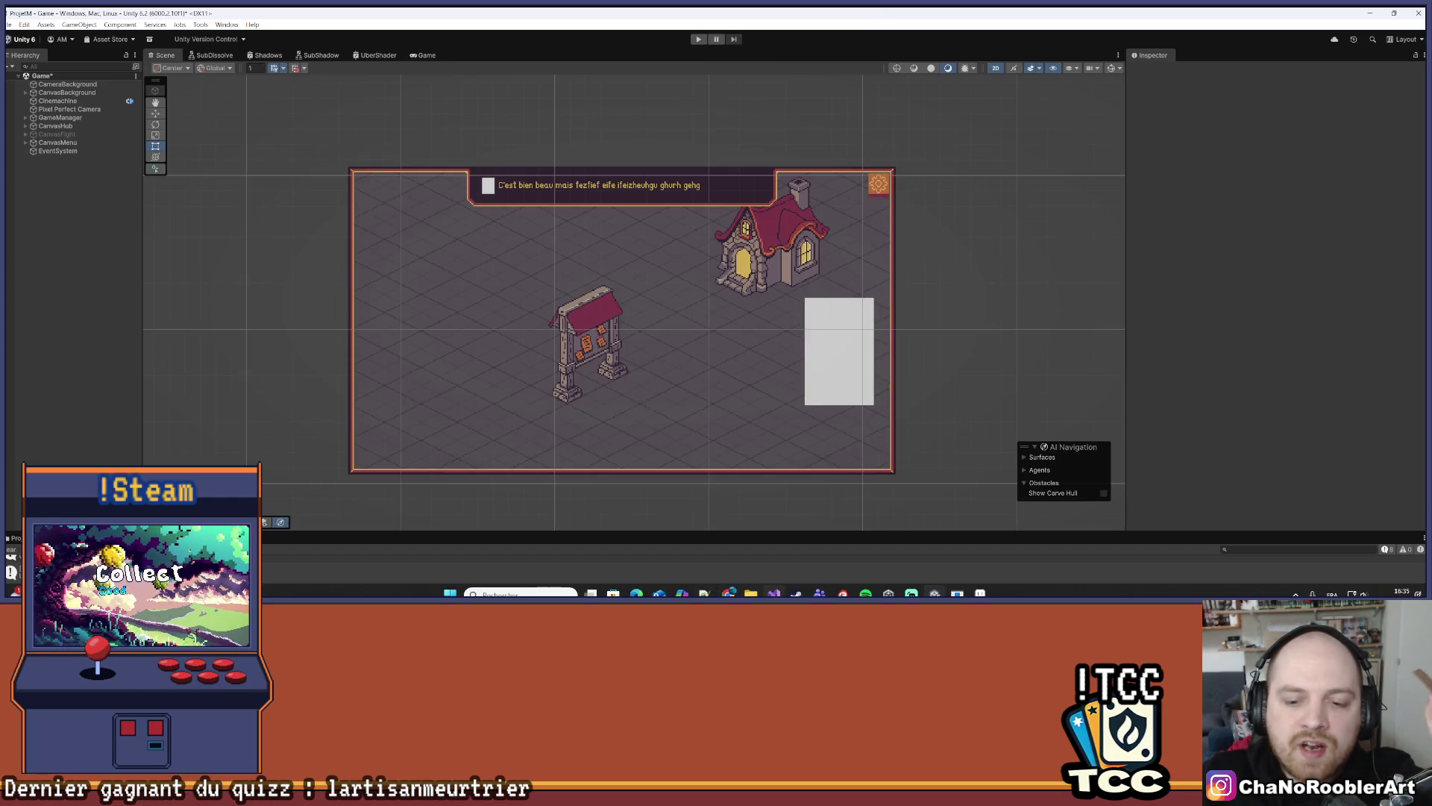
Switch from Unity to the monster code in Visual Studio using the taskbar
{"action": "left_click", "coordinate": [773, 593]}
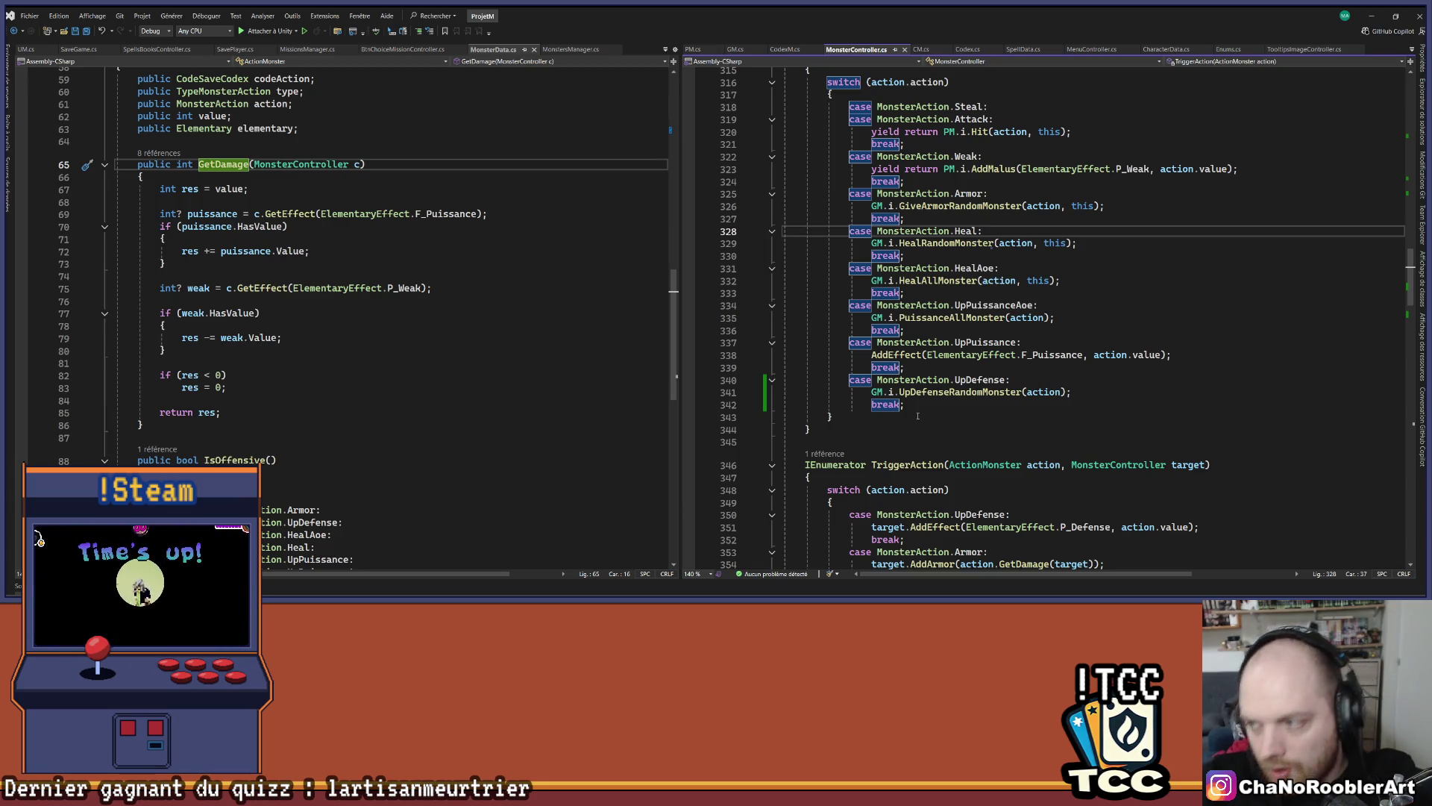
Switch from Visual Studio to the Aseprite results mockup with Alt+Tab
{"action": "key", "text": "alt+Tab"}
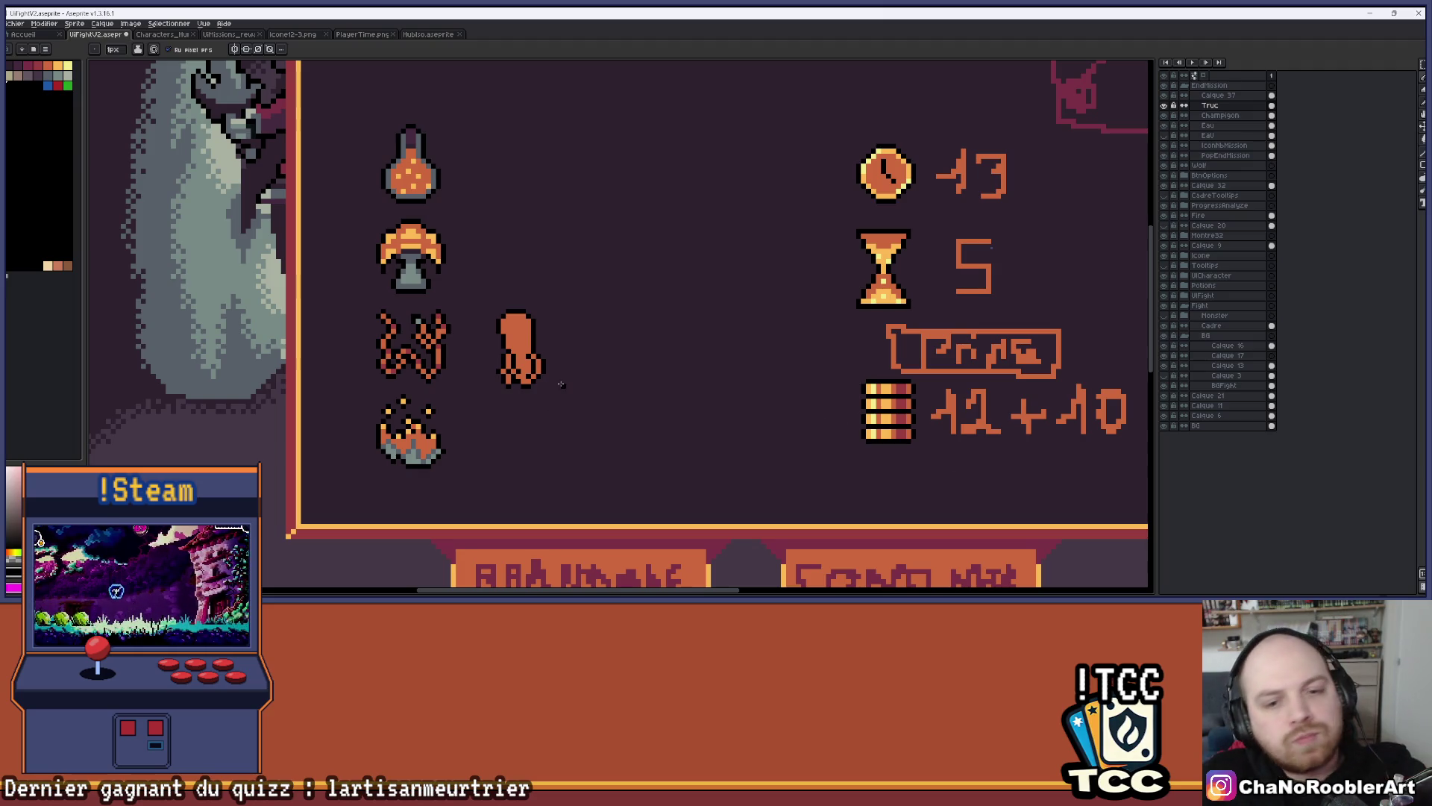
Pick dark red and paint a few shading pixels on the squid icon's lower left
{"action": "scroll", "coordinate": [561, 384], "scroll_direction": "up", "scroll_amount": 5}
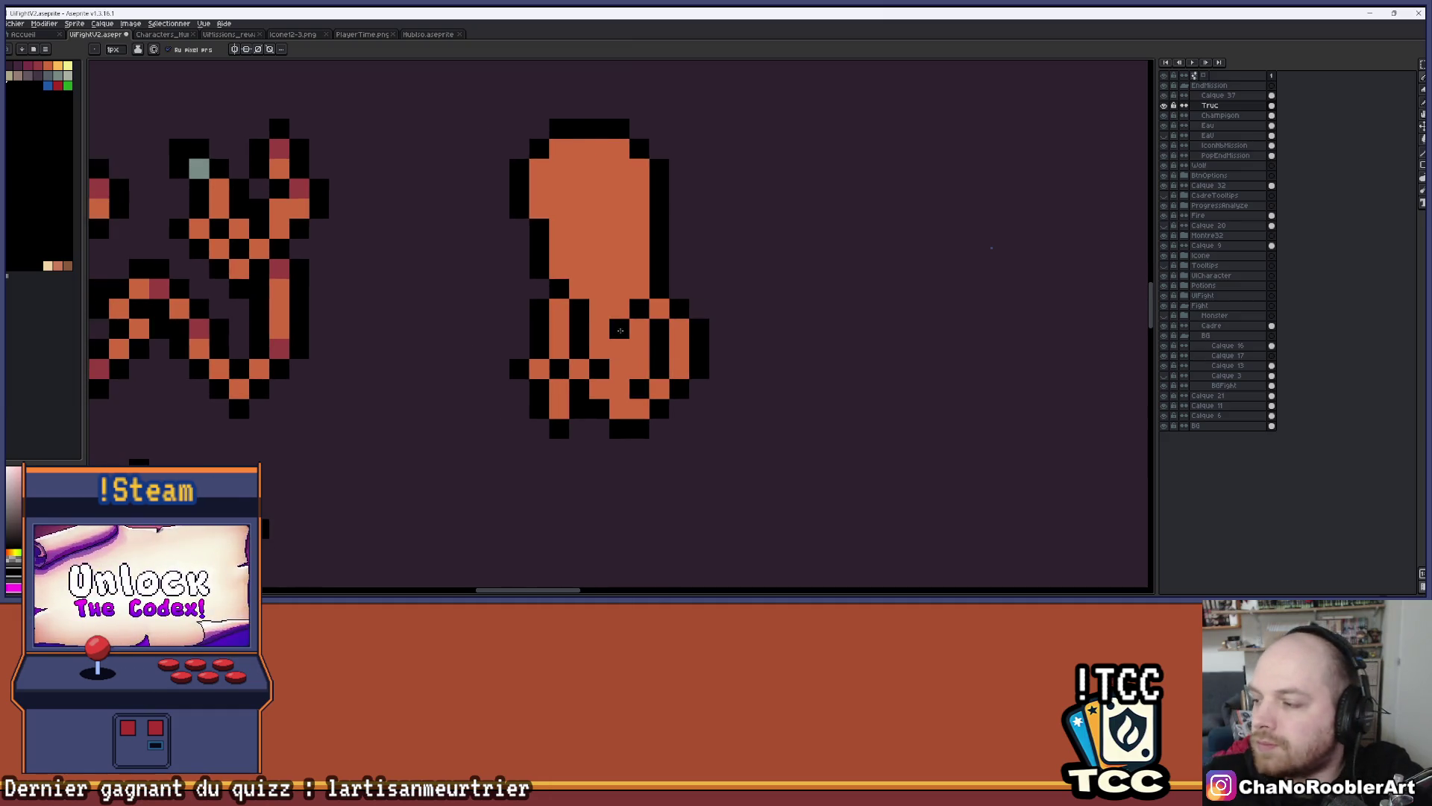
{"action": "scroll", "coordinate": [523, 402], "scroll_direction": "down", "scroll_amount": 2}
{"action": "left_click", "coordinate": [37, 66]}
{"action": "left_click", "coordinate": [559, 381]}
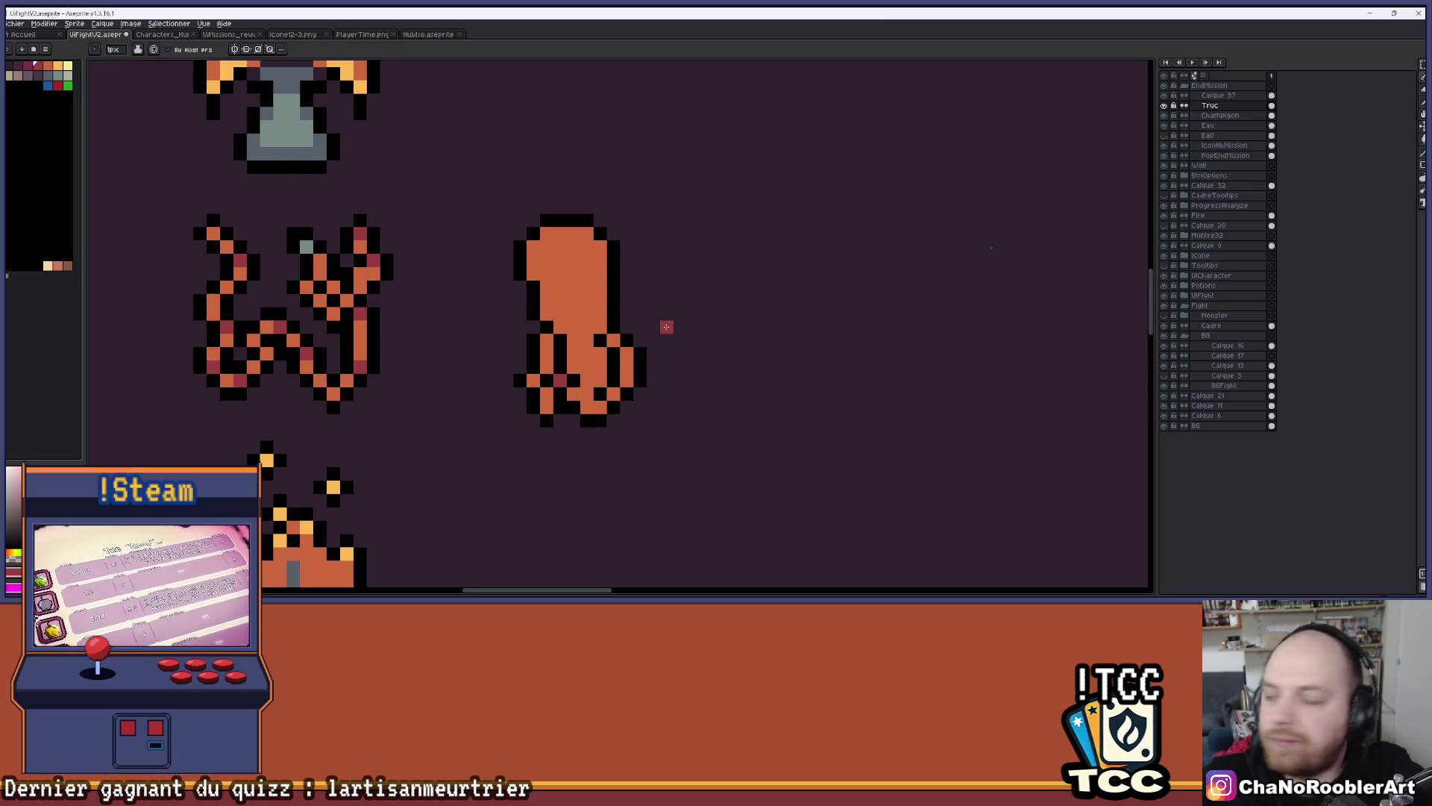
{"action": "scroll", "coordinate": [656, 366], "scroll_direction": "up", "scroll_amount": 1}
{"action": "left_click", "coordinate": [550, 343]}
{"action": "left_click", "coordinate": [550, 371]}
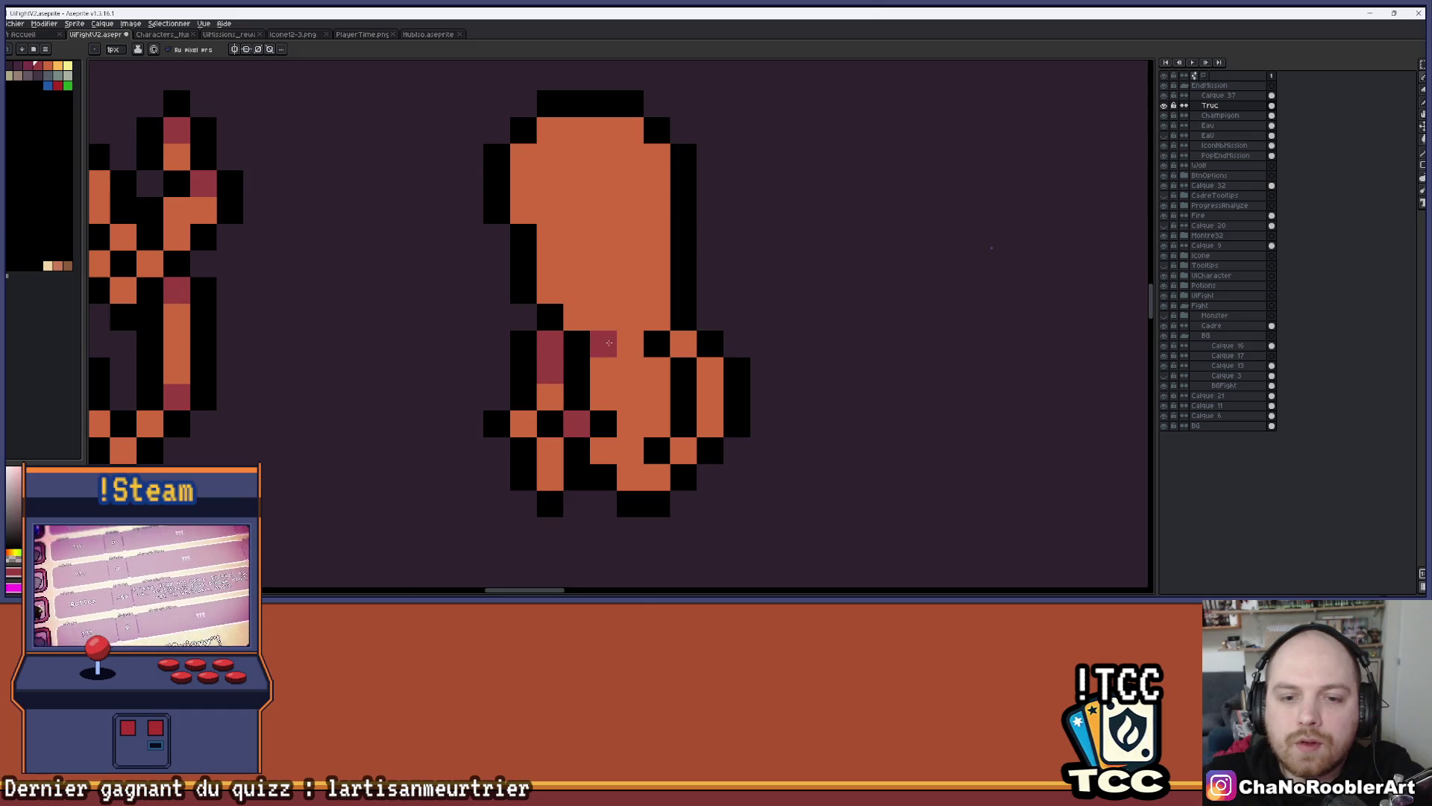
{"action": "scroll", "coordinate": [608, 343], "scroll_direction": "down", "scroll_amount": 3}
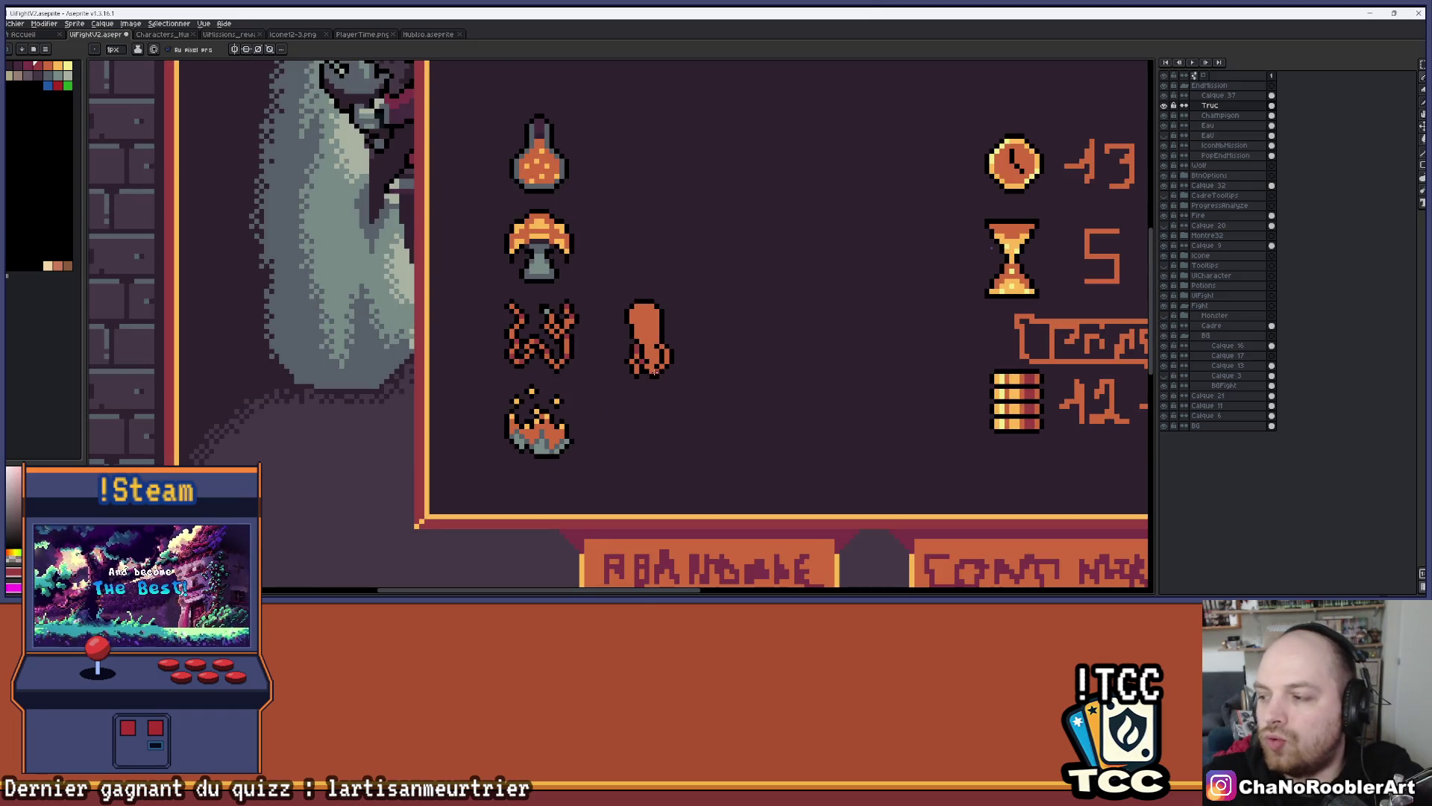
{"action": "scroll", "coordinate": [654, 386], "scroll_direction": "up", "scroll_amount": 3}
Sample colours from the sprite and recolour black outline pixels along the squid's bottom edge orange
{"action": "key", "text": "i"}
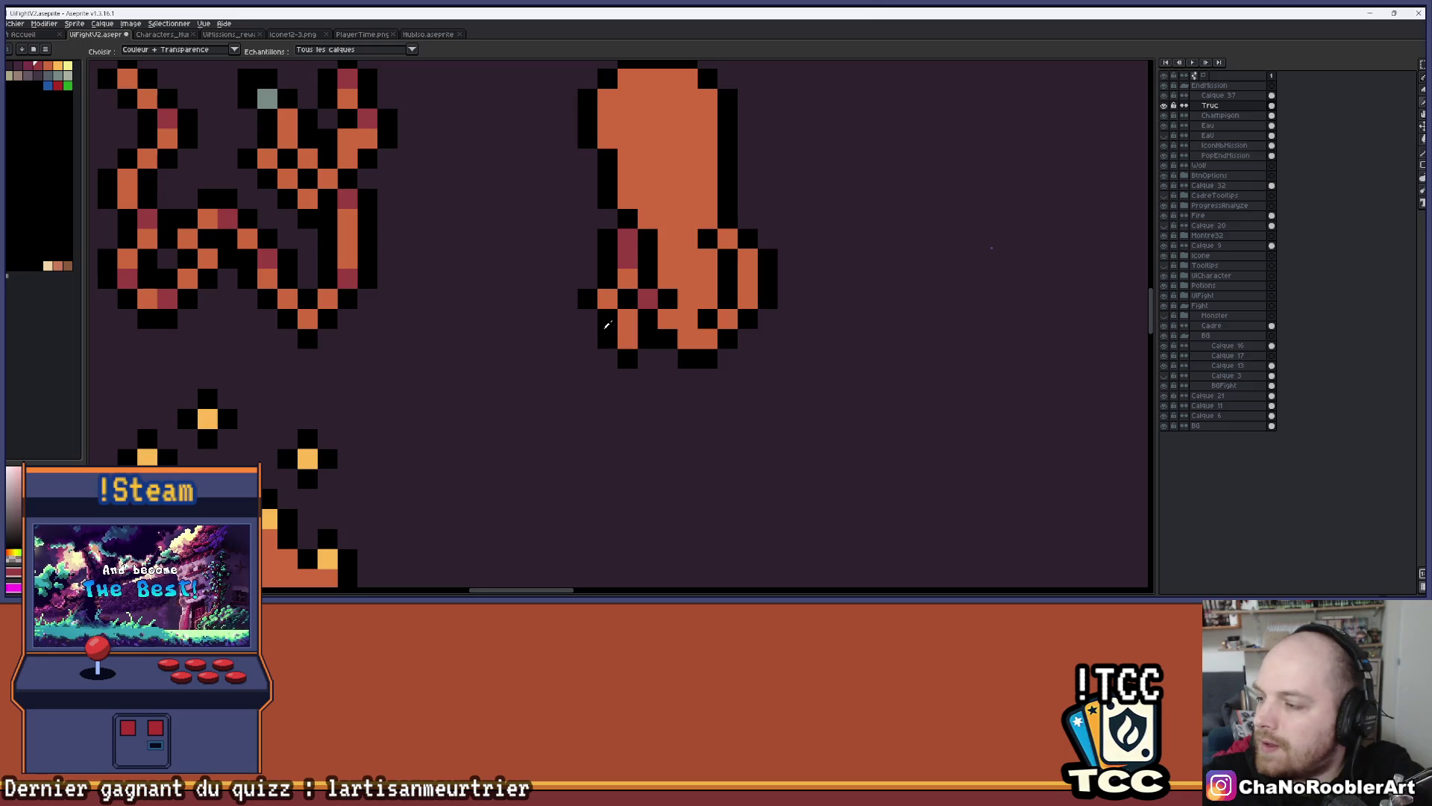
{"action": "key", "text": "b"}
{"action": "mouse_move", "coordinate": [799, 275]}
{"action": "left_mouse_down"}
{"action": "mouse_move", "coordinate": [796, 294]}
{"action": "mouse_move", "coordinate": [753, 317]}
{"action": "left_mouse_up"}
{"action": "left_click", "coordinate": [615, 320], "text": "alt"}
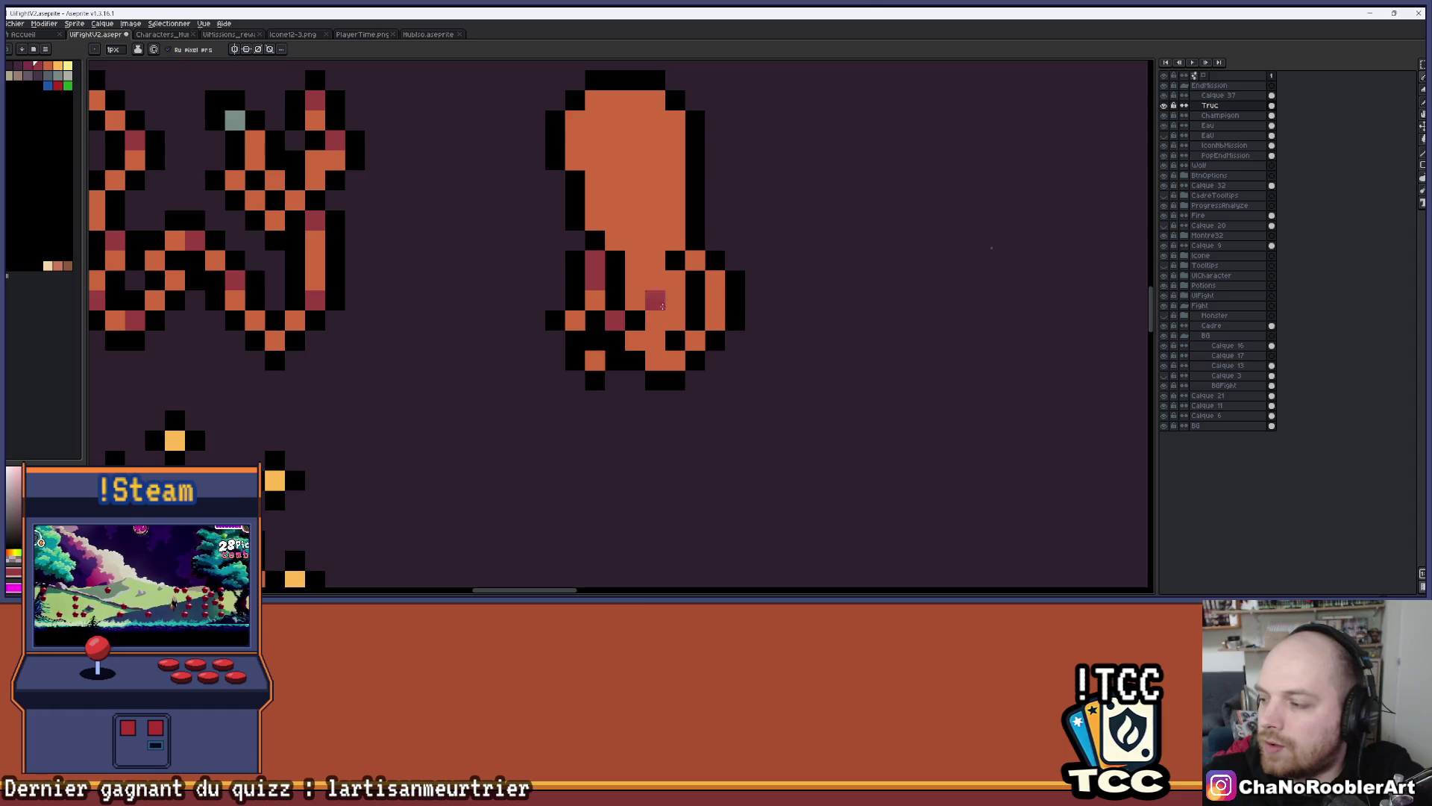
{"action": "left_click_drag", "start_coordinate": [814, 278], "coordinate": [801, 293]}
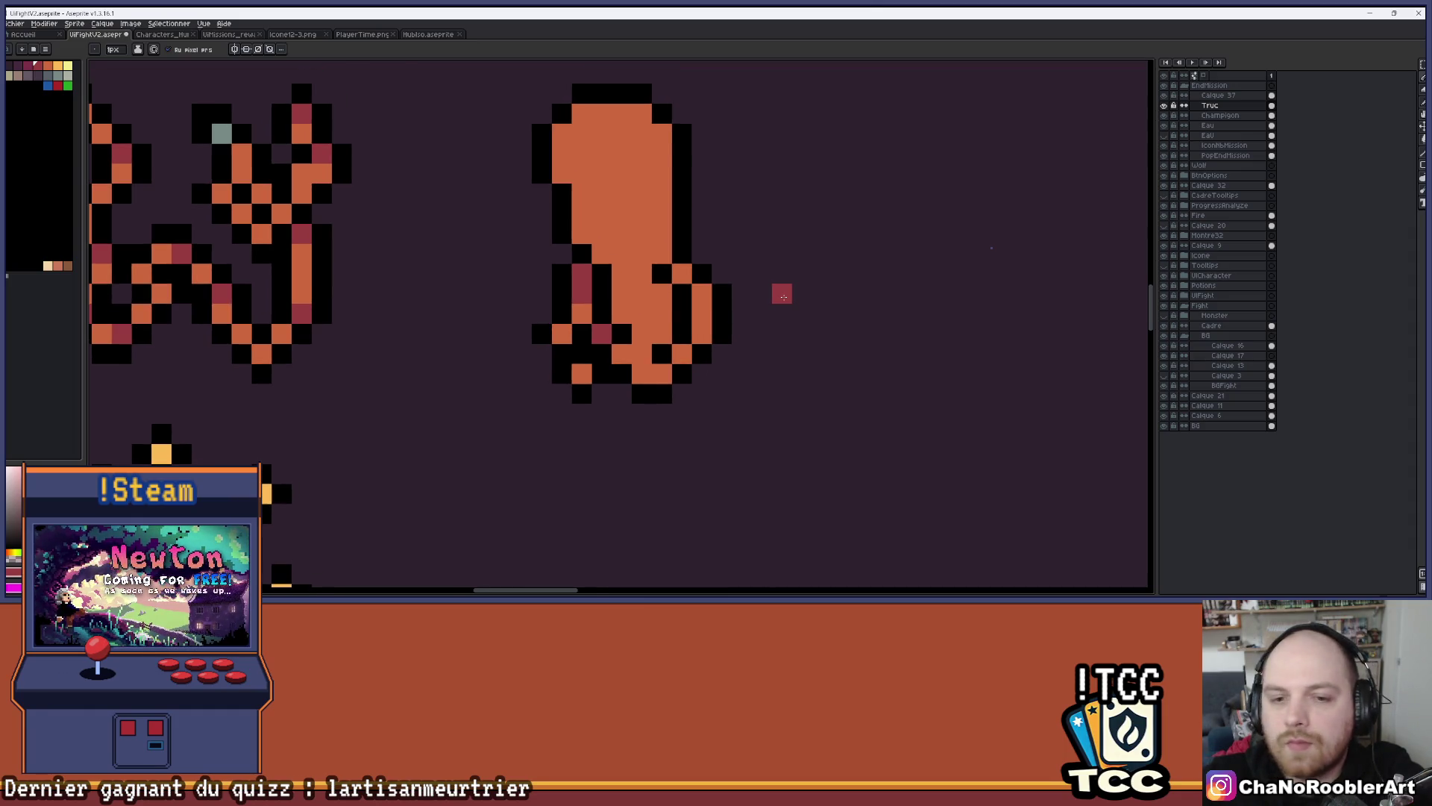
{"action": "scroll", "coordinate": [780, 291], "scroll_direction": "down", "scroll_amount": 2}
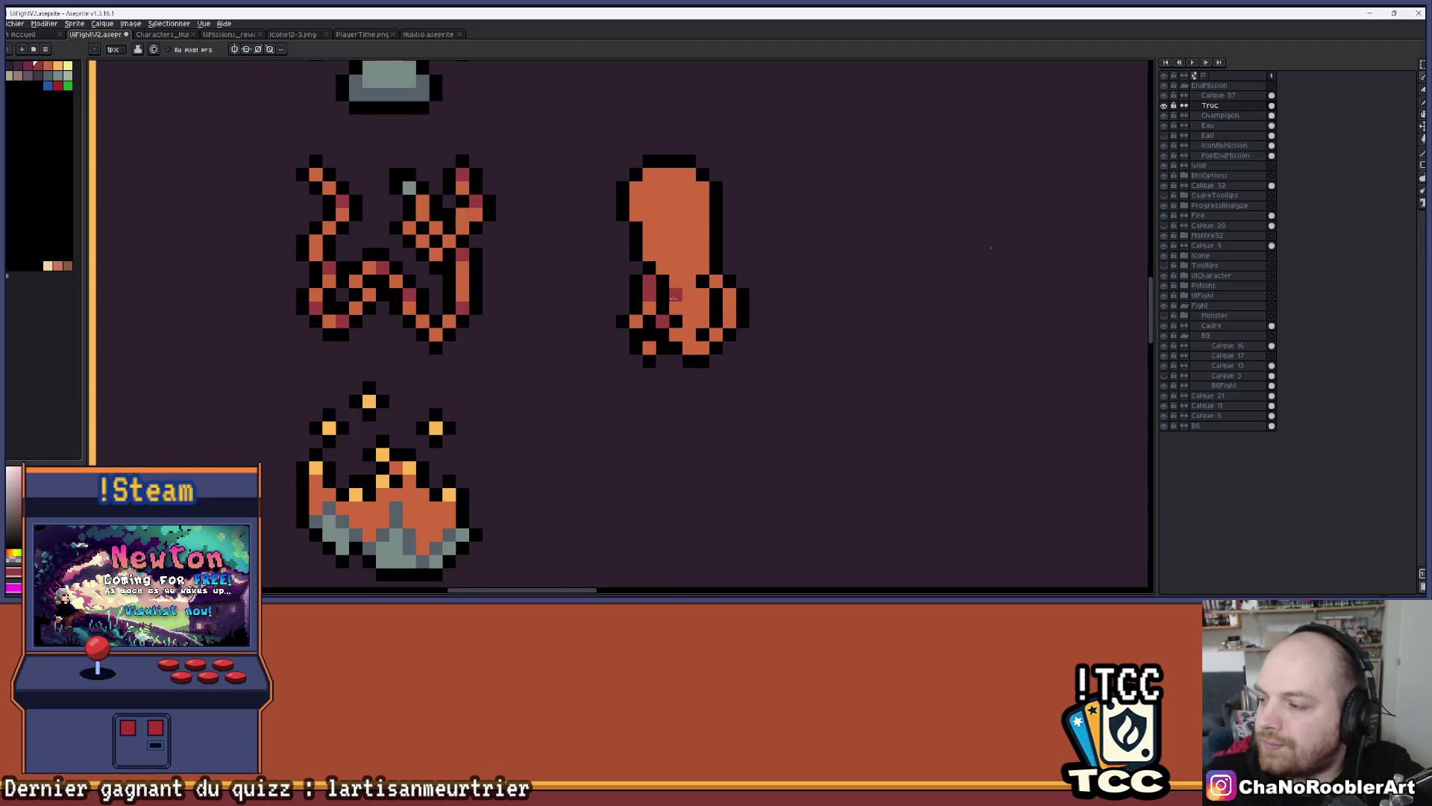
{"action": "scroll", "coordinate": [672, 300], "scroll_direction": "up", "scroll_amount": 2}
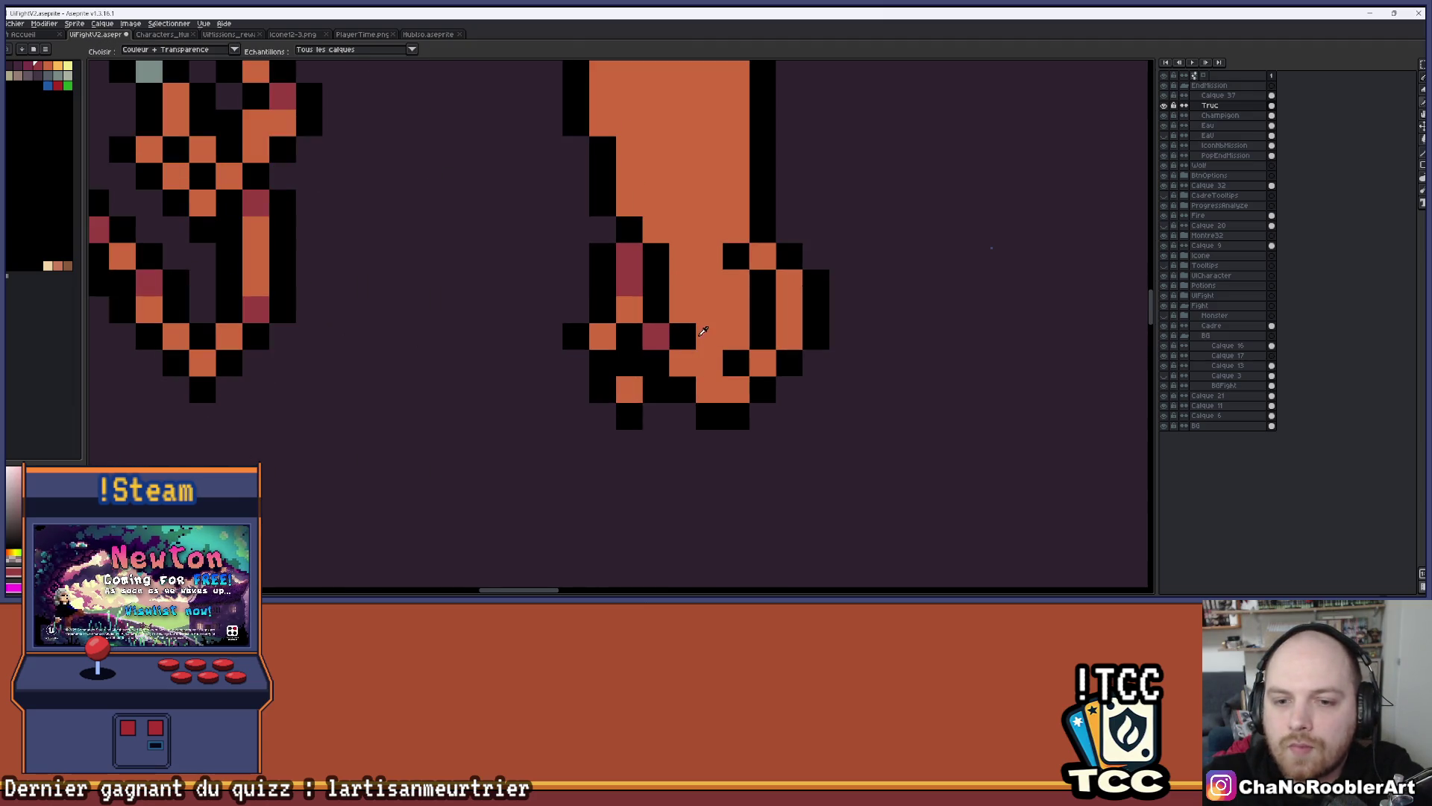
{"action": "left_click", "coordinate": [660, 380]}
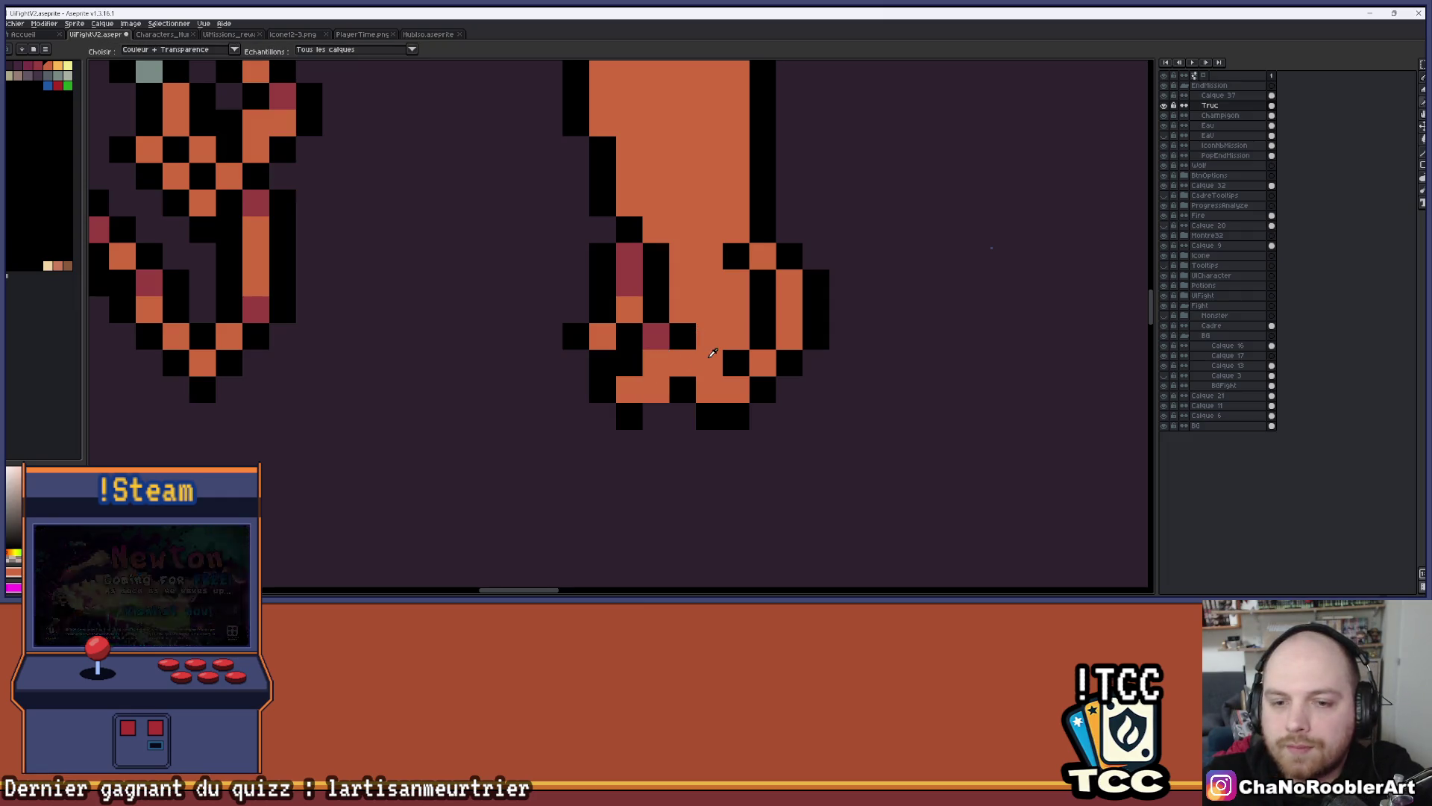
{"action": "scroll", "coordinate": [676, 365], "scroll_direction": "down", "scroll_amount": 3}
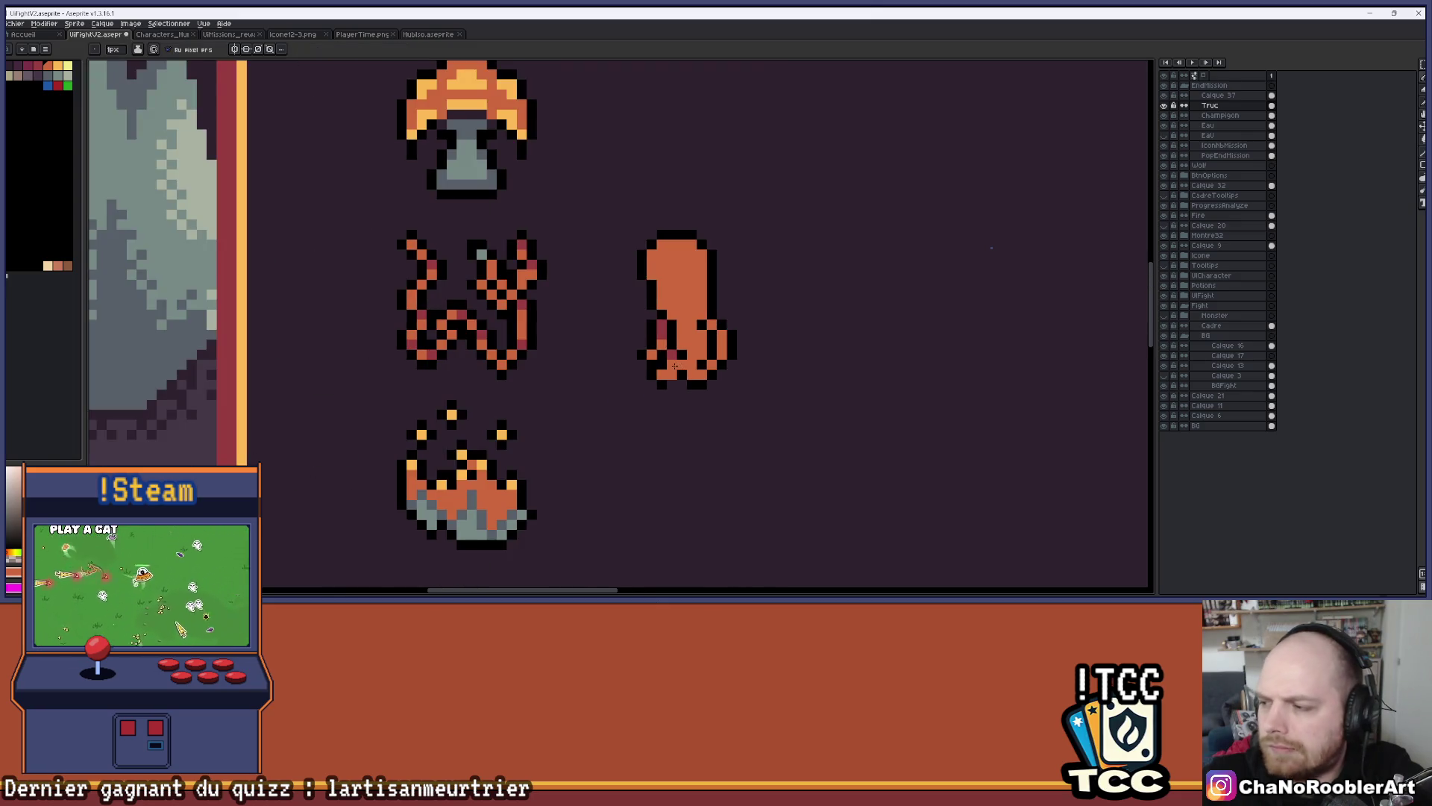
{"action": "scroll", "coordinate": [672, 366], "scroll_direction": "up", "scroll_amount": 2}
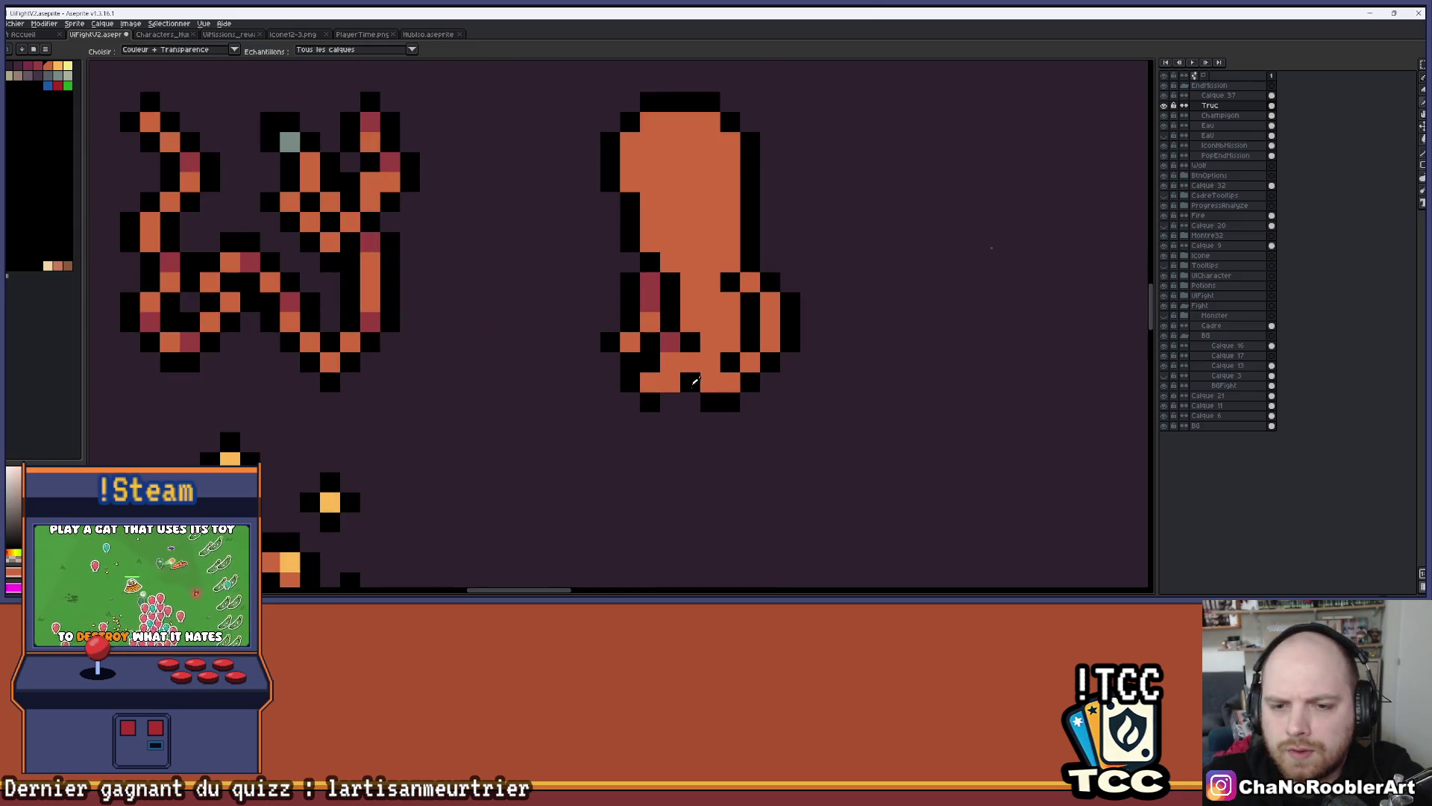
{"action": "left_click", "coordinate": [689, 402]}
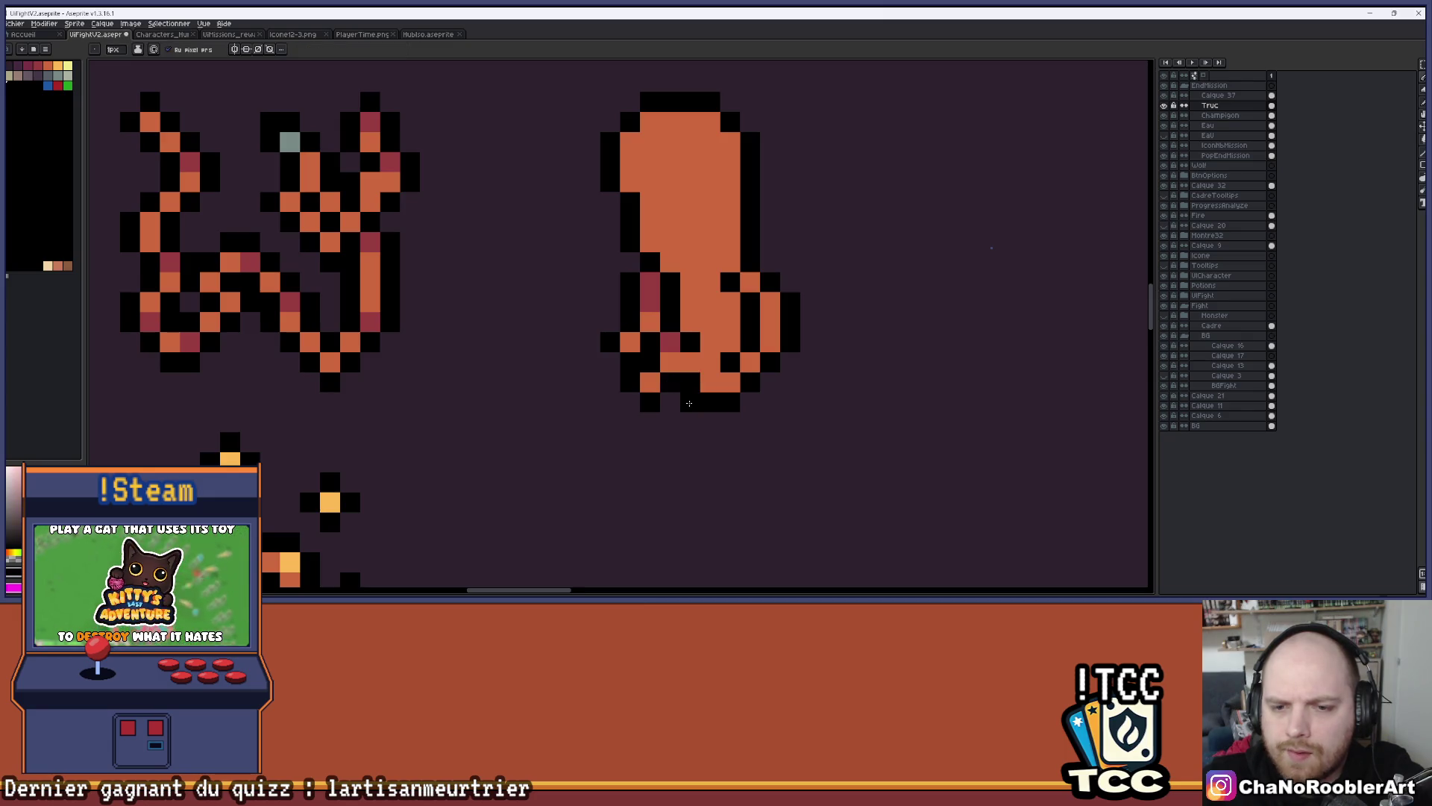
{"action": "left_click", "coordinate": [692, 382]}
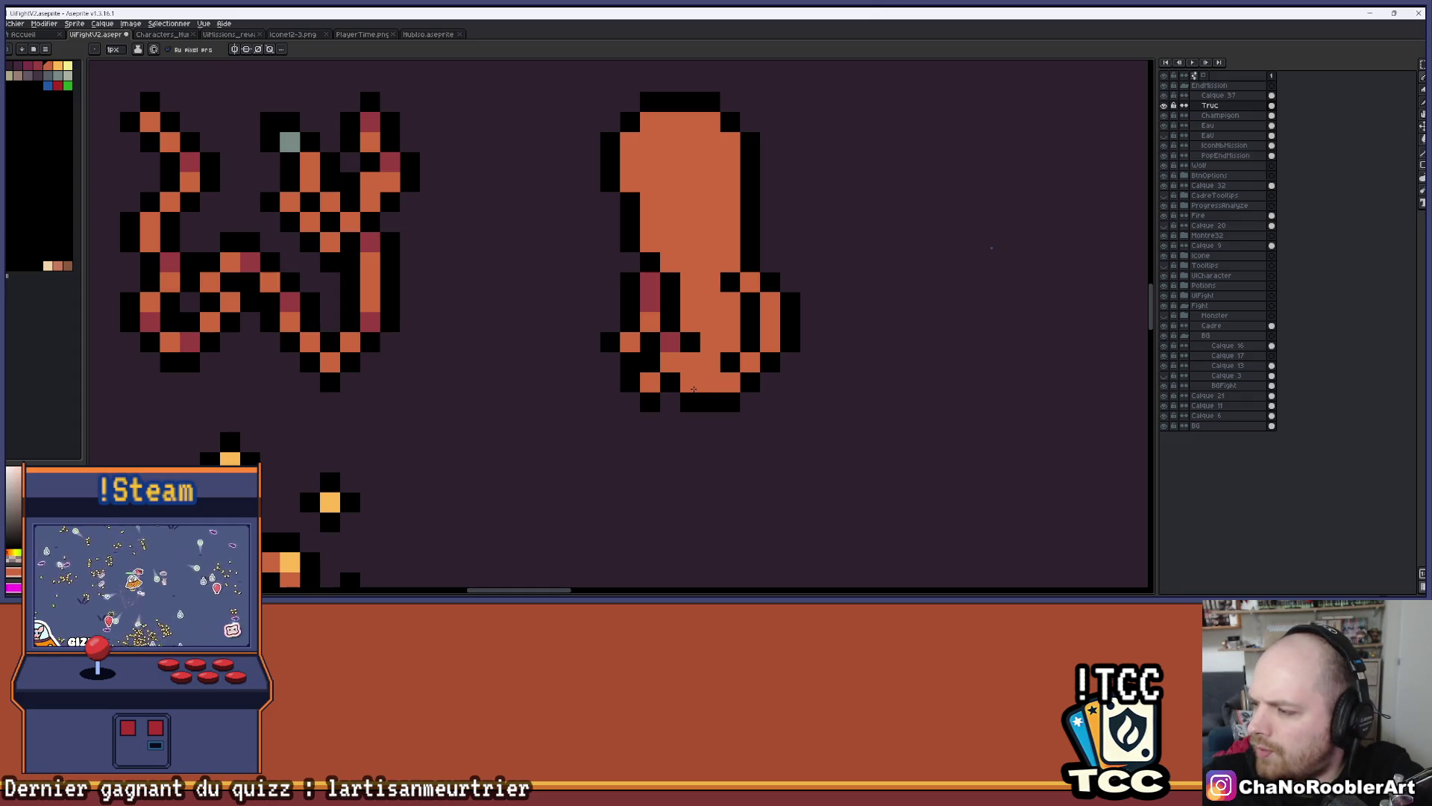
Add four black pixels inside the squid's lower body to define a fold
{"action": "scroll", "coordinate": [701, 320], "scroll_direction": "down", "scroll_amount": 2}
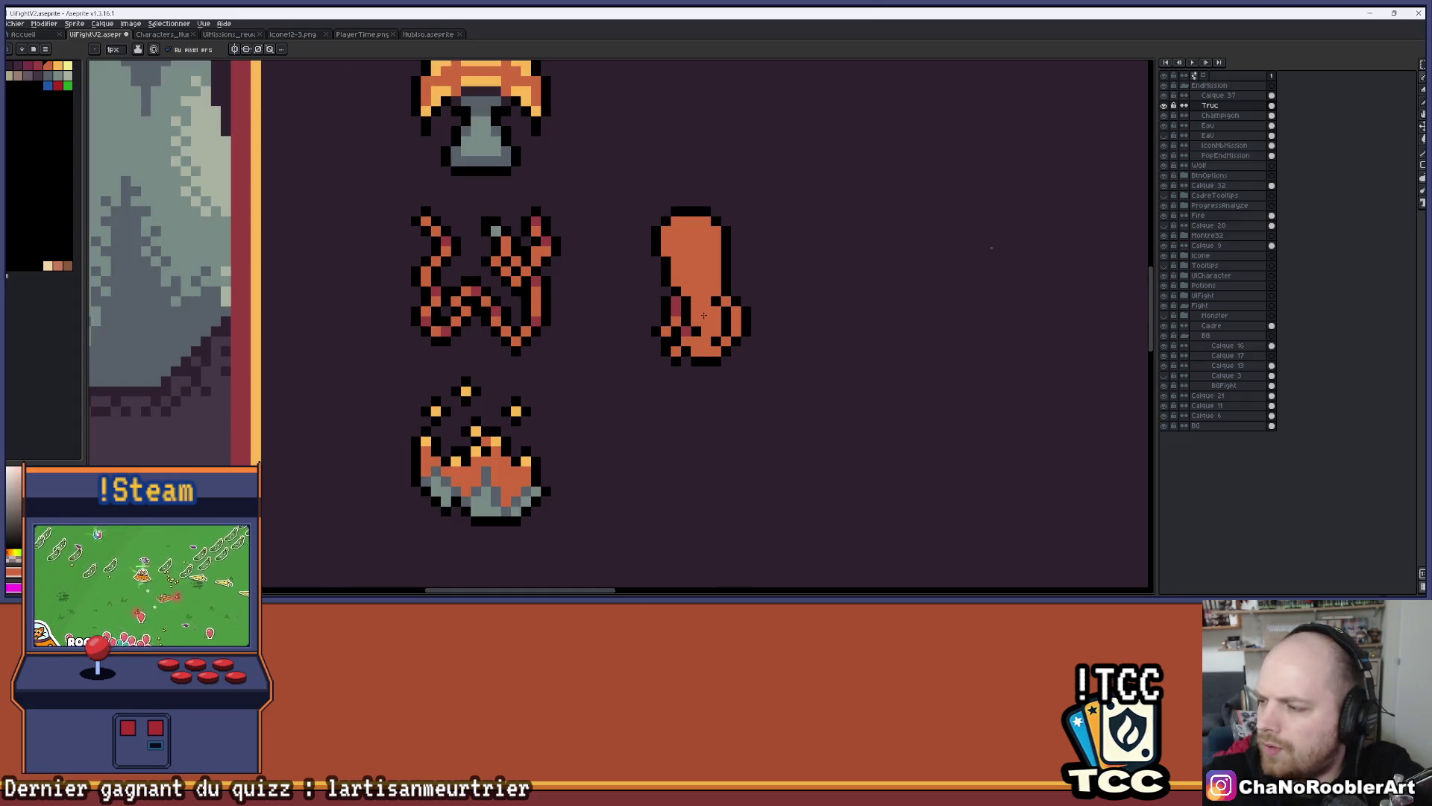
{"action": "scroll", "coordinate": [702, 316], "scroll_direction": "up", "scroll_amount": 3}
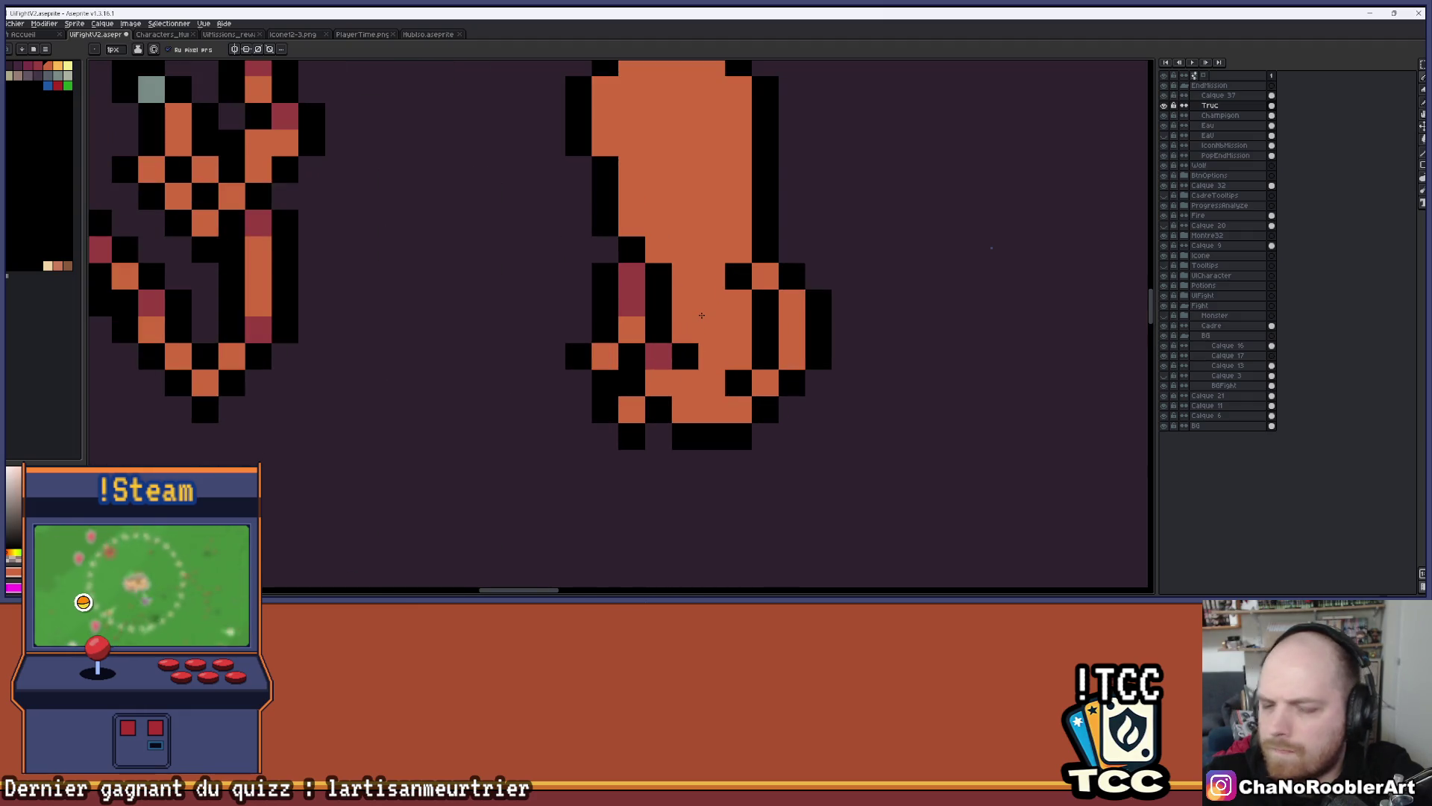
{"action": "left_click", "coordinate": [685, 356], "text": "alt"}
{"action": "left_click", "coordinate": [683, 383]}
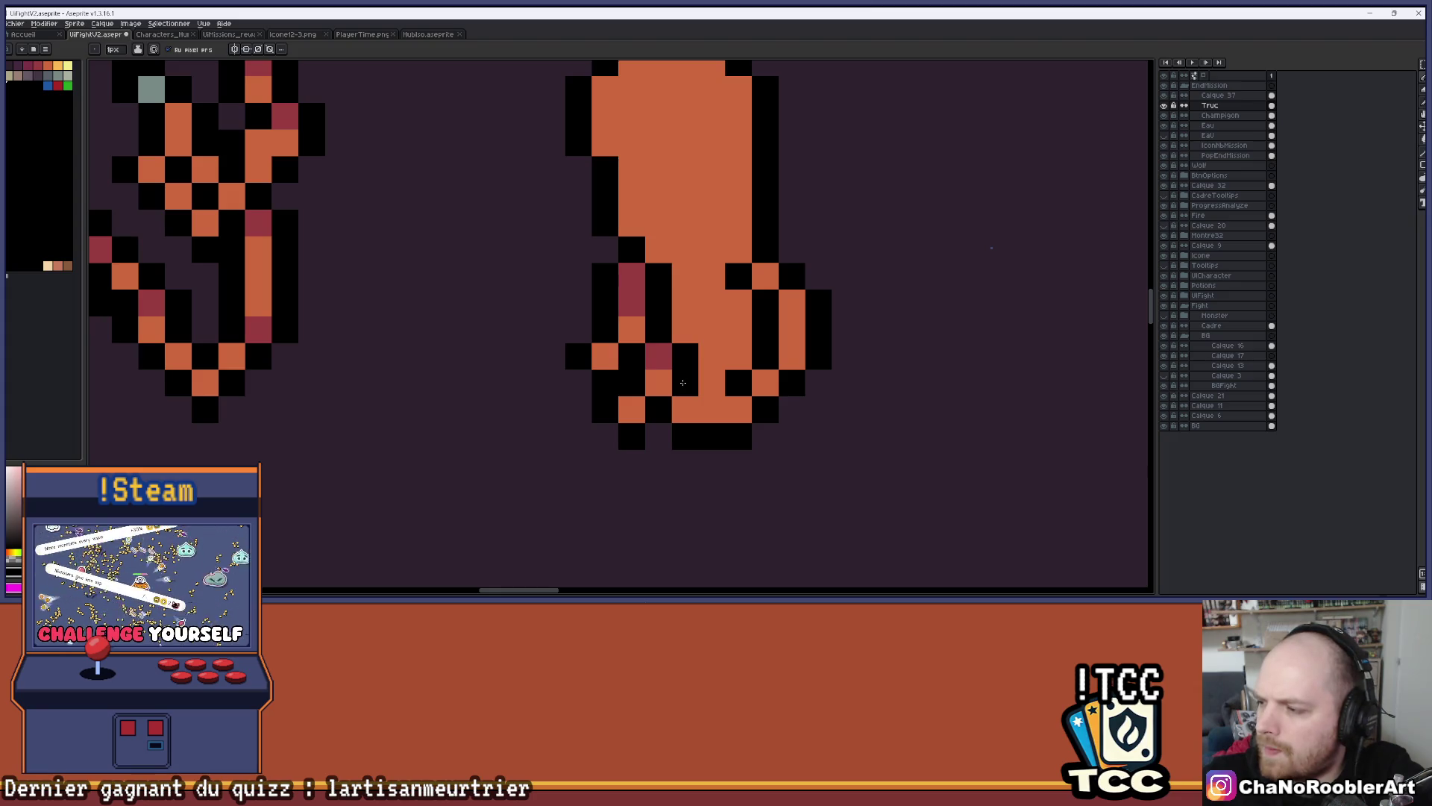
{"action": "left_click", "coordinate": [709, 330]}
{"action": "left_click", "coordinate": [685, 329]}
{"action": "scroll", "coordinate": [705, 328], "scroll_direction": "down", "scroll_amount": 4}
{"action": "scroll", "coordinate": [708, 299], "scroll_direction": "up", "scroll_amount": 2}
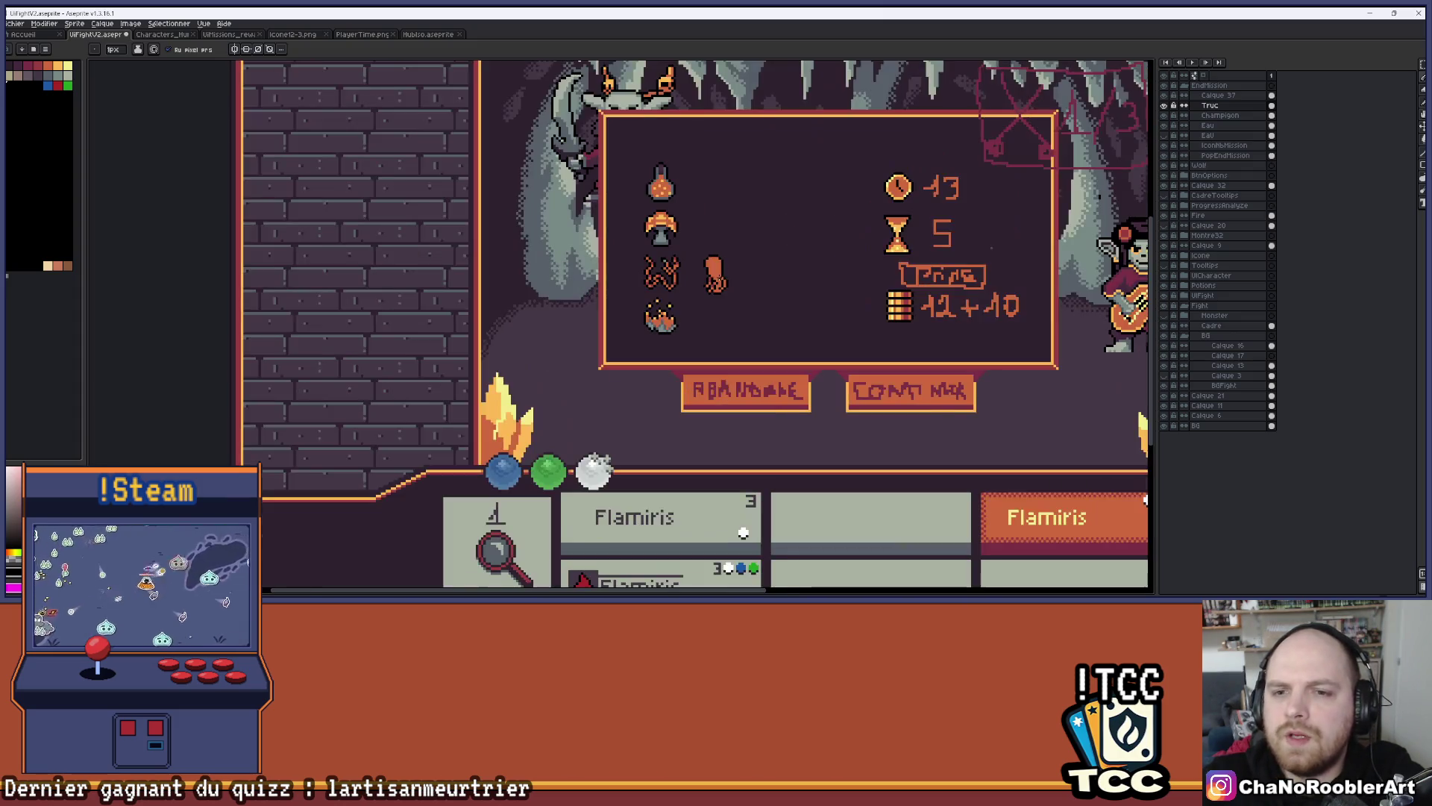
{"action": "scroll", "coordinate": [737, 255], "scroll_direction": "up", "scroll_amount": 2}
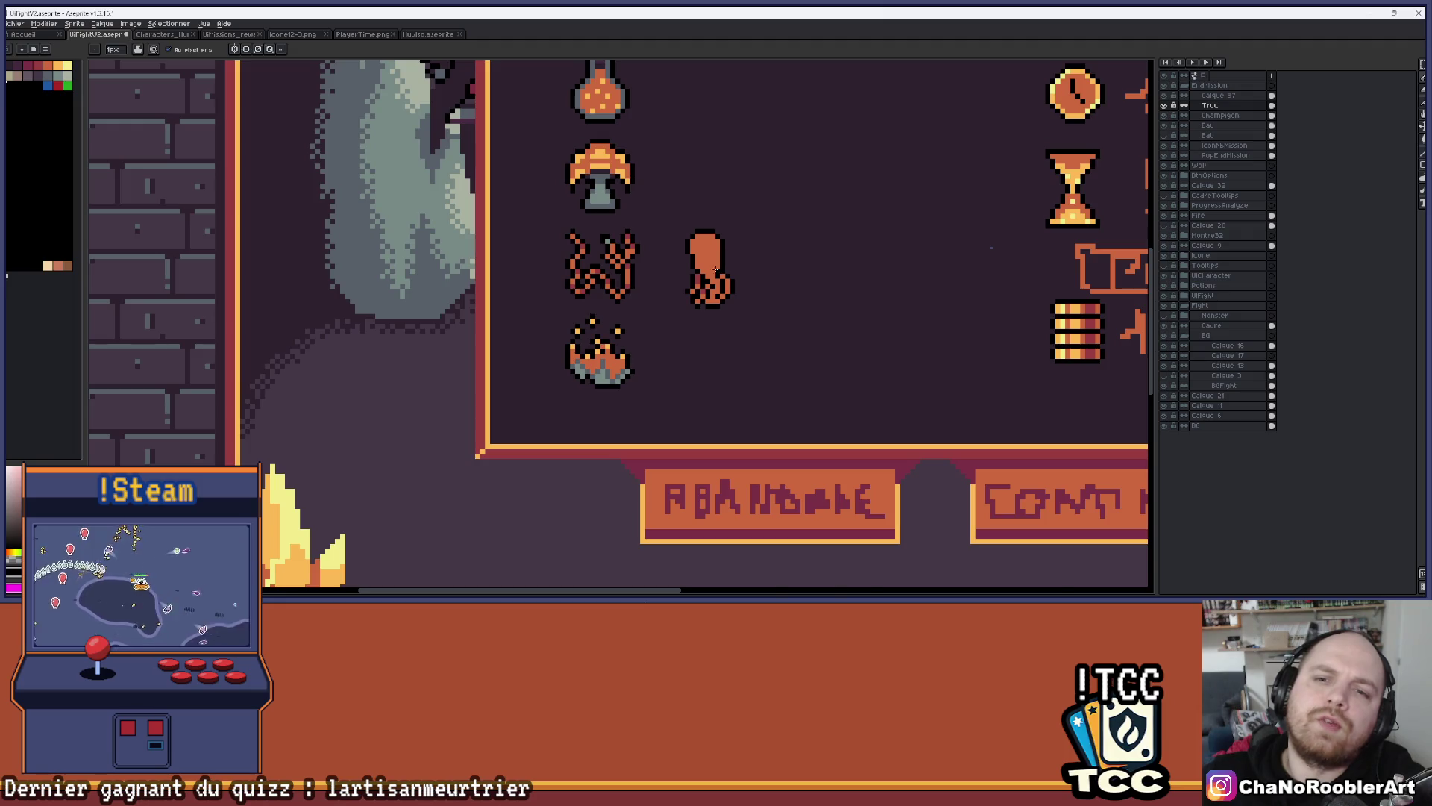
{"action": "scroll", "coordinate": [715, 271], "scroll_direction": "up", "scroll_amount": 2}
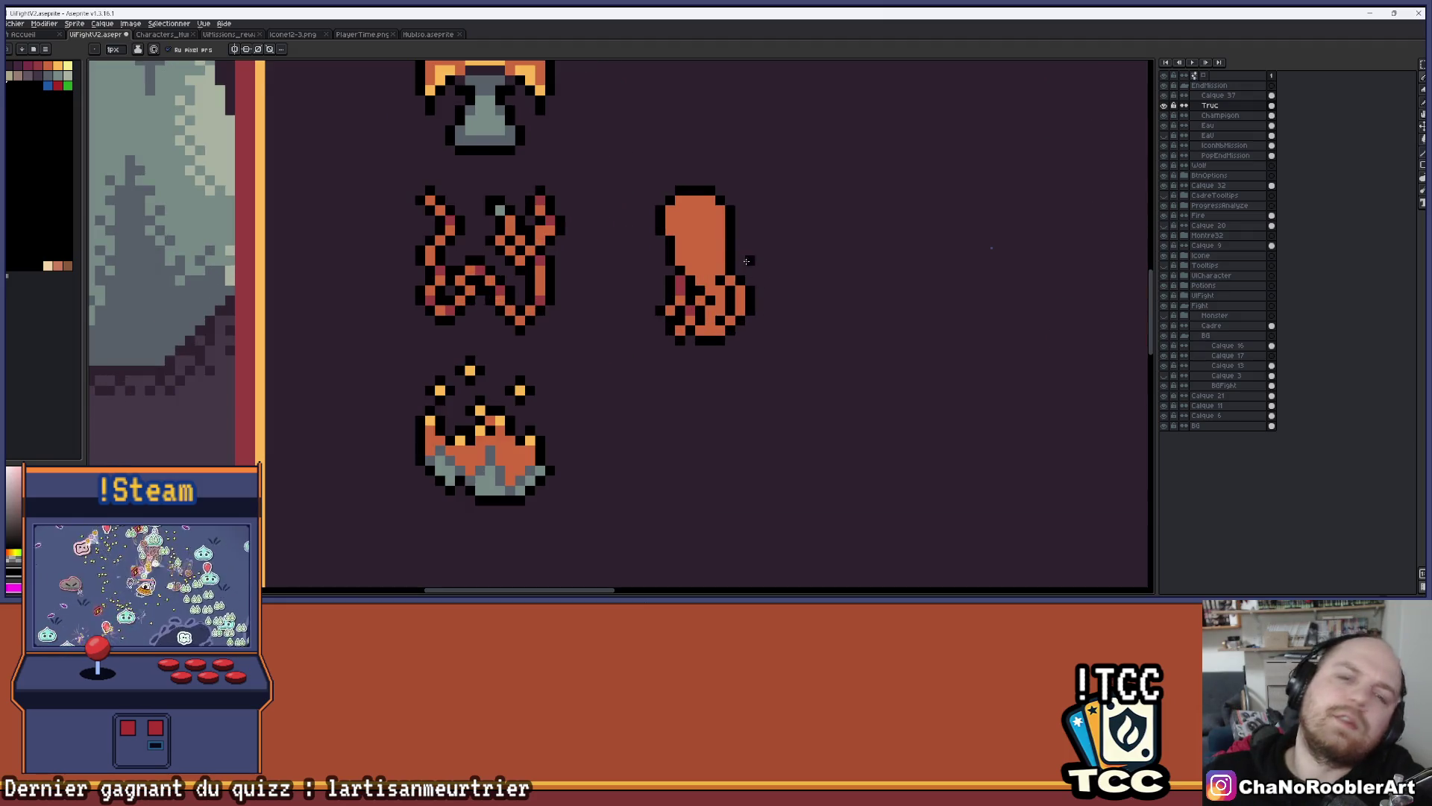
{"action": "scroll", "coordinate": [699, 249], "scroll_direction": "up", "scroll_amount": 3}
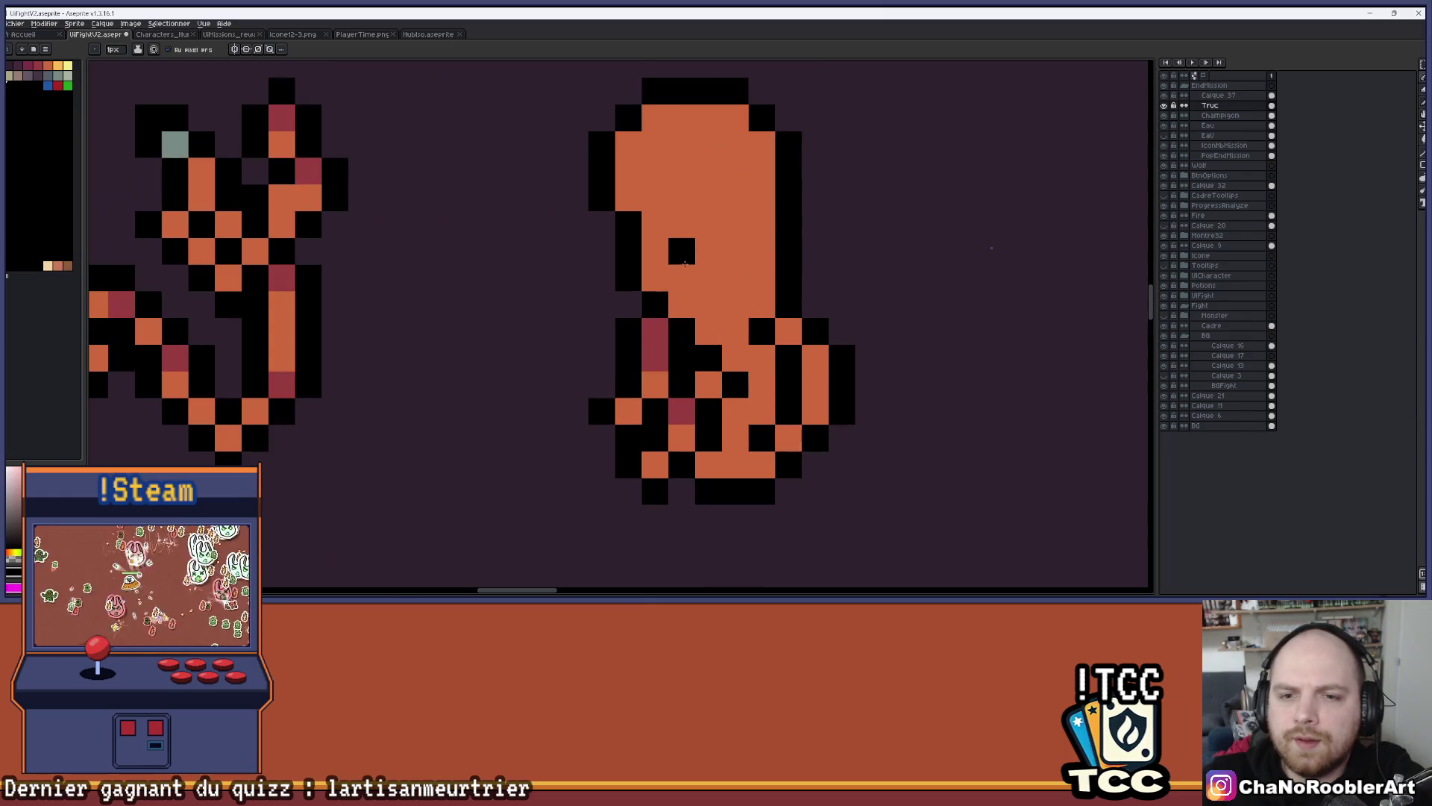
{"action": "key", "text": "b"}
{"action": "scroll", "coordinate": [679, 250], "scroll_direction": "down", "scroll_amount": 4}
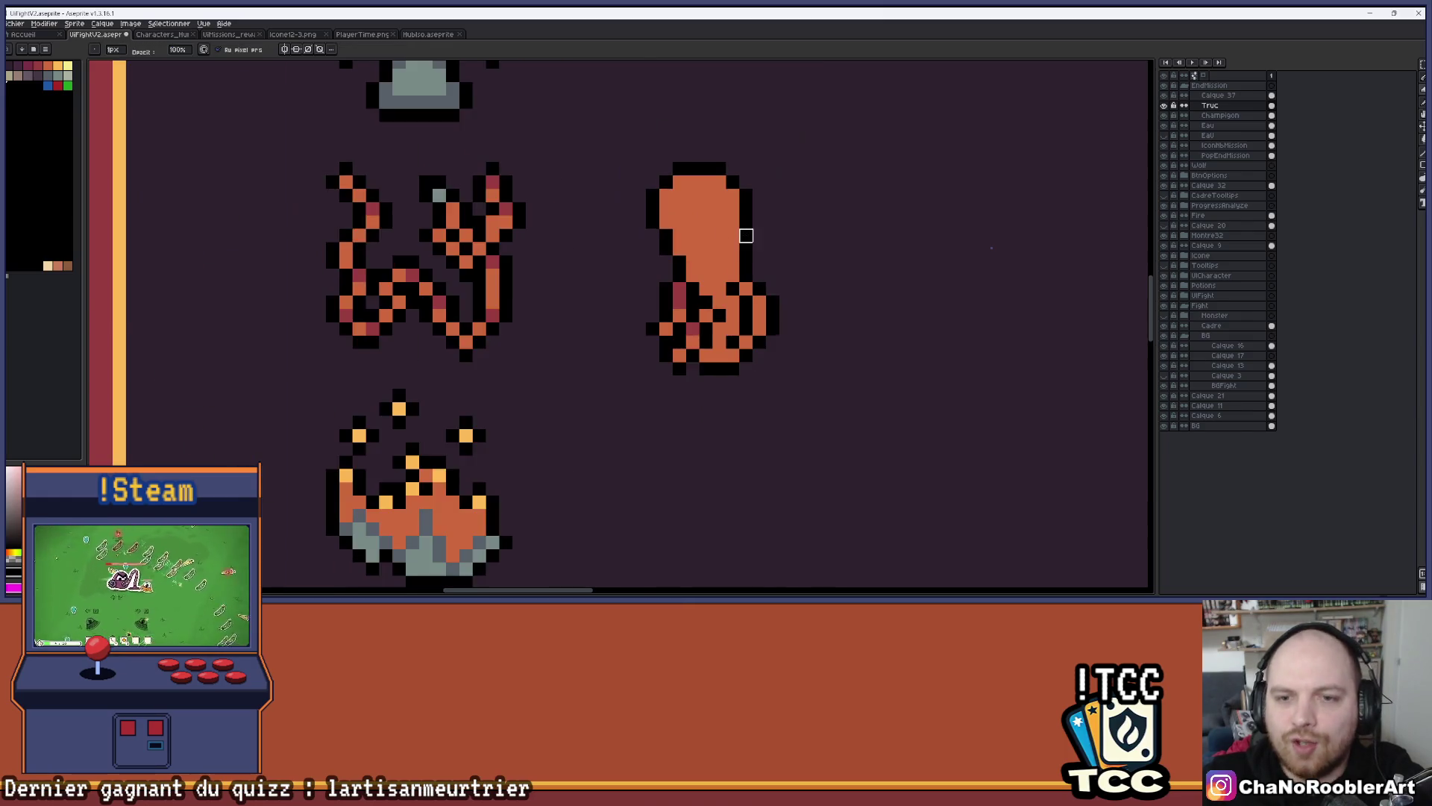
{"action": "scroll", "coordinate": [720, 267], "scroll_direction": "down", "scroll_amount": 1}
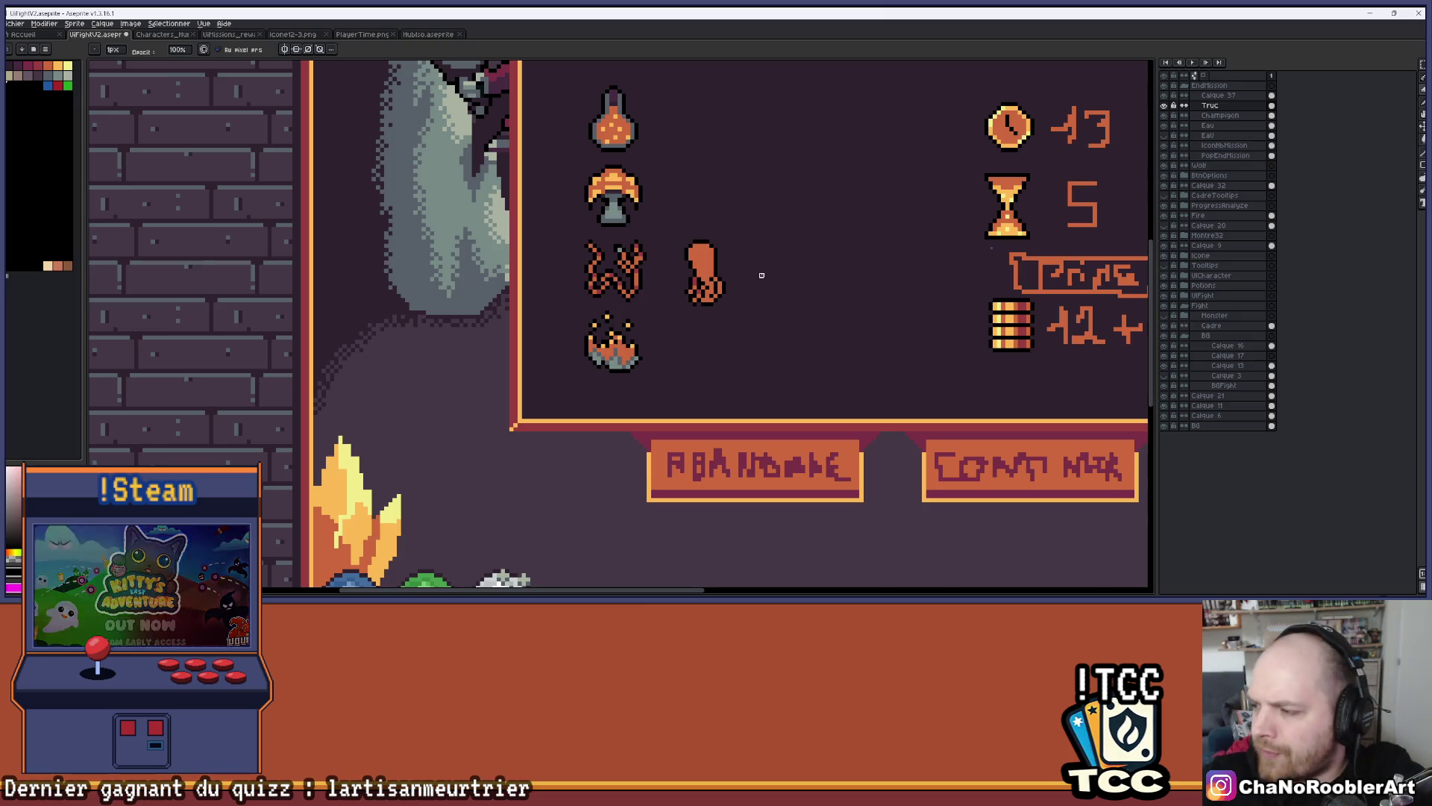
{"action": "scroll", "coordinate": [755, 261], "scroll_direction": "up", "scroll_amount": 3}
{"action": "left_click_drag", "start_coordinate": [735, 238], "coordinate": [751, 260]}
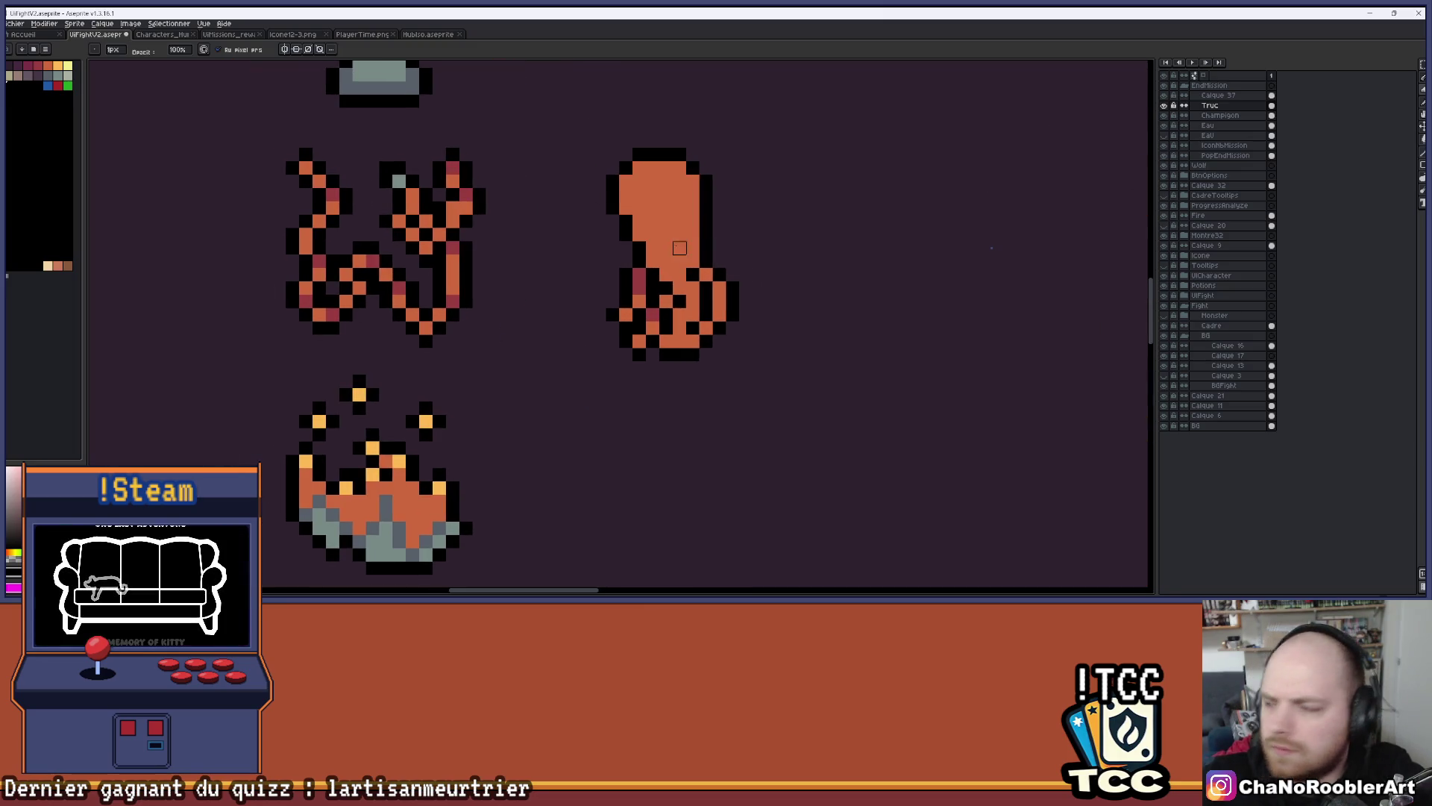
{"action": "scroll", "coordinate": [699, 204], "scroll_direction": "up", "scroll_amount": 1}
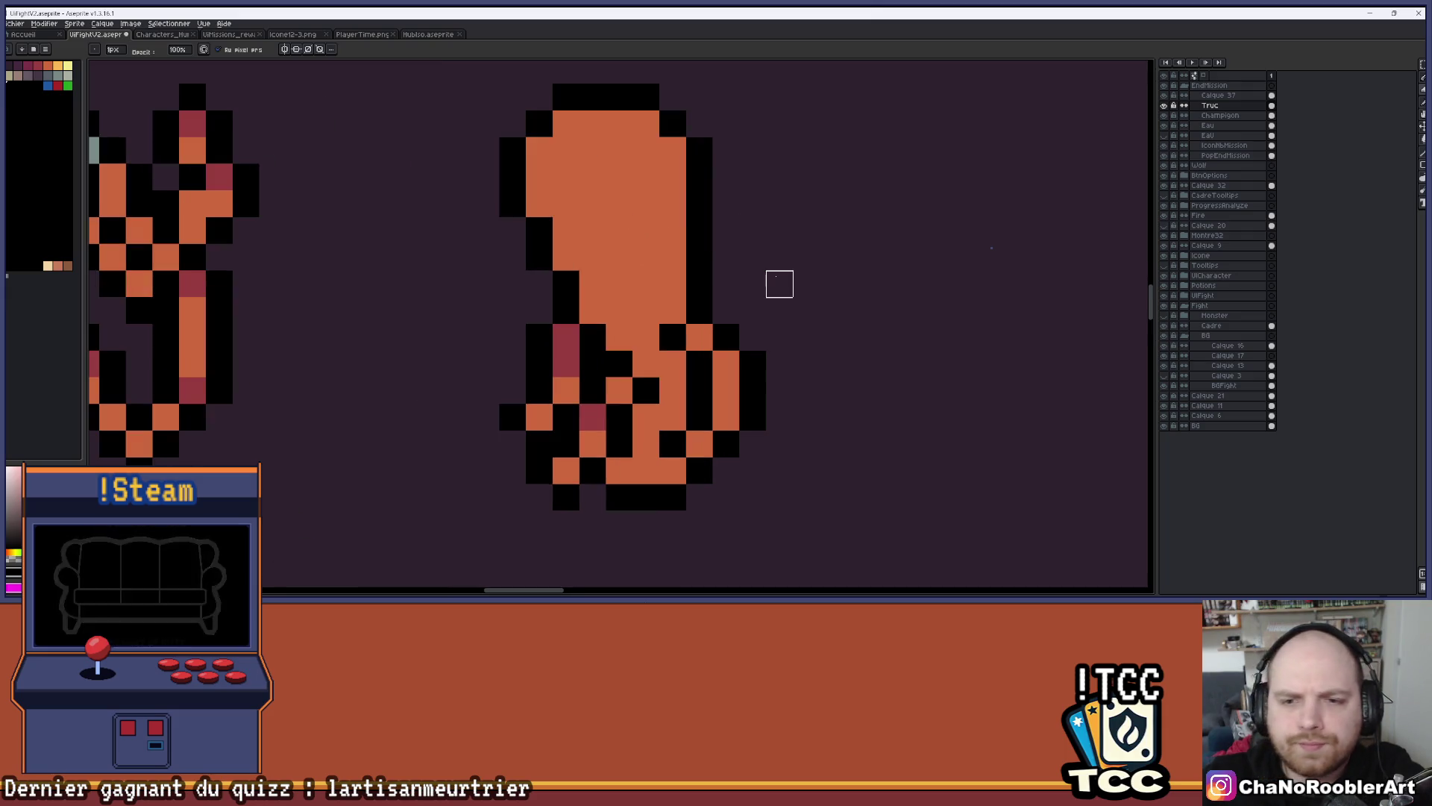
{"action": "scroll", "coordinate": [754, 281], "scroll_direction": "down", "scroll_amount": 3}
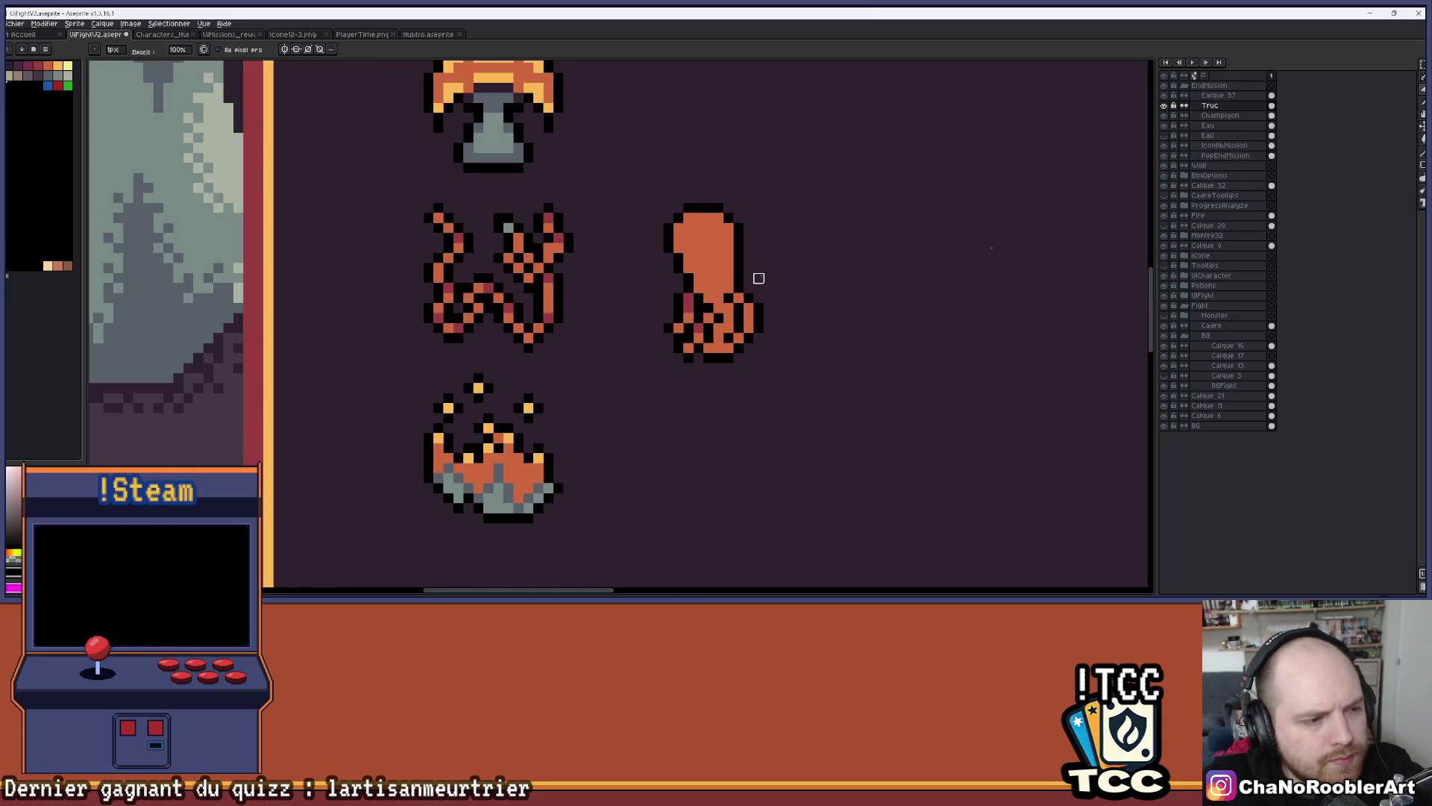
{"action": "left_click_drag", "start_coordinate": [759, 279], "coordinate": [693, 308]}
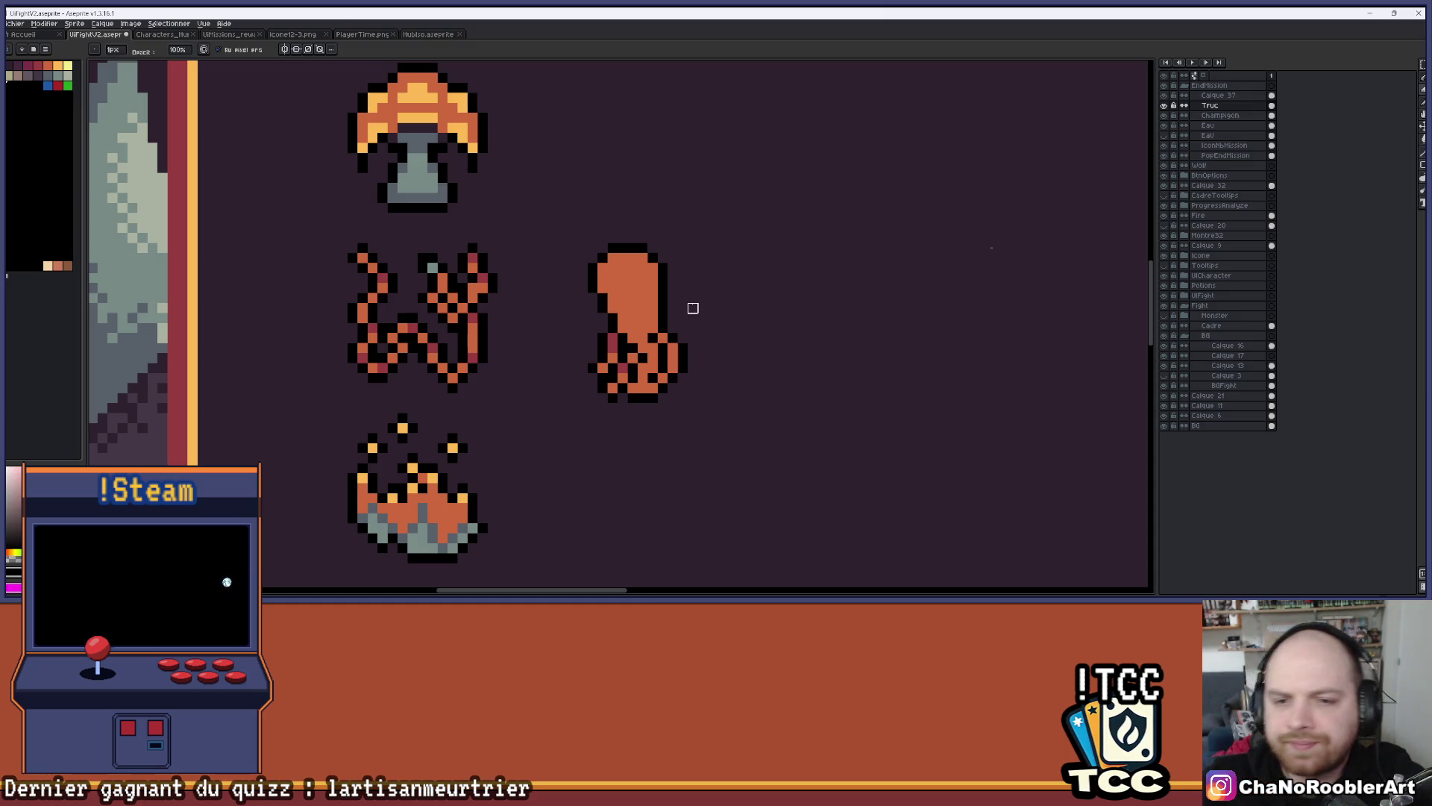
{"action": "scroll", "coordinate": [734, 310], "scroll_direction": "up", "scroll_amount": 2}
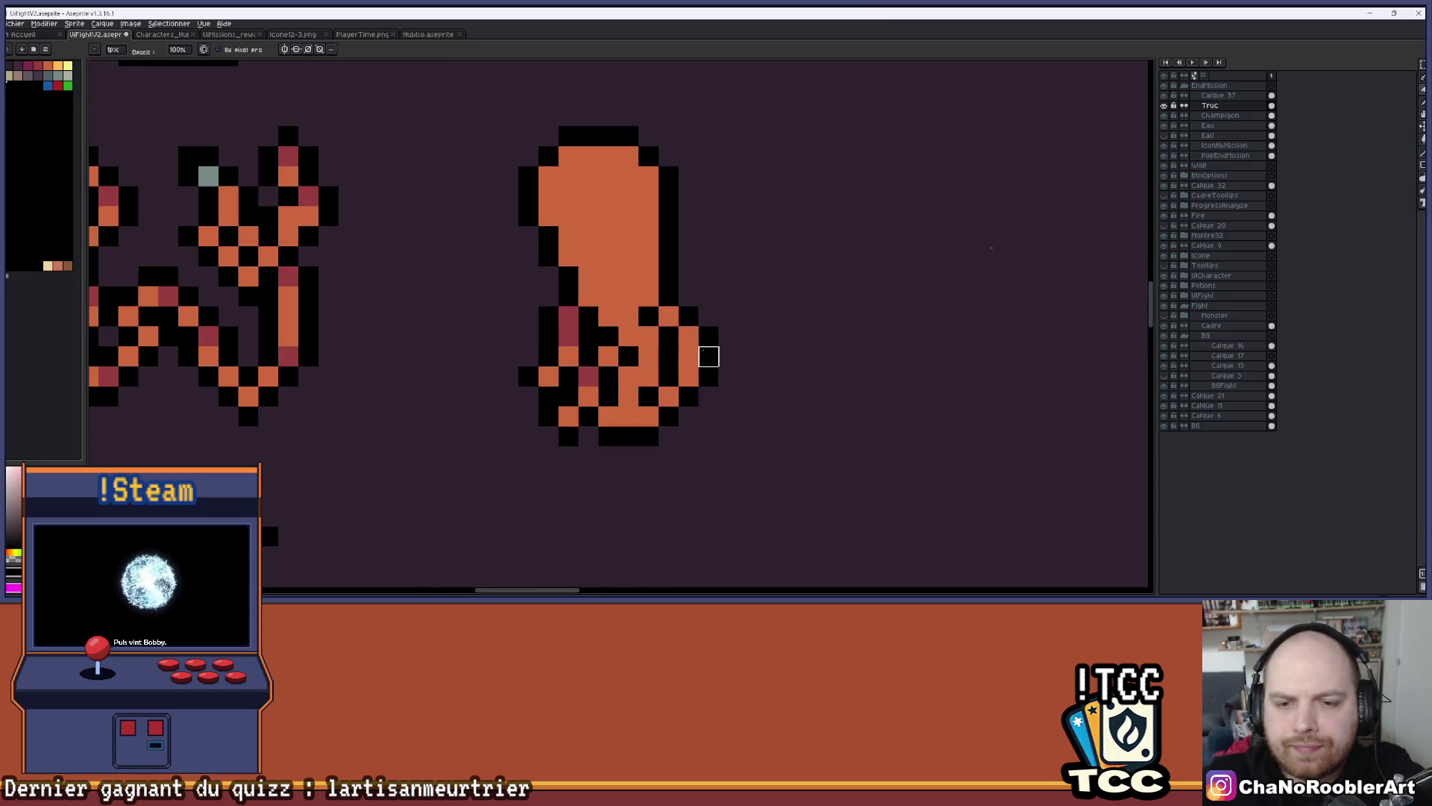
{"action": "scroll", "coordinate": [754, 320], "scroll_direction": "down", "scroll_amount": 4}
{"action": "scroll", "coordinate": [750, 316], "scroll_direction": "down", "scroll_amount": 3}
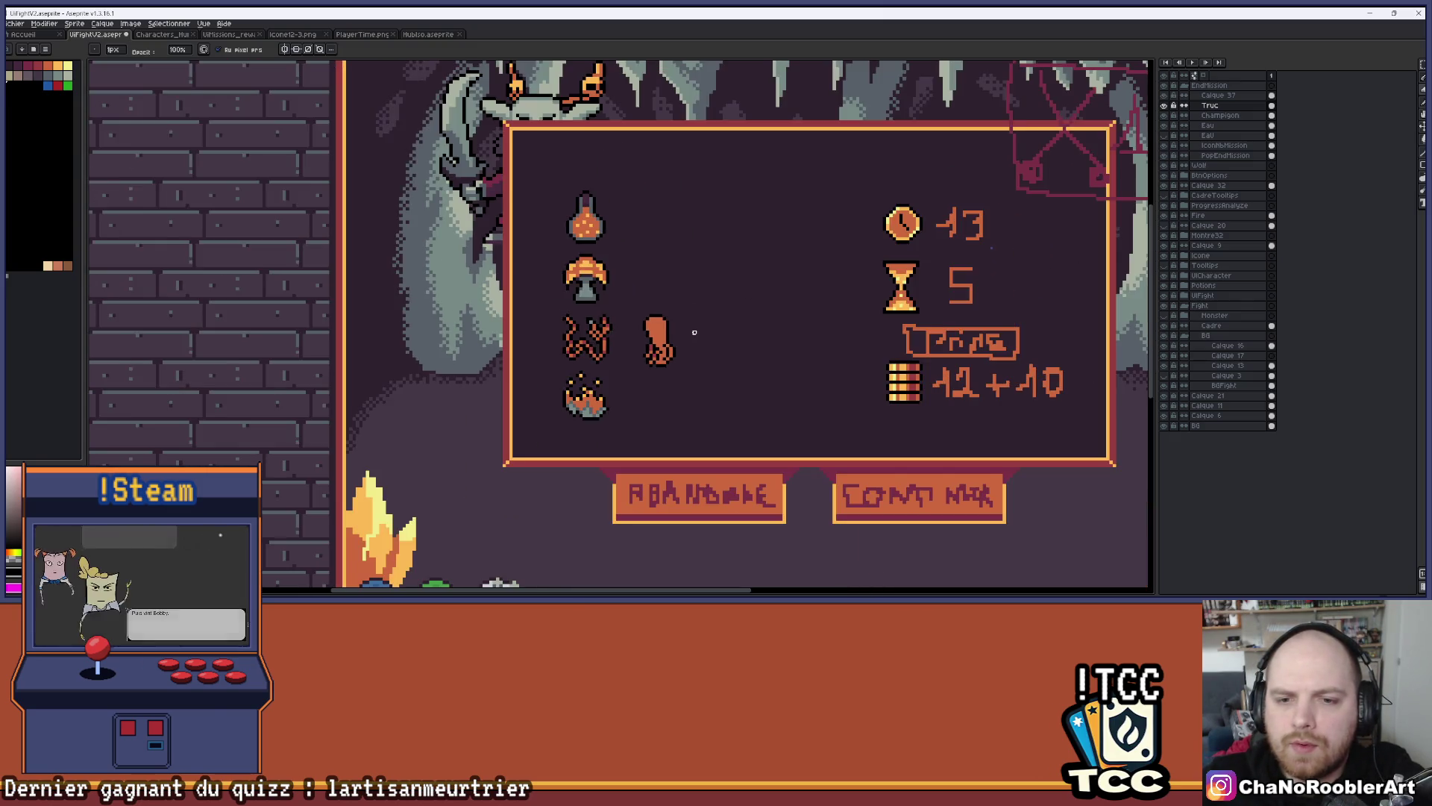
{"action": "scroll", "coordinate": [704, 328], "scroll_direction": "up", "scroll_amount": 3}
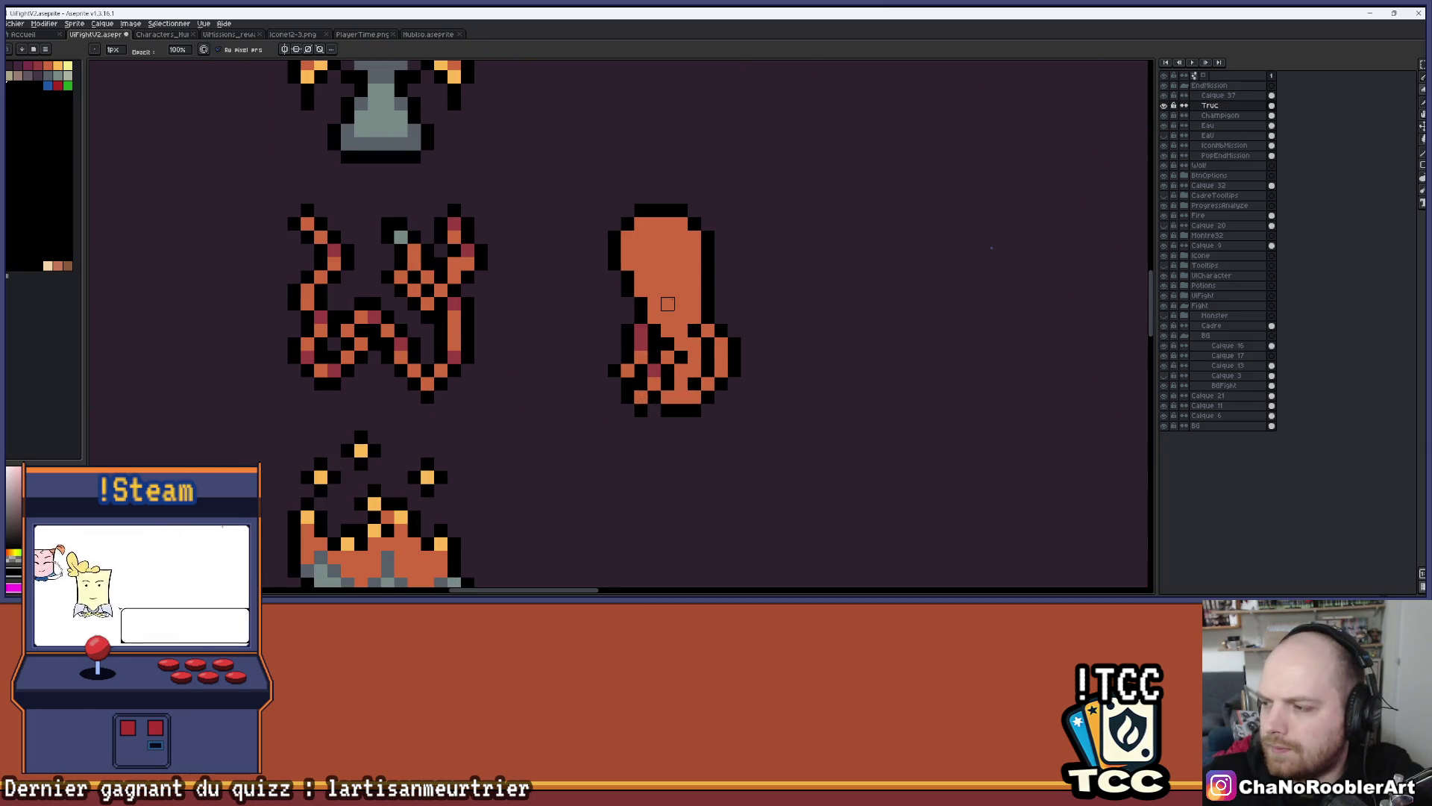
{"action": "scroll", "coordinate": [667, 304], "scroll_direction": "up", "scroll_amount": 2}
{"action": "left_click_drag", "start_coordinate": [635, 345], "coordinate": [612, 314]}
{"action": "key", "text": "alt"}
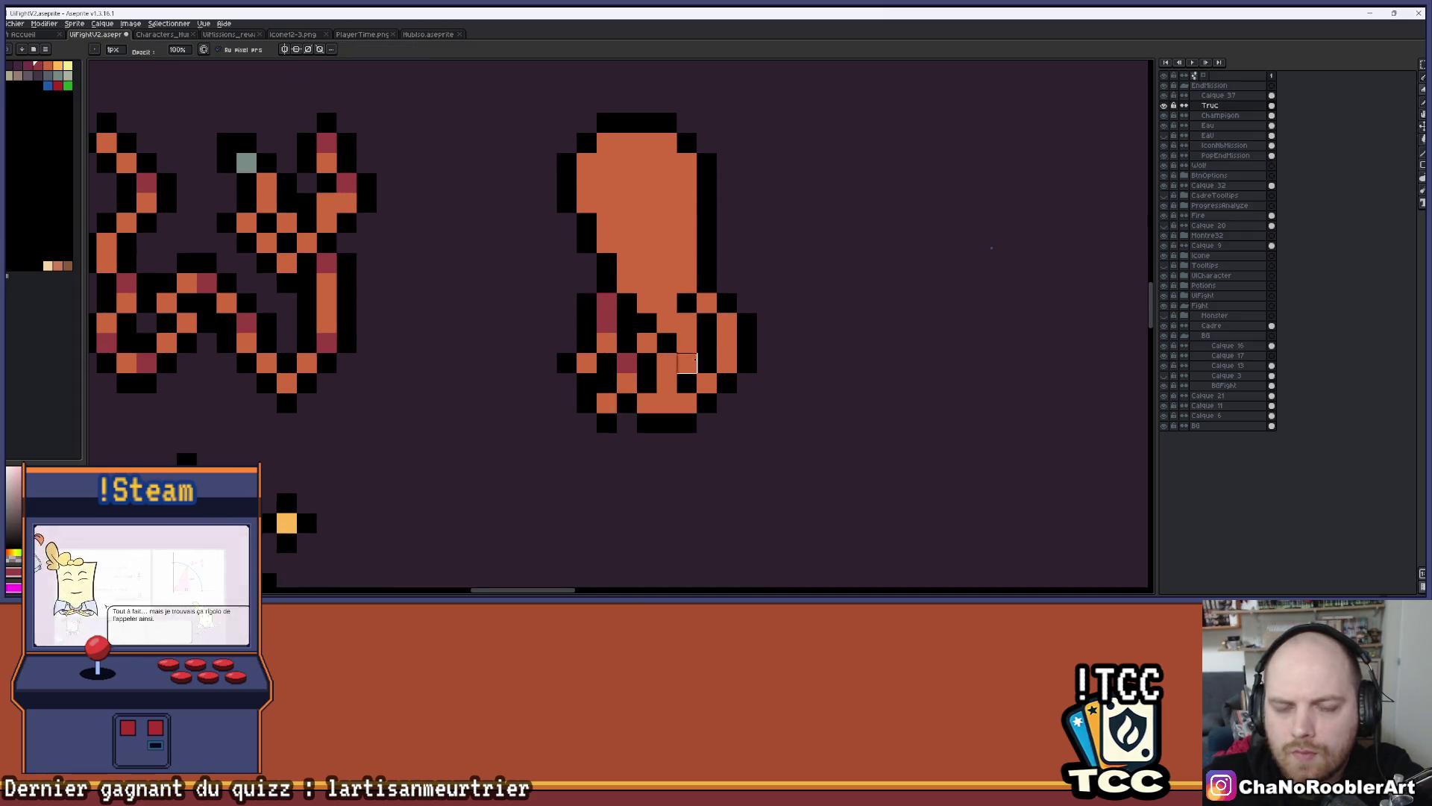
{"action": "scroll", "coordinate": [757, 314], "scroll_direction": "down", "scroll_amount": 3}
{"action": "left_click_drag", "start_coordinate": [757, 313], "coordinate": [750, 326]}
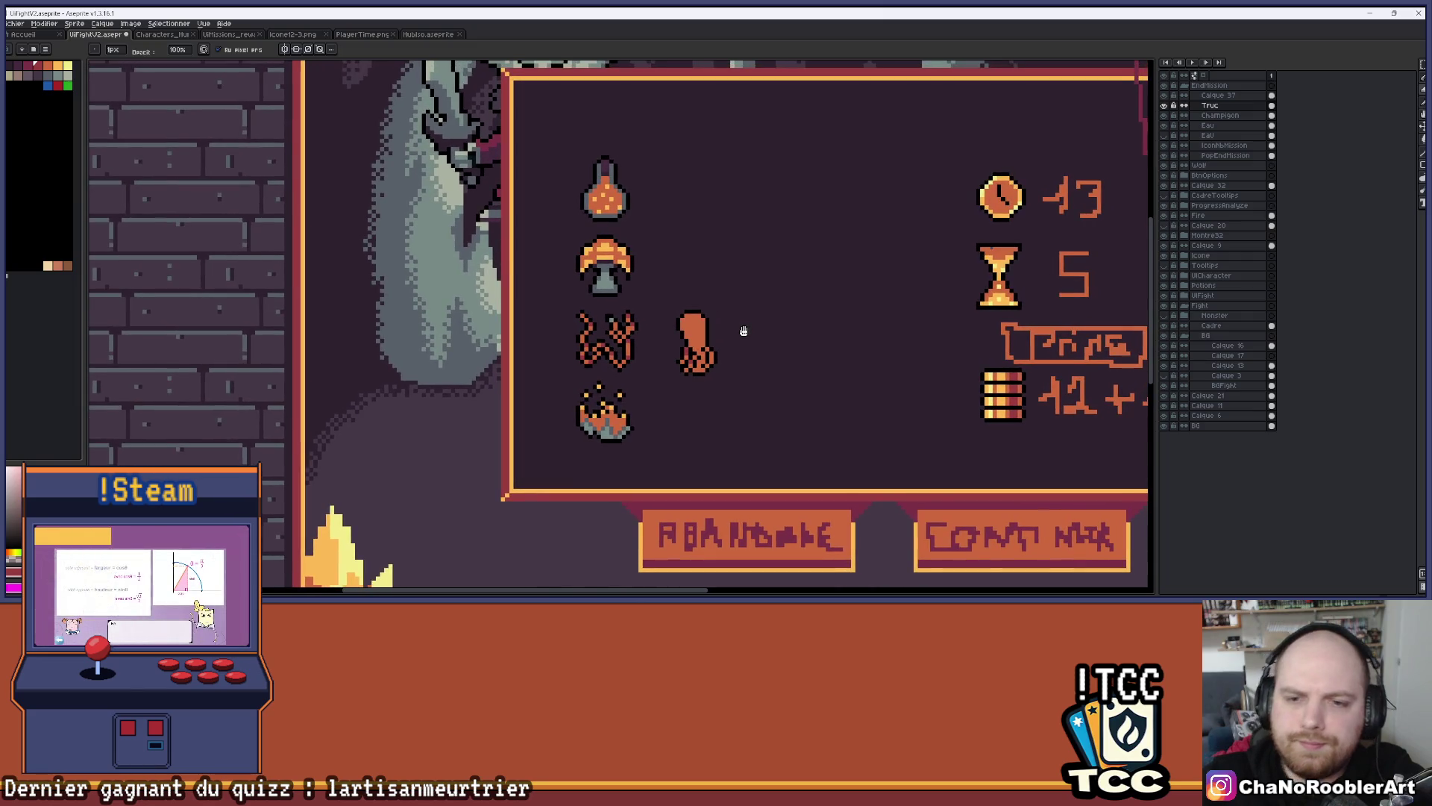
{"action": "scroll", "coordinate": [742, 328], "scroll_direction": "up", "scroll_amount": 1}
{"action": "scroll", "coordinate": [733, 328], "scroll_direction": "up", "scroll_amount": 2}
{"action": "key", "text": "alt"}
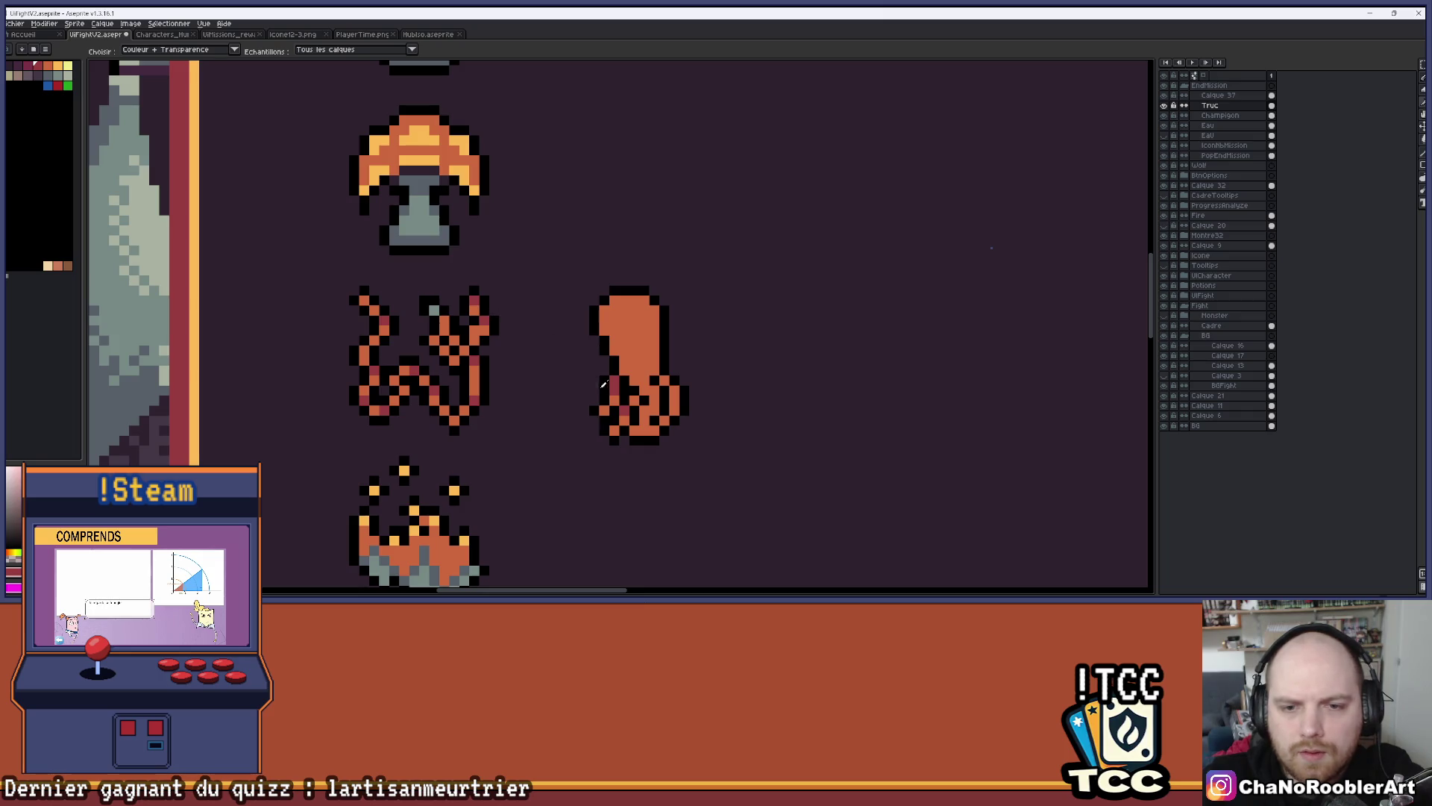
Paint dark red shading strokes along the tentacle icon's upper-left and right edges
{"action": "scroll", "coordinate": [619, 376], "scroll_direction": "up", "scroll_amount": 3}
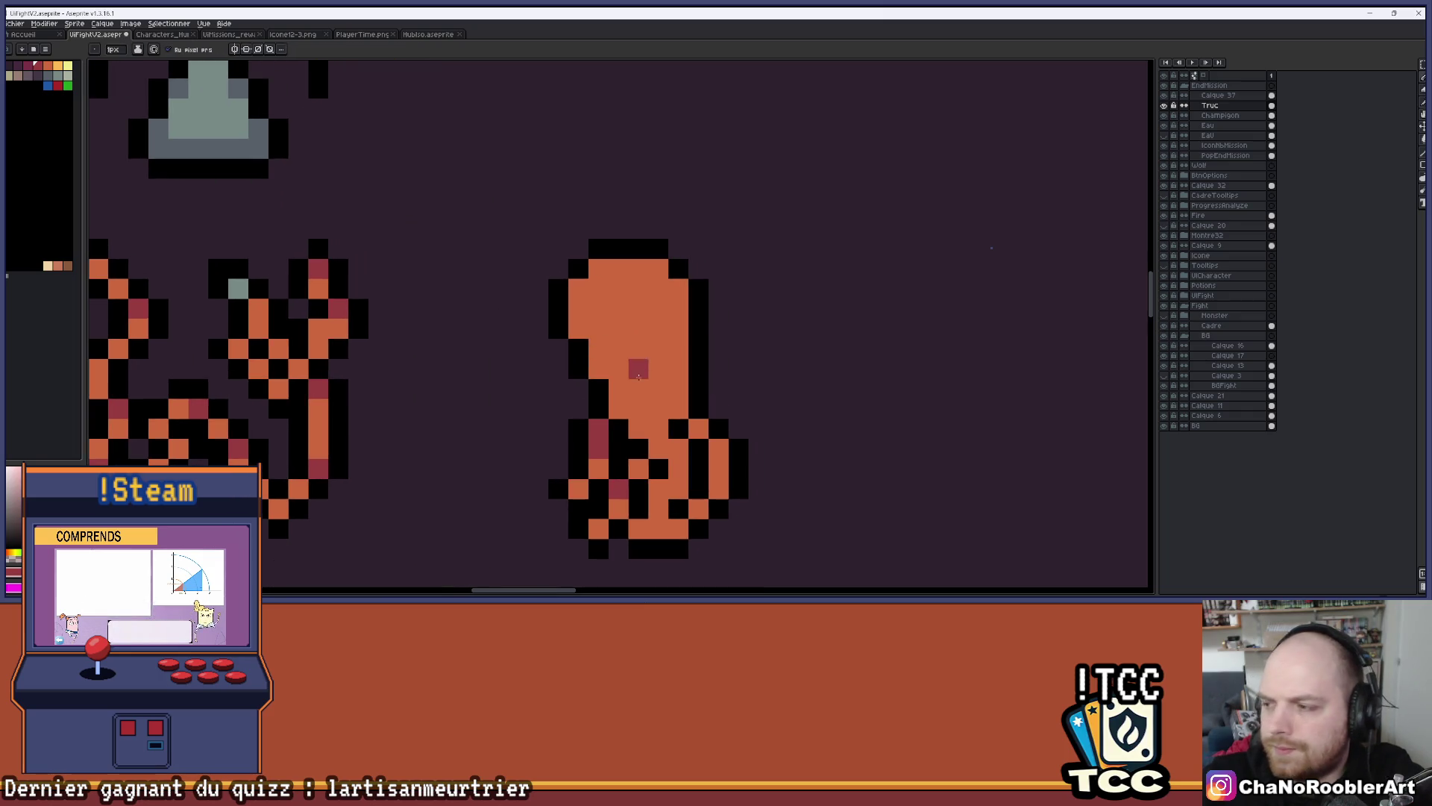
{"action": "scroll", "coordinate": [631, 400], "scroll_direction": "up", "scroll_amount": 1}
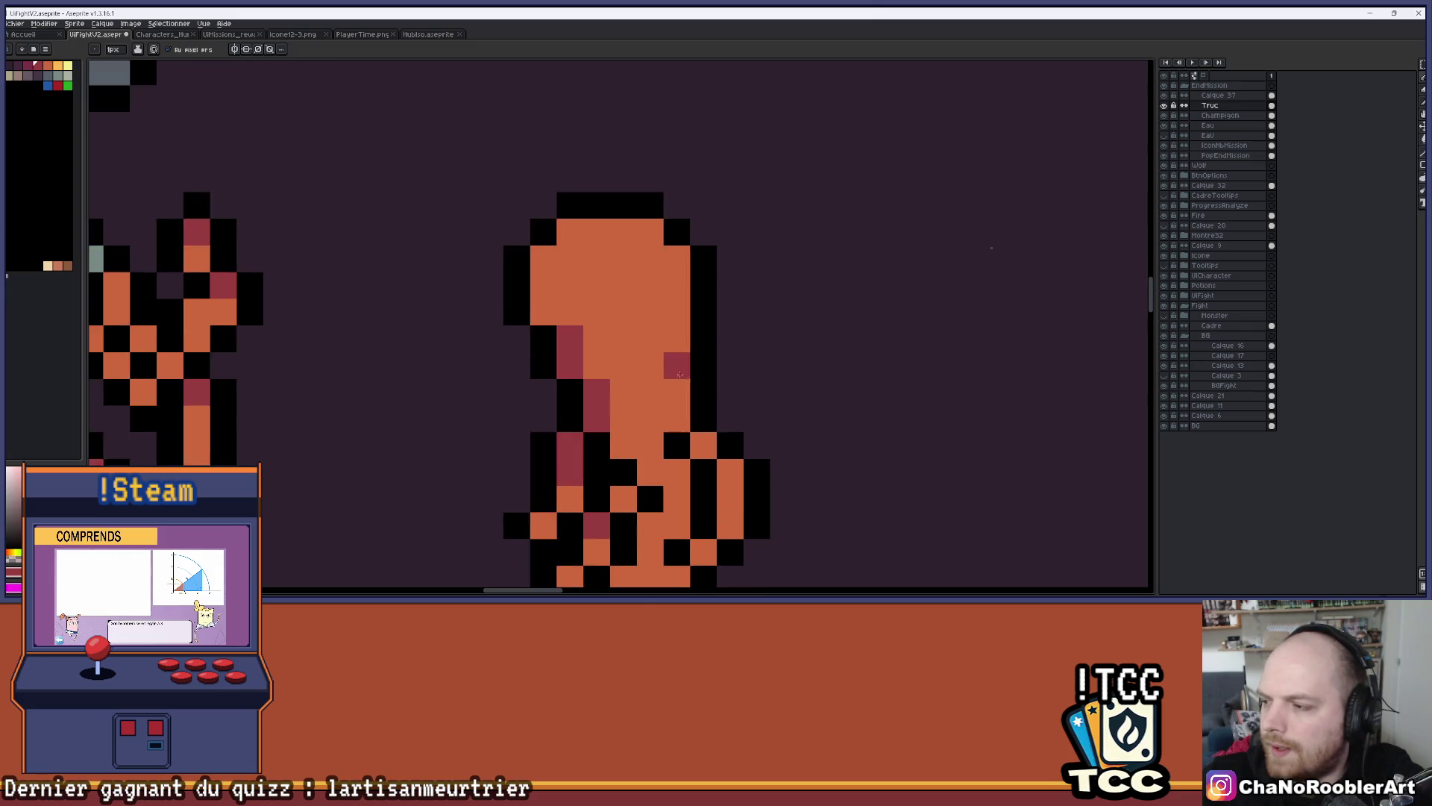
{"action": "mouse_move", "coordinate": [526, 283]}
{"action": "left_mouse_down"}
{"action": "mouse_move", "coordinate": [552, 202]}
{"action": "mouse_move", "coordinate": [632, 201]}
{"action": "left_mouse_up"}
{"action": "mouse_move", "coordinate": [734, 232]}
{"action": "left_mouse_down"}
{"action": "mouse_move", "coordinate": [799, 250]}
{"action": "mouse_move", "coordinate": [724, 246]}
{"action": "mouse_move", "coordinate": [724, 373]}
{"action": "mouse_move", "coordinate": [760, 359]}
{"action": "left_mouse_up"}
{"action": "scroll", "coordinate": [760, 360], "scroll_direction": "down", "scroll_amount": 5}
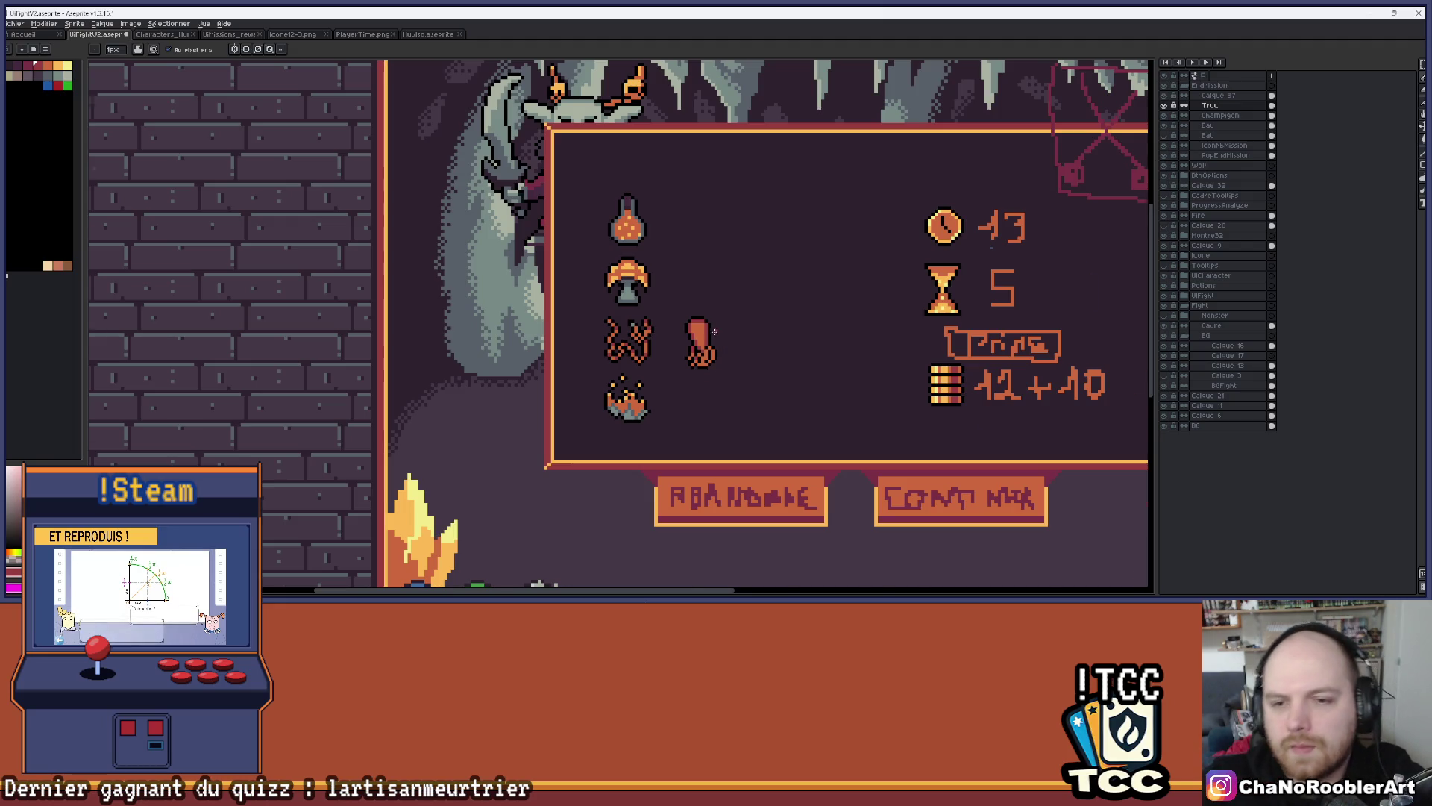
{"action": "scroll", "coordinate": [725, 346], "scroll_direction": "up", "scroll_amount": 5}
{"action": "left_click_drag", "start_coordinate": [737, 343], "coordinate": [774, 357]}
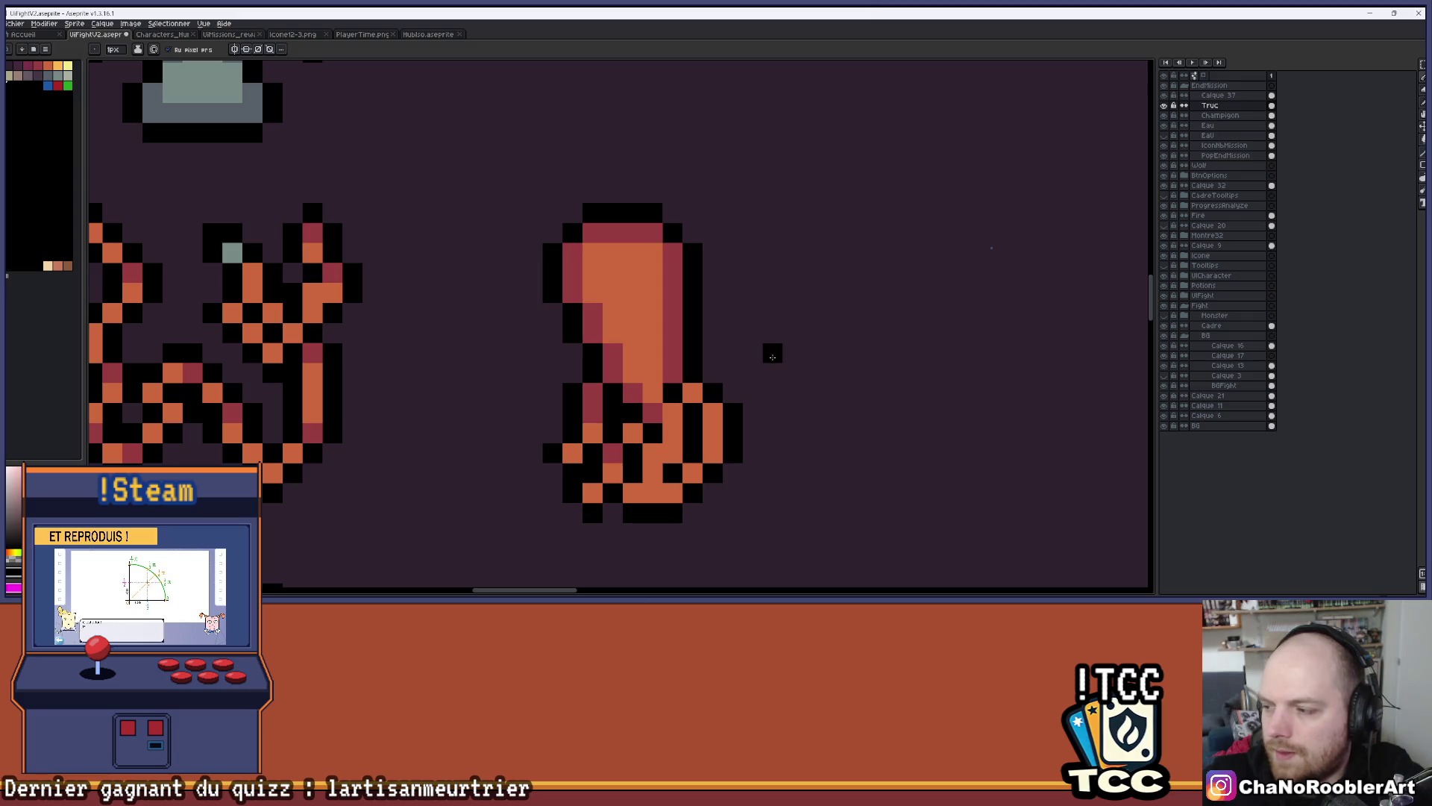
{"action": "scroll", "coordinate": [649, 393], "scroll_direction": "down", "scroll_amount": 5}
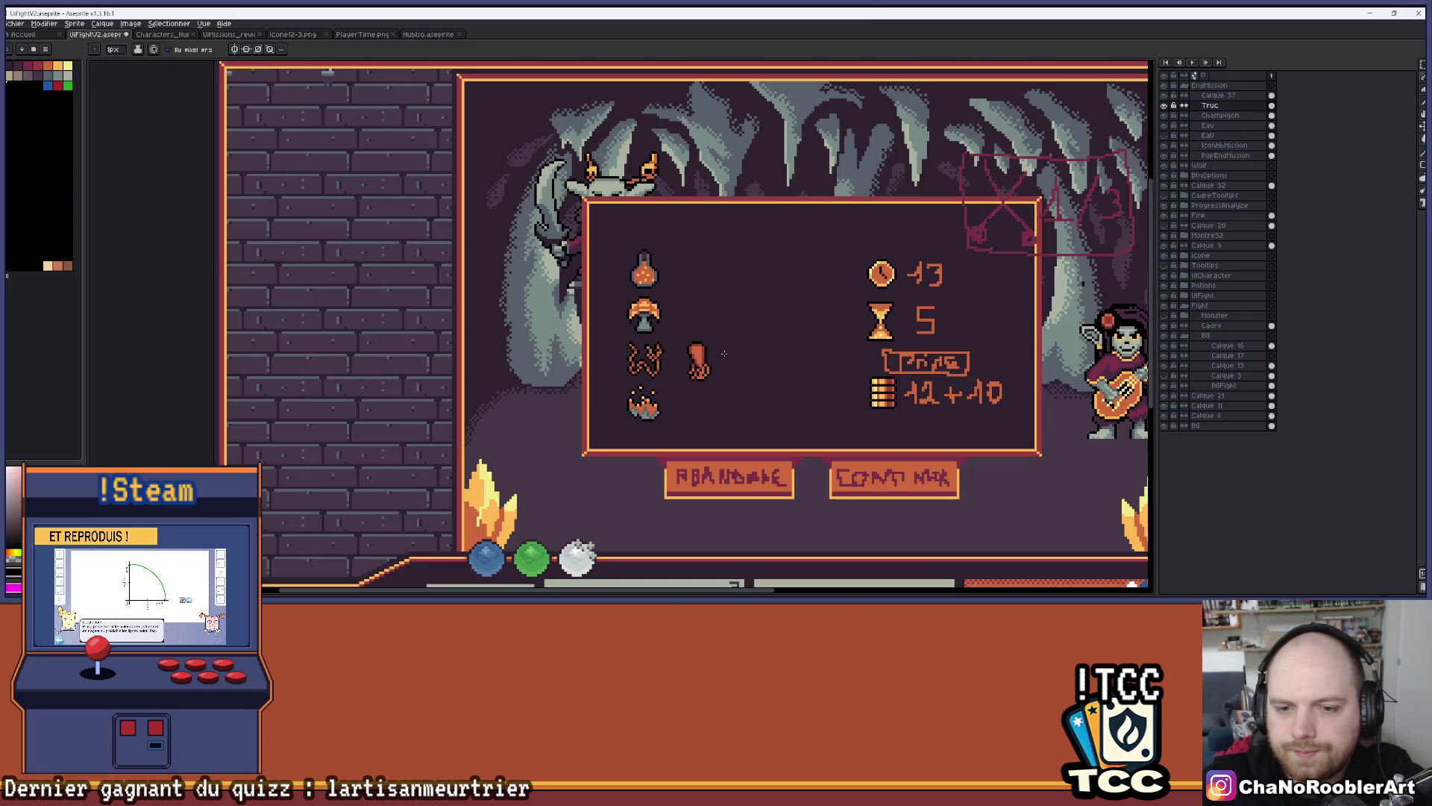
{"action": "scroll", "coordinate": [649, 403], "scroll_direction": "up", "scroll_amount": 5}
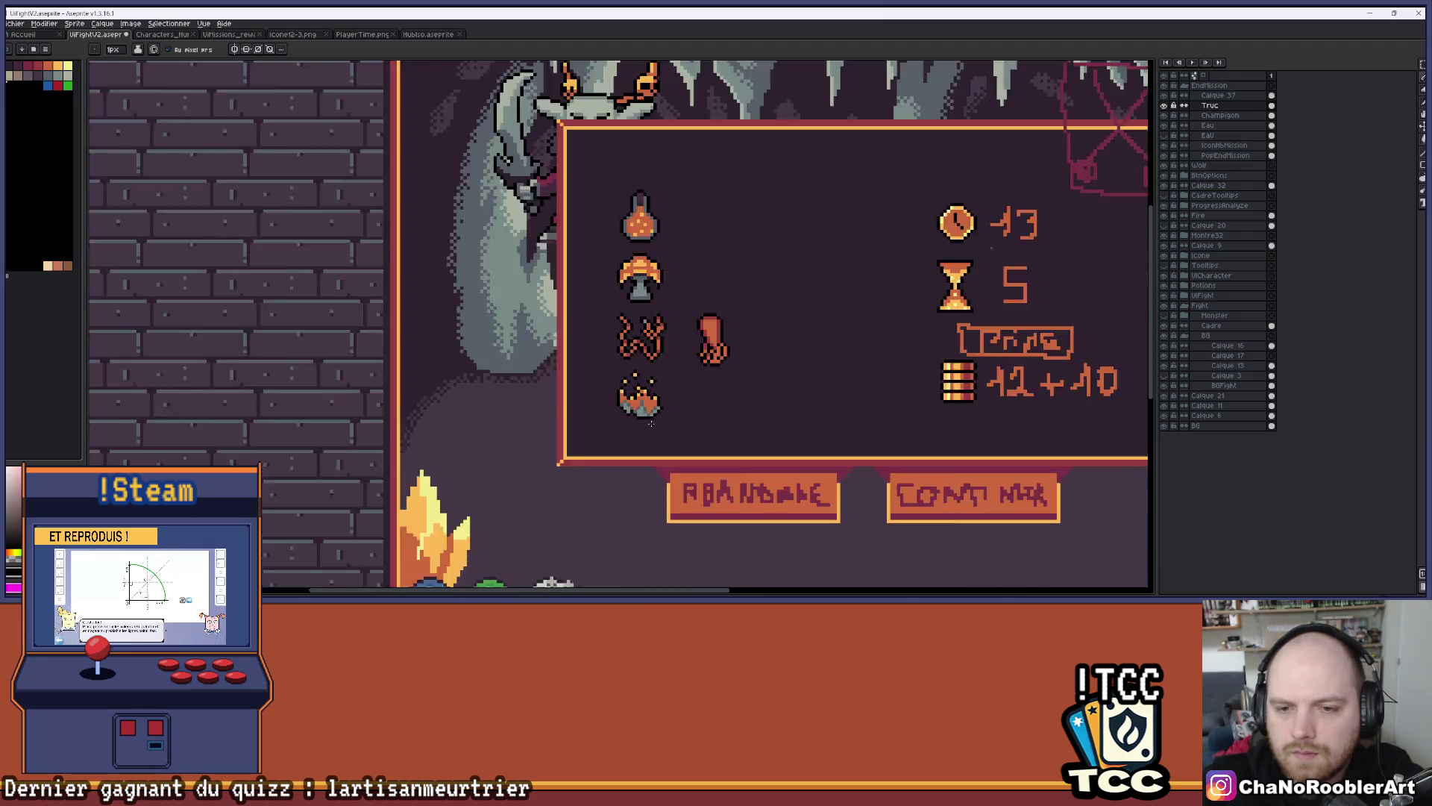
{"action": "left_click", "coordinate": [640, 350], "text": "alt"}
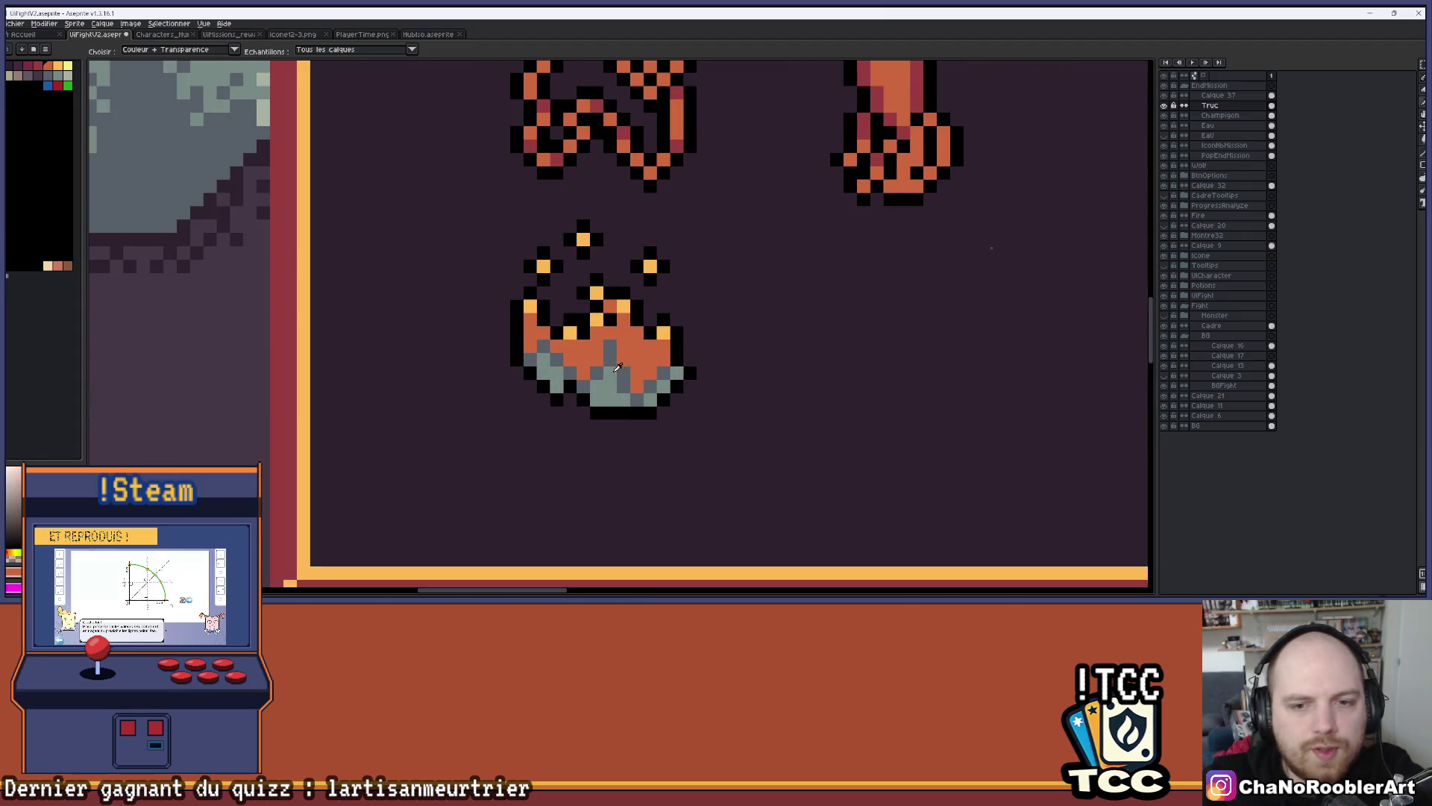
With the Paint Bucket on layer Calque 37, fill the fire icon's upper grey base pixels maroon
{"action": "left_click", "coordinate": [32, 68]}
{"action": "key", "text": "g"}
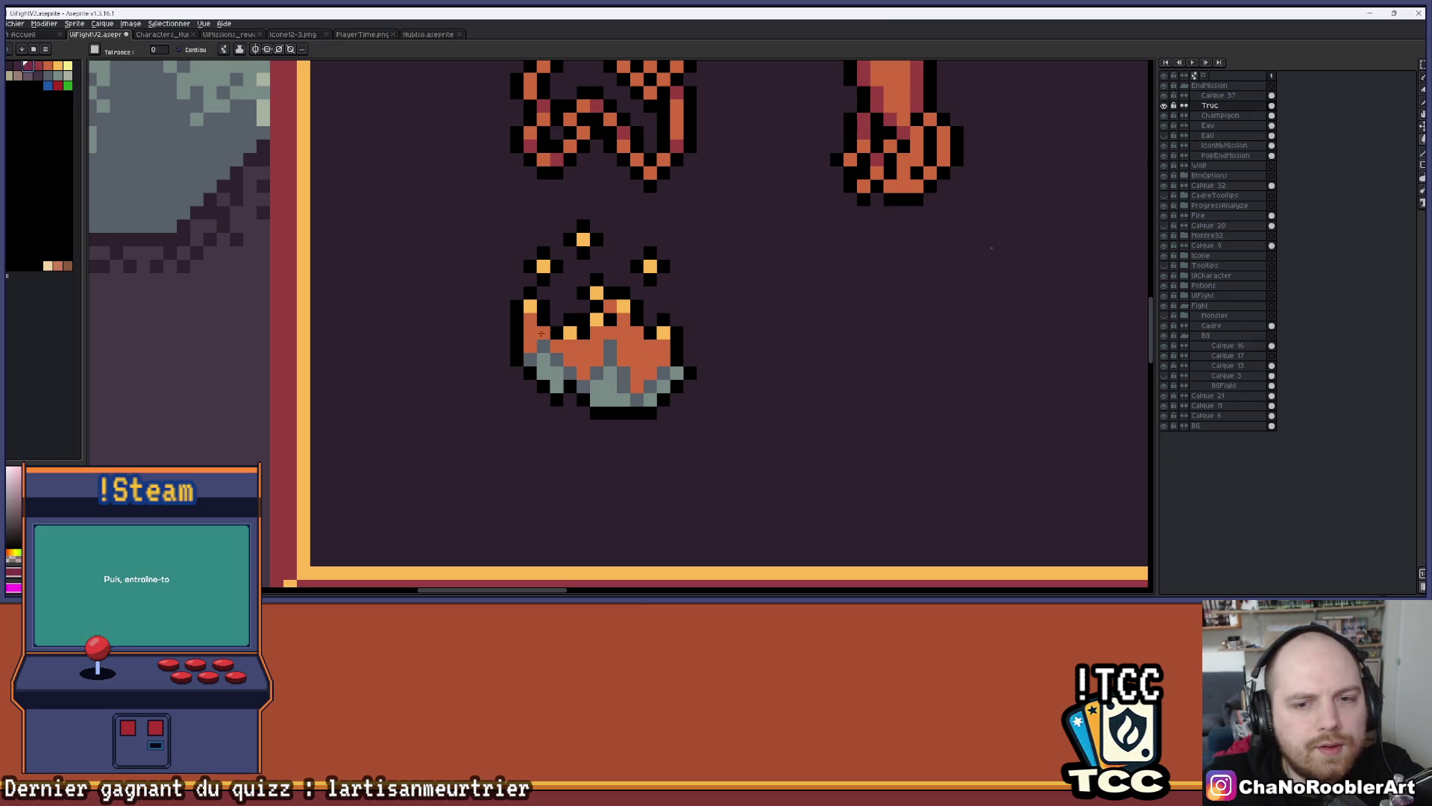
{"action": "left_click", "coordinate": [1212, 95]}
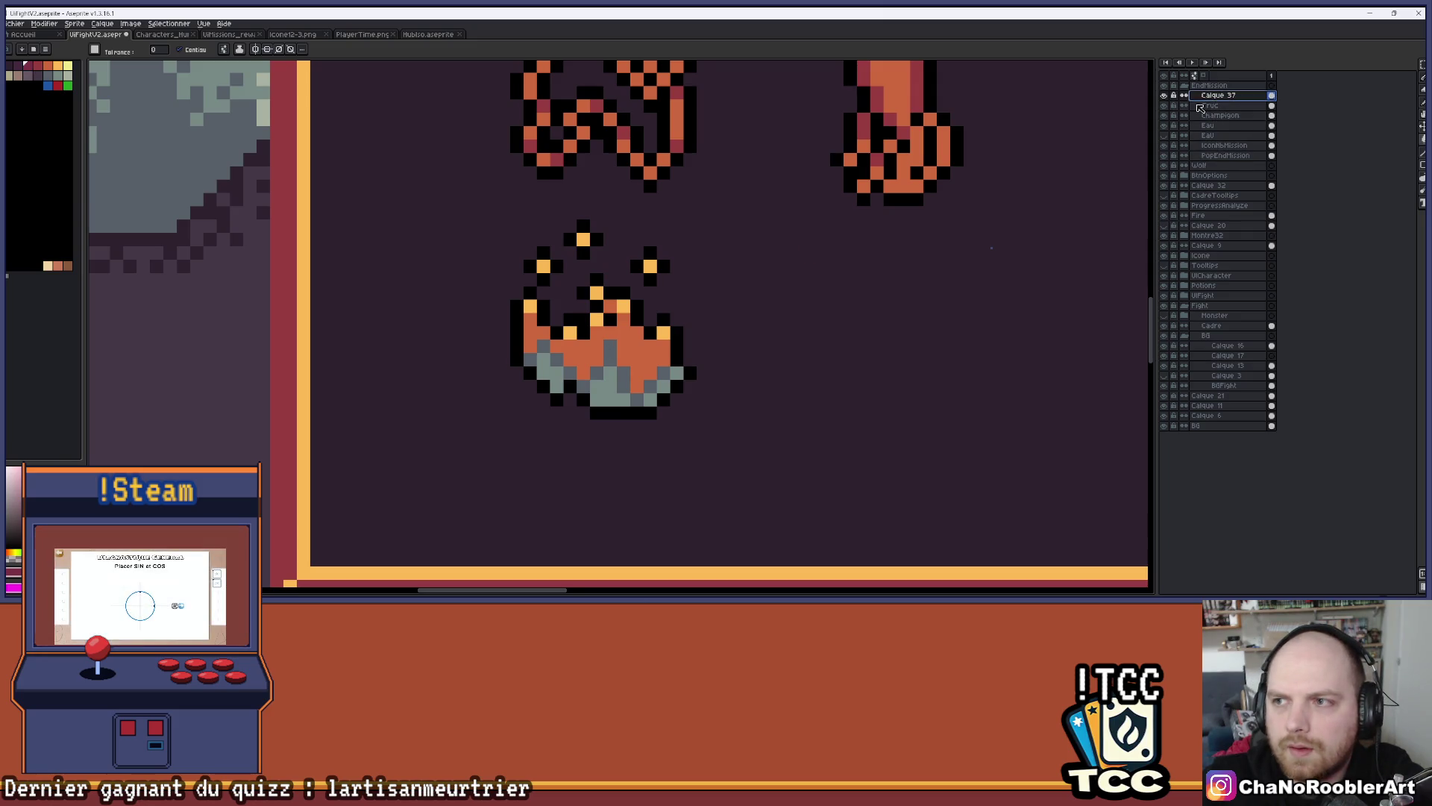
{"action": "left_click", "coordinate": [610, 350]}
{"action": "left_click", "coordinate": [596, 371]}
{"action": "left_click", "coordinate": [583, 384]}
{"action": "left_click", "coordinate": [569, 371]}
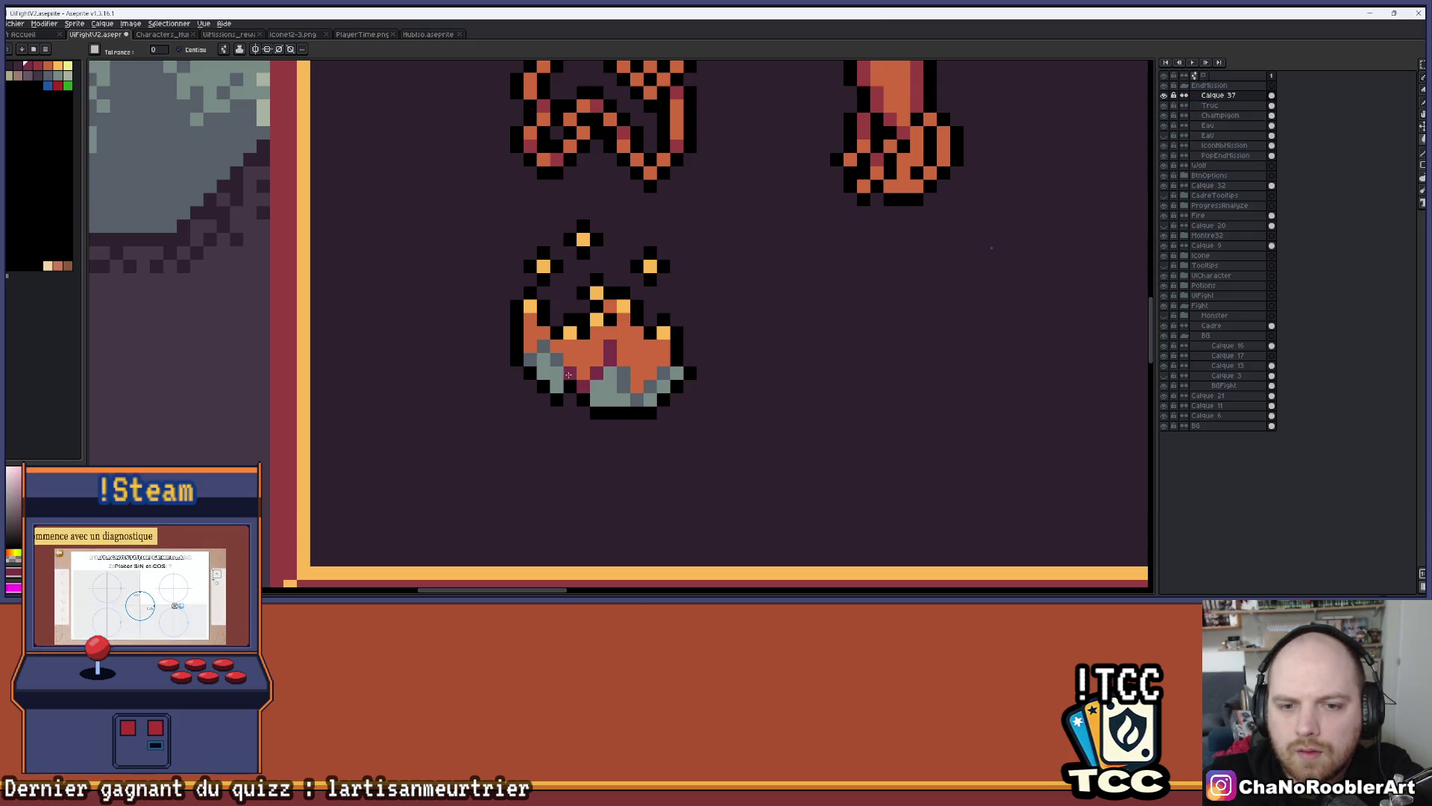
{"action": "left_click", "coordinate": [543, 344]}
{"action": "left_click", "coordinate": [530, 358]}
{"action": "left_click", "coordinate": [623, 372]}
{"action": "left_click", "coordinate": [663, 372]}
Fill the remaining grey pixels along the bottom of the fire base with maroon
{"action": "left_click", "coordinate": [37, 66]}
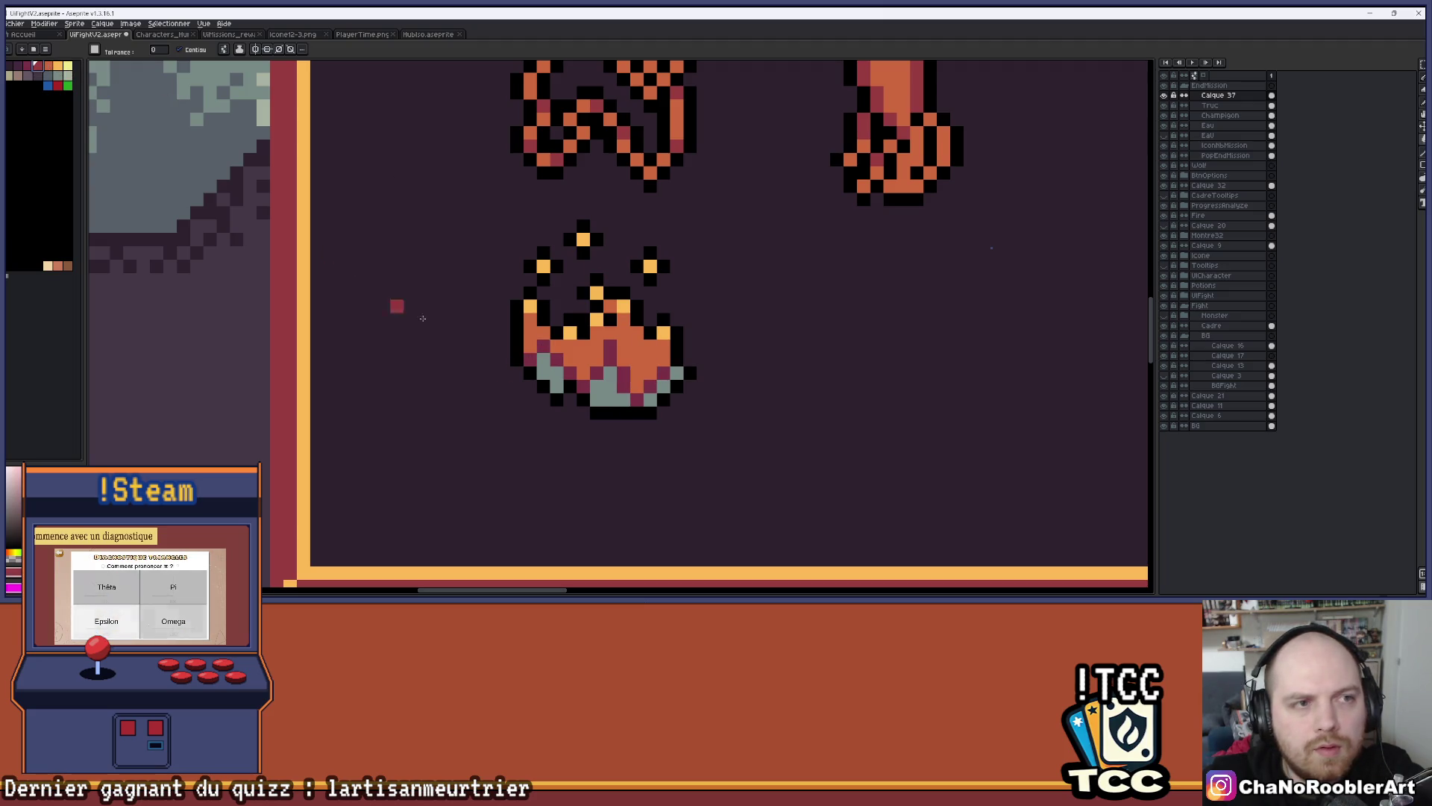
{"action": "left_click", "coordinate": [610, 398]}
{"action": "left_click", "coordinate": [623, 398]}
{"action": "left_click", "coordinate": [649, 398]}
{"action": "left_click", "coordinate": [663, 384]}
{"action": "left_click", "coordinate": [677, 371]}
{"action": "left_click", "coordinate": [623, 385]}
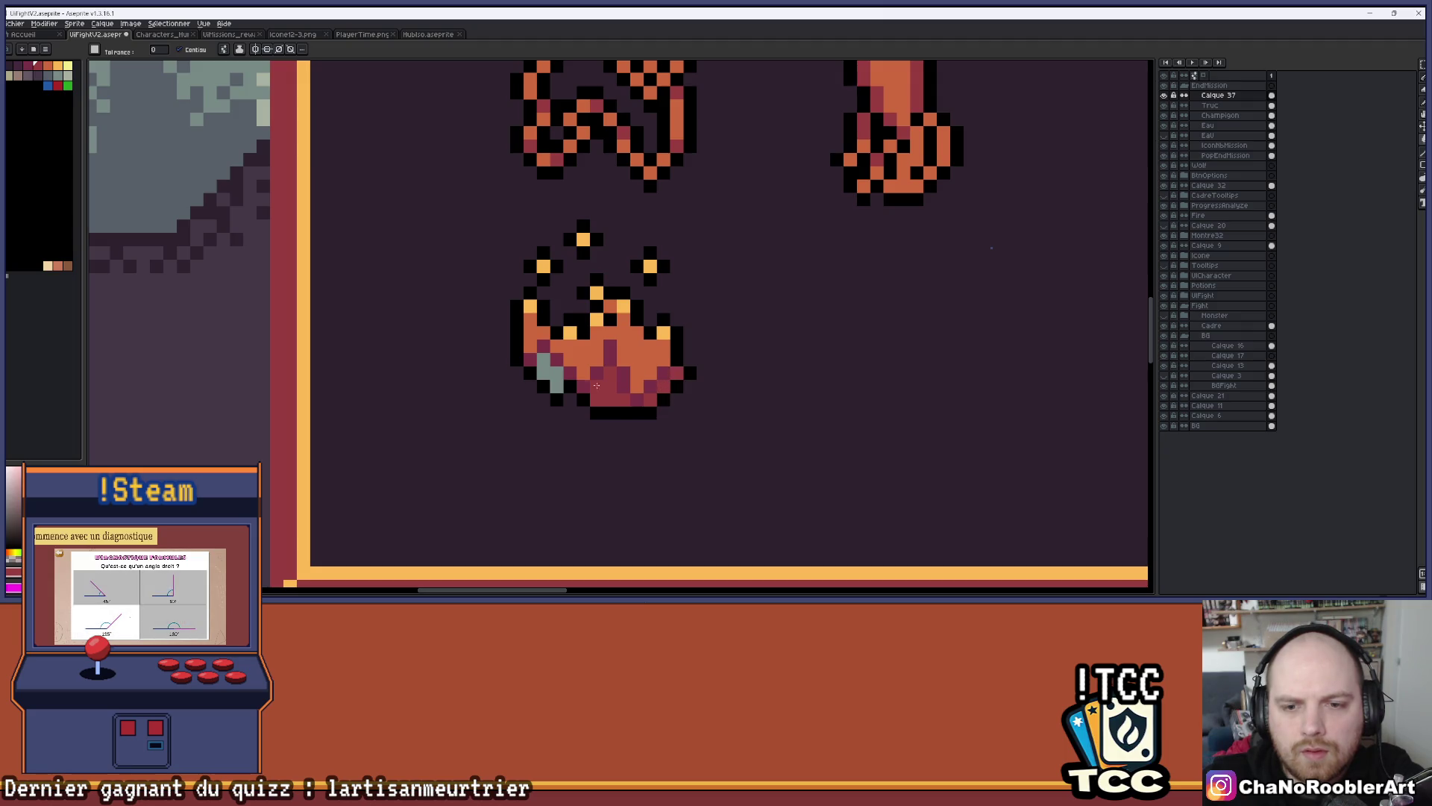
{"action": "left_click", "coordinate": [569, 384]}
{"action": "left_click", "coordinate": [556, 372]}
Zoom around to check the recoloured fire icon, then hide the end-of-mission results panel
{"action": "scroll", "coordinate": [558, 376], "scroll_direction": "down", "scroll_amount": 4}
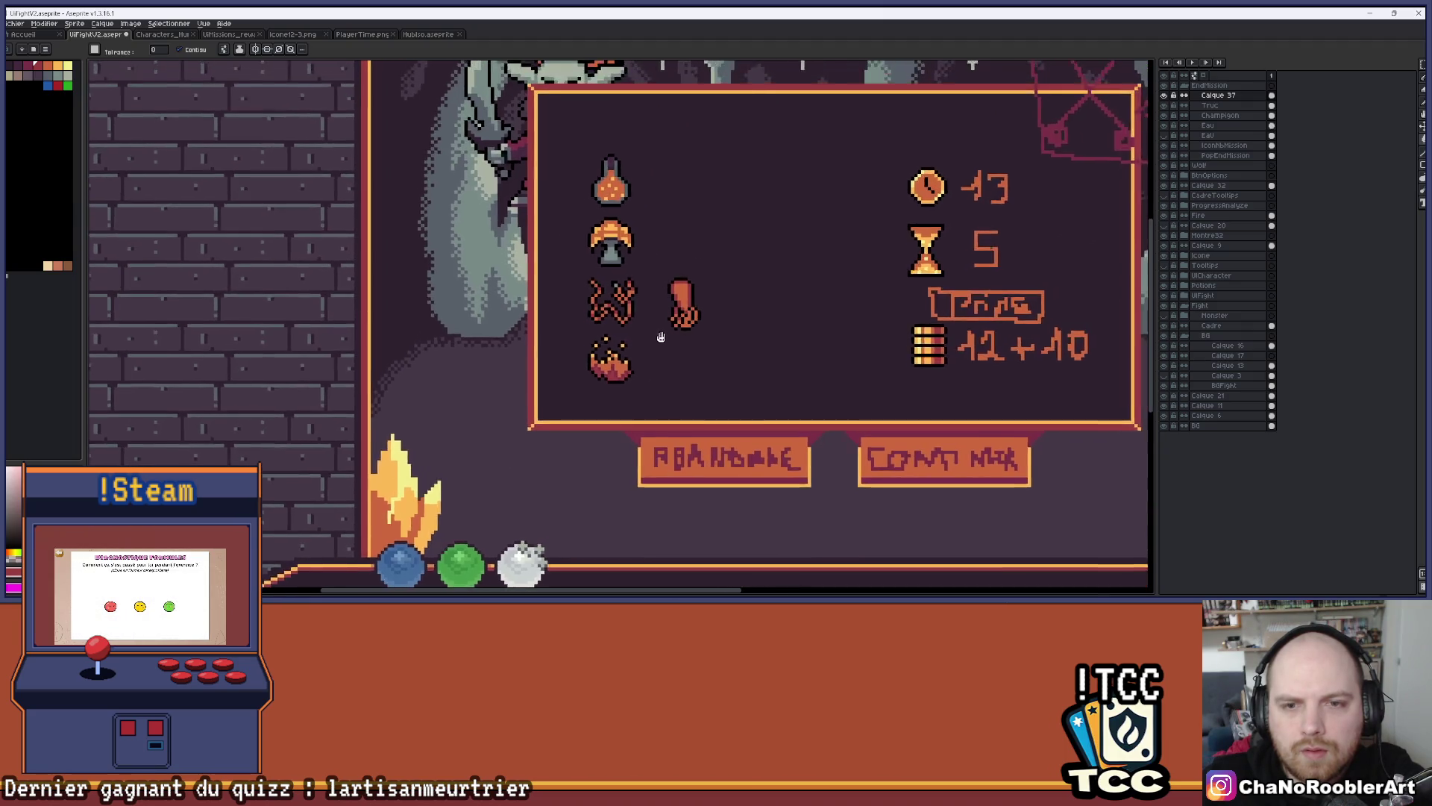
{"action": "scroll", "coordinate": [614, 355], "scroll_direction": "down", "scroll_amount": 2}
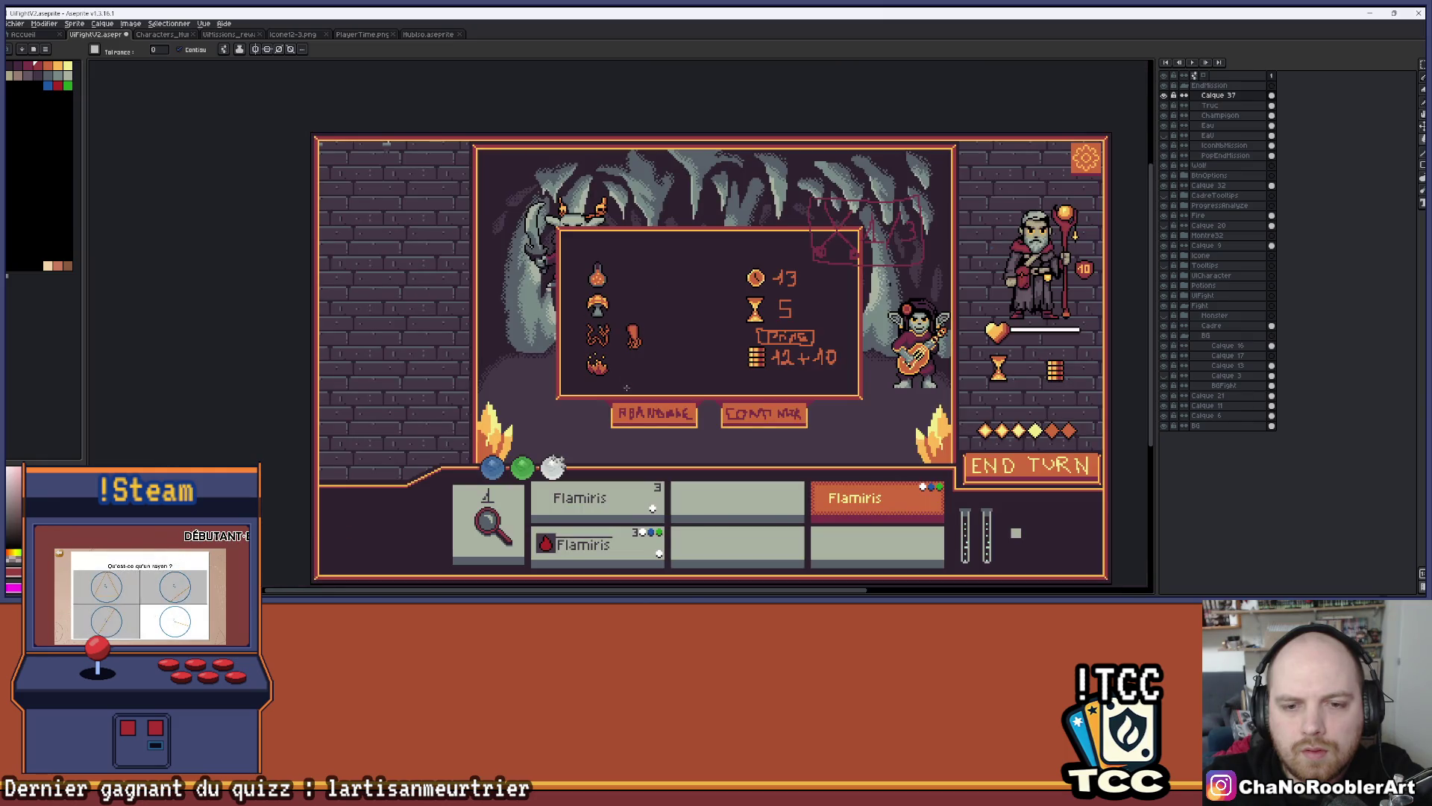
{"action": "scroll", "coordinate": [633, 328], "scroll_direction": "up", "scroll_amount": 3}
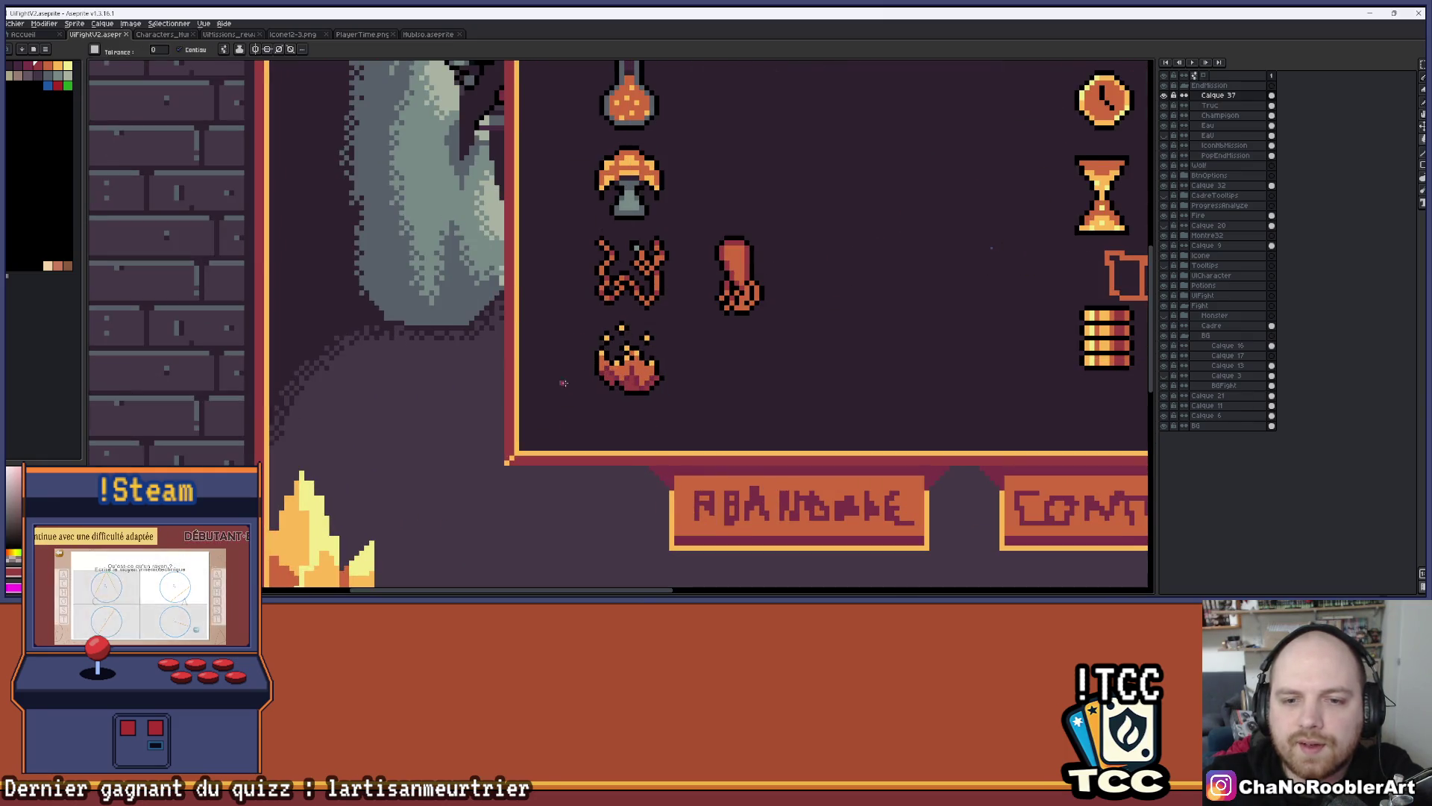
{"action": "scroll", "coordinate": [665, 336], "scroll_direction": "up", "scroll_amount": 2}
{"action": "scroll", "coordinate": [649, 298], "scroll_direction": "down", "scroll_amount": 2}
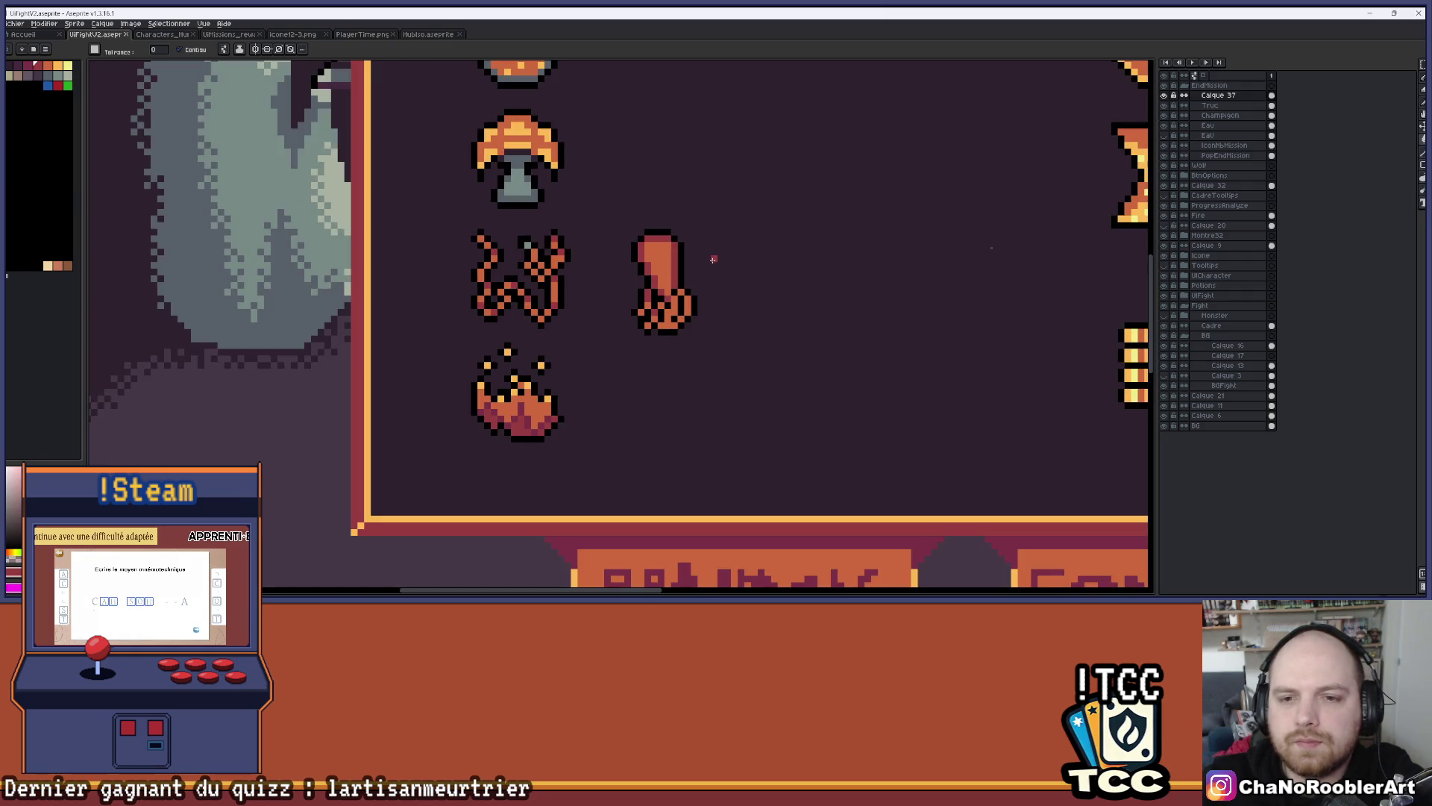
{"action": "scroll", "coordinate": [675, 238], "scroll_direction": "up", "scroll_amount": 3}
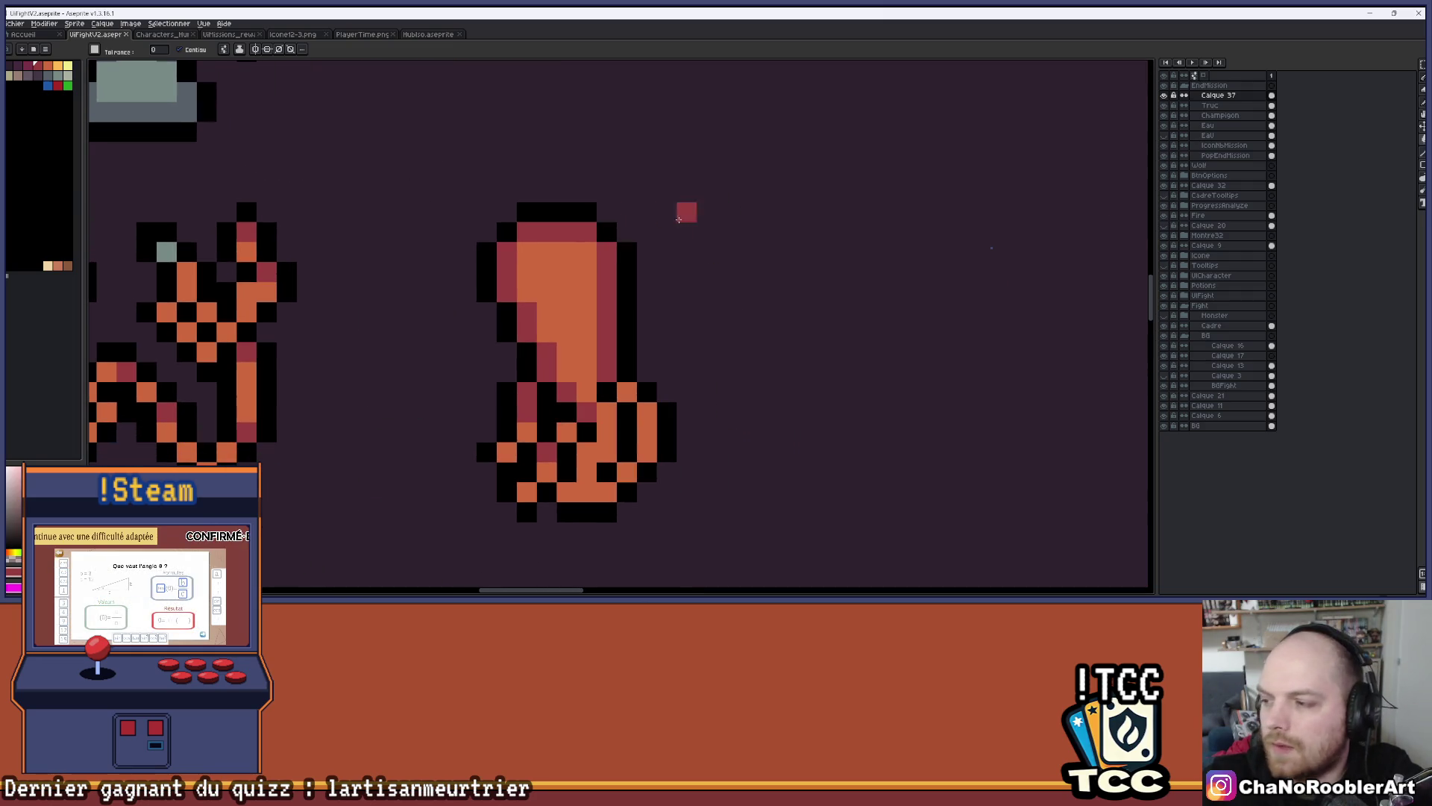
{"action": "key", "text": "i"}
{"action": "key", "text": "g"}
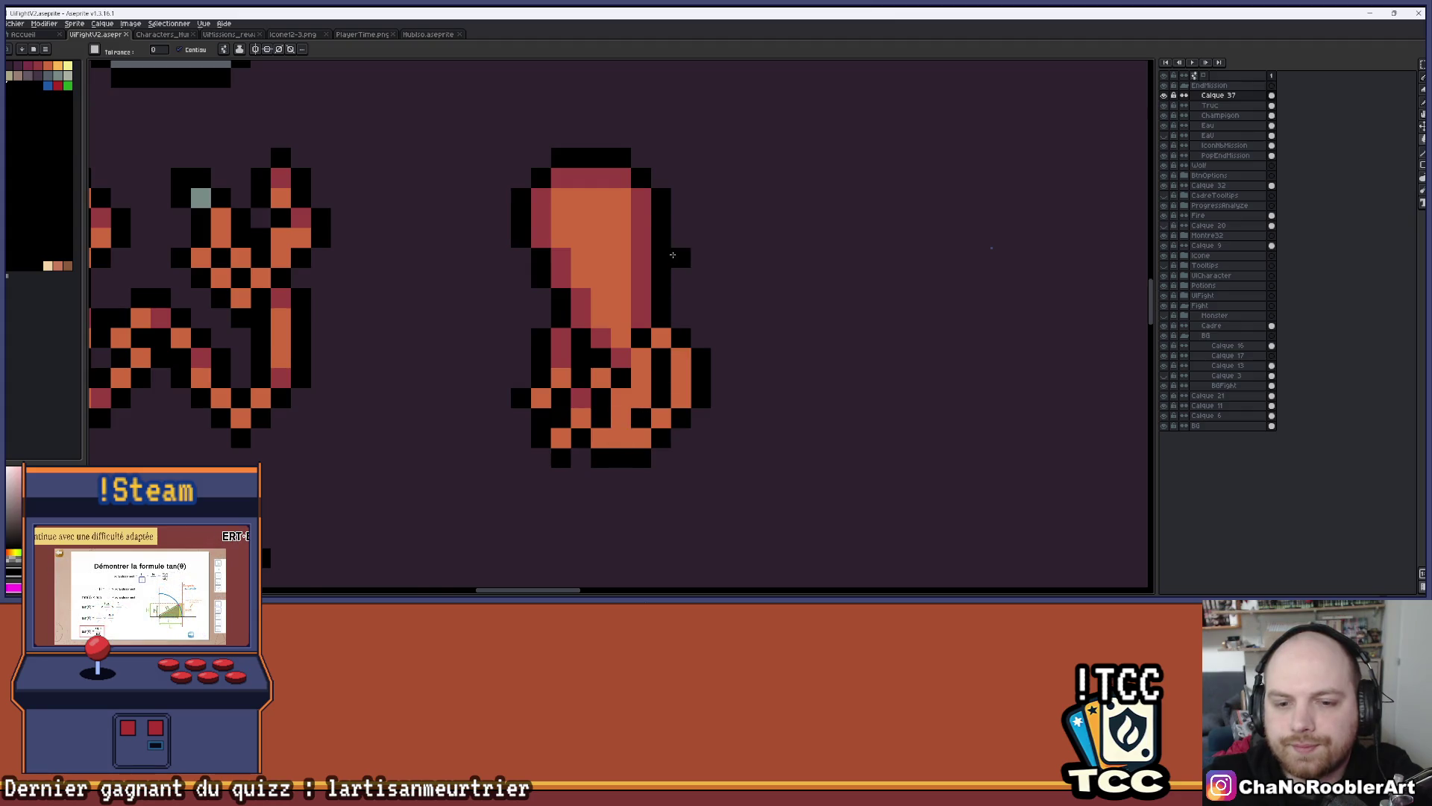
{"action": "scroll", "coordinate": [684, 248], "scroll_direction": "down", "scroll_amount": 1}
{"action": "scroll", "coordinate": [684, 249], "scroll_direction": "down", "scroll_amount": 3}
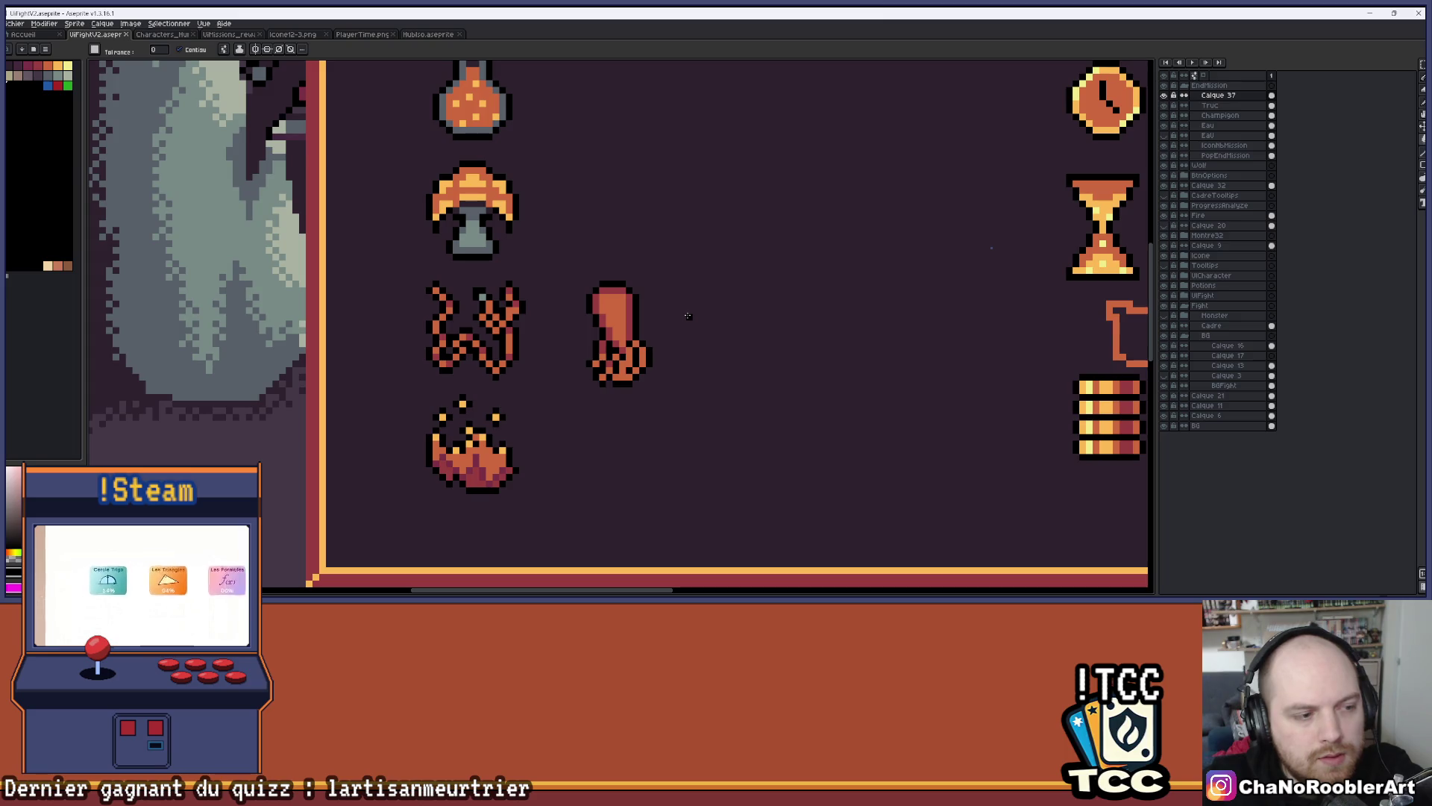
{"action": "scroll", "coordinate": [688, 316], "scroll_direction": "down", "scroll_amount": 1}
{"action": "scroll", "coordinate": [688, 316], "scroll_direction": "down", "scroll_amount": 2}
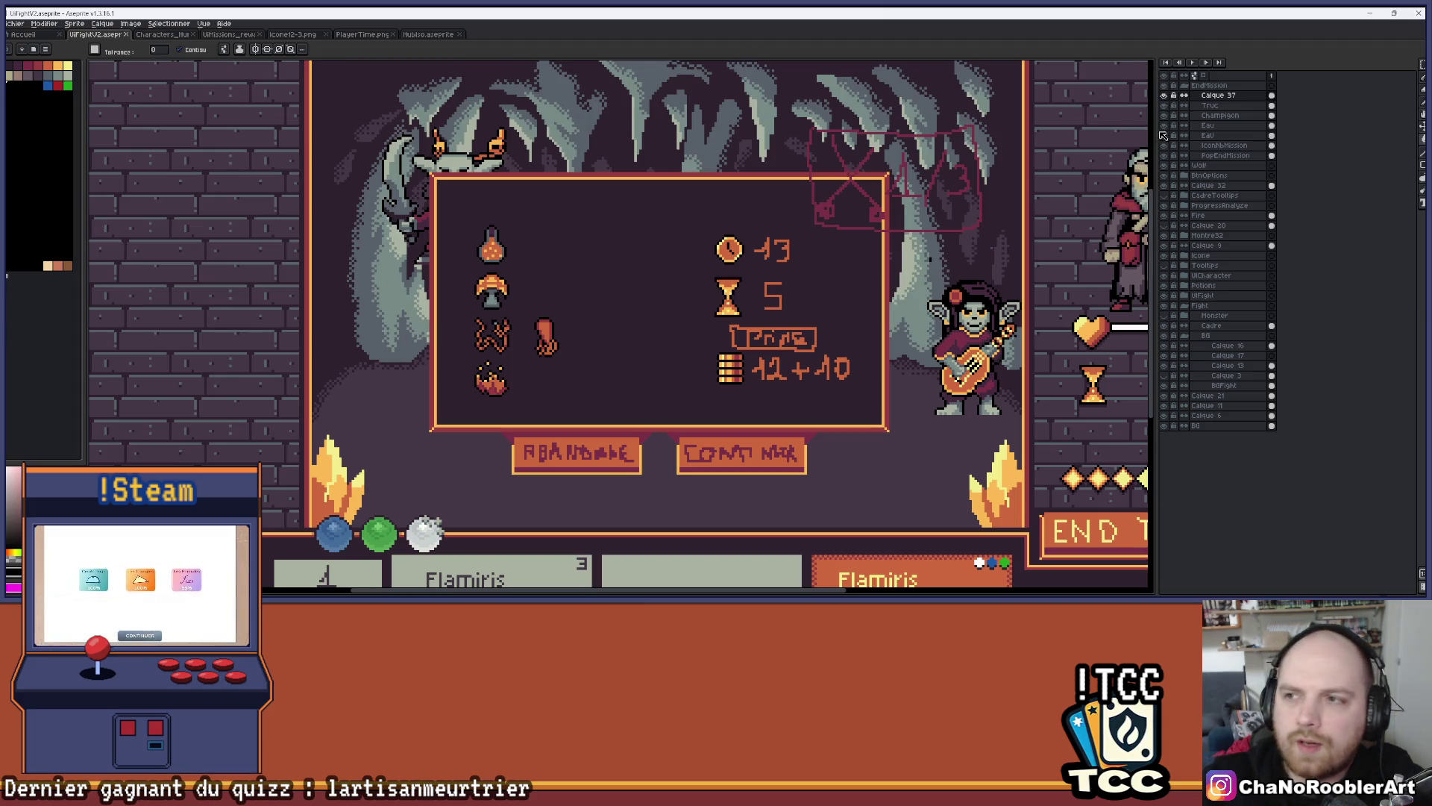
{"action": "left_click", "coordinate": [1166, 86]}
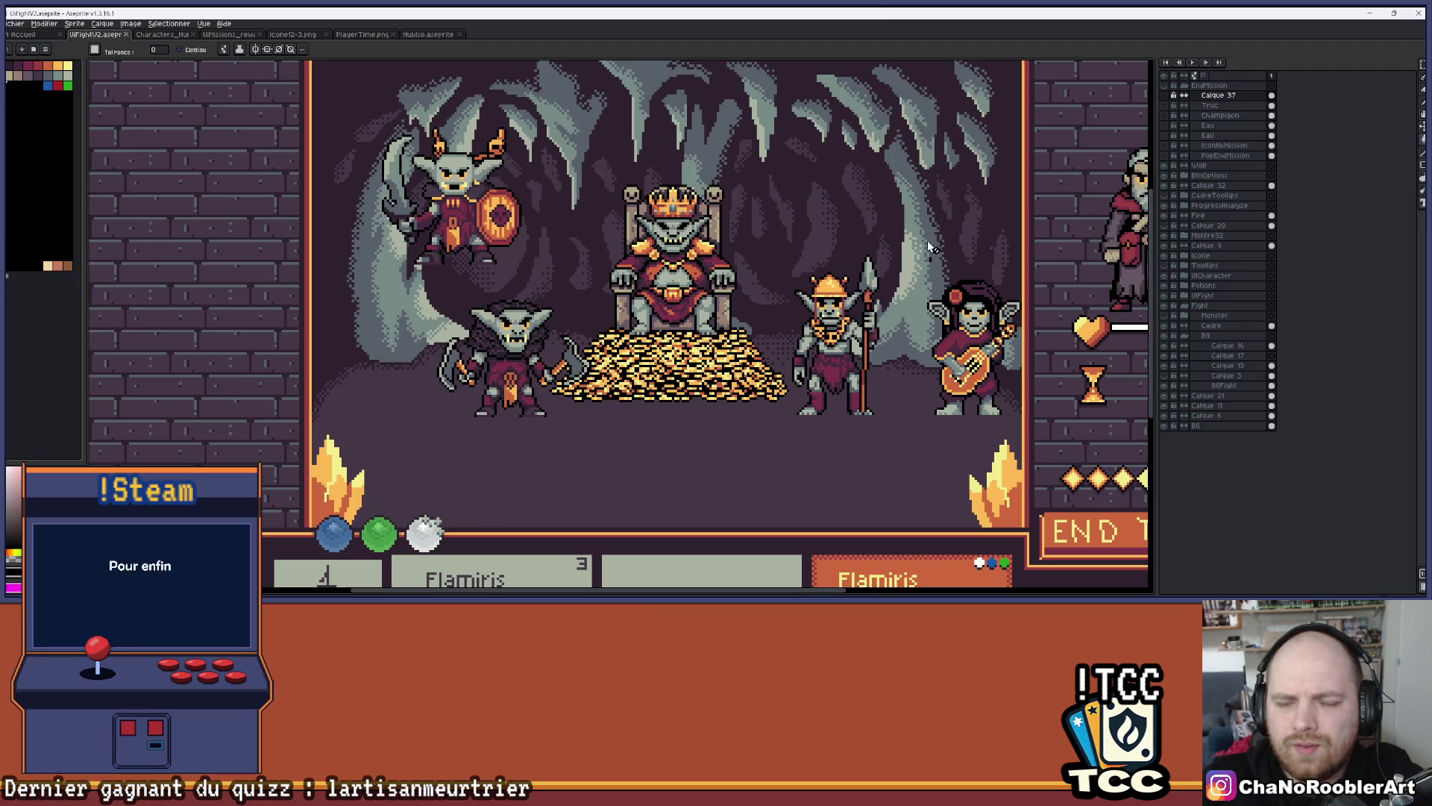
Zoom around the uncovered throne-room scene and expand then collapse the Monster layer group
{"action": "scroll", "coordinate": [920, 298], "scroll_direction": "up", "scroll_amount": 3}
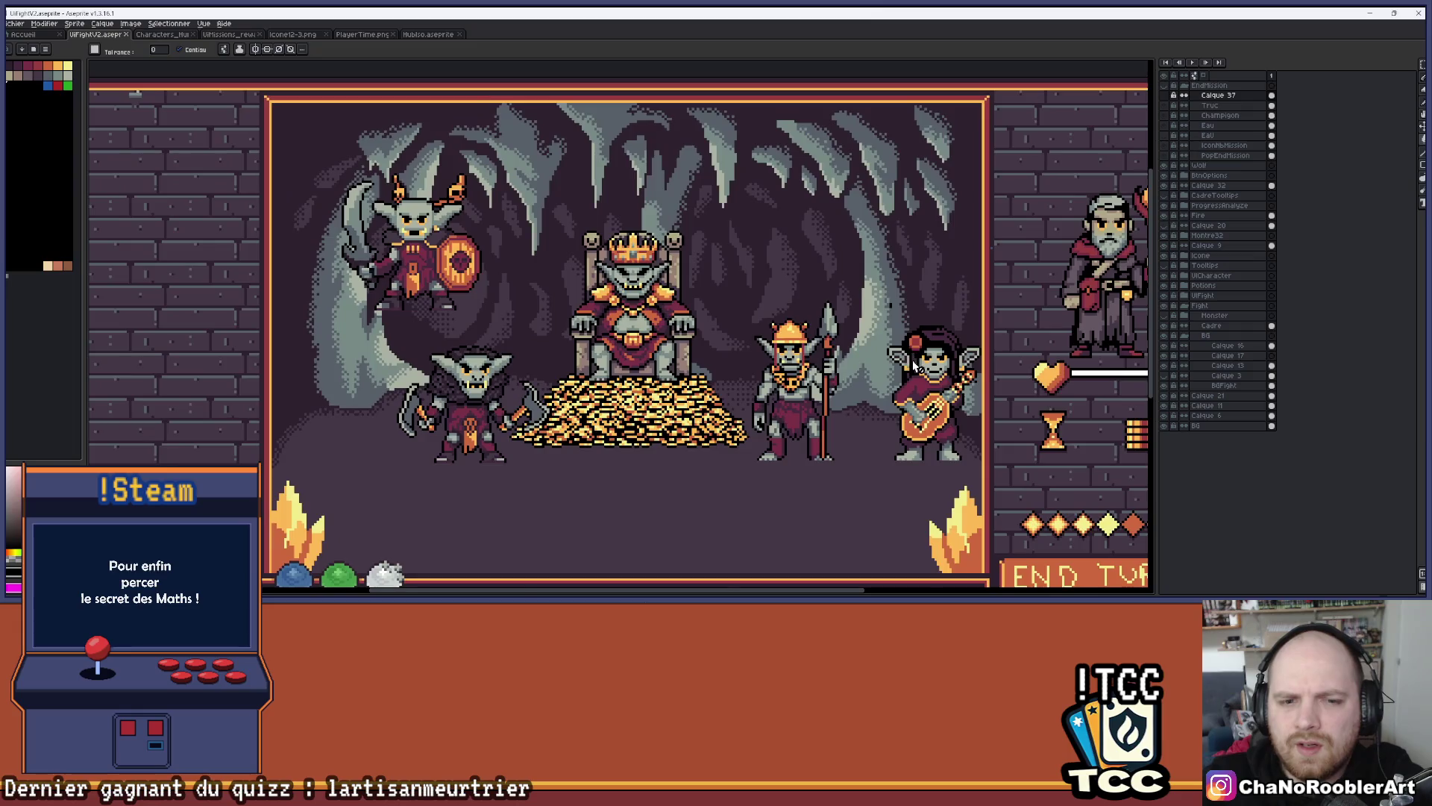
{"action": "scroll", "coordinate": [916, 366], "scroll_direction": "down", "scroll_amount": 2}
{"action": "scroll", "coordinate": [642, 246], "scroll_direction": "up", "scroll_amount": 4}
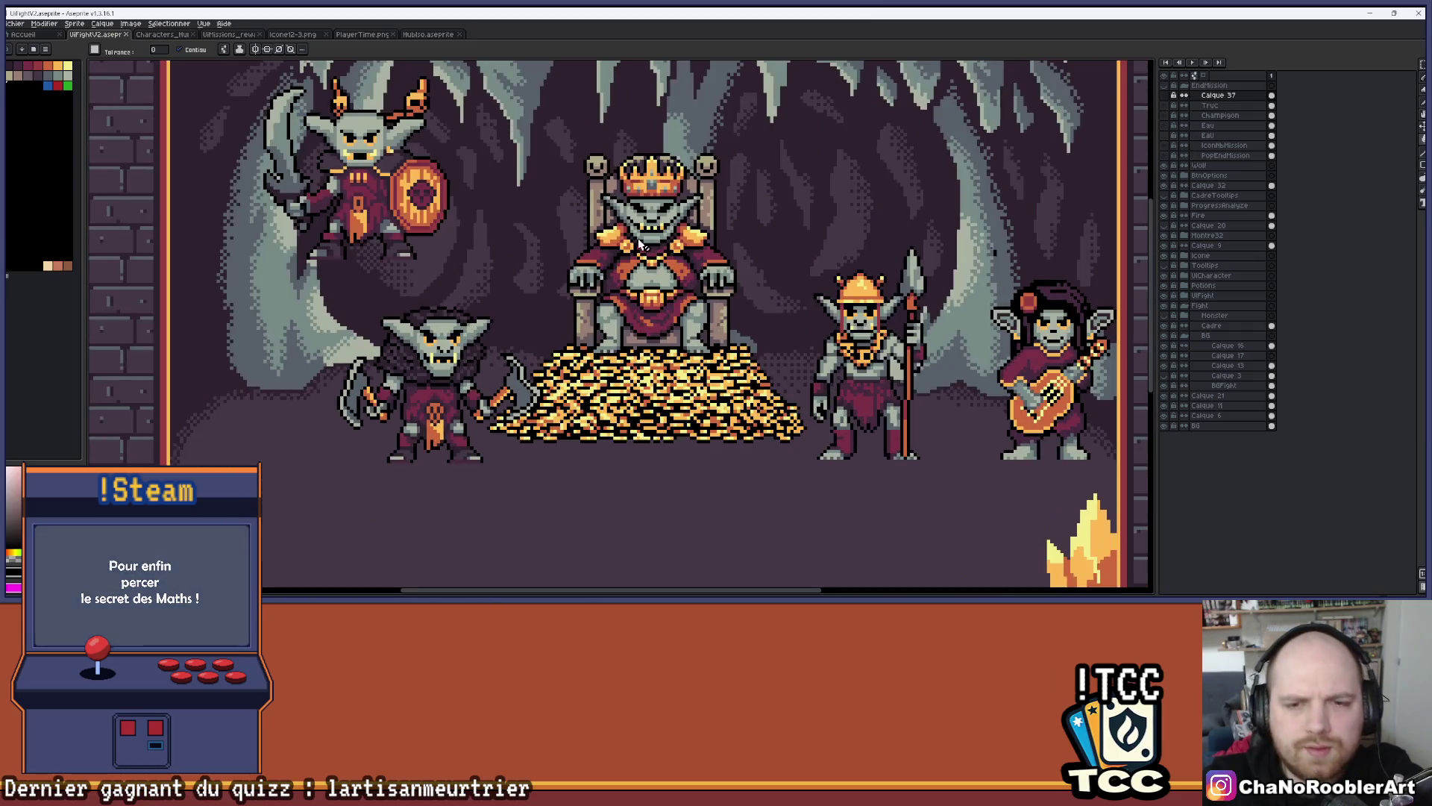
{"action": "scroll", "coordinate": [645, 245], "scroll_direction": "up", "scroll_amount": 1}
{"action": "scroll", "coordinate": [651, 242], "scroll_direction": "down", "scroll_amount": 1}
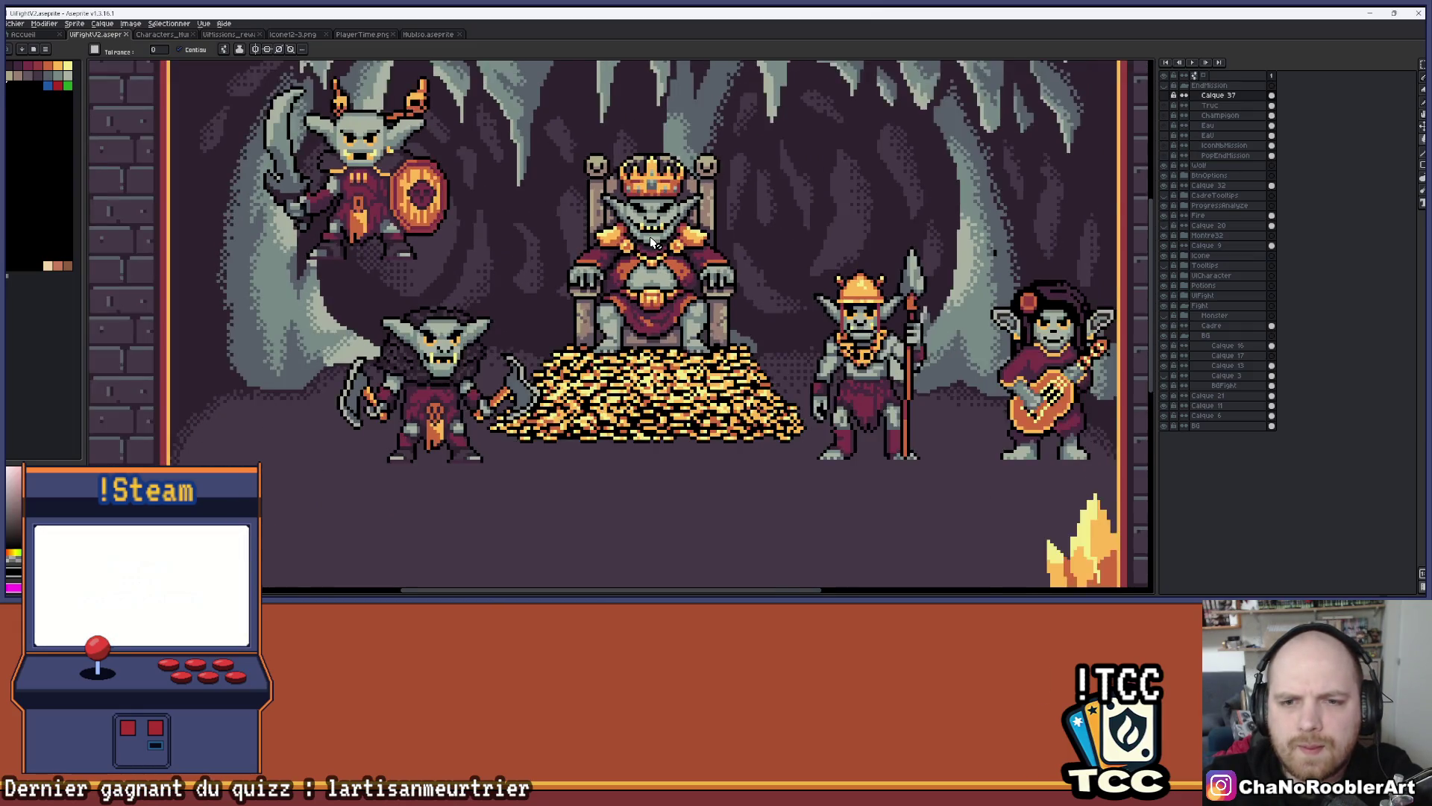
{"action": "scroll", "coordinate": [651, 242], "scroll_direction": "down", "scroll_amount": 1}
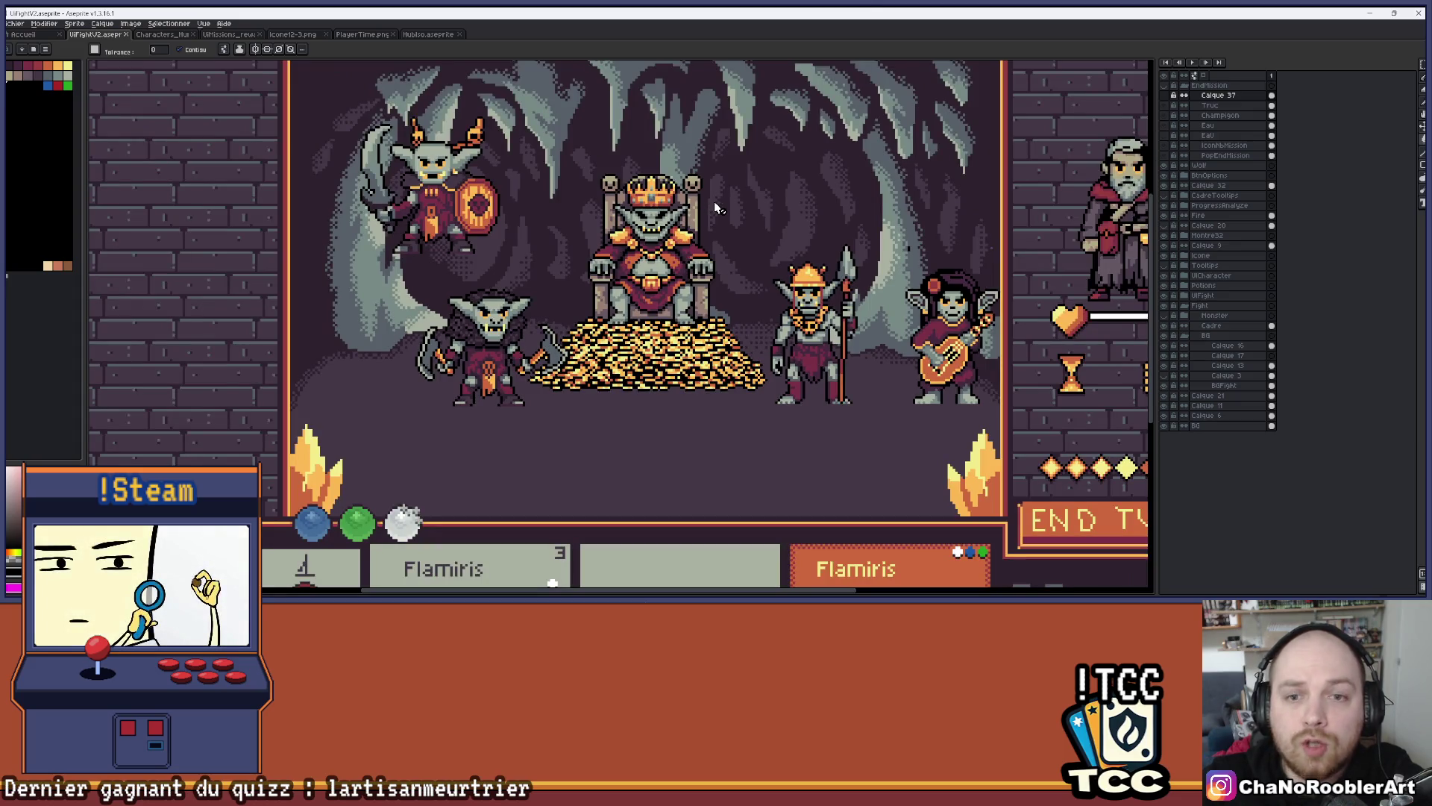
{"action": "scroll", "coordinate": [717, 209], "scroll_direction": "down", "scroll_amount": 1}
{"action": "scroll", "coordinate": [522, 201], "scroll_direction": "up", "scroll_amount": 1}
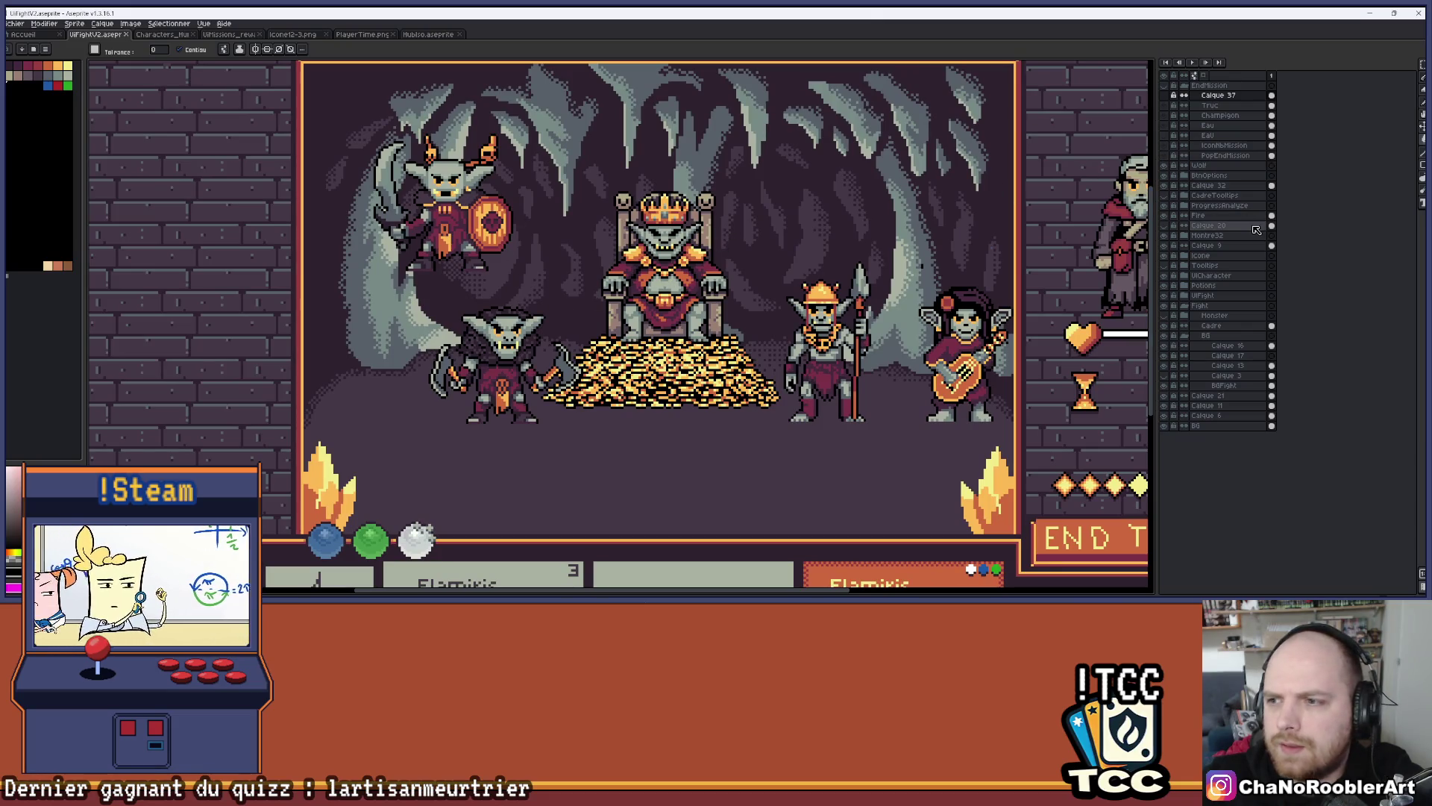
{"action": "left_click", "coordinate": [1184, 316]}
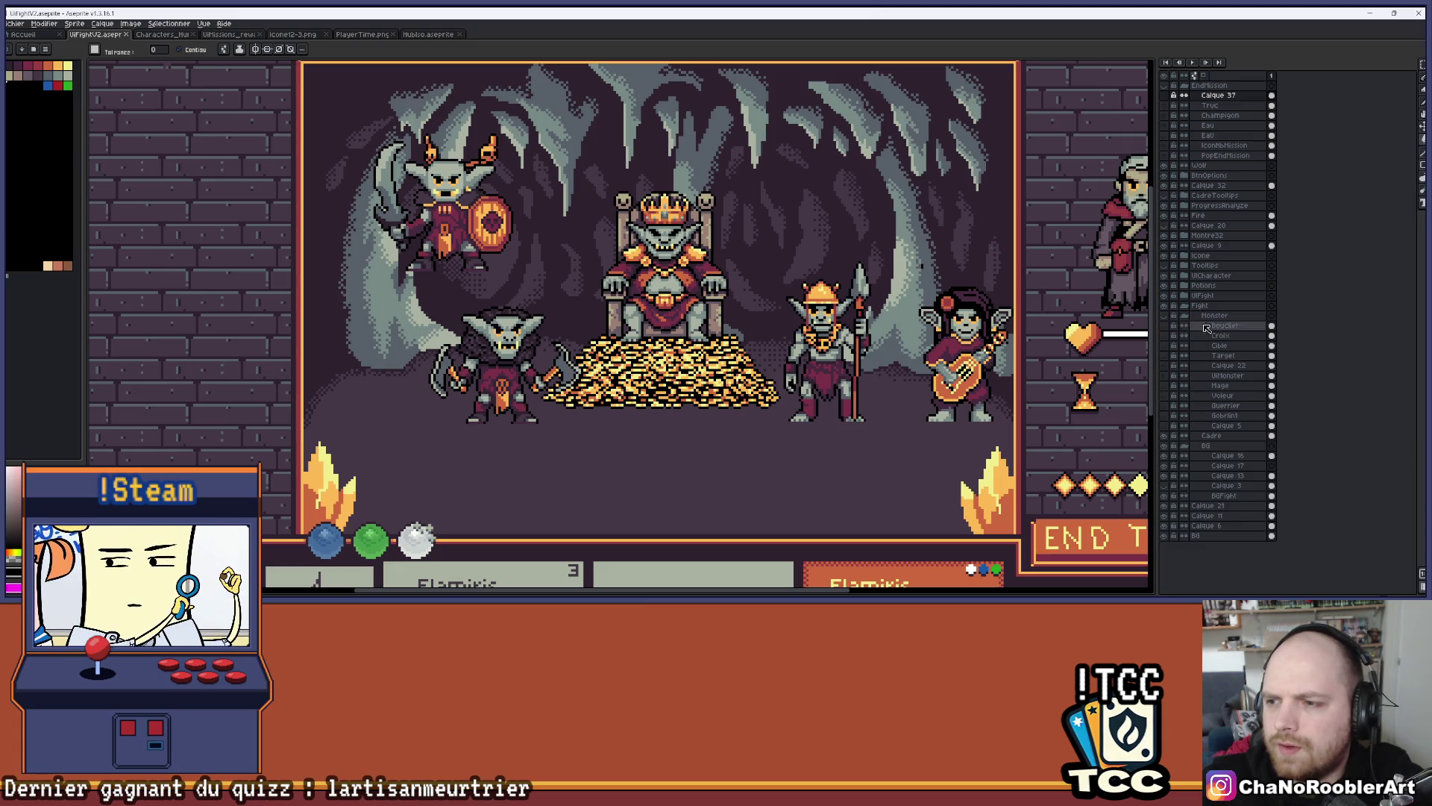
{"action": "left_click", "coordinate": [1185, 315]}
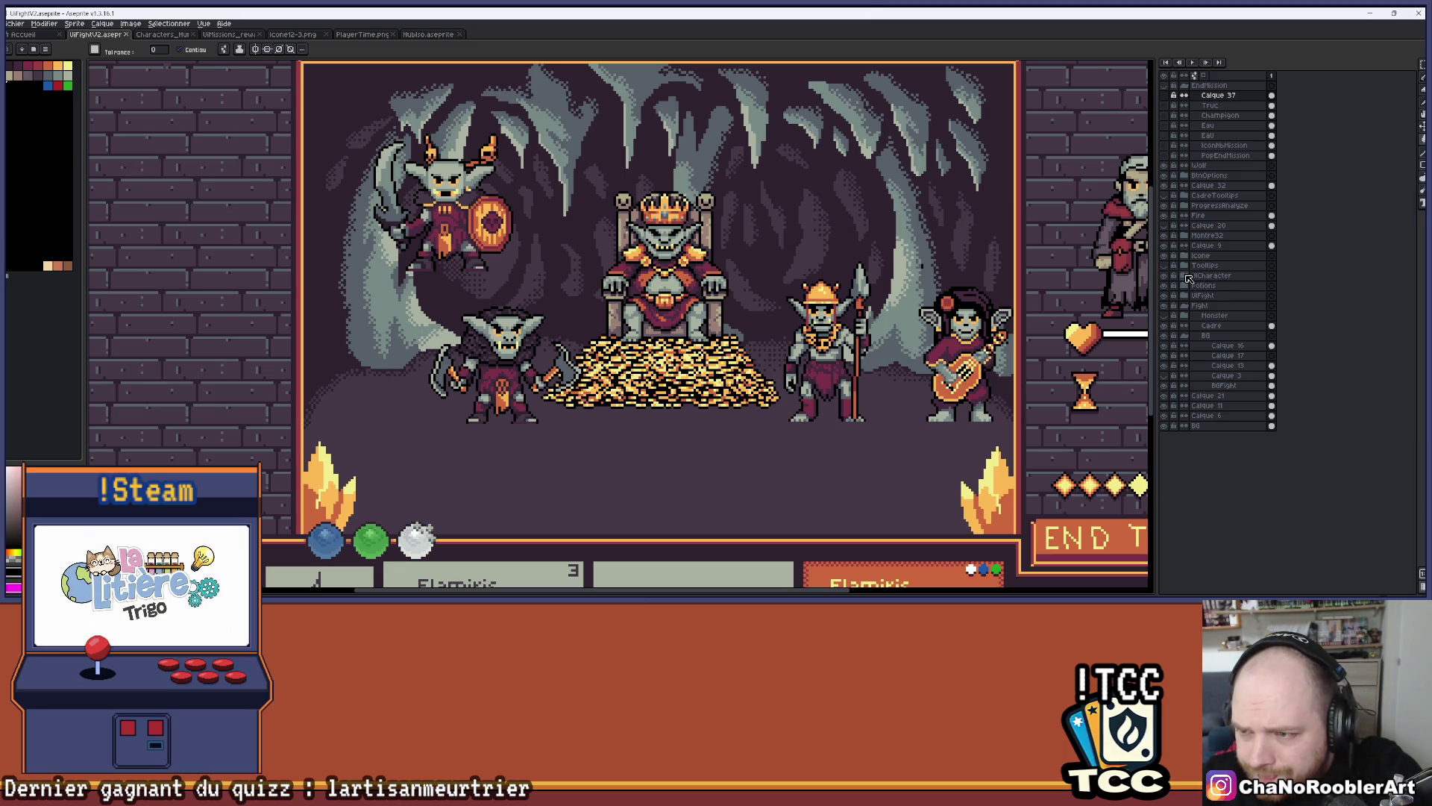
In the Montre32 group, reveal the FrereMarteau hammer ogre and move it in front of the throne
{"action": "left_click", "coordinate": [1187, 236]}
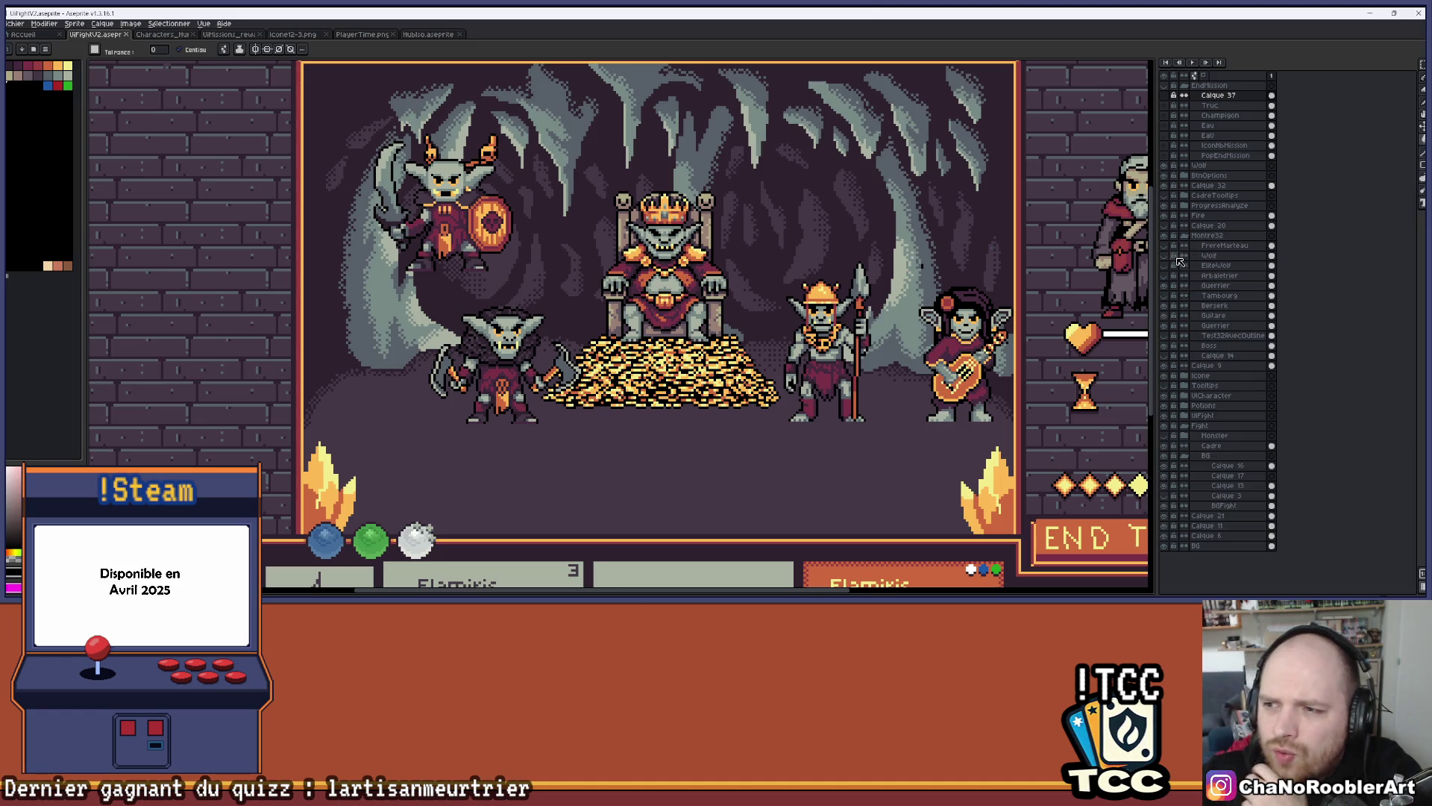
{"action": "left_click", "coordinate": [1165, 255]}
{"action": "left_click", "coordinate": [1165, 255]}
{"action": "left_click", "coordinate": [1165, 246]}
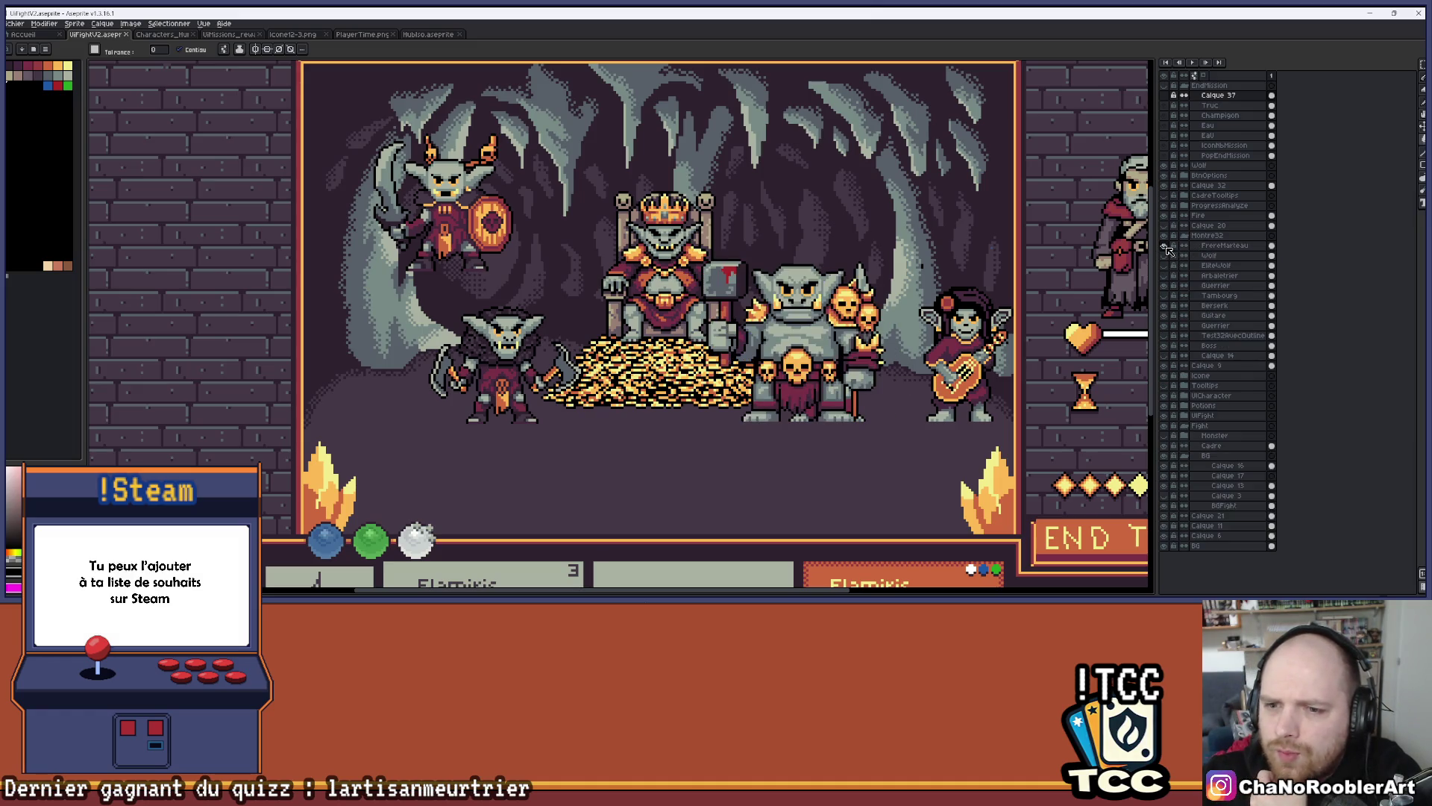
{"action": "left_click", "coordinate": [1198, 246]}
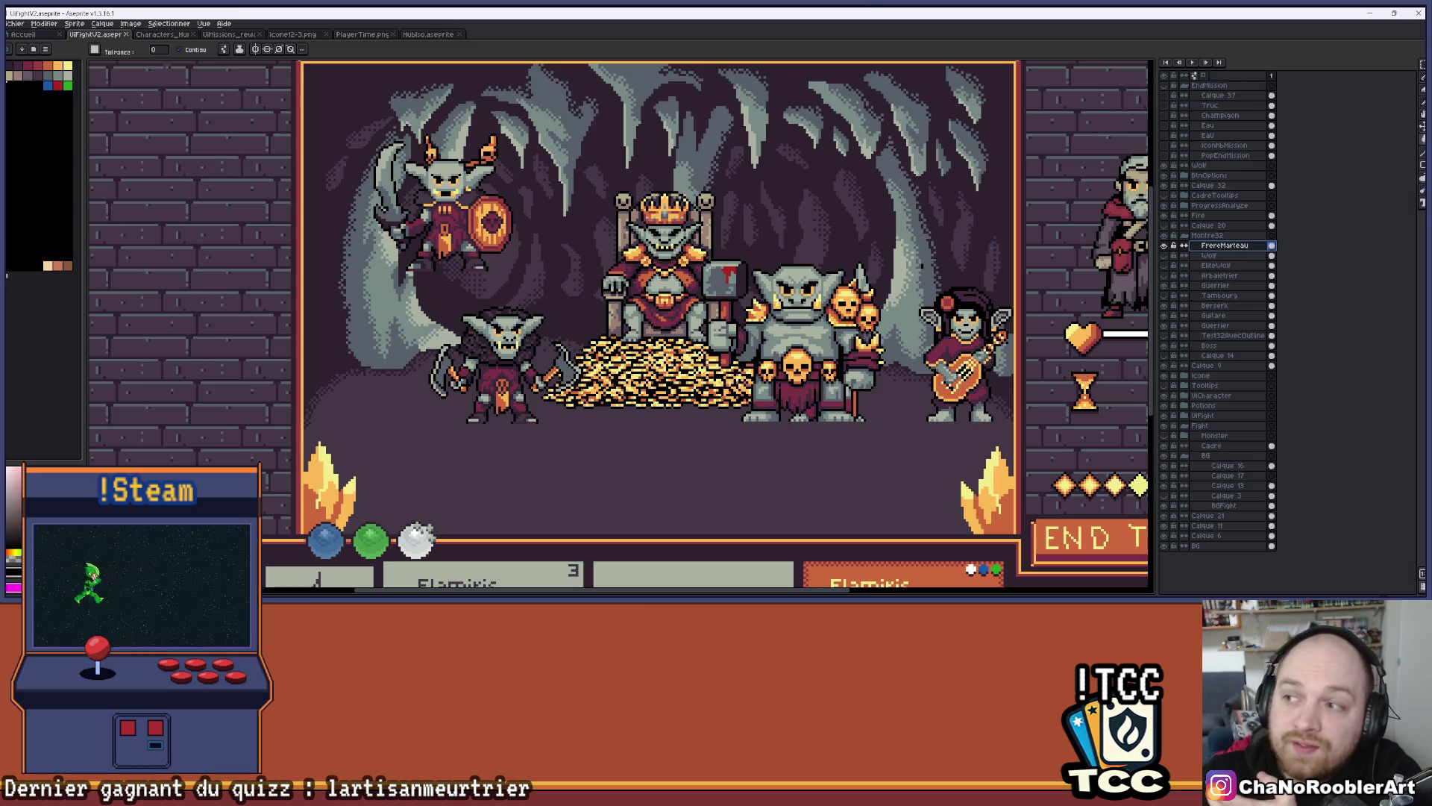
{"action": "key", "text": "v"}
{"action": "left_click_drag", "start_coordinate": [811, 353], "coordinate": [685, 431]}
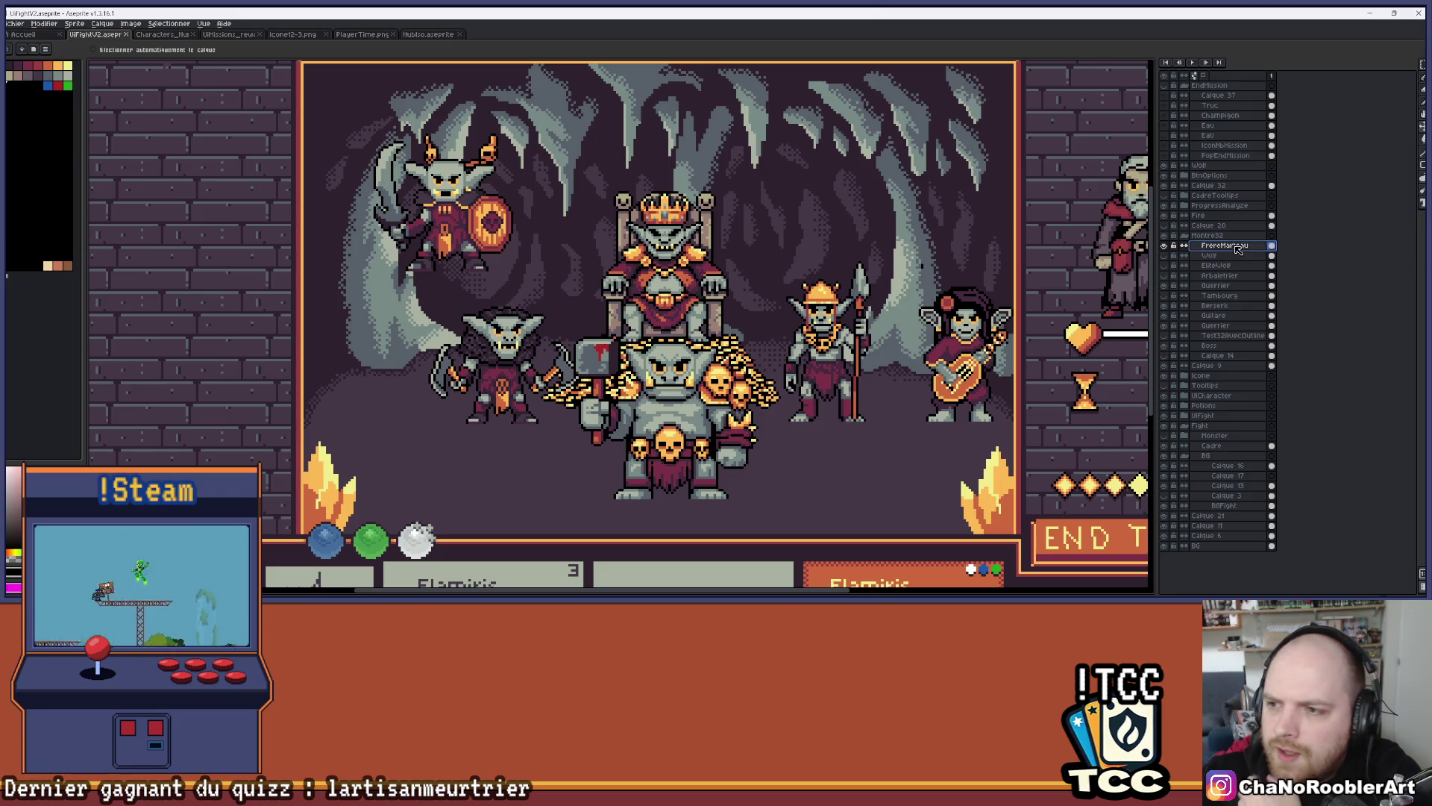
Show the EliteWolf rider instead of the plain wolf, nudge the ogre left, and place the rider before the treasure
{"action": "left_click", "coordinate": [1164, 256]}
{"action": "left_click", "coordinate": [1165, 256]}
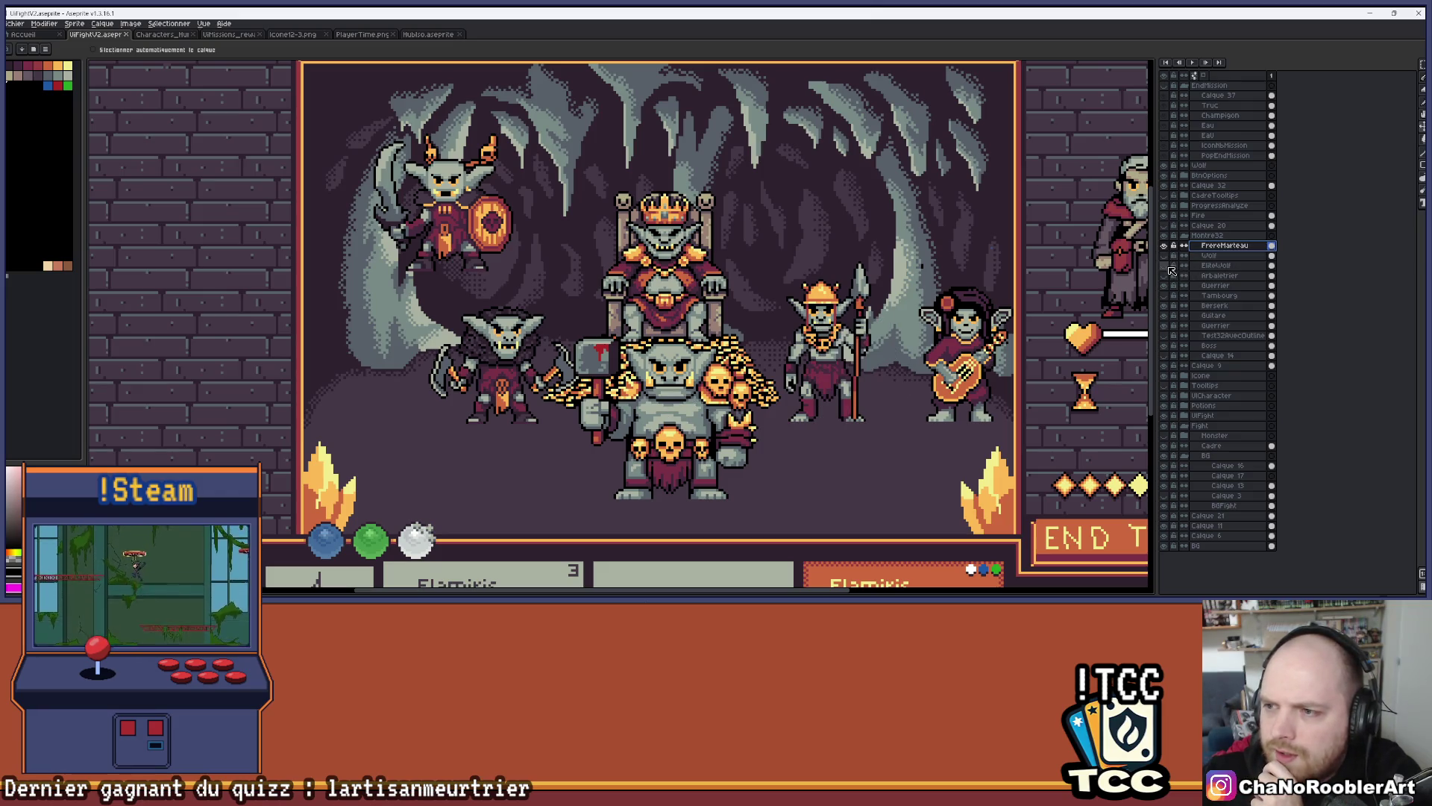
{"action": "left_click", "coordinate": [1165, 266]}
{"action": "mouse_move", "coordinate": [766, 321]}
{"action": "left_mouse_down"}
{"action": "mouse_move", "coordinate": [687, 352]}
{"action": "mouse_move", "coordinate": [715, 338]}
{"action": "left_mouse_up"}
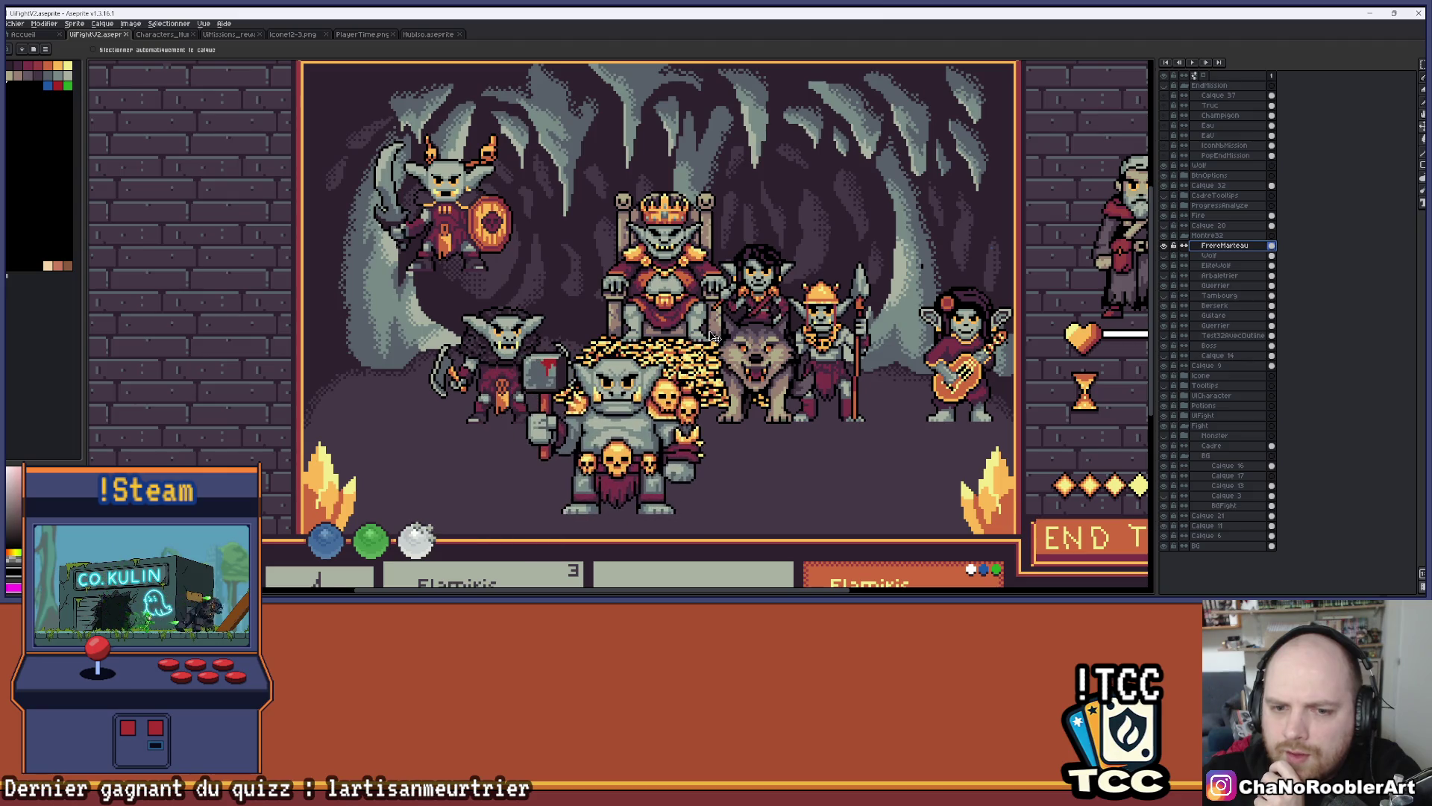
{"action": "left_click", "coordinate": [1254, 265]}
{"action": "mouse_move", "coordinate": [800, 328]}
{"action": "left_mouse_down"}
{"action": "mouse_move", "coordinate": [809, 424]}
{"action": "mouse_move", "coordinate": [903, 453]}
{"action": "mouse_move", "coordinate": [860, 452]}
{"action": "left_mouse_up"}
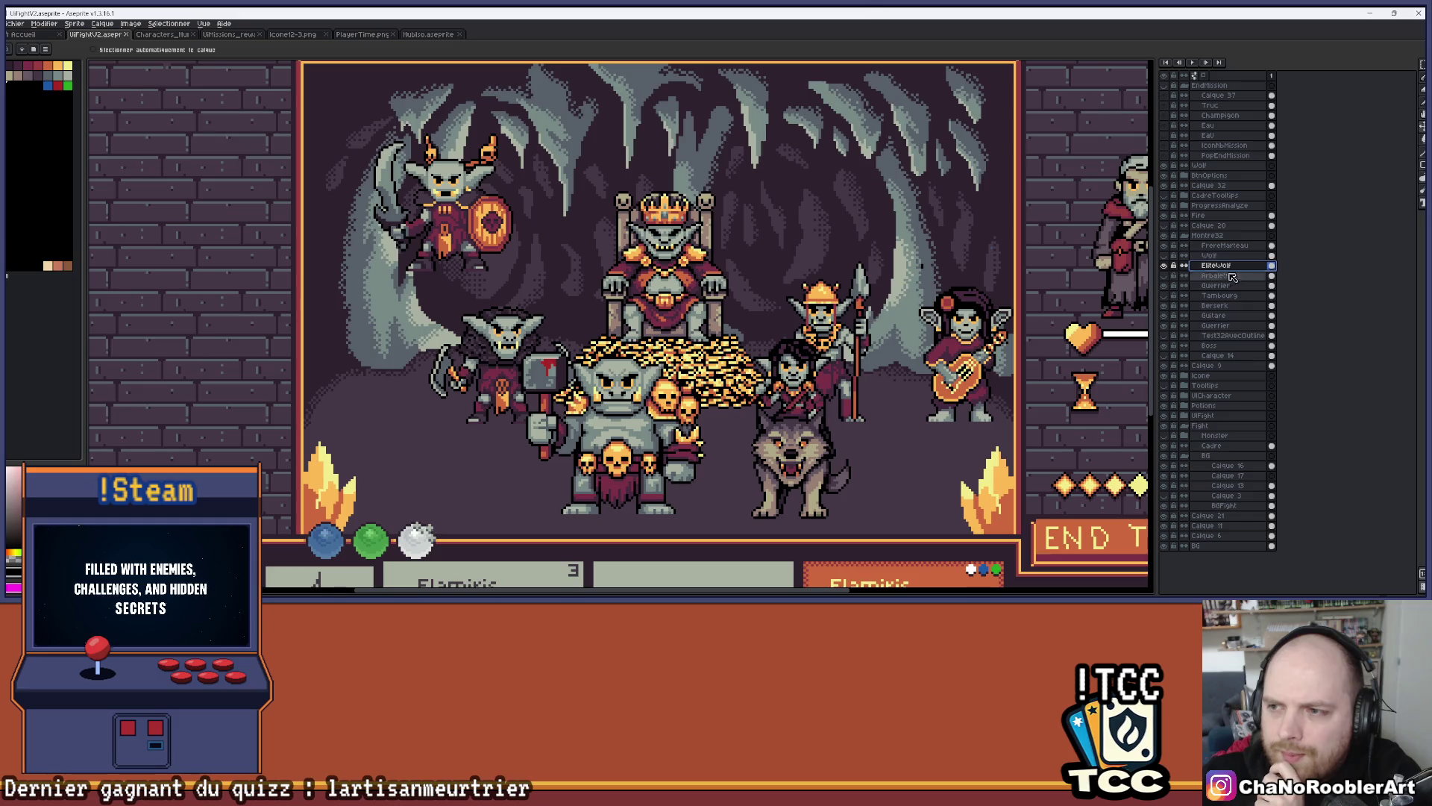
{"action": "left_click", "coordinate": [1209, 306]}
Move the axe goblin to the lower left and the Guerrier spear goblin further right
{"action": "mouse_move", "coordinate": [489, 351]}
{"action": "left_mouse_down"}
{"action": "mouse_move", "coordinate": [444, 371]}
{"action": "mouse_move", "coordinate": [441, 434]}
{"action": "mouse_move", "coordinate": [920, 427]}
{"action": "mouse_move", "coordinate": [433, 439]}
{"action": "left_mouse_up"}
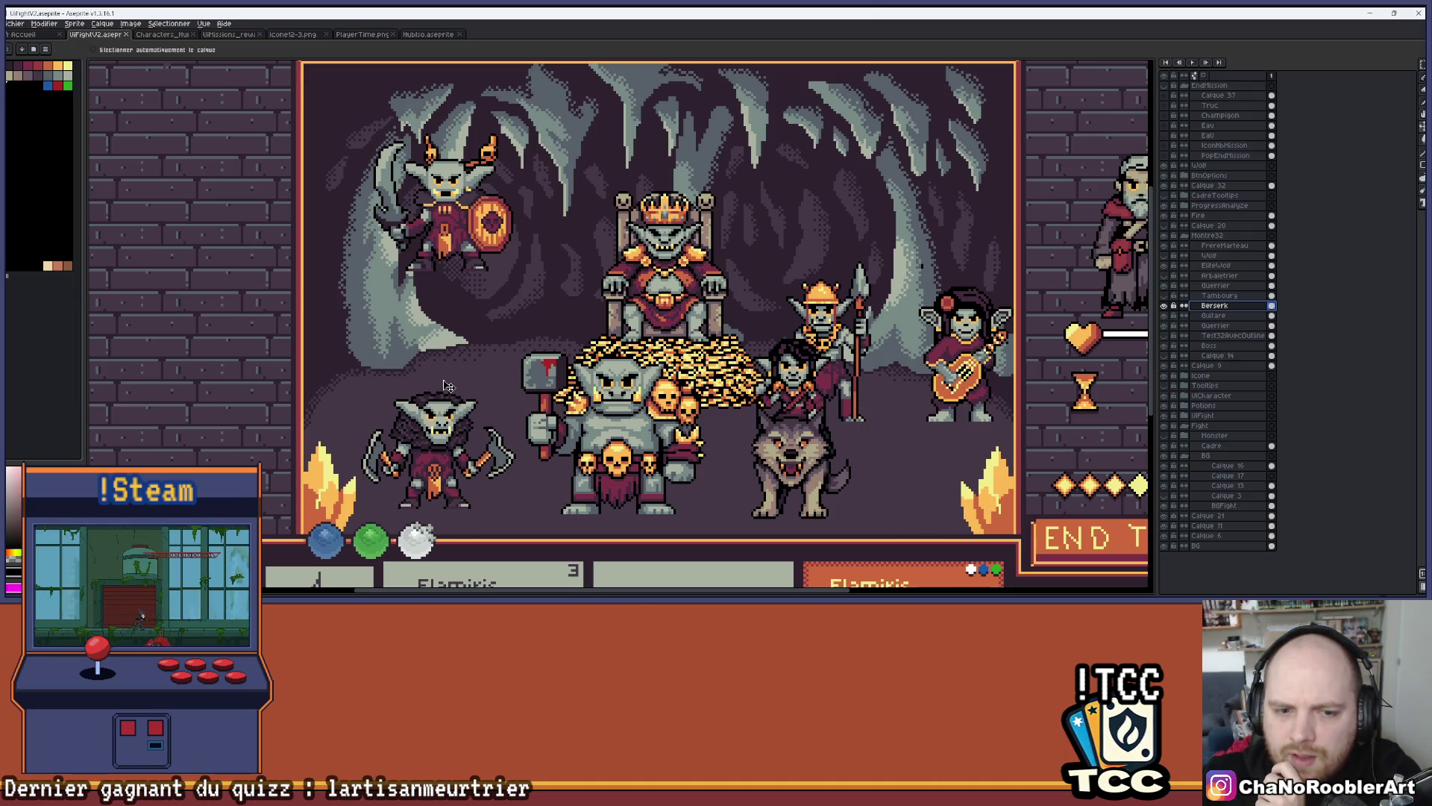
{"action": "left_click", "coordinate": [1216, 286]}
{"action": "left_click_drag", "start_coordinate": [470, 220], "coordinate": [514, 216]}
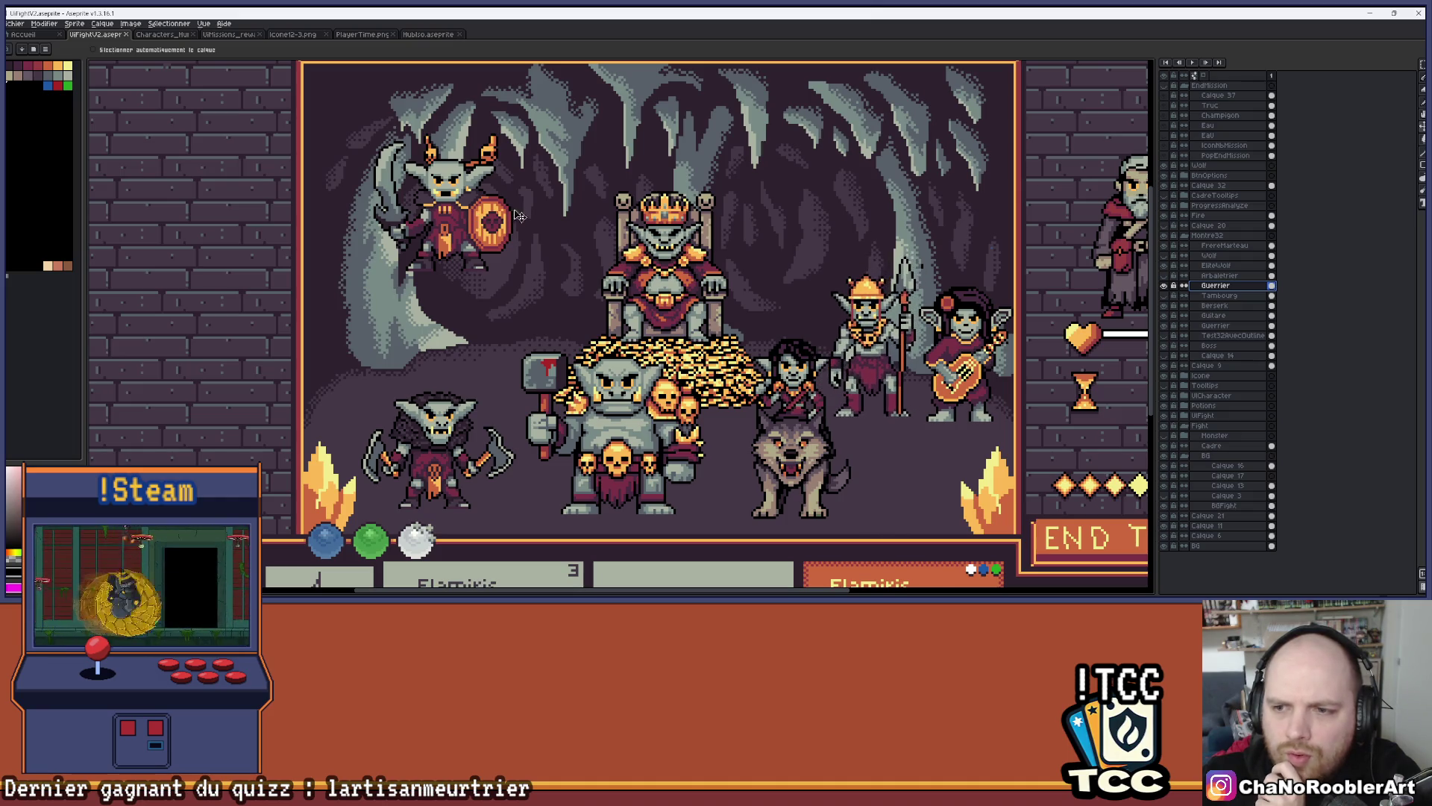
Move the shield goblin lower on the left and show the Tambours drummer layer
{"action": "left_click", "coordinate": [1210, 329]}
{"action": "mouse_move", "coordinate": [419, 221]}
{"action": "left_mouse_down"}
{"action": "mouse_move", "coordinate": [858, 437]}
{"action": "mouse_move", "coordinate": [403, 341]}
{"action": "mouse_move", "coordinate": [478, 296]}
{"action": "mouse_move", "coordinate": [462, 334]}
{"action": "mouse_move", "coordinate": [433, 341]}
{"action": "left_mouse_up"}
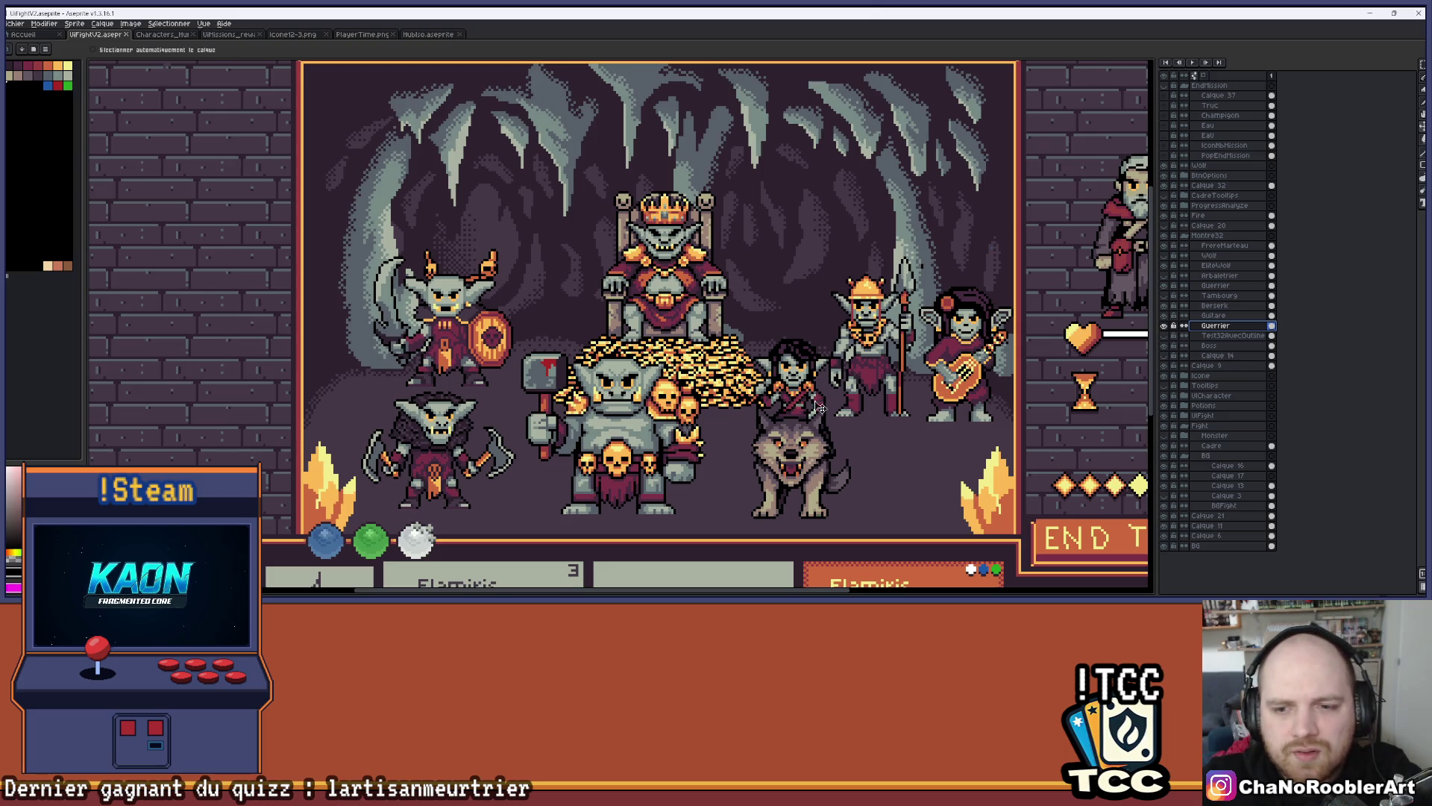
{"action": "left_click_drag", "start_coordinate": [836, 248], "coordinate": [819, 245]}
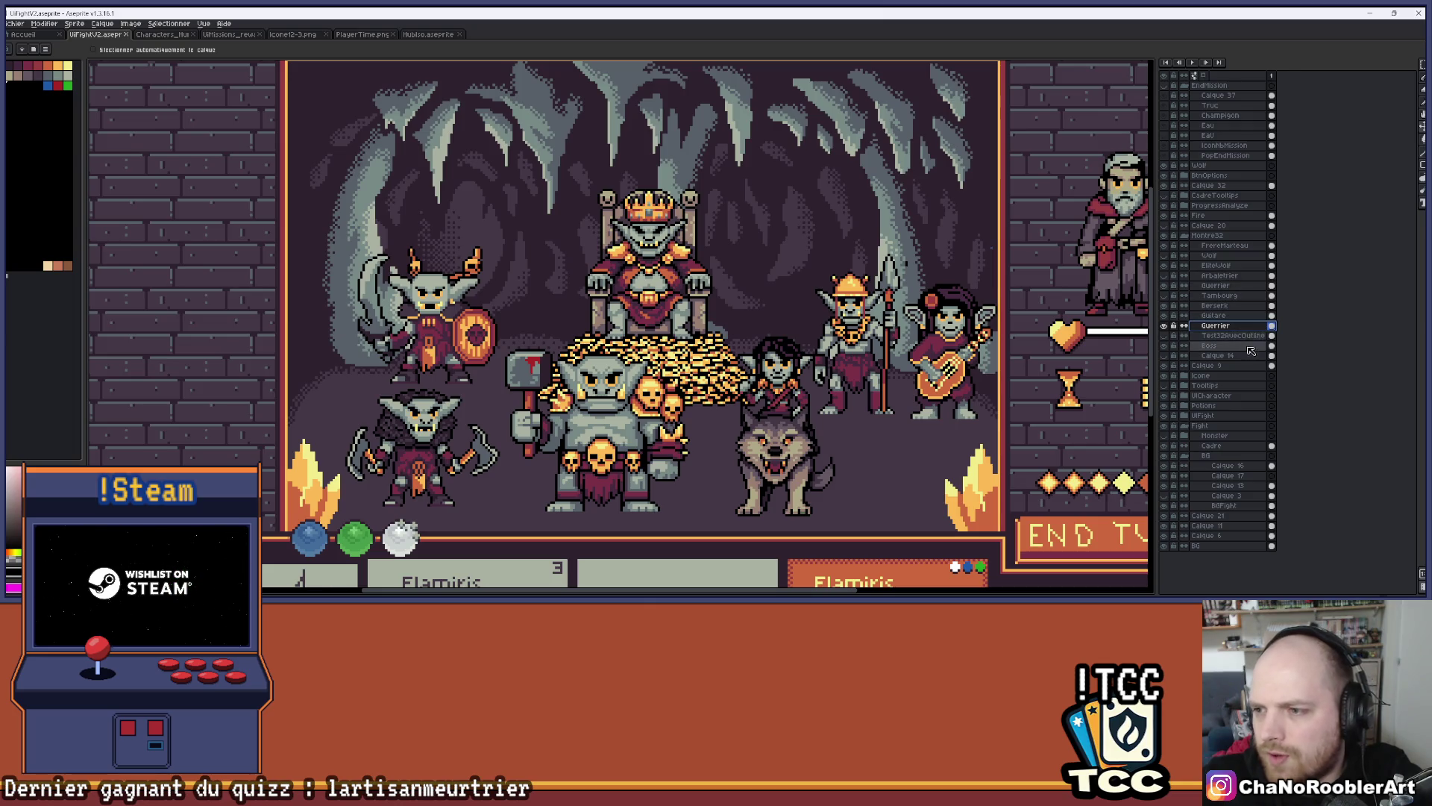
{"action": "left_click", "coordinate": [1169, 296]}
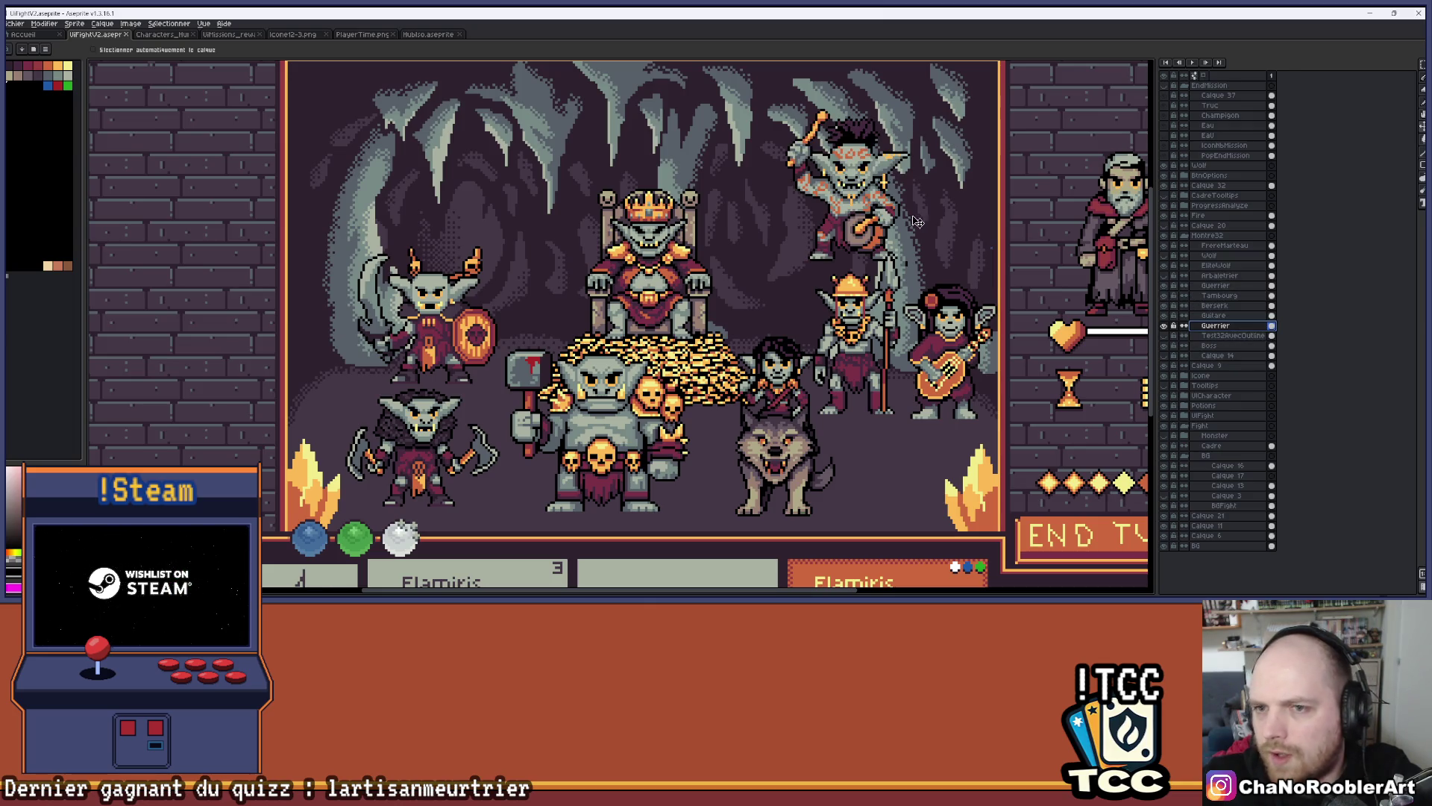
Drag the Tambourg drummer goblin to the upper left, just above the shield goblin
{"action": "left_click", "coordinate": [1219, 296]}
{"action": "mouse_move", "coordinate": [882, 208]}
{"action": "left_mouse_down"}
{"action": "mouse_move", "coordinate": [932, 334]}
{"action": "mouse_move", "coordinate": [947, 461]}
{"action": "mouse_move", "coordinate": [548, 276]}
{"action": "mouse_move", "coordinate": [556, 215]}
{"action": "left_mouse_up"}
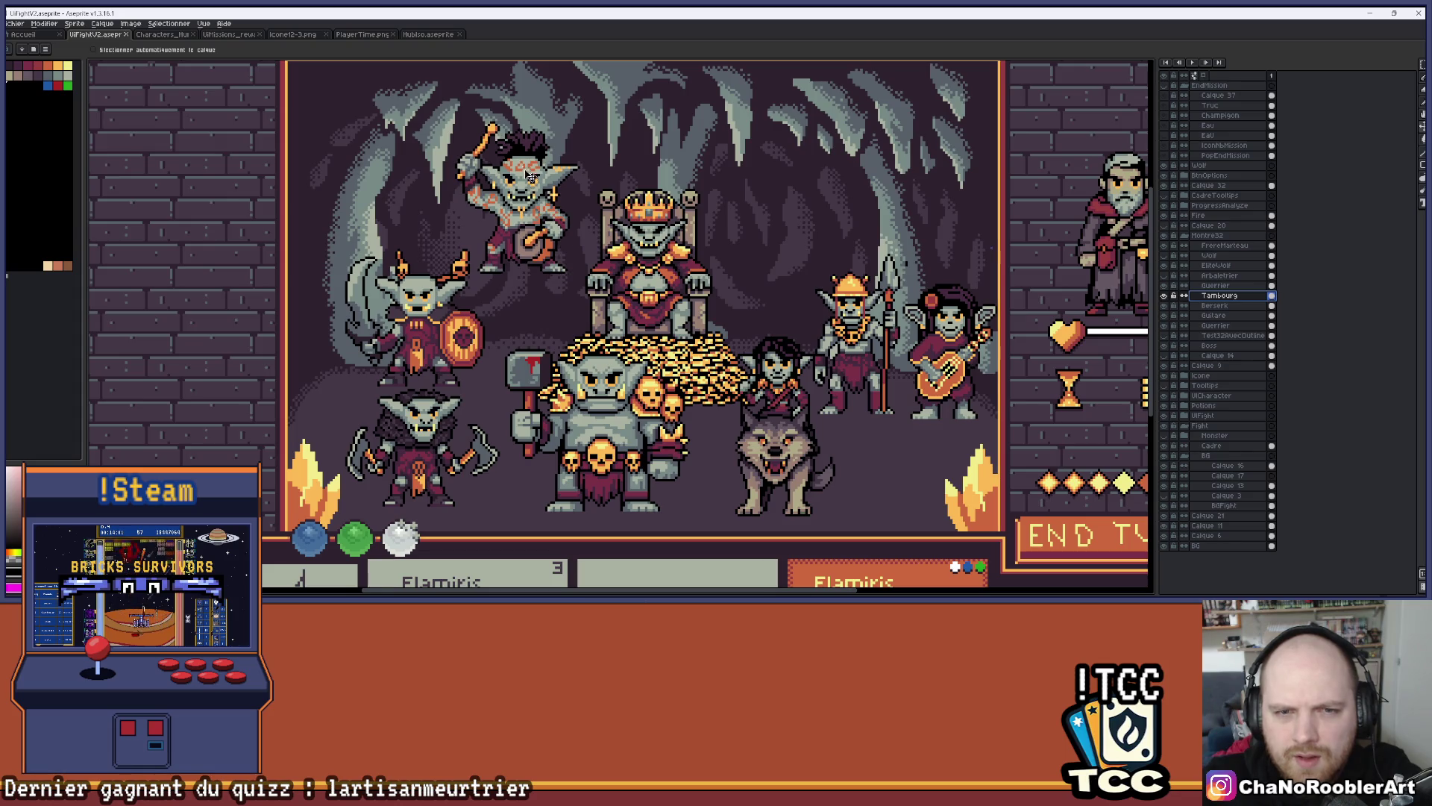
{"action": "mouse_move", "coordinate": [549, 213]}
{"action": "left_mouse_down"}
{"action": "mouse_move", "coordinate": [552, 257]}
{"action": "mouse_move", "coordinate": [522, 308]}
{"action": "mouse_move", "coordinate": [447, 320]}
{"action": "mouse_move", "coordinate": [553, 317]}
{"action": "mouse_move", "coordinate": [554, 183]}
{"action": "left_mouse_up"}
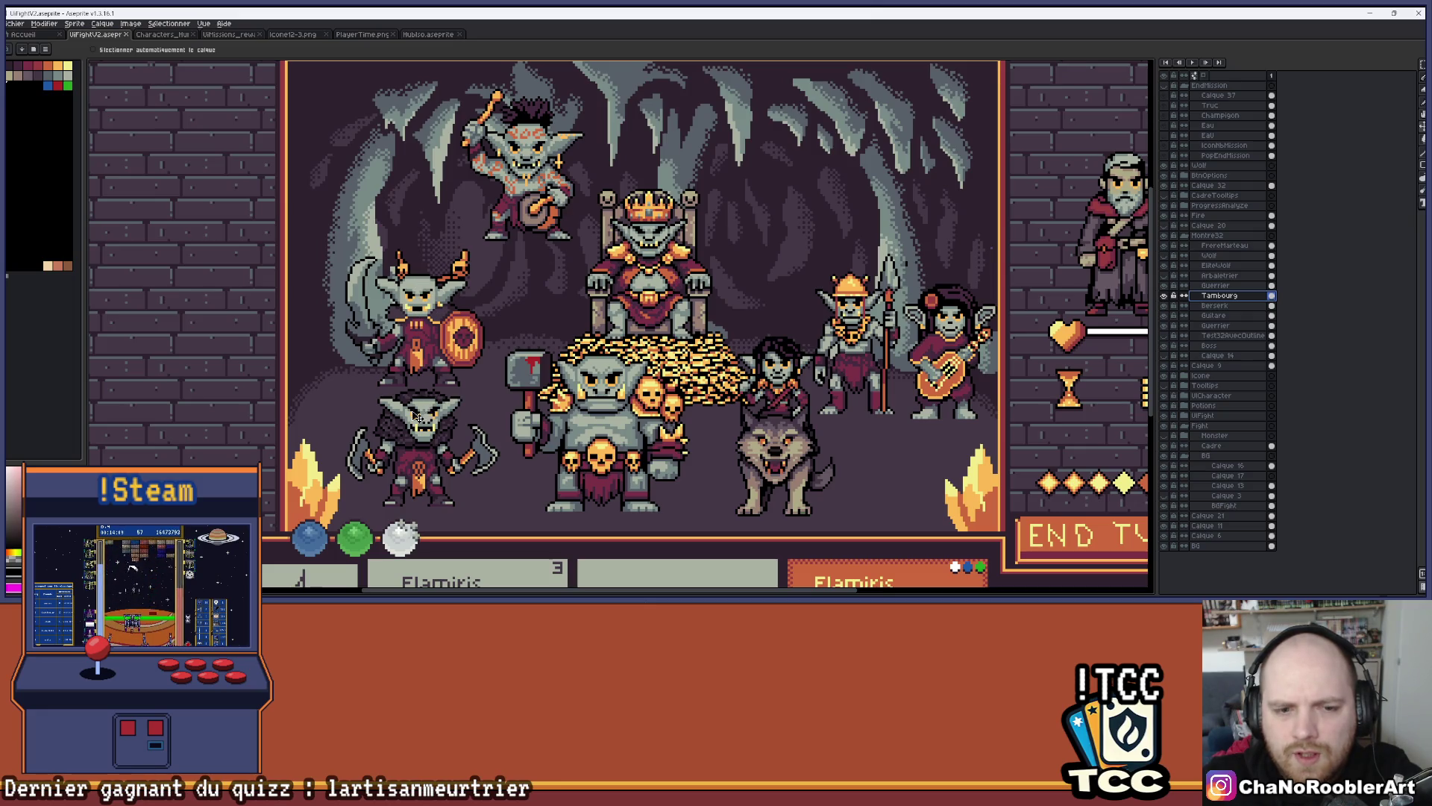
{"action": "scroll", "coordinate": [415, 330], "scroll_direction": "down", "scroll_amount": 3}
{"action": "scroll", "coordinate": [415, 331], "scroll_direction": "right", "scroll_amount": 3}
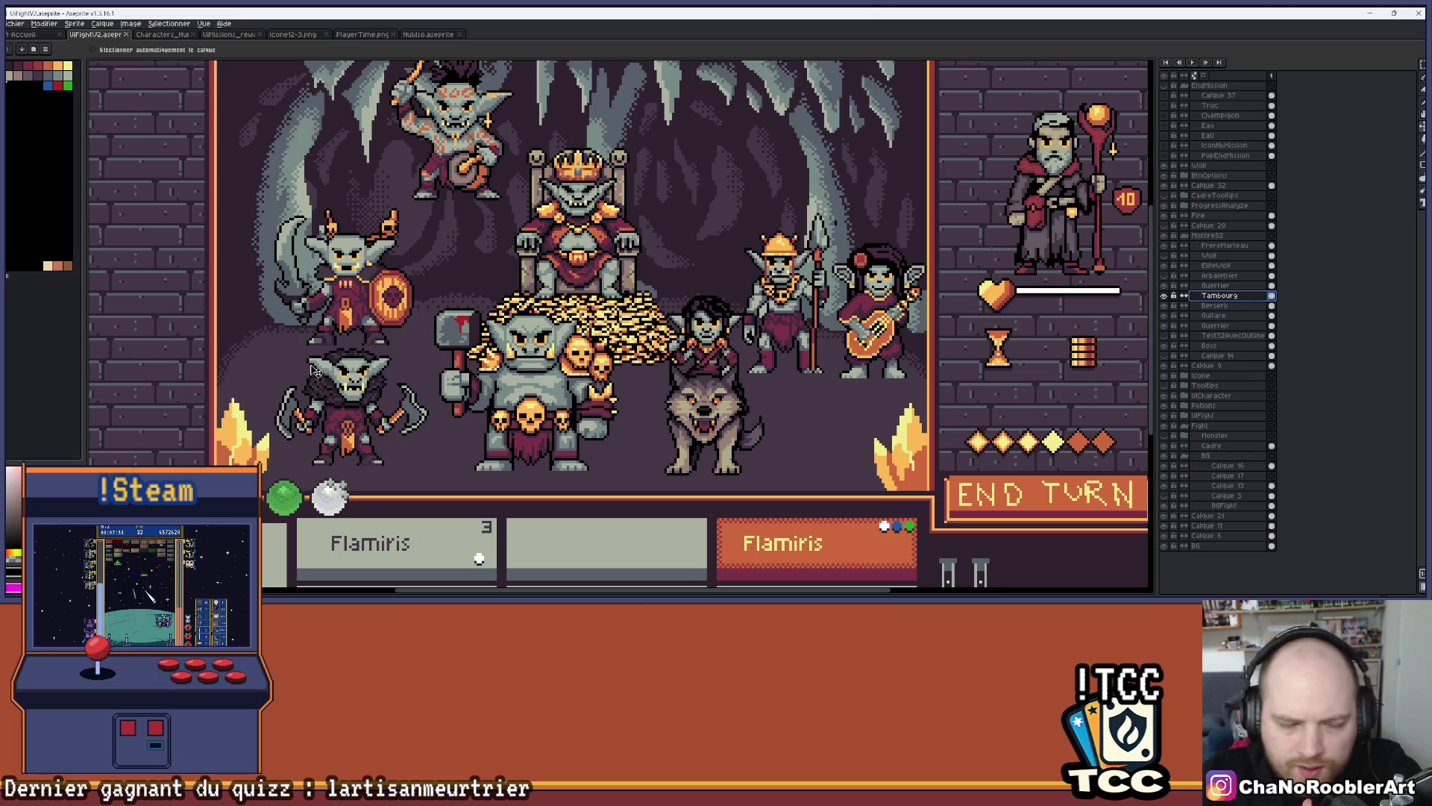
{"action": "scroll", "coordinate": [425, 317], "scroll_direction": "up", "scroll_amount": 4}
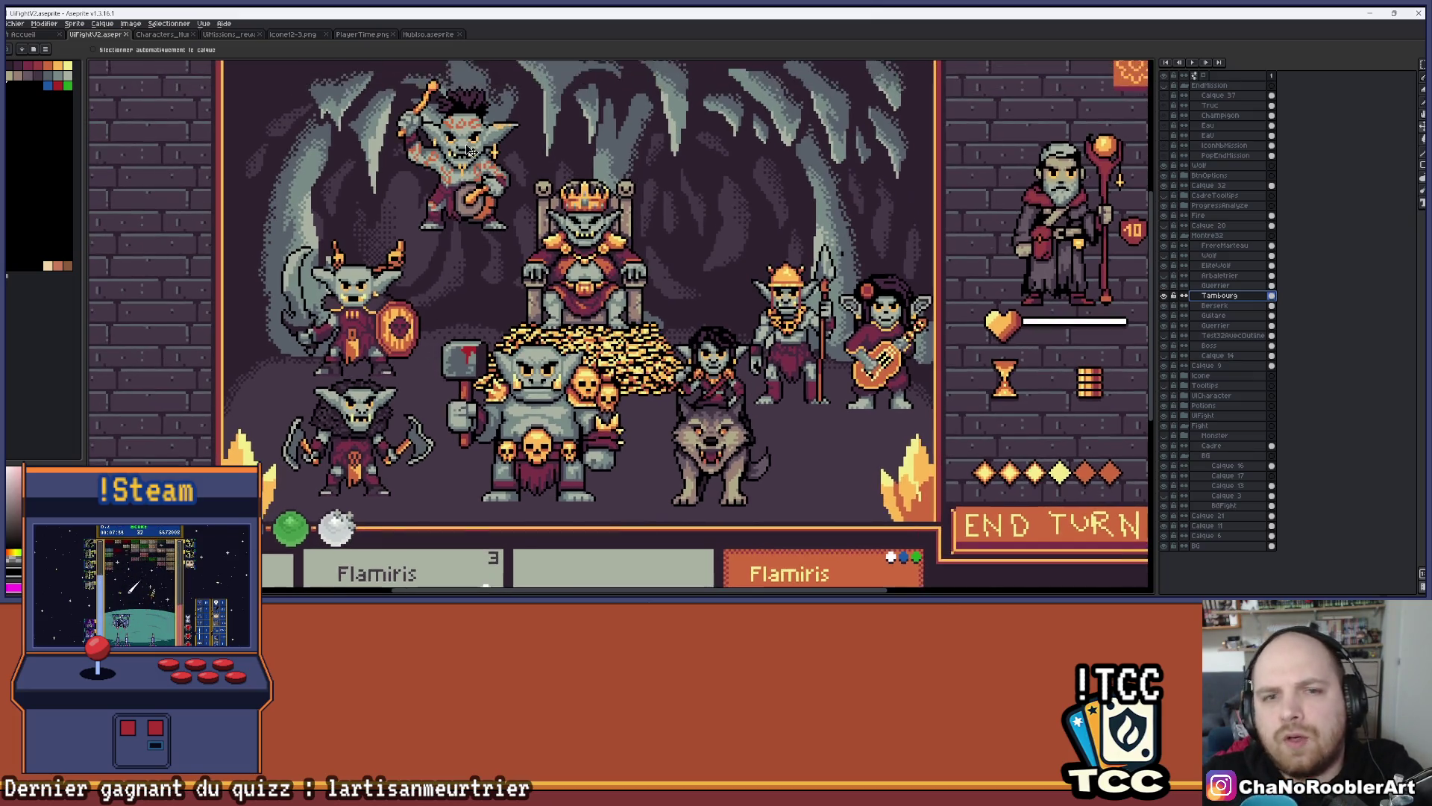
{"action": "scroll", "coordinate": [493, 244], "scroll_direction": "up", "scroll_amount": 2}
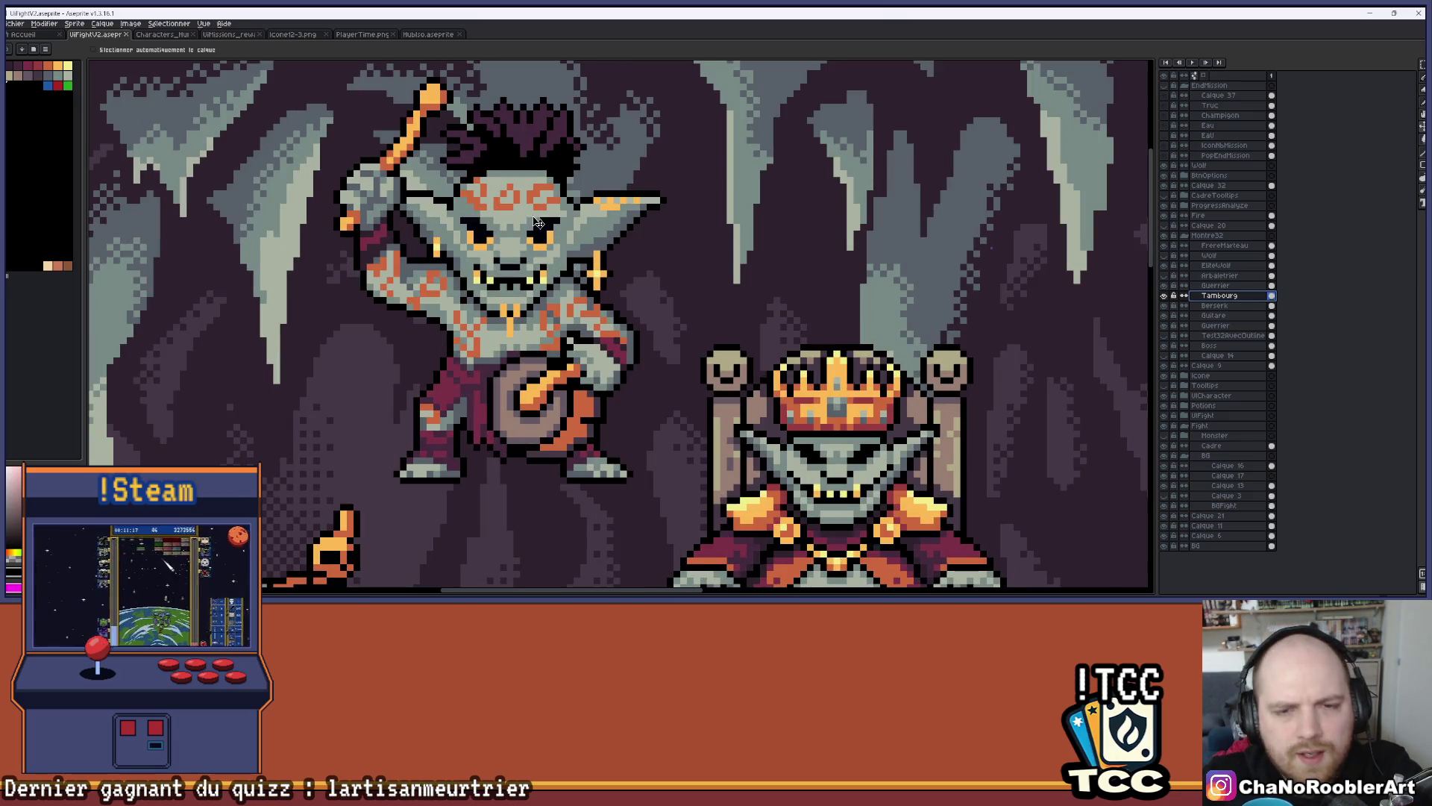
{"action": "scroll", "coordinate": [537, 221], "scroll_direction": "down", "scroll_amount": 4}
{"action": "scroll", "coordinate": [524, 216], "scroll_direction": "up", "scroll_amount": 4}
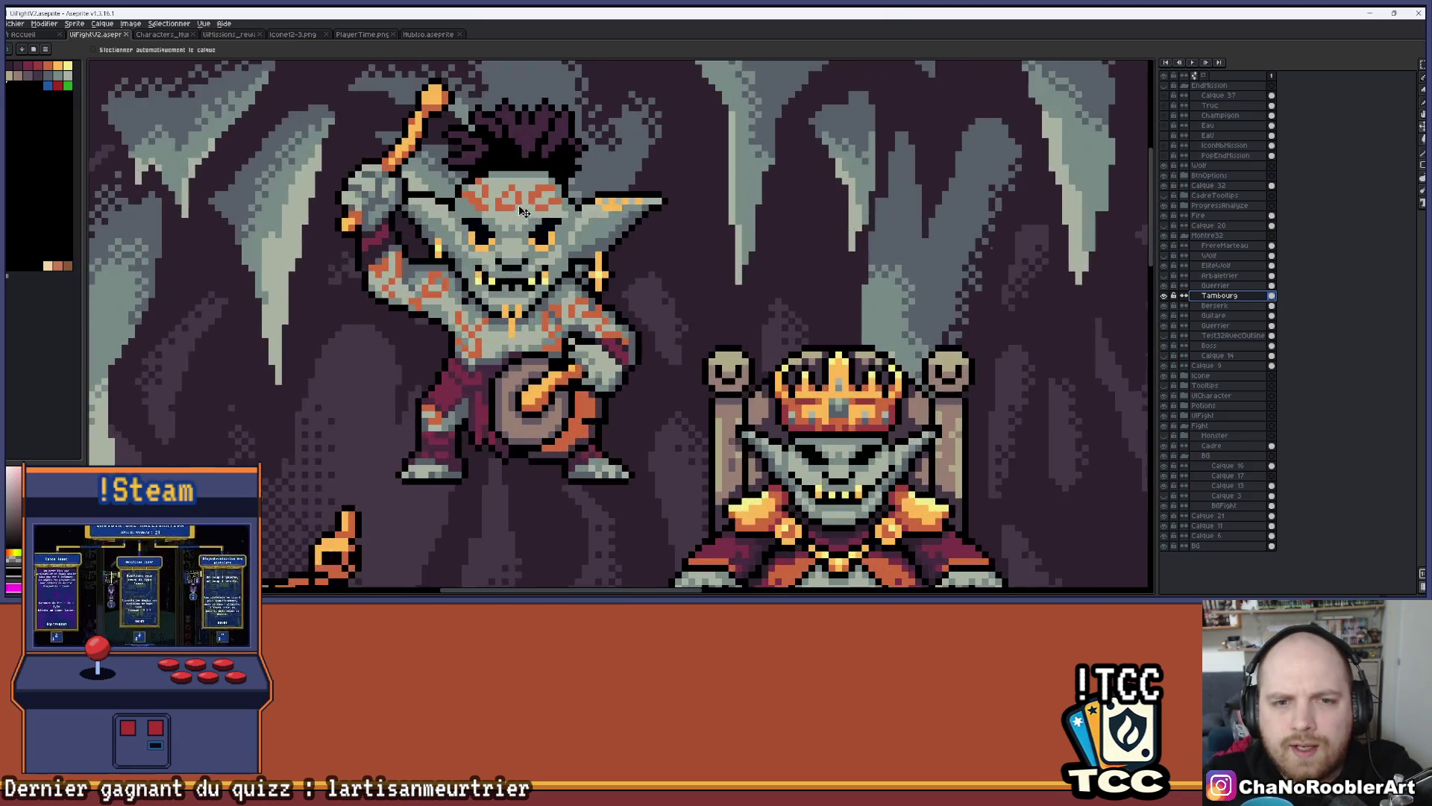
{"action": "scroll", "coordinate": [523, 214], "scroll_direction": "up", "scroll_amount": 1}
{"action": "scroll", "coordinate": [514, 216], "scroll_direction": "down", "scroll_amount": 3}
{"action": "scroll", "coordinate": [457, 226], "scroll_direction": "up", "scroll_amount": 2}
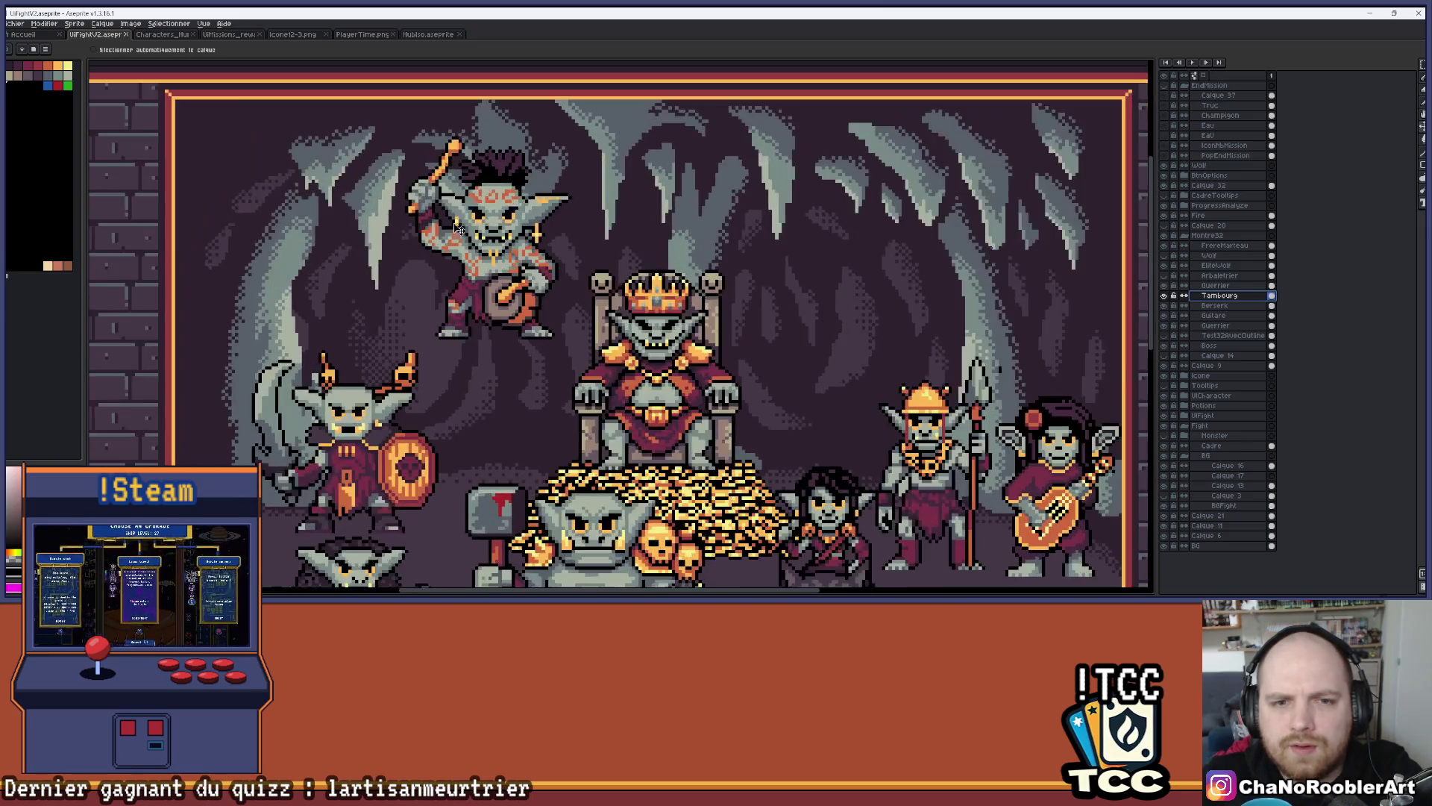
{"action": "scroll", "coordinate": [485, 220], "scroll_direction": "down", "scroll_amount": 1}
{"action": "left_click_drag", "start_coordinate": [570, 231], "coordinate": [565, 209]}
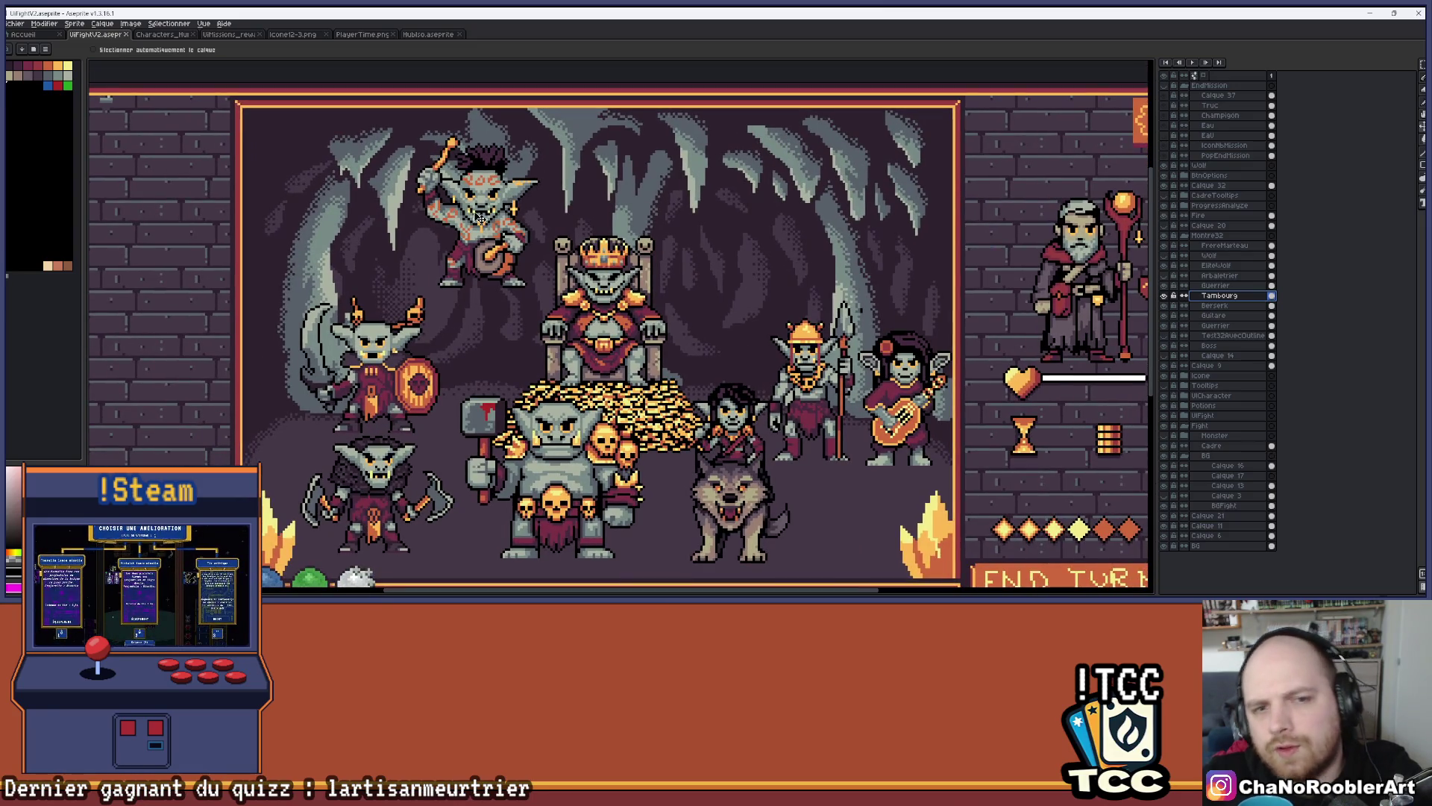
{"action": "scroll", "coordinate": [514, 207], "scroll_direction": "right", "scroll_amount": 2}
{"action": "left_click_drag", "start_coordinate": [609, 209], "coordinate": [663, 152]}
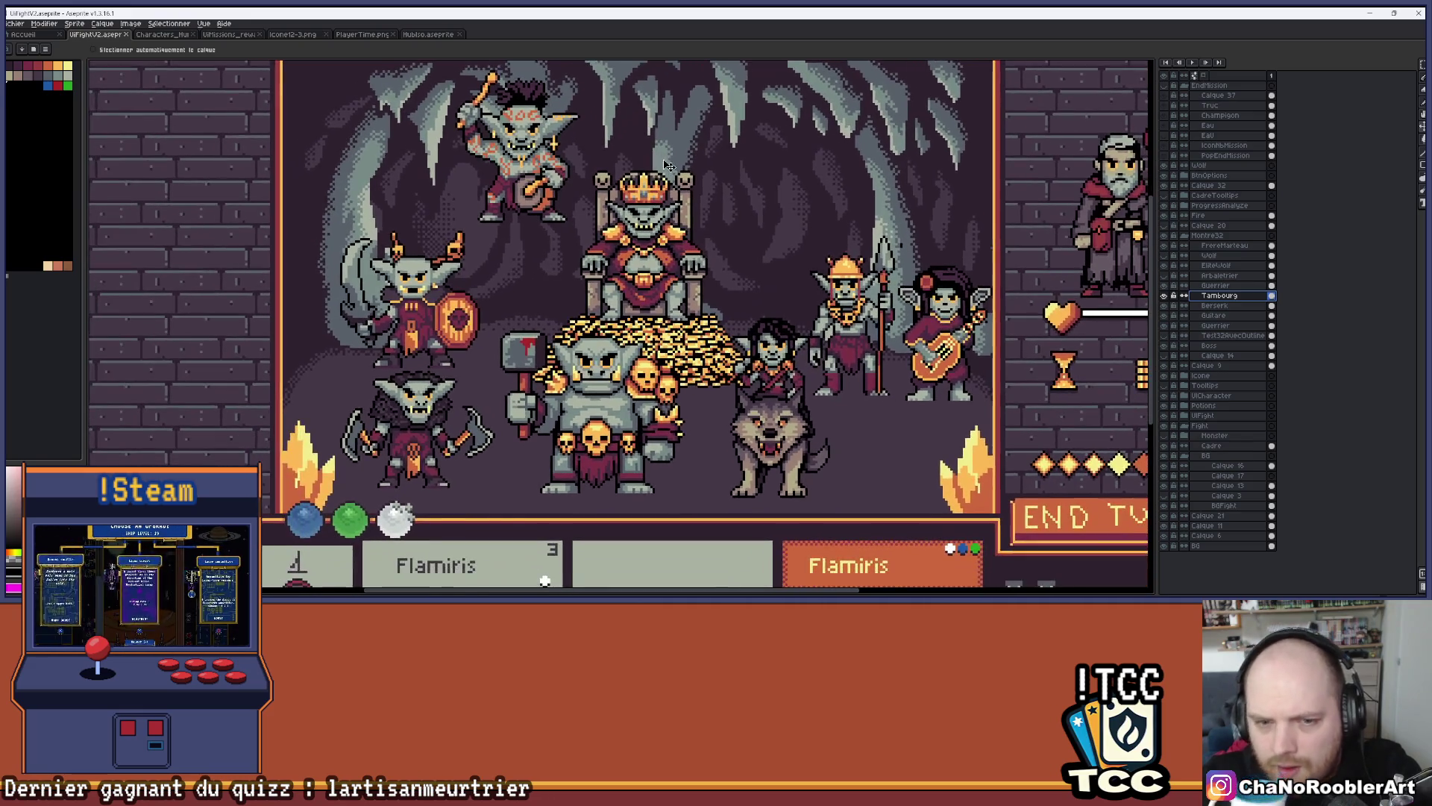
{"action": "left_click_drag", "start_coordinate": [765, 181], "coordinate": [733, 197]}
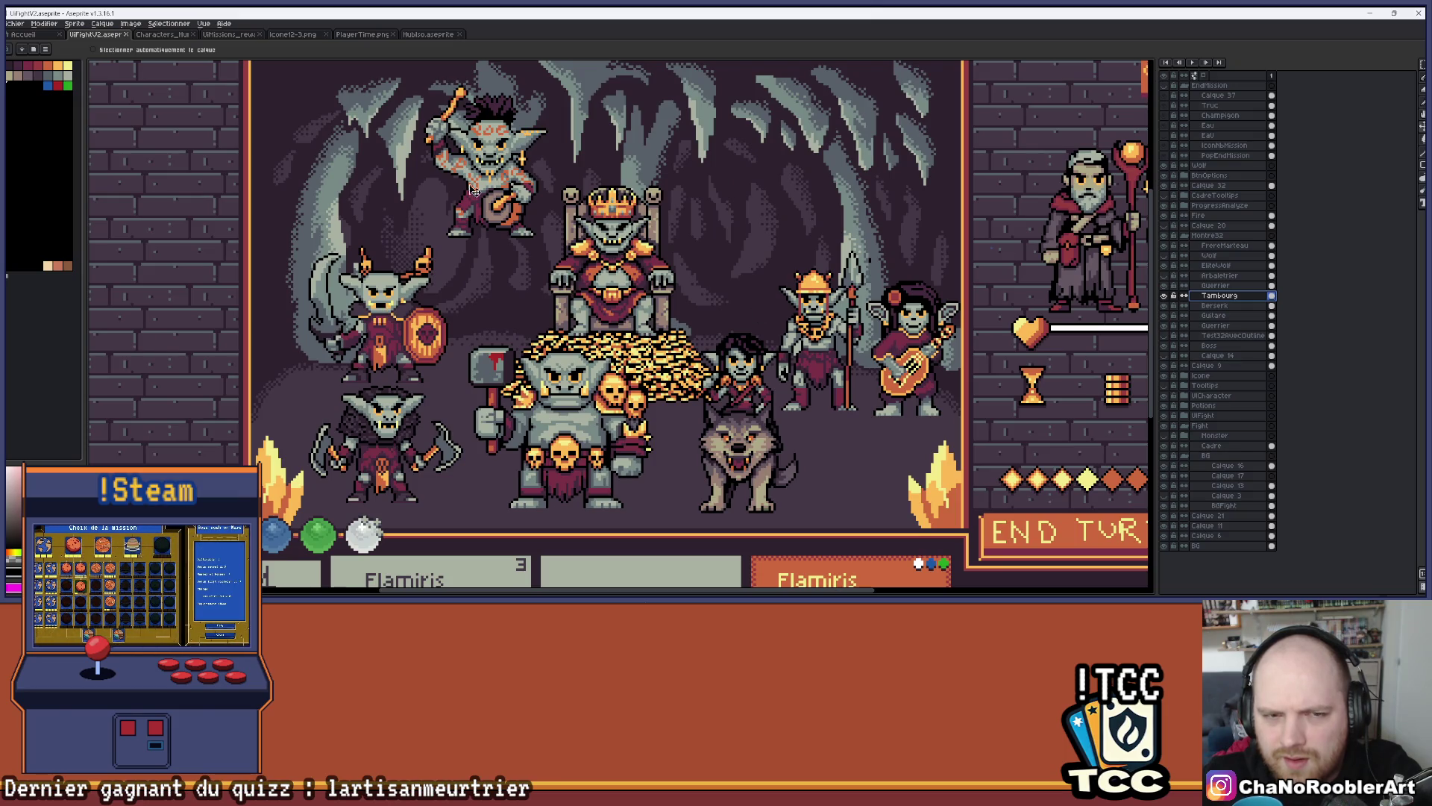
{"action": "left_click", "coordinate": [1165, 276]}
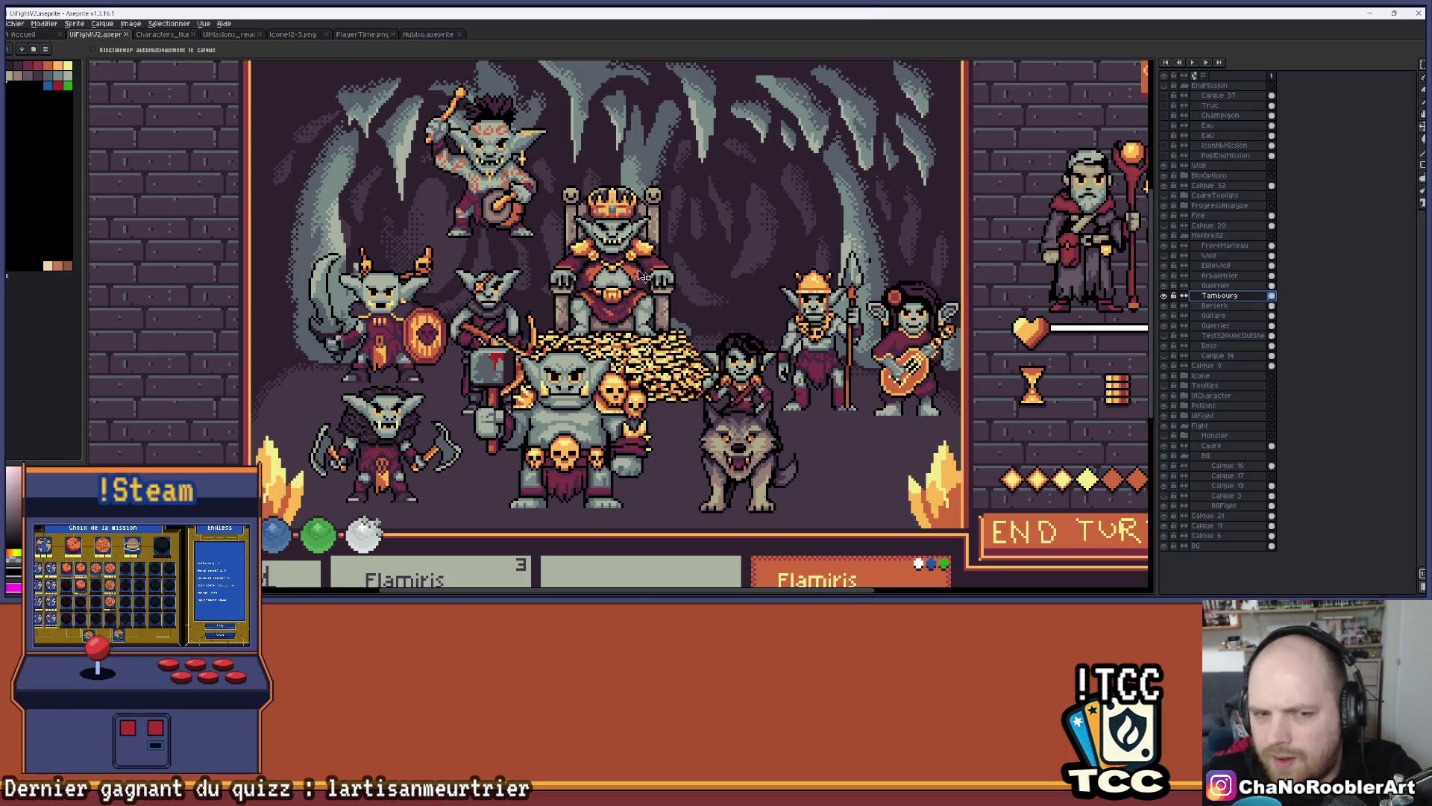
Drag the crossbow goblin to the top right of the cave beside the king's throne
{"action": "mouse_move", "coordinate": [501, 314]}
{"action": "left_mouse_down"}
{"action": "mouse_move", "coordinate": [776, 156]}
{"action": "mouse_move", "coordinate": [759, 143]}
{"action": "left_mouse_up"}
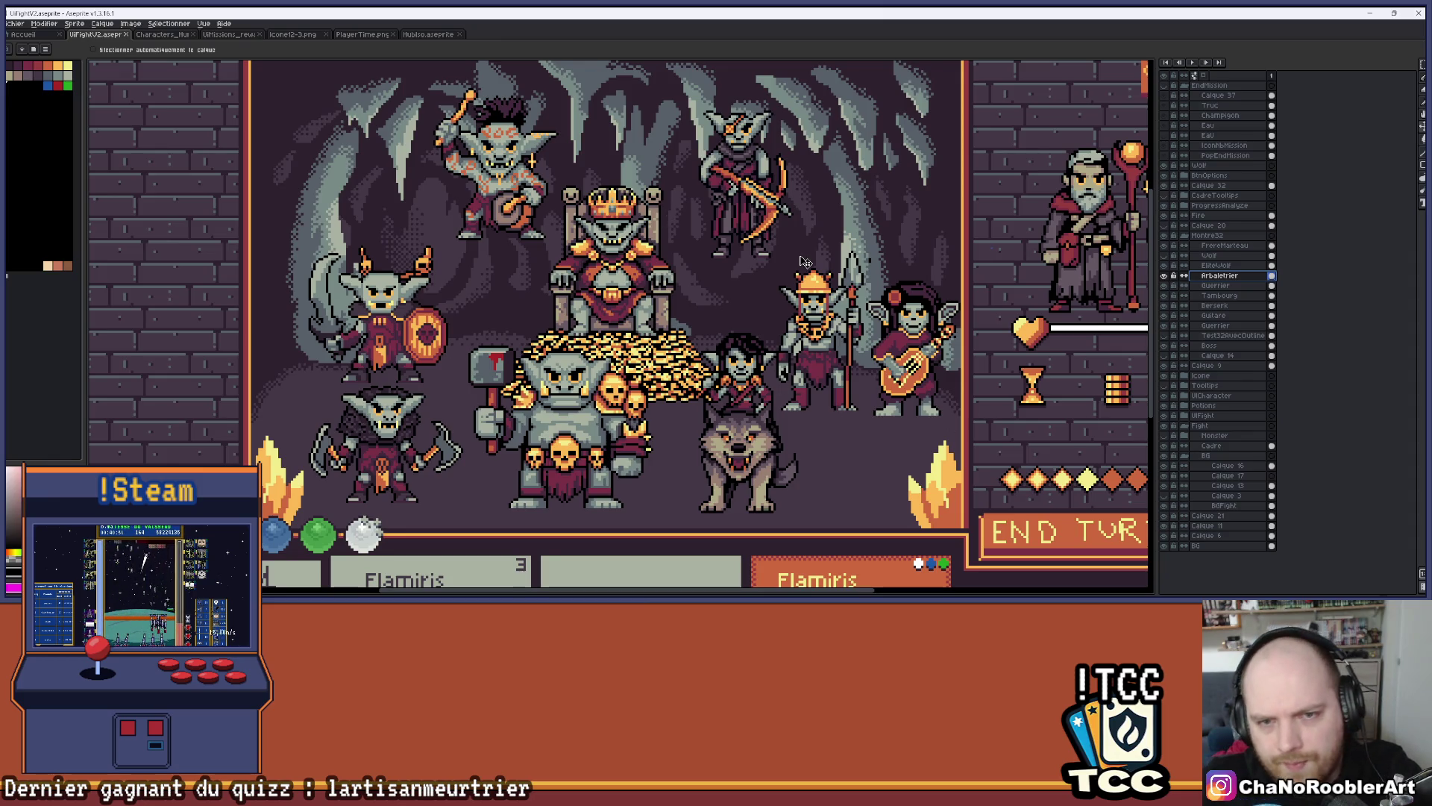
{"action": "scroll", "coordinate": [667, 304], "scroll_direction": "right", "scroll_amount": 1}
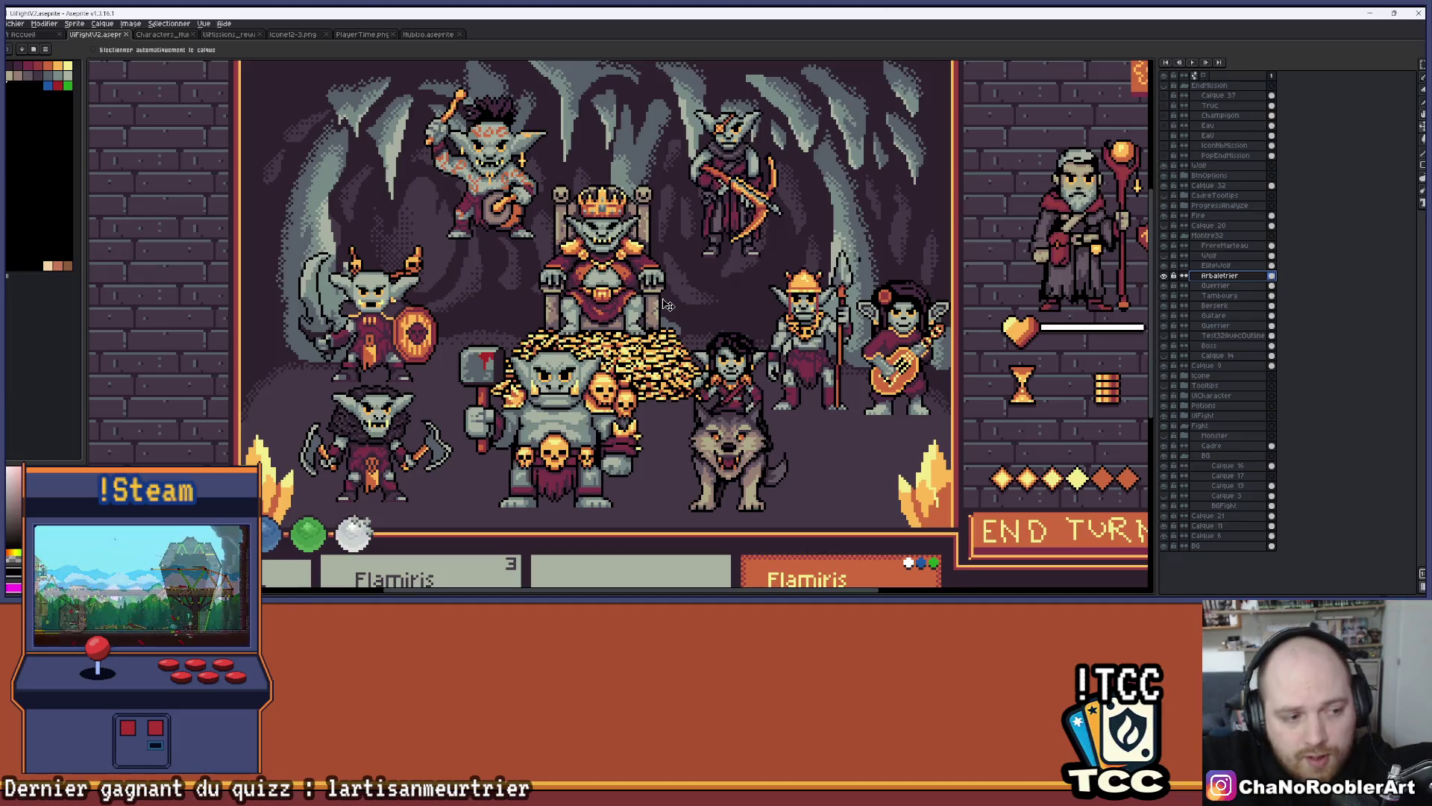
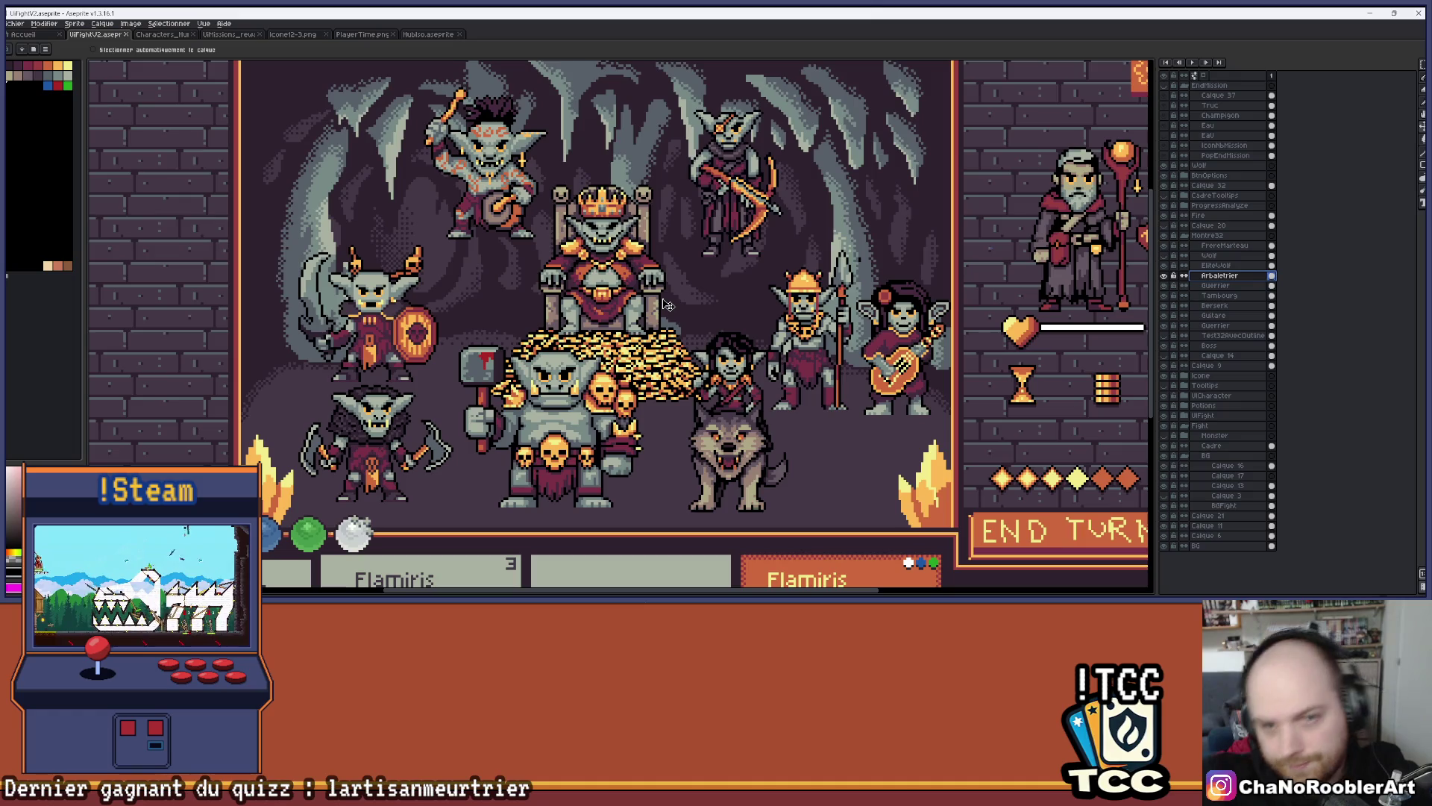
Show the reward popup layer and zoom in on its mushroom, claw, fist and flame icons
{"action": "scroll", "coordinate": [667, 304], "scroll_direction": "down", "scroll_amount": 2}
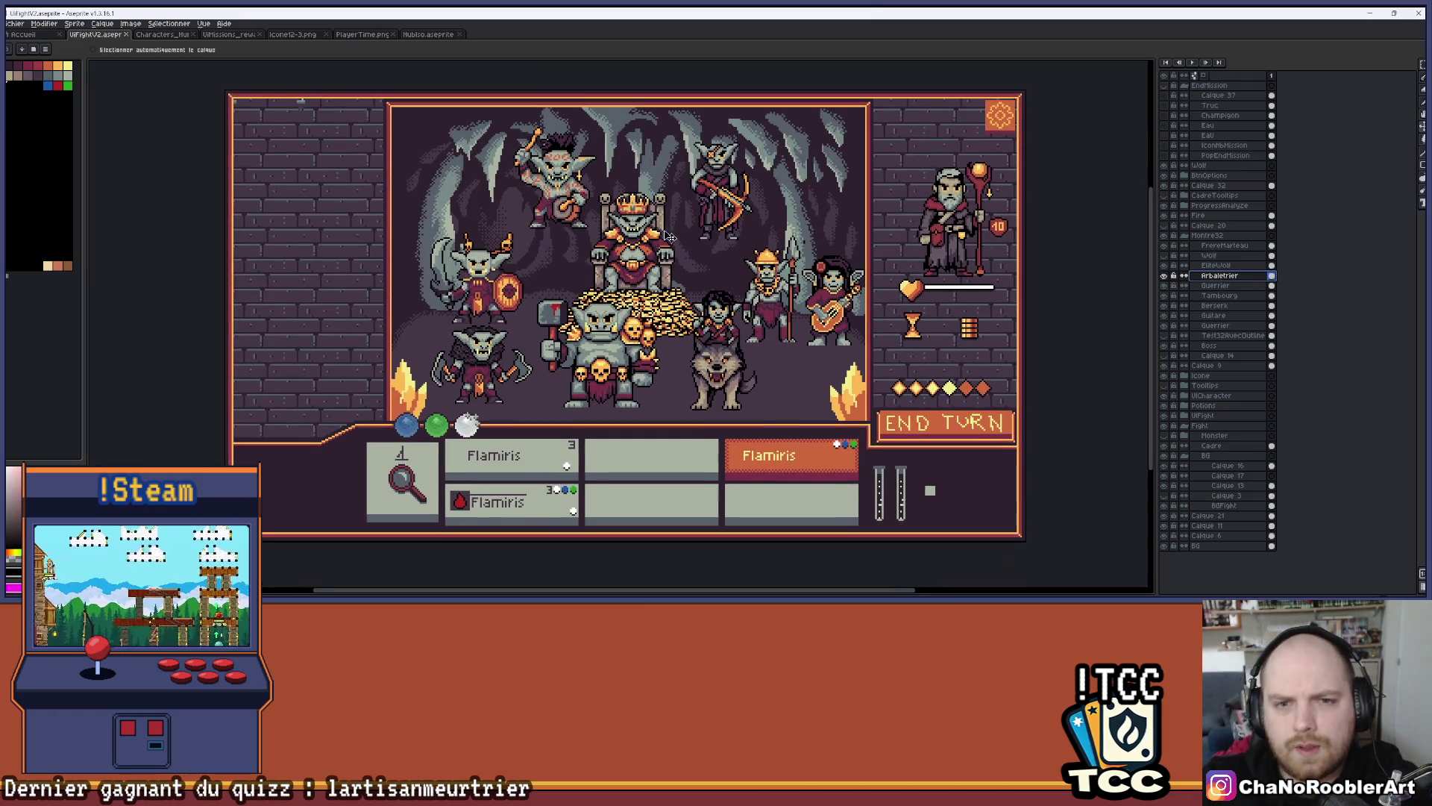
{"action": "scroll", "coordinate": [769, 161], "scroll_direction": "up", "scroll_amount": 2}
{"action": "scroll", "coordinate": [768, 160], "scroll_direction": "up", "scroll_amount": 1}
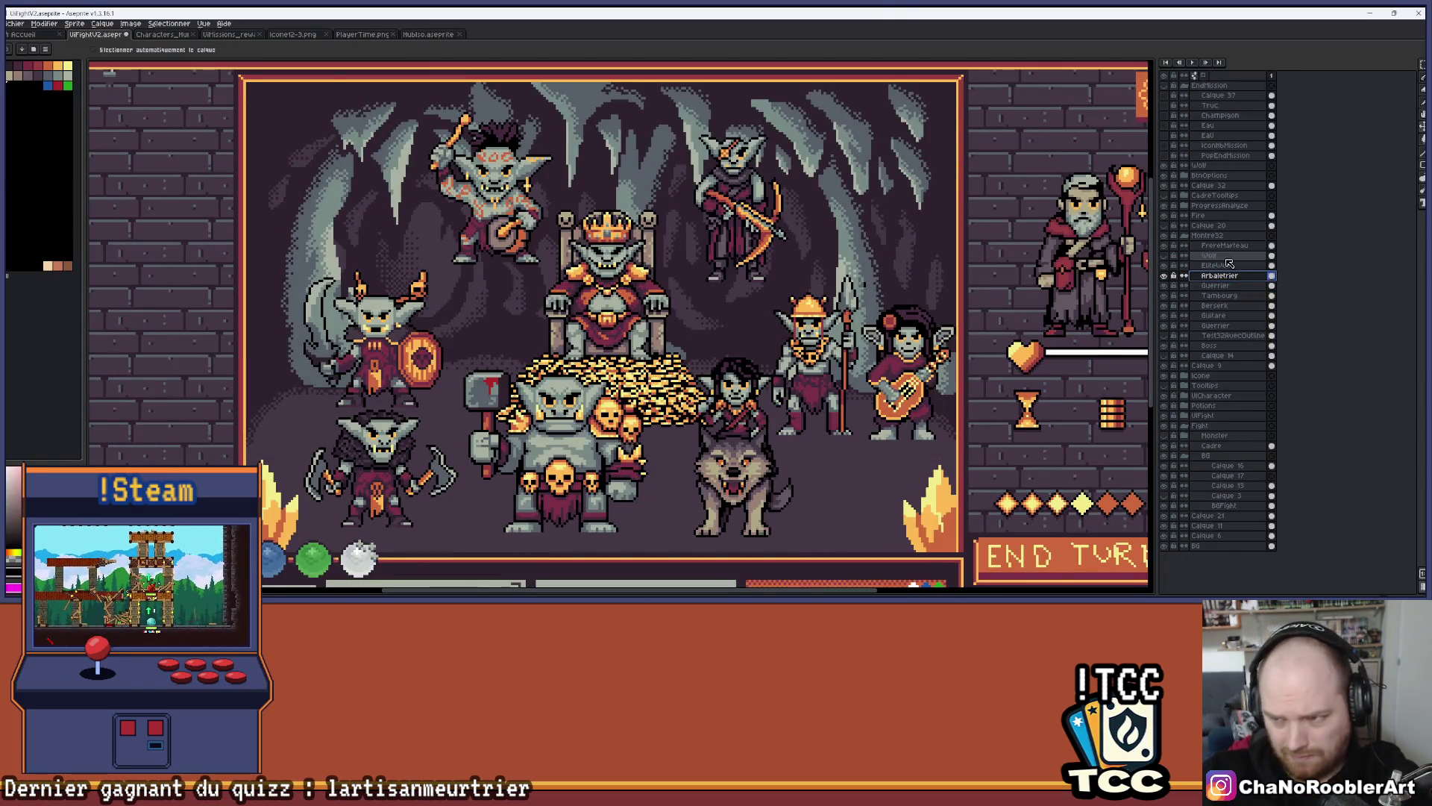
{"action": "left_click", "coordinate": [1165, 86]}
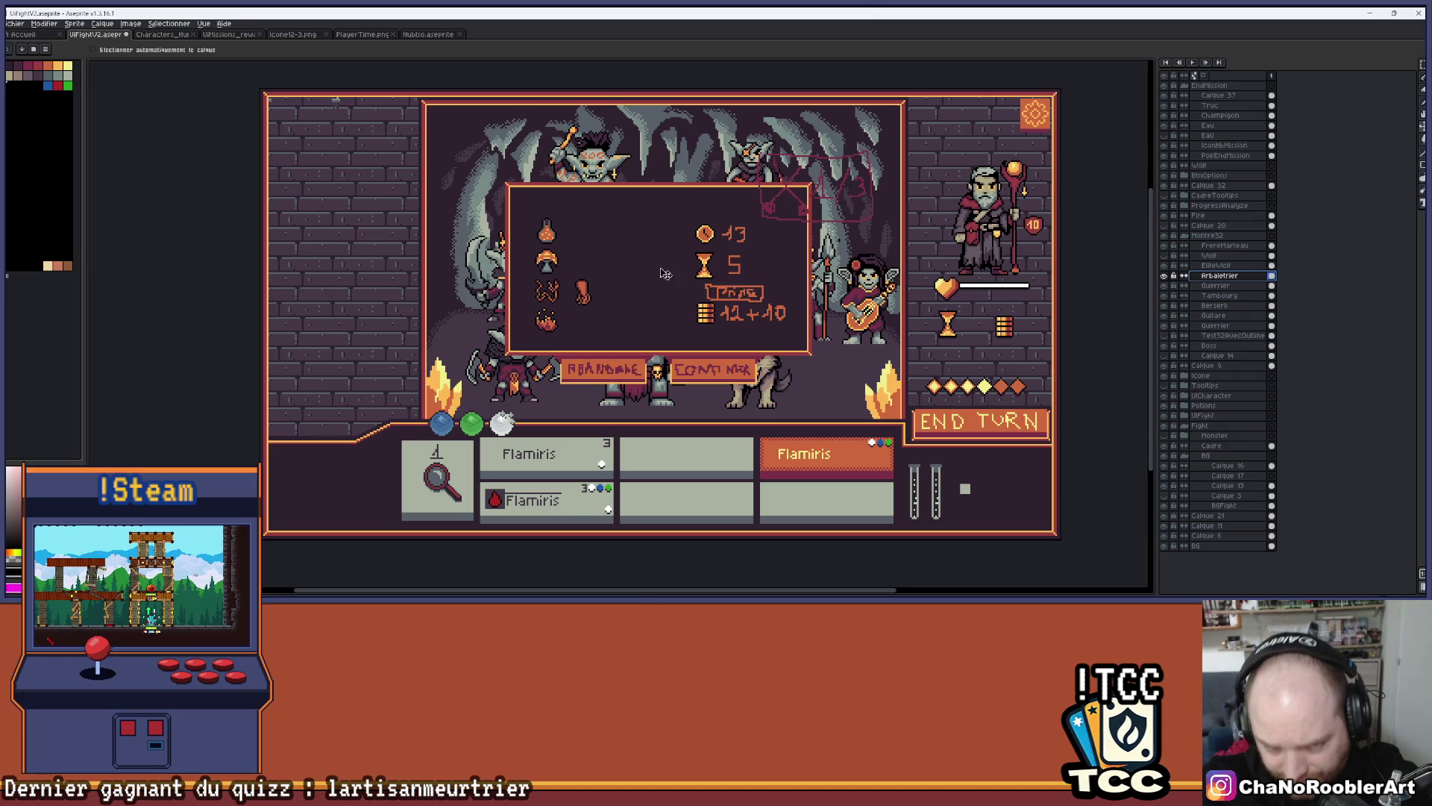
{"action": "scroll", "coordinate": [666, 311], "scroll_direction": "up", "scroll_amount": 3}
{"action": "scroll", "coordinate": [664, 310], "scroll_direction": "up", "scroll_amount": 2}
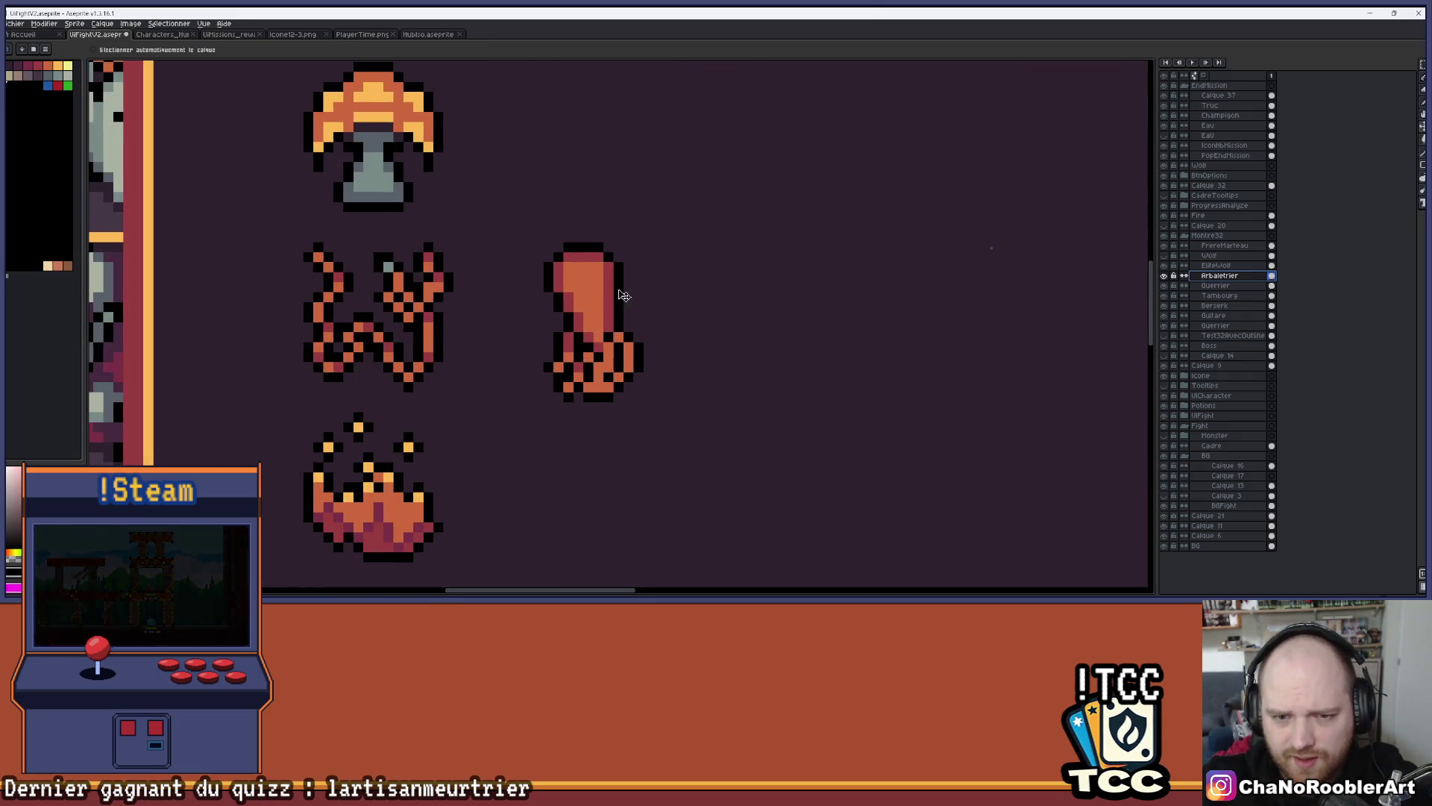
{"action": "scroll", "coordinate": [645, 306], "scroll_direction": "up", "scroll_amount": 2}
{"action": "key", "text": "b"}
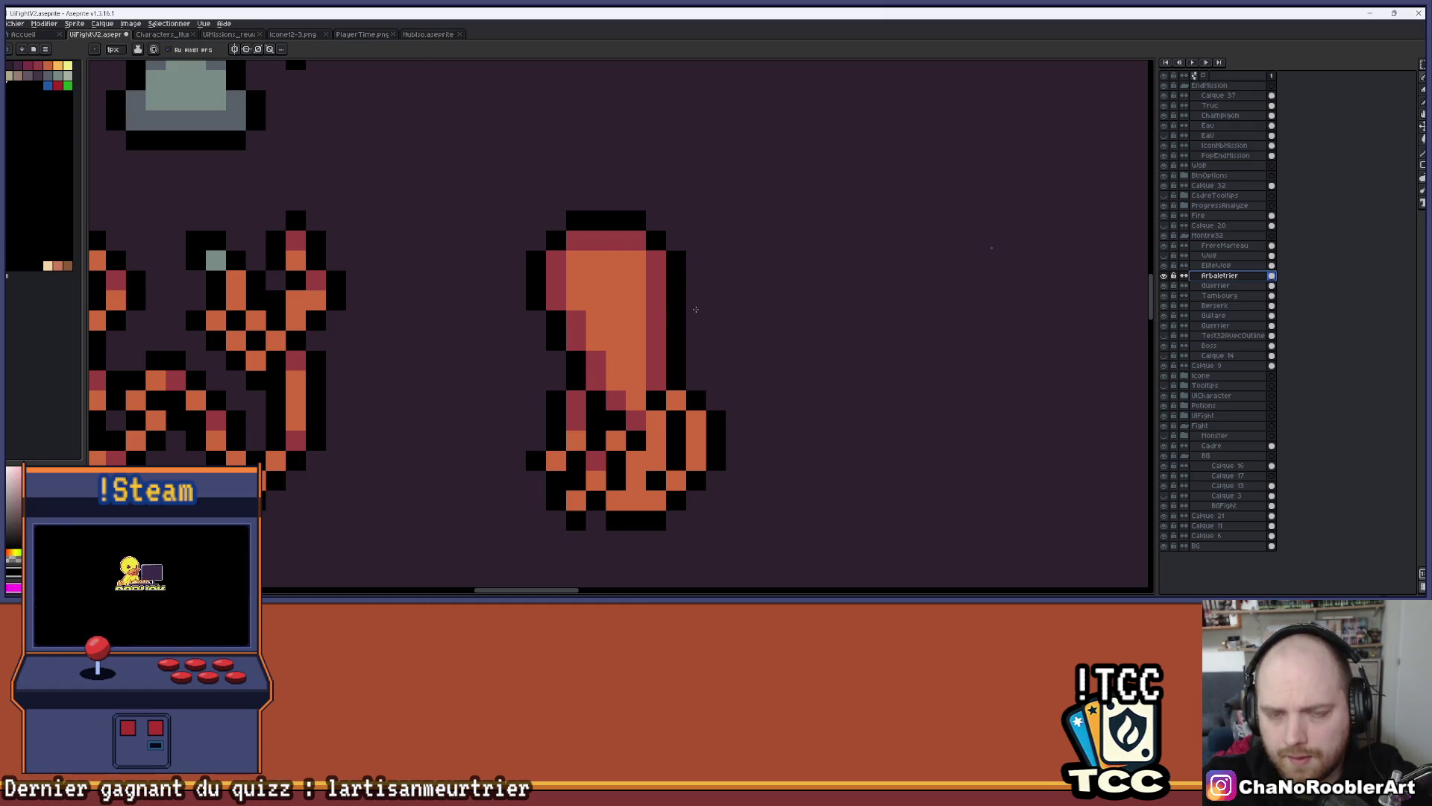
{"action": "left_click", "coordinate": [1182, 107]}
{"action": "left_click", "coordinate": [1164, 105]}
{"action": "left_click", "coordinate": [1164, 105]}
{"action": "scroll", "coordinate": [689, 279], "scroll_direction": "down", "scroll_amount": 3}
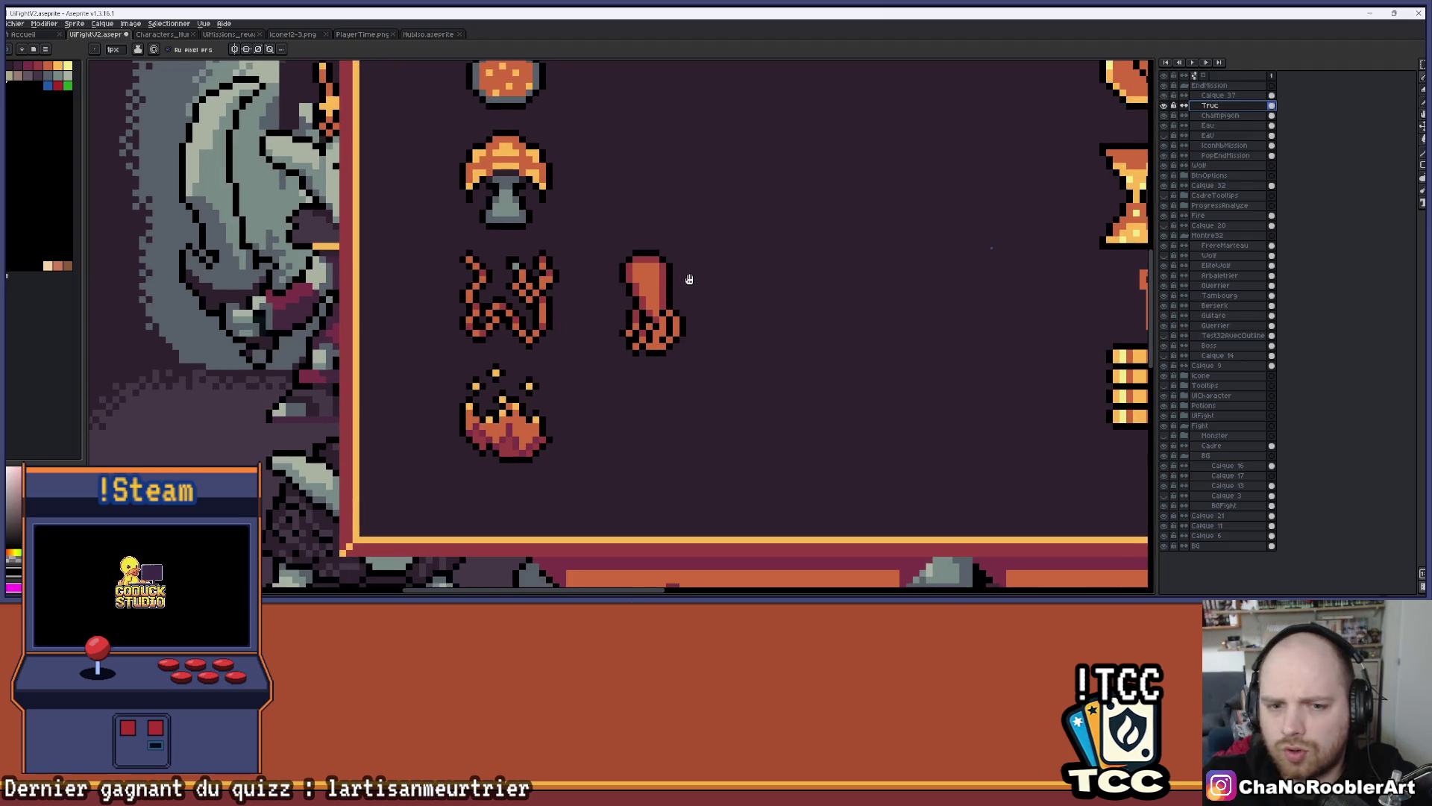
{"action": "scroll", "coordinate": [690, 279], "scroll_direction": "down", "scroll_amount": 5}
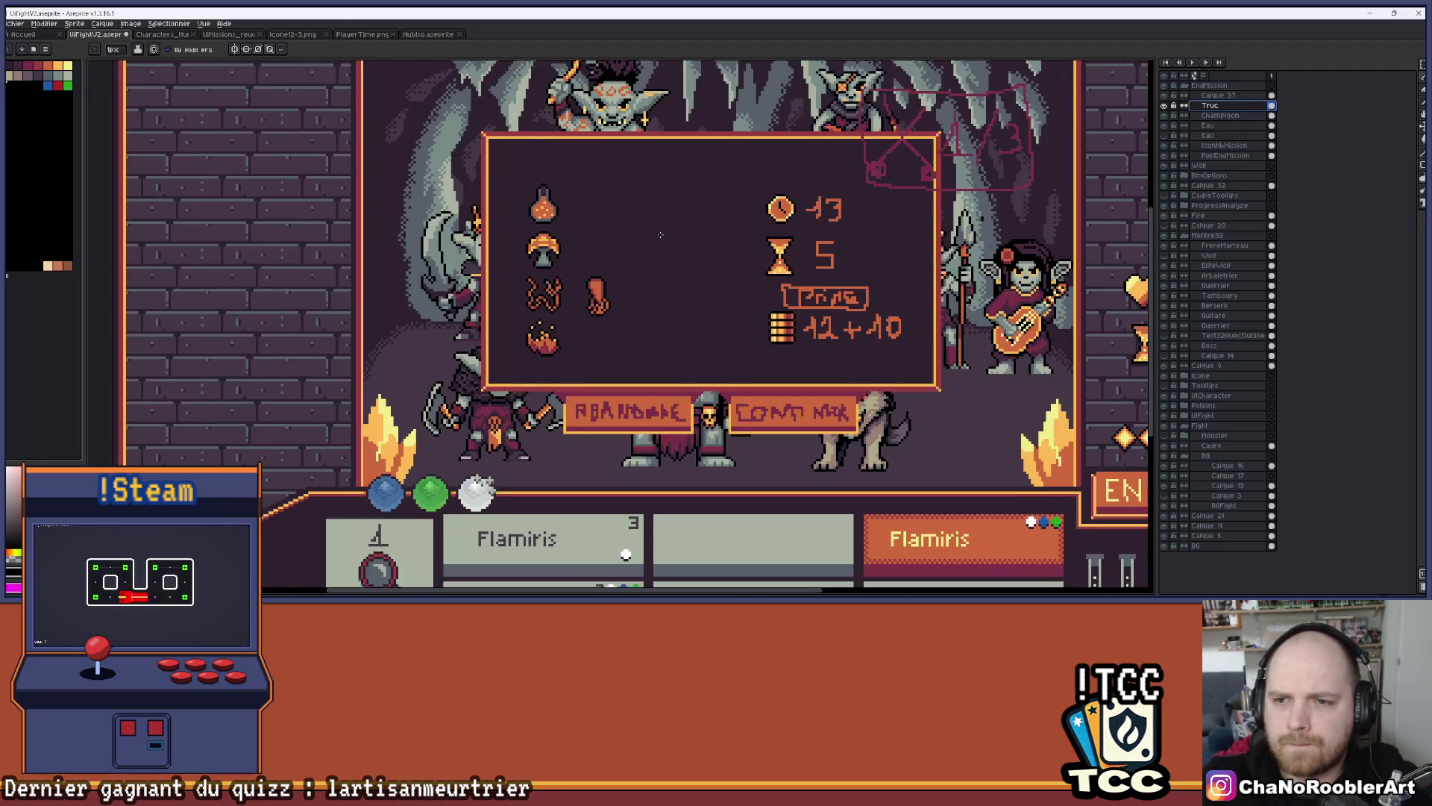
{"action": "left_click_drag", "start_coordinate": [660, 235], "coordinate": [625, 258]}
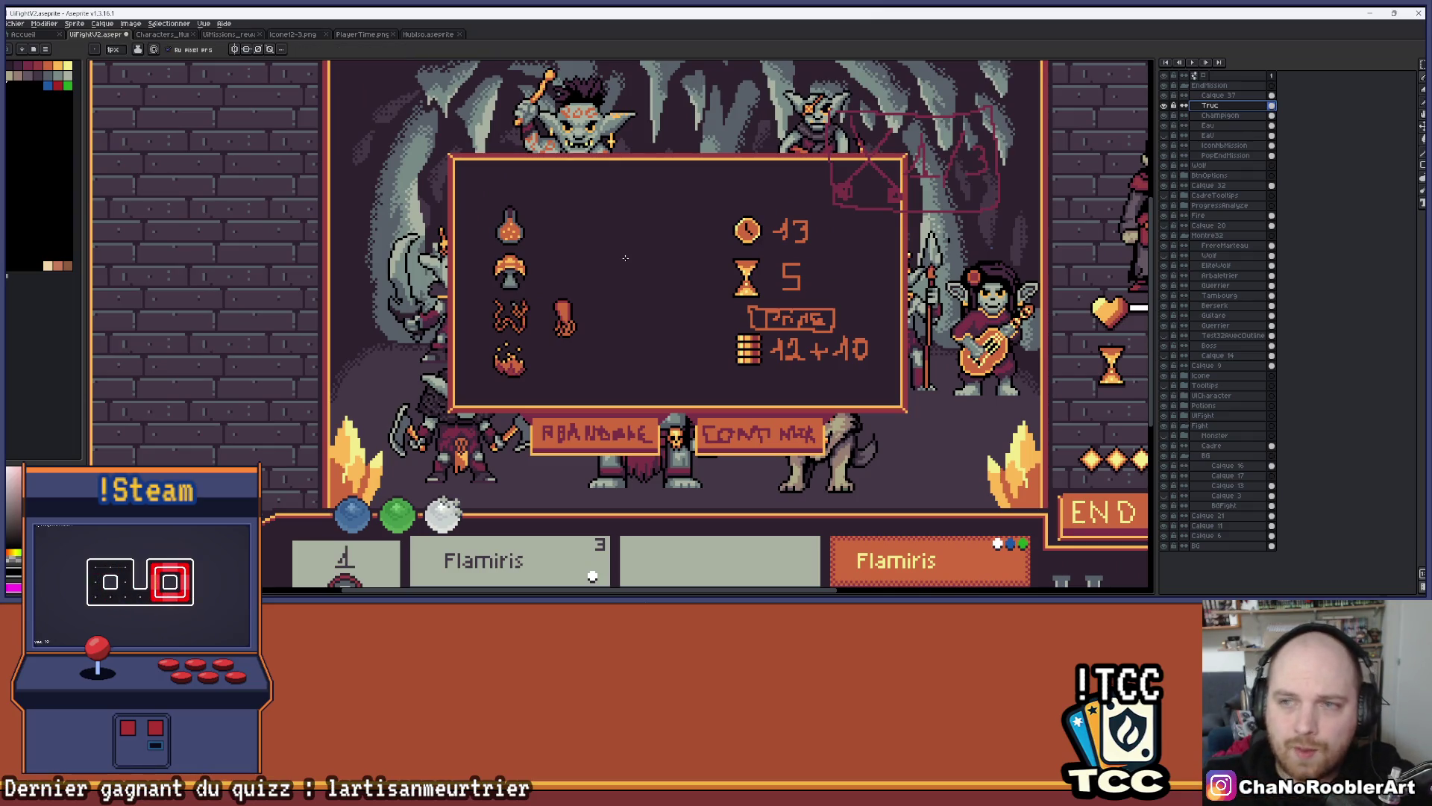
{"action": "left_click", "coordinate": [1166, 86]}
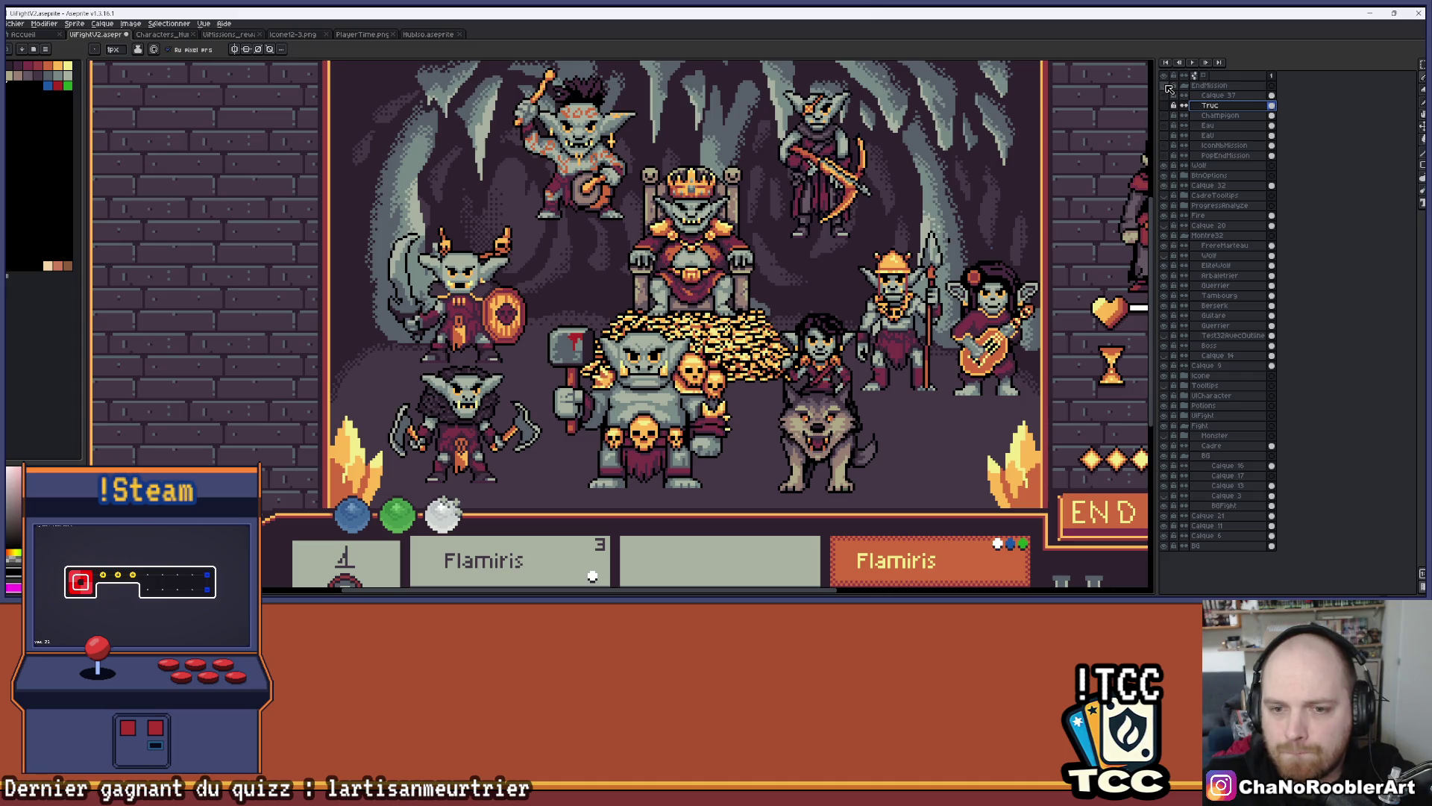
{"action": "left_click", "coordinate": [1164, 105]}
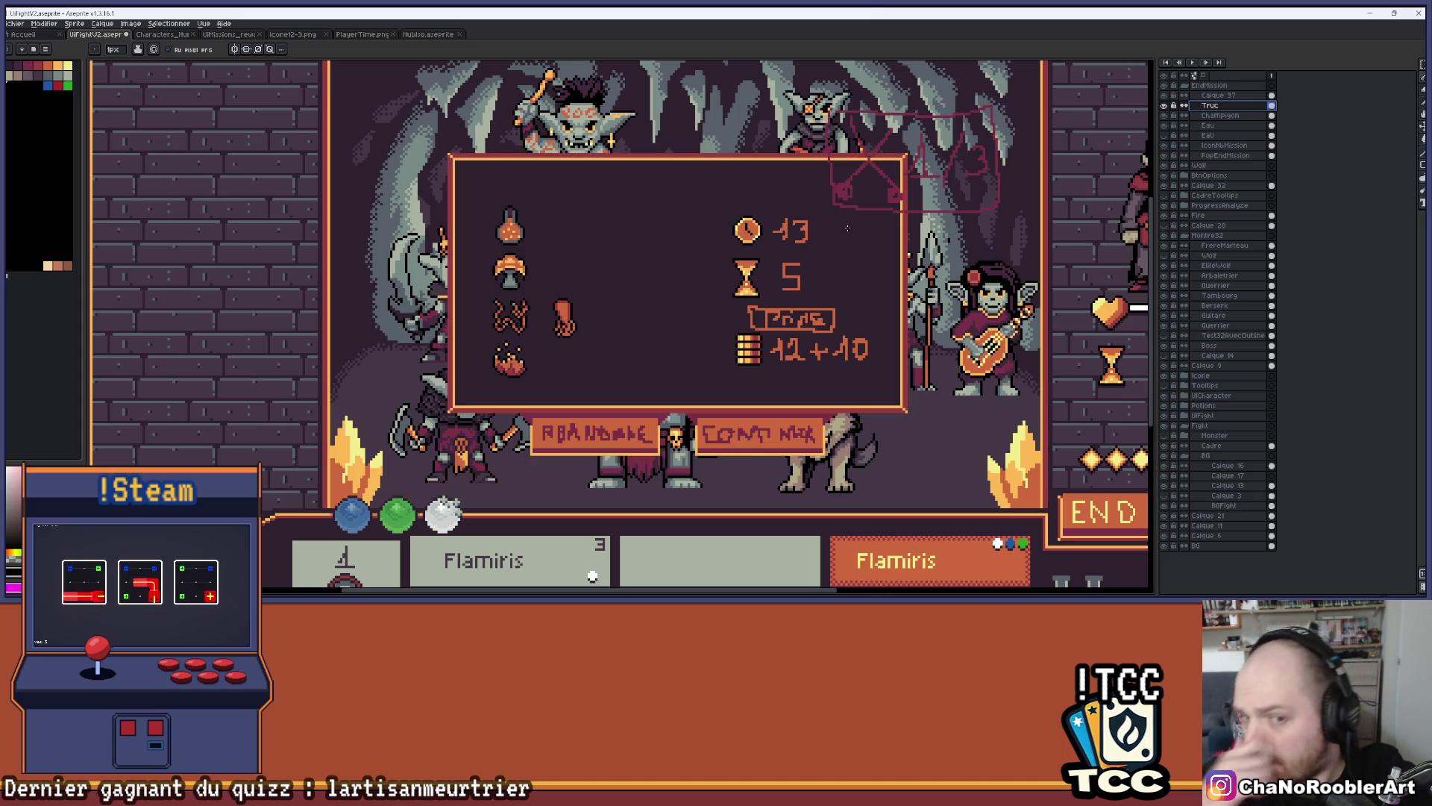
{"action": "scroll", "coordinate": [565, 292], "scroll_direction": "up", "scroll_amount": 2}
{"action": "scroll", "coordinate": [565, 292], "scroll_direction": "up", "scroll_amount": 4}
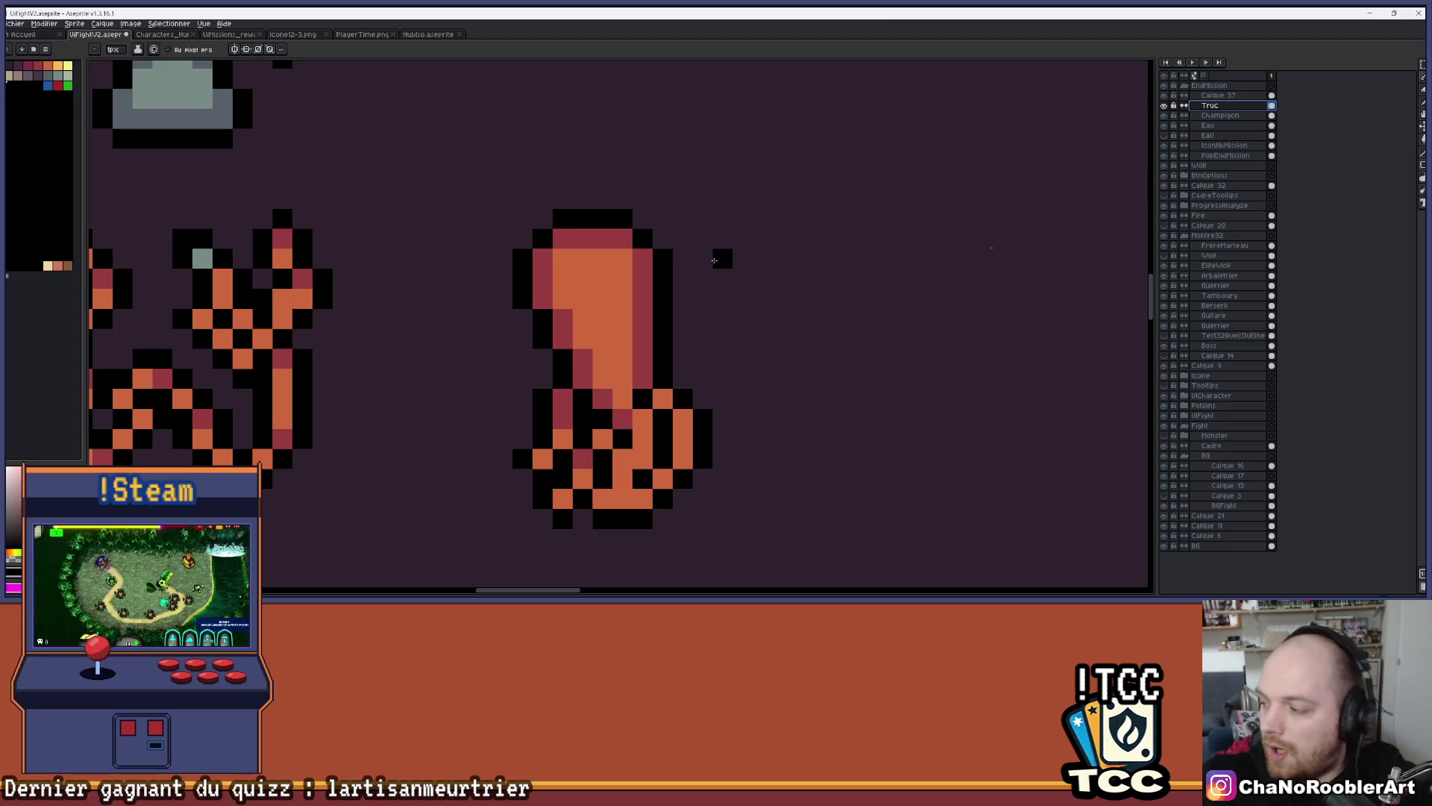
{"action": "scroll", "coordinate": [607, 264], "scroll_direction": "up", "scroll_amount": 1}
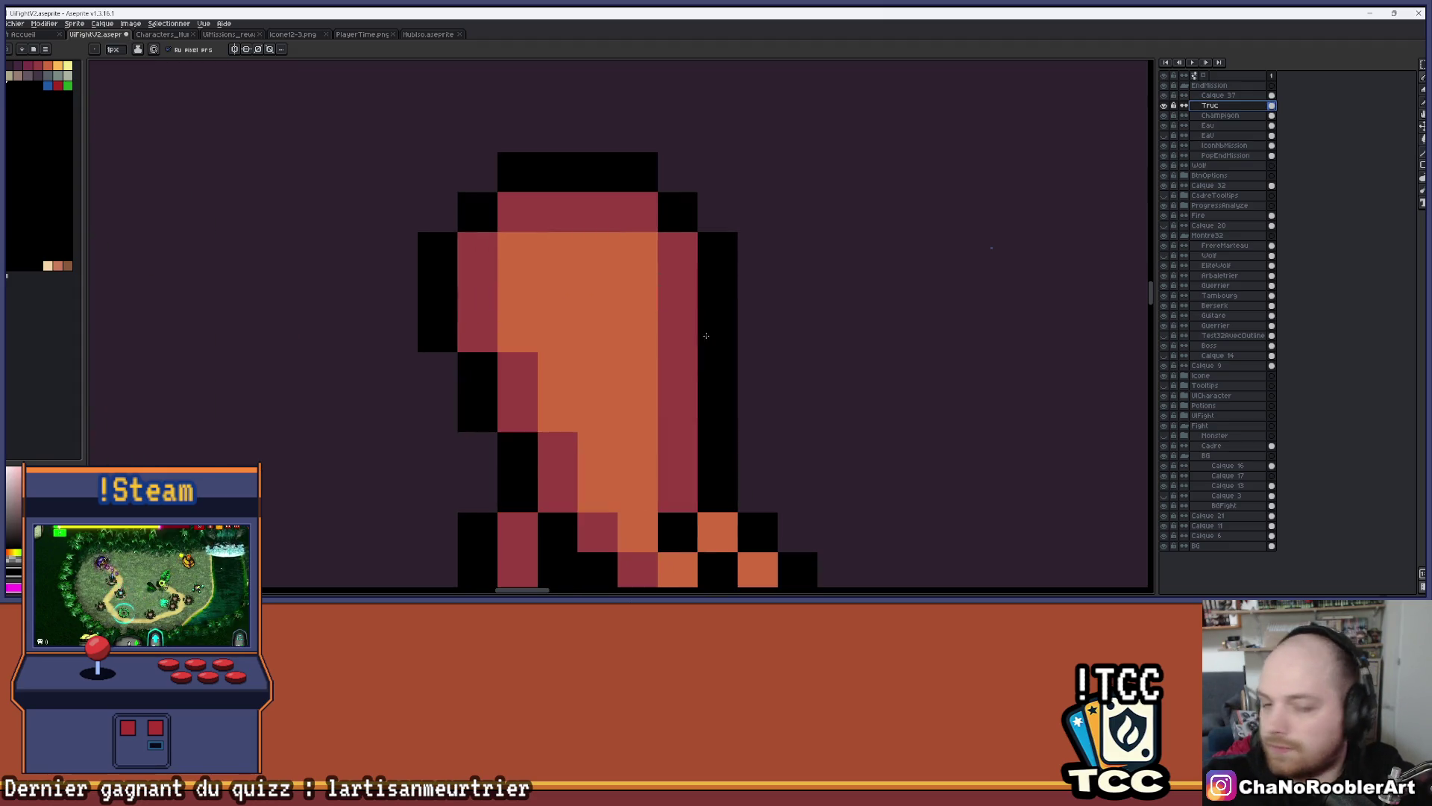
Frame the hand sprite, draw black outline pixels to its right, and erase the stray ones
{"action": "left_click_drag", "start_coordinate": [697, 358], "coordinate": [689, 314]}
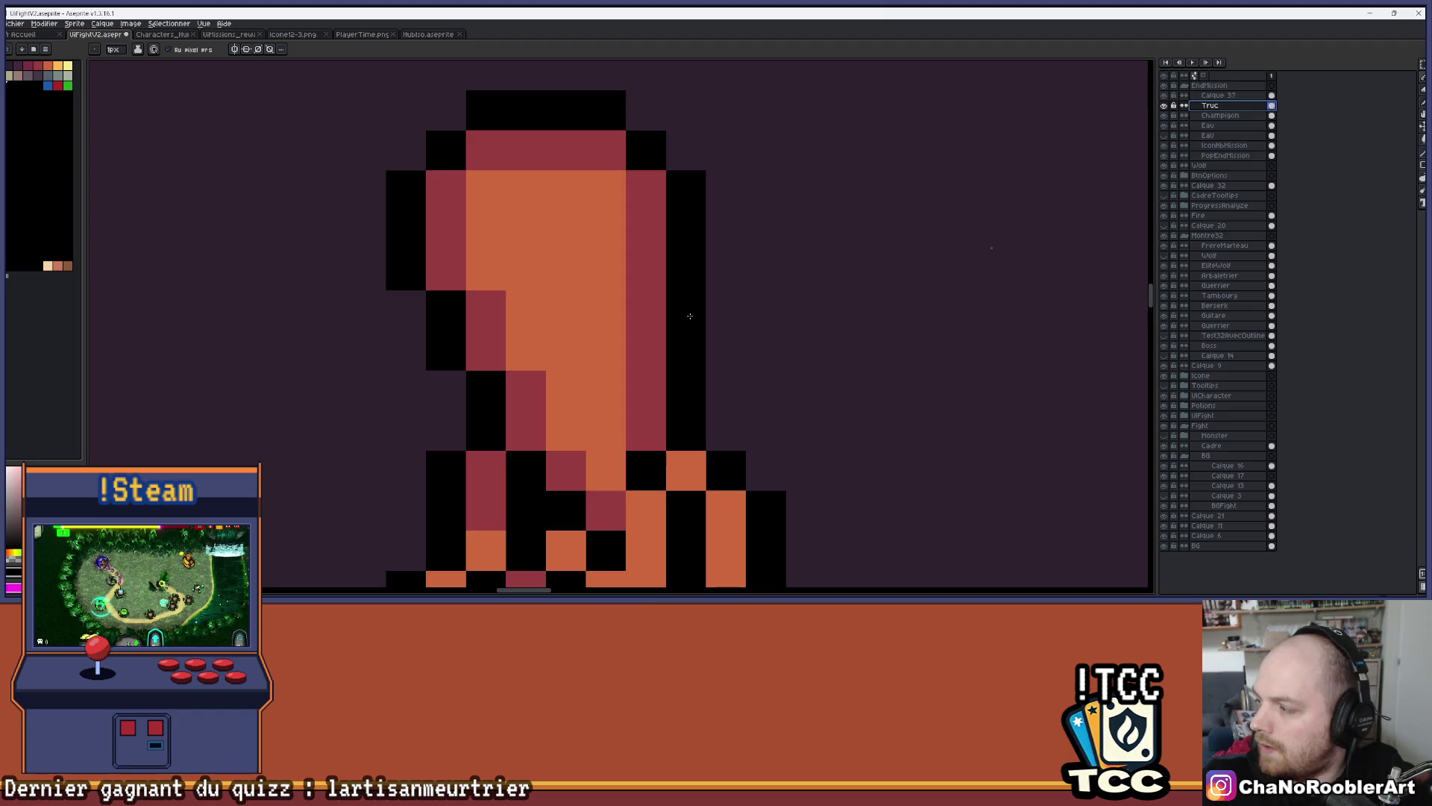
{"action": "scroll", "coordinate": [719, 335], "scroll_direction": "down", "scroll_amount": 1}
{"action": "left_click_drag", "start_coordinate": [719, 336], "coordinate": [788, 259]}
{"action": "mouse_move", "coordinate": [709, 245]}
{"action": "left_mouse_down"}
{"action": "mouse_move", "coordinate": [737, 272]}
{"action": "mouse_move", "coordinate": [736, 326]}
{"action": "left_mouse_up"}
{"action": "key", "text": "e"}
{"action": "mouse_move", "coordinate": [669, 282]}
{"action": "left_mouse_down"}
{"action": "mouse_move", "coordinate": [656, 239]}
{"action": "mouse_move", "coordinate": [681, 297]}
{"action": "left_mouse_up"}
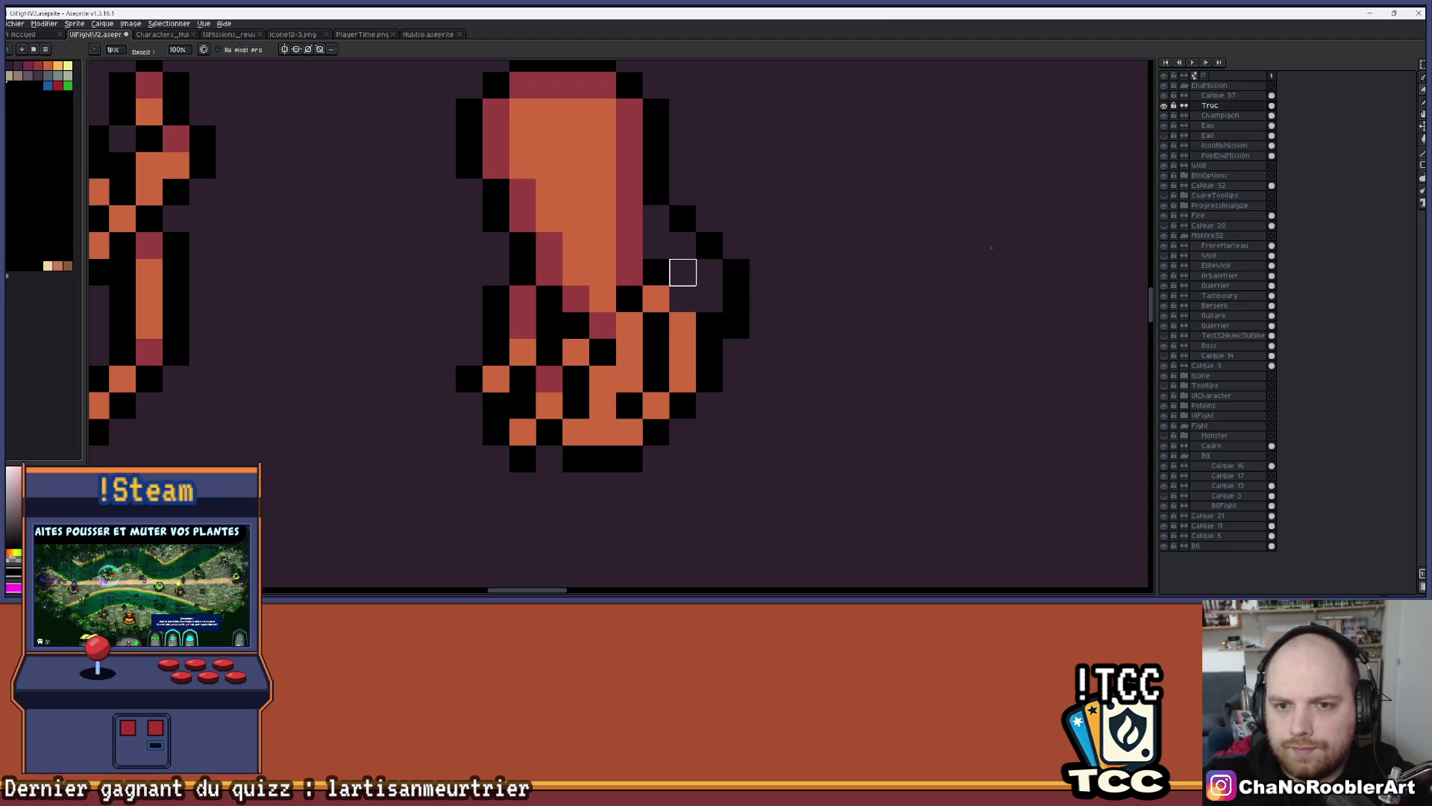
{"action": "scroll", "coordinate": [752, 310], "scroll_direction": "down", "scroll_amount": 3}
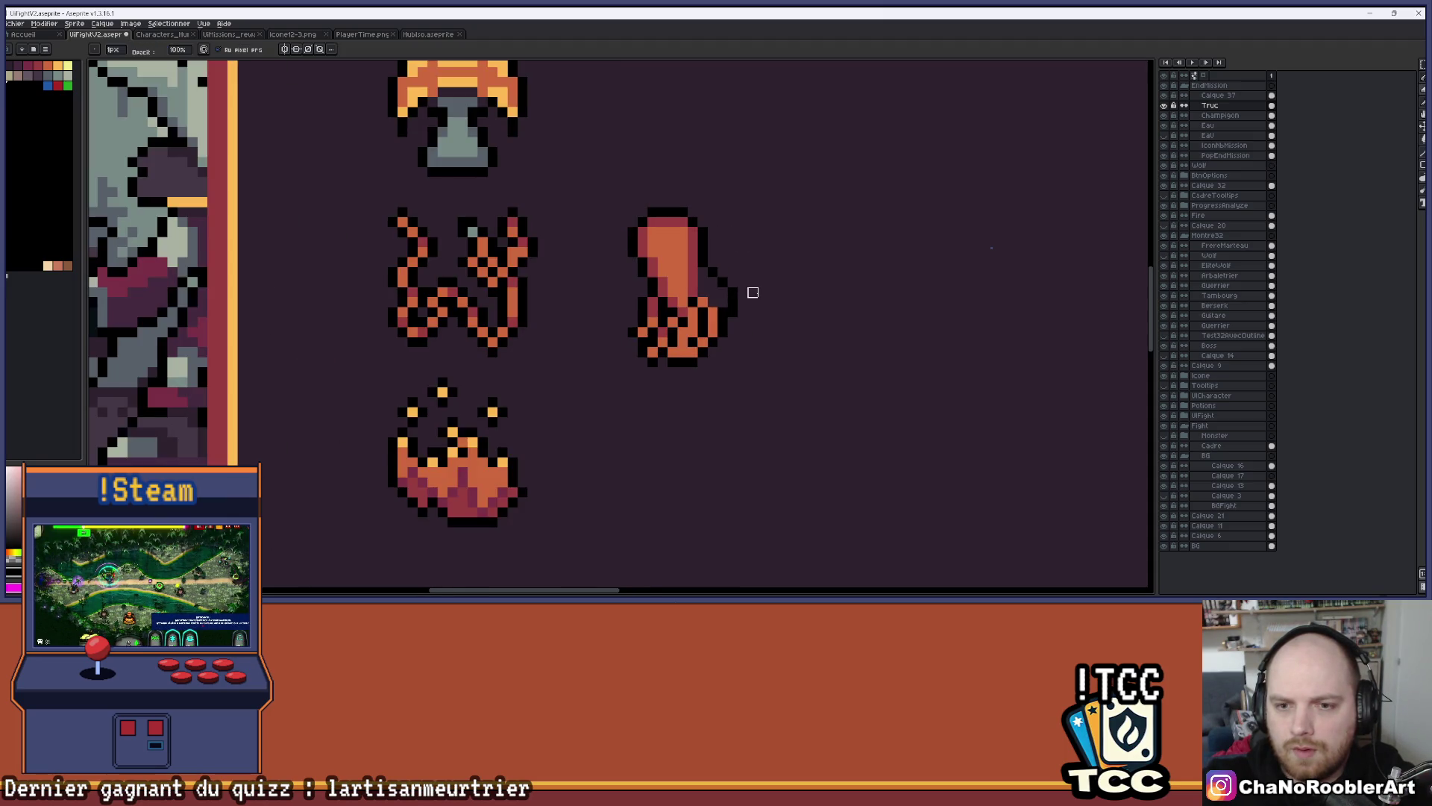
{"action": "scroll", "coordinate": [739, 273], "scroll_direction": "down", "scroll_amount": 2}
{"action": "scroll", "coordinate": [738, 273], "scroll_direction": "up", "scroll_amount": 10}
Paint a black outline down the hand's right edge to separate the fingers
{"action": "key", "text": "b"}
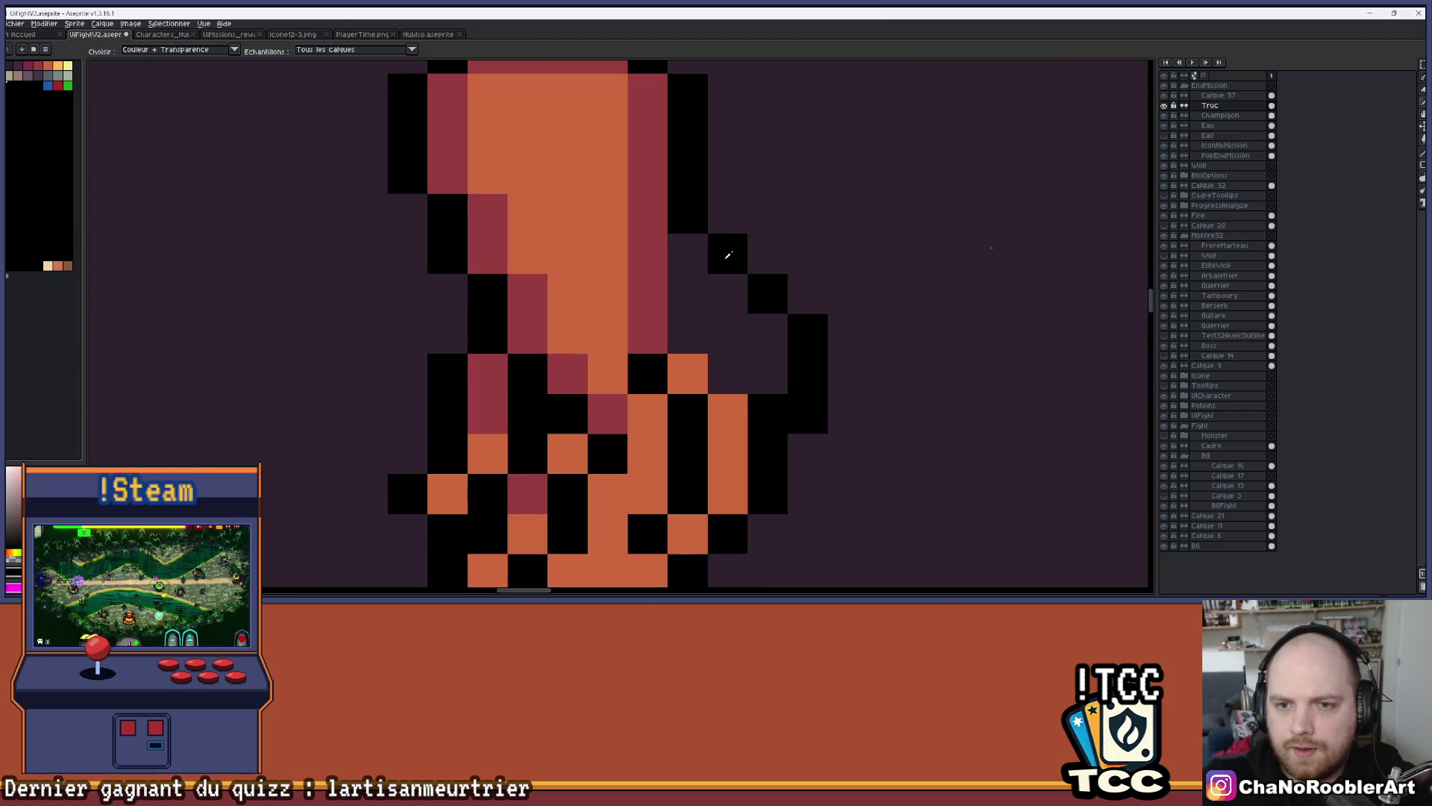
{"action": "left_click_drag", "start_coordinate": [647, 253], "coordinate": [648, 293]}
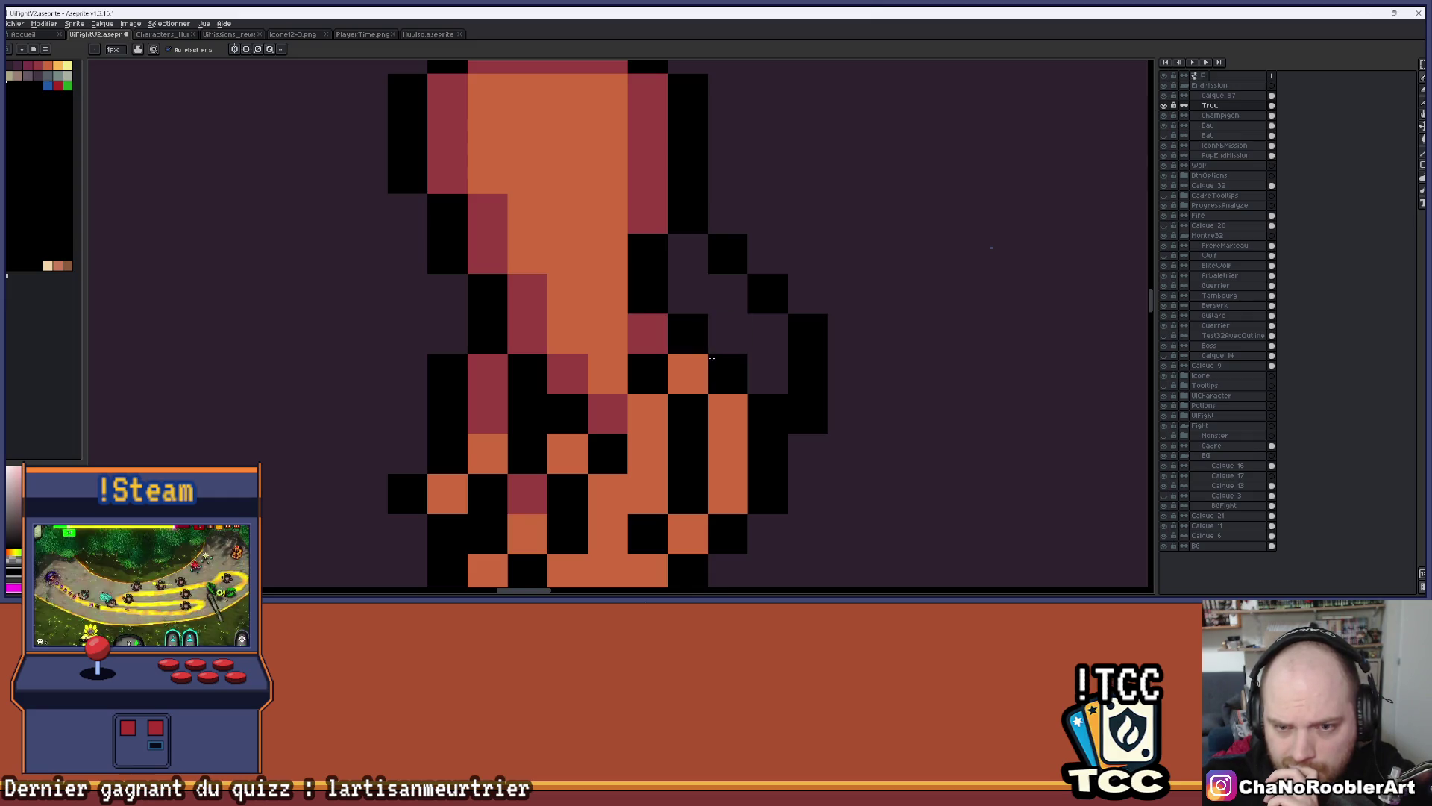
{"action": "scroll", "coordinate": [850, 300], "scroll_direction": "down", "scroll_amount": 5}
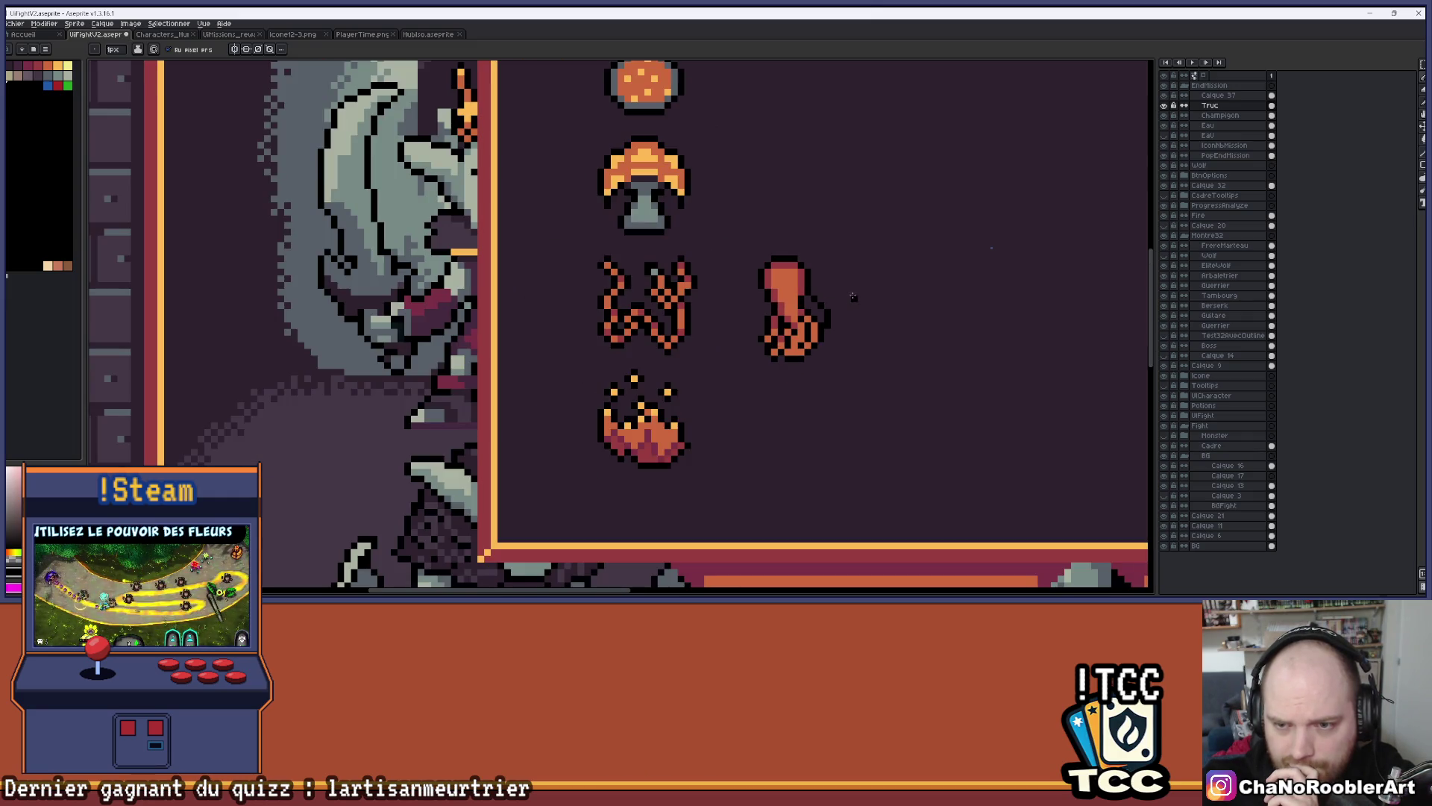
{"action": "scroll", "coordinate": [846, 295], "scroll_direction": "up", "scroll_amount": 4}
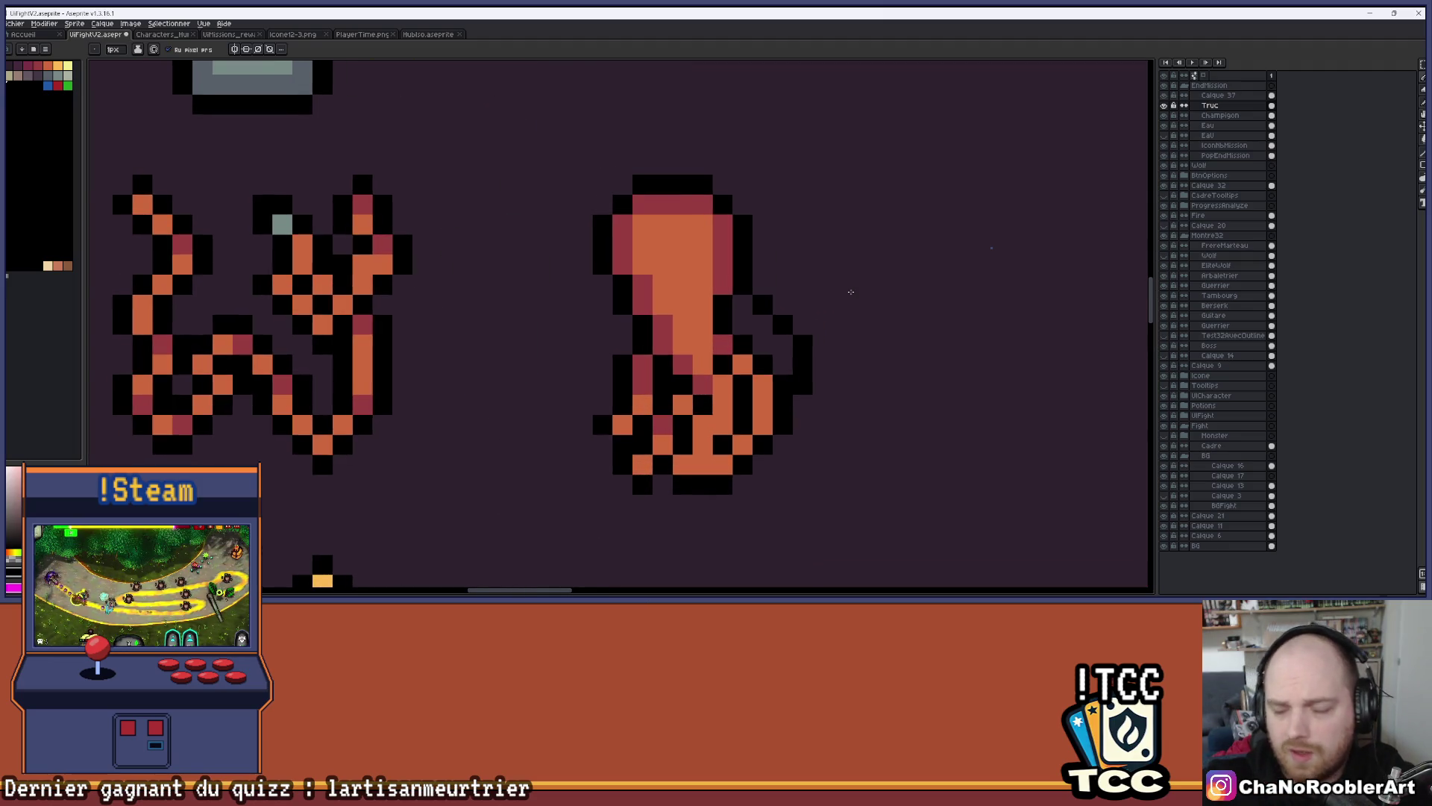
{"action": "key", "text": "e"}
{"action": "scroll", "coordinate": [843, 289], "scroll_direction": "down", "scroll_amount": 2}
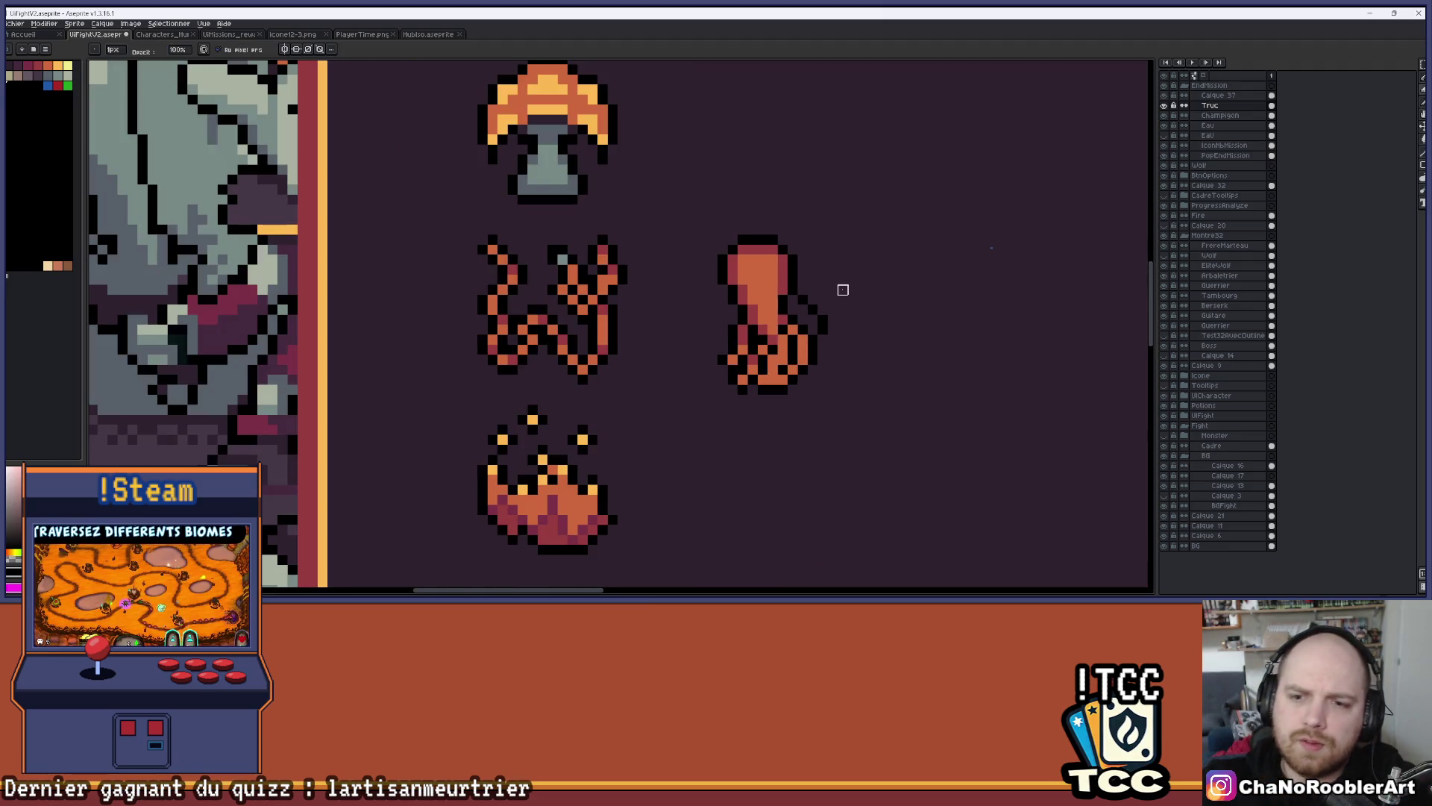
{"action": "scroll", "coordinate": [843, 289], "scroll_direction": "up", "scroll_amount": 2}
Shade the thumb area in crimson and touch up individual thumb pixels
{"action": "key", "text": "g"}
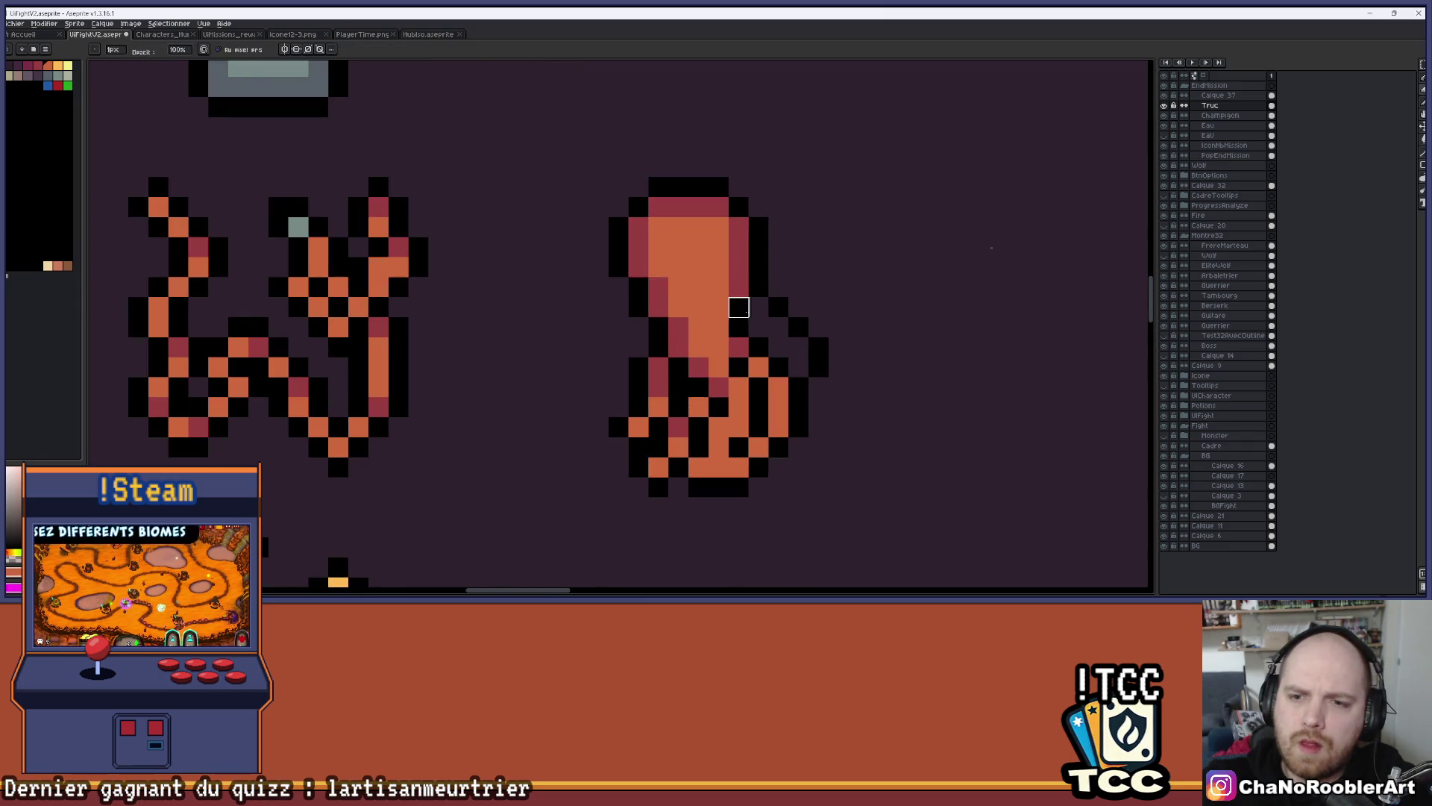
{"action": "scroll", "coordinate": [771, 314], "scroll_direction": "down", "scroll_amount": 2}
{"action": "scroll", "coordinate": [776, 316], "scroll_direction": "up", "scroll_amount": 2}
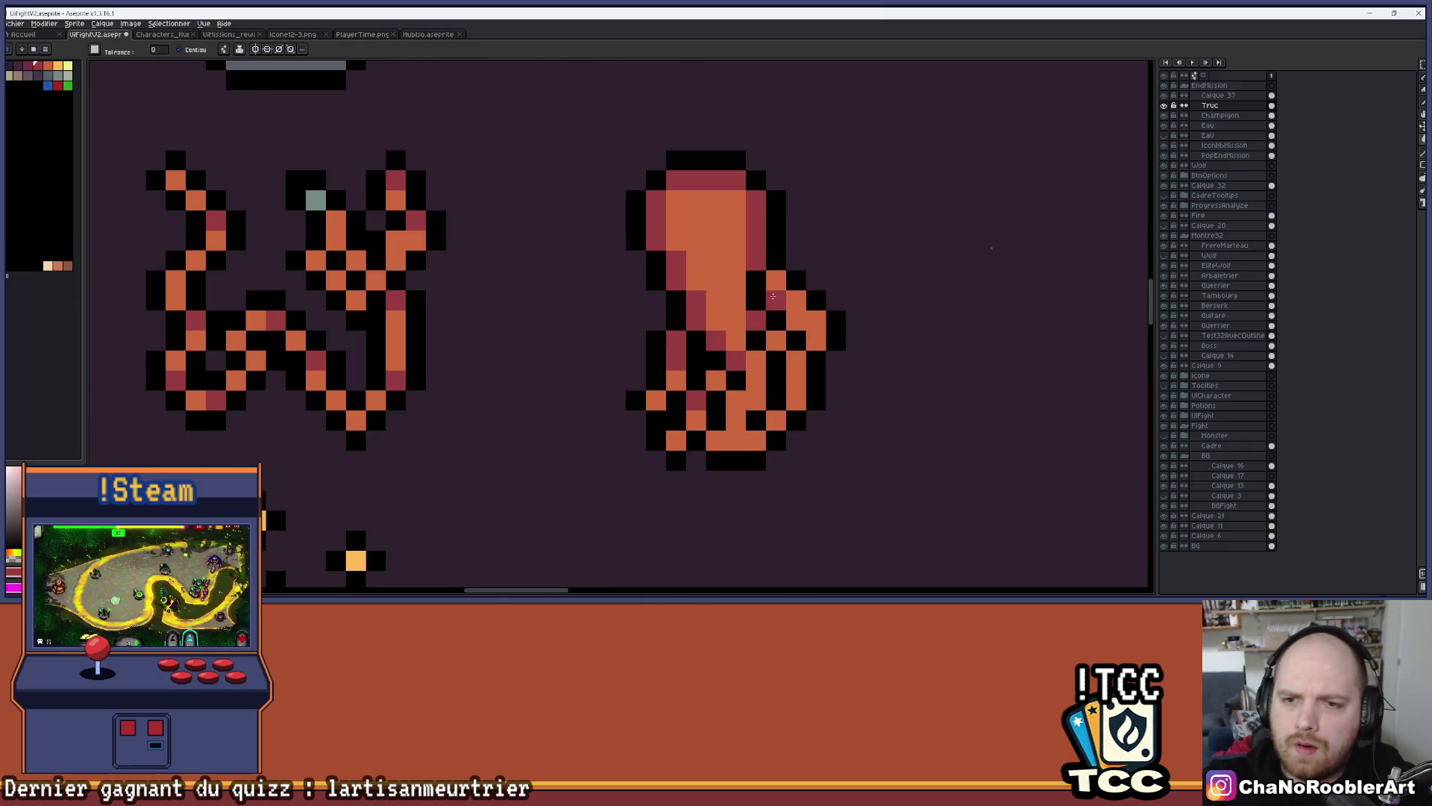
{"action": "left_click", "coordinate": [785, 319]}
{"action": "key", "text": "b"}
{"action": "key", "text": "ctrl+z"}
{"action": "left_click", "coordinate": [797, 320]}
{"action": "left_click", "coordinate": [777, 279]}
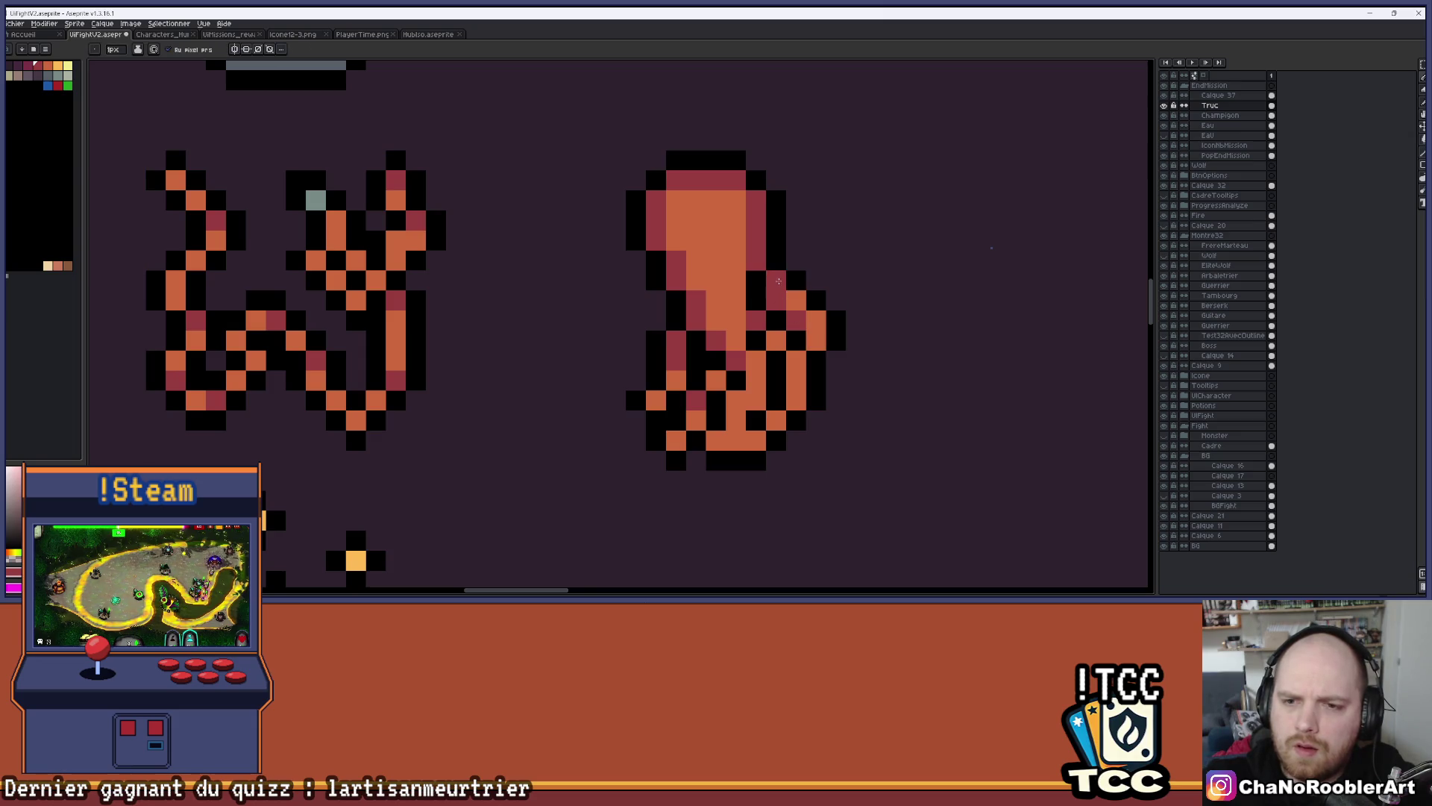
{"action": "left_click", "coordinate": [836, 280]}
Zoom in and out to inspect the fist icon's finger lines and red shading
{"action": "scroll", "coordinate": [841, 276], "scroll_direction": "down", "scroll_amount": 2}
{"action": "scroll", "coordinate": [857, 268], "scroll_direction": "down", "scroll_amount": 1}
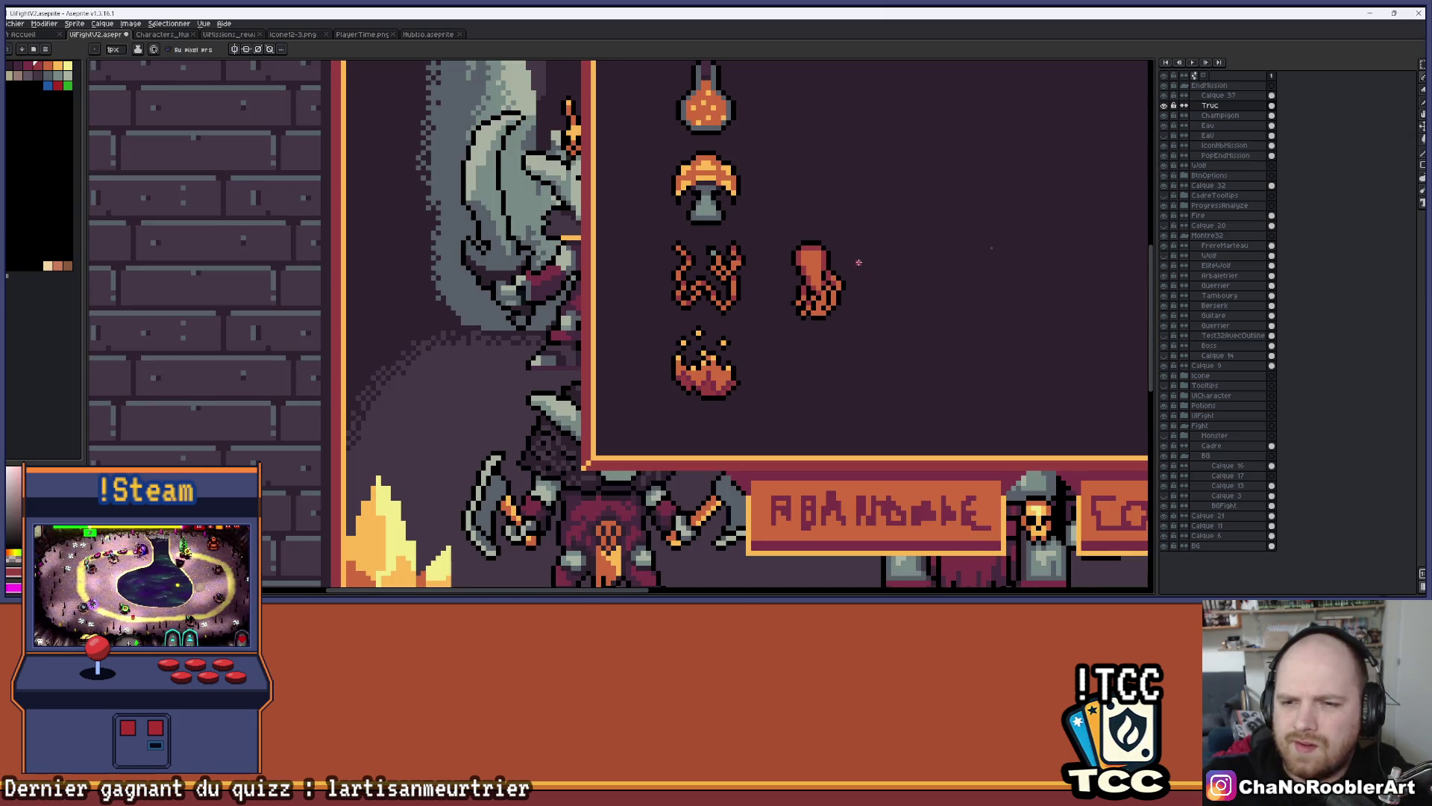
{"action": "scroll", "coordinate": [859, 263], "scroll_direction": "up", "scroll_amount": 5}
{"action": "scroll", "coordinate": [884, 281], "scroll_direction": "down", "scroll_amount": 4}
{"action": "scroll", "coordinate": [883, 281], "scroll_direction": "down", "scroll_amount": 3}
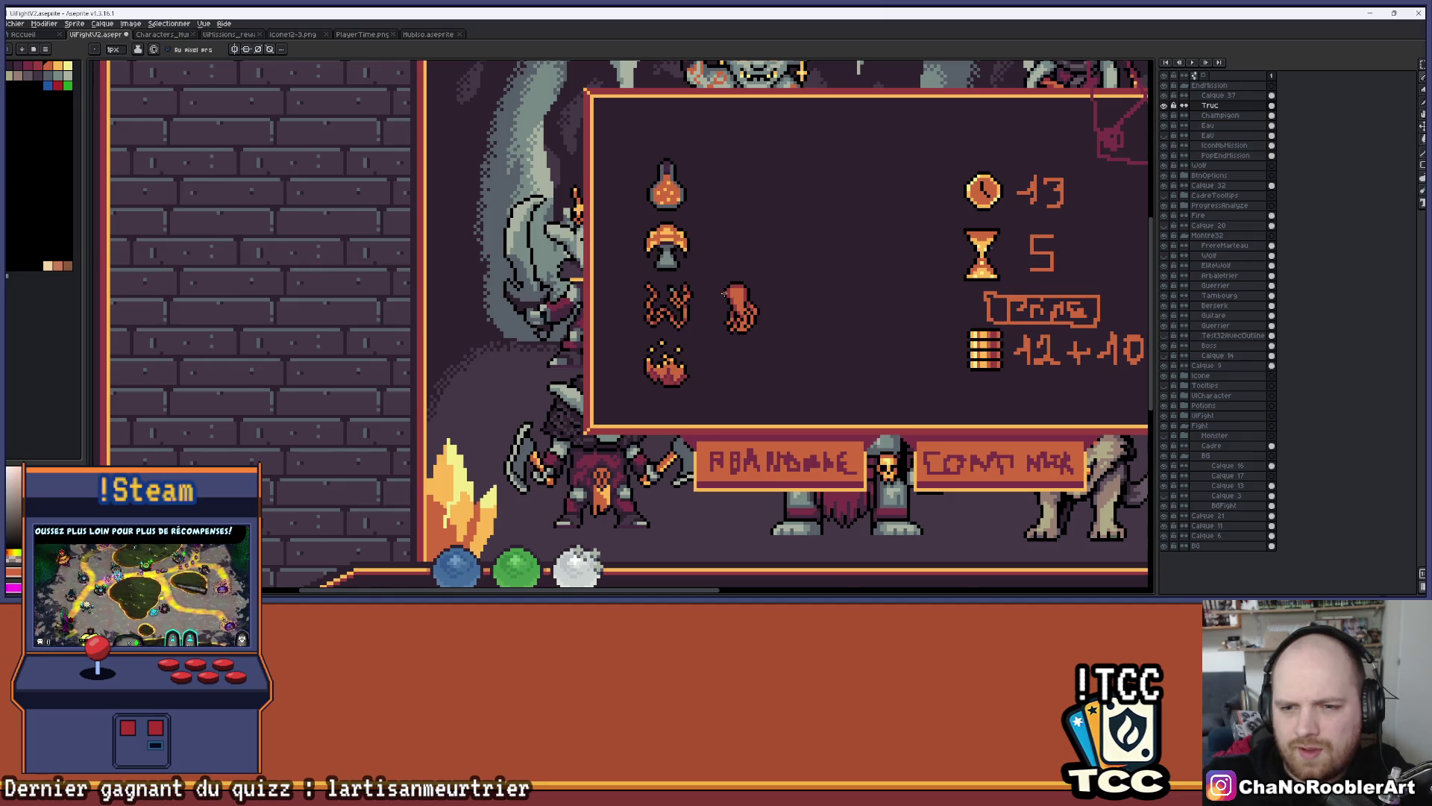
{"action": "scroll", "coordinate": [723, 294], "scroll_direction": "up", "scroll_amount": 4}
{"action": "scroll", "coordinate": [828, 323], "scroll_direction": "down", "scroll_amount": 1}
{"action": "scroll", "coordinate": [885, 333], "scroll_direction": "up", "scroll_amount": 1}
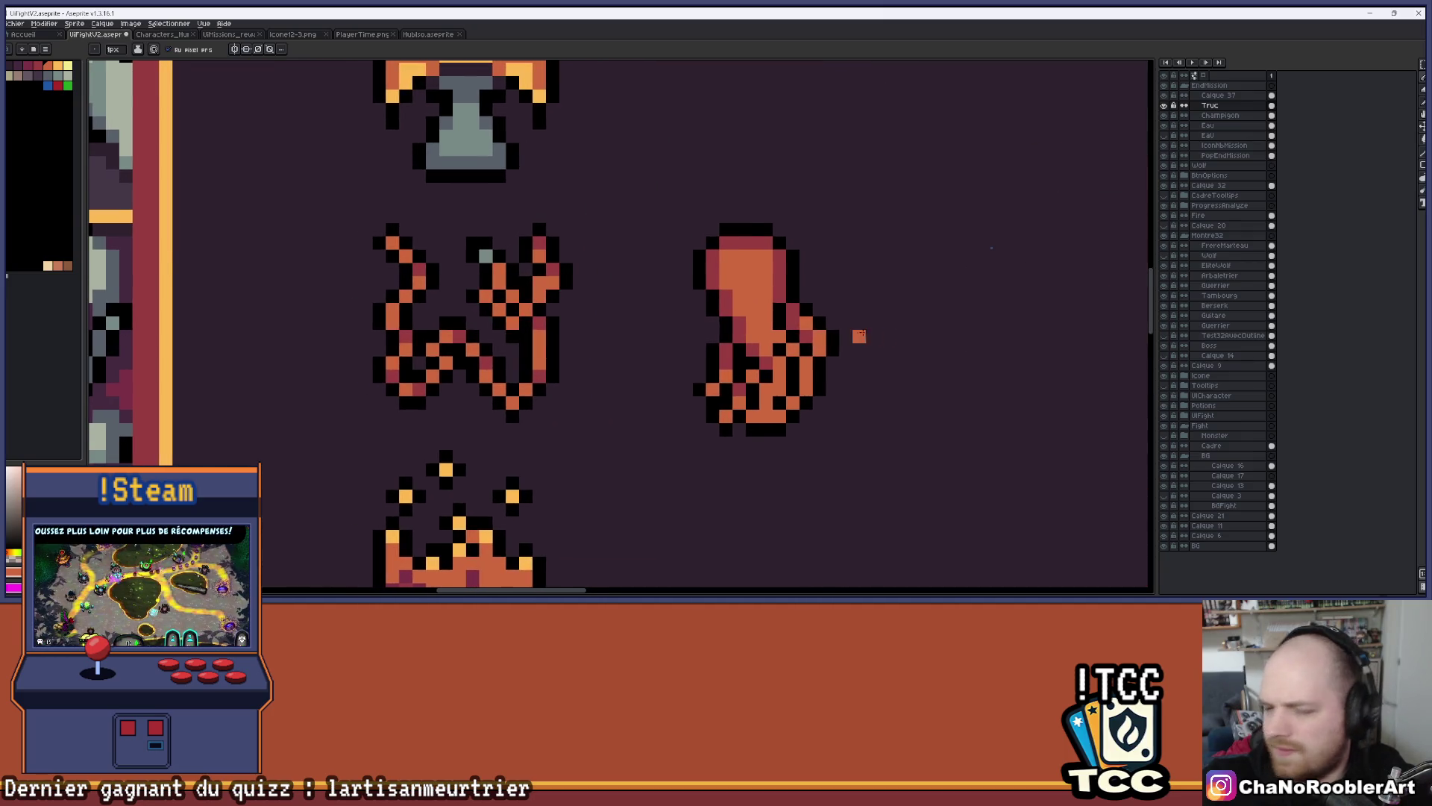
{"action": "scroll", "coordinate": [867, 332], "scroll_direction": "up", "scroll_amount": 1}
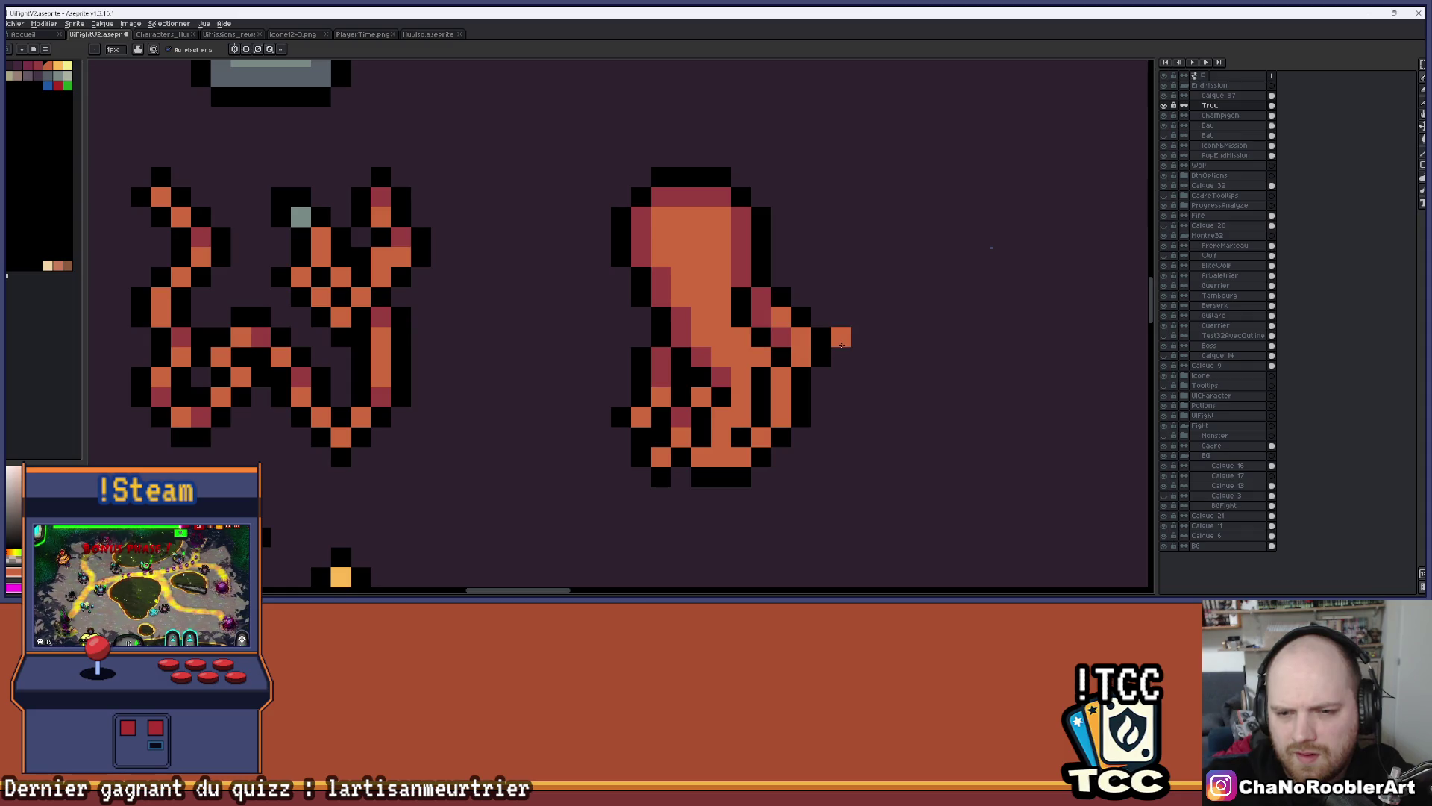
{"action": "scroll", "coordinate": [850, 299], "scroll_direction": "down", "scroll_amount": 2}
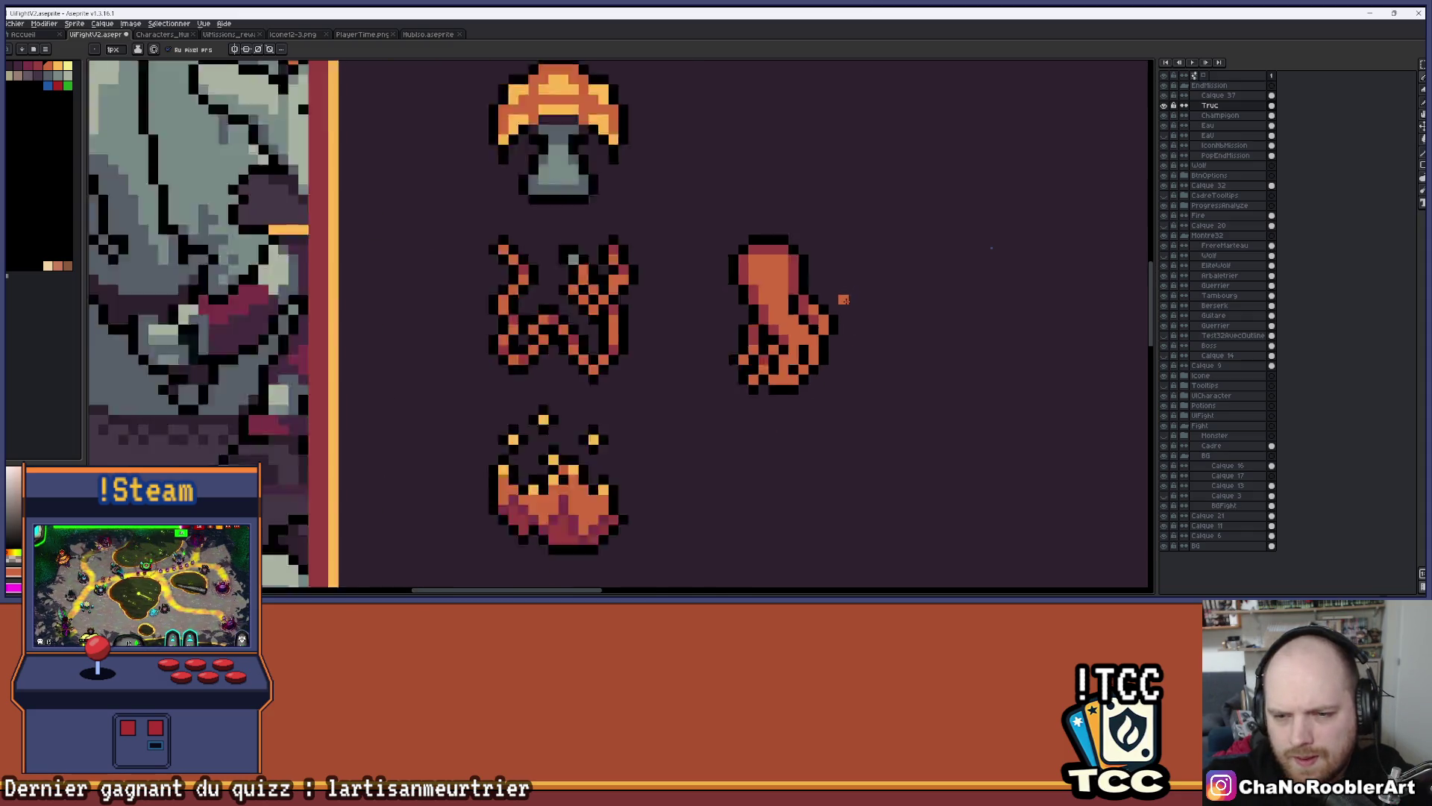
{"action": "scroll", "coordinate": [854, 297], "scroll_direction": "down", "scroll_amount": 3}
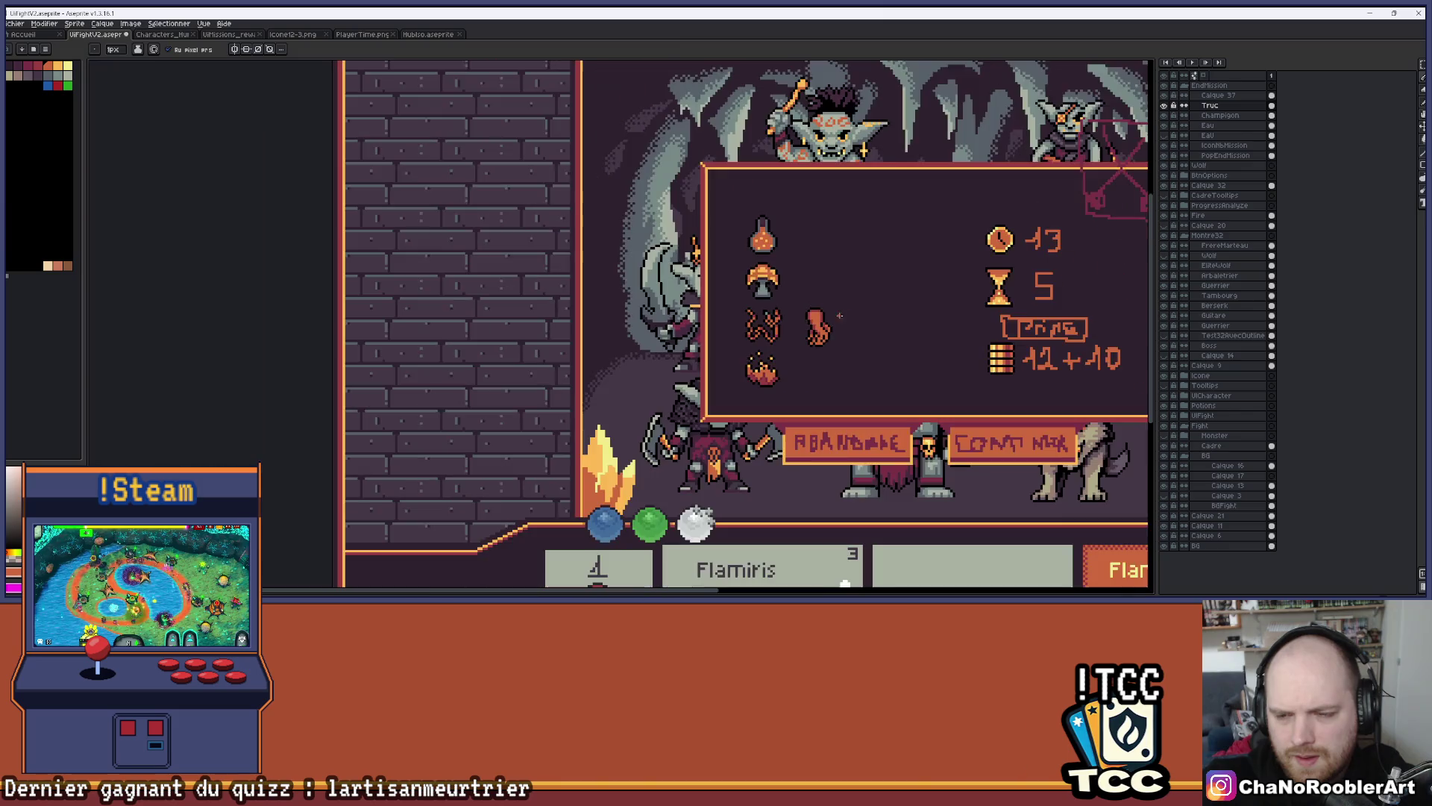
{"action": "scroll", "coordinate": [845, 328], "scroll_direction": "up", "scroll_amount": 2}
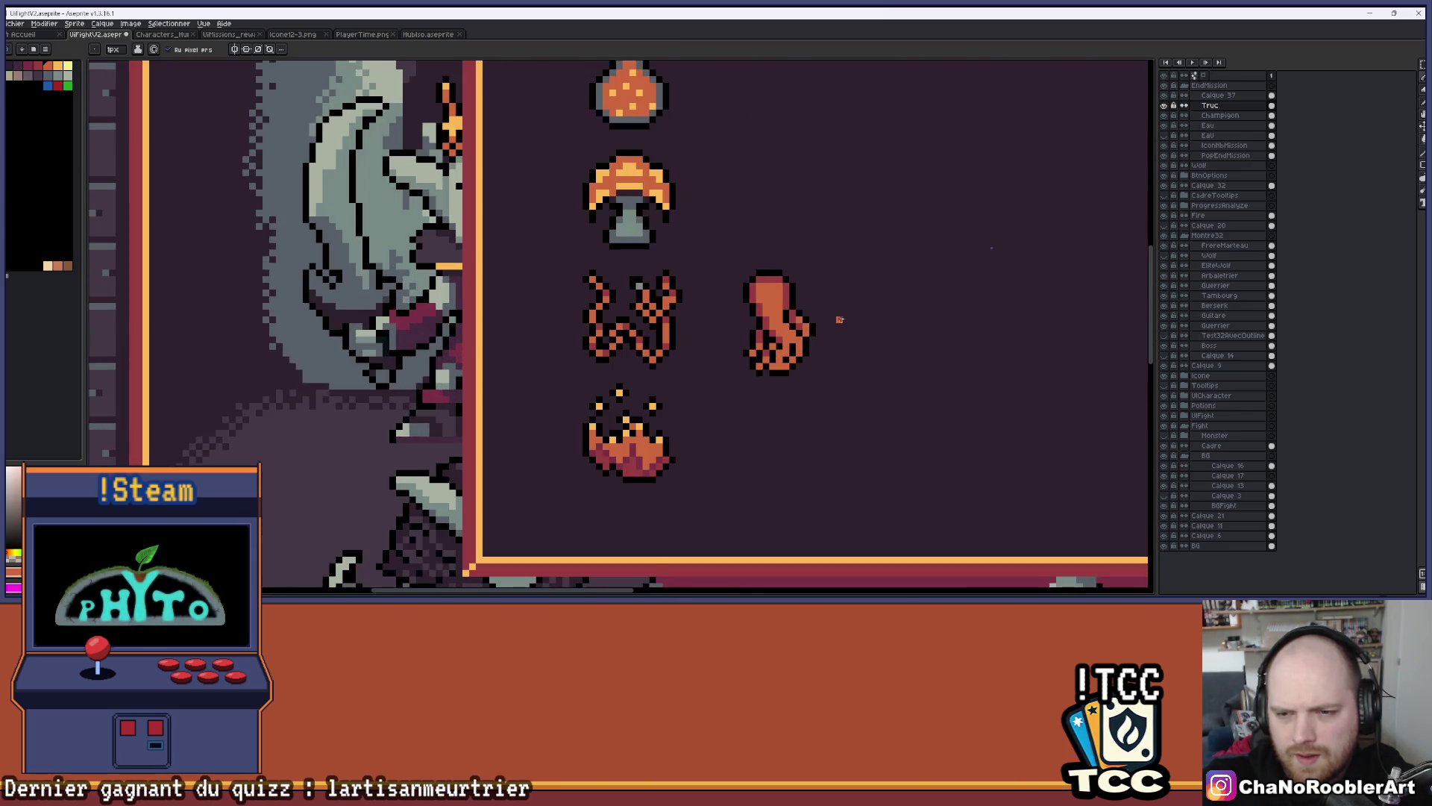
{"action": "scroll", "coordinate": [813, 386], "scroll_direction": "up", "scroll_amount": 1}
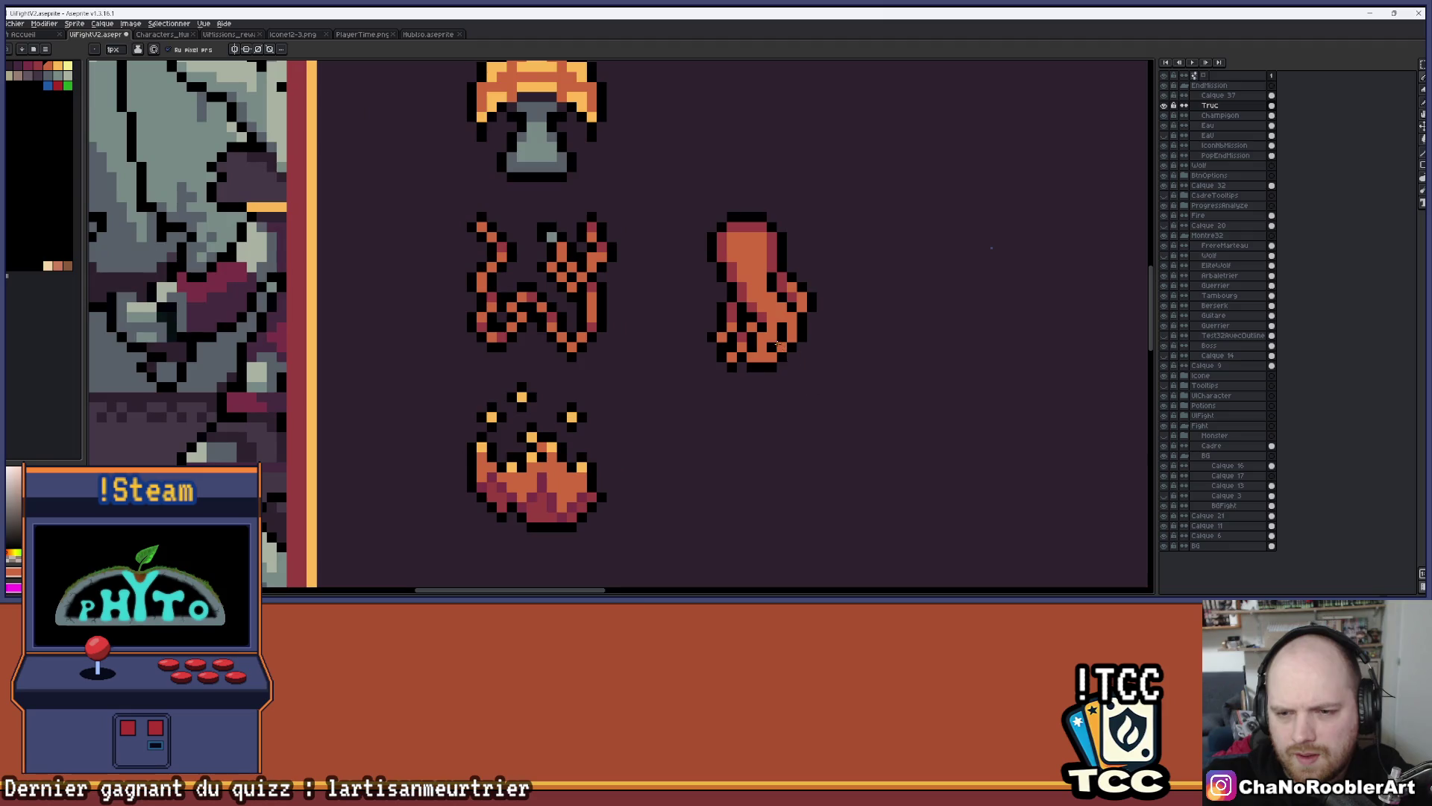
{"action": "scroll", "coordinate": [780, 346], "scroll_direction": "up", "scroll_amount": 1}
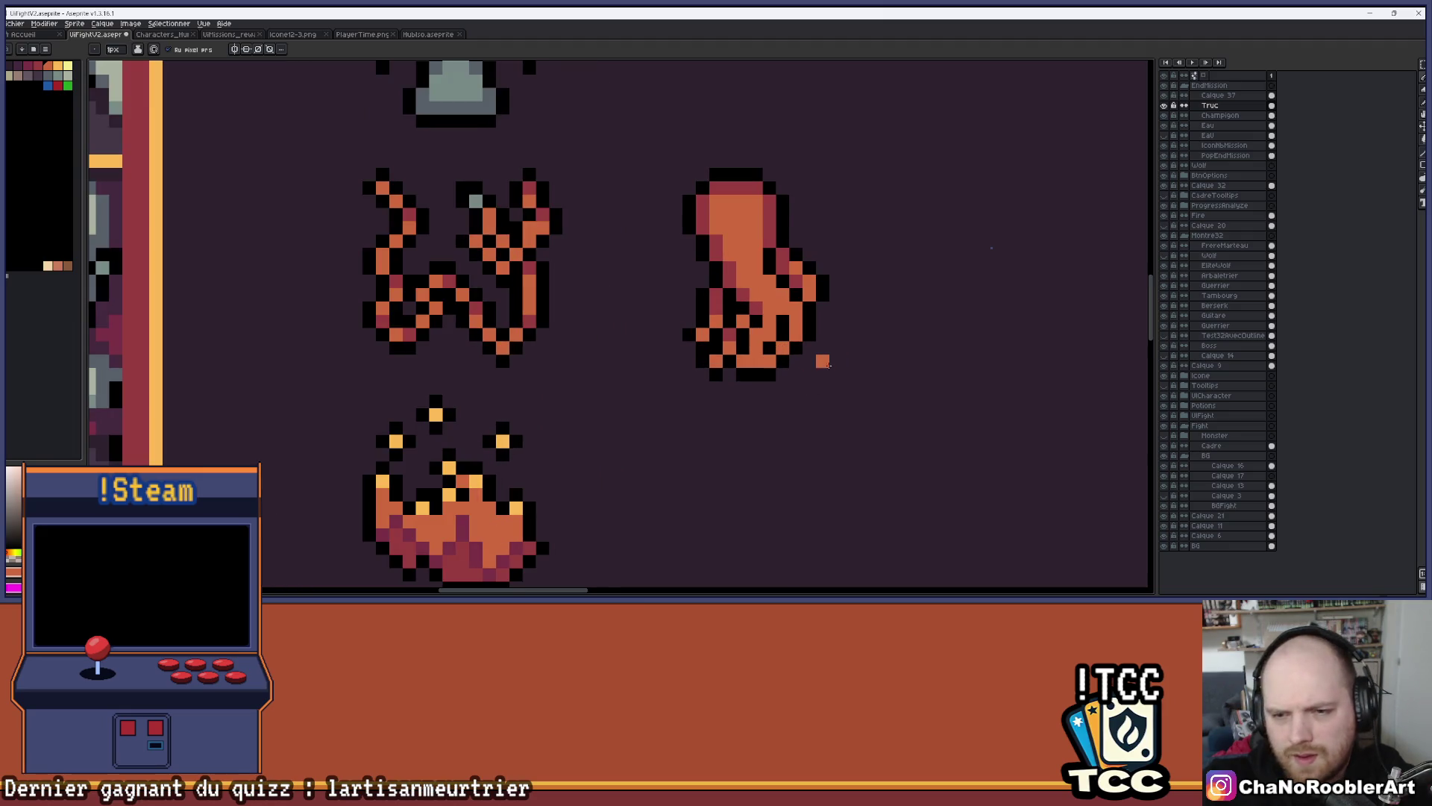
{"action": "scroll", "coordinate": [801, 376], "scroll_direction": "up", "scroll_amount": 1}
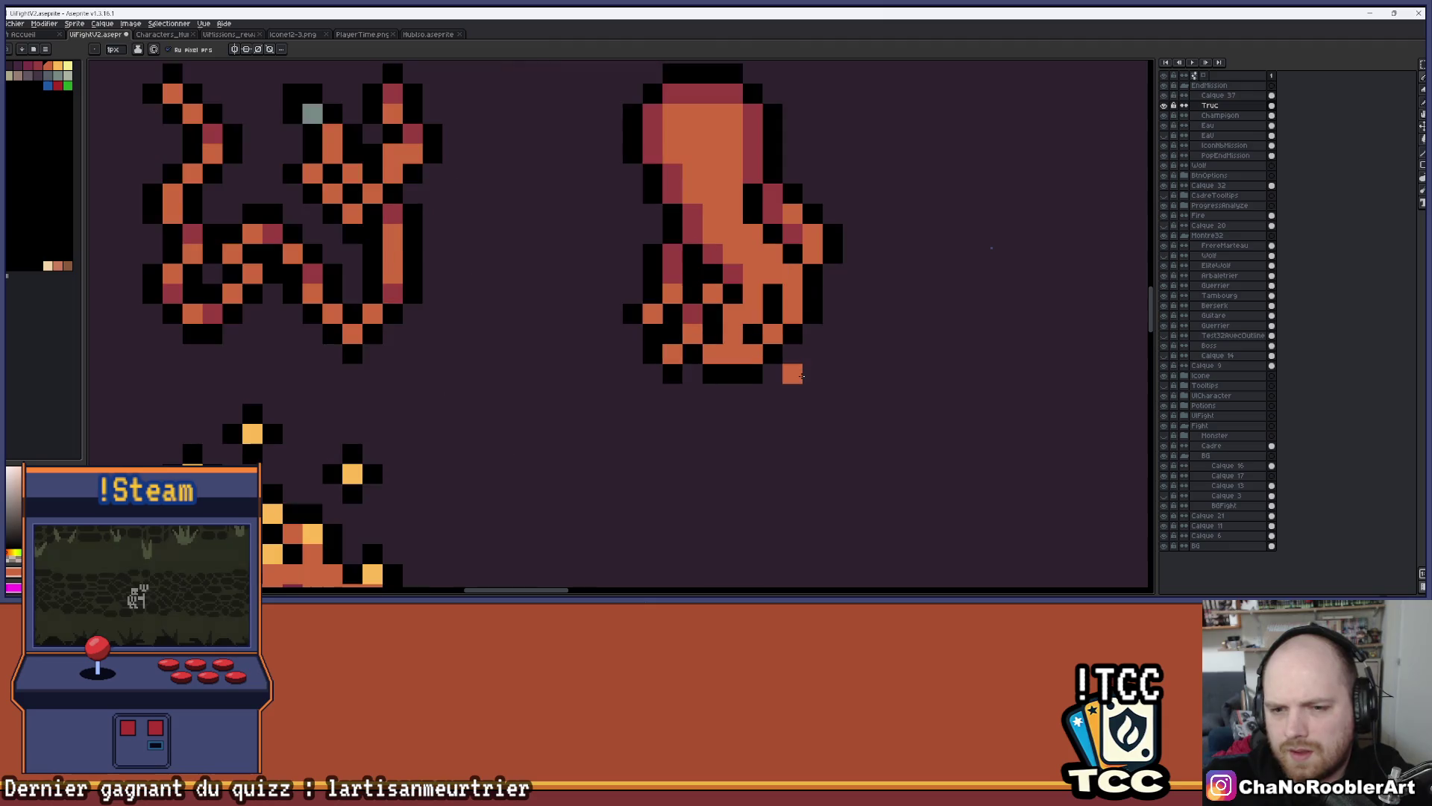
Fix the hand's outline with black along its lower right and recolour some pixels orange
{"action": "left_click", "coordinate": [750, 369], "text": "alt"}
{"action": "left_click", "coordinate": [731, 373]}
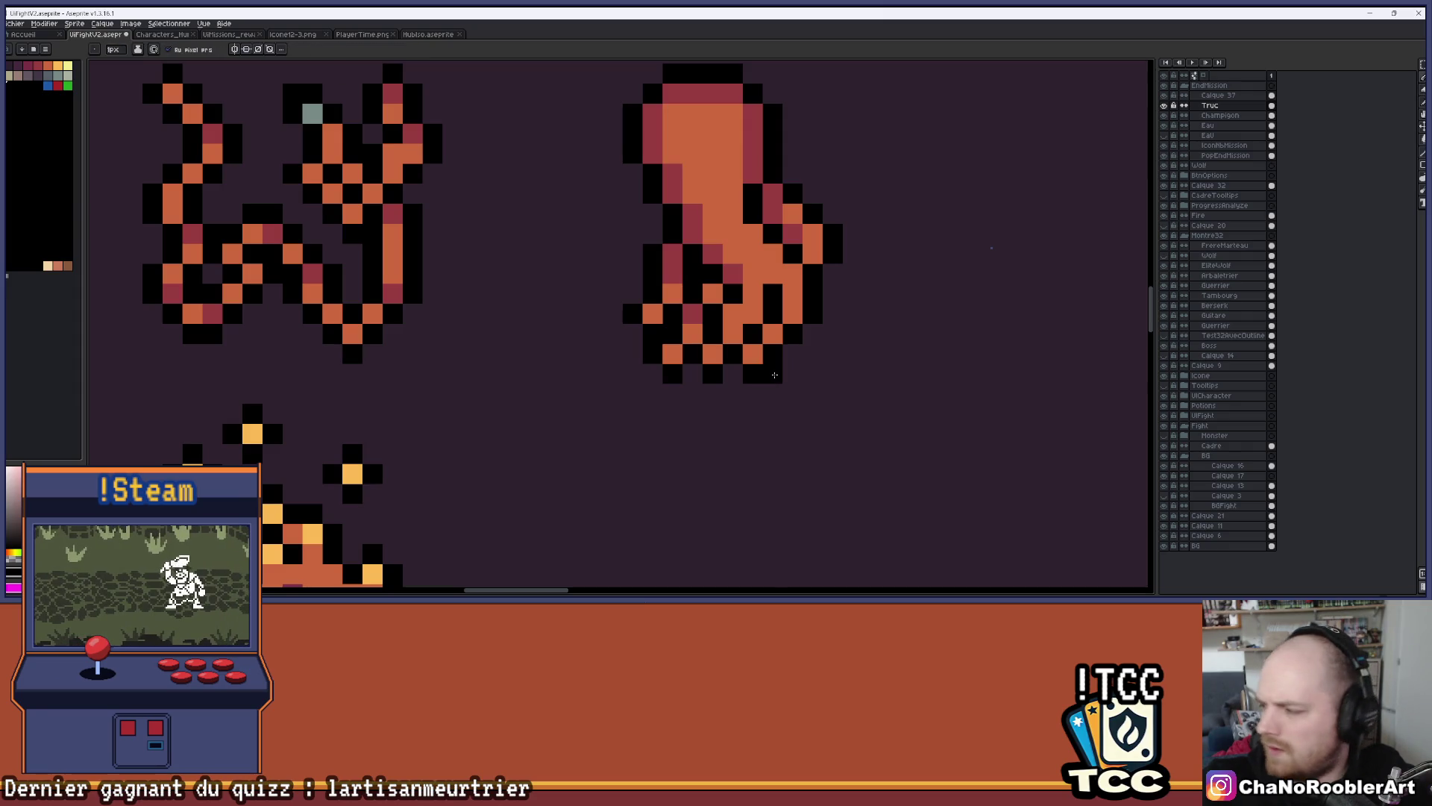
{"action": "left_click", "coordinate": [792, 353]}
{"action": "left_click", "coordinate": [812, 332]}
{"action": "left_click", "coordinate": [792, 313]}
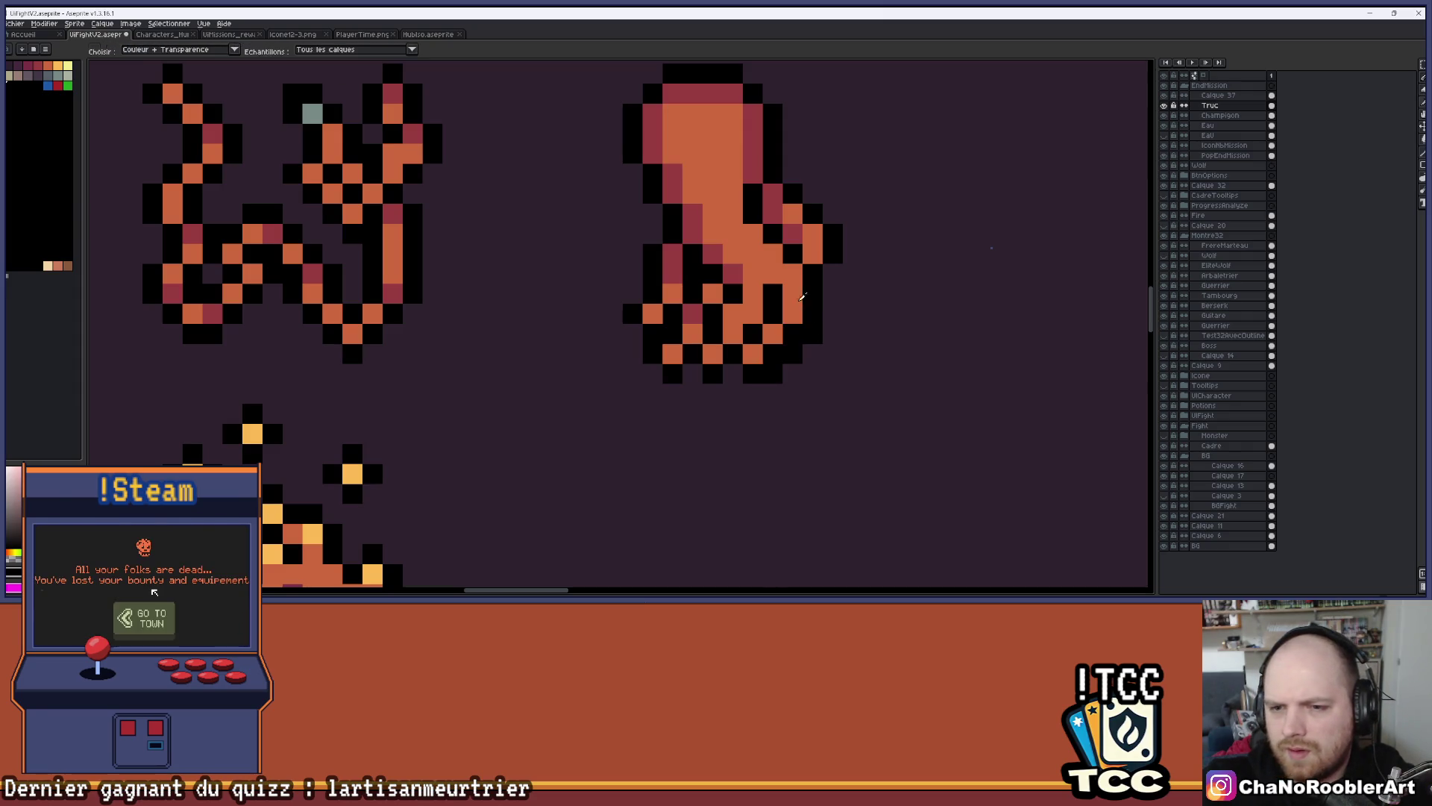
{"action": "left_click", "coordinate": [772, 353]}
{"action": "left_click", "coordinate": [789, 333]}
Add pale yellow highlight pixels to the top of the hand icon
{"action": "scroll", "coordinate": [758, 336], "scroll_direction": "down", "scroll_amount": 4}
{"action": "scroll", "coordinate": [757, 328], "scroll_direction": "up", "scroll_amount": 4}
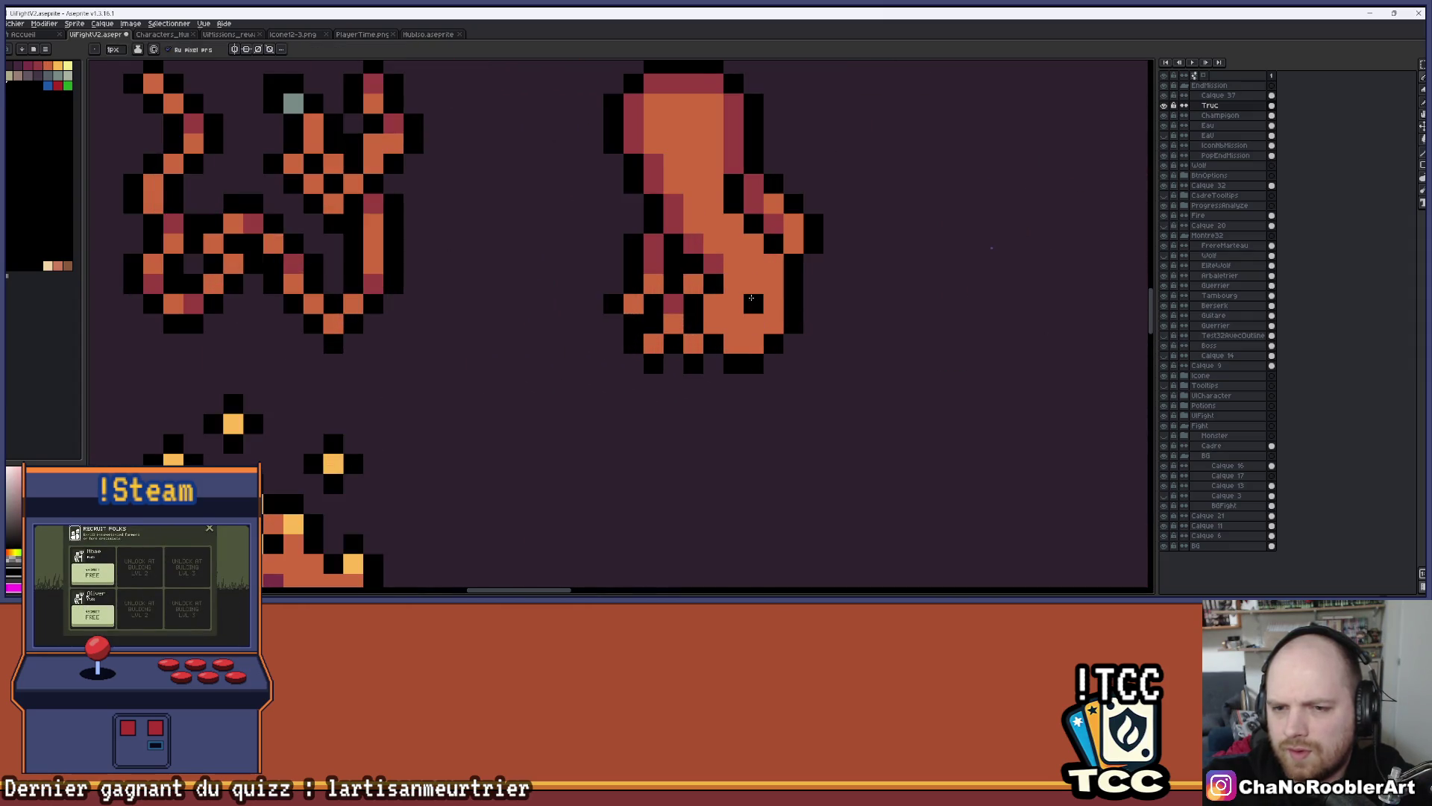
{"action": "scroll", "coordinate": [756, 329], "scroll_direction": "up", "scroll_amount": 2}
{"action": "scroll", "coordinate": [753, 354], "scroll_direction": "down", "scroll_amount": 3}
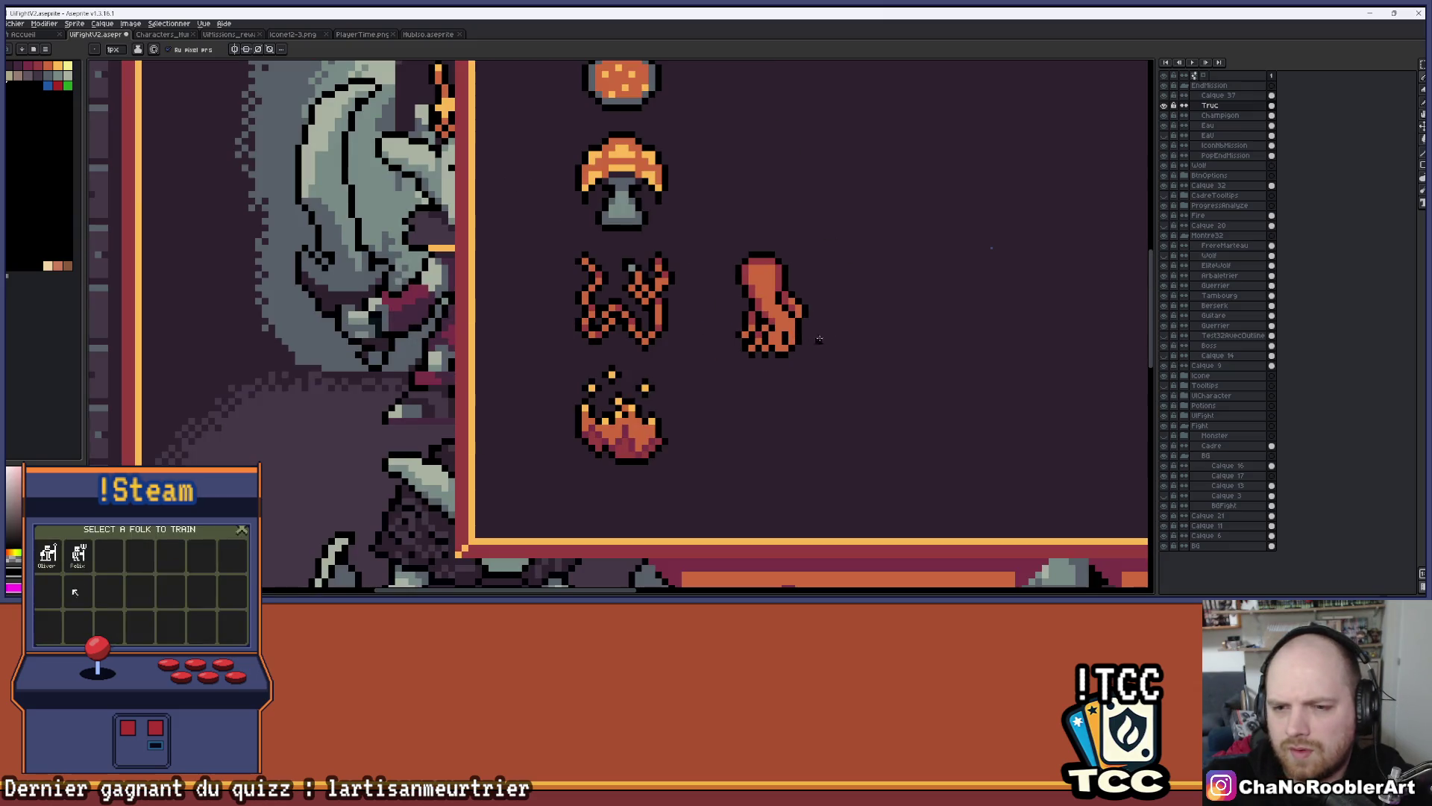
{"action": "scroll", "coordinate": [830, 326], "scroll_direction": "down", "scroll_amount": 2}
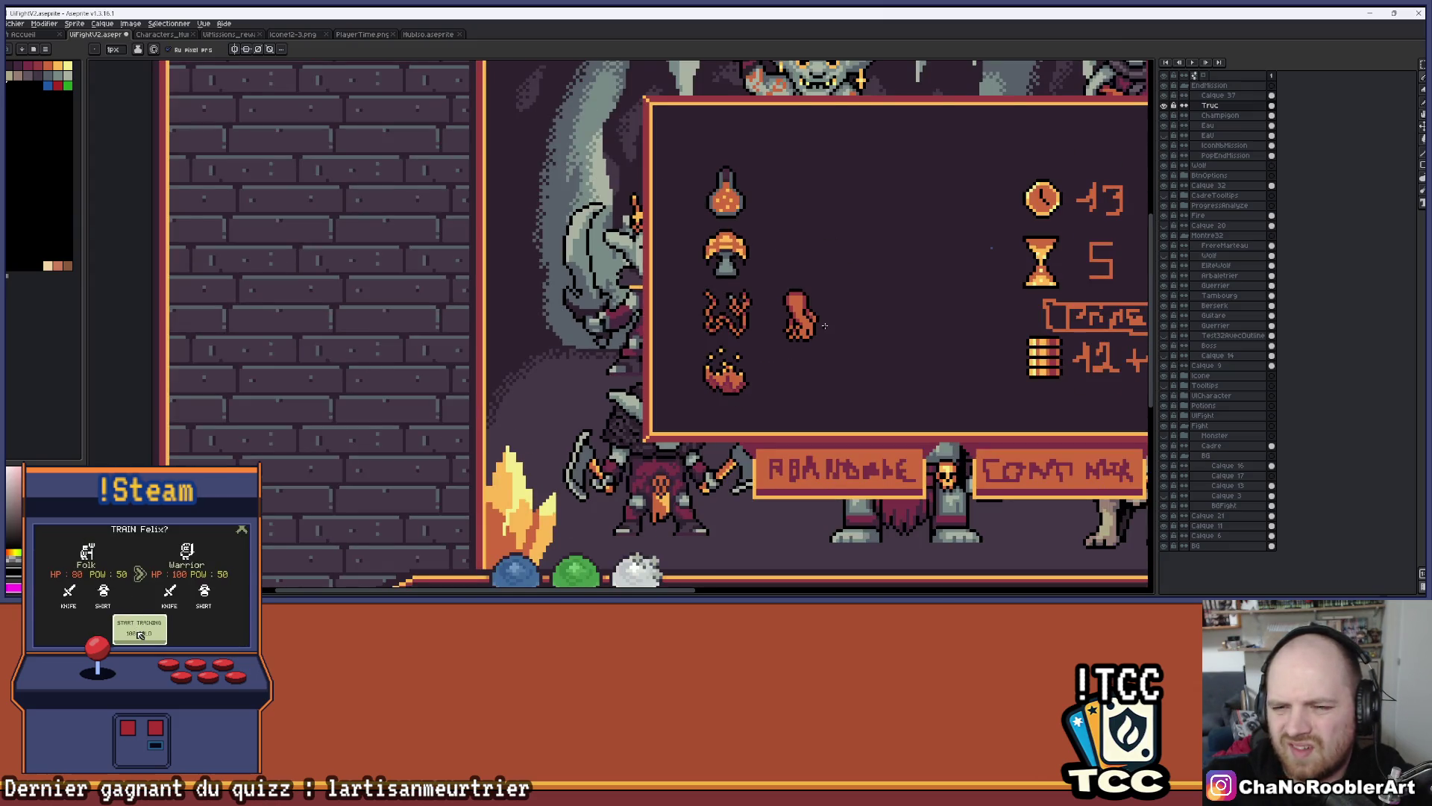
{"action": "scroll", "coordinate": [803, 330], "scroll_direction": "up", "scroll_amount": 5}
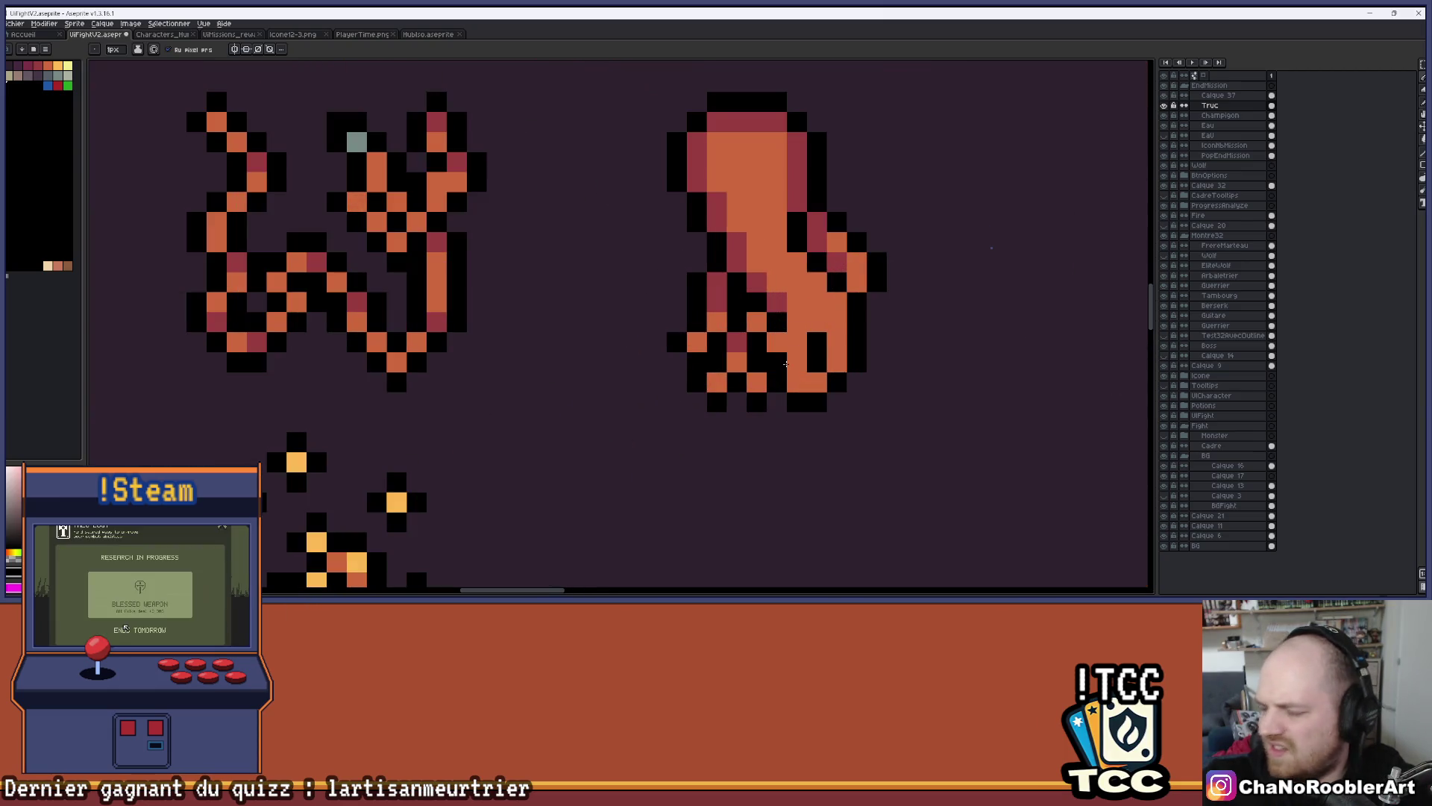
{"action": "scroll", "coordinate": [821, 317], "scroll_direction": "down", "scroll_amount": 4}
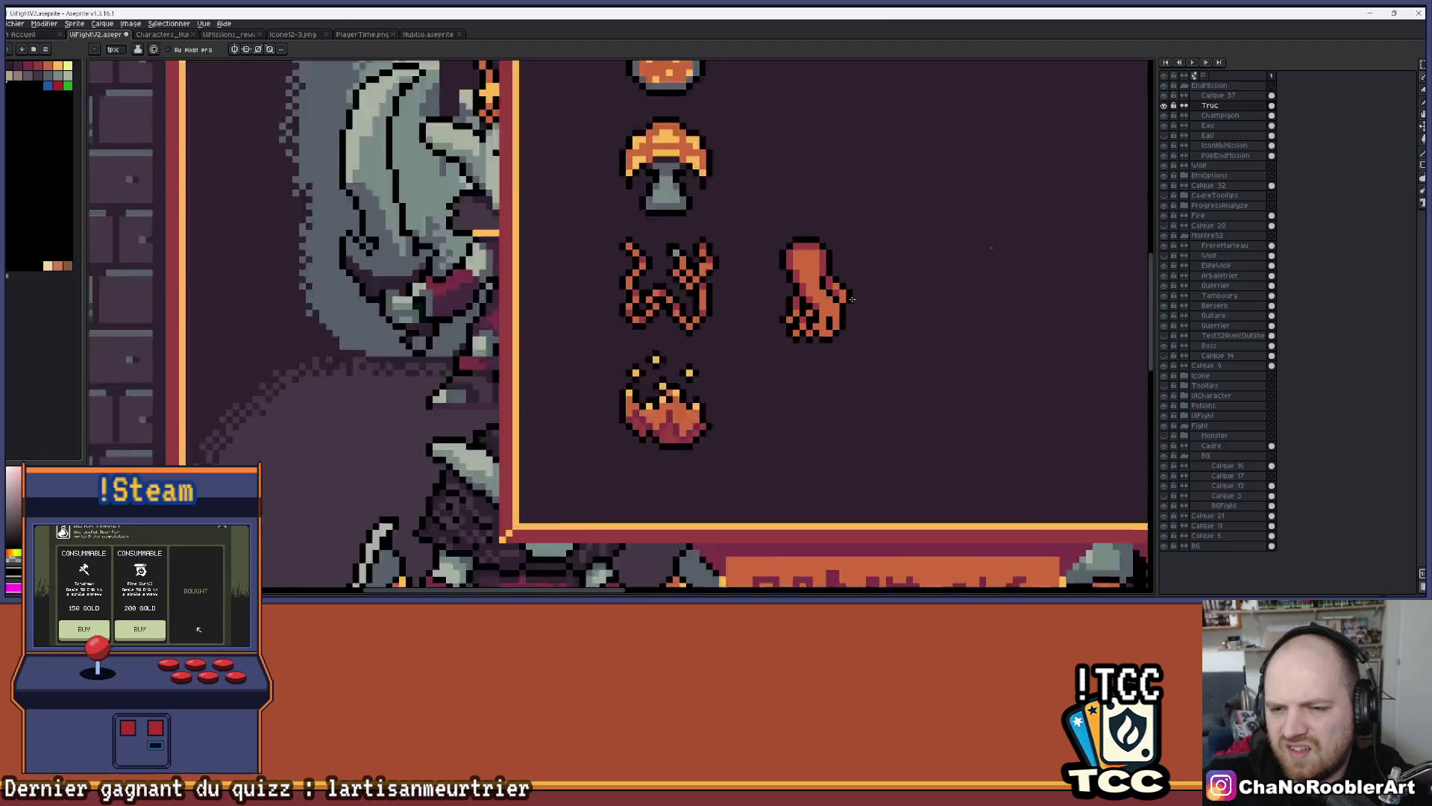
{"action": "scroll", "coordinate": [876, 296], "scroll_direction": "down", "scroll_amount": 2}
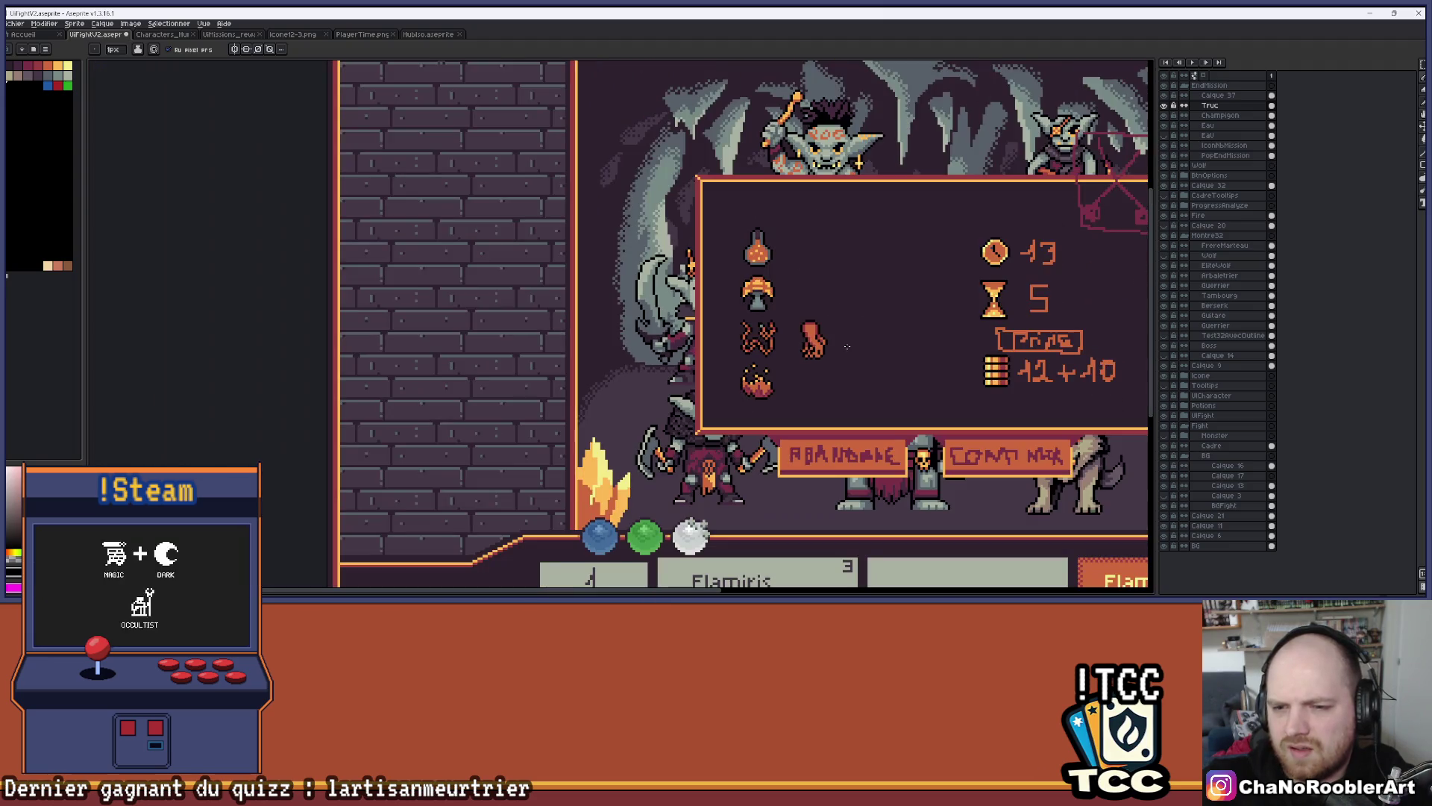
{"action": "scroll", "coordinate": [877, 346], "scroll_direction": "up", "scroll_amount": 5}
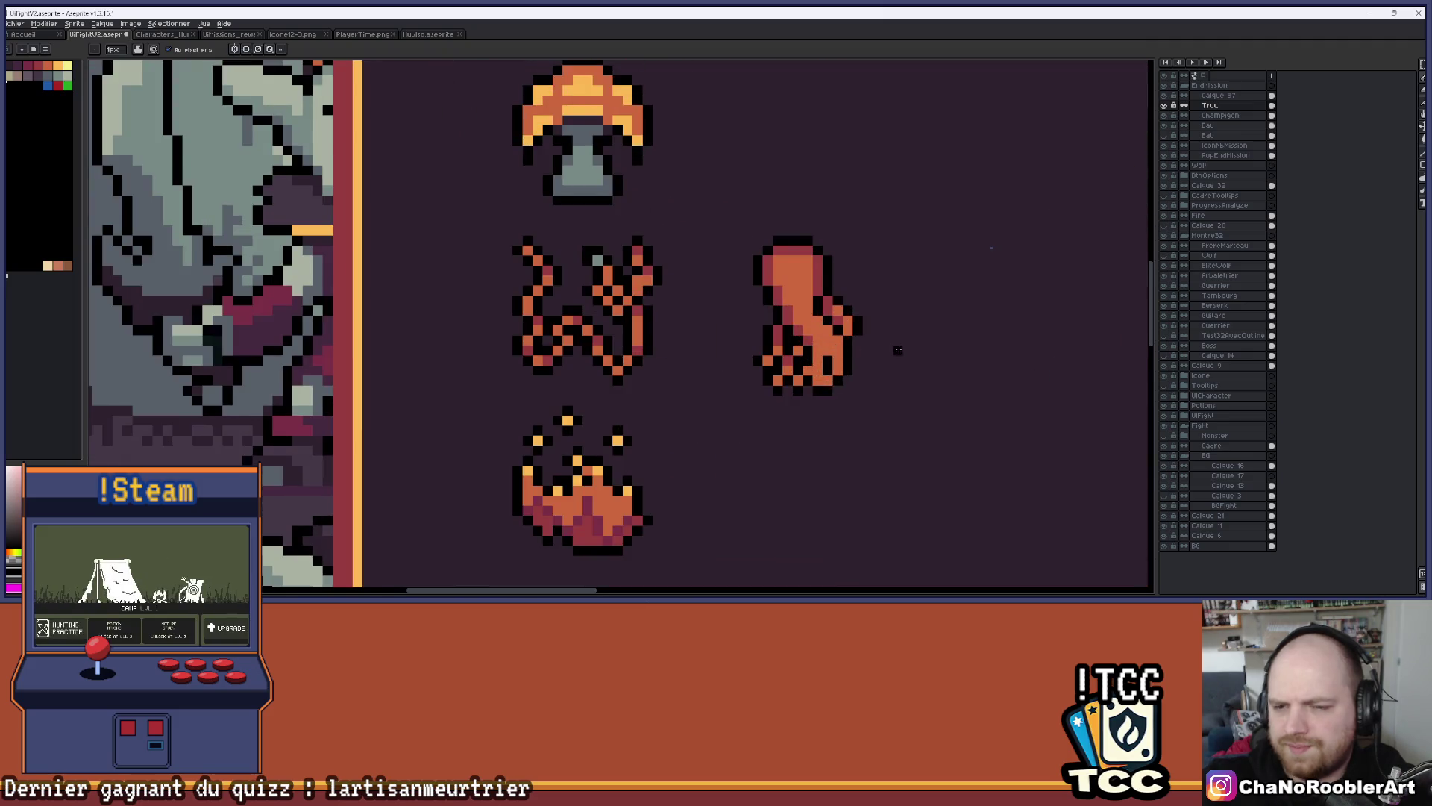
{"action": "scroll", "coordinate": [899, 313], "scroll_direction": "up", "scroll_amount": 3}
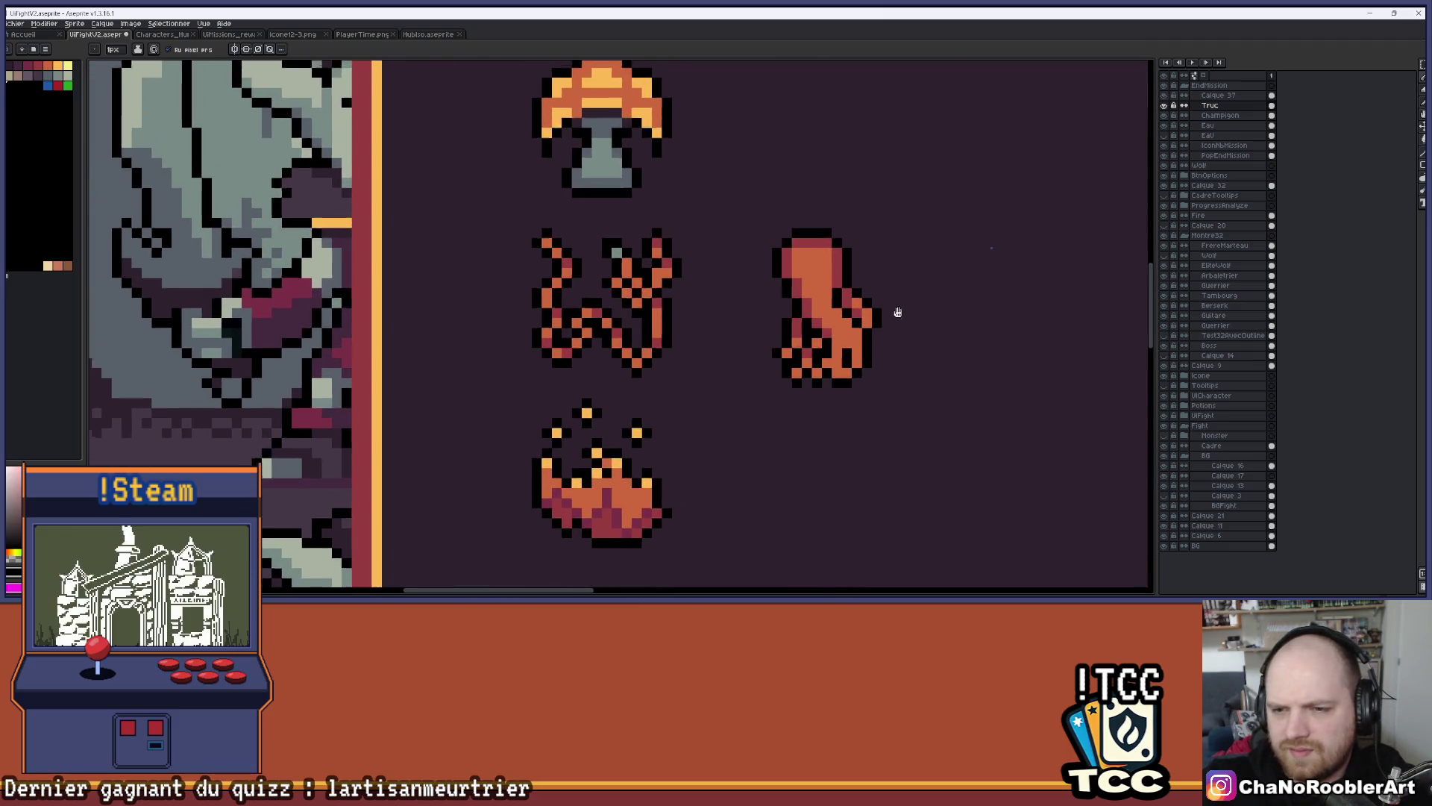
{"action": "scroll", "coordinate": [794, 234], "scroll_direction": "up", "scroll_amount": 1}
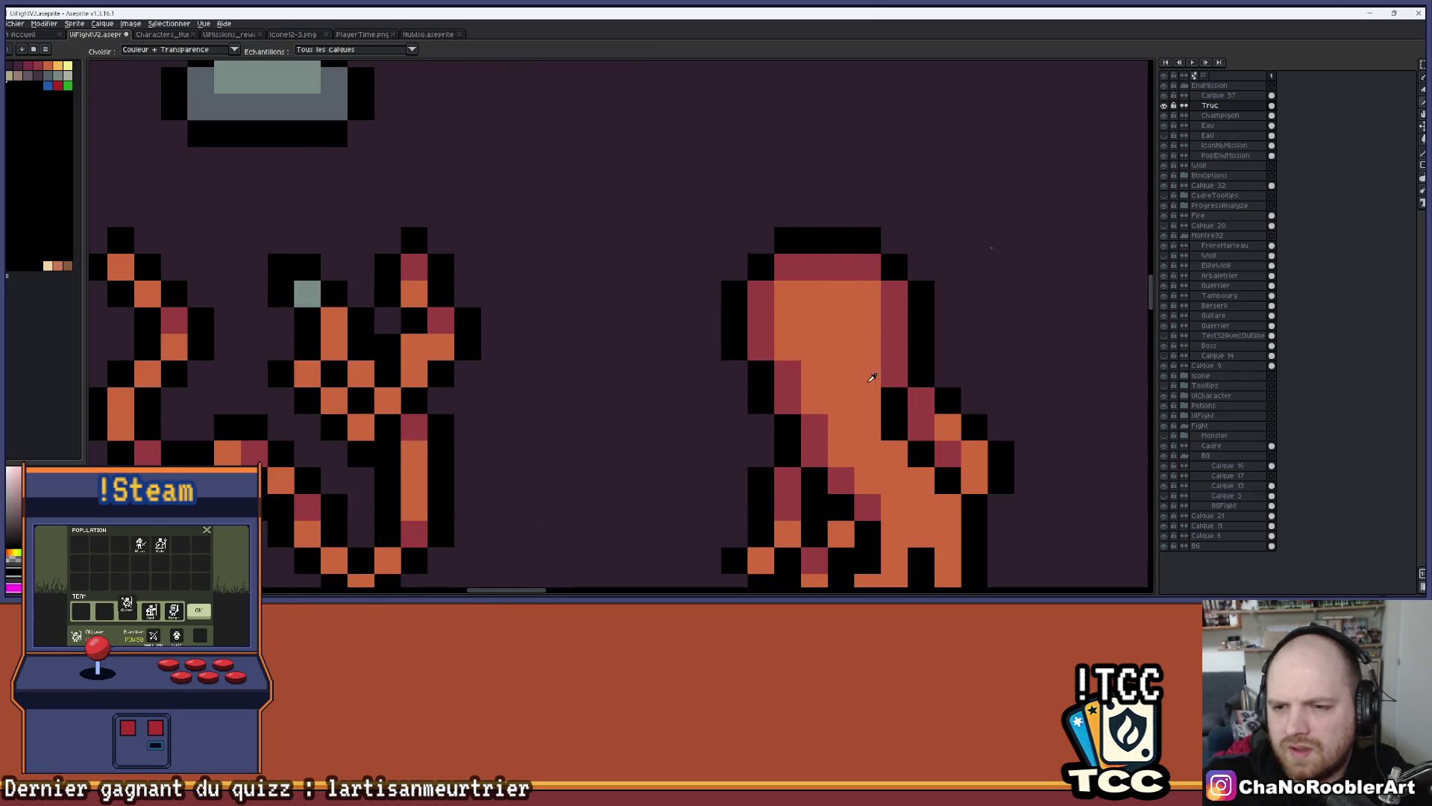
{"action": "scroll", "coordinate": [794, 235], "scroll_direction": "down", "scroll_amount": 1}
{"action": "scroll", "coordinate": [794, 234], "scroll_direction": "up", "scroll_amount": 1}
{"action": "left_click", "coordinate": [772, 253]}
{"action": "left_click", "coordinate": [772, 280]}
{"action": "scroll", "coordinate": [865, 373], "scroll_direction": "down", "scroll_amount": 3}
{"action": "scroll", "coordinate": [865, 373], "scroll_direction": "up", "scroll_amount": 4}
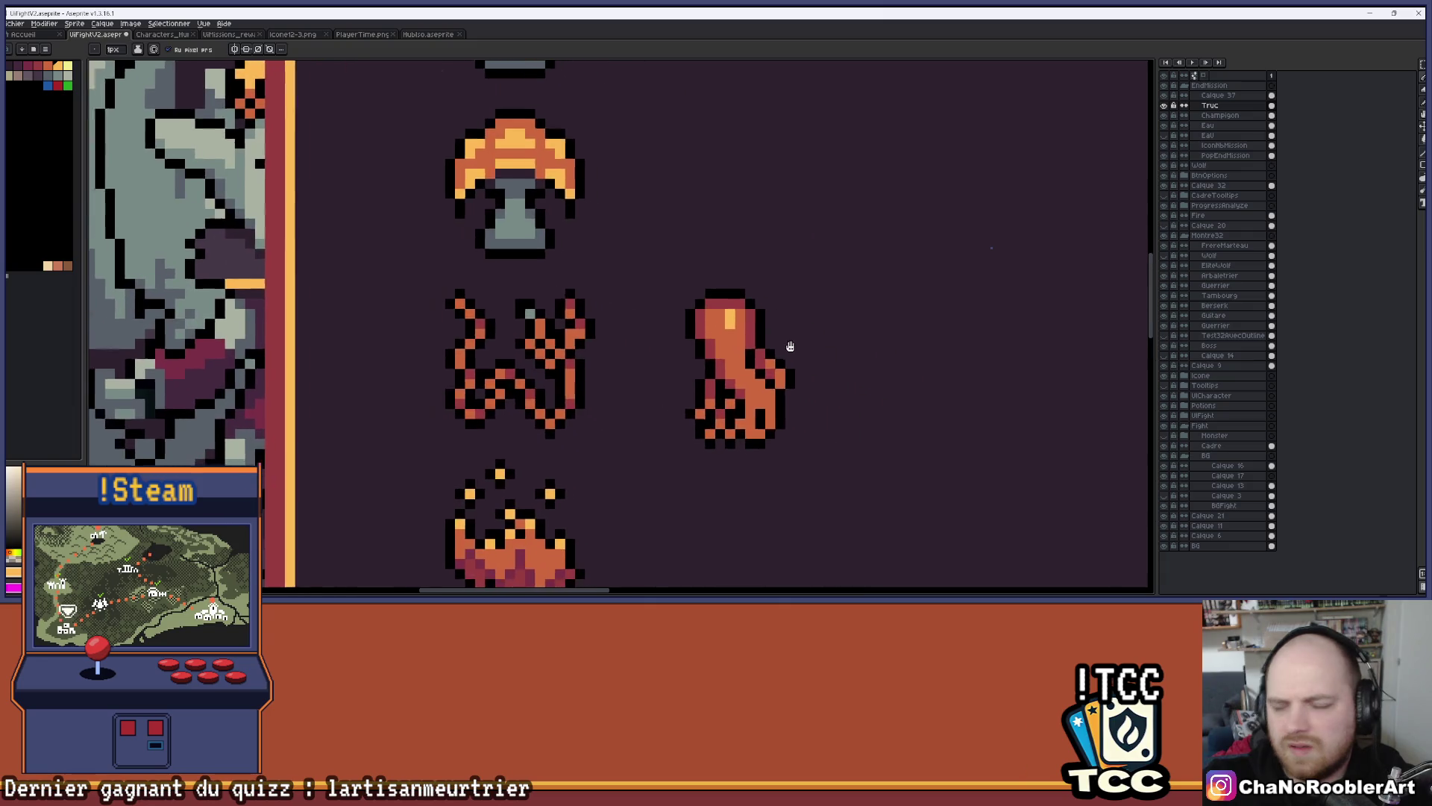
{"action": "left_click", "coordinate": [677, 386]}
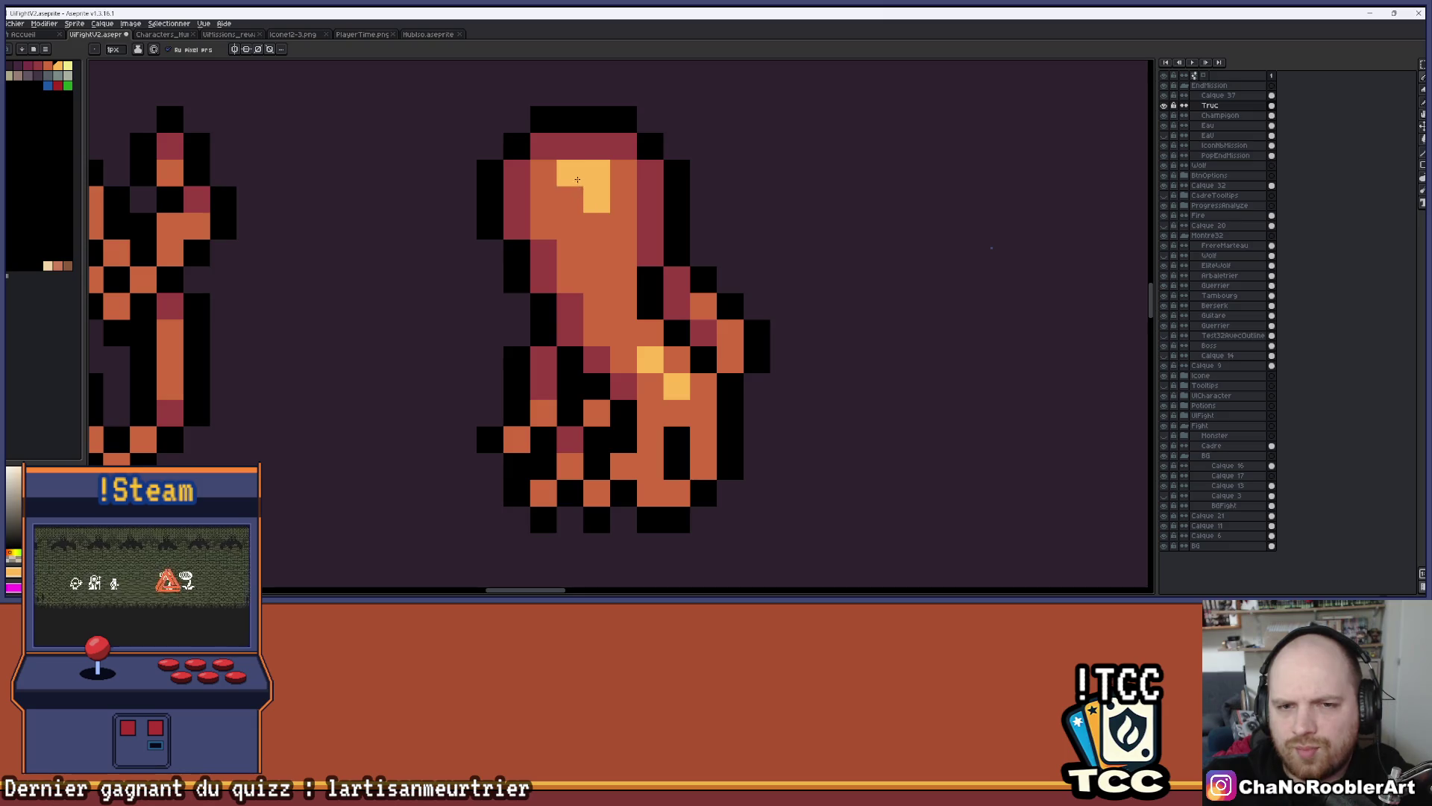
Erase the squiggle icon beside the hand in the reward popup
{"action": "scroll", "coordinate": [715, 246], "scroll_direction": "down", "scroll_amount": 4}
{"action": "scroll", "coordinate": [715, 247], "scroll_direction": "down", "scroll_amount": 1}
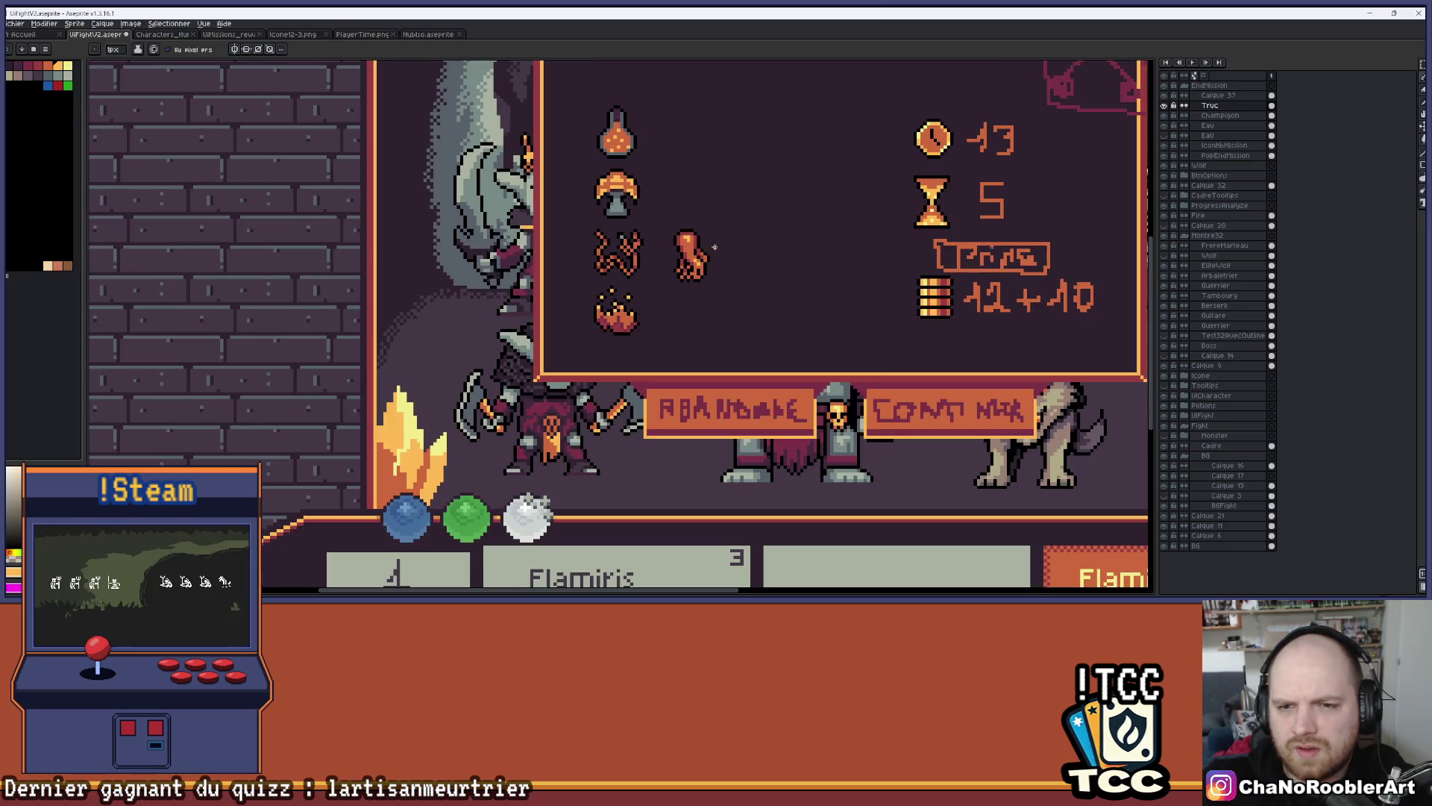
{"action": "scroll", "coordinate": [717, 249], "scroll_direction": "up", "scroll_amount": 7}
{"action": "scroll", "coordinate": [816, 262], "scroll_direction": "down", "scroll_amount": 4}
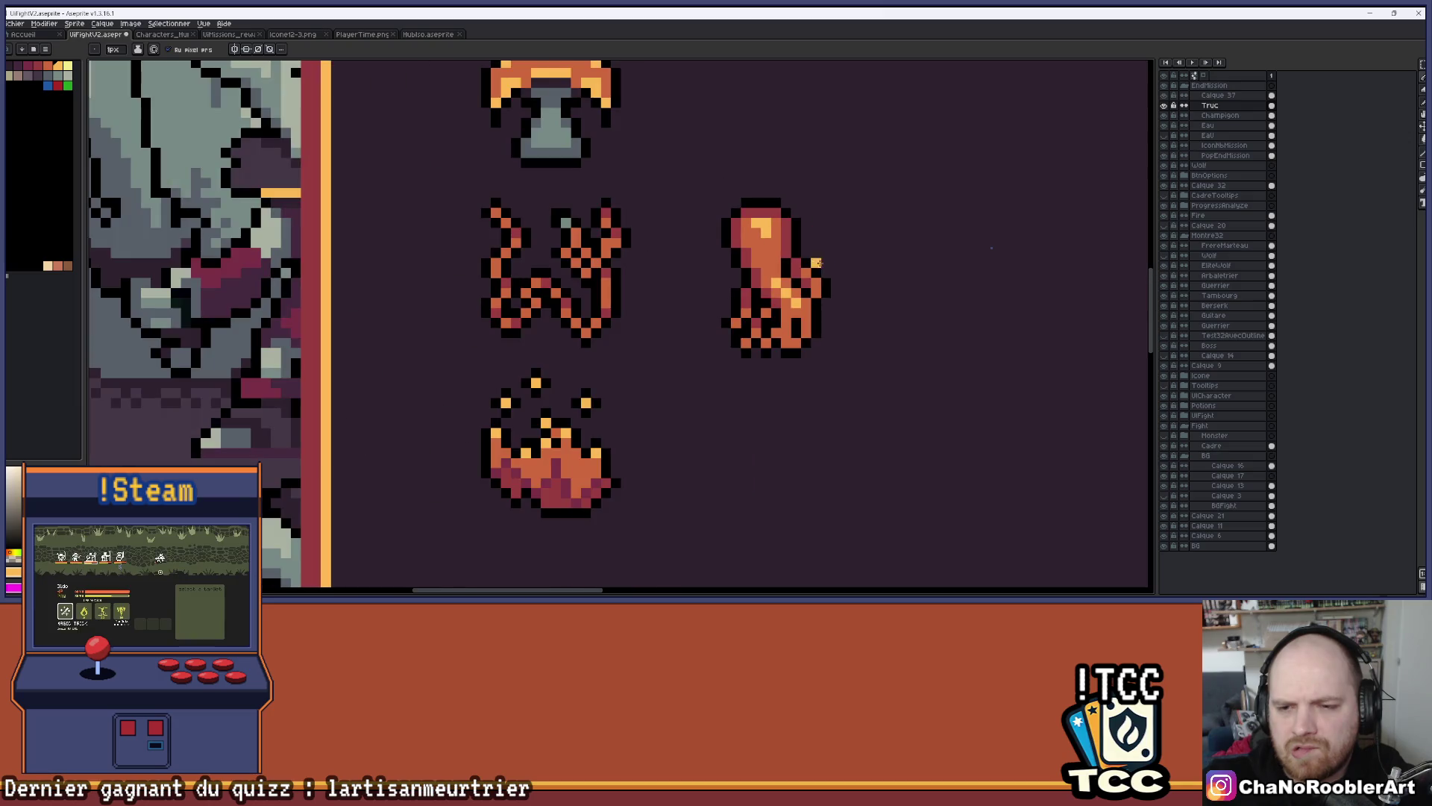
{"action": "scroll", "coordinate": [815, 294], "scroll_direction": "up", "scroll_amount": 3}
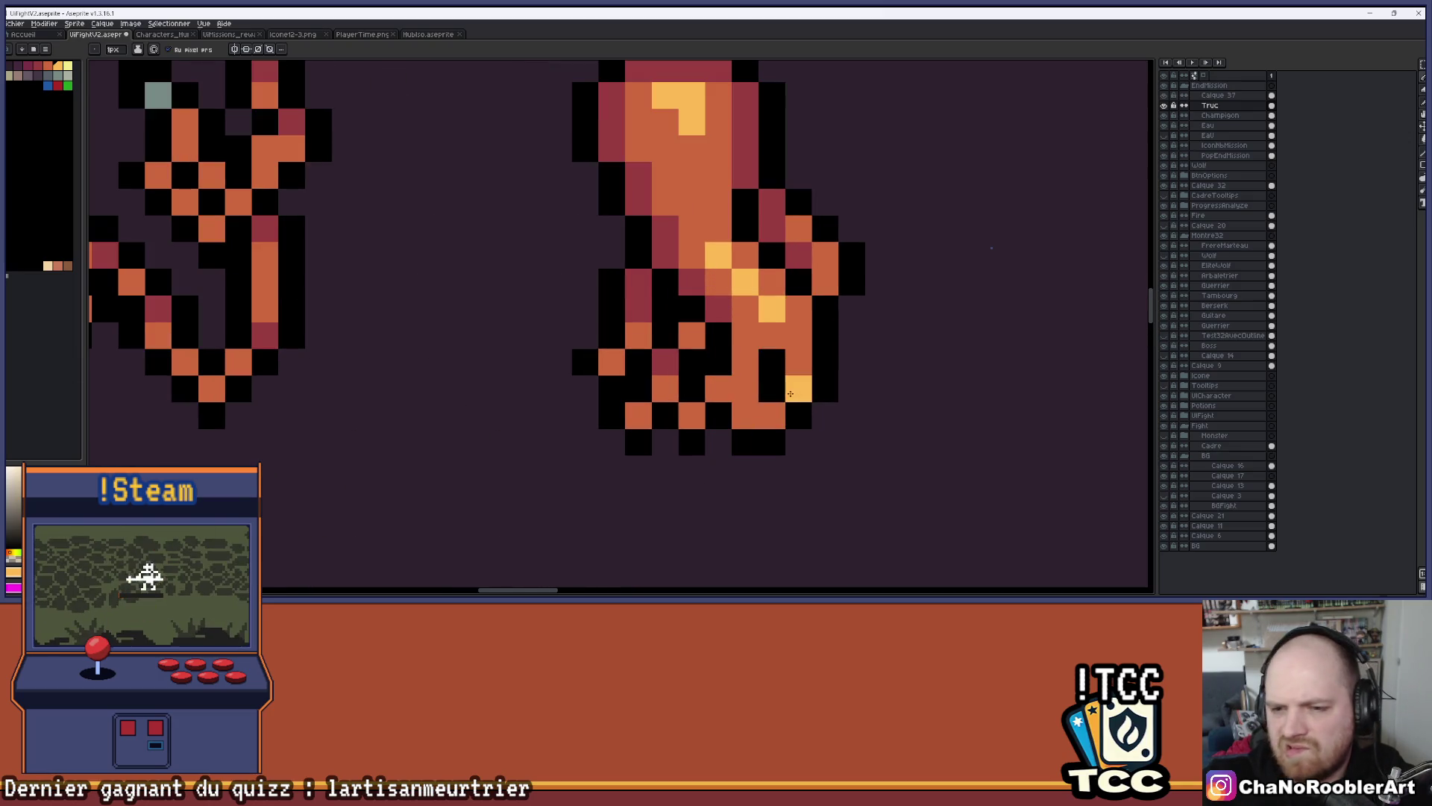
{"action": "scroll", "coordinate": [764, 341], "scroll_direction": "down", "scroll_amount": 5}
{"action": "scroll", "coordinate": [791, 358], "scroll_direction": "up", "scroll_amount": 1}
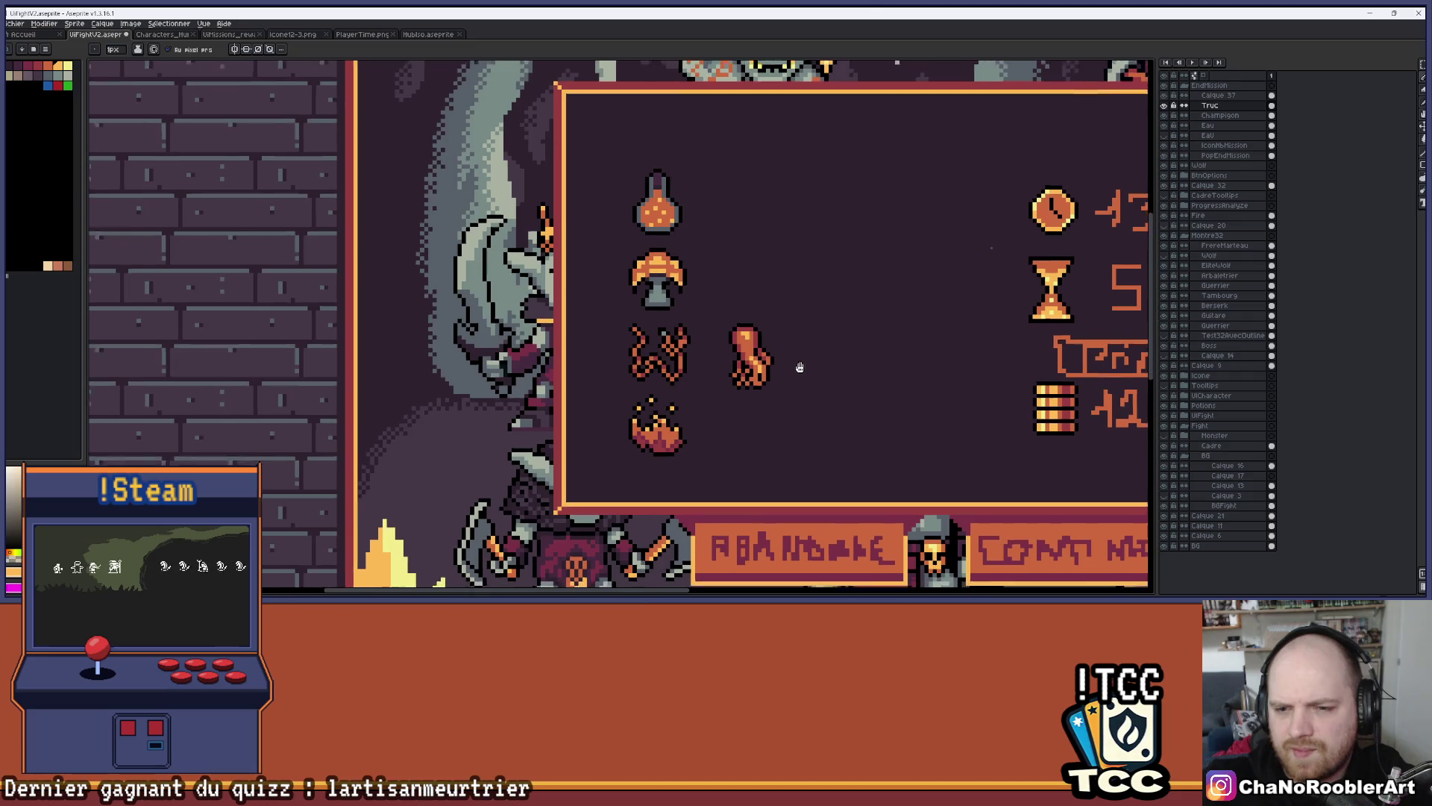
{"action": "left_click_drag", "start_coordinate": [796, 368], "coordinate": [832, 361]}
{"action": "scroll", "coordinate": [799, 335], "scroll_direction": "up", "scroll_amount": 4}
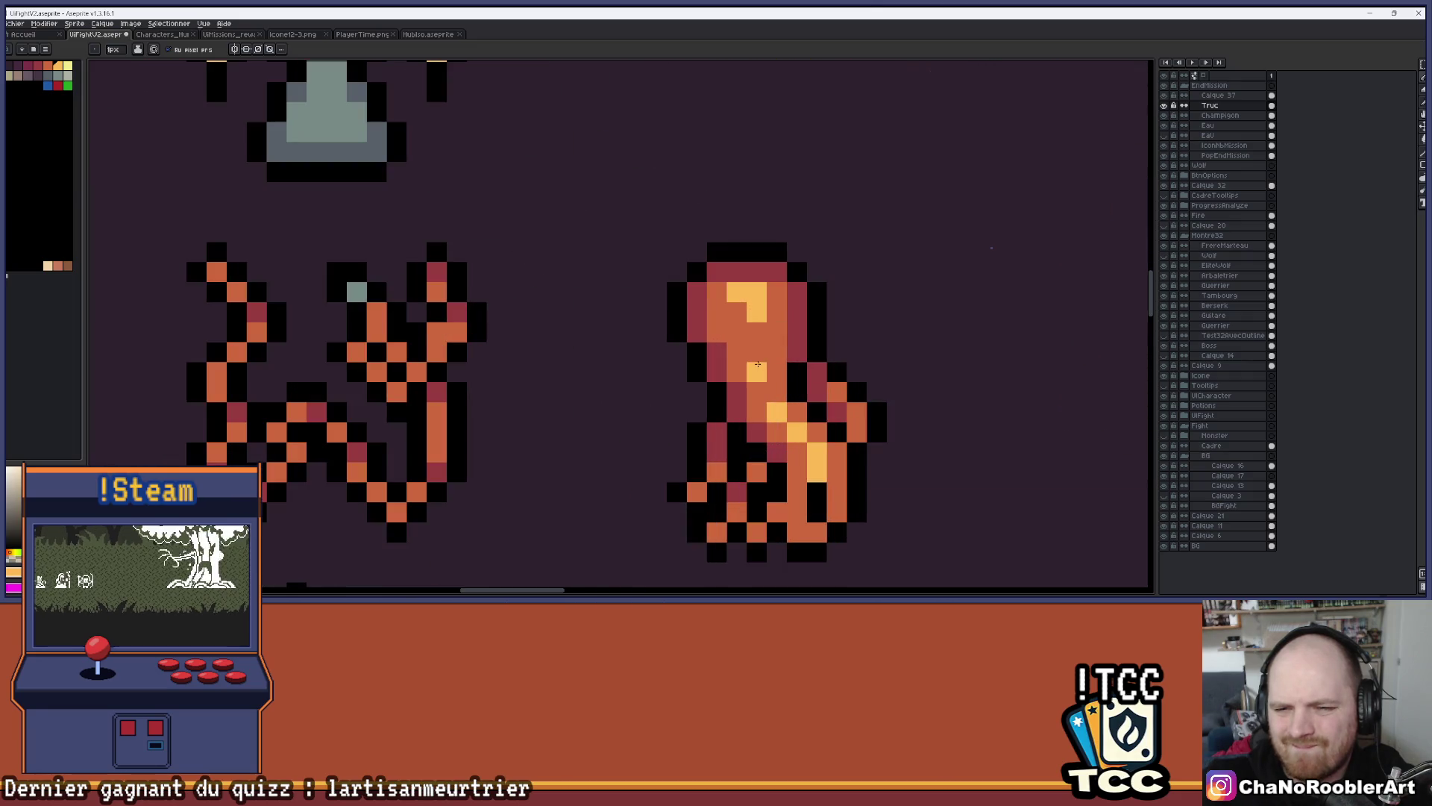
{"action": "scroll", "coordinate": [836, 352], "scroll_direction": "down", "scroll_amount": 3}
{"action": "left_click_drag", "start_coordinate": [901, 341], "coordinate": [847, 294]}
{"action": "scroll", "coordinate": [880, 333], "scroll_direction": "down", "scroll_amount": 3}
{"action": "scroll", "coordinate": [727, 289], "scroll_direction": "up", "scroll_amount": 3}
{"action": "key", "text": "e"}
{"action": "mouse_move", "coordinate": [727, 289]}
{"action": "left_mouse_down"}
{"action": "mouse_move", "coordinate": [710, 294]}
{"action": "mouse_move", "coordinate": [678, 249]}
{"action": "mouse_move", "coordinate": [633, 249]}
{"action": "mouse_move", "coordinate": [665, 281]}
{"action": "left_mouse_up"}
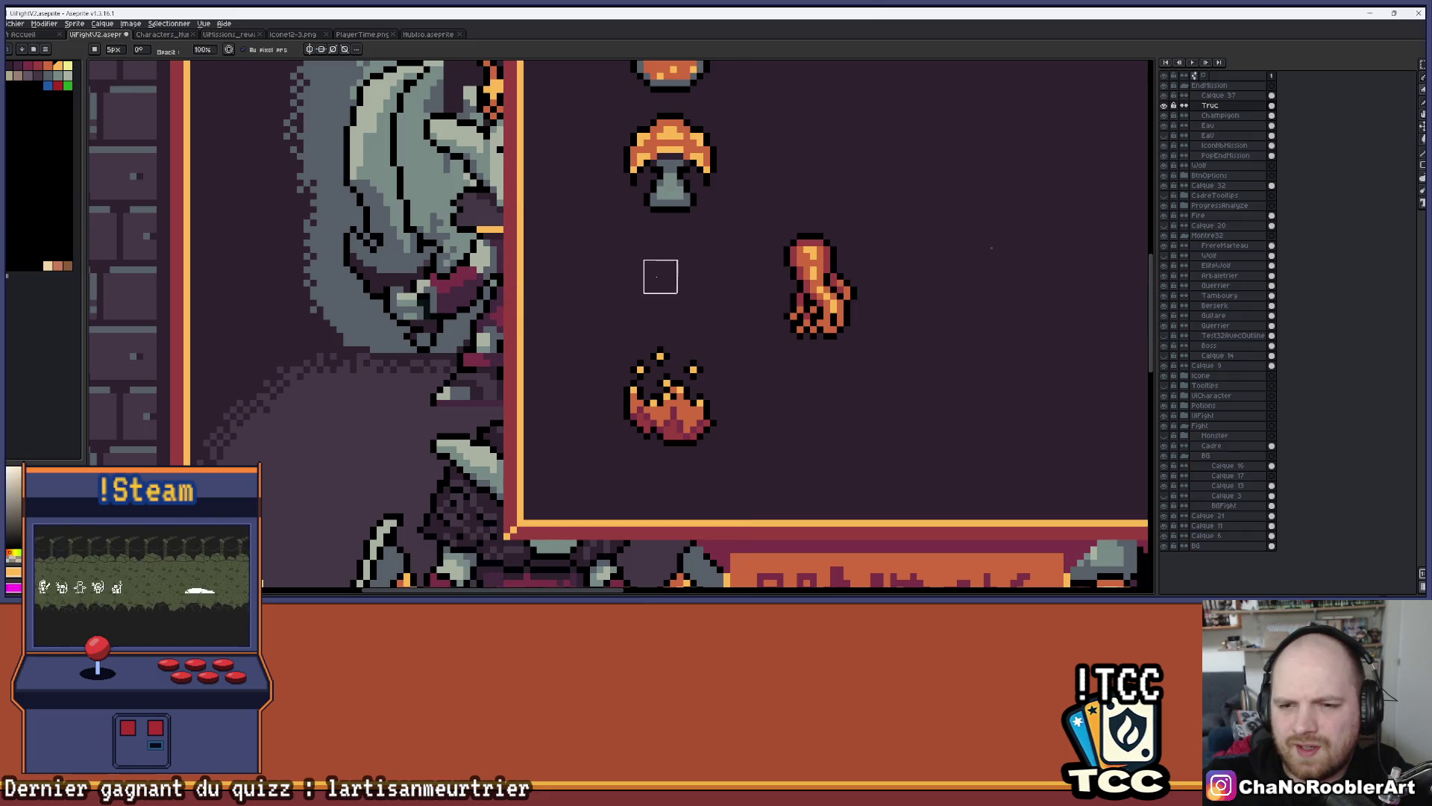
{"action": "scroll", "coordinate": [838, 243], "scroll_direction": "up", "scroll_amount": 1}
{"action": "scroll", "coordinate": [848, 264], "scroll_direction": "down", "scroll_amount": 3}
{"action": "scroll", "coordinate": [848, 264], "scroll_direction": "up", "scroll_amount": 2}
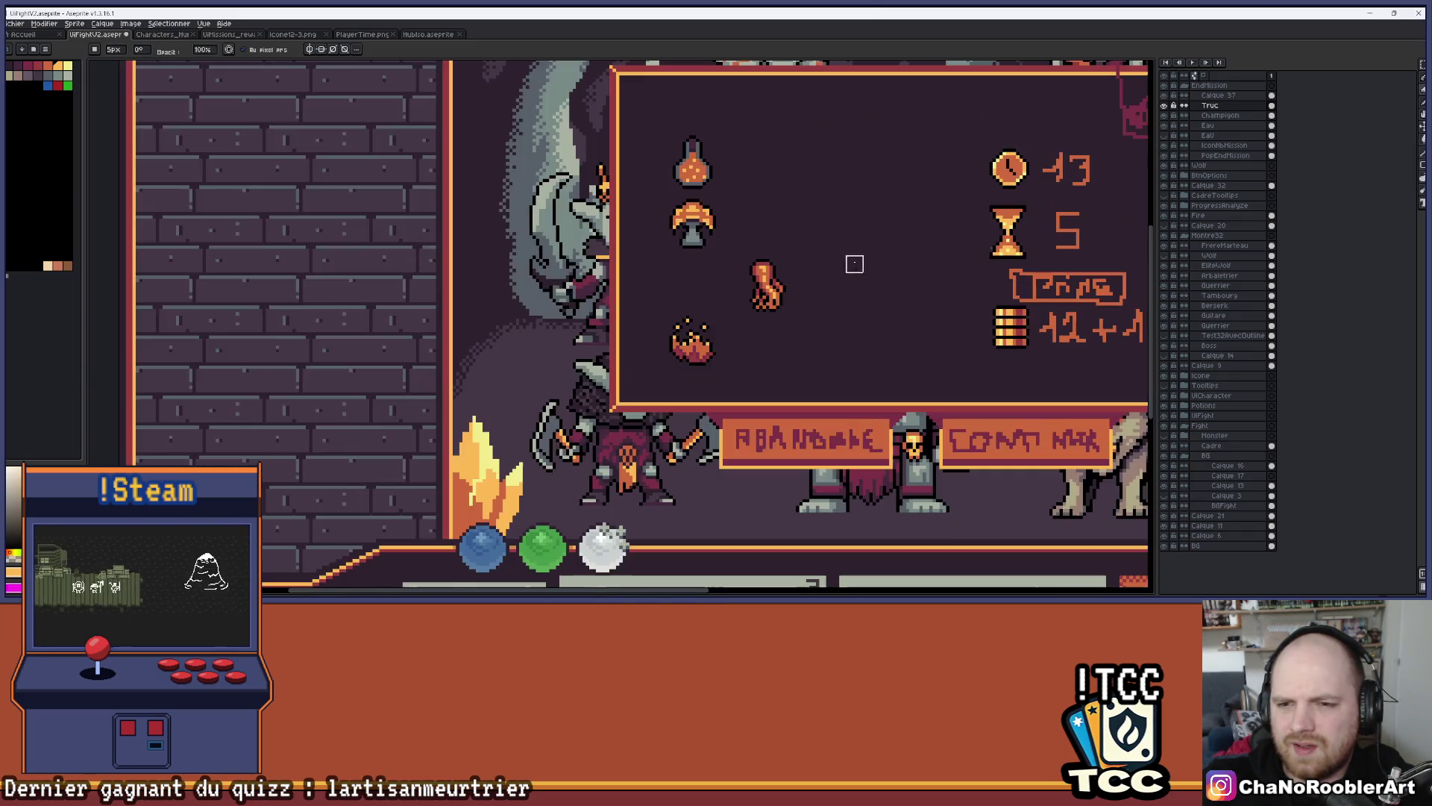
Move the hand icon left into the squiggle's former spot, aligning it against the orange tiles
{"action": "key", "text": "v"}
{"action": "left_click_drag", "start_coordinate": [797, 293], "coordinate": [724, 294]}
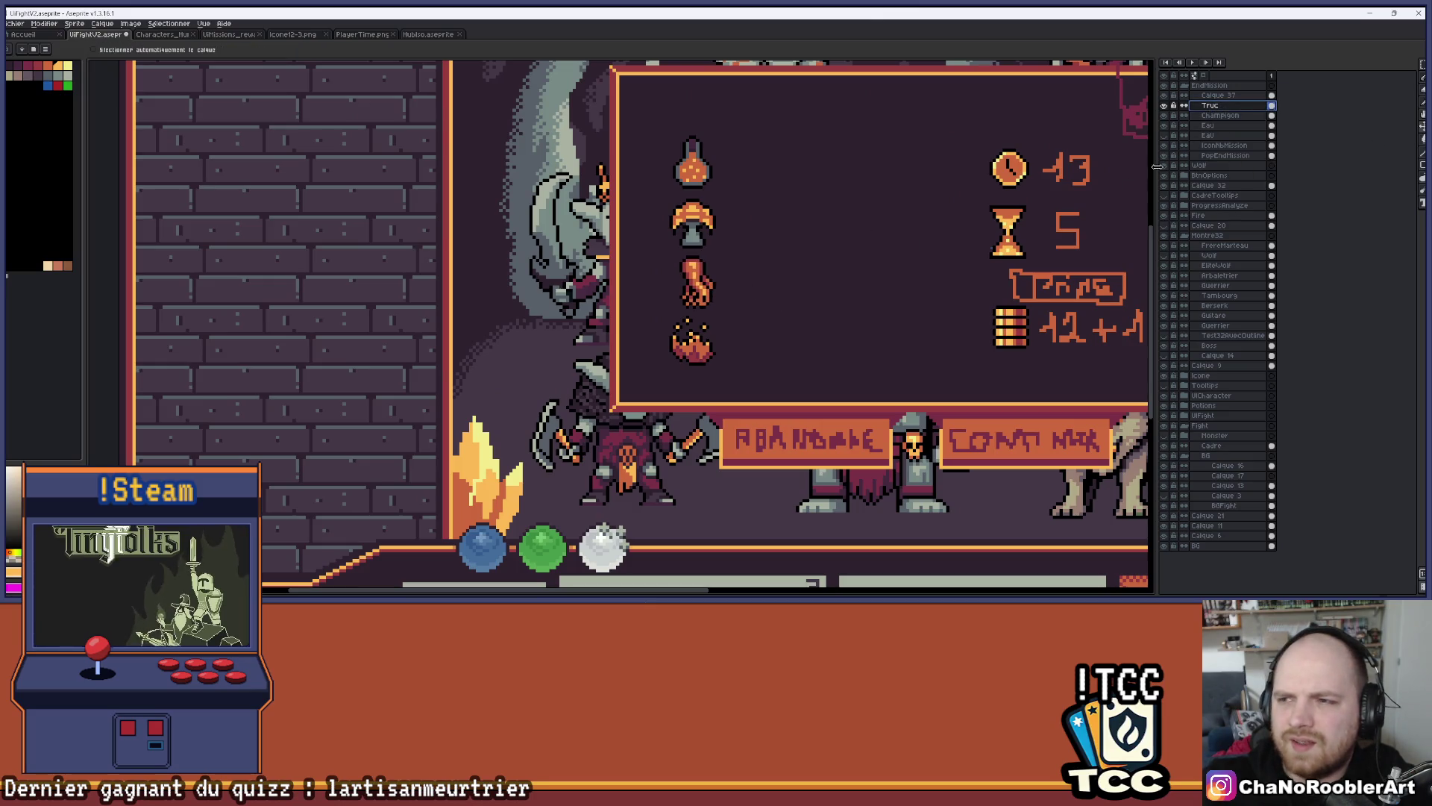
{"action": "left_click", "coordinate": [1164, 135]}
{"action": "scroll", "coordinate": [715, 276], "scroll_direction": "up", "scroll_amount": 2}
{"action": "scroll", "coordinate": [715, 277], "scroll_direction": "up", "scroll_amount": 2}
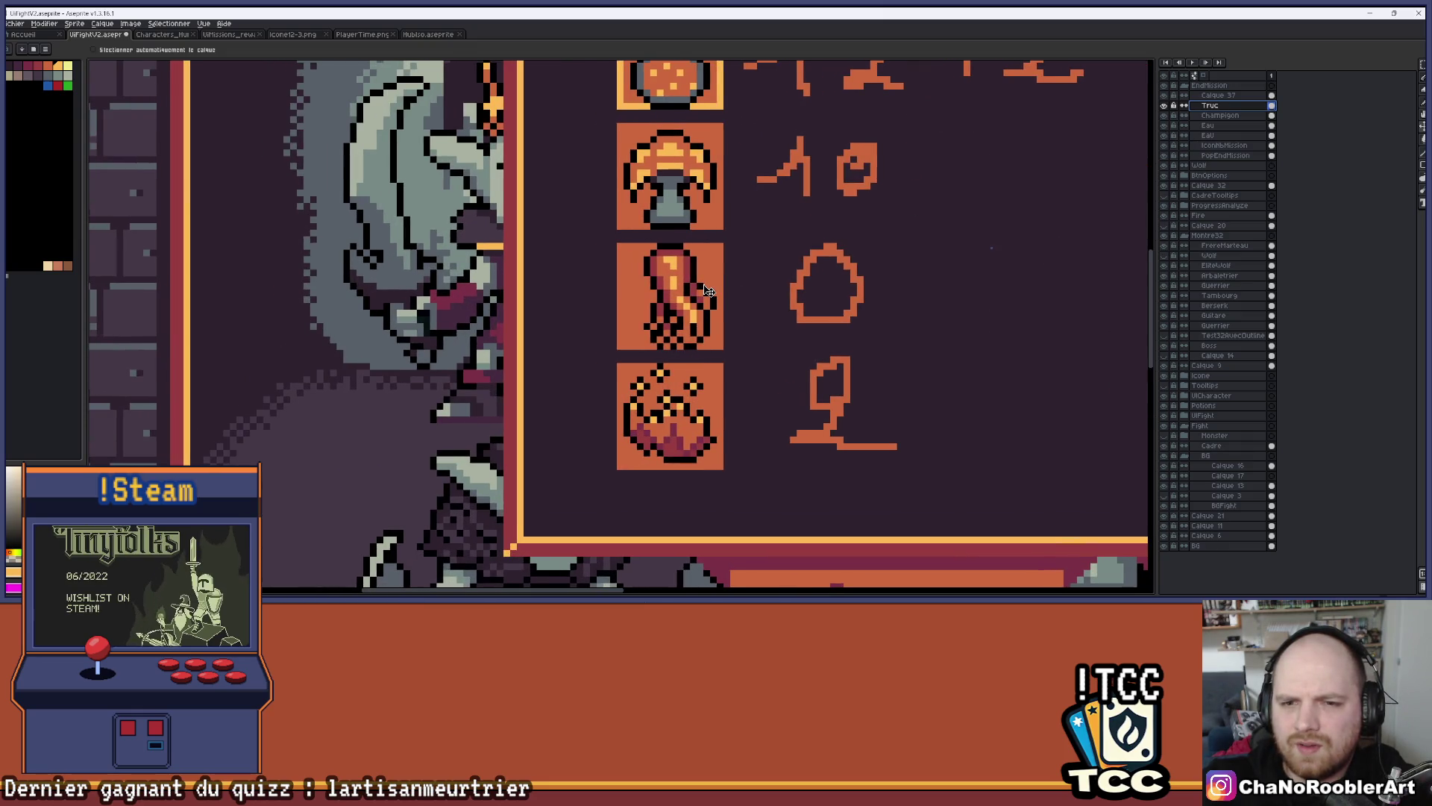
{"action": "left_click_drag", "start_coordinate": [709, 290], "coordinate": [705, 291]}
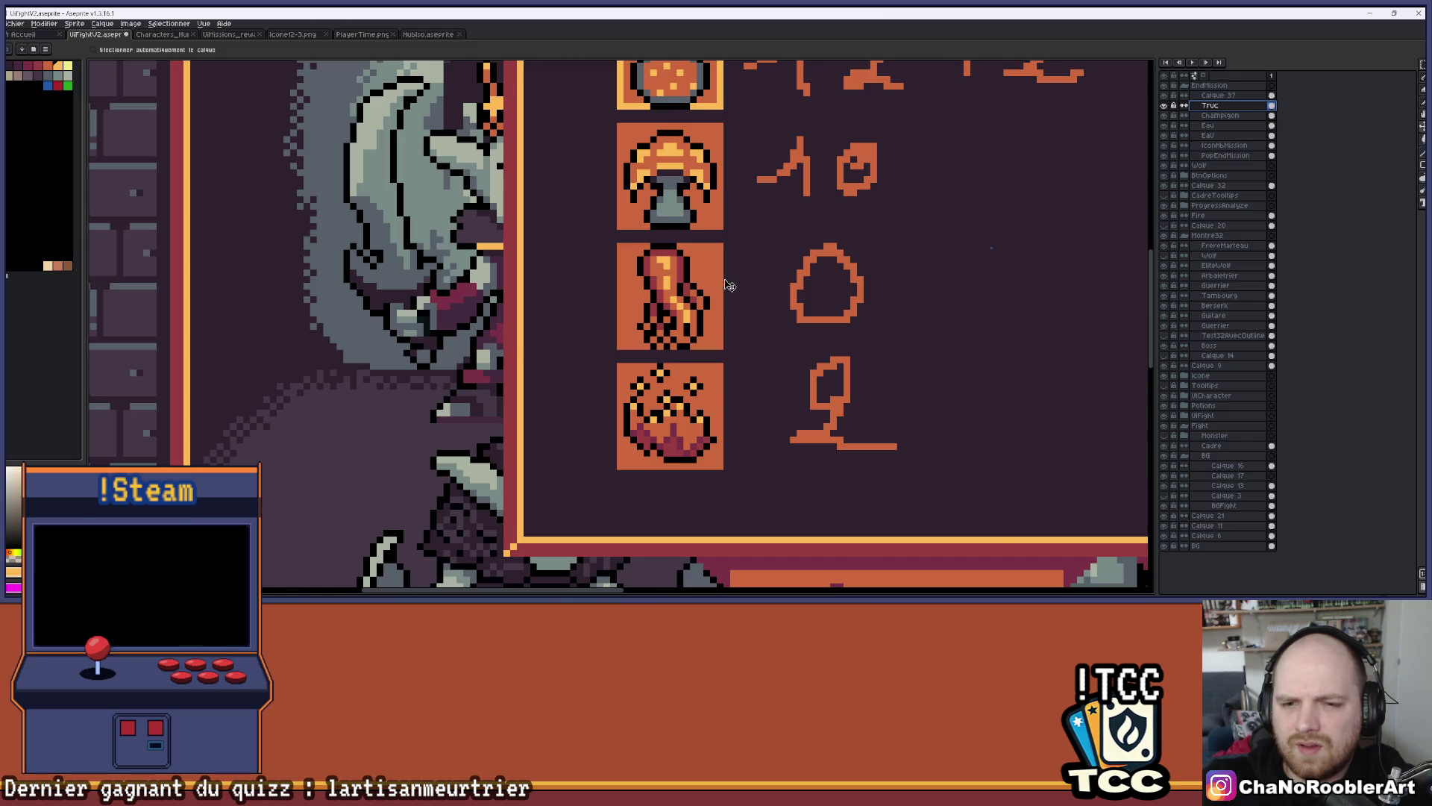
{"action": "scroll", "coordinate": [728, 287], "scroll_direction": "down", "scroll_amount": 4}
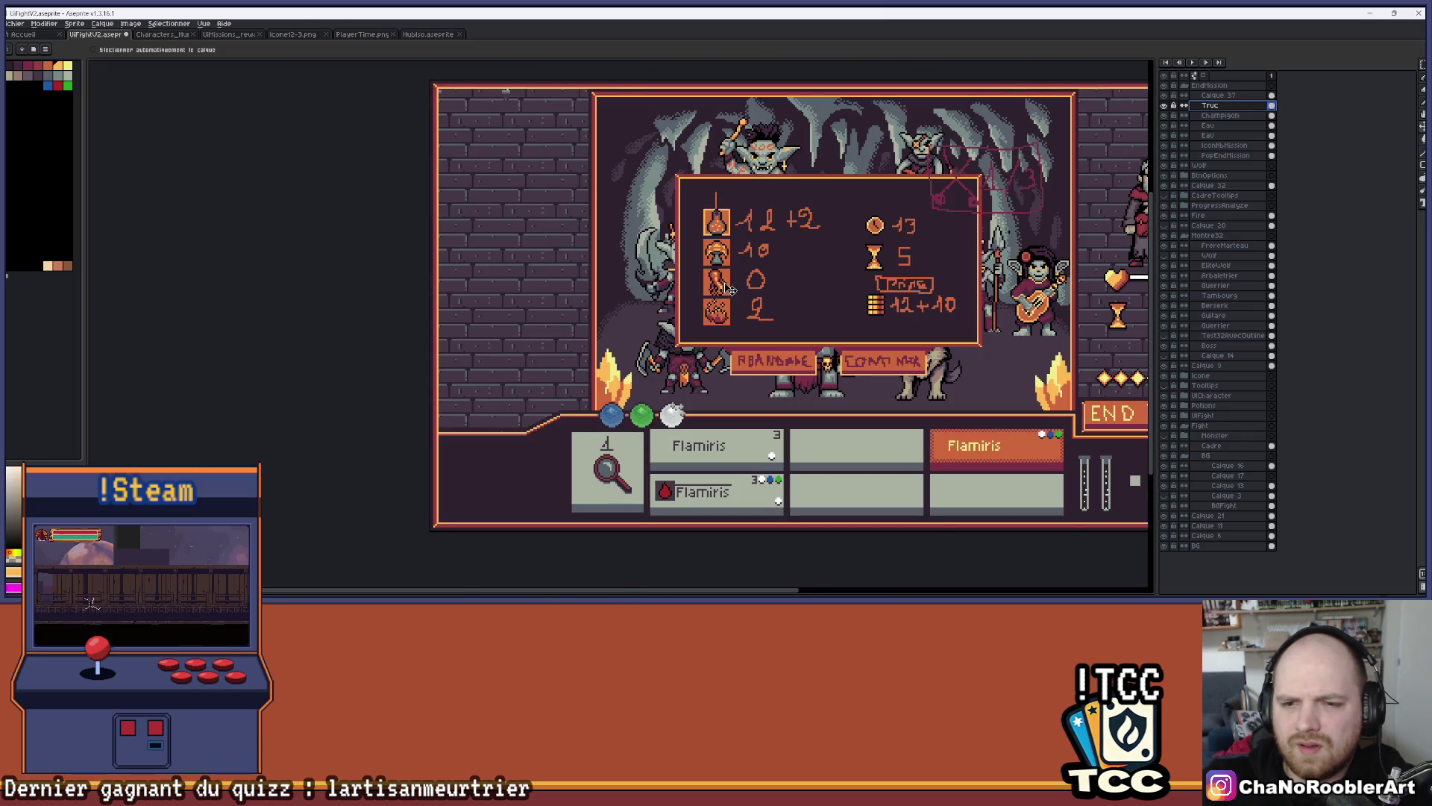
{"action": "scroll", "coordinate": [735, 283], "scroll_direction": "up", "scroll_amount": 2}
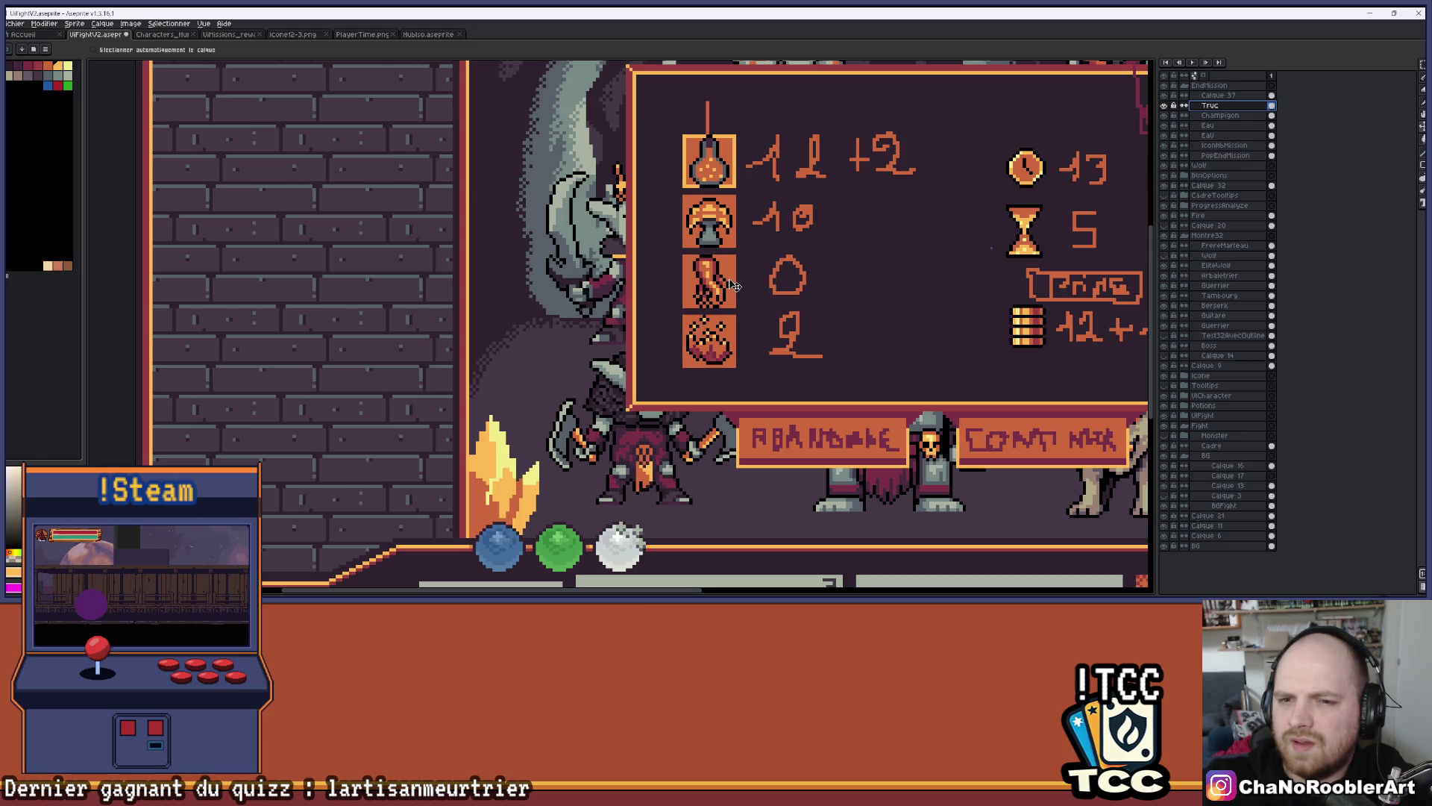
{"action": "scroll", "coordinate": [735, 286], "scroll_direction": "up", "scroll_amount": 1}
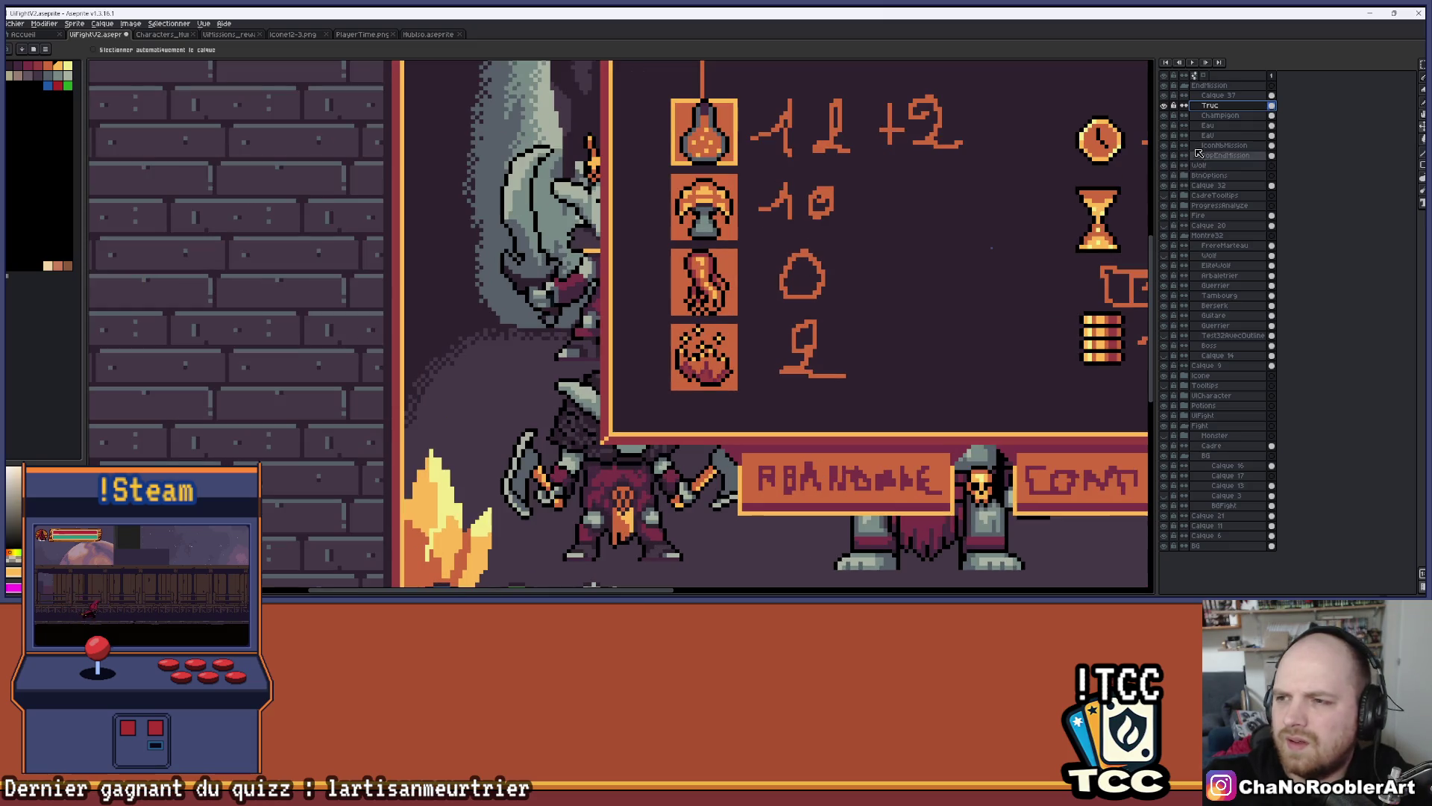
Select Calque 37 and hide the Eau layer so only the four icons remain
{"action": "left_click", "coordinate": [1216, 96]}
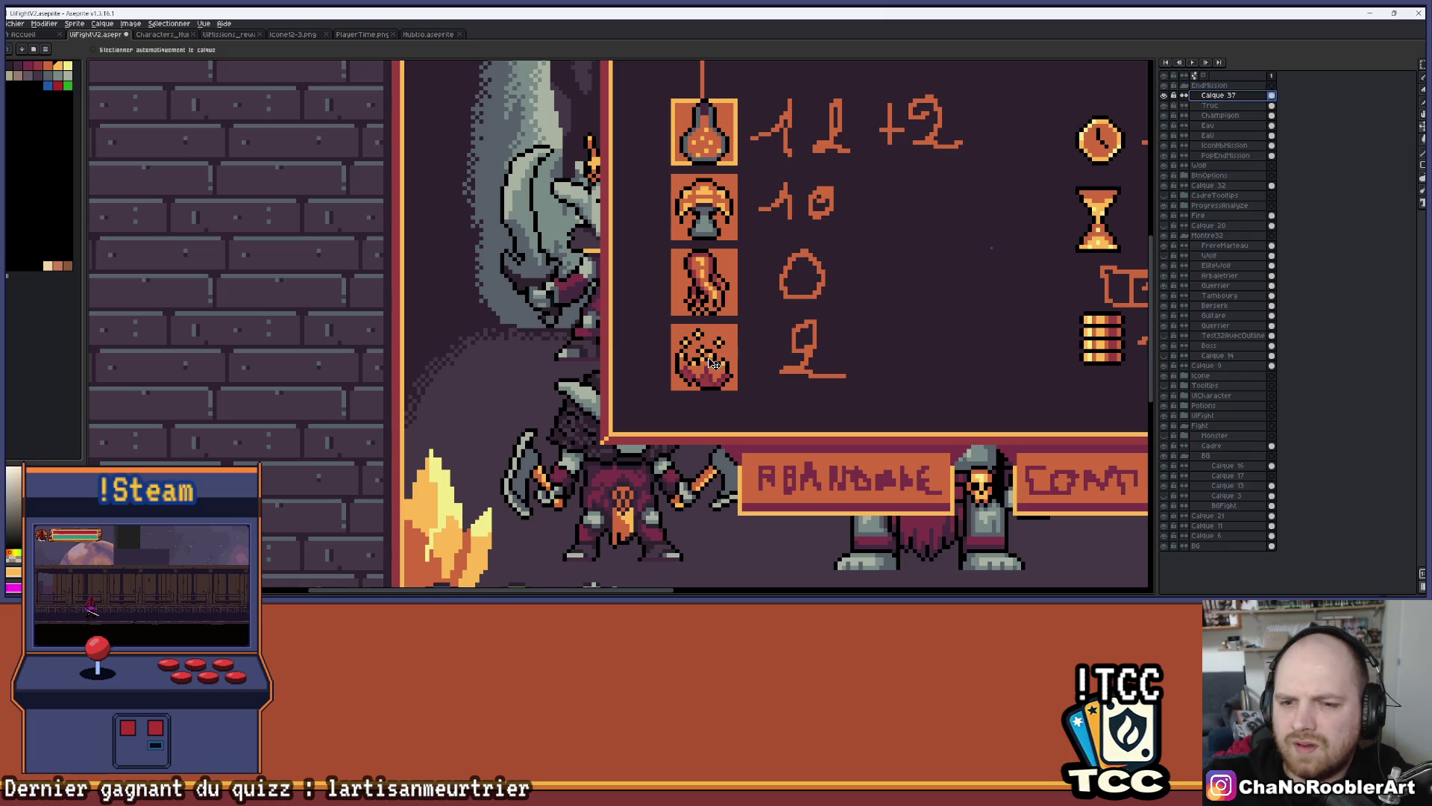
{"action": "left_click", "coordinate": [1164, 135]}
{"action": "scroll", "coordinate": [831, 176], "scroll_direction": "down", "scroll_amount": 2}
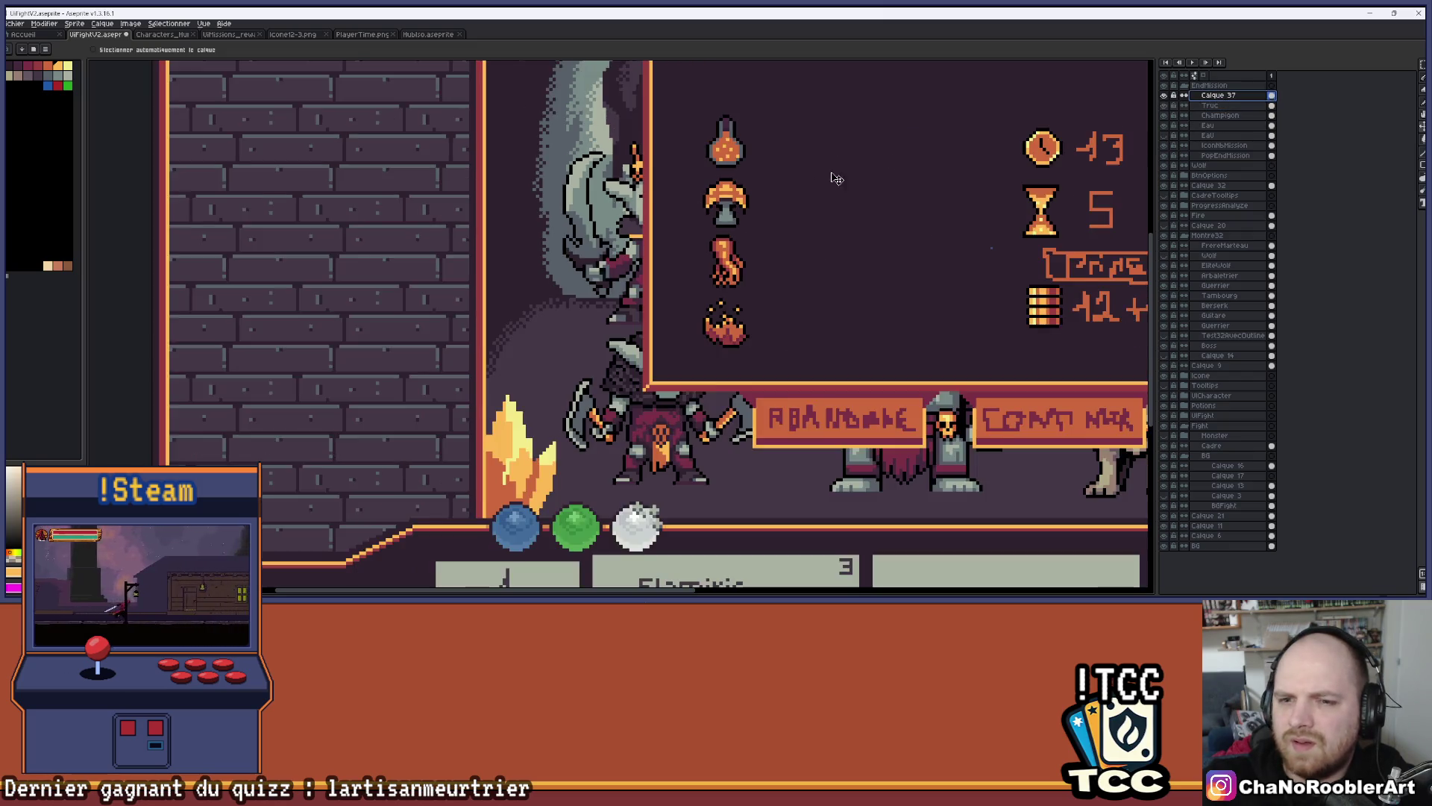
{"action": "scroll", "coordinate": [709, 205], "scroll_direction": "down", "scroll_amount": 2}
{"action": "scroll", "coordinate": [716, 211], "scroll_direction": "up", "scroll_amount": 1}
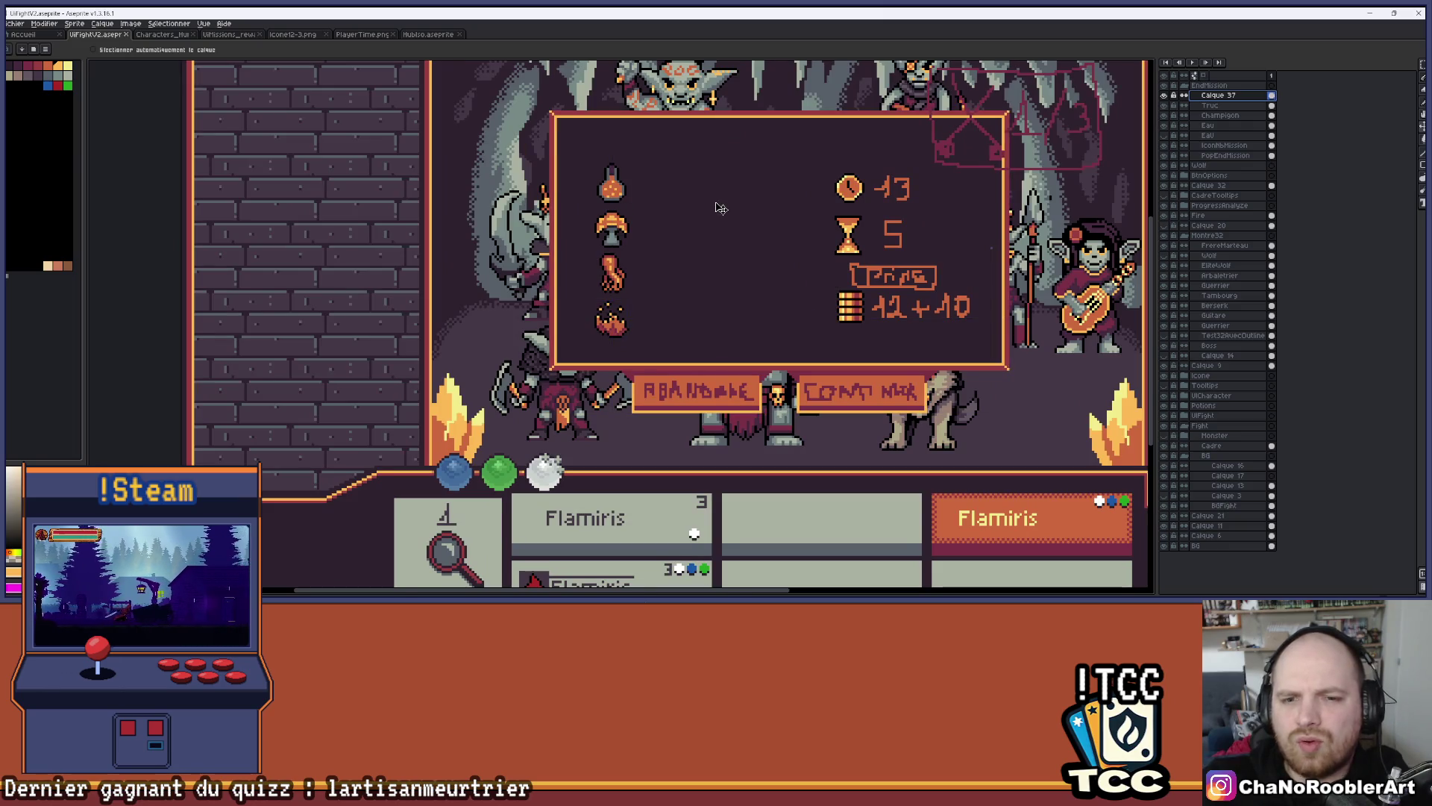
{"action": "left_click_drag", "start_coordinate": [719, 211], "coordinate": [748, 236]}
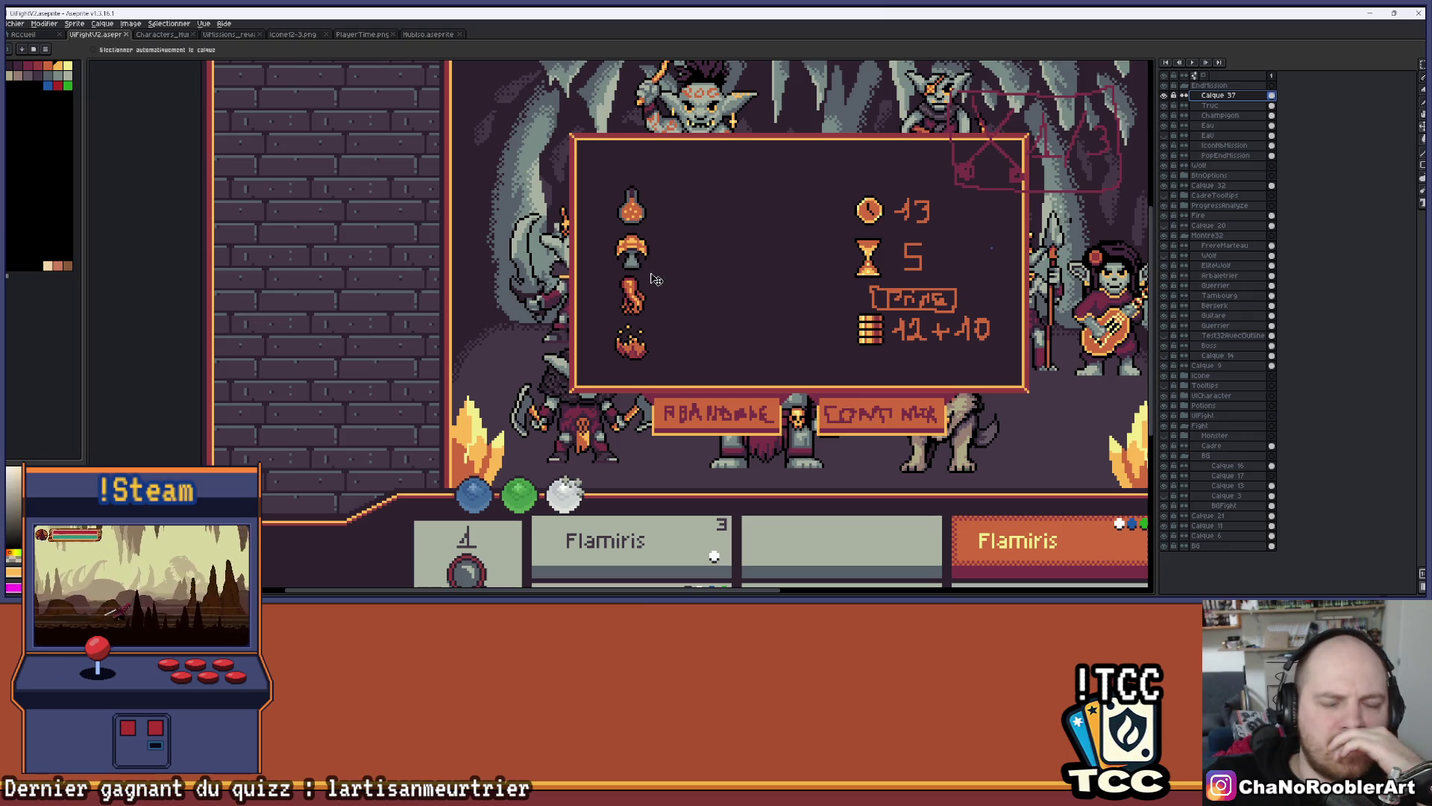
Zoom in on the arm icon in the reward popup with the Pencil ready
{"action": "scroll", "coordinate": [657, 196], "scroll_direction": "up", "scroll_amount": 2}
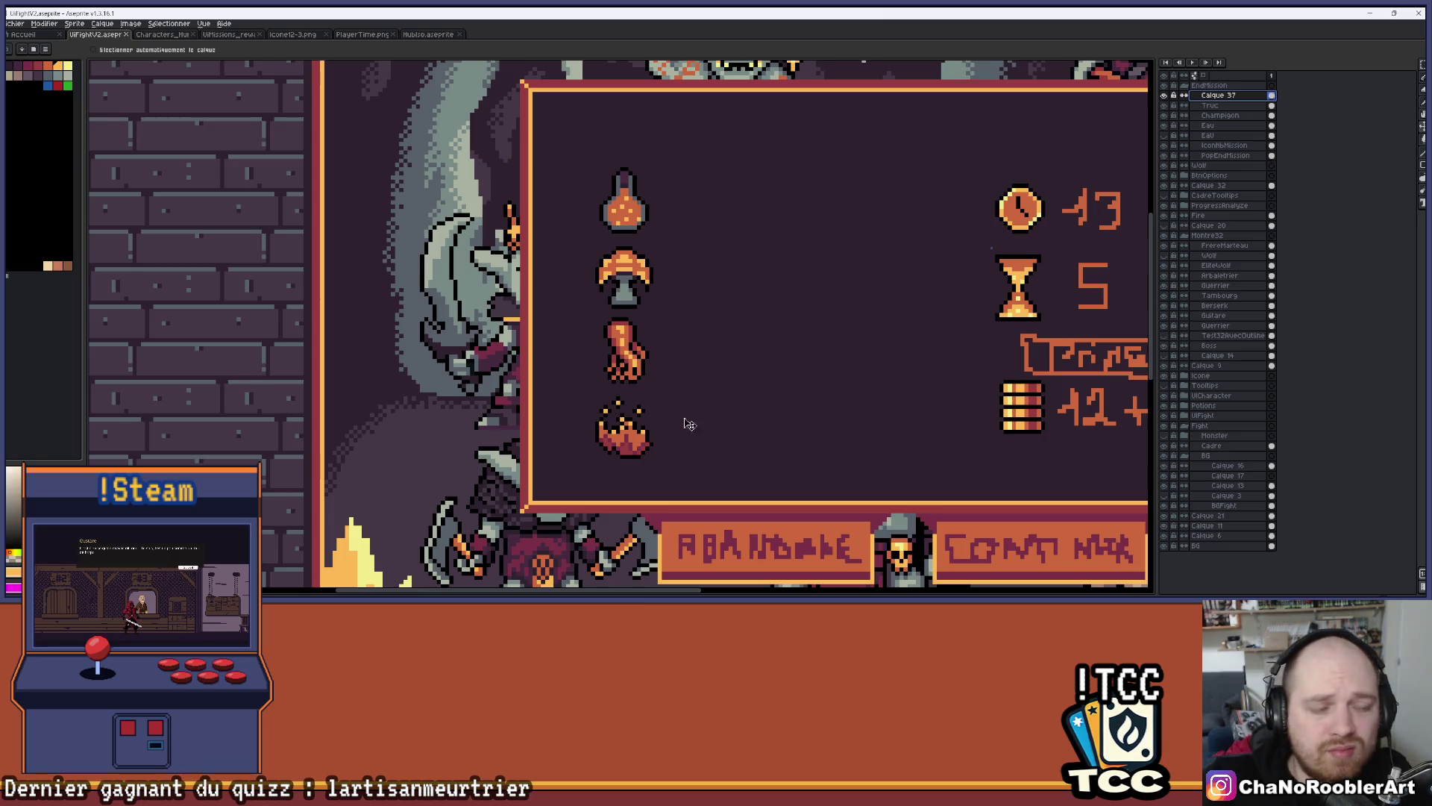
{"action": "scroll", "coordinate": [585, 457], "scroll_direction": "down", "scroll_amount": 1}
{"action": "scroll", "coordinate": [570, 390], "scroll_direction": "up", "scroll_amount": 1}
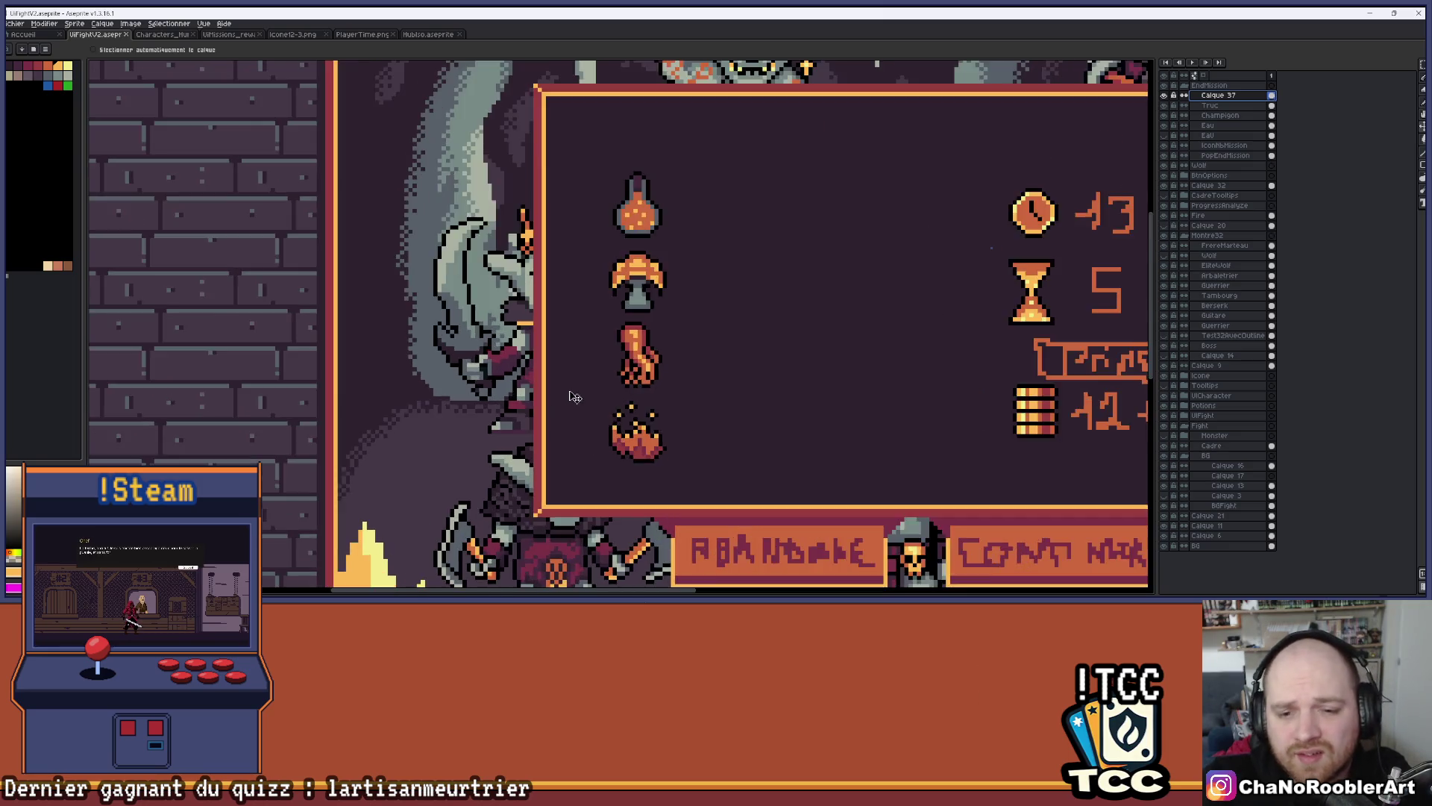
{"action": "scroll", "coordinate": [638, 390], "scroll_direction": "up", "scroll_amount": 3}
{"action": "scroll", "coordinate": [638, 390], "scroll_direction": "down", "scroll_amount": 2}
{"action": "scroll", "coordinate": [638, 391], "scroll_direction": "down", "scroll_amount": 4}
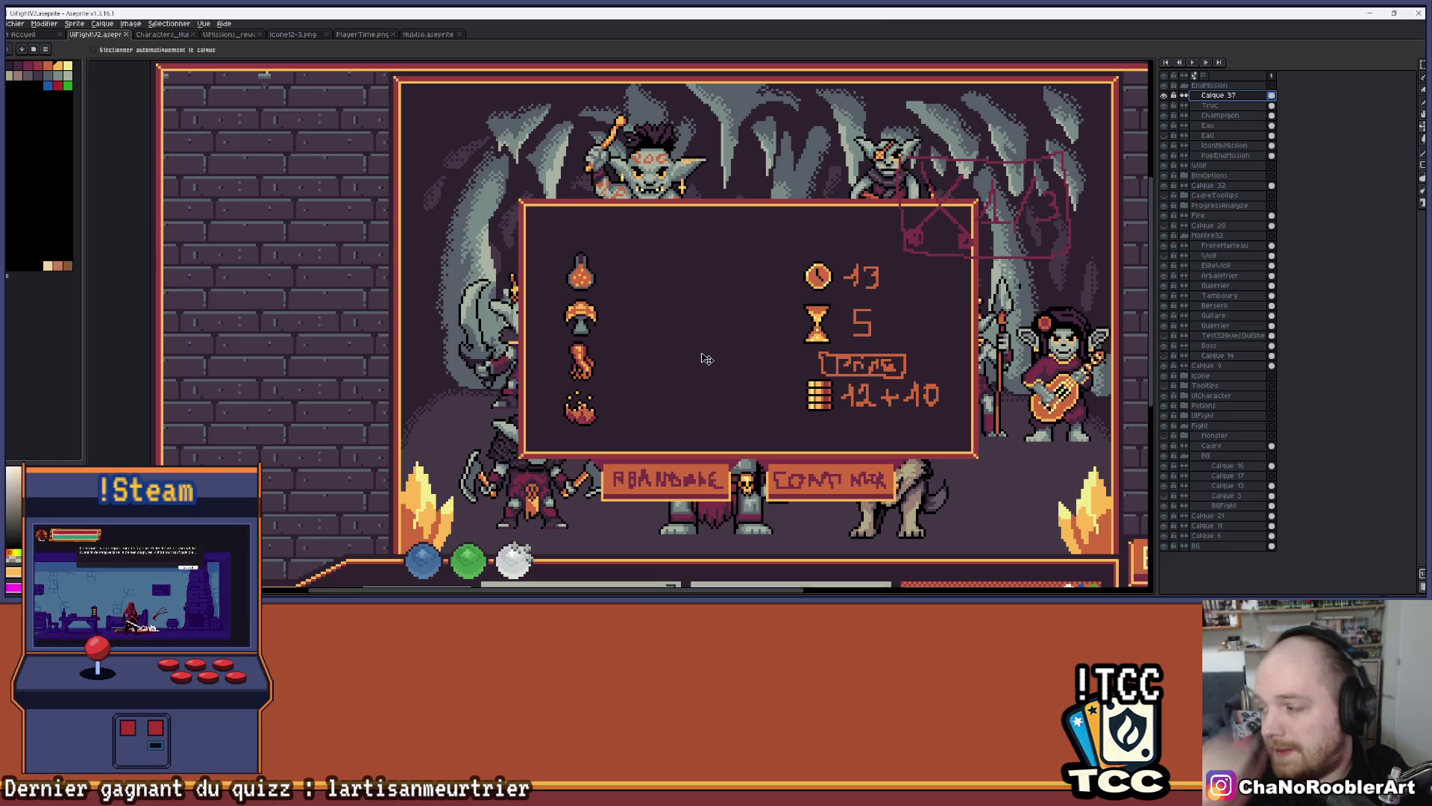
{"action": "scroll", "coordinate": [597, 373], "scroll_direction": "up", "scroll_amount": 5}
{"action": "scroll", "coordinate": [612, 405], "scroll_direction": "down", "scroll_amount": 2}
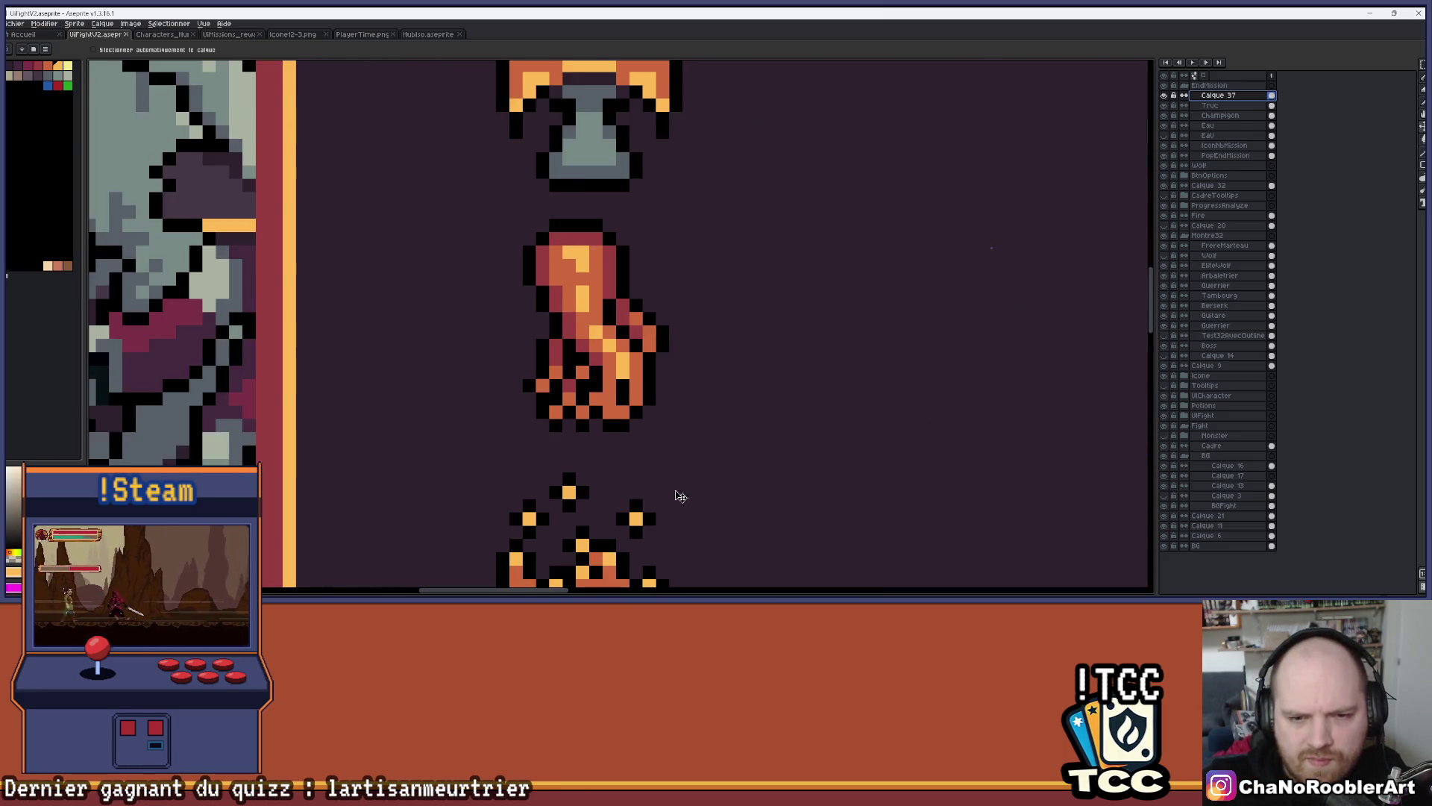
{"action": "key", "text": "b"}
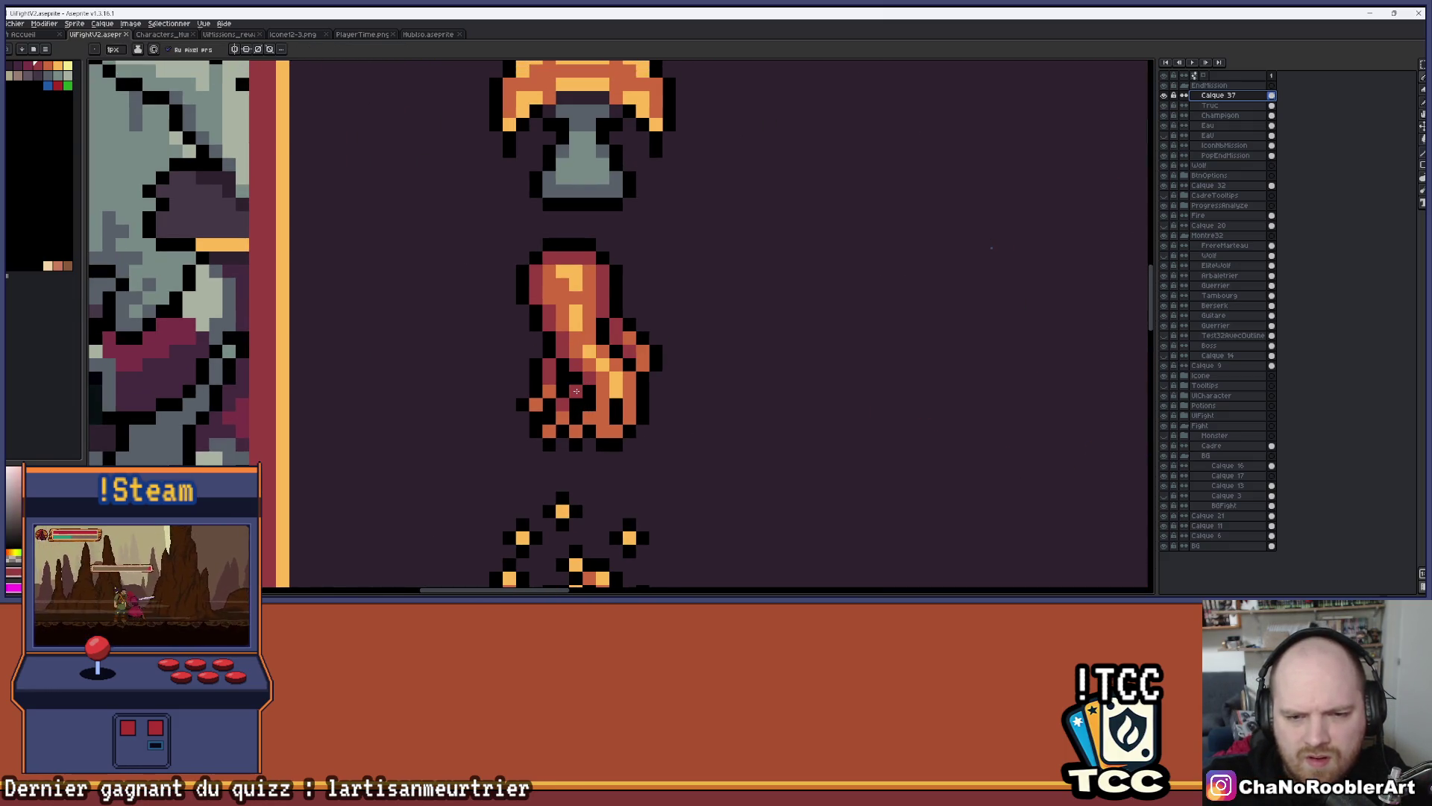
{"action": "scroll", "coordinate": [739, 384], "scroll_direction": "down", "scroll_amount": 3}
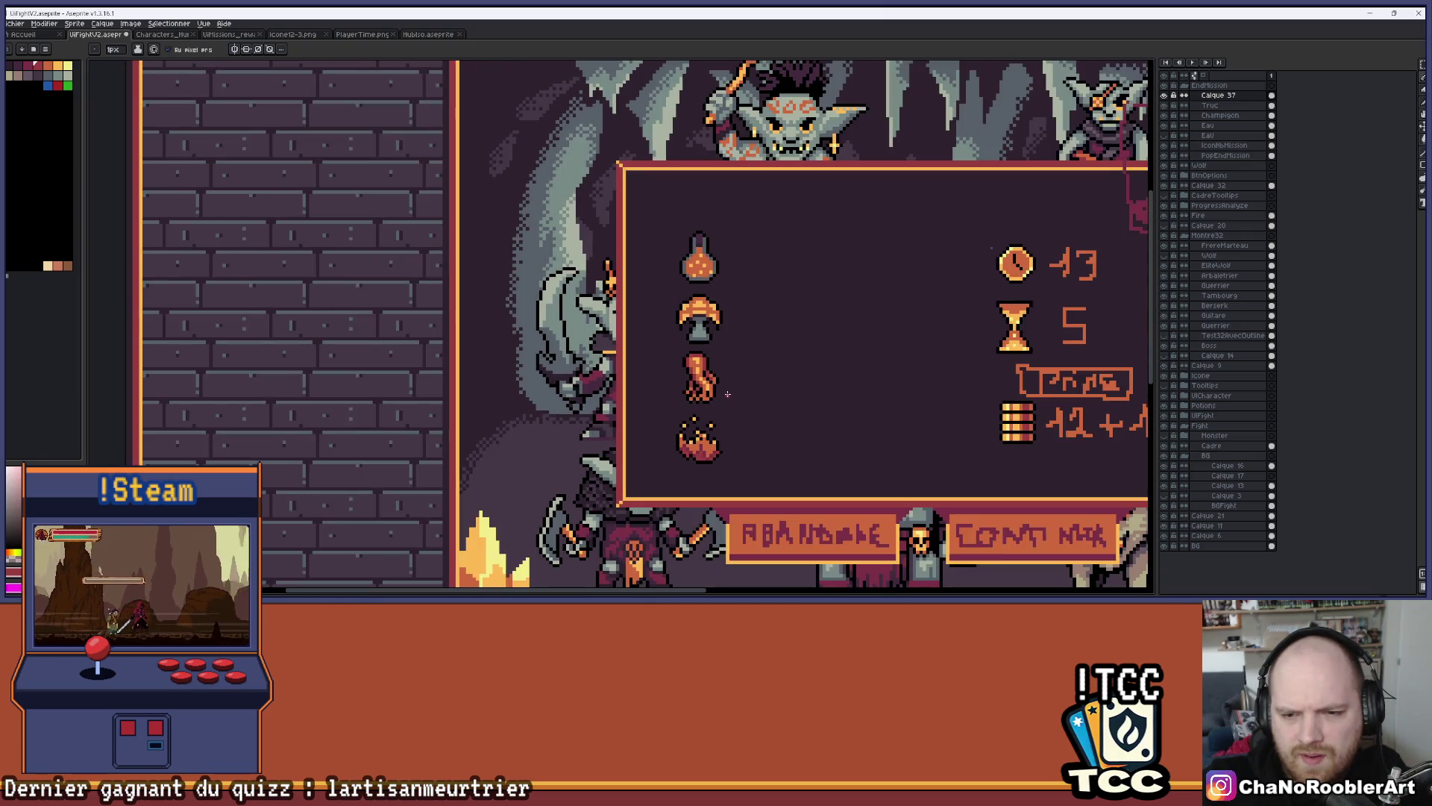
{"action": "scroll", "coordinate": [721, 393], "scroll_direction": "up", "scroll_amount": 4}
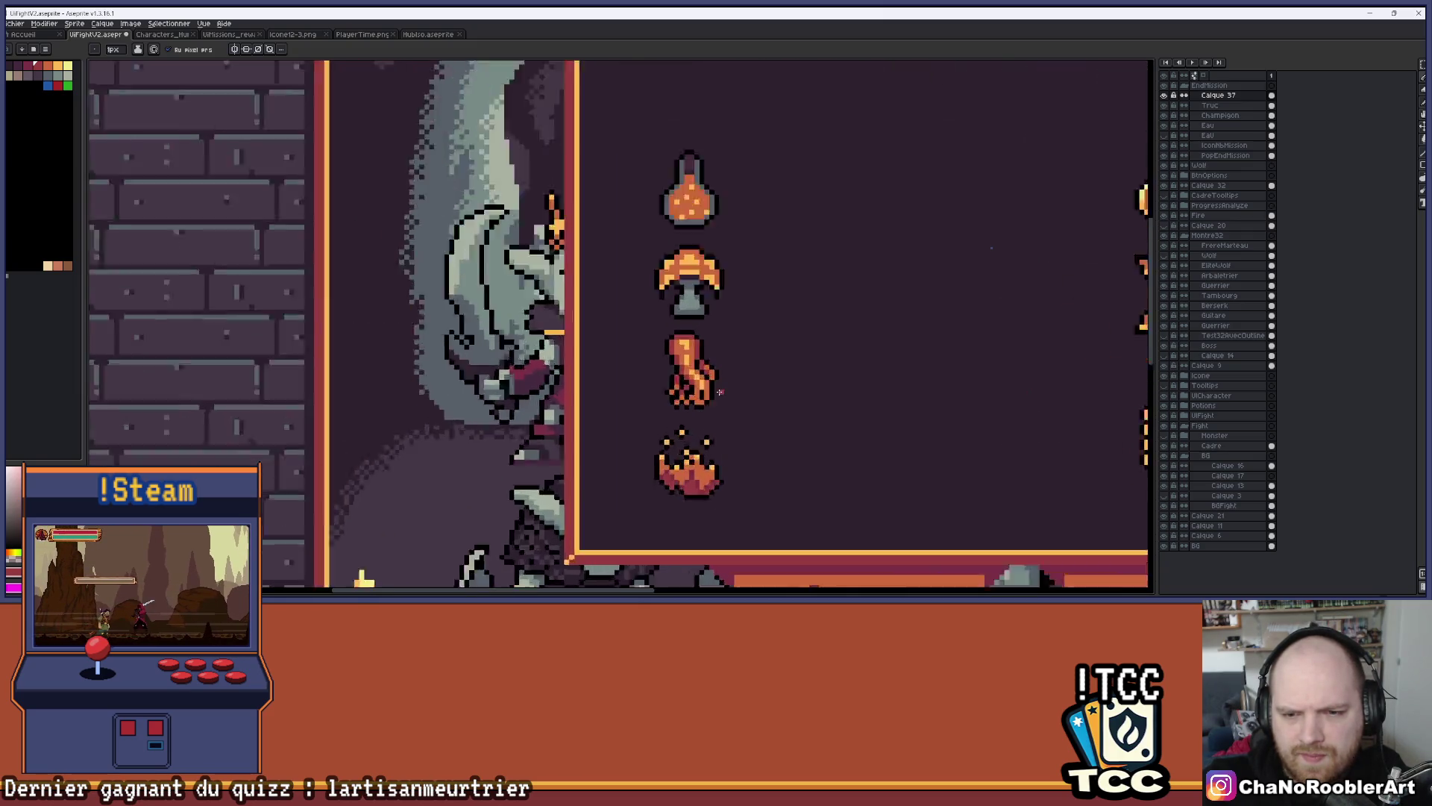
{"action": "scroll", "coordinate": [700, 419], "scroll_direction": "down", "scroll_amount": 4}
{"action": "scroll", "coordinate": [701, 418], "scroll_direction": "up", "scroll_amount": 2}
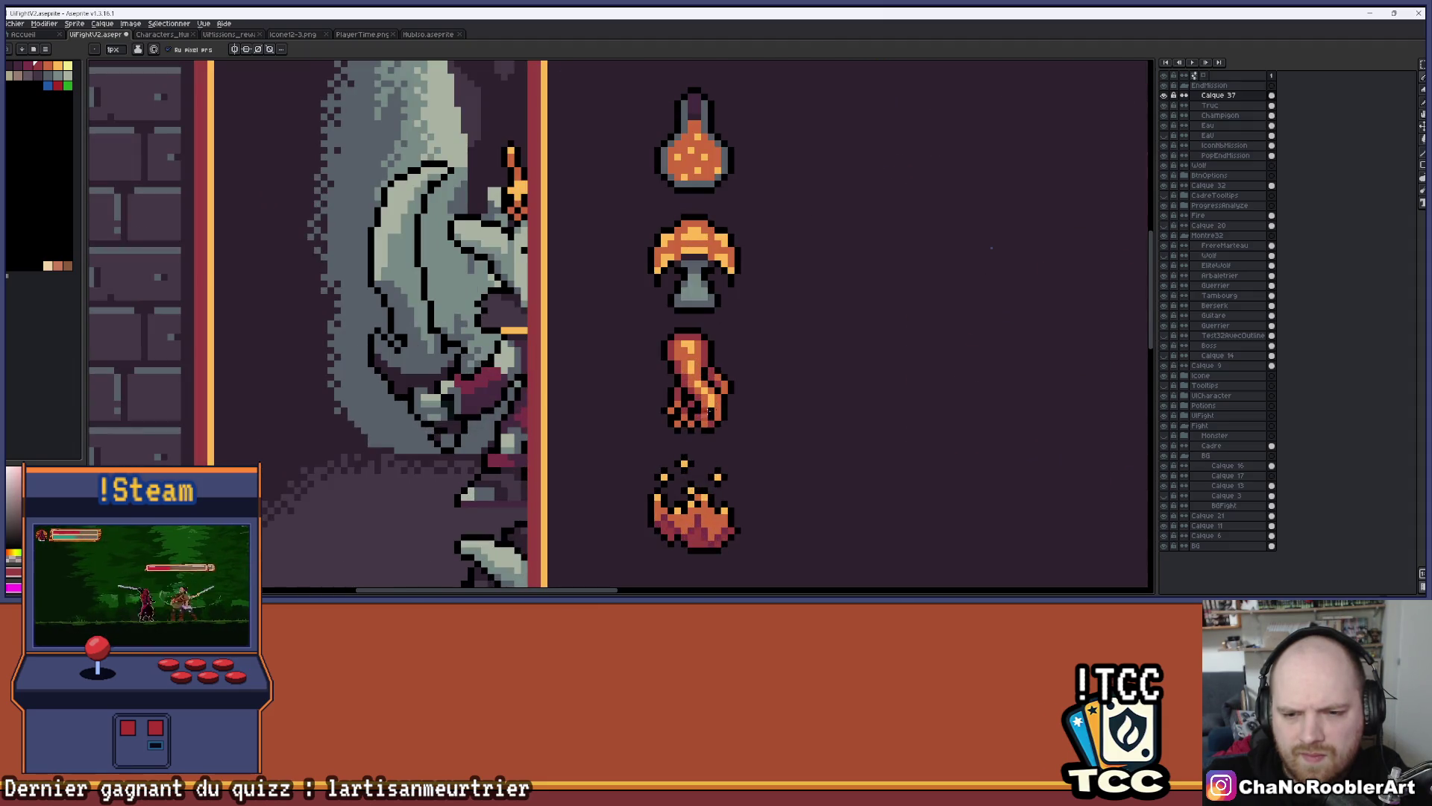
{"action": "scroll", "coordinate": [704, 415], "scroll_direction": "down", "scroll_amount": 2}
{"action": "scroll", "coordinate": [687, 400], "scroll_direction": "down", "scroll_amount": 1}
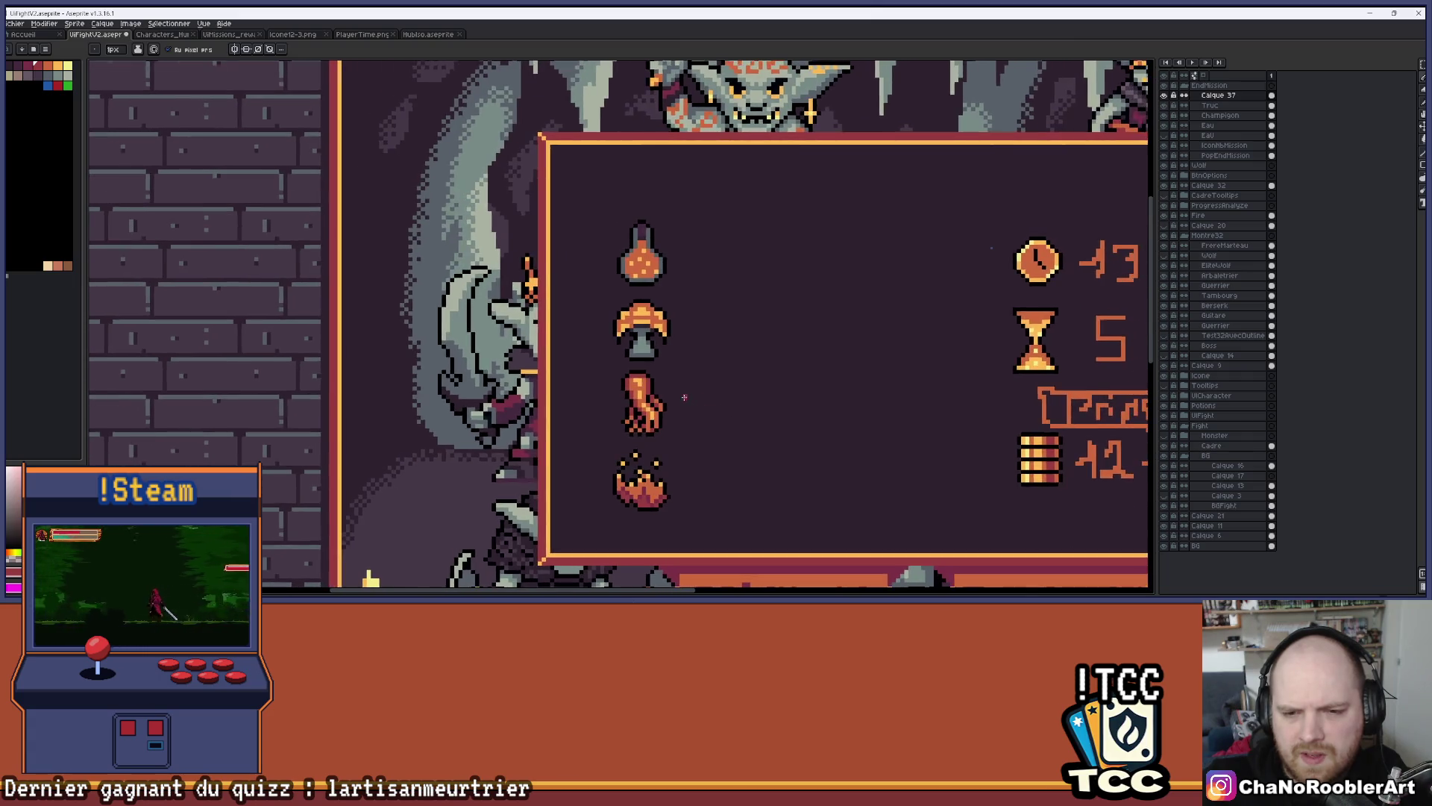
{"action": "scroll", "coordinate": [641, 374], "scroll_direction": "up", "scroll_amount": 4}
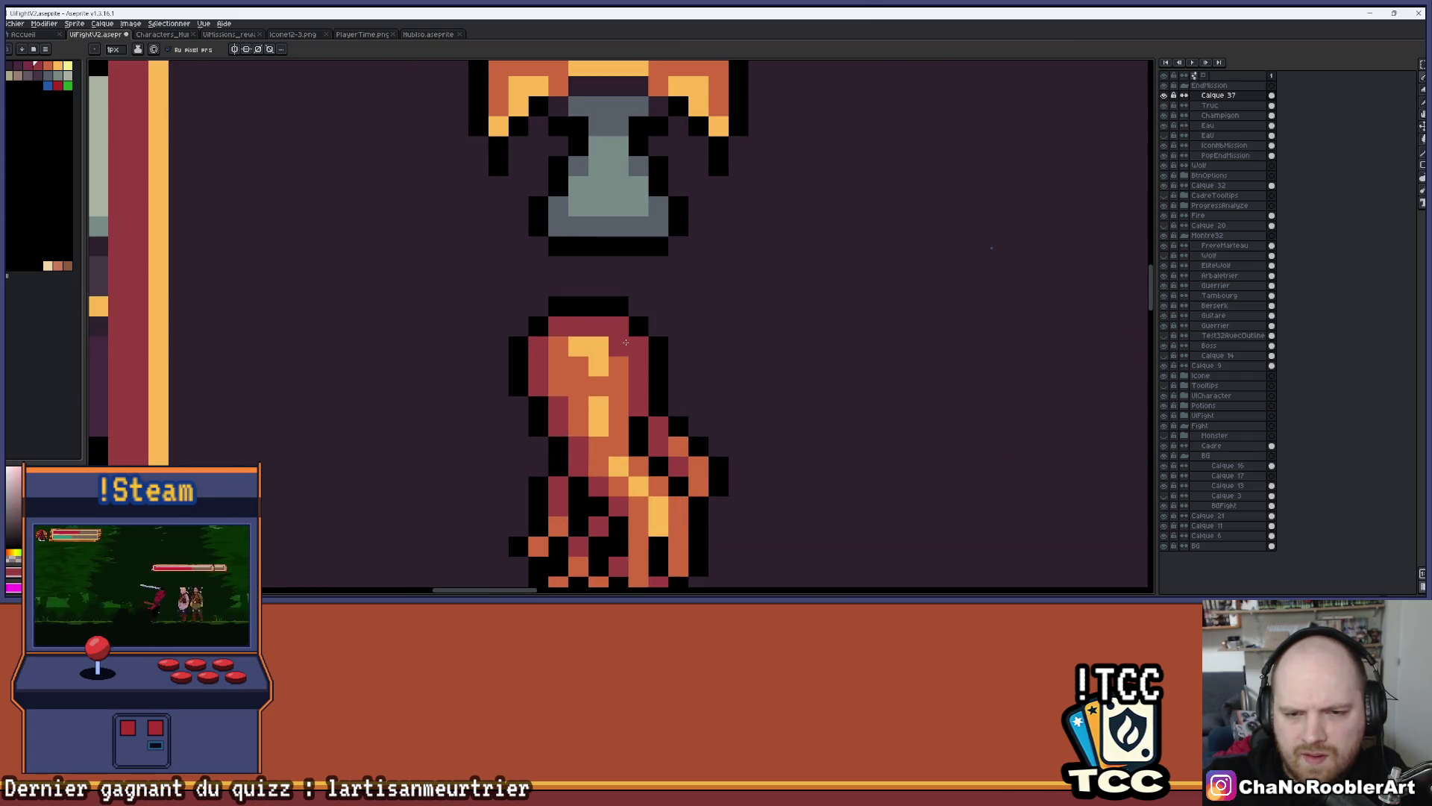
{"action": "scroll", "coordinate": [554, 355], "scroll_direction": "down", "scroll_amount": 3}
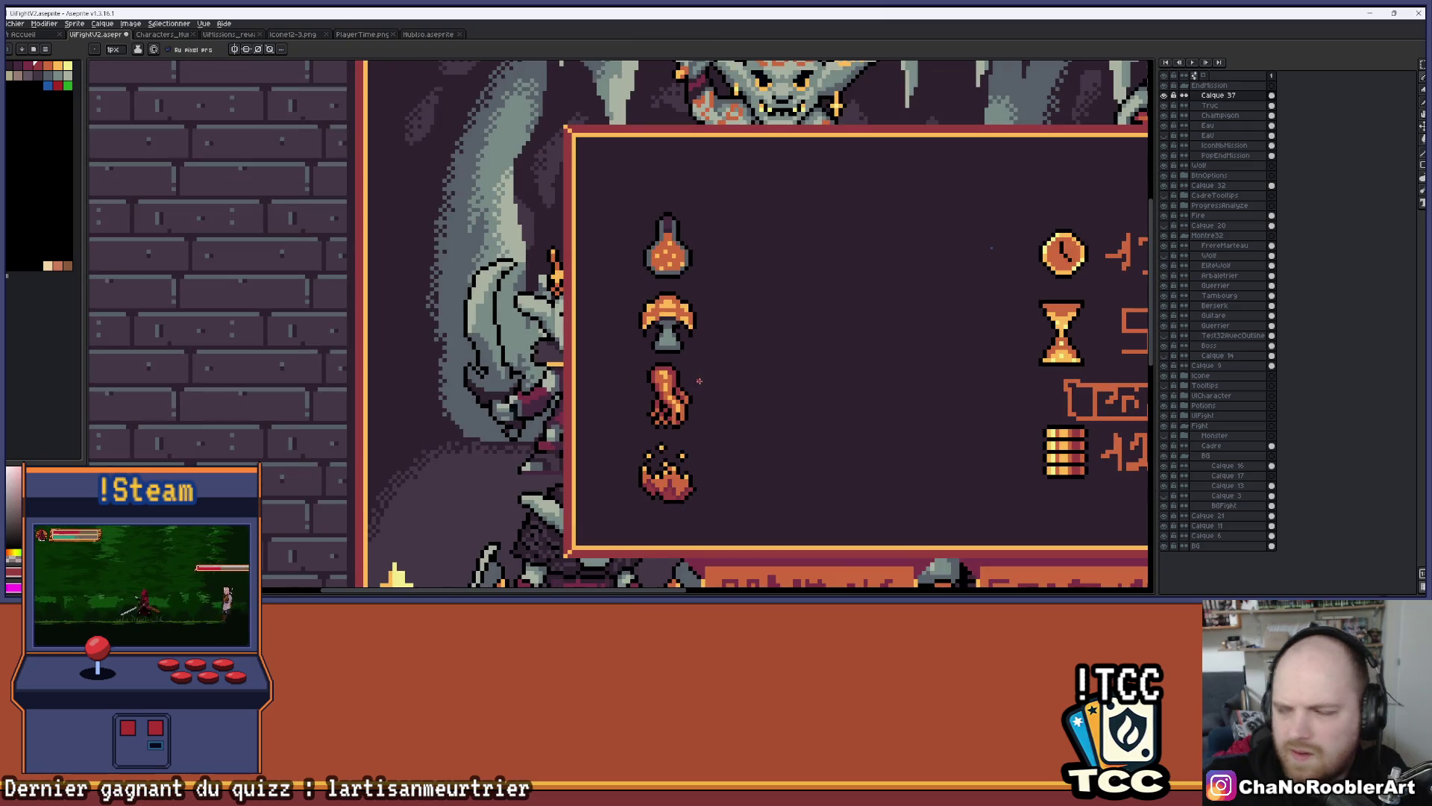
{"action": "scroll", "coordinate": [694, 380], "scroll_direction": "up", "scroll_amount": 1}
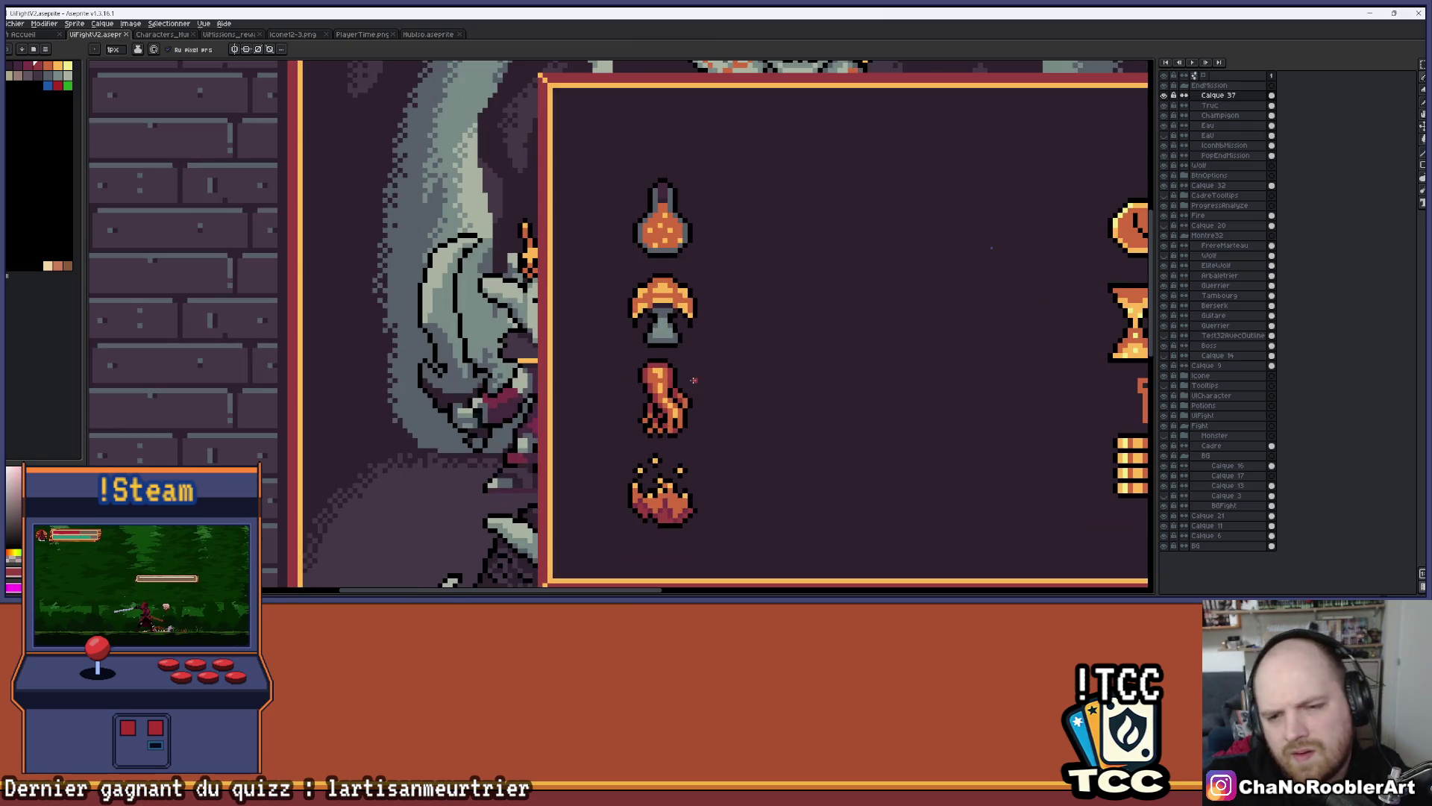
{"action": "scroll", "coordinate": [672, 384], "scroll_direction": "up", "scroll_amount": 3}
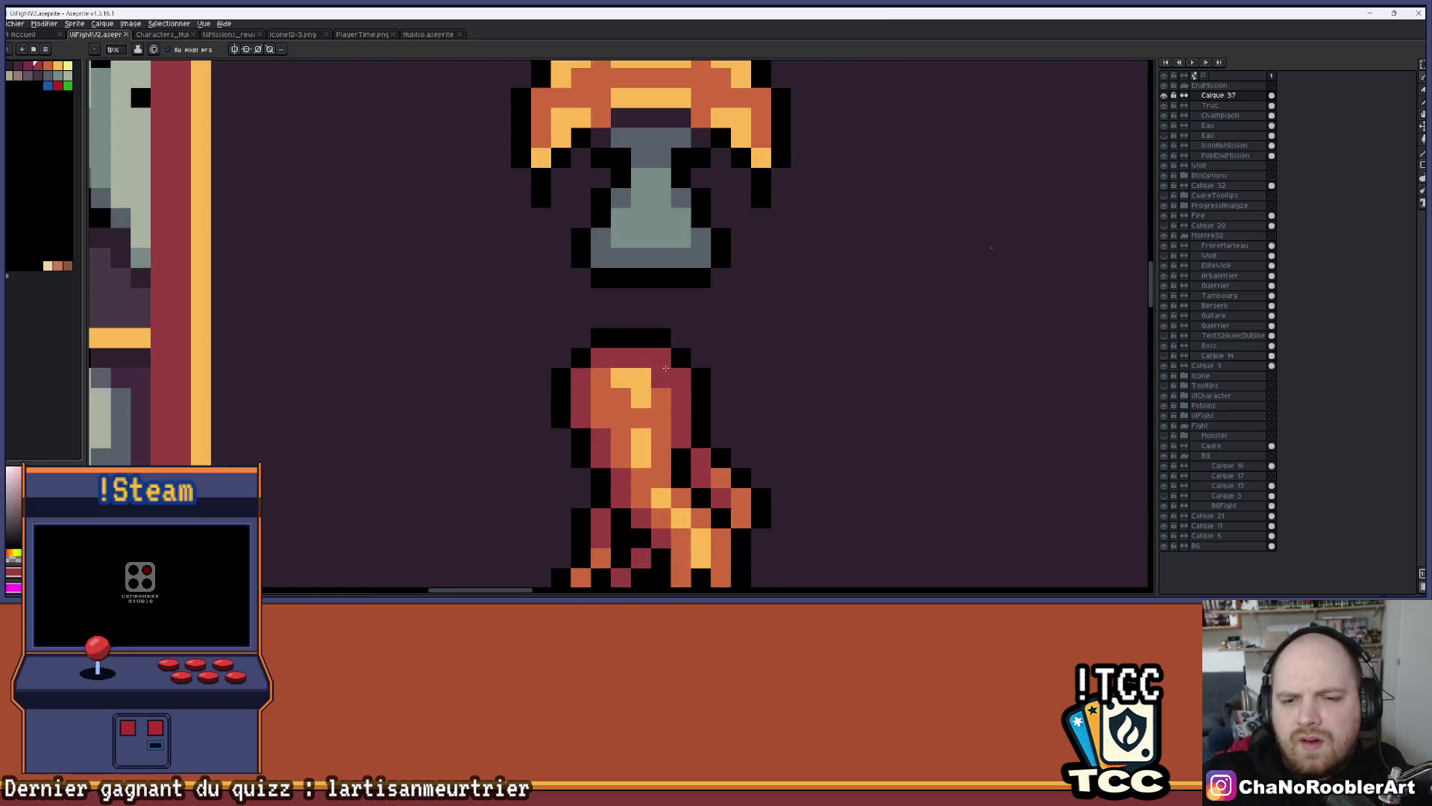
Pick an orange from the arm icon and lighten a pixel at its top
{"action": "key", "text": "i"}
{"action": "key", "text": "b"}
{"action": "left_click", "coordinate": [552, 301]}
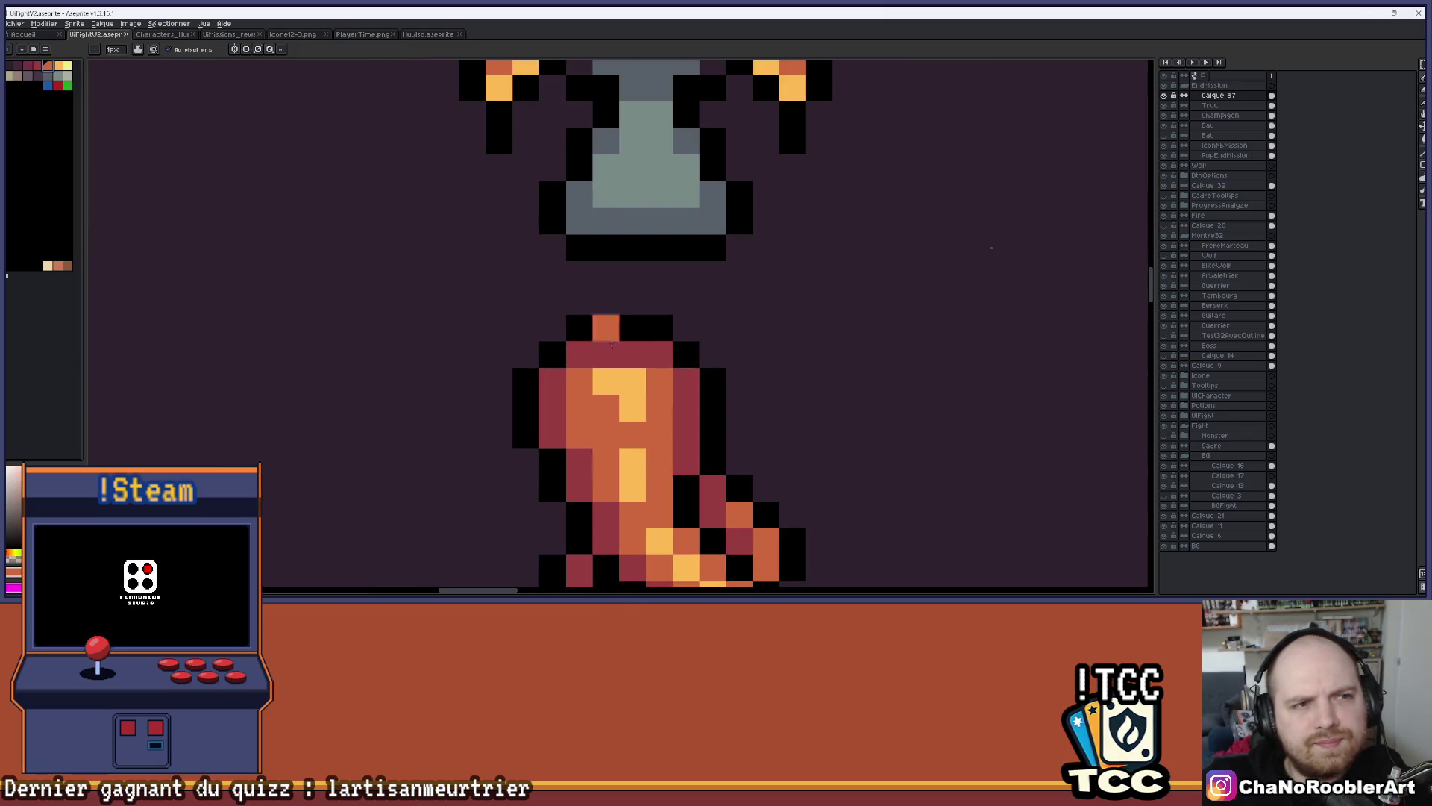
{"action": "key", "text": "ctrl+z"}
{"action": "left_click", "coordinate": [632, 354]}
{"action": "scroll", "coordinate": [735, 340], "scroll_direction": "down", "scroll_amount": 5}
{"action": "scroll", "coordinate": [734, 340], "scroll_direction": "down", "scroll_amount": 2}
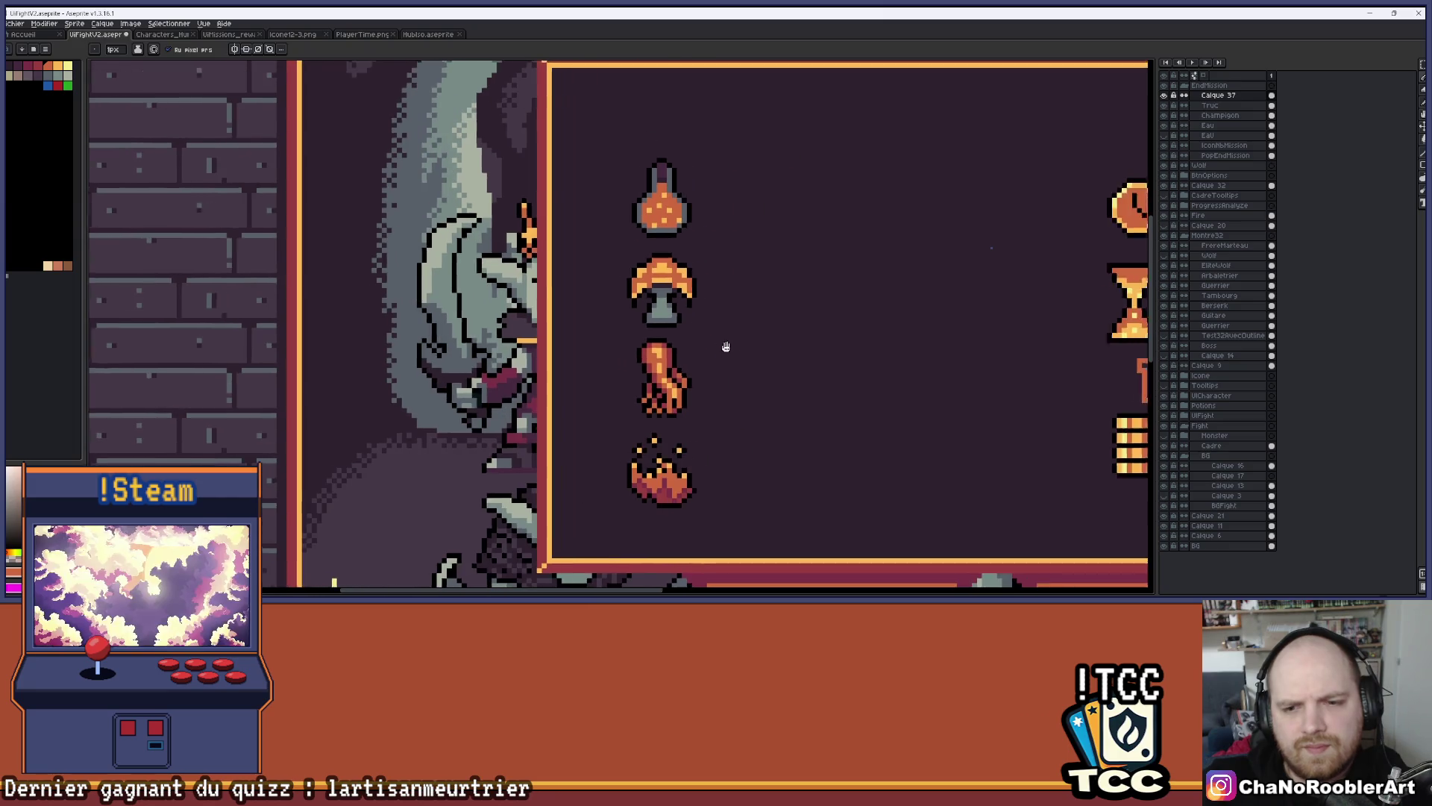
{"action": "mouse_move", "coordinate": [710, 343]}
{"action": "left_mouse_down"}
{"action": "mouse_move", "coordinate": [672, 308]}
{"action": "mouse_move", "coordinate": [598, 306]}
{"action": "left_mouse_up"}
{"action": "scroll", "coordinate": [626, 319], "scroll_direction": "down", "scroll_amount": 1}
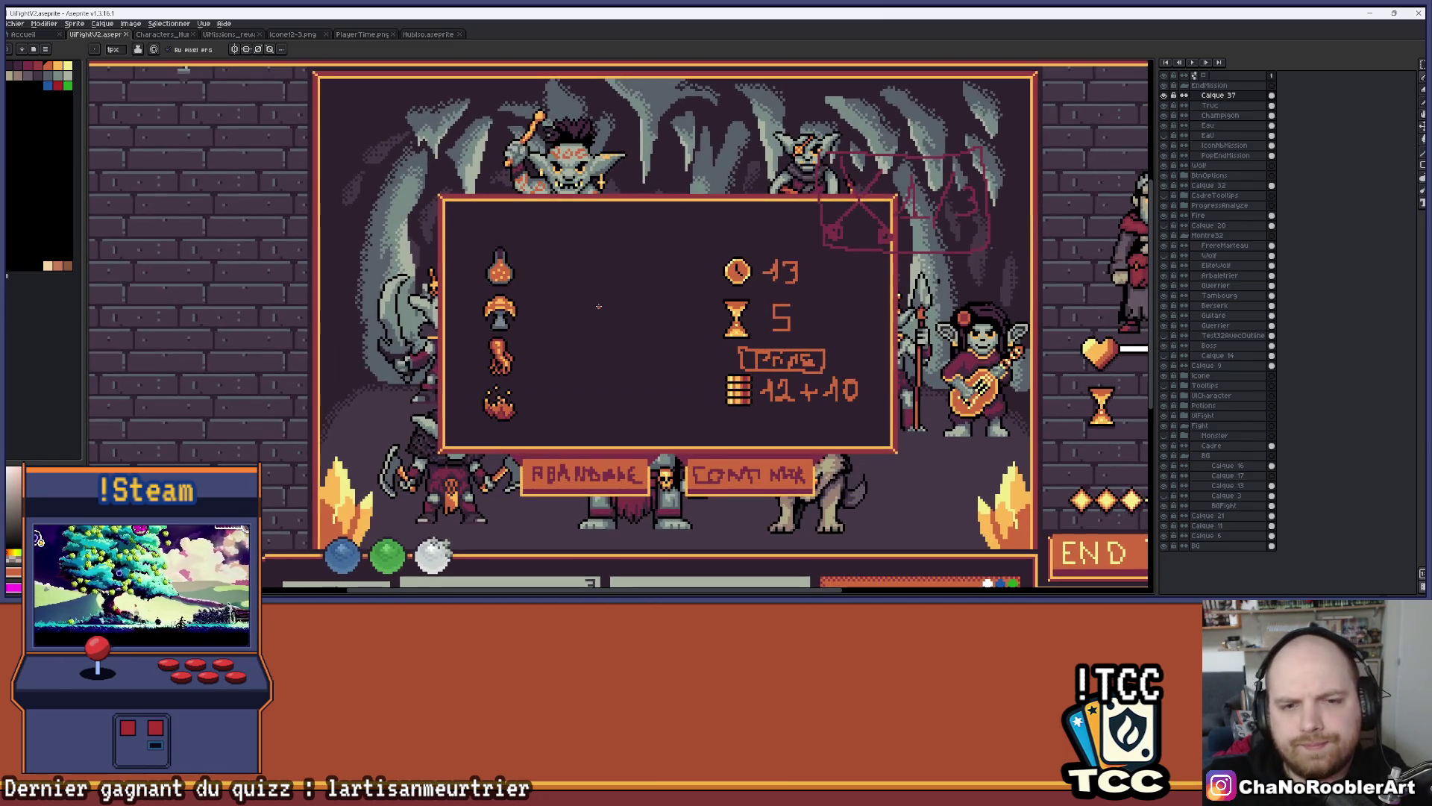
{"action": "scroll", "coordinate": [552, 249], "scroll_direction": "up", "scroll_amount": 2}
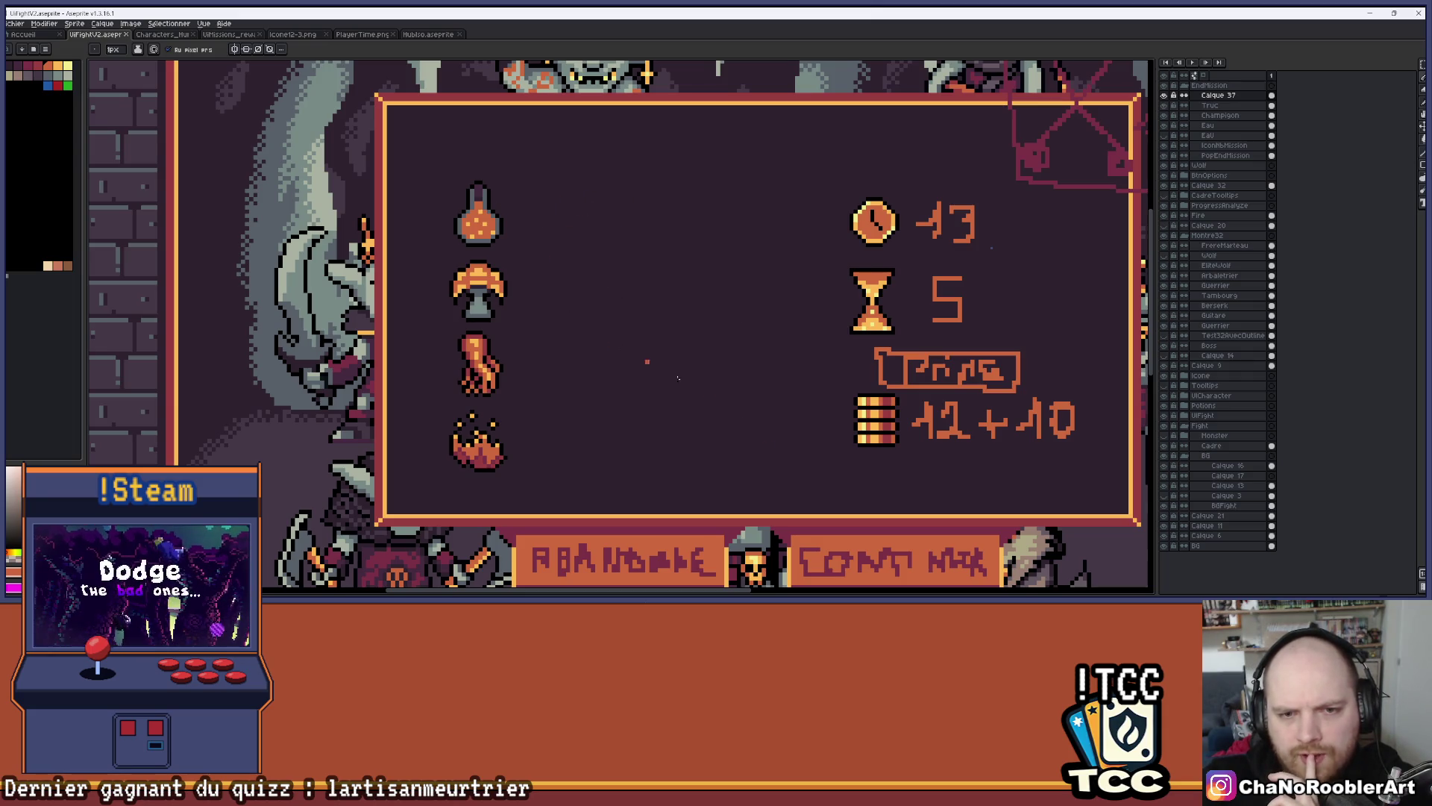
{"action": "mouse_move", "coordinate": [587, 294]}
{"action": "left_mouse_down"}
{"action": "mouse_move", "coordinate": [470, 263]}
{"action": "mouse_move", "coordinate": [474, 153]}
{"action": "mouse_move", "coordinate": [499, 184]}
{"action": "left_mouse_up"}
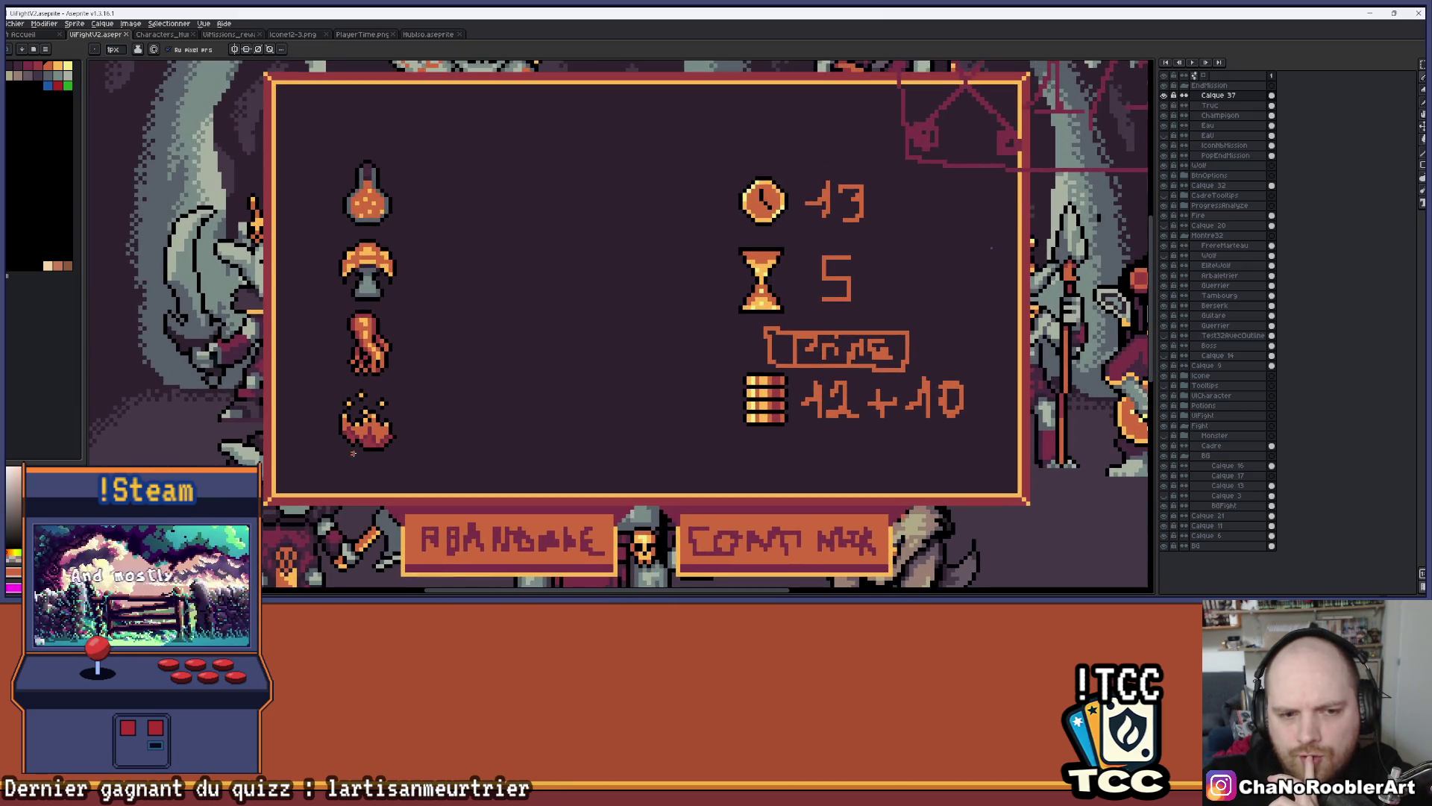
{"action": "left_click_drag", "start_coordinate": [474, 437], "coordinate": [471, 303]}
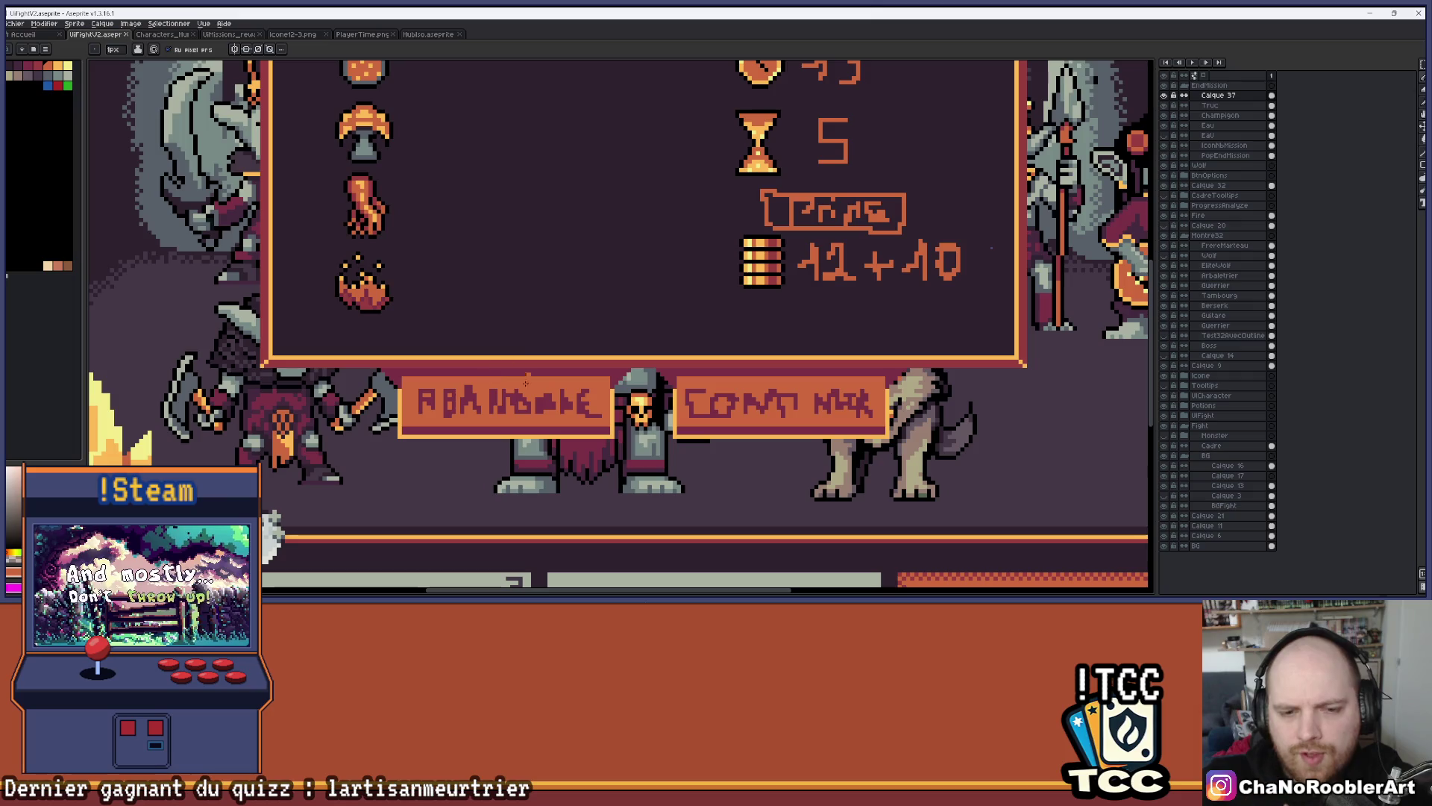
{"action": "left_click_drag", "start_coordinate": [501, 370], "coordinate": [454, 395]}
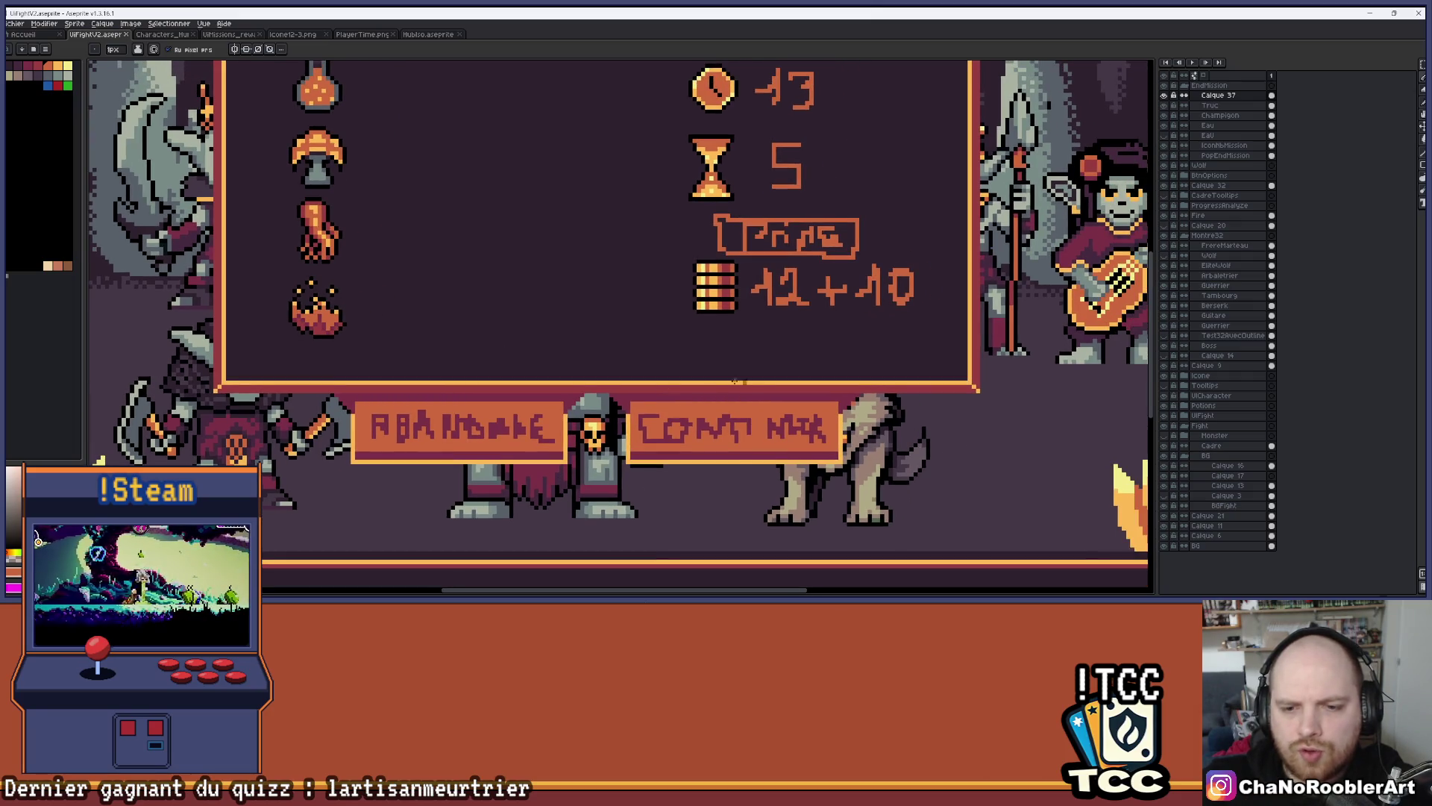
{"action": "mouse_move", "coordinate": [852, 120]}
{"action": "left_mouse_down"}
{"action": "mouse_move", "coordinate": [813, 241]}
{"action": "mouse_move", "coordinate": [850, 282]}
{"action": "left_mouse_up"}
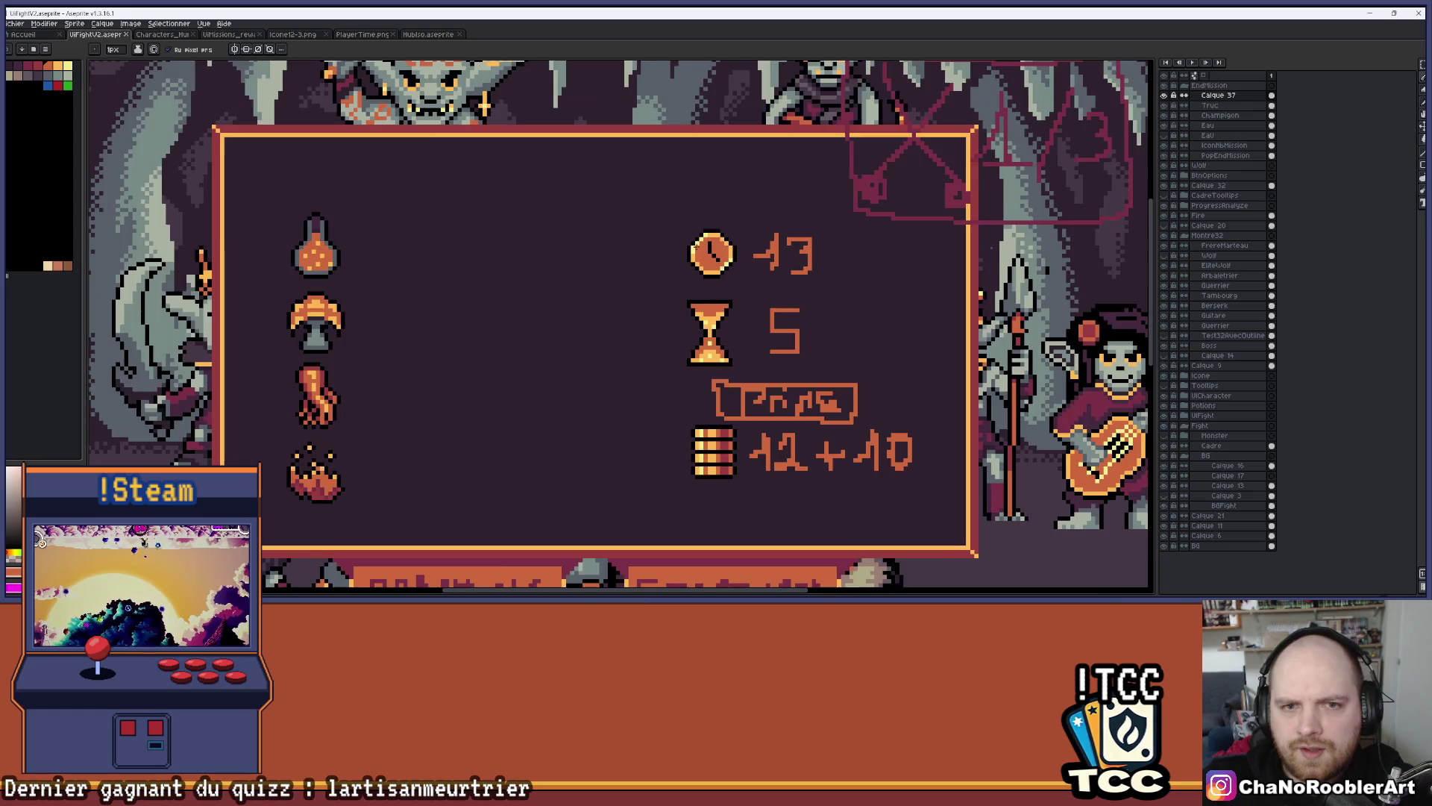
{"action": "scroll", "coordinate": [469, 336], "scroll_direction": "down", "scroll_amount": 1}
{"action": "scroll", "coordinate": [462, 244], "scroll_direction": "up", "scroll_amount": 1}
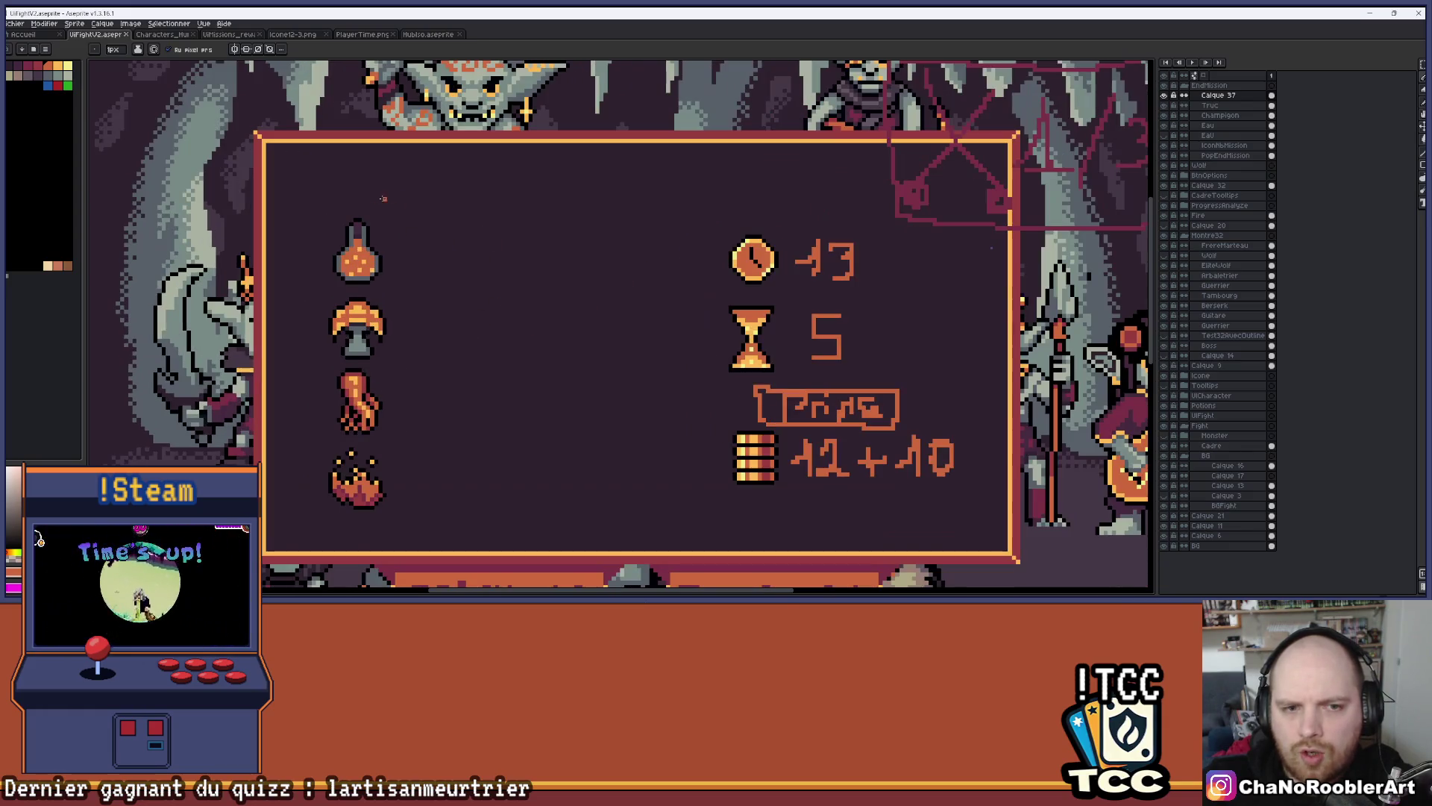
{"action": "mouse_move", "coordinate": [314, 202]}
{"action": "left_mouse_down"}
{"action": "mouse_move", "coordinate": [620, 364]}
{"action": "mouse_move", "coordinate": [418, 545]}
{"action": "mouse_move", "coordinate": [297, 340]}
{"action": "mouse_move", "coordinate": [304, 208]}
{"action": "left_mouse_up"}
{"action": "key", "text": "ctrl+z"}
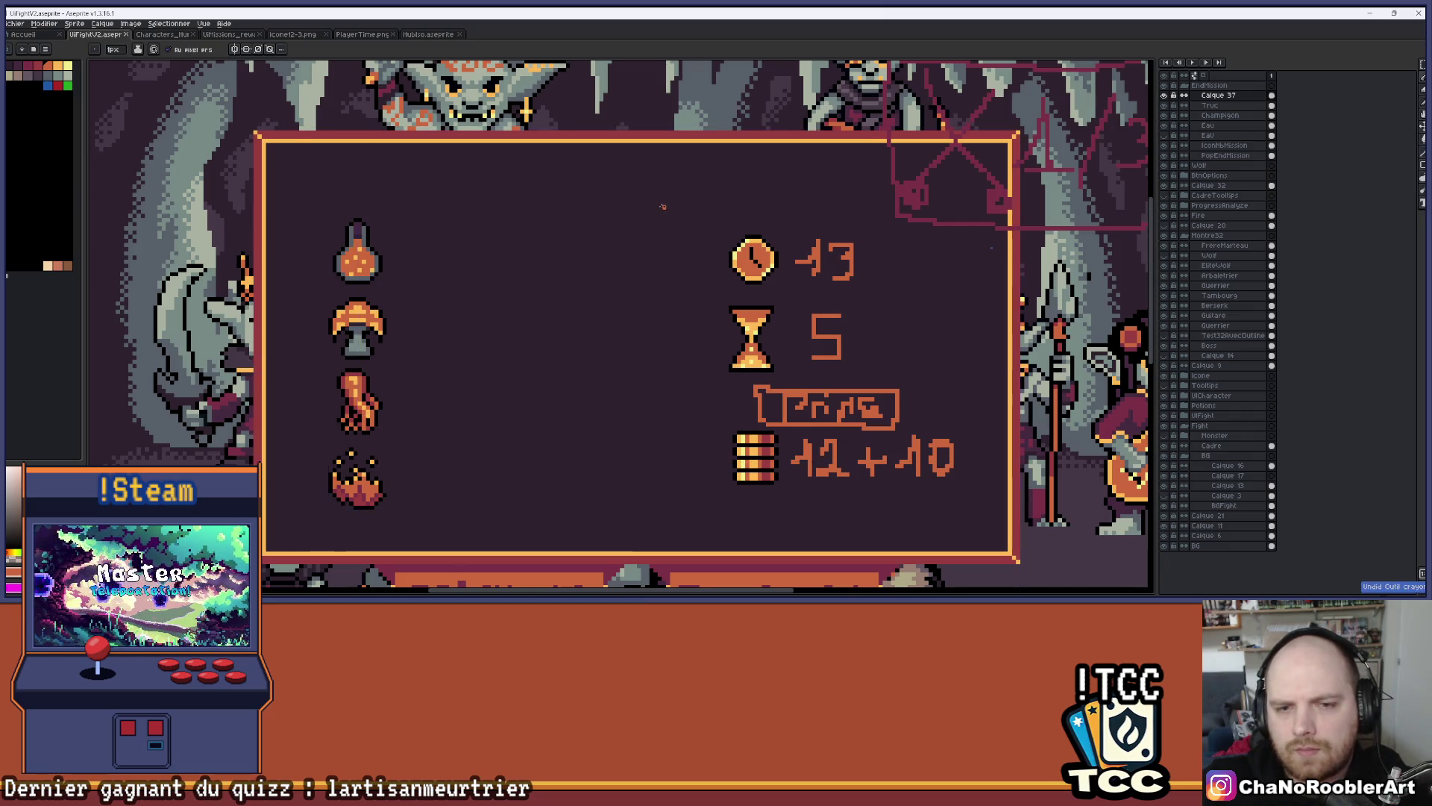
{"action": "scroll", "coordinate": [568, 269], "scroll_direction": "right", "scroll_amount": 3}
{"action": "scroll", "coordinate": [686, 320], "scroll_direction": "up", "scroll_amount": 1}
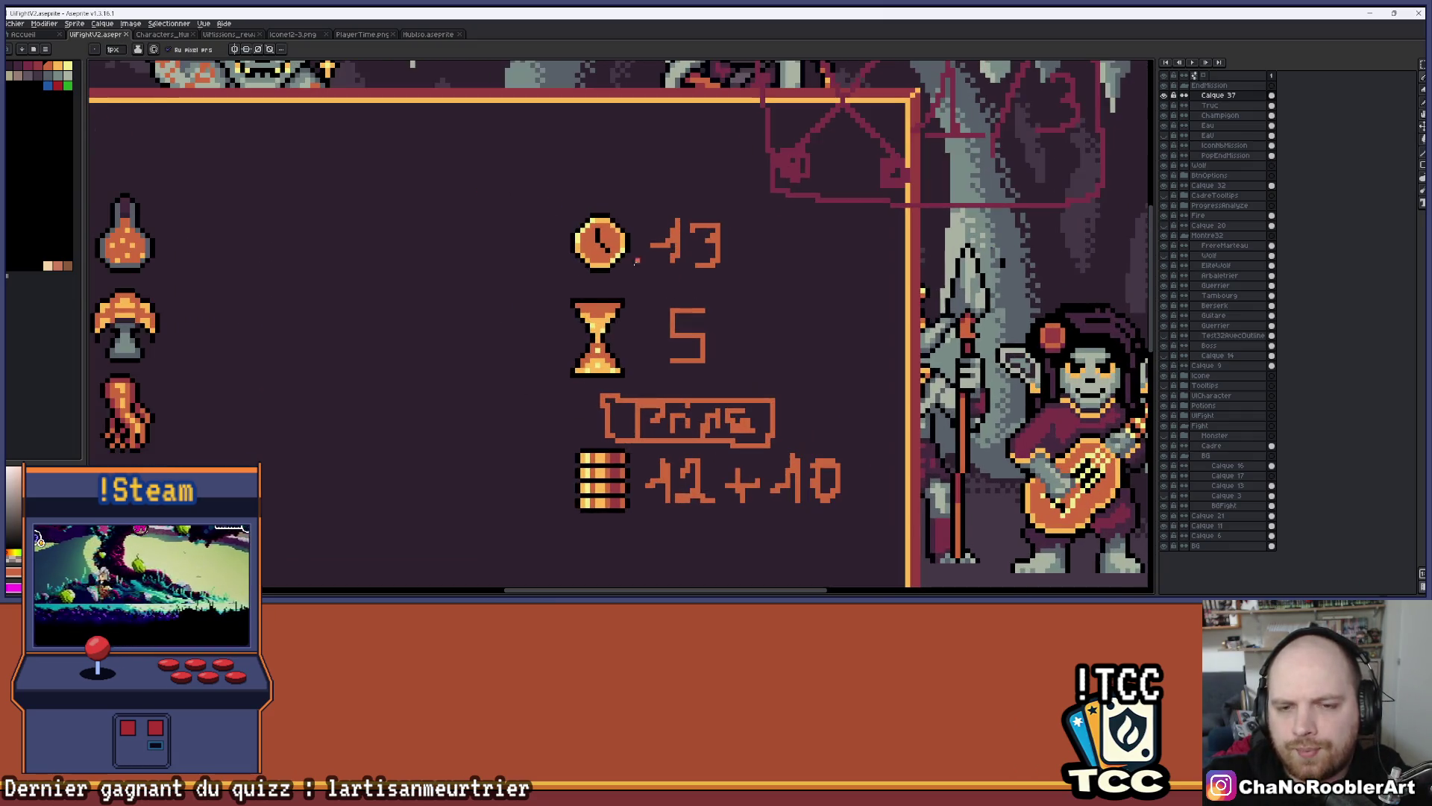
{"action": "scroll", "coordinate": [627, 257], "scroll_direction": "down", "scroll_amount": 1}
{"action": "mouse_move", "coordinate": [528, 154]}
{"action": "left_mouse_down"}
{"action": "mouse_move", "coordinate": [645, 154]}
{"action": "mouse_move", "coordinate": [734, 228]}
{"action": "mouse_move", "coordinate": [540, 238]}
{"action": "mouse_move", "coordinate": [757, 240]}
{"action": "mouse_move", "coordinate": [649, 350]}
{"action": "mouse_move", "coordinate": [531, 350]}
{"action": "left_mouse_up"}
{"action": "key", "text": "ctrl+z"}
{"action": "left_click_drag", "start_coordinate": [531, 251], "coordinate": [531, 242]}
{"action": "key", "text": "ctrl+z"}
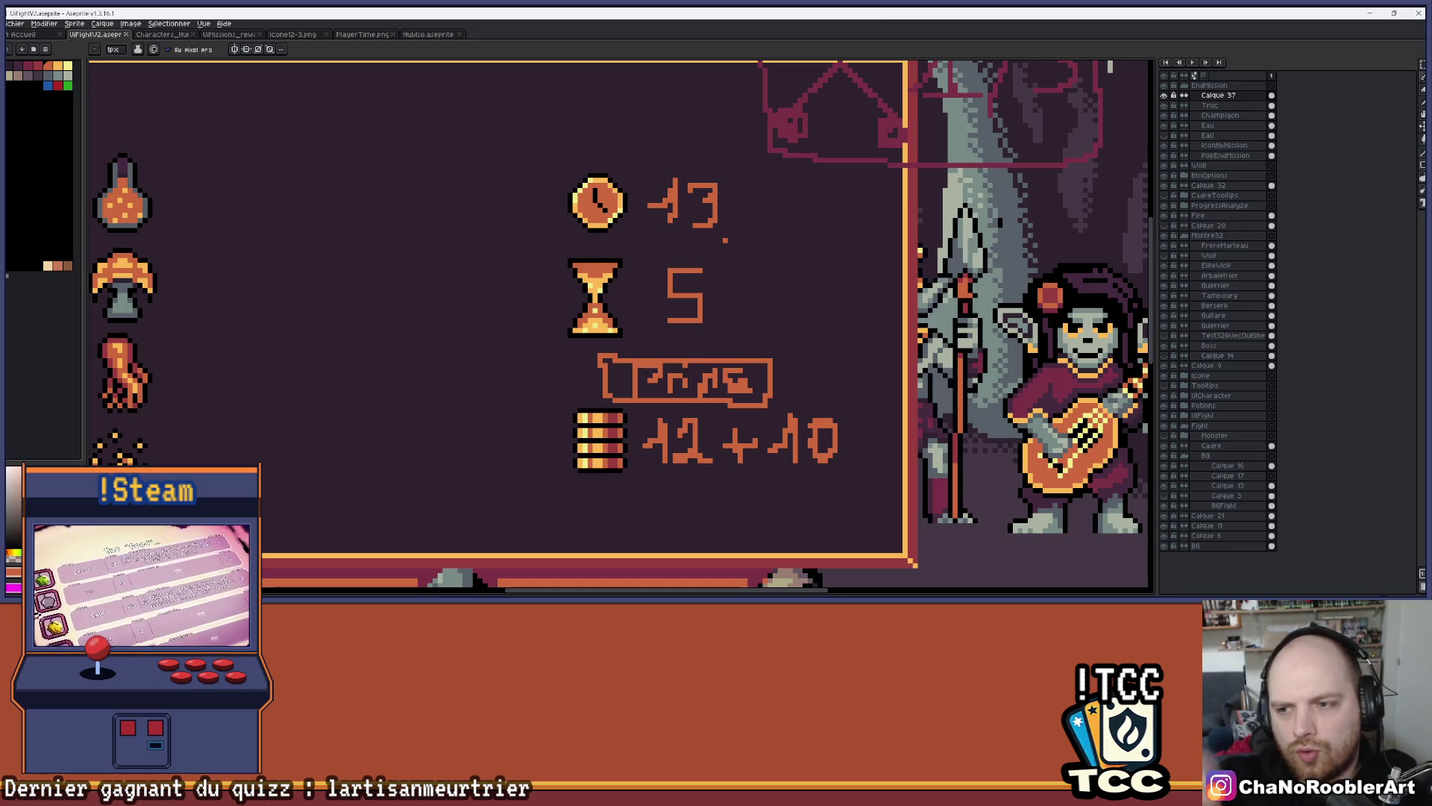
{"action": "scroll", "coordinate": [746, 250], "scroll_direction": "down", "scroll_amount": 2}
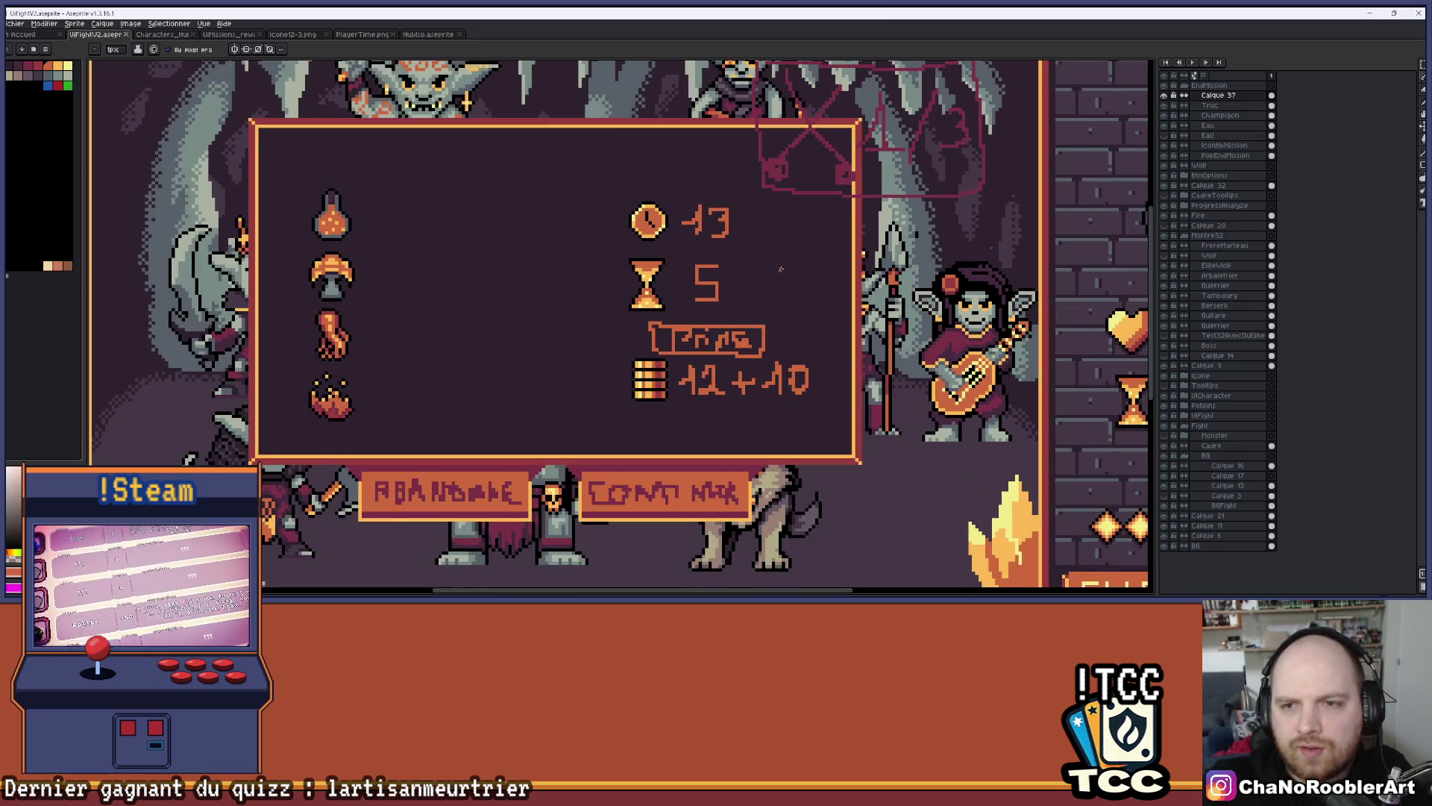
{"action": "left_click_drag", "start_coordinate": [779, 244], "coordinate": [625, 264]}
{"action": "scroll", "coordinate": [582, 321], "scroll_direction": "down", "scroll_amount": 1}
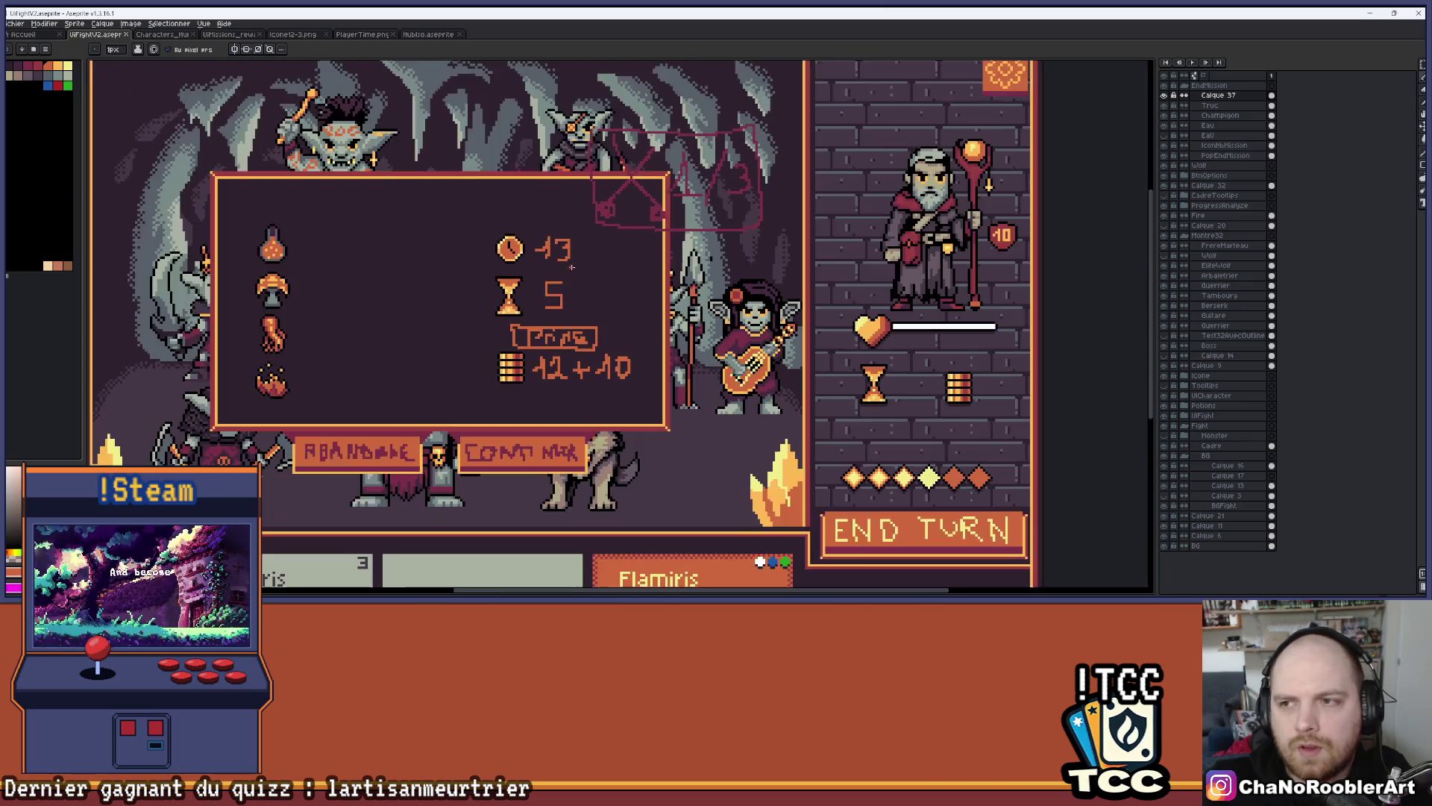
{"action": "scroll", "coordinate": [839, 232], "scroll_direction": "down", "scroll_amount": 1}
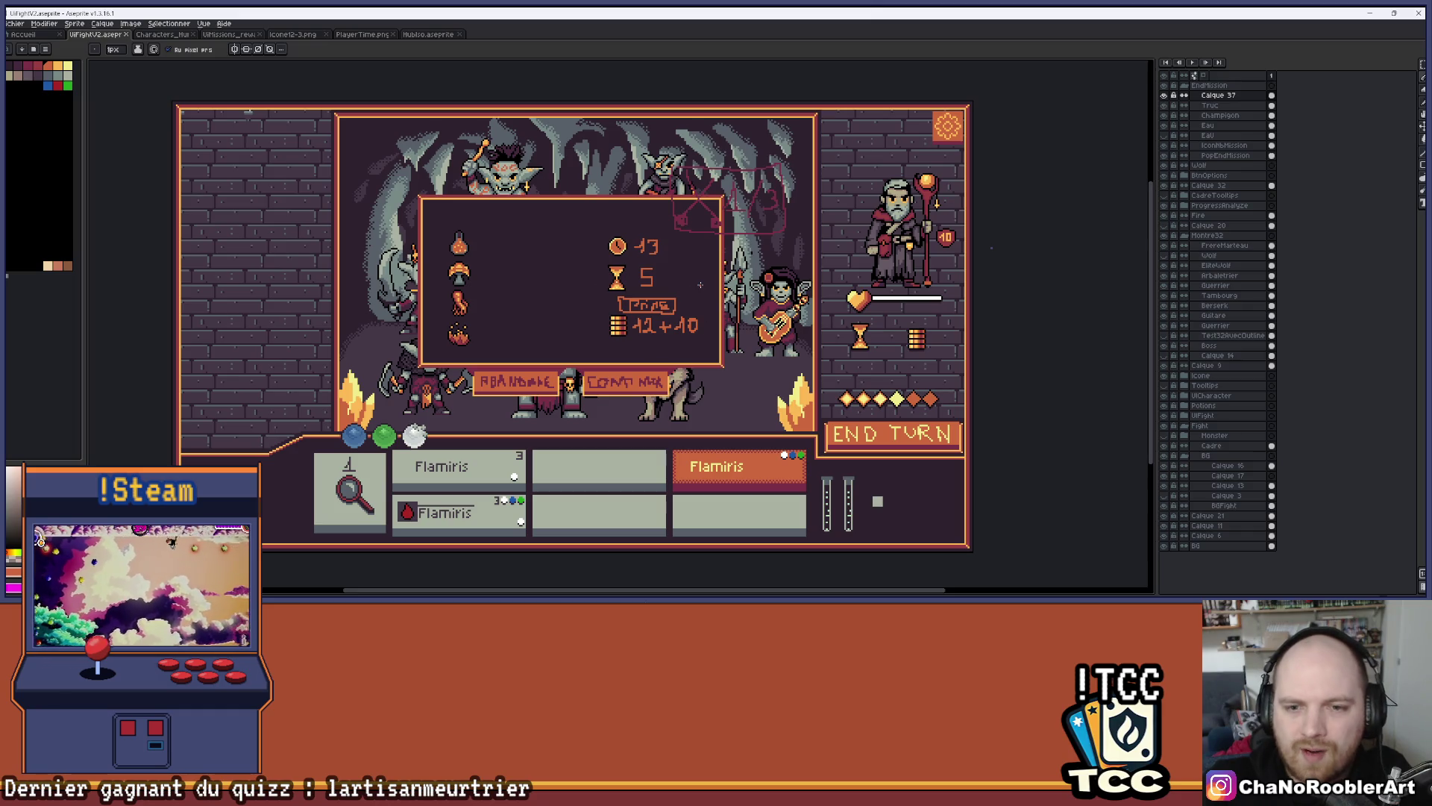
{"action": "scroll", "coordinate": [681, 304], "scroll_direction": "up", "scroll_amount": 3}
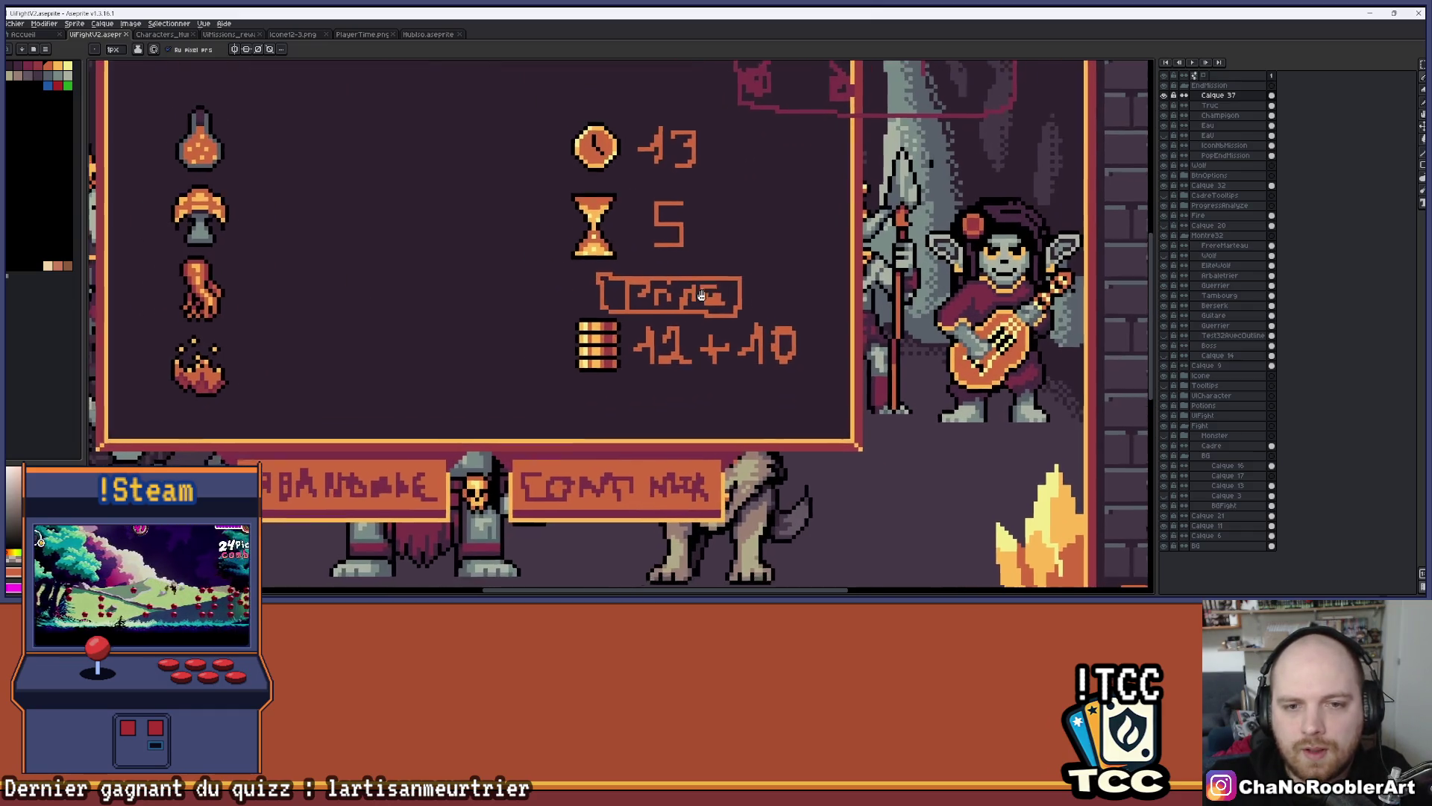
{"action": "mouse_move", "coordinate": [672, 595]}
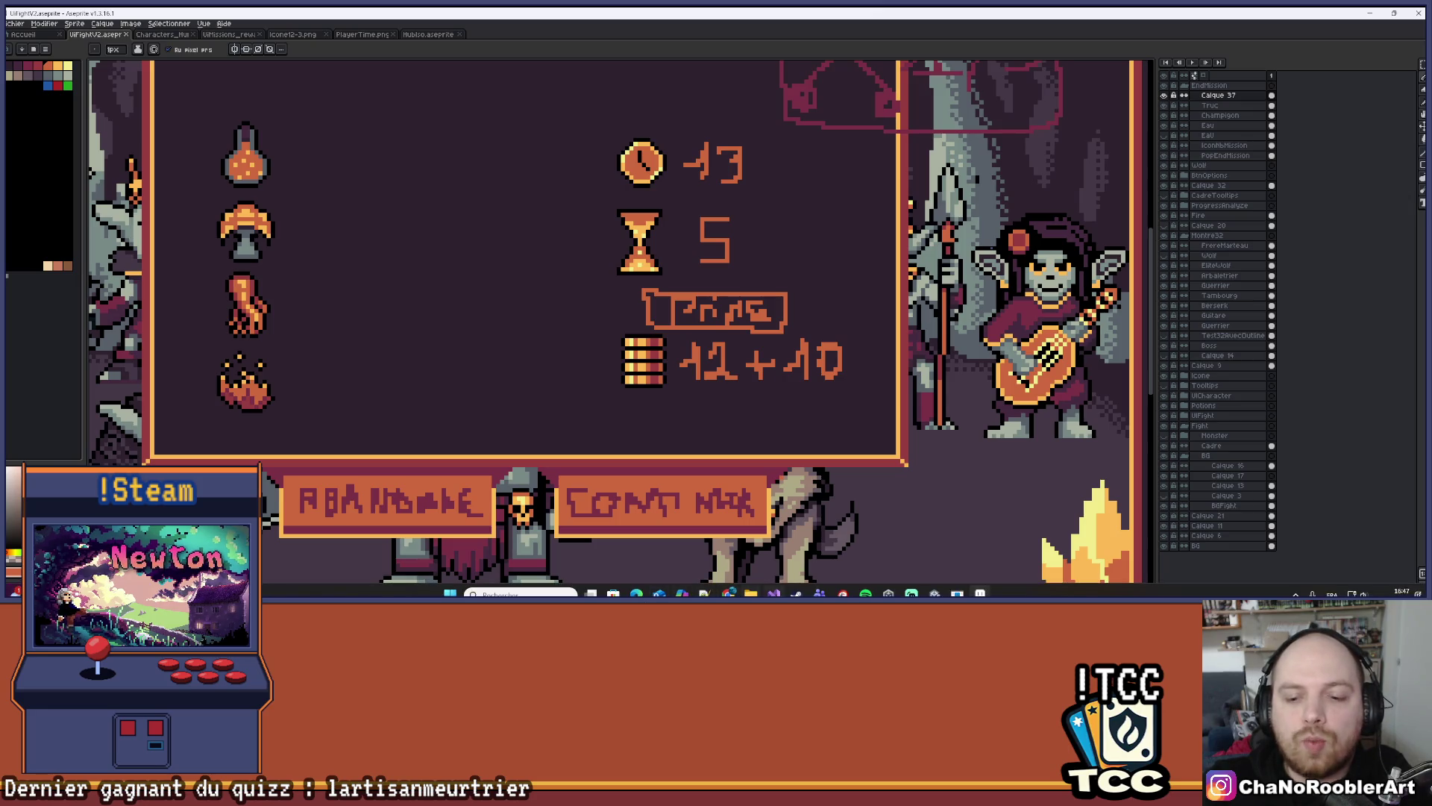
{"action": "left_click", "coordinate": [773, 595]}
{"action": "key", "text": "alt+Tab"}
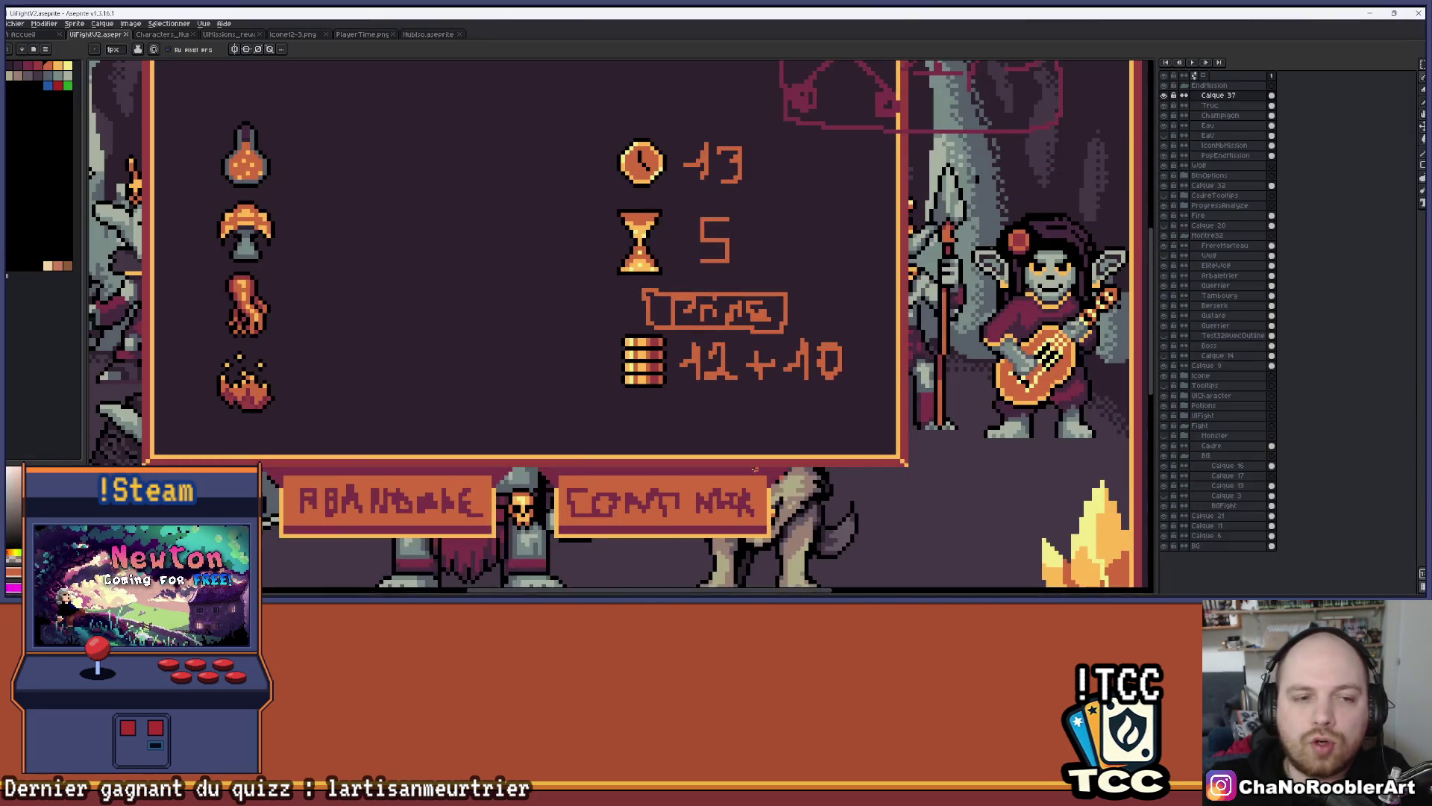
{"action": "left_click_drag", "start_coordinate": [436, 261], "coordinate": [449, 280]}
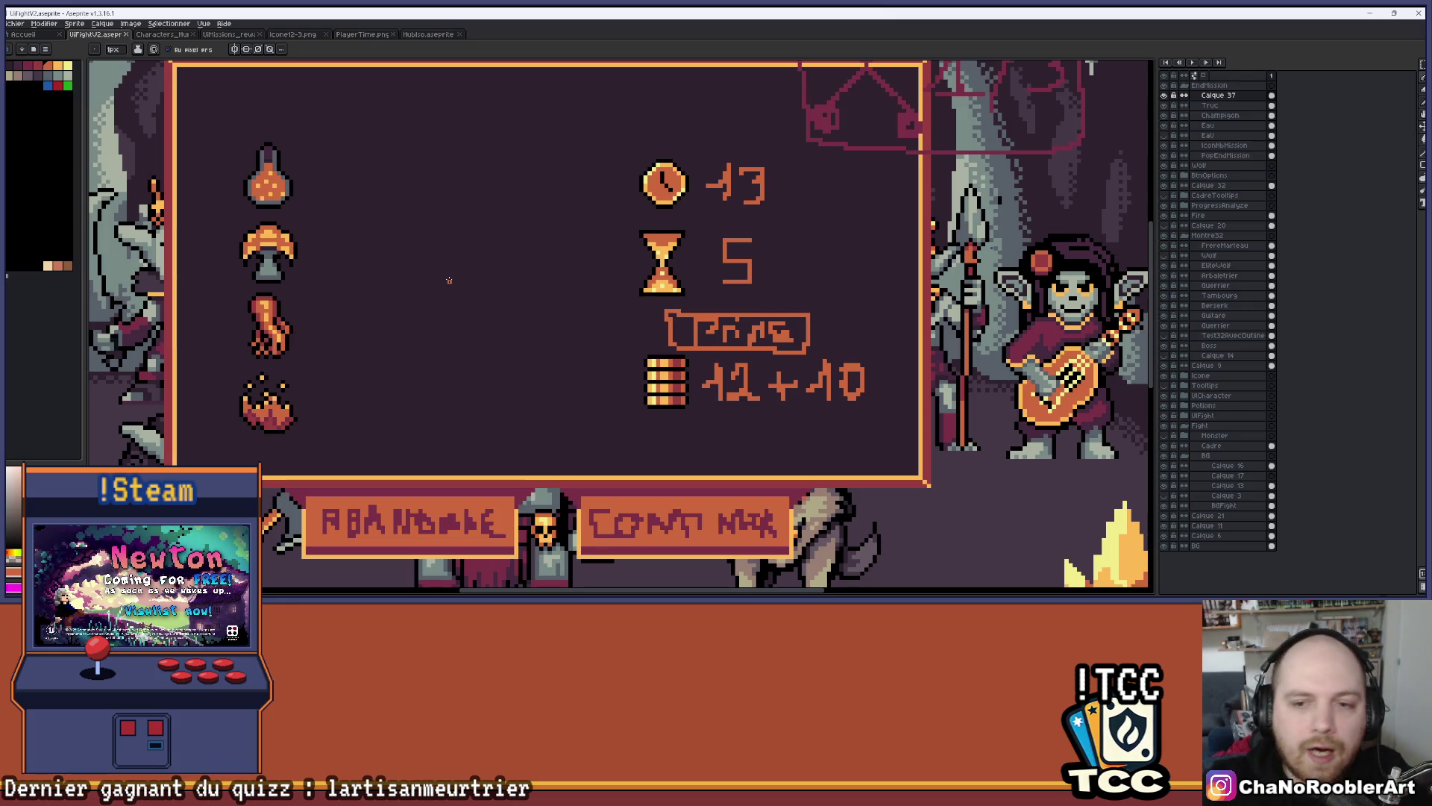
{"action": "mouse_move", "coordinate": [543, 240]}
{"action": "left_mouse_down"}
{"action": "mouse_move", "coordinate": [562, 273]}
{"action": "mouse_move", "coordinate": [549, 260]}
{"action": "left_mouse_up"}
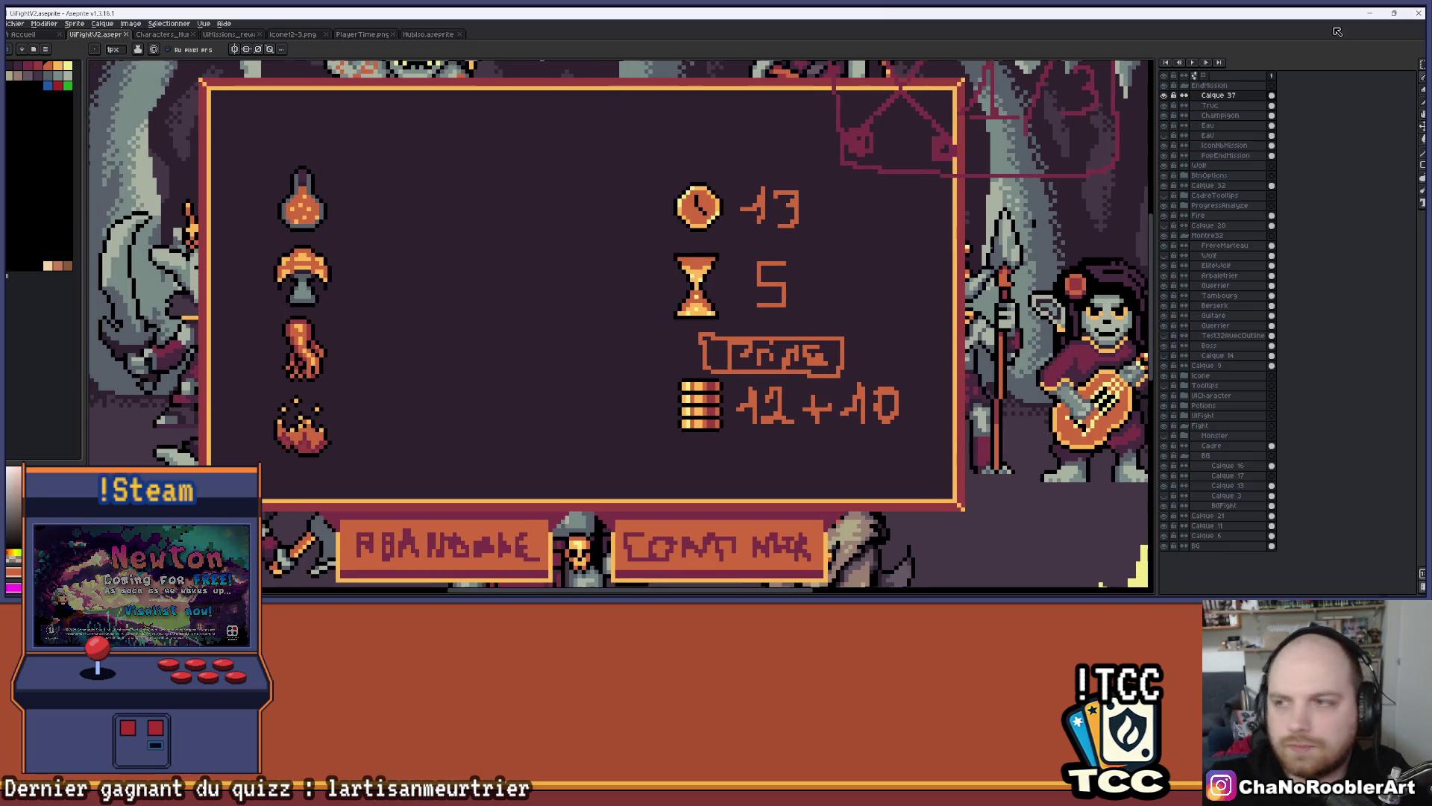
{"action": "left_click", "coordinate": [1423, 65]}
{"action": "scroll", "coordinate": [572, 217], "scroll_direction": "up", "scroll_amount": 4}
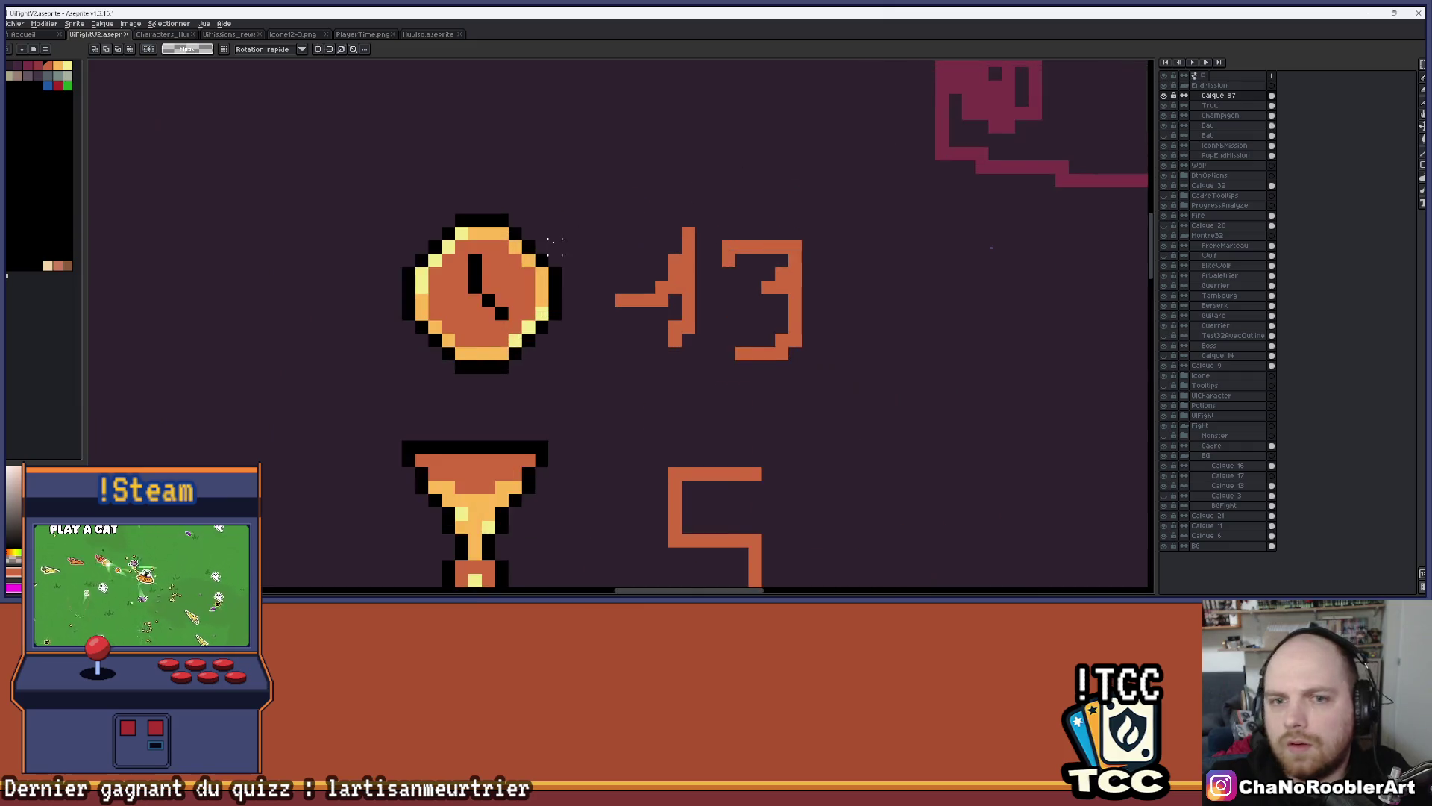
{"action": "mouse_move", "coordinate": [586, 190]}
{"action": "left_mouse_down"}
{"action": "mouse_move", "coordinate": [659, 281]}
{"action": "mouse_move", "coordinate": [734, 337]}
{"action": "left_mouse_up"}
{"action": "scroll", "coordinate": [735, 337], "scroll_direction": "down", "scroll_amount": 3}
{"action": "scroll", "coordinate": [604, 203], "scroll_direction": "up", "scroll_amount": 4}
{"action": "mouse_move", "coordinate": [575, 173]}
{"action": "left_mouse_down"}
{"action": "mouse_move", "coordinate": [818, 493]}
{"action": "mouse_move", "coordinate": [834, 492]}
{"action": "mouse_move", "coordinate": [815, 494]}
{"action": "mouse_move", "coordinate": [544, 182]}
{"action": "mouse_move", "coordinate": [544, 154]}
{"action": "mouse_move", "coordinate": [675, 328]}
{"action": "left_mouse_up"}
{"action": "mouse_move", "coordinate": [506, 144]}
{"action": "left_mouse_down"}
{"action": "mouse_move", "coordinate": [863, 479]}
{"action": "mouse_move", "coordinate": [882, 479]}
{"action": "mouse_move", "coordinate": [883, 501]}
{"action": "mouse_move", "coordinate": [885, 463]}
{"action": "mouse_move", "coordinate": [873, 485]}
{"action": "left_mouse_up"}
{"action": "key", "text": "ctrl+d"}
{"action": "mouse_move", "coordinate": [806, 183]}
{"action": "left_mouse_down"}
{"action": "mouse_move", "coordinate": [805, 448]}
{"action": "mouse_move", "coordinate": [606, 487]}
{"action": "left_mouse_up"}
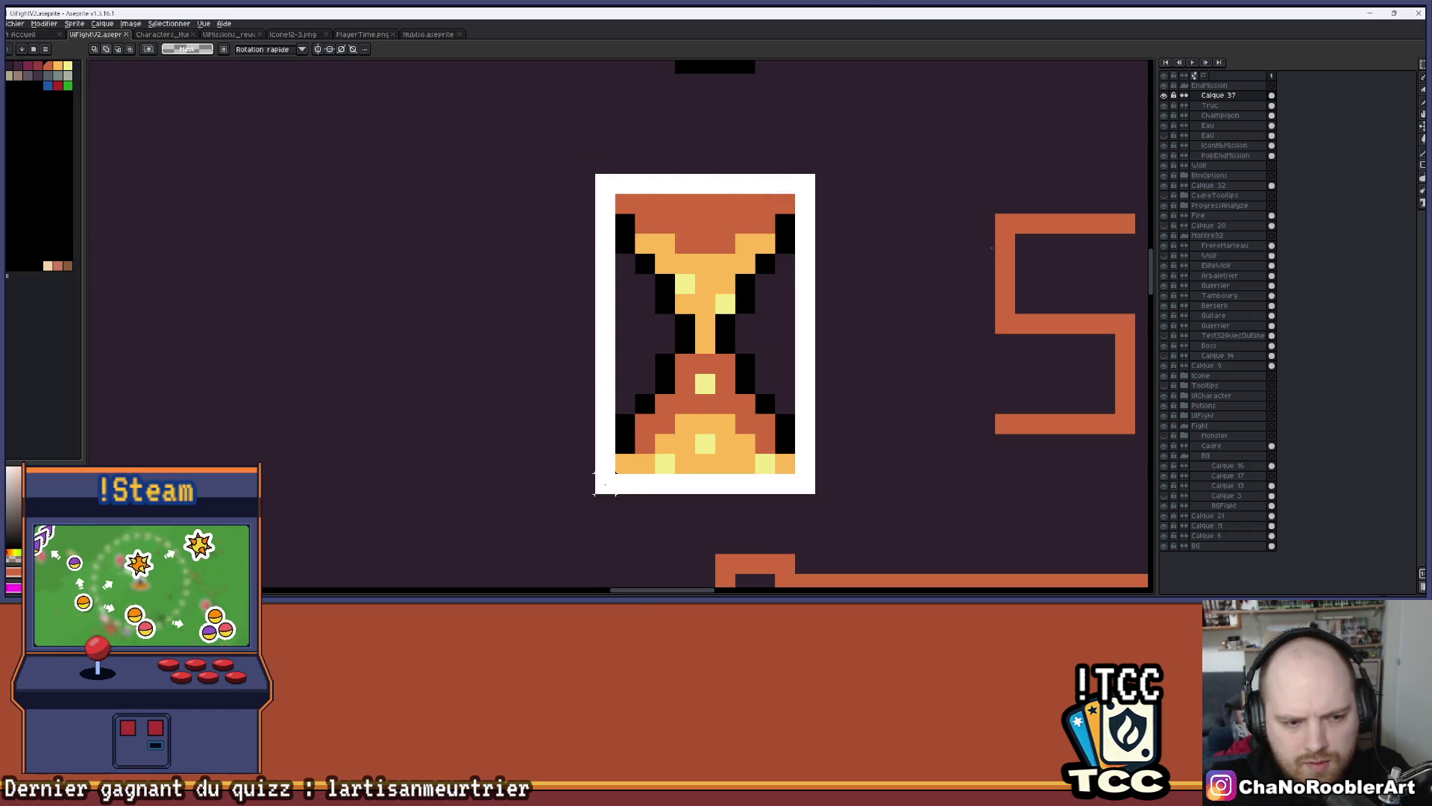
{"action": "scroll", "coordinate": [605, 485], "scroll_direction": "down", "scroll_amount": 5}
{"action": "scroll", "coordinate": [713, 395], "scroll_direction": "up", "scroll_amount": 5}
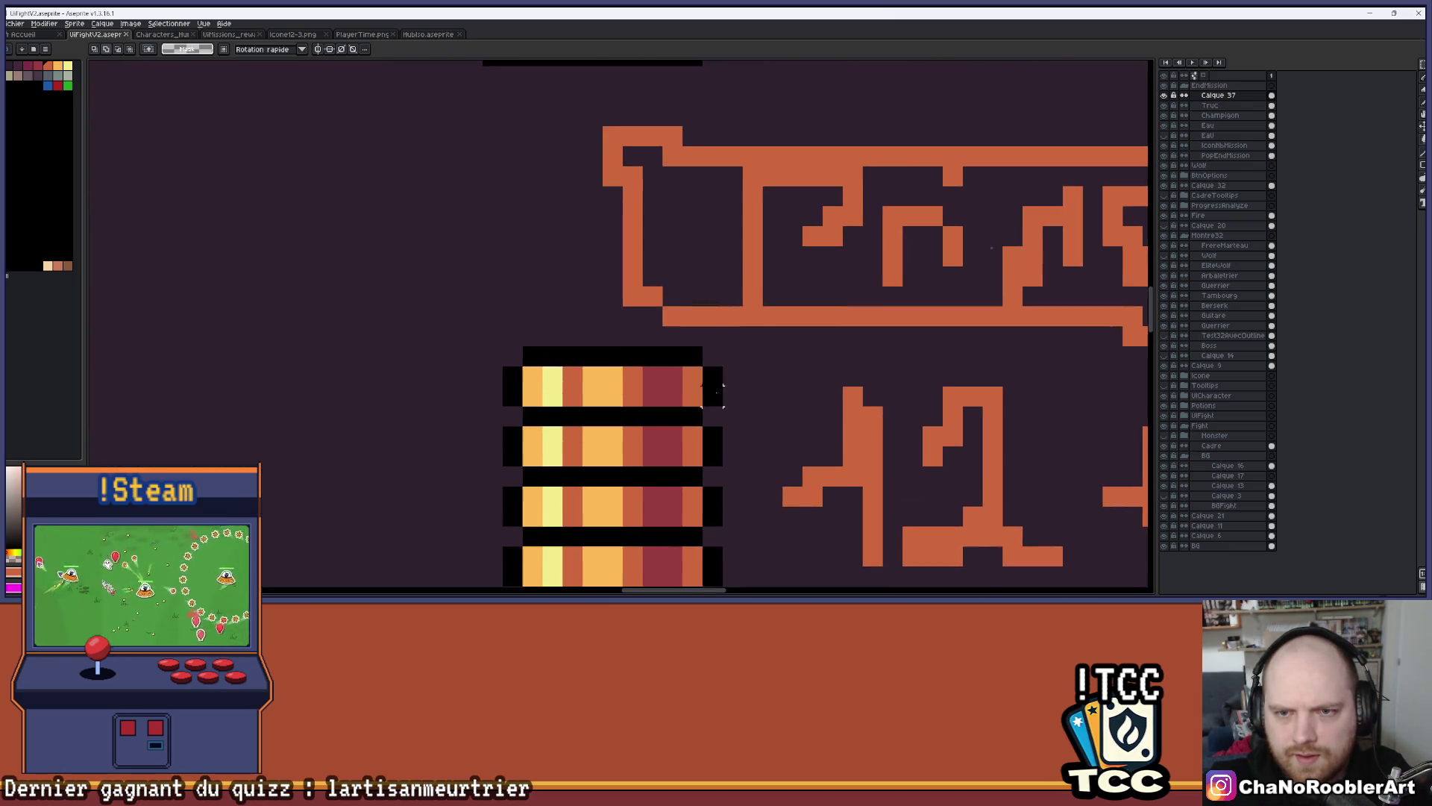
{"action": "scroll", "coordinate": [715, 381], "scroll_direction": "up", "scroll_amount": 3}
{"action": "mouse_move", "coordinate": [712, 233]}
{"action": "left_mouse_down"}
{"action": "mouse_move", "coordinate": [447, 548]}
{"action": "mouse_move", "coordinate": [319, 369]}
{"action": "left_mouse_up"}
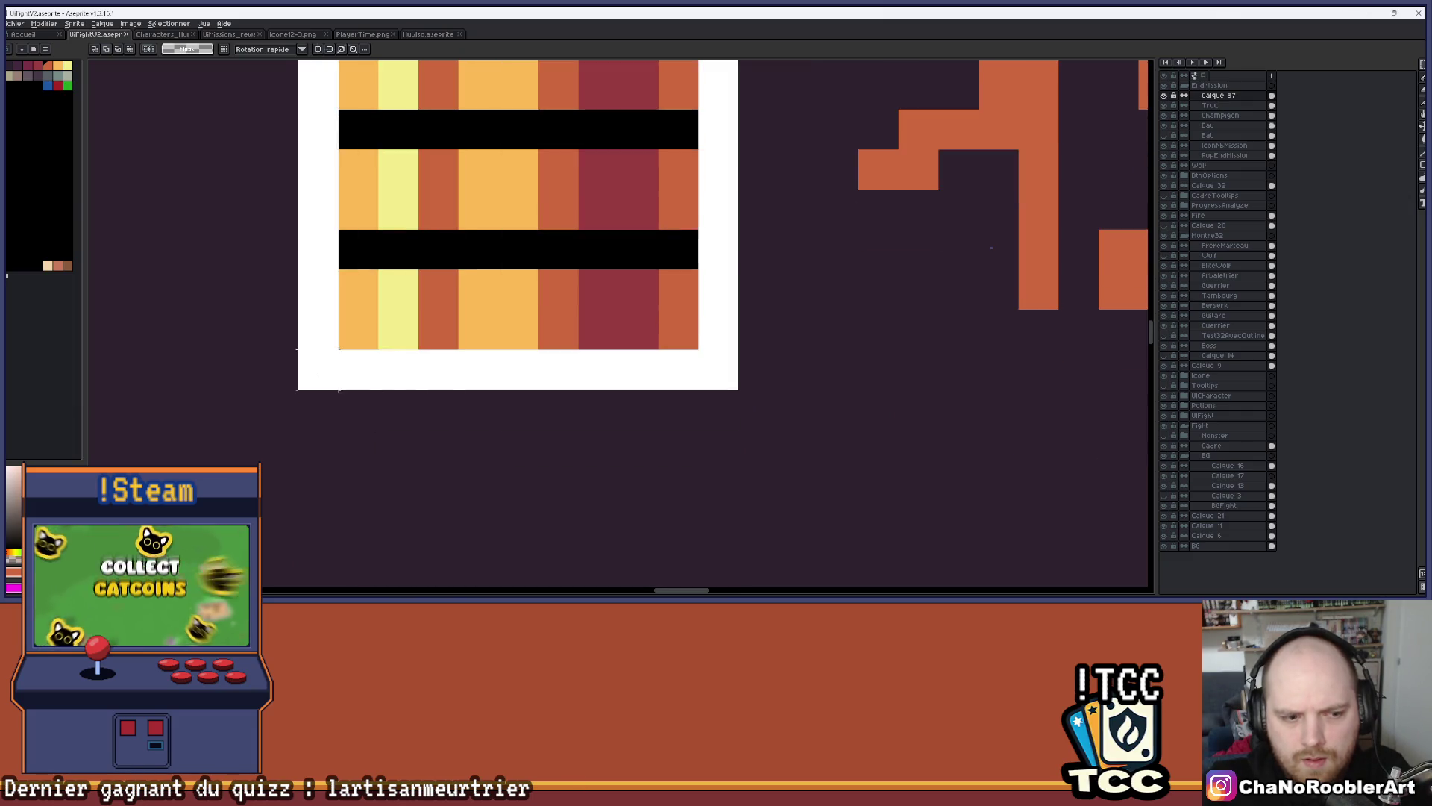
{"action": "scroll", "coordinate": [317, 374], "scroll_direction": "down", "scroll_amount": 8}
{"action": "scroll", "coordinate": [569, 306], "scroll_direction": "up", "scroll_amount": 5}
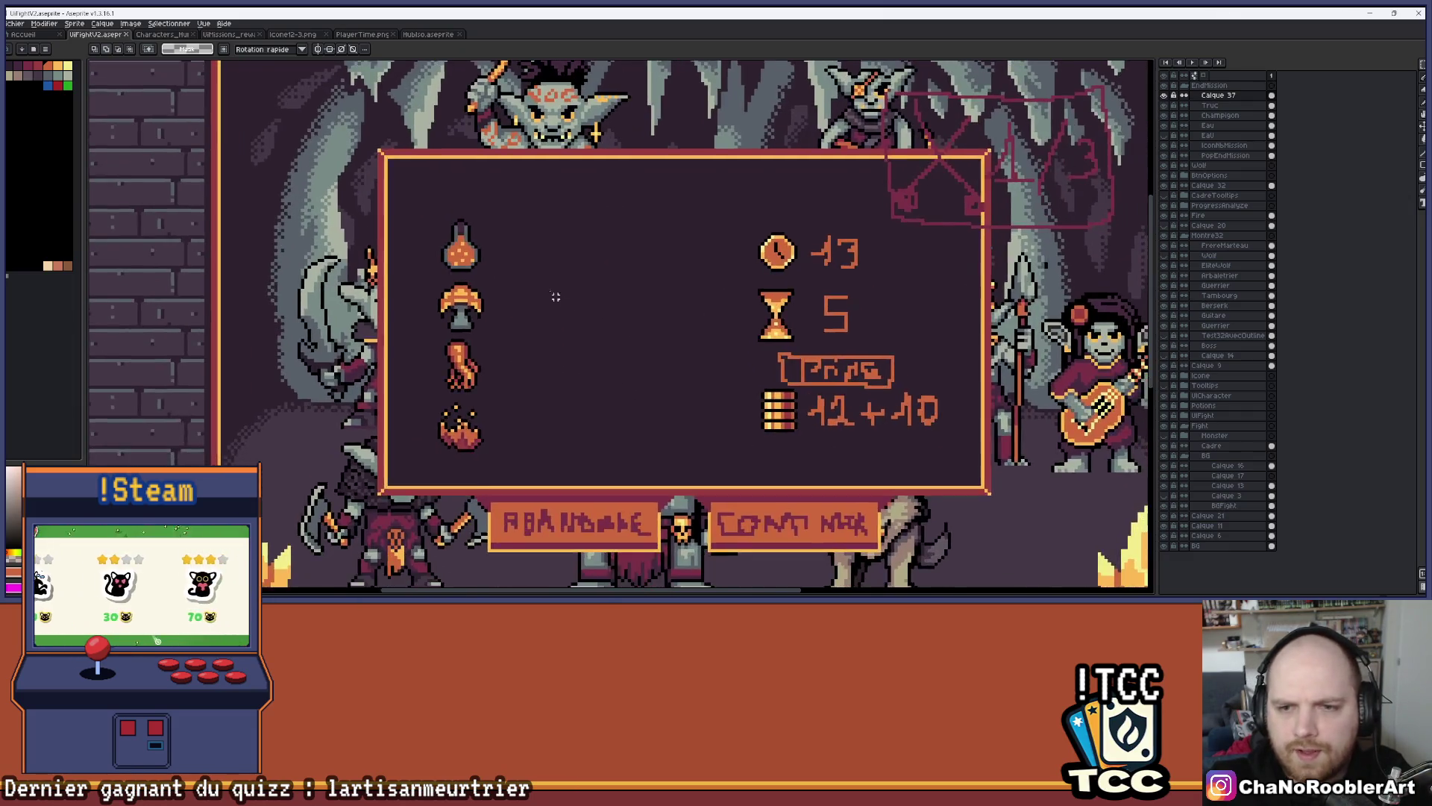
{"action": "scroll", "coordinate": [569, 306], "scroll_direction": "up", "scroll_amount": 3}
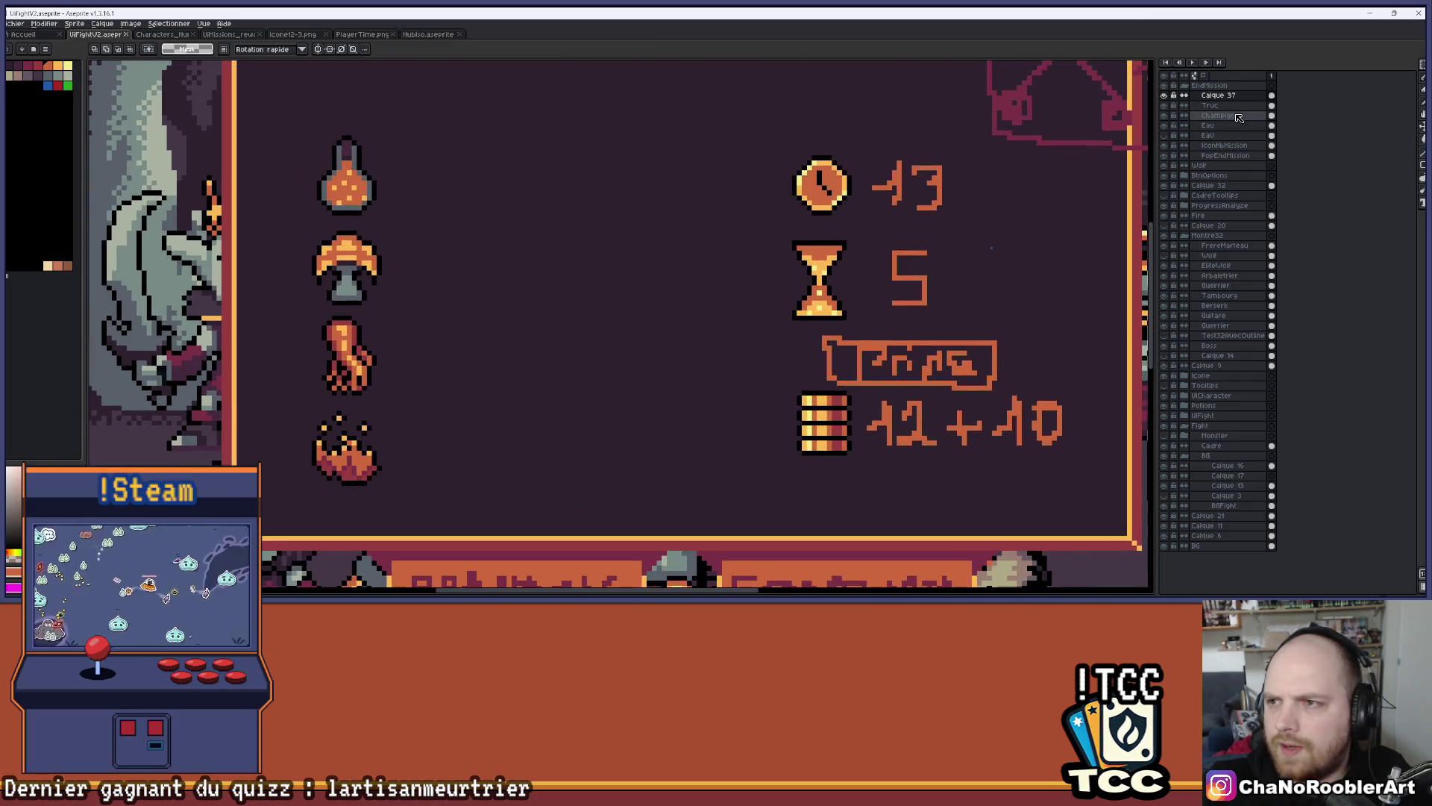
Turn on the Eau layer to show orange tiles with counts 12 +2, 10, 0 and 2
{"action": "left_click", "coordinate": [1164, 105]}
{"action": "left_click", "coordinate": [1164, 105]}
{"action": "left_click", "coordinate": [1164, 114]}
{"action": "left_click", "coordinate": [1163, 115]}
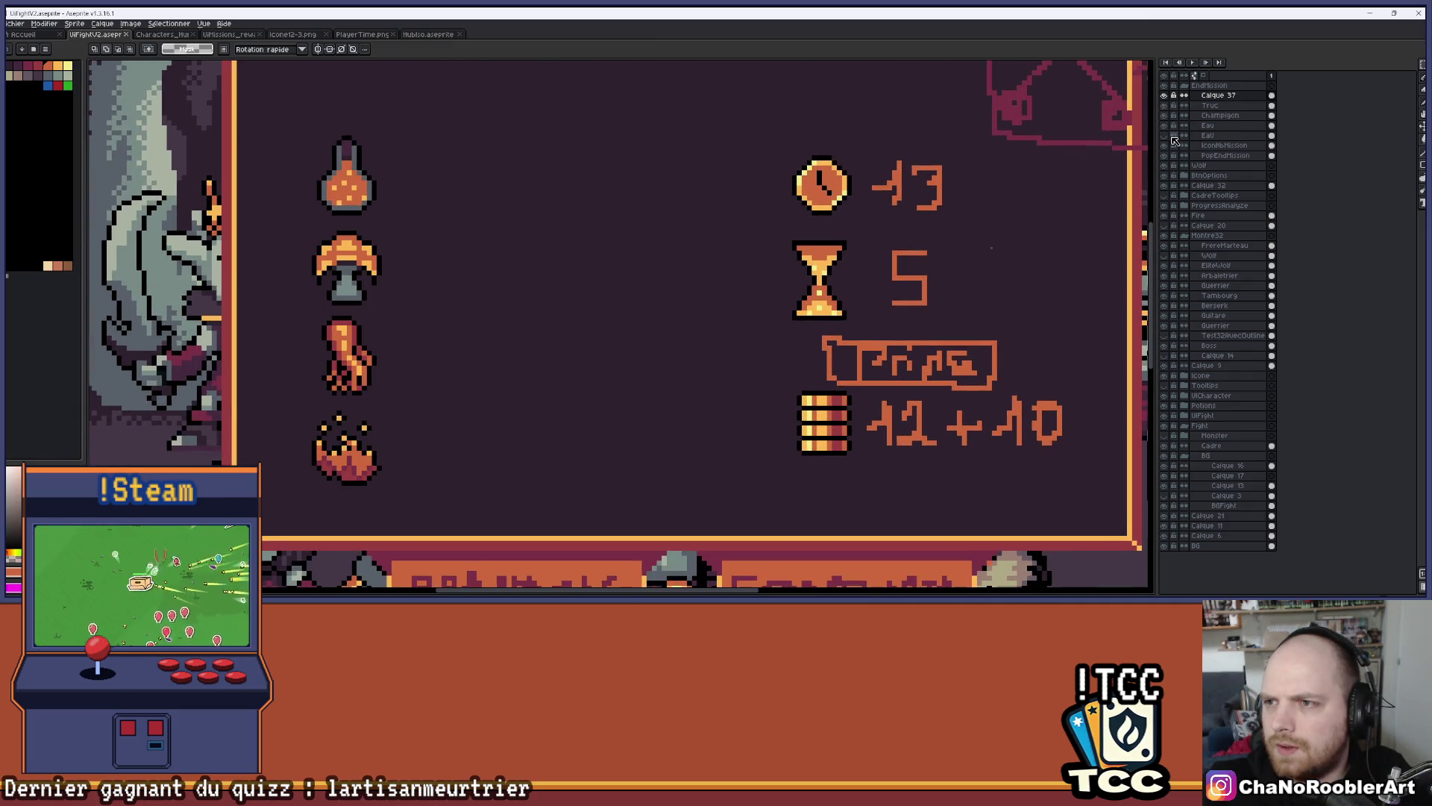
{"action": "left_click", "coordinate": [1164, 135]}
{"action": "scroll", "coordinate": [634, 231], "scroll_direction": "down", "scroll_amount": 2}
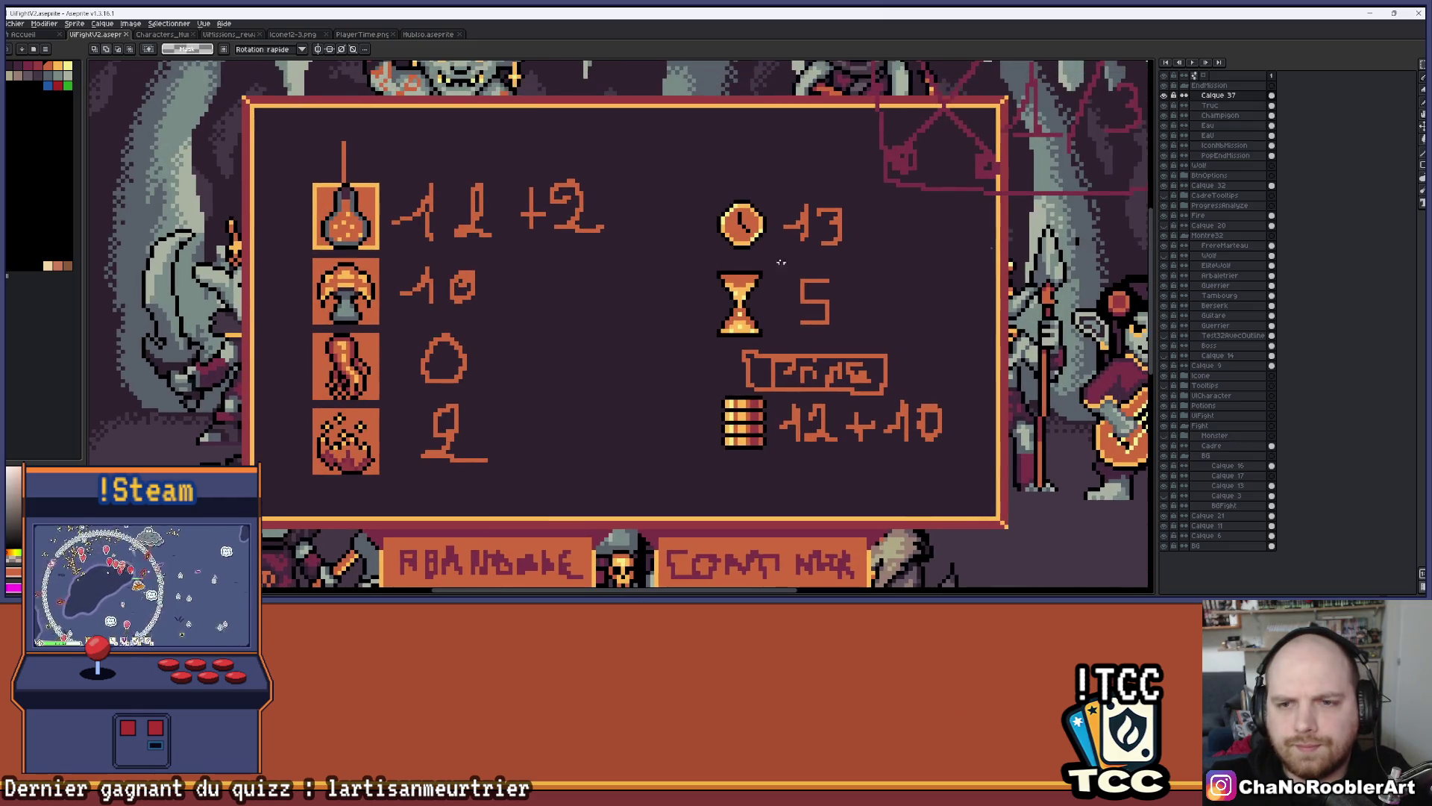
{"action": "scroll", "coordinate": [615, 226], "scroll_direction": "up", "scroll_amount": 1}
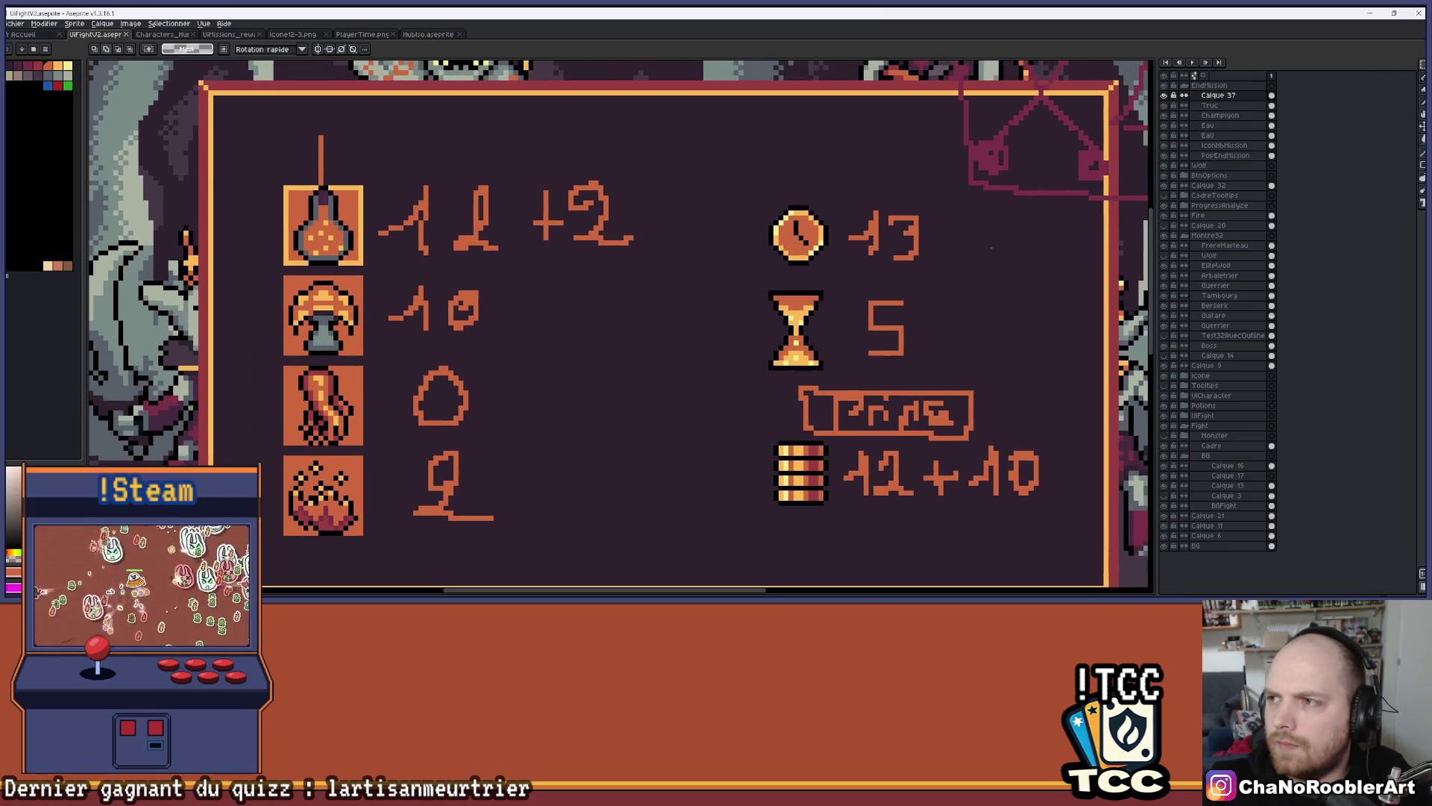
{"action": "scroll", "coordinate": [474, 207], "scroll_direction": "up", "scroll_amount": 1}
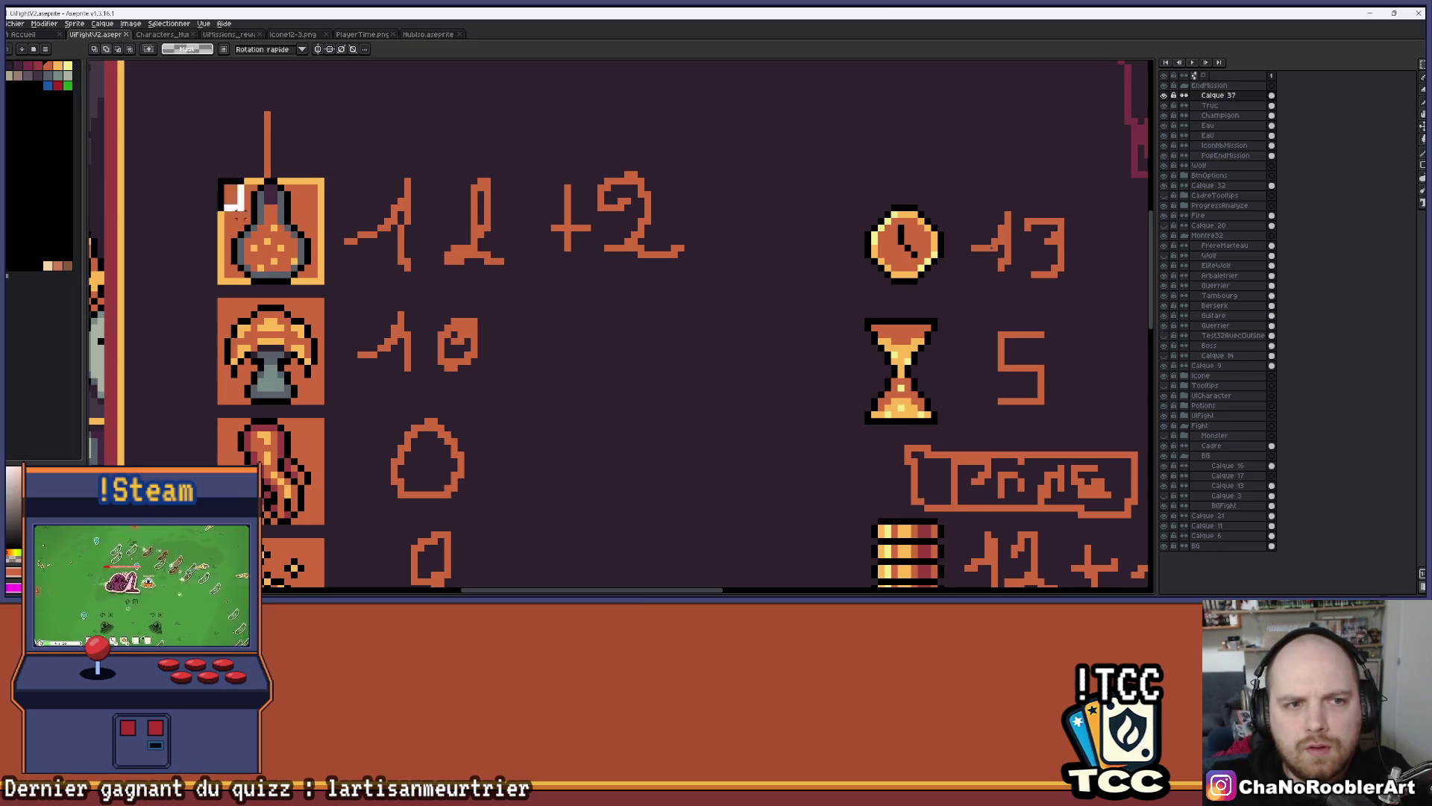
Rename the Eau layer, which holds the orange tiles and counts, to Patron
{"action": "left_click_drag", "start_coordinate": [305, 255], "coordinate": [831, 261]}
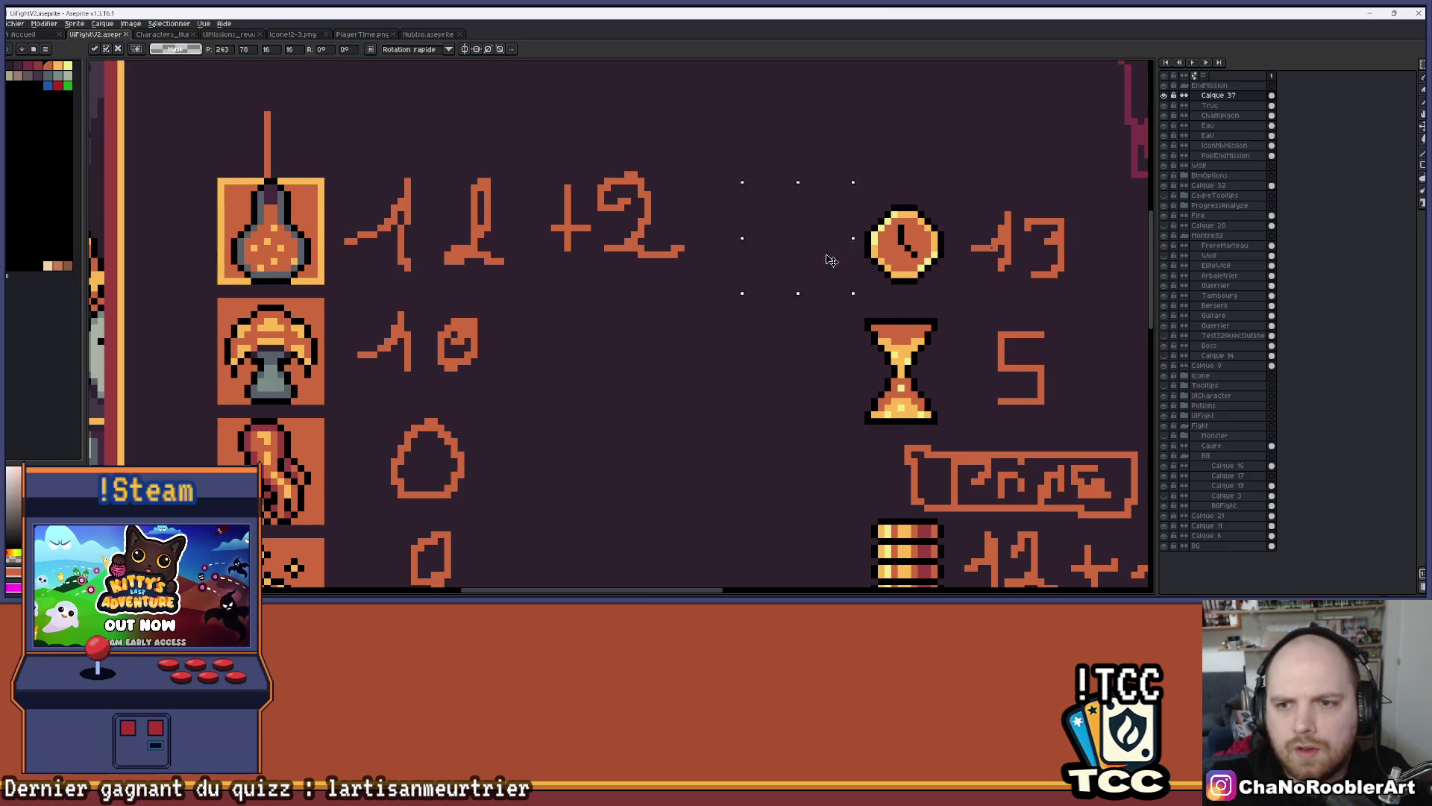
{"action": "key", "text": "Return"}
{"action": "left_click", "coordinate": [1207, 135]}
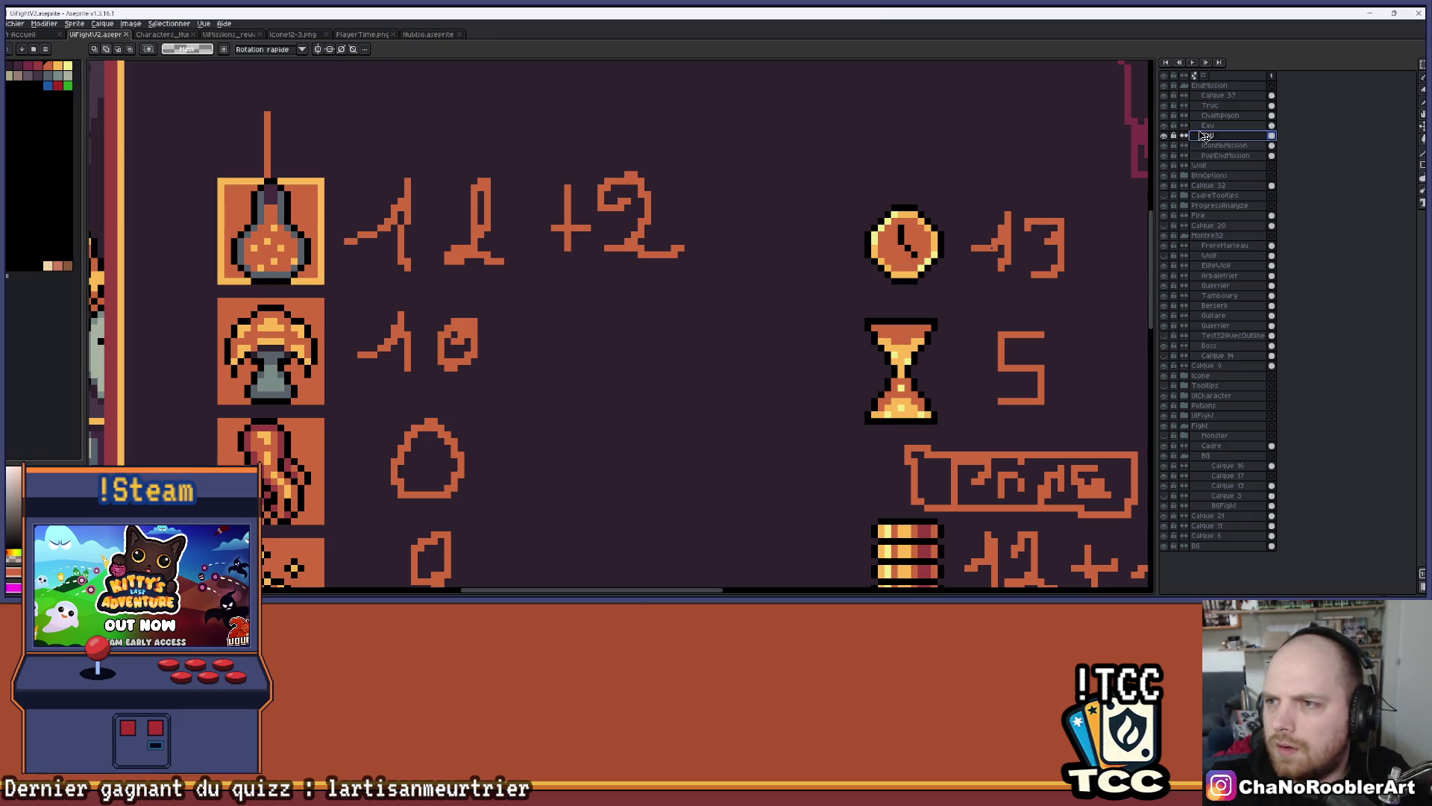
{"action": "left_click", "coordinate": [1165, 135]}
{"action": "left_click", "coordinate": [1165, 135]}
{"action": "double_click", "coordinate": [1229, 135]}
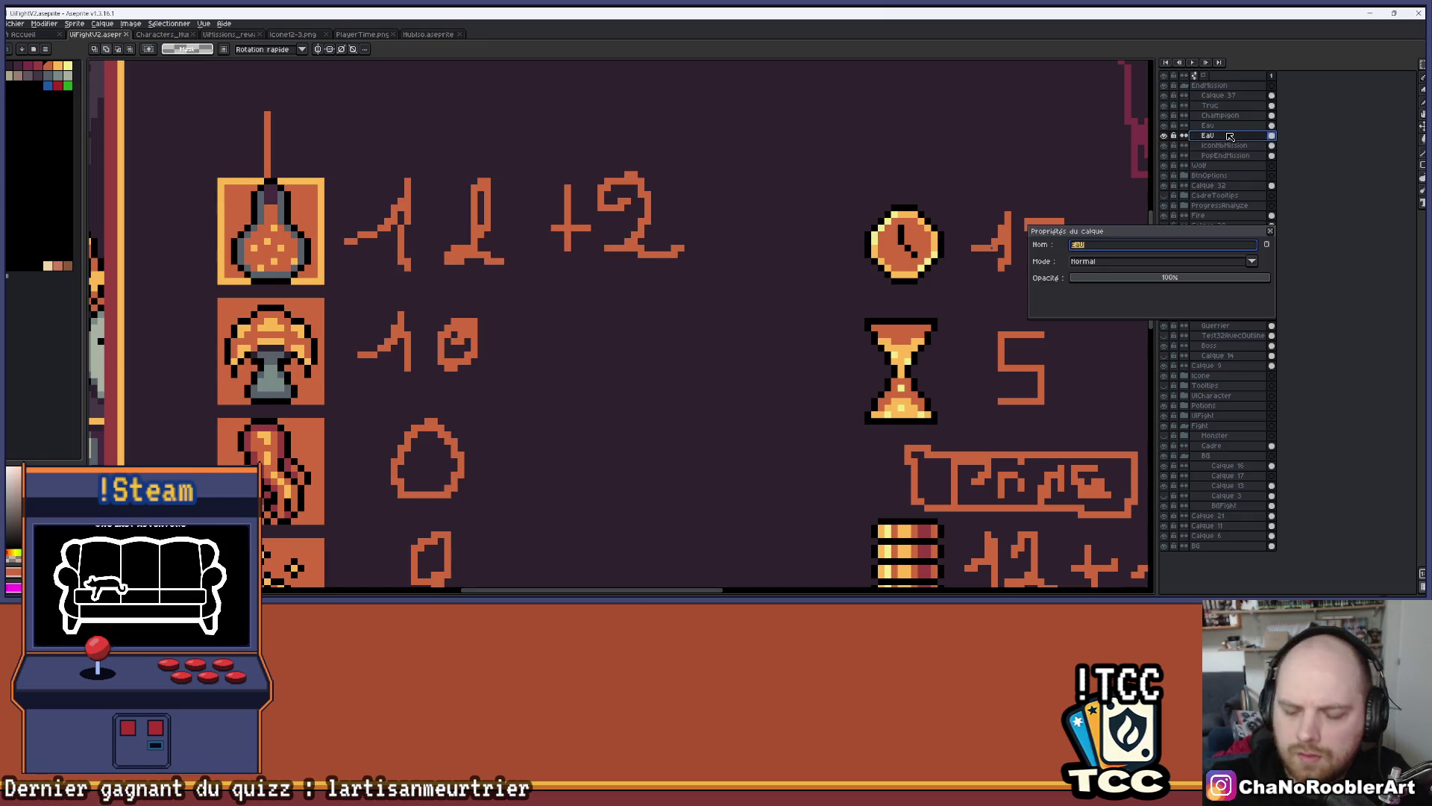
{"action": "key", "text": "Escape"}
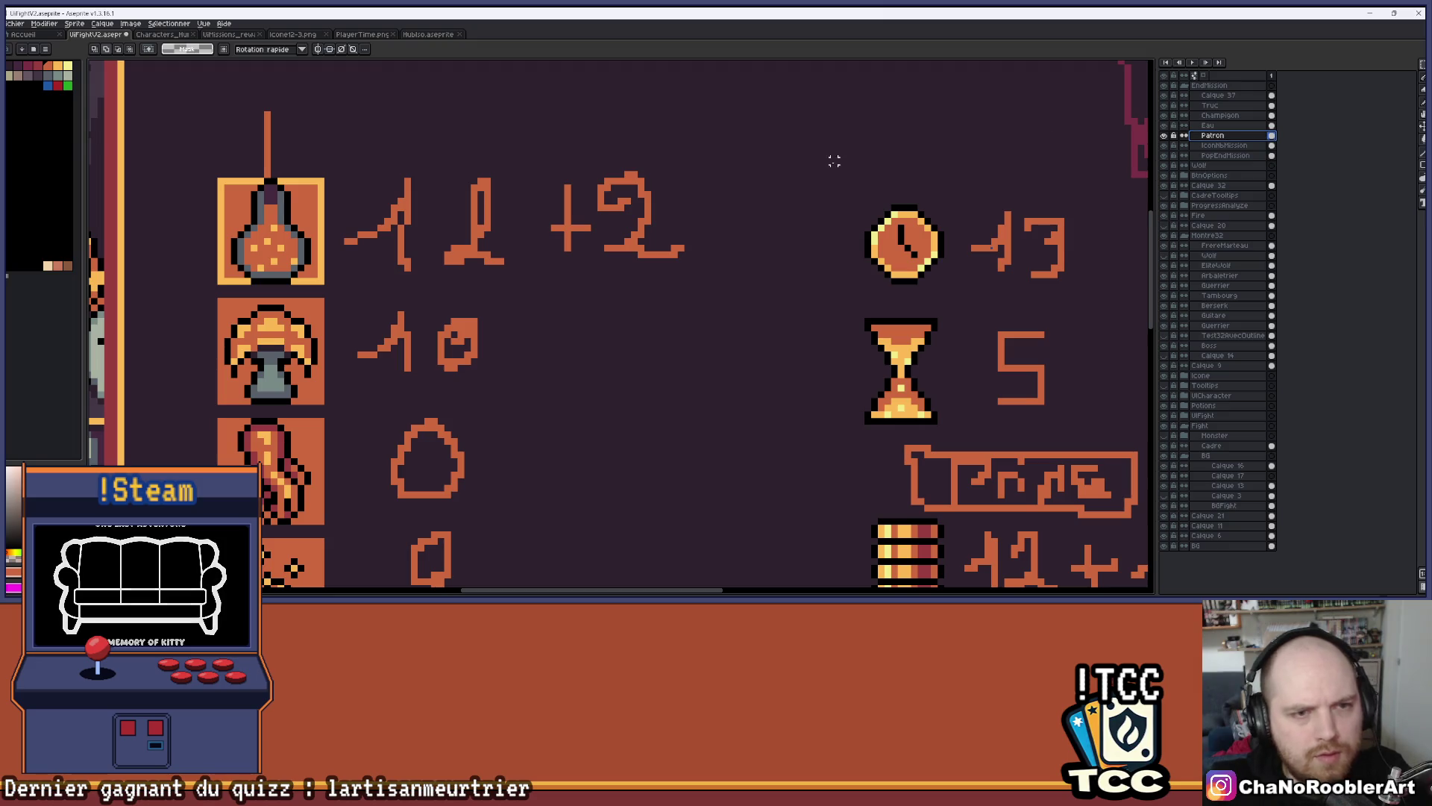
Copy the potion's orange tile, paste it over the clock, then undo the paste
{"action": "scroll", "coordinate": [825, 131], "scroll_direction": "down", "scroll_amount": 1}
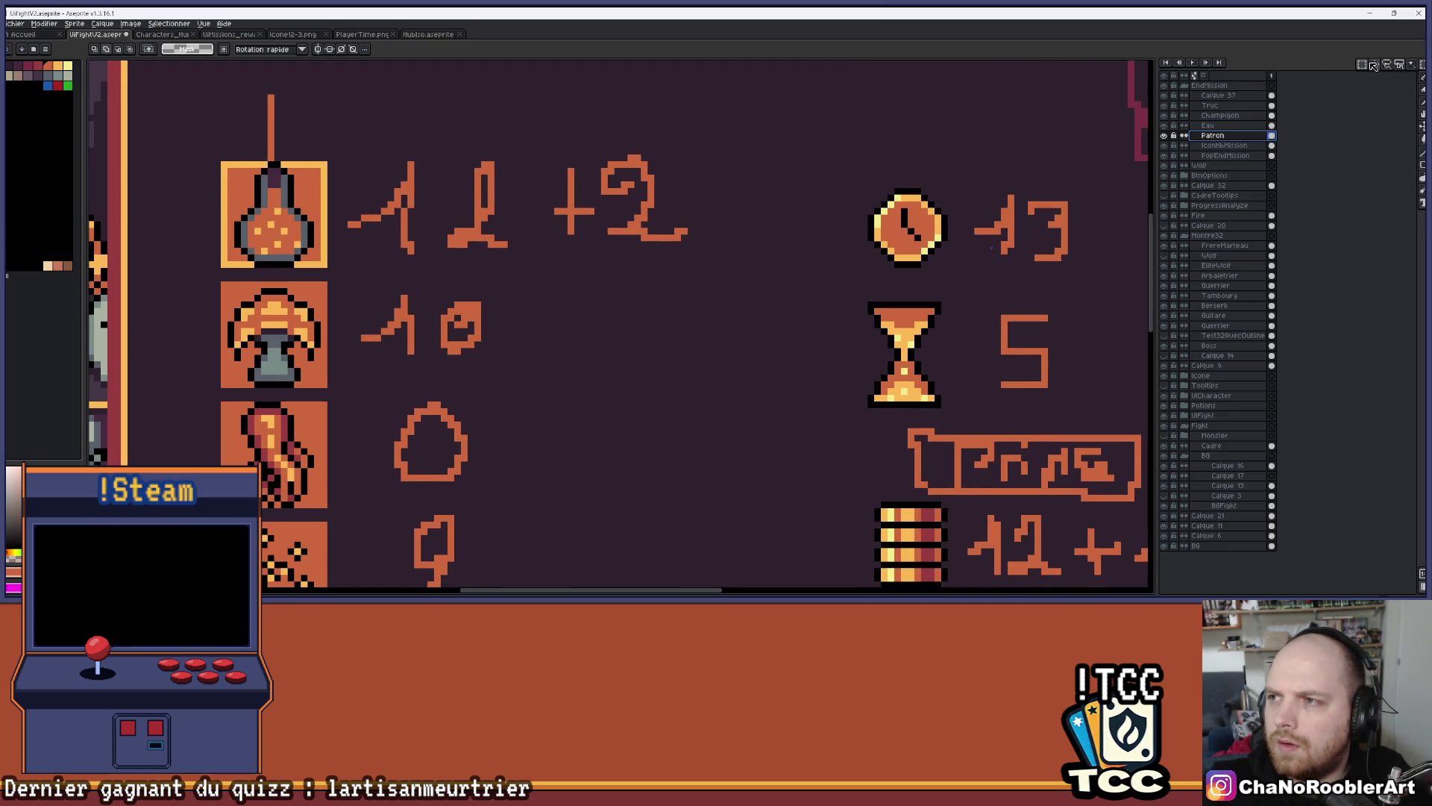
{"action": "mouse_move", "coordinate": [220, 161]}
{"action": "left_mouse_down"}
{"action": "mouse_move", "coordinate": [329, 269]}
{"action": "mouse_move", "coordinate": [921, 244]}
{"action": "mouse_move", "coordinate": [516, 211]}
{"action": "mouse_move", "coordinate": [414, 234]}
{"action": "mouse_move", "coordinate": [955, 230]}
{"action": "left_mouse_up"}
{"action": "key", "text": "ctrl+c"}
{"action": "key", "text": "ctrl+v"}
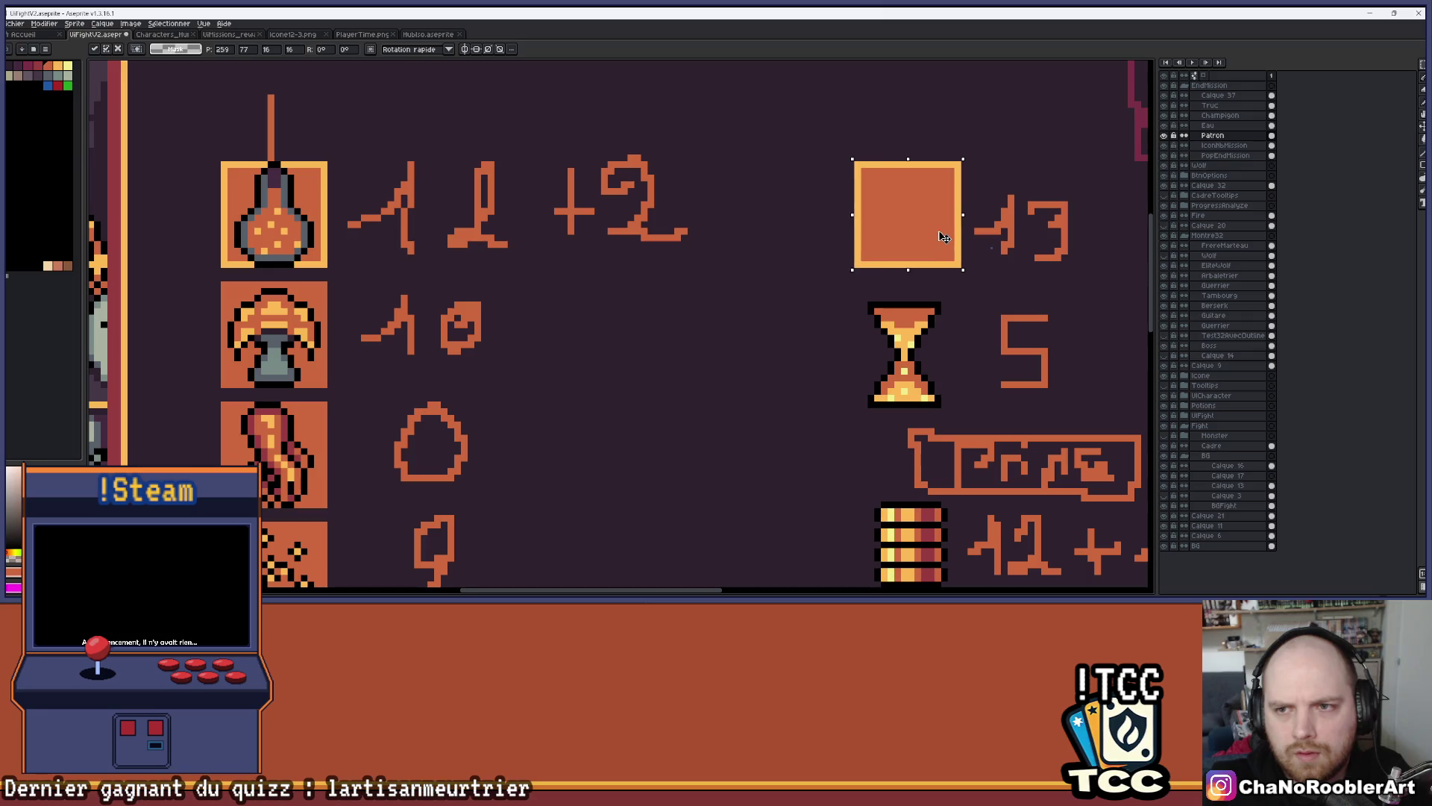
{"action": "scroll", "coordinate": [895, 194], "scroll_direction": "right", "scroll_amount": 3}
{"action": "left_click", "coordinate": [855, 169]}
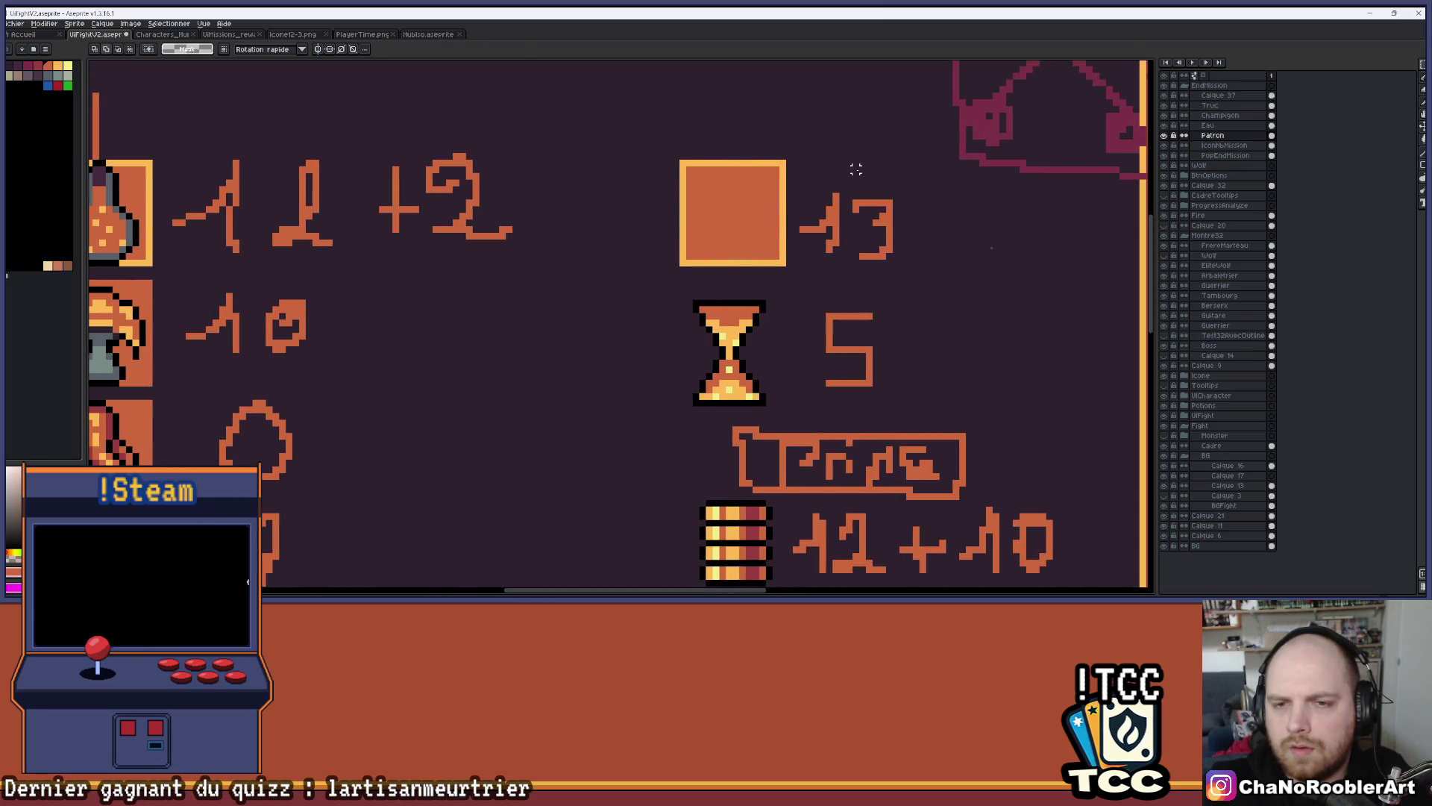
{"action": "key", "text": "ctrl+z"}
{"action": "scroll", "coordinate": [855, 170], "scroll_direction": "down", "scroll_amount": 2}
{"action": "scroll", "coordinate": [855, 204], "scroll_direction": "down", "scroll_amount": 3}
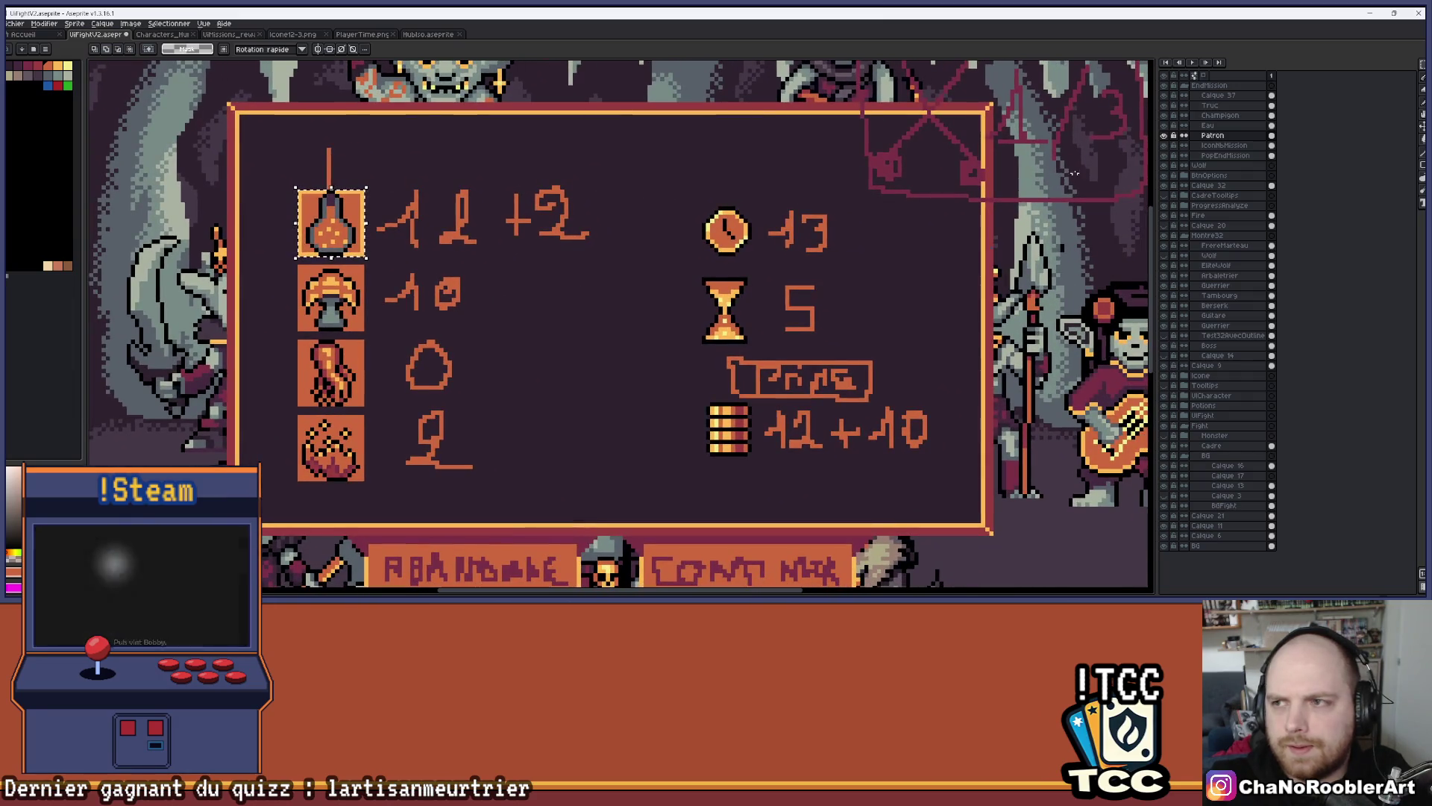
Move the Patron layer below PopEndMission in the layer stack
{"action": "left_click", "coordinate": [1165, 150]}
{"action": "left_click", "coordinate": [1166, 150]}
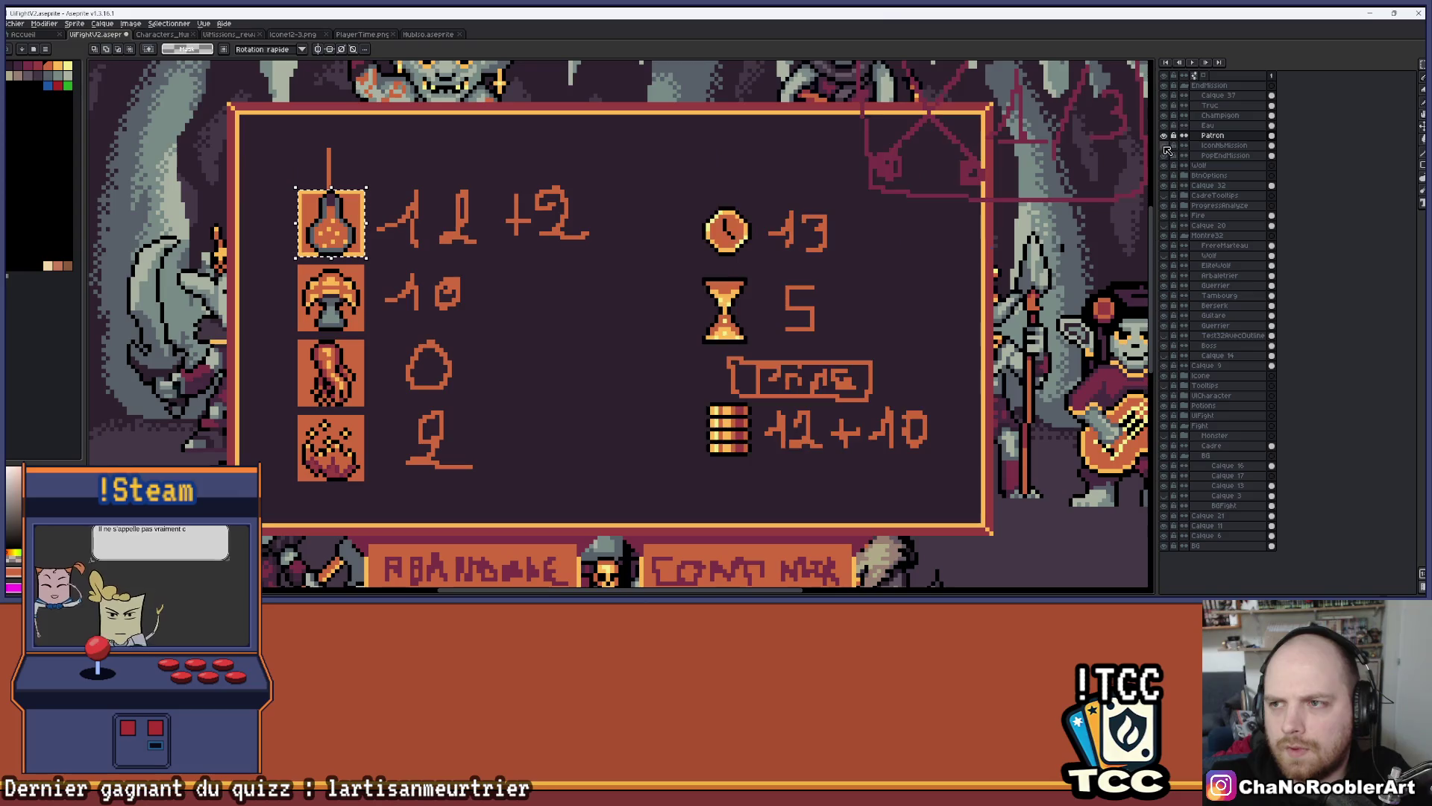
{"action": "left_click", "coordinate": [1166, 150]}
{"action": "left_click", "coordinate": [1165, 150]}
{"action": "left_click_drag", "start_coordinate": [1232, 136], "coordinate": [1231, 145]}
Copy the potion's orange tile and place the copy behind the clock icon
{"action": "scroll", "coordinate": [496, 179], "scroll_direction": "up", "scroll_amount": 1}
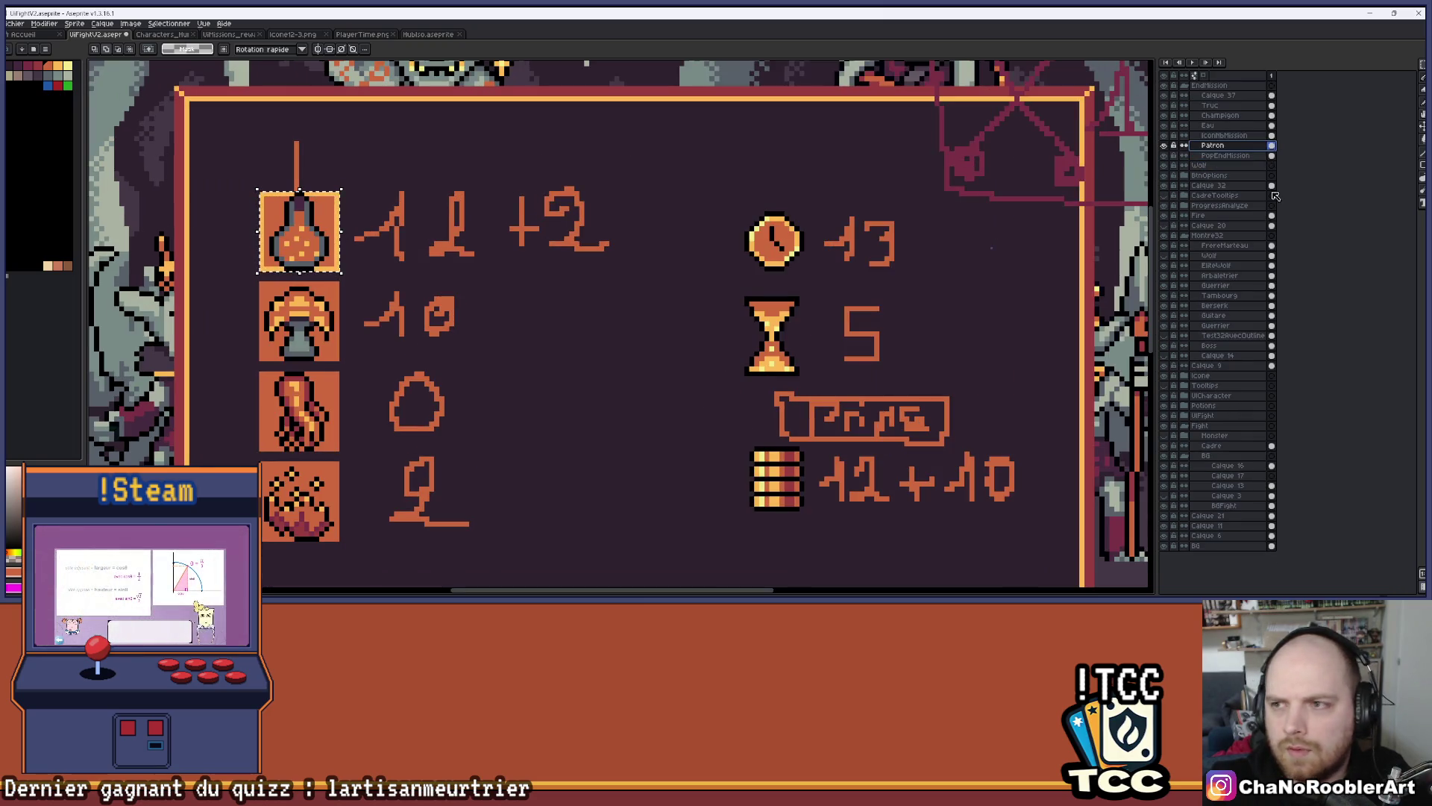
{"action": "key", "text": "ctrl+d"}
{"action": "scroll", "coordinate": [511, 198], "scroll_direction": "up", "scroll_amount": 2}
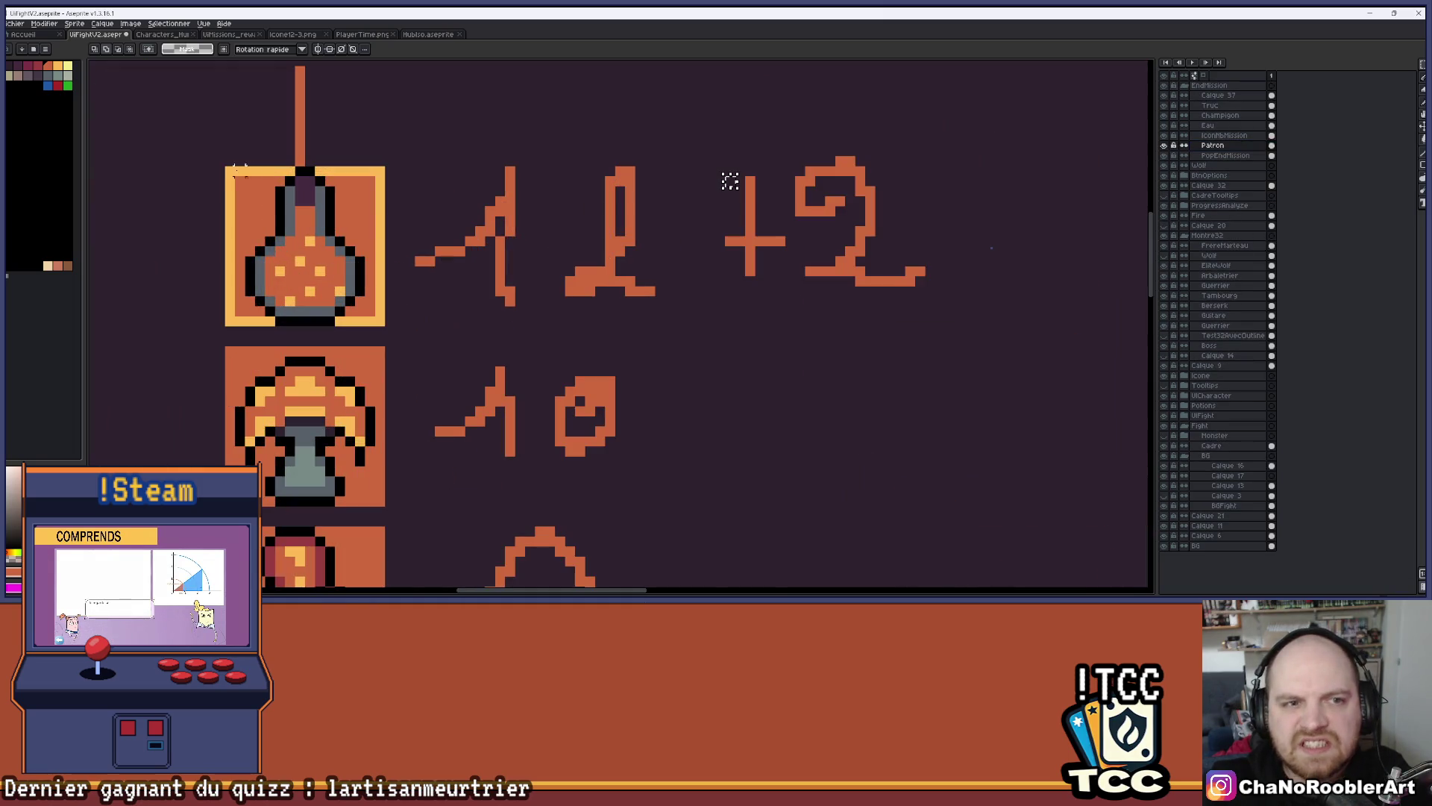
{"action": "key", "text": "ctrl+shift+d"}
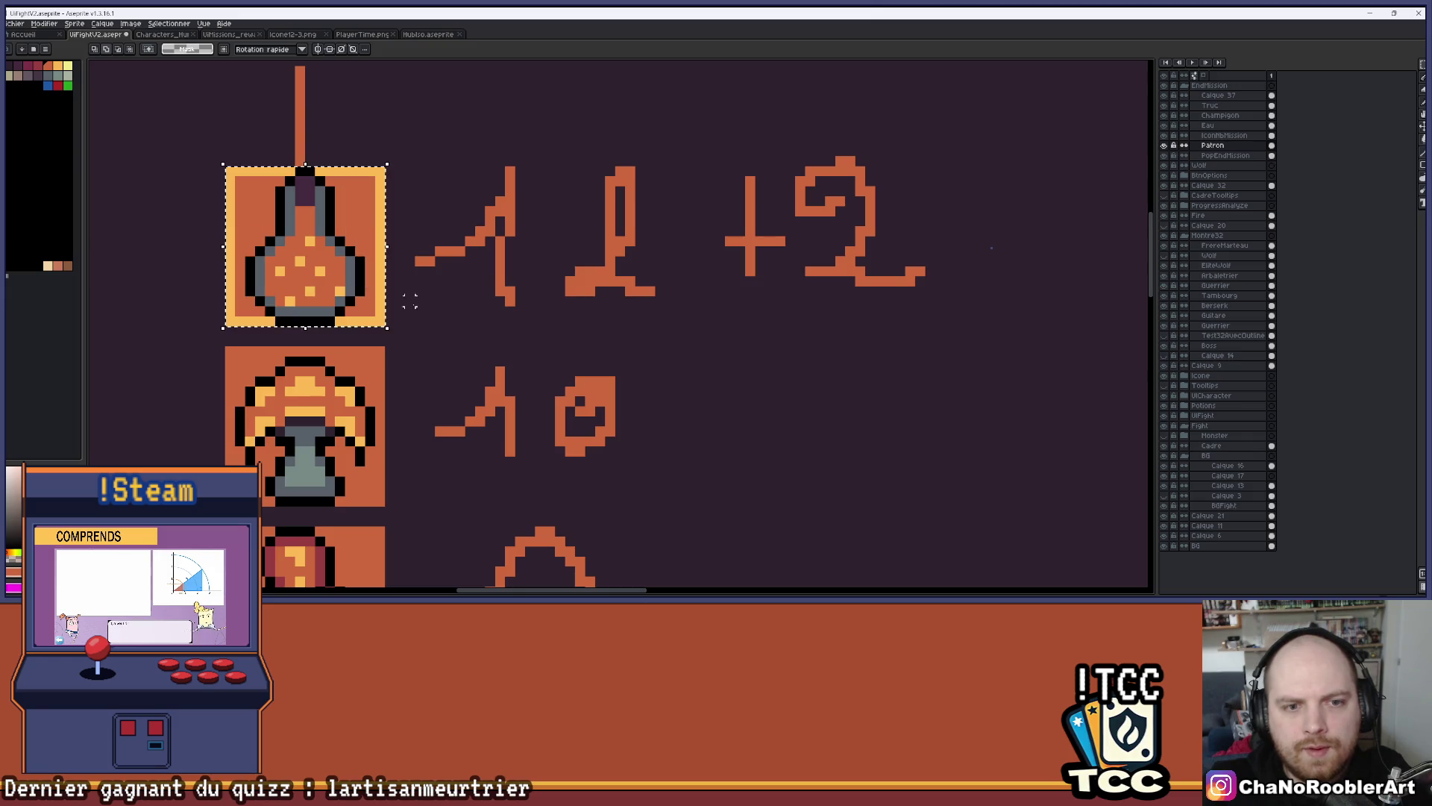
{"action": "scroll", "coordinate": [246, 228], "scroll_direction": "down", "scroll_amount": 2}
{"action": "left_click_drag", "start_coordinate": [276, 245], "coordinate": [442, 238]}
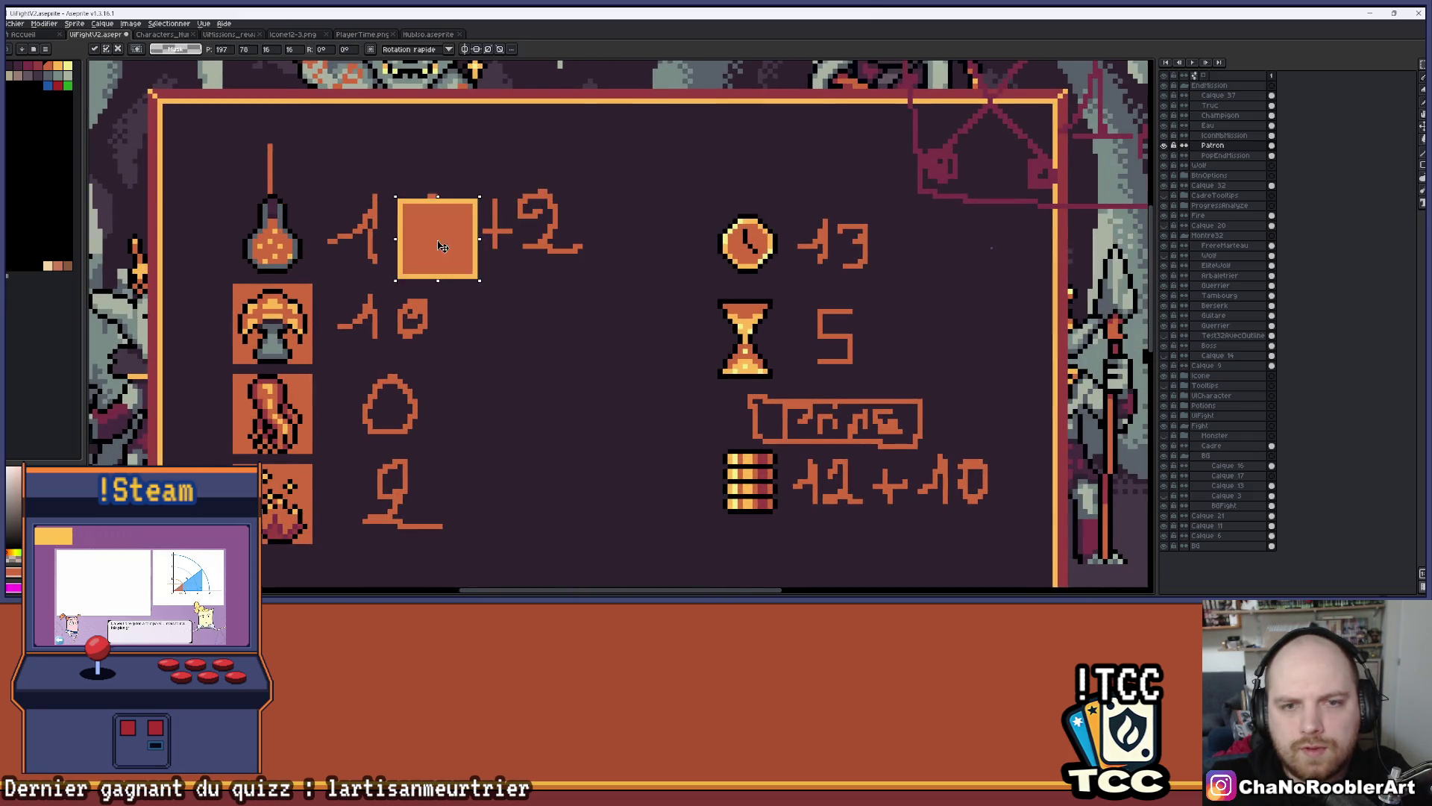
{"action": "key", "text": "Escape"}
{"action": "left_click_drag", "start_coordinate": [284, 237], "coordinate": [775, 231]}
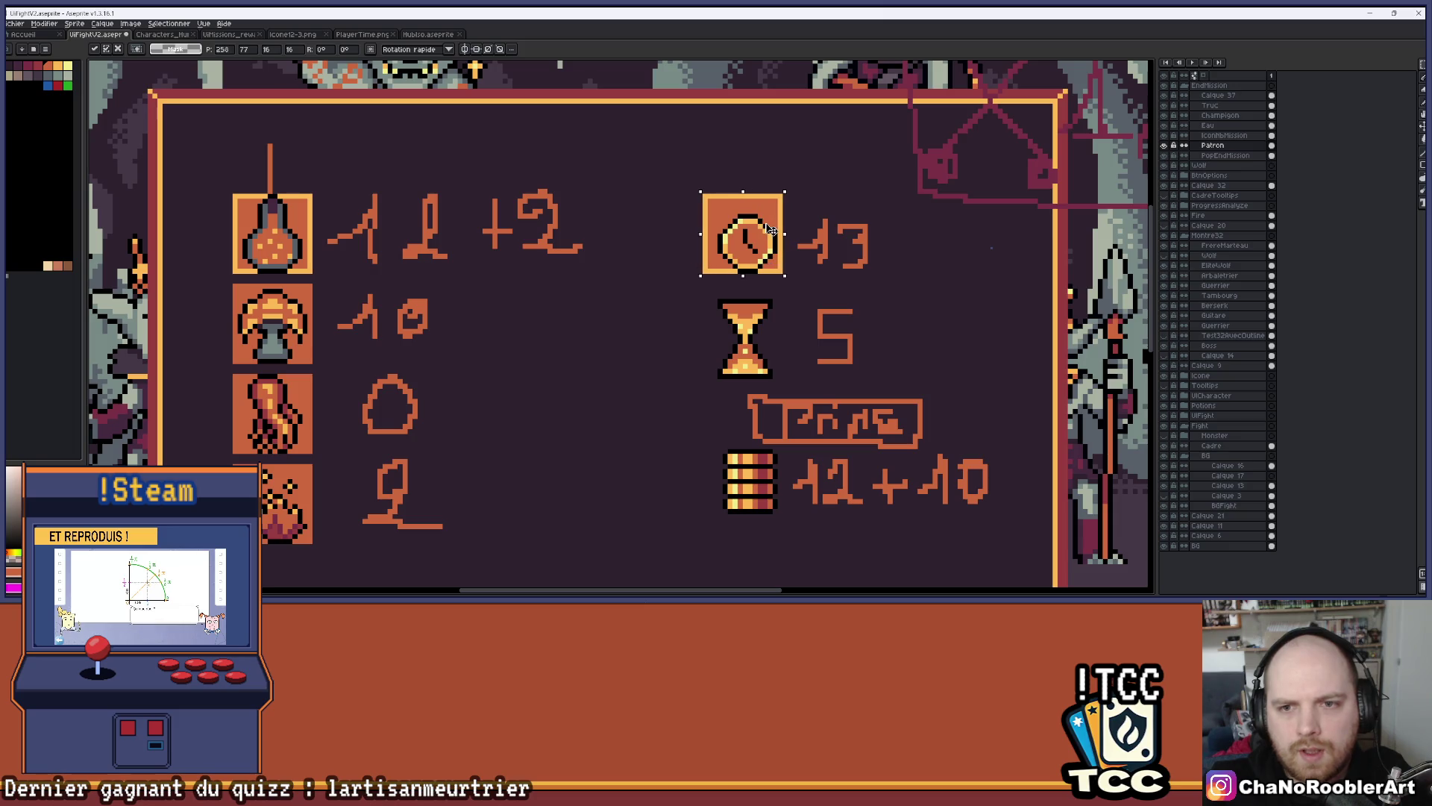
{"action": "left_click", "coordinate": [800, 231]}
On the IconNbMission layer, centre the clock icon on its new orange tile
{"action": "scroll", "coordinate": [800, 231], "scroll_direction": "up", "scroll_amount": 3}
{"action": "left_click", "coordinate": [1216, 136]}
{"action": "left_click", "coordinate": [1165, 135]}
{"action": "left_click", "coordinate": [1165, 136]}
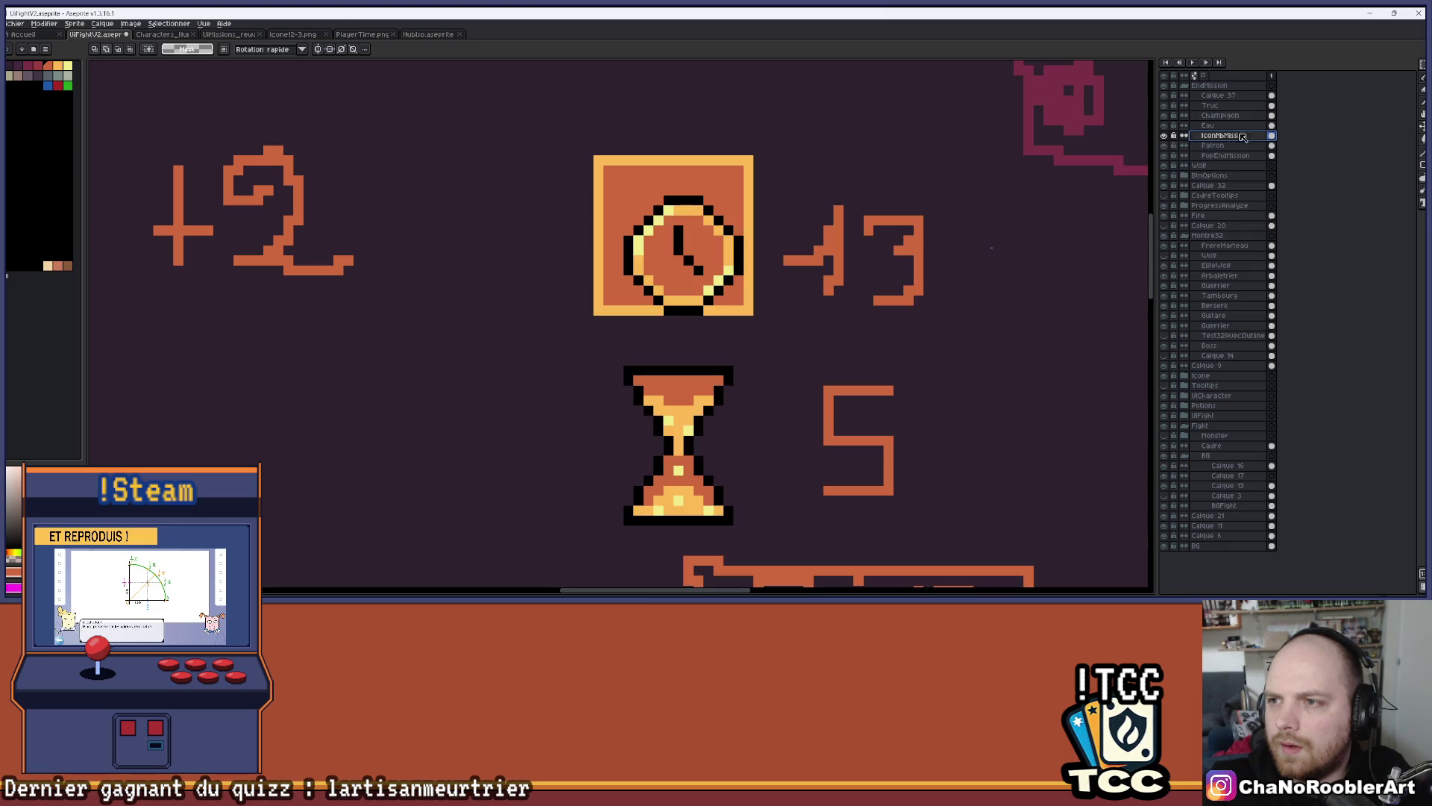
{"action": "mouse_move", "coordinate": [1362, 66]}
{"action": "mouse_move", "coordinate": [629, 189]}
{"action": "left_mouse_down"}
{"action": "mouse_move", "coordinate": [765, 327]}
{"action": "mouse_move", "coordinate": [715, 267]}
{"action": "left_mouse_up"}
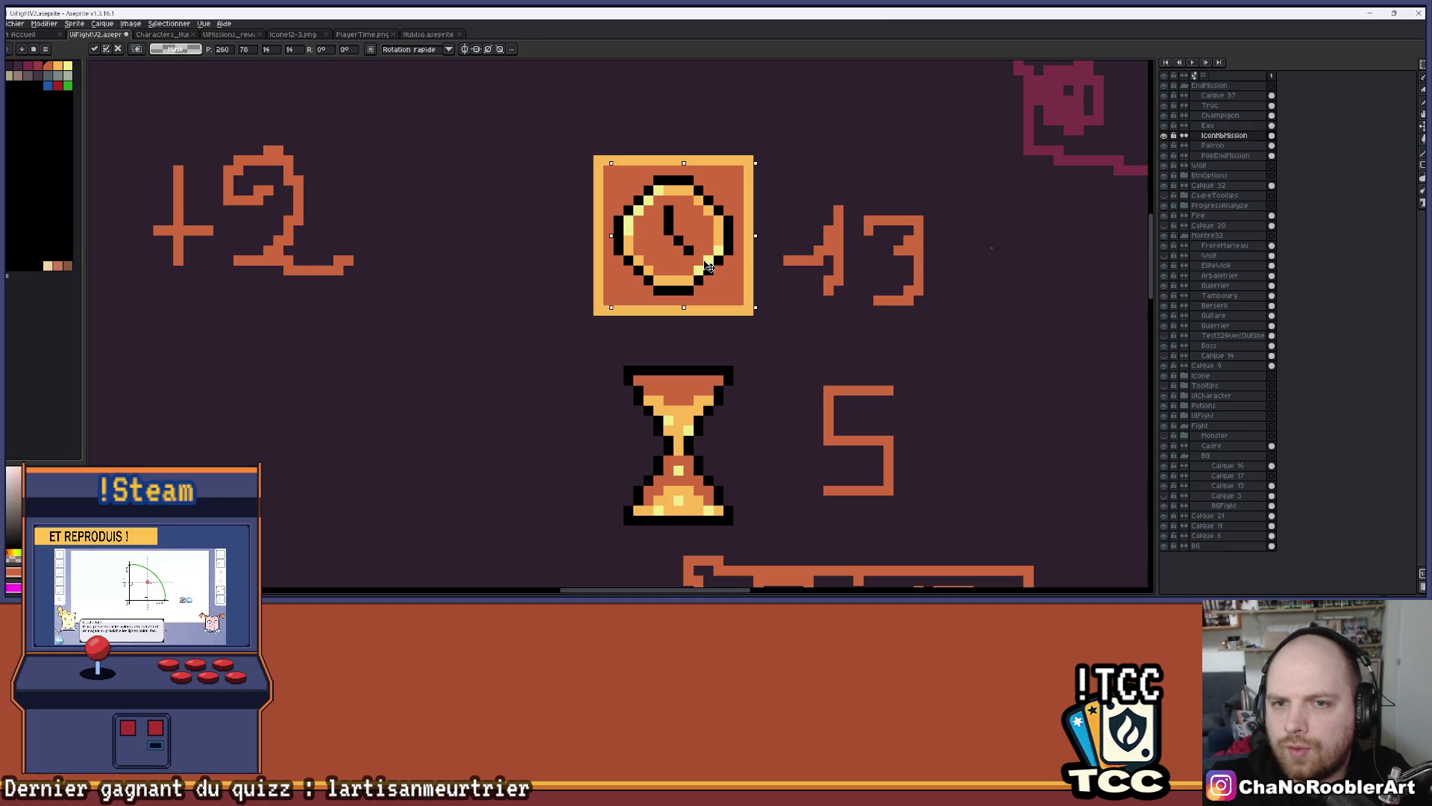
{"action": "key", "text": "ctrl+d"}
{"action": "scroll", "coordinate": [713, 265], "scroll_direction": "down", "scroll_amount": 3}
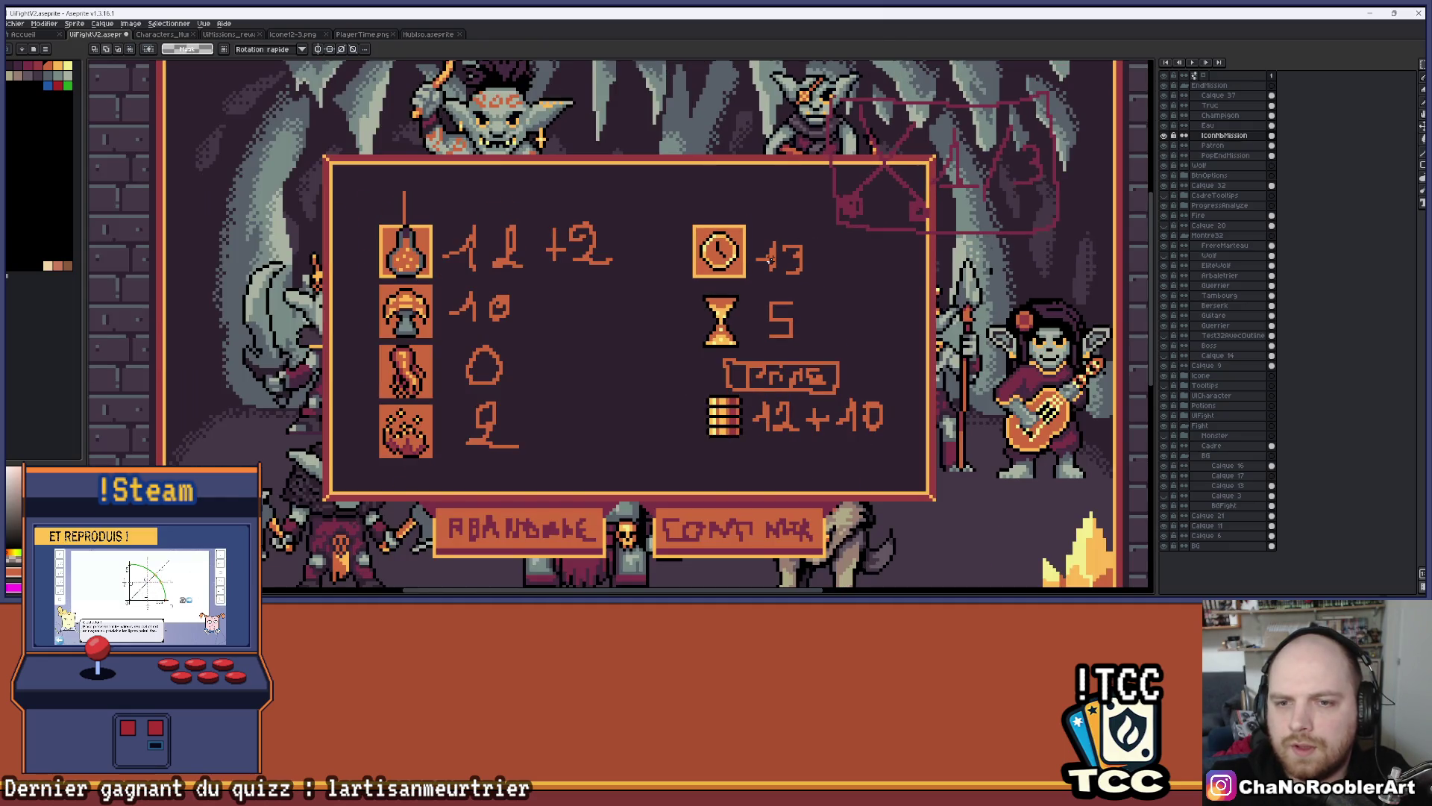
{"action": "scroll", "coordinate": [646, 272], "scroll_direction": "up", "scroll_amount": 3}
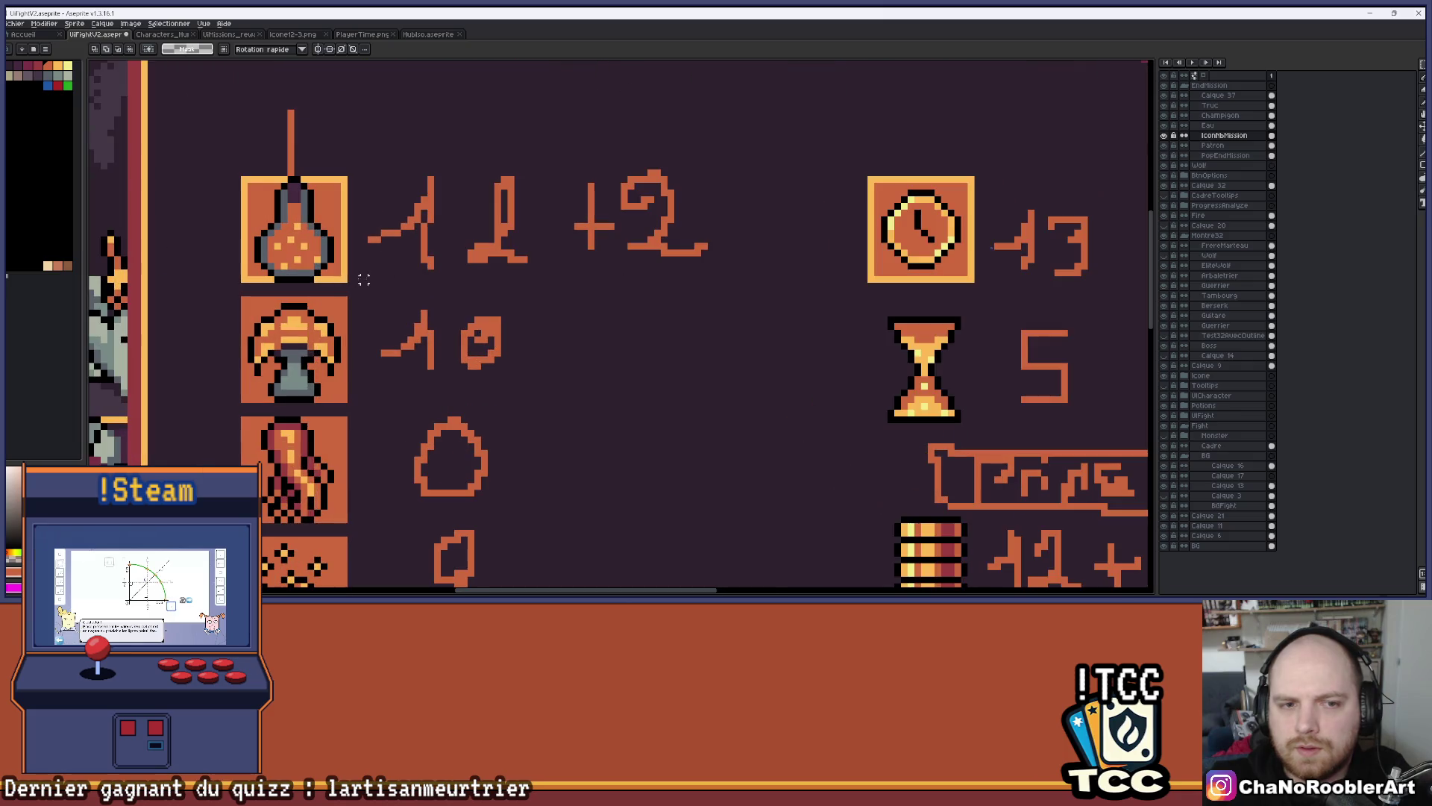
{"action": "left_click_drag", "start_coordinate": [357, 279], "coordinate": [863, 279]}
{"action": "key", "text": "ctrl+d"}
{"action": "left_click_drag", "start_coordinate": [749, 321], "coordinate": [749, 283]}
{"action": "scroll", "coordinate": [749, 284], "scroll_direction": "down", "scroll_amount": 4}
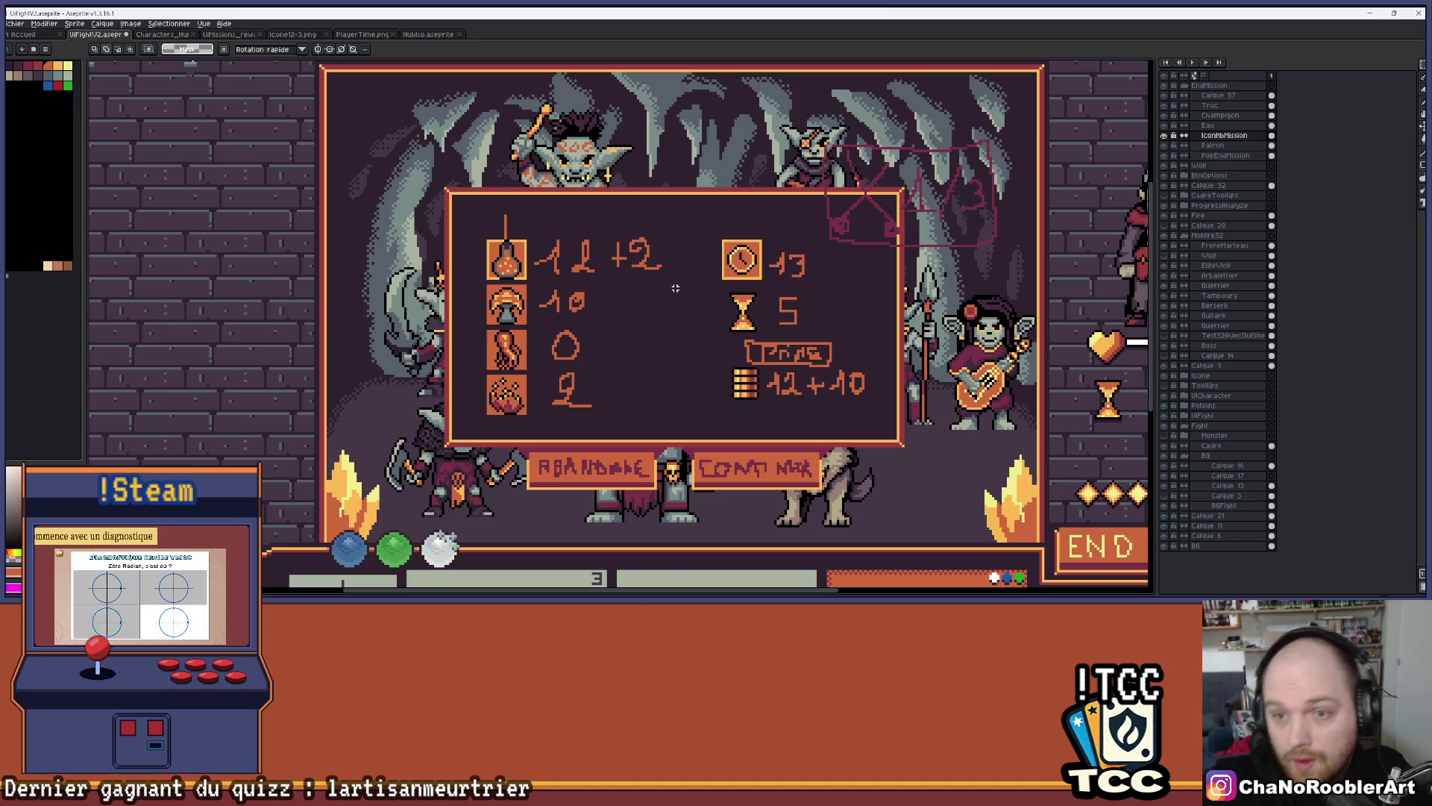
{"action": "scroll", "coordinate": [749, 258], "scroll_direction": "up", "scroll_amount": 3}
{"action": "left_click_drag", "start_coordinate": [837, 249], "coordinate": [823, 202]}
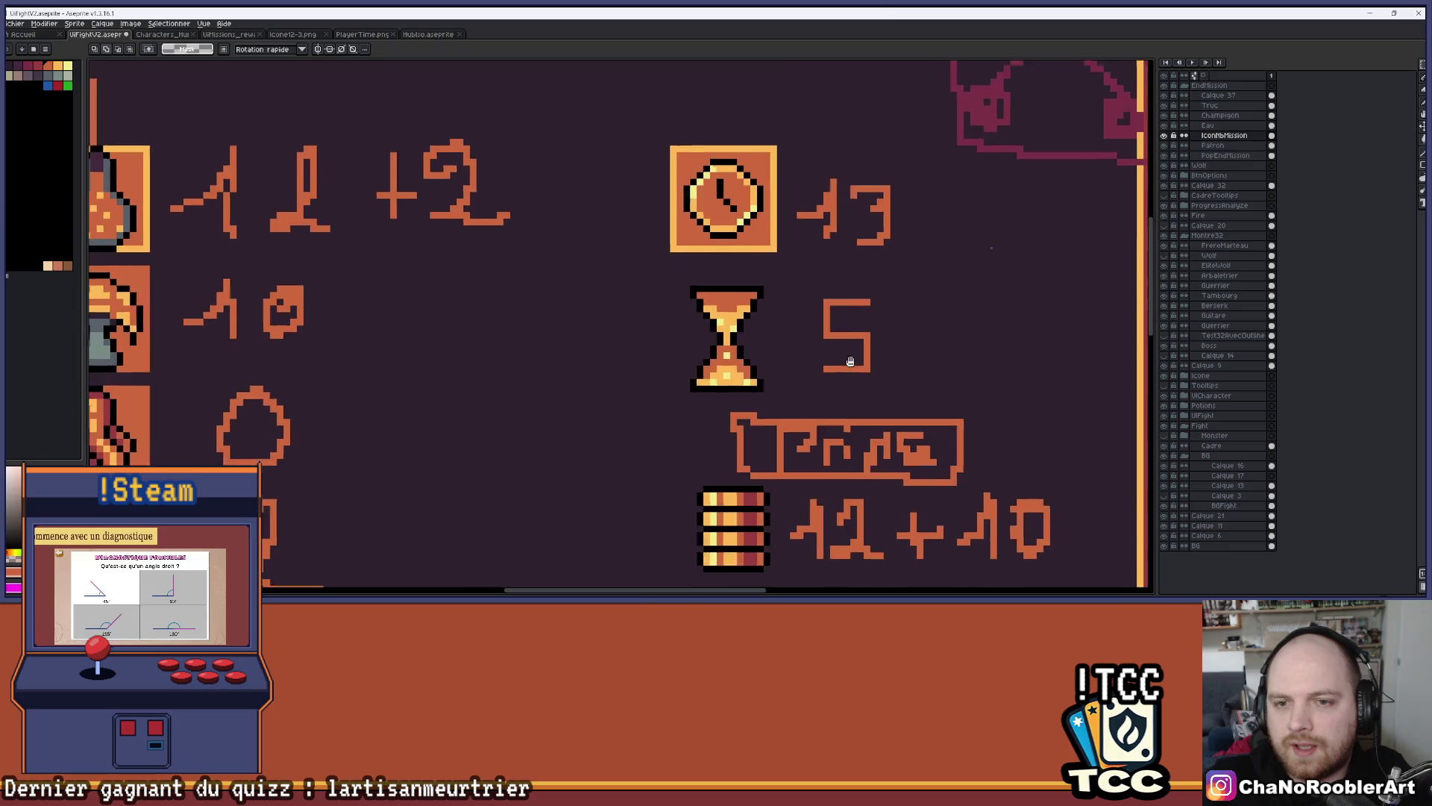
{"action": "scroll", "coordinate": [843, 216], "scroll_direction": "down", "scroll_amount": 2}
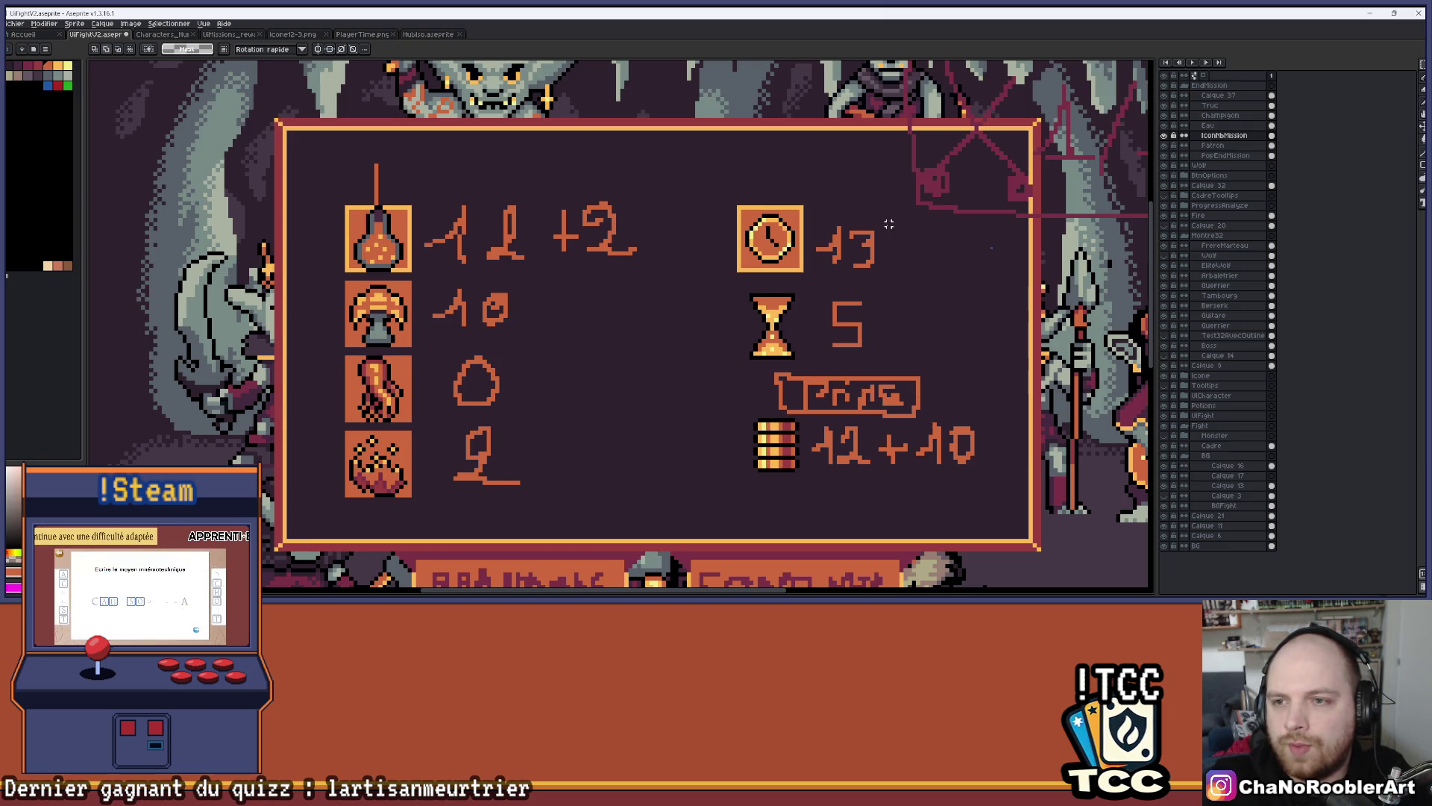
{"action": "scroll", "coordinate": [621, 248], "scroll_direction": "up", "scroll_amount": 1}
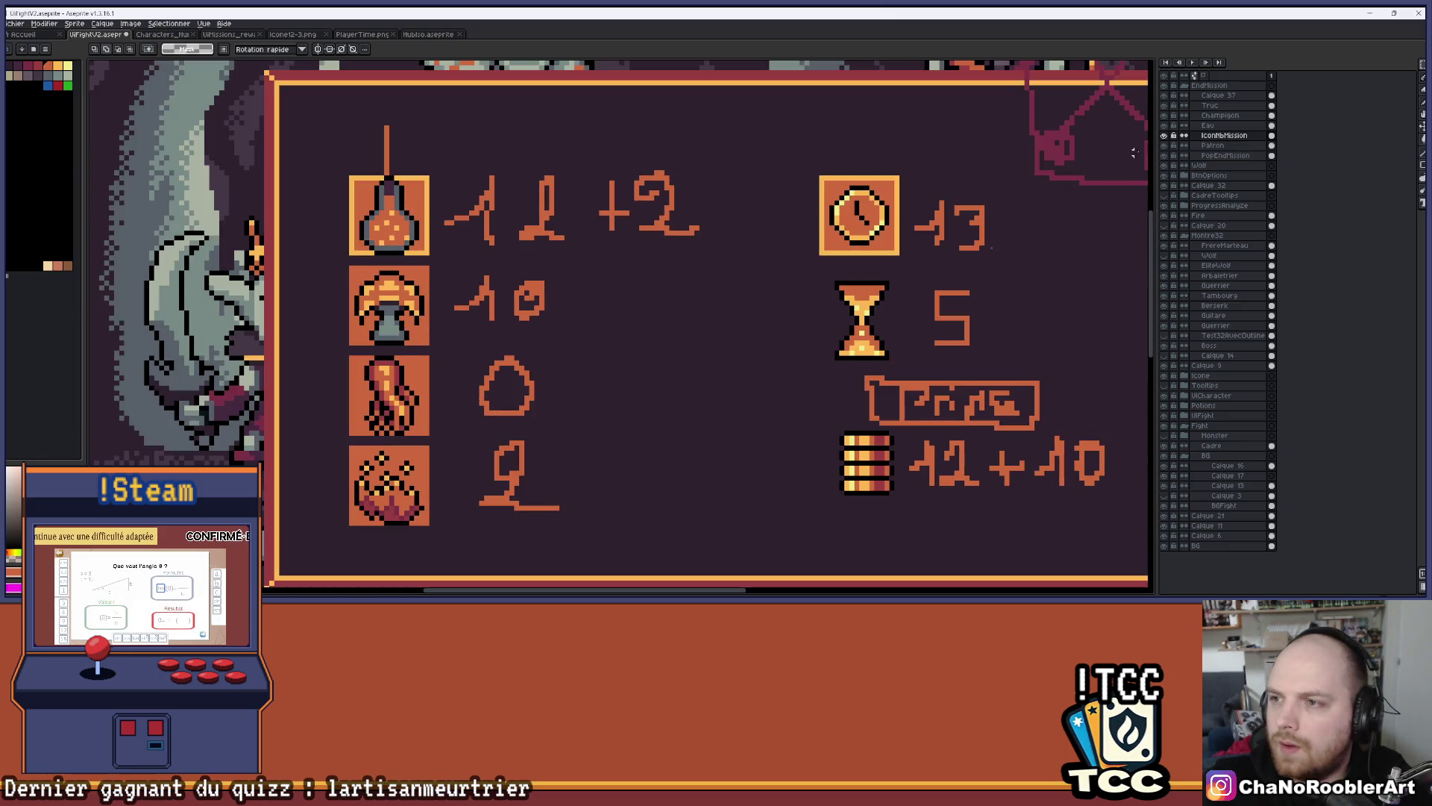
On the Patron layer, copy the mushroom's orange tile under the hourglass
{"action": "left_click", "coordinate": [1216, 135]}
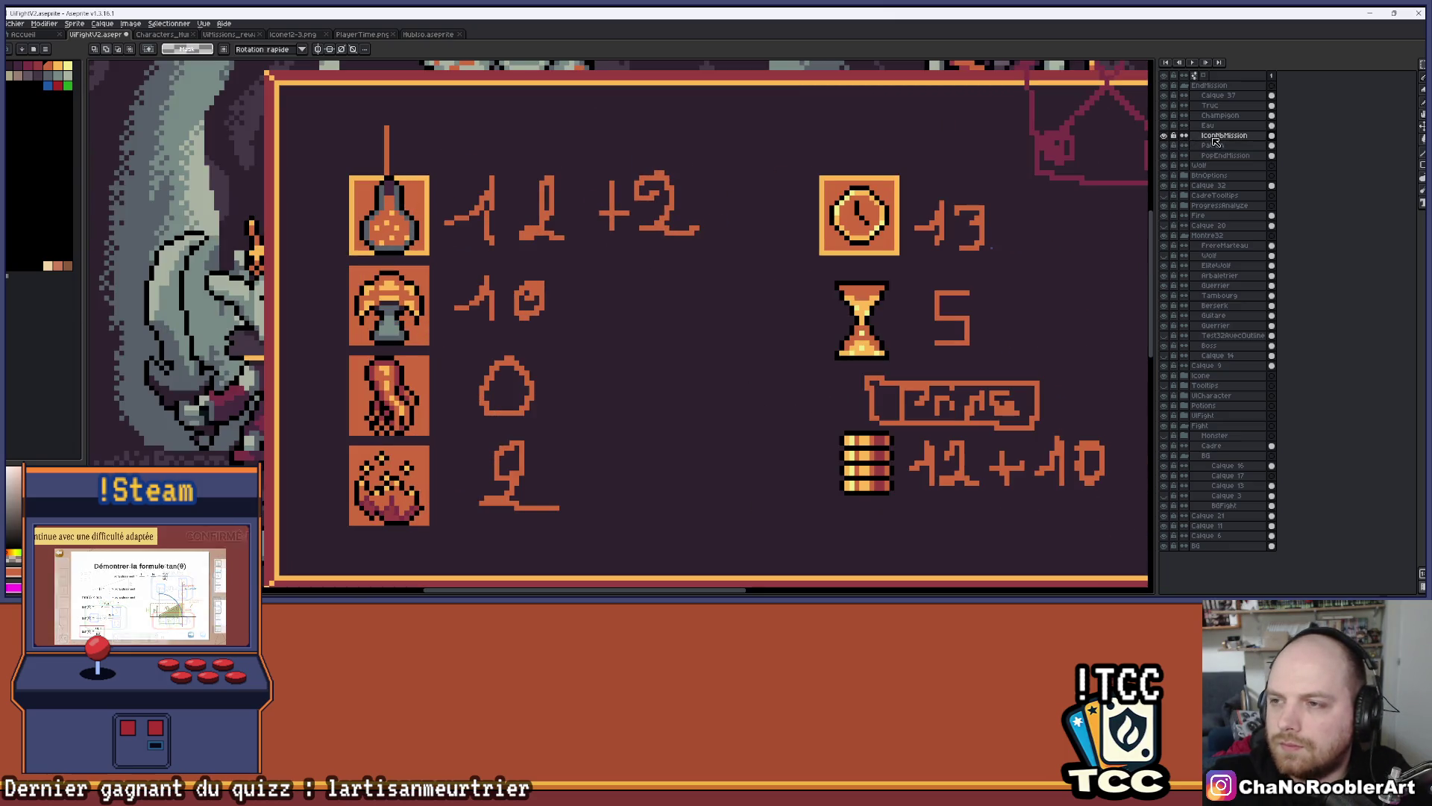
{"action": "left_click", "coordinate": [1164, 136]}
{"action": "left_click", "coordinate": [1165, 145]}
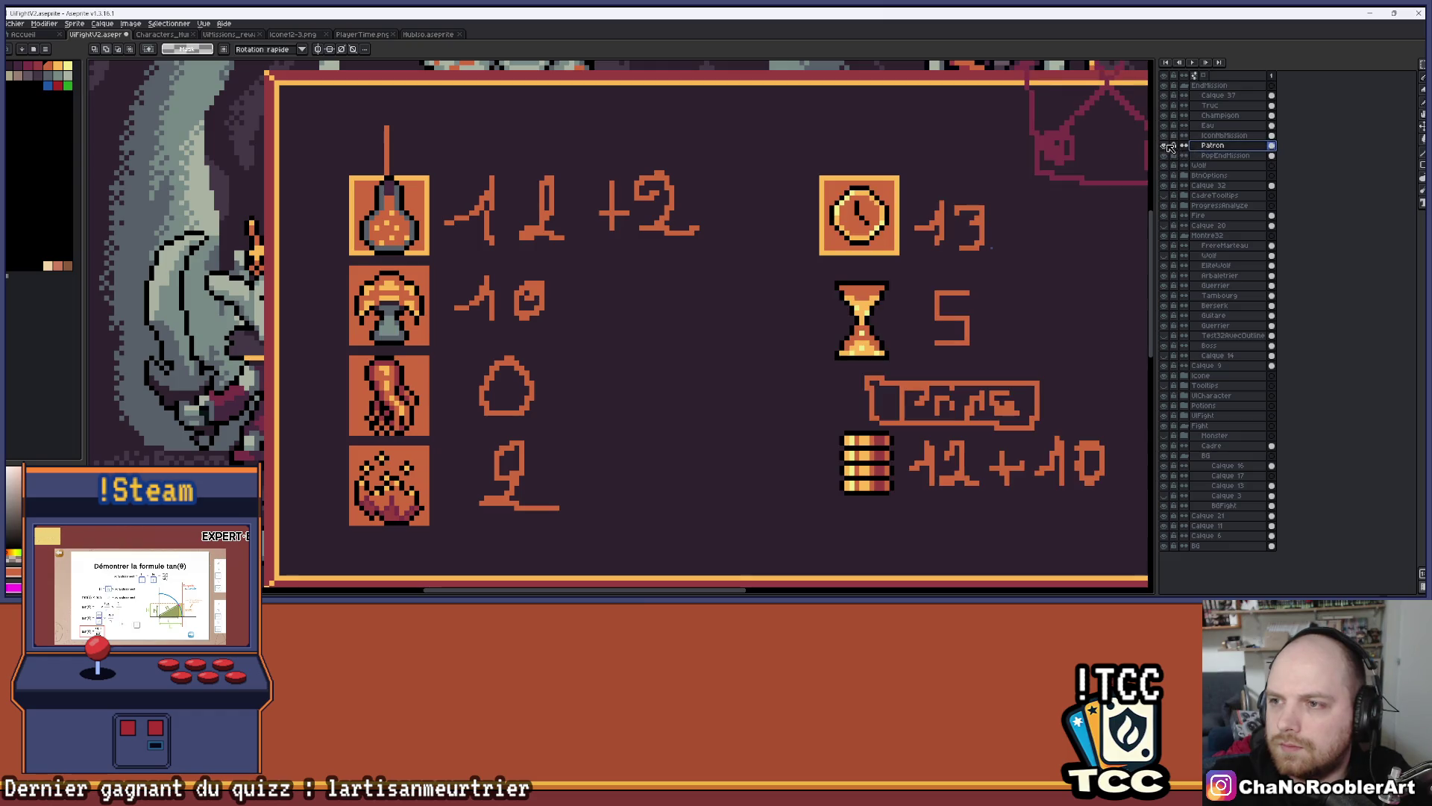
{"action": "scroll", "coordinate": [287, 276], "scroll_direction": "up", "scroll_amount": 2}
{"action": "mouse_move", "coordinate": [285, 263]}
{"action": "left_mouse_down"}
{"action": "mouse_move", "coordinate": [400, 400]}
{"action": "mouse_move", "coordinate": [443, 422]}
{"action": "left_mouse_up"}
{"action": "scroll", "coordinate": [572, 342], "scroll_direction": "down", "scroll_amount": 1}
{"action": "scroll", "coordinate": [572, 341], "scroll_direction": "down", "scroll_amount": 1}
{"action": "left_click_drag", "start_coordinate": [356, 324], "coordinate": [827, 330]}
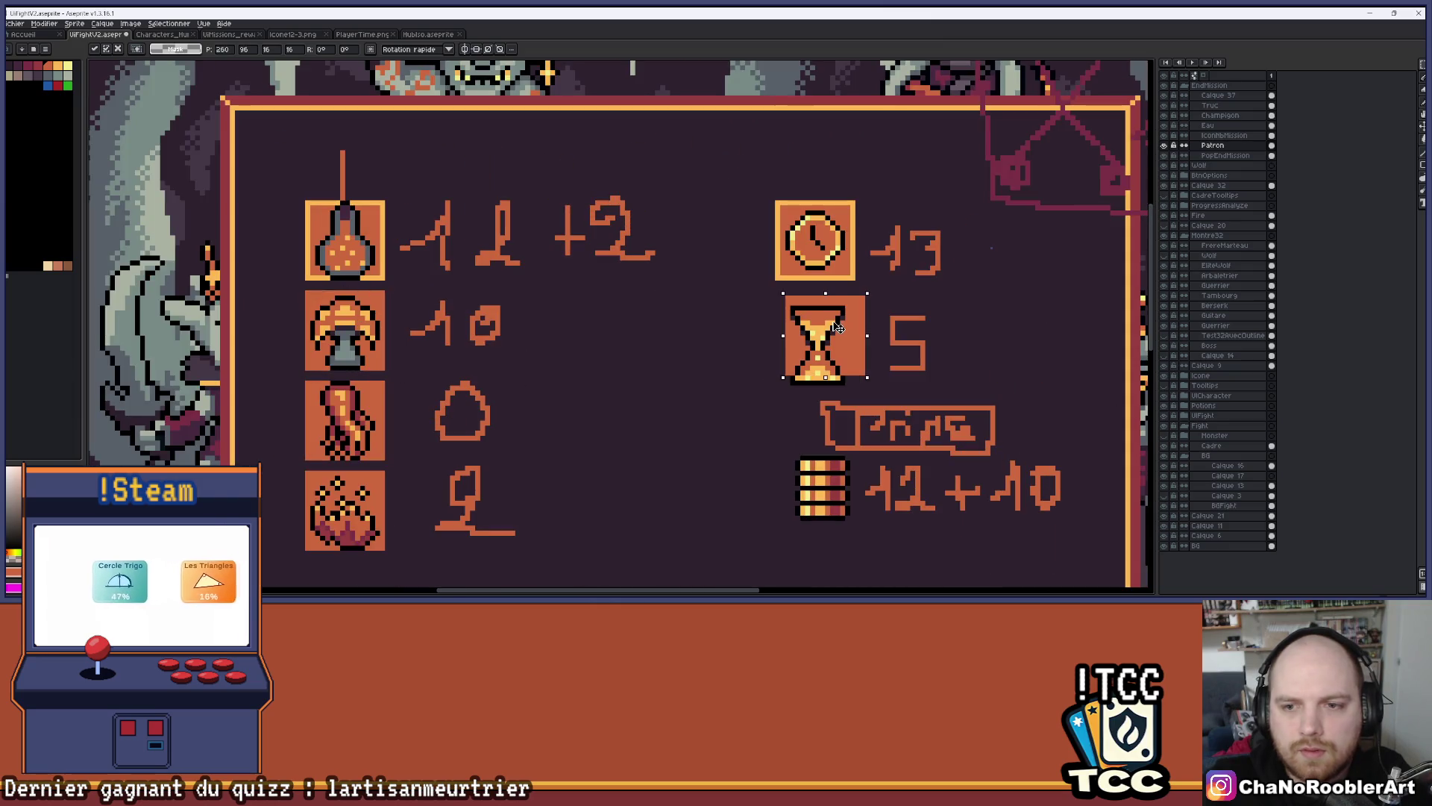
{"action": "left_click", "coordinate": [928, 319]}
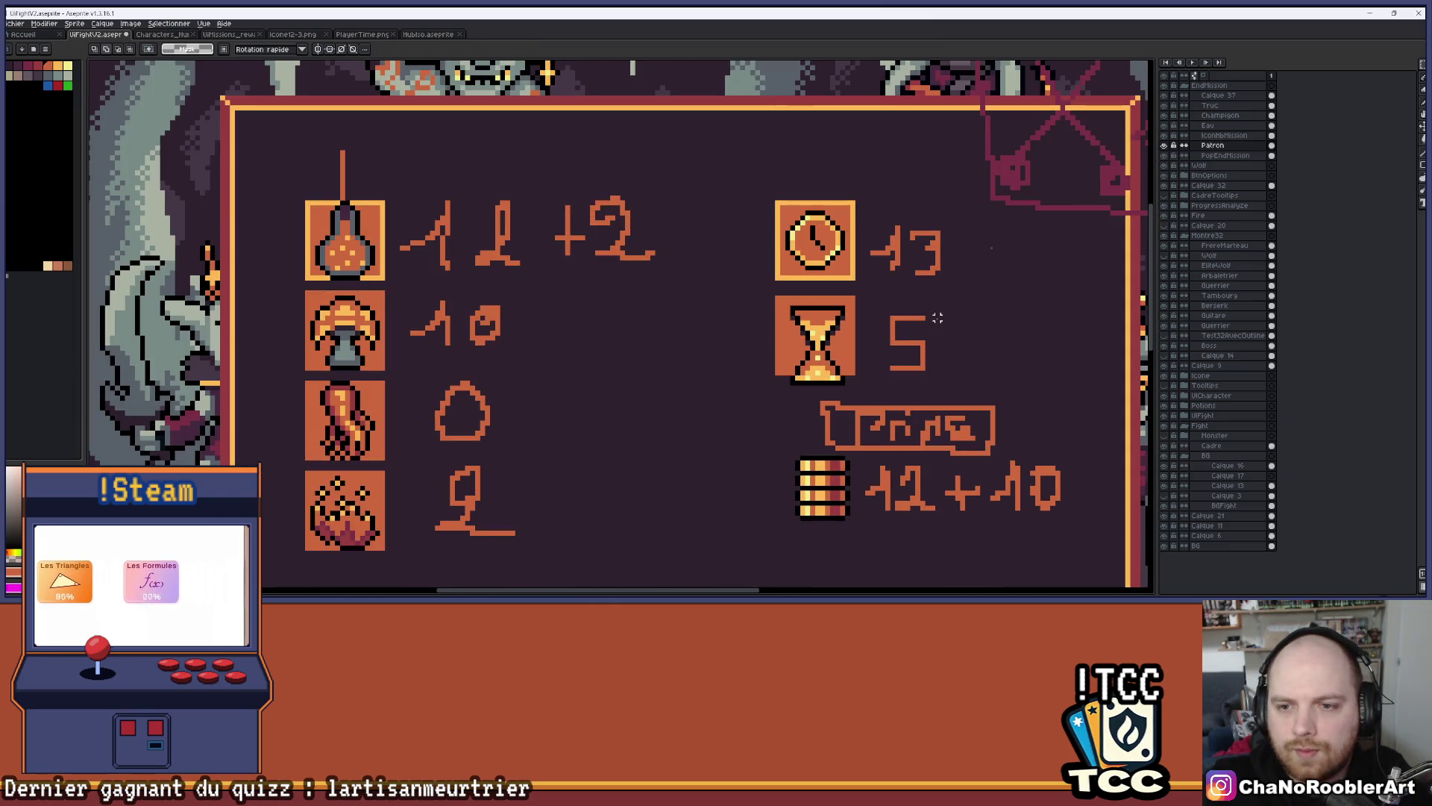
{"action": "scroll", "coordinate": [933, 319], "scroll_direction": "up", "scroll_amount": 1}
Move the hourglass up and one pixel left to centre it on its tile
{"action": "left_click", "coordinate": [1209, 136]}
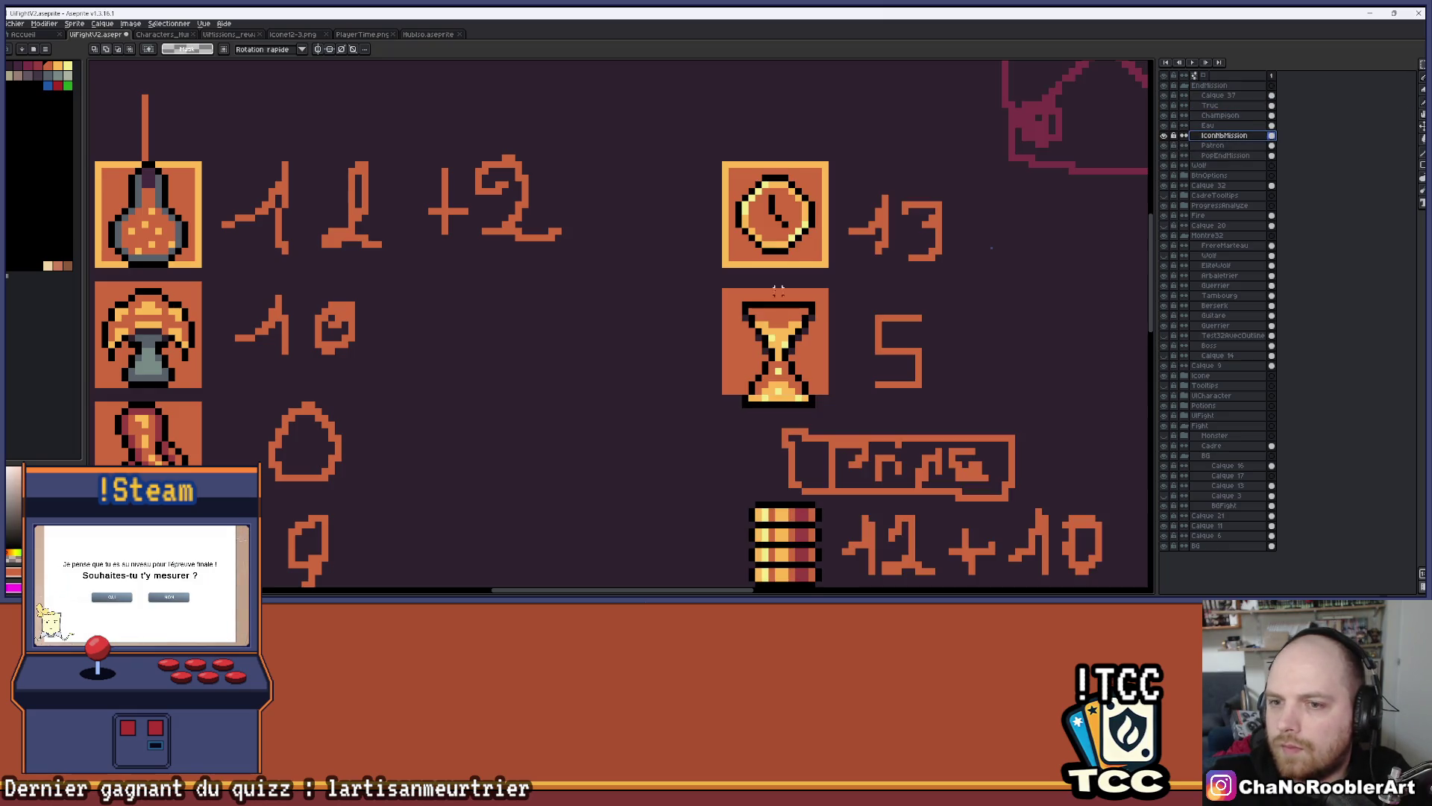
{"action": "left_click_drag", "start_coordinate": [739, 308], "coordinate": [739, 296]}
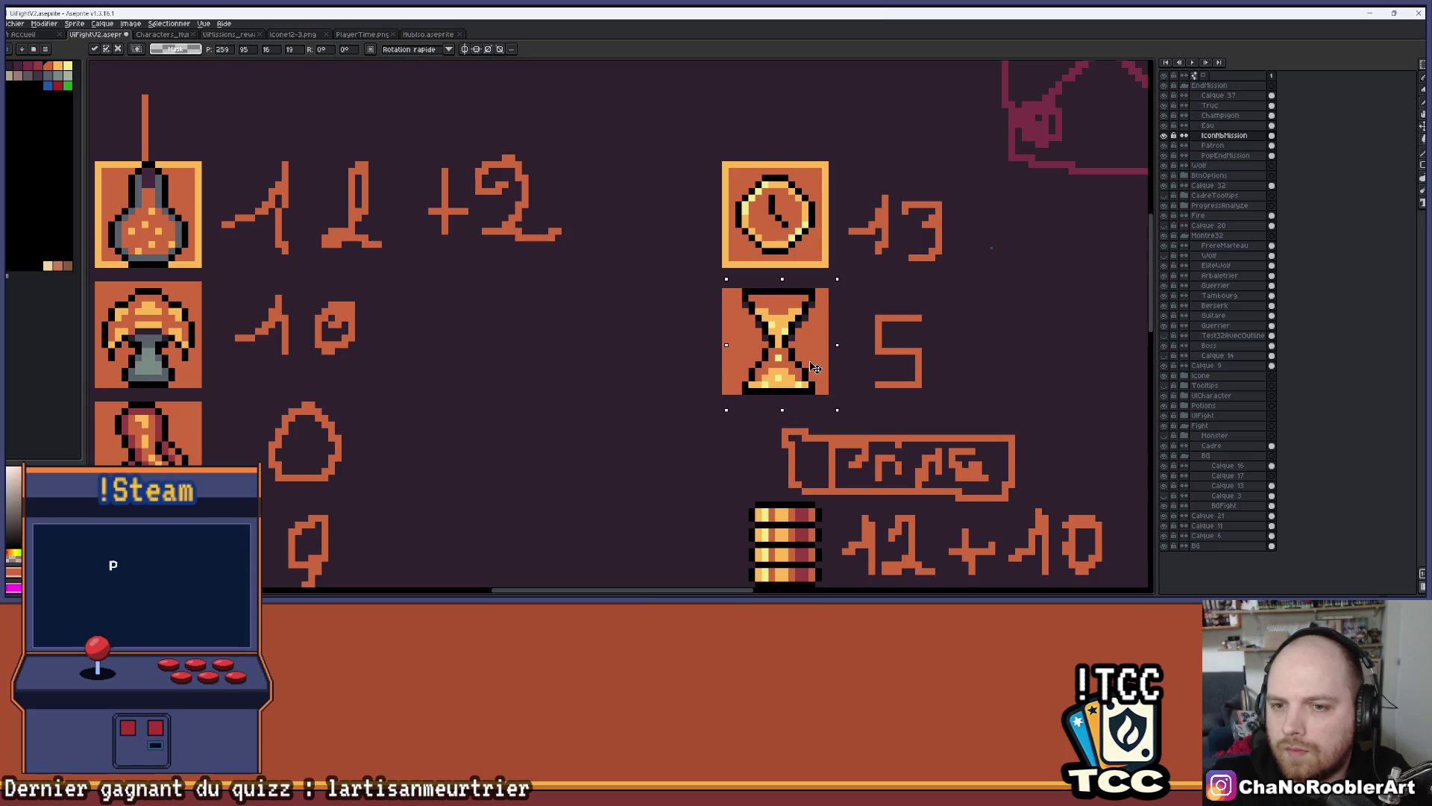
{"action": "key", "text": "Left"}
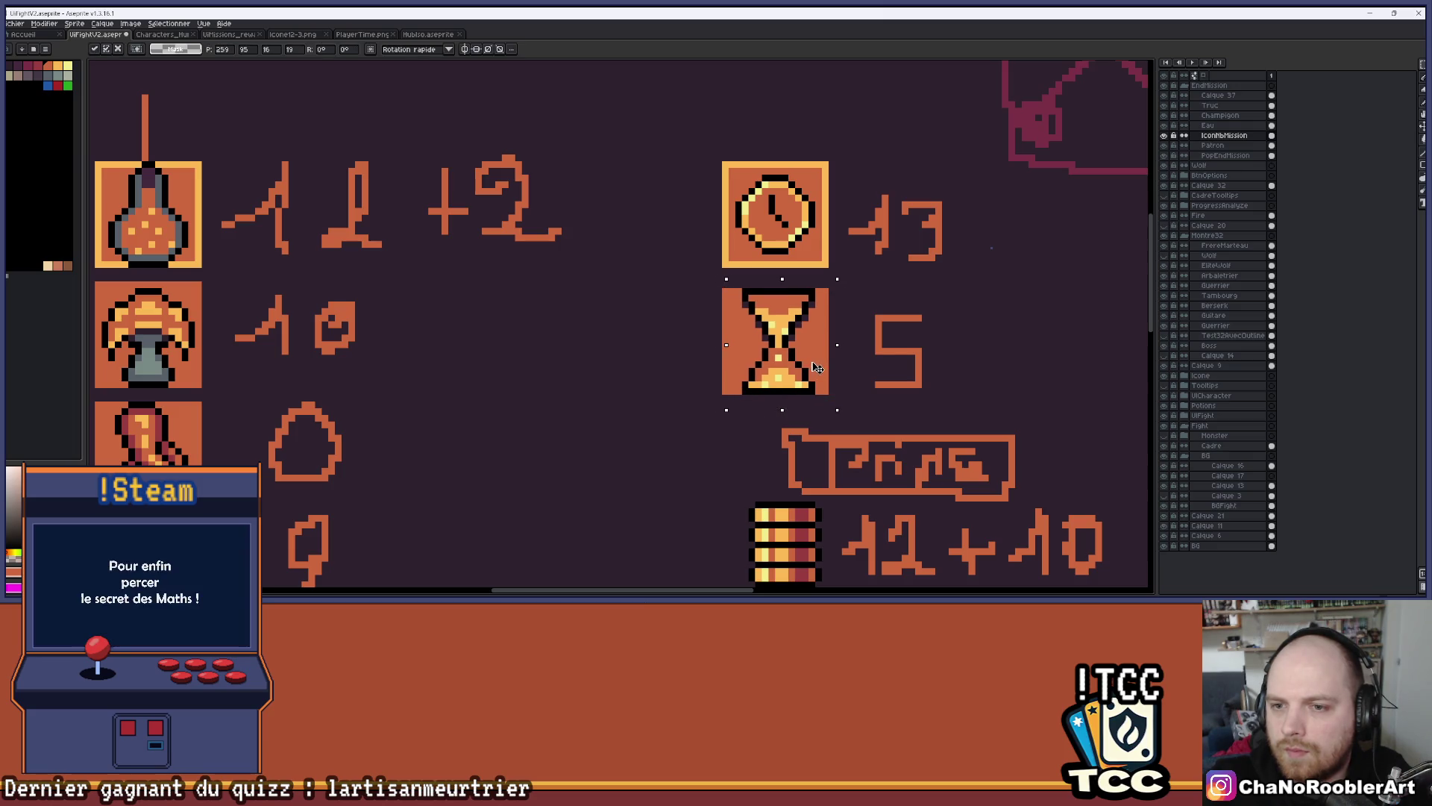
{"action": "key", "text": "Return"}
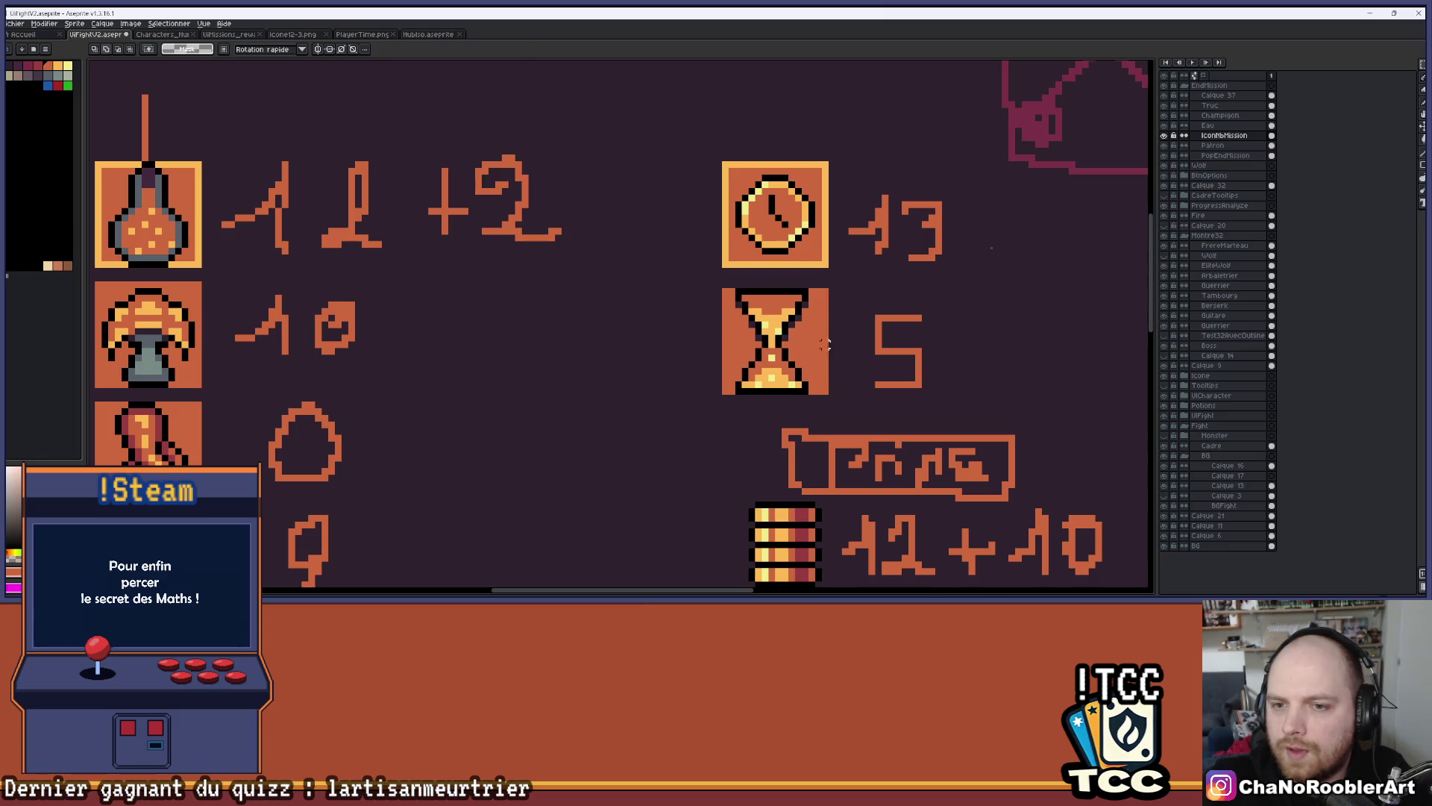
{"action": "scroll", "coordinate": [820, 343], "scroll_direction": "down", "scroll_amount": 4}
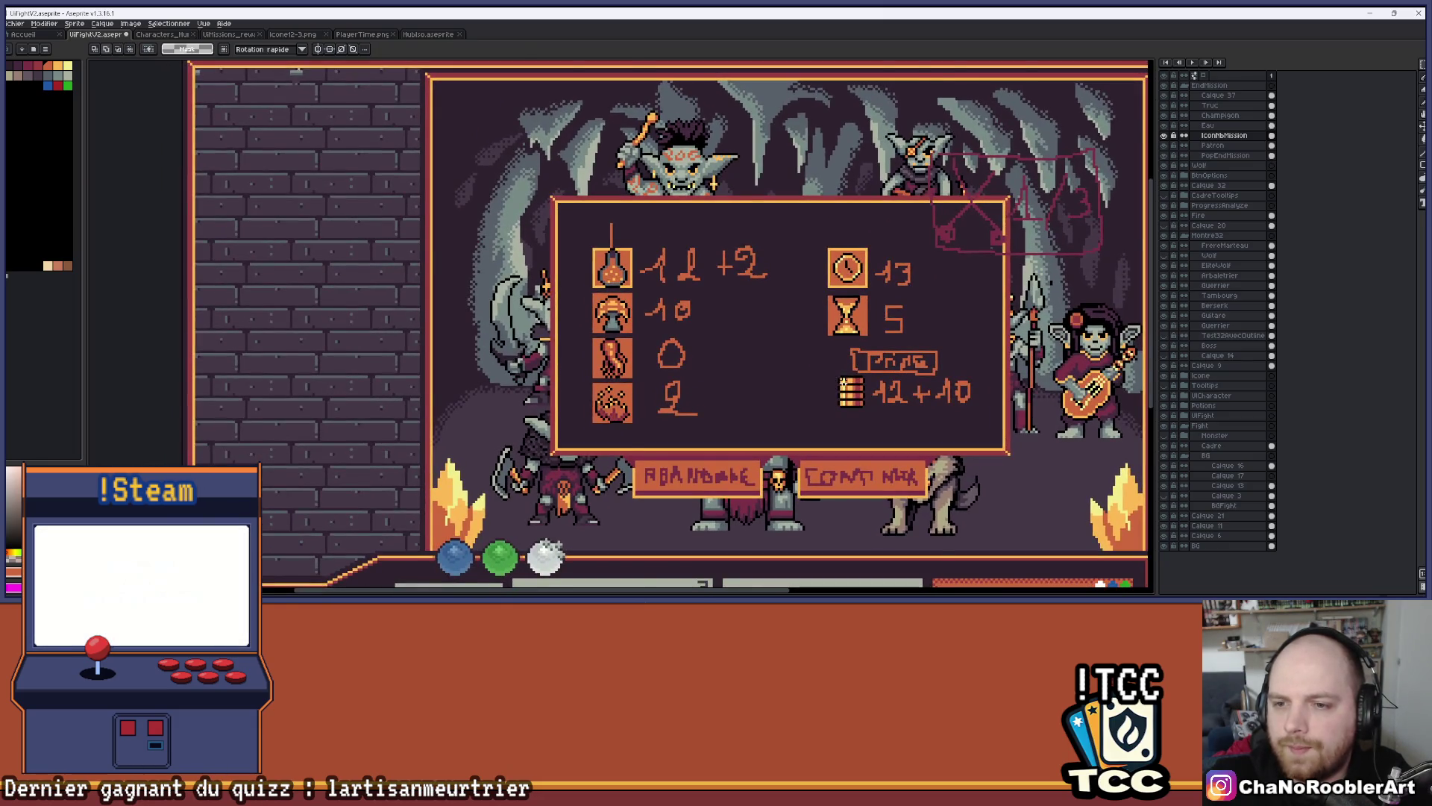
{"action": "scroll", "coordinate": [817, 357], "scroll_direction": "up", "scroll_amount": 2}
{"action": "scroll", "coordinate": [818, 357], "scroll_direction": "down", "scroll_amount": 1}
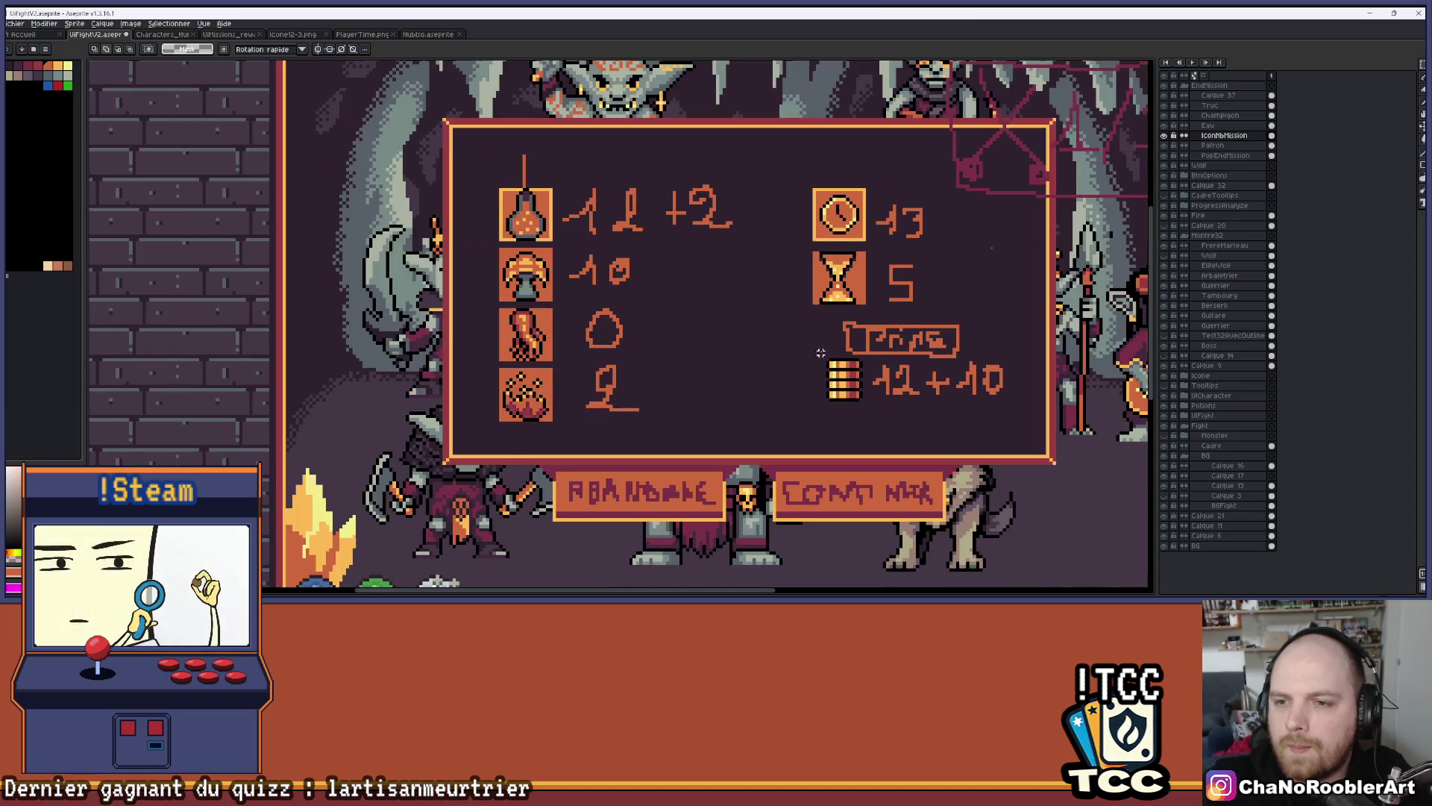
Zoom out over the fight screen and hide the IconNbMission layer's handwritten counts
{"action": "scroll", "coordinate": [817, 357], "scroll_direction": "up", "scroll_amount": 1}
{"action": "scroll", "coordinate": [844, 314], "scroll_direction": "up", "scroll_amount": 1}
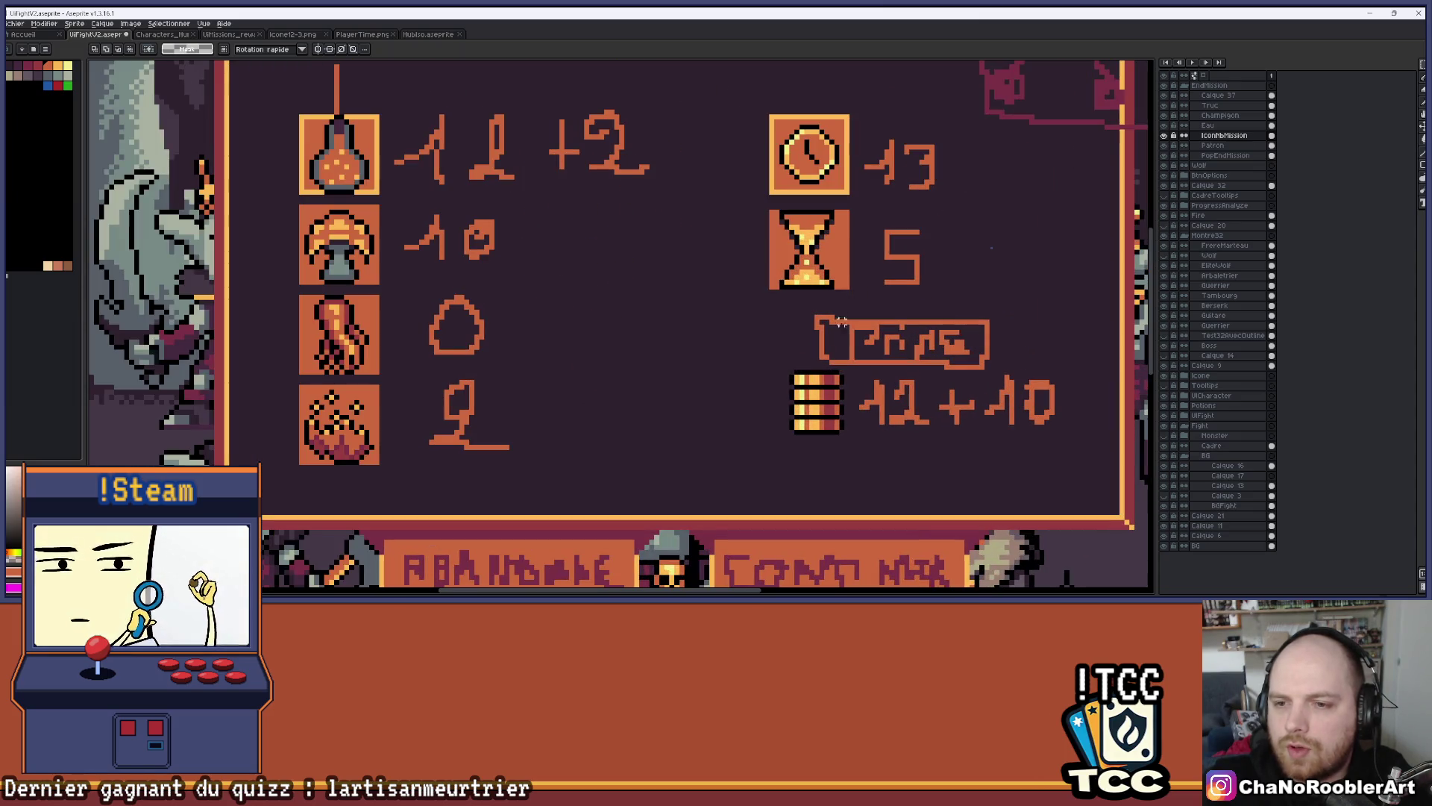
{"action": "scroll", "coordinate": [793, 298], "scroll_direction": "down", "scroll_amount": 1}
{"action": "scroll", "coordinate": [764, 330], "scroll_direction": "up", "scroll_amount": 1}
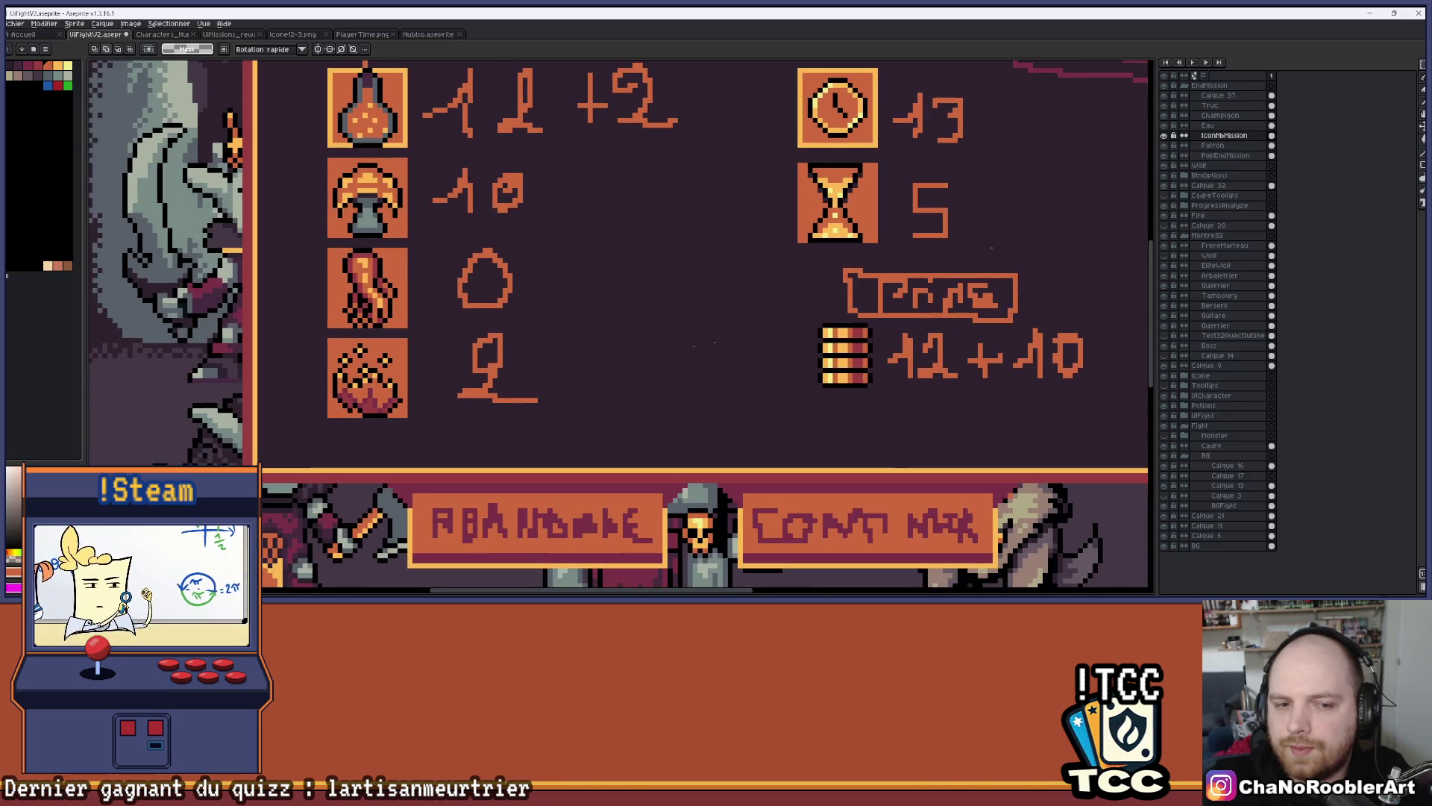
{"action": "scroll", "coordinate": [765, 330], "scroll_direction": "down", "scroll_amount": 1}
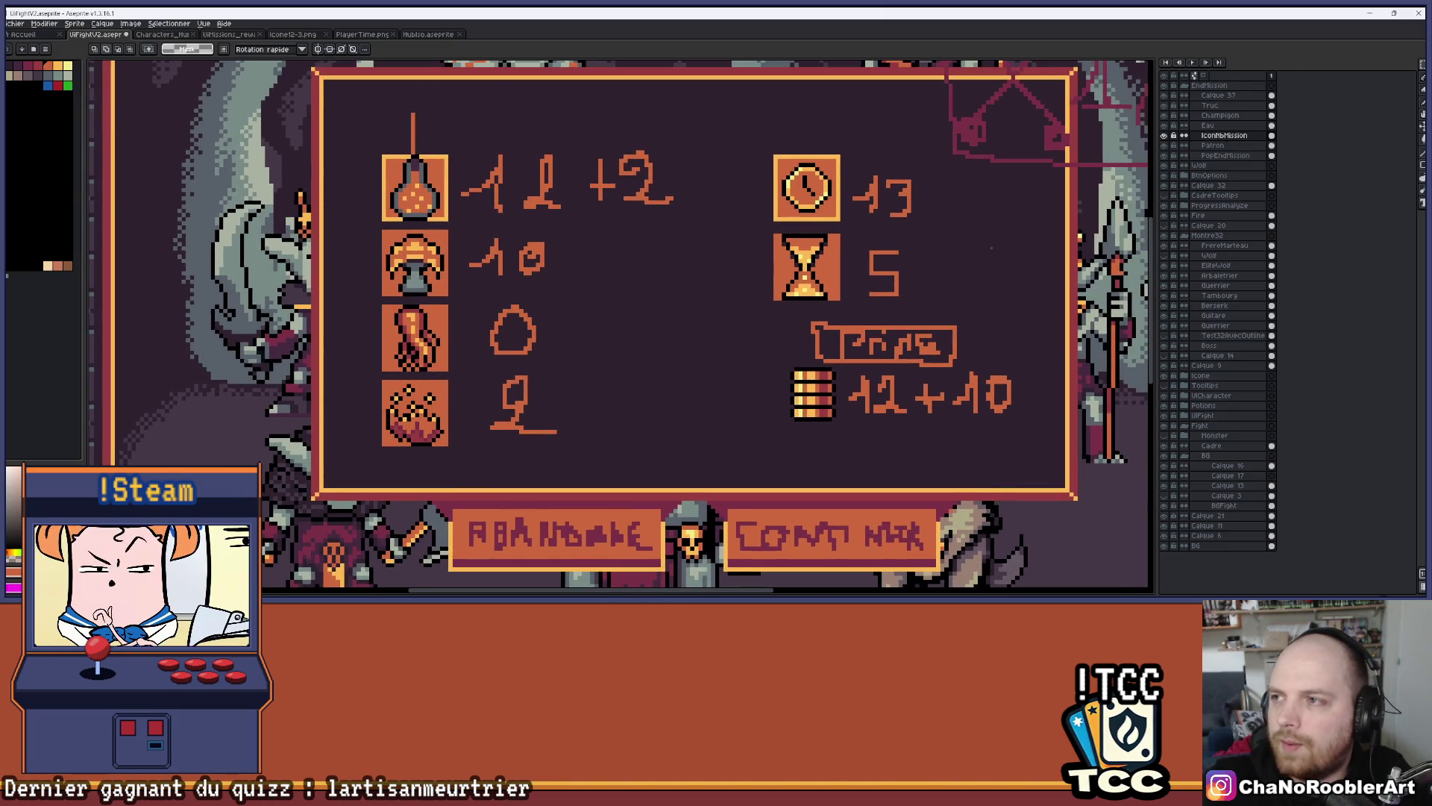
{"action": "scroll", "coordinate": [910, 241], "scroll_direction": "down", "scroll_amount": 1}
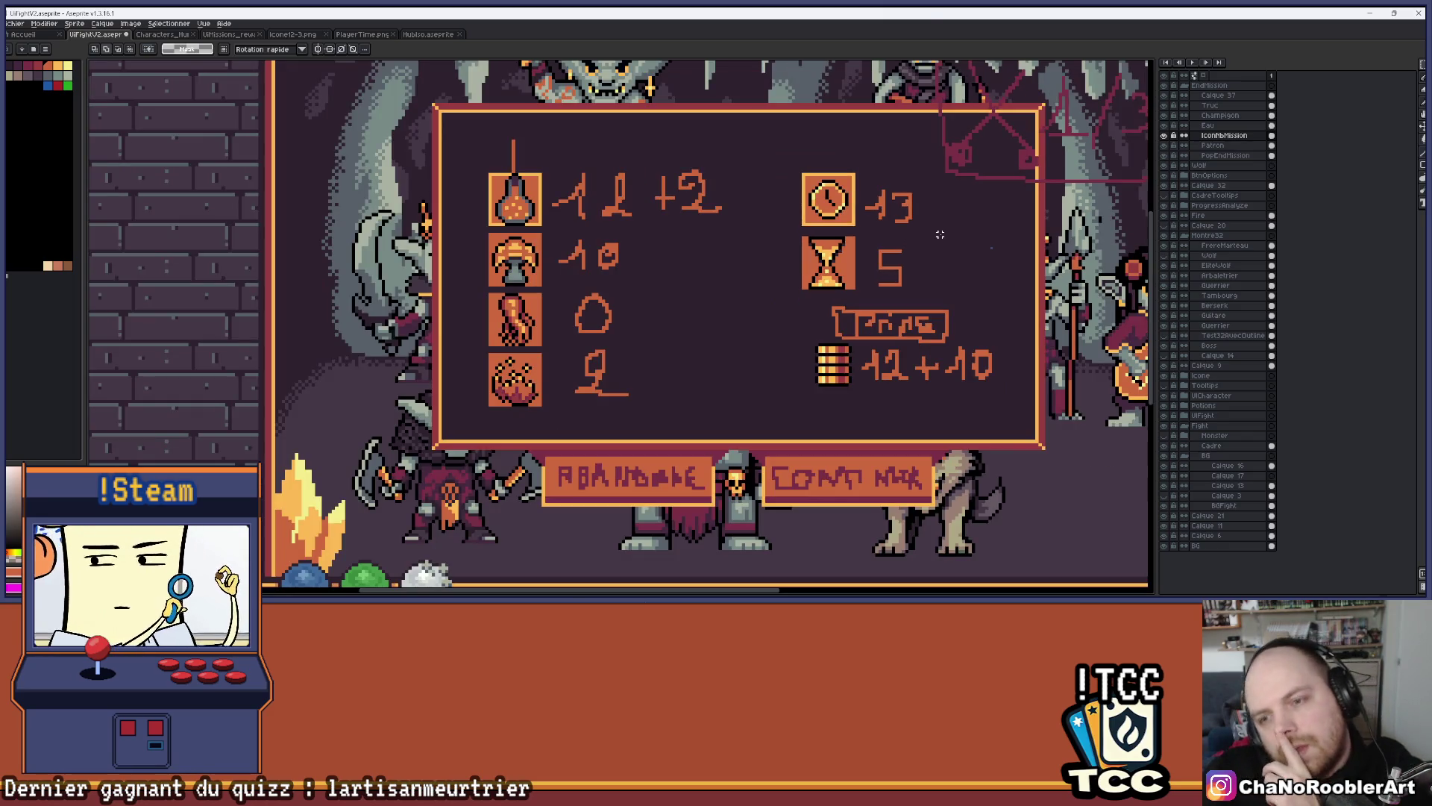
{"action": "scroll", "coordinate": [940, 234], "scroll_direction": "down", "scroll_amount": 1}
{"action": "scroll", "coordinate": [897, 211], "scroll_direction": "right", "scroll_amount": 2}
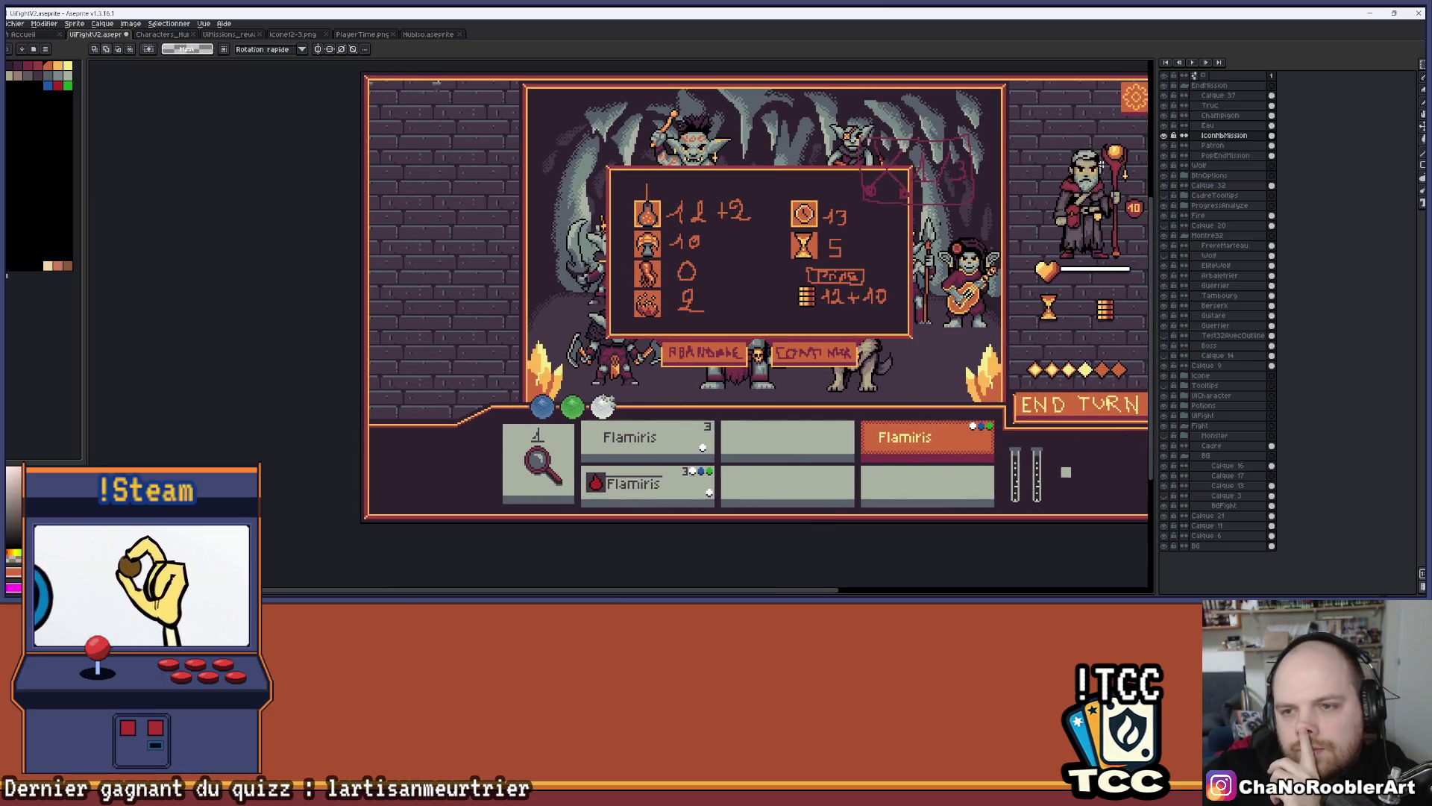
{"action": "left_click", "coordinate": [1164, 135]}
{"action": "scroll", "coordinate": [856, 204], "scroll_direction": "down", "scroll_amount": 1}
{"action": "scroll", "coordinate": [856, 205], "scroll_direction": "up", "scroll_amount": 2}
{"action": "left_click_drag", "start_coordinate": [857, 204], "coordinate": [786, 247]}
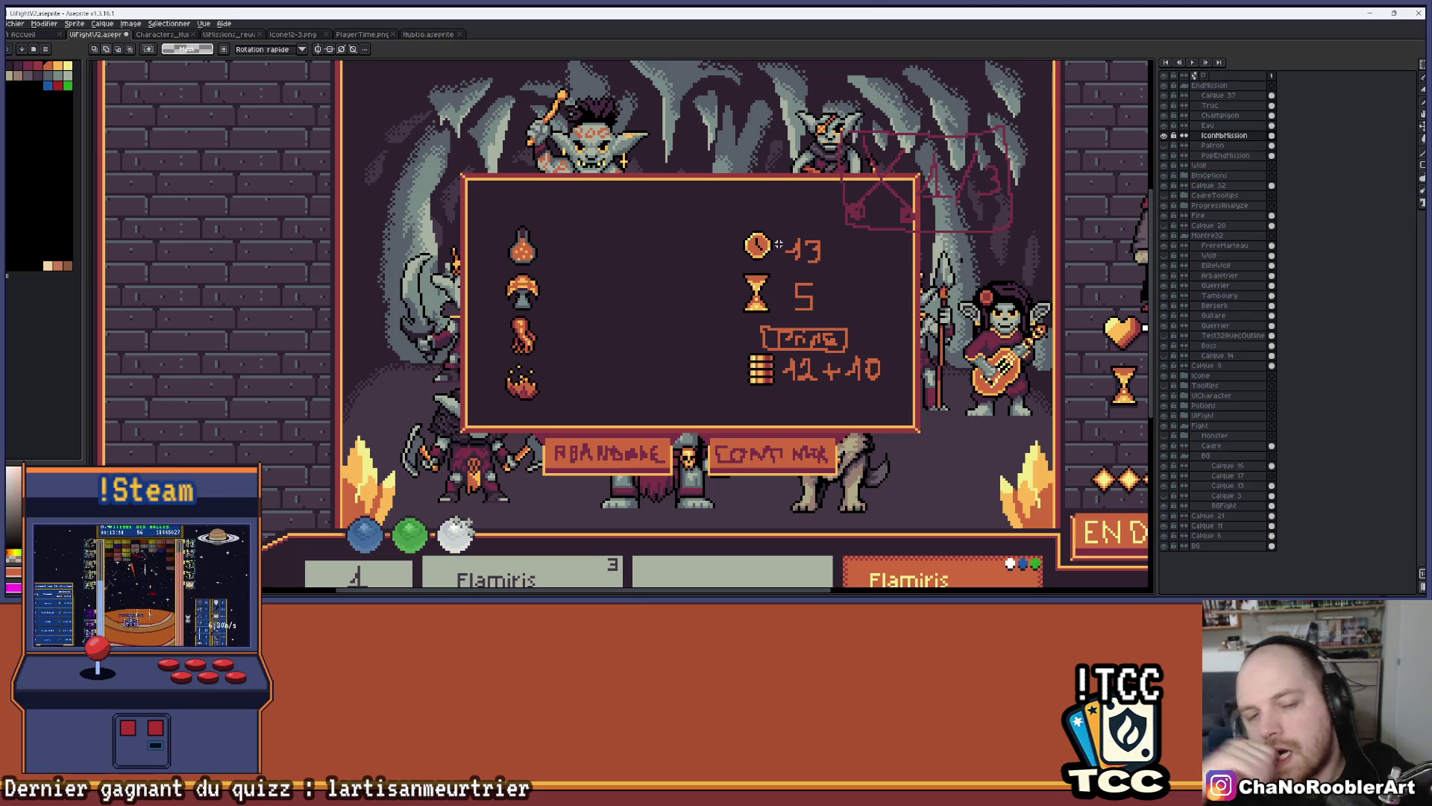
With the Eraser, remove the label box above the 12+10 count and its leftover dash
{"action": "scroll", "coordinate": [699, 276], "scroll_direction": "up", "scroll_amount": 1}
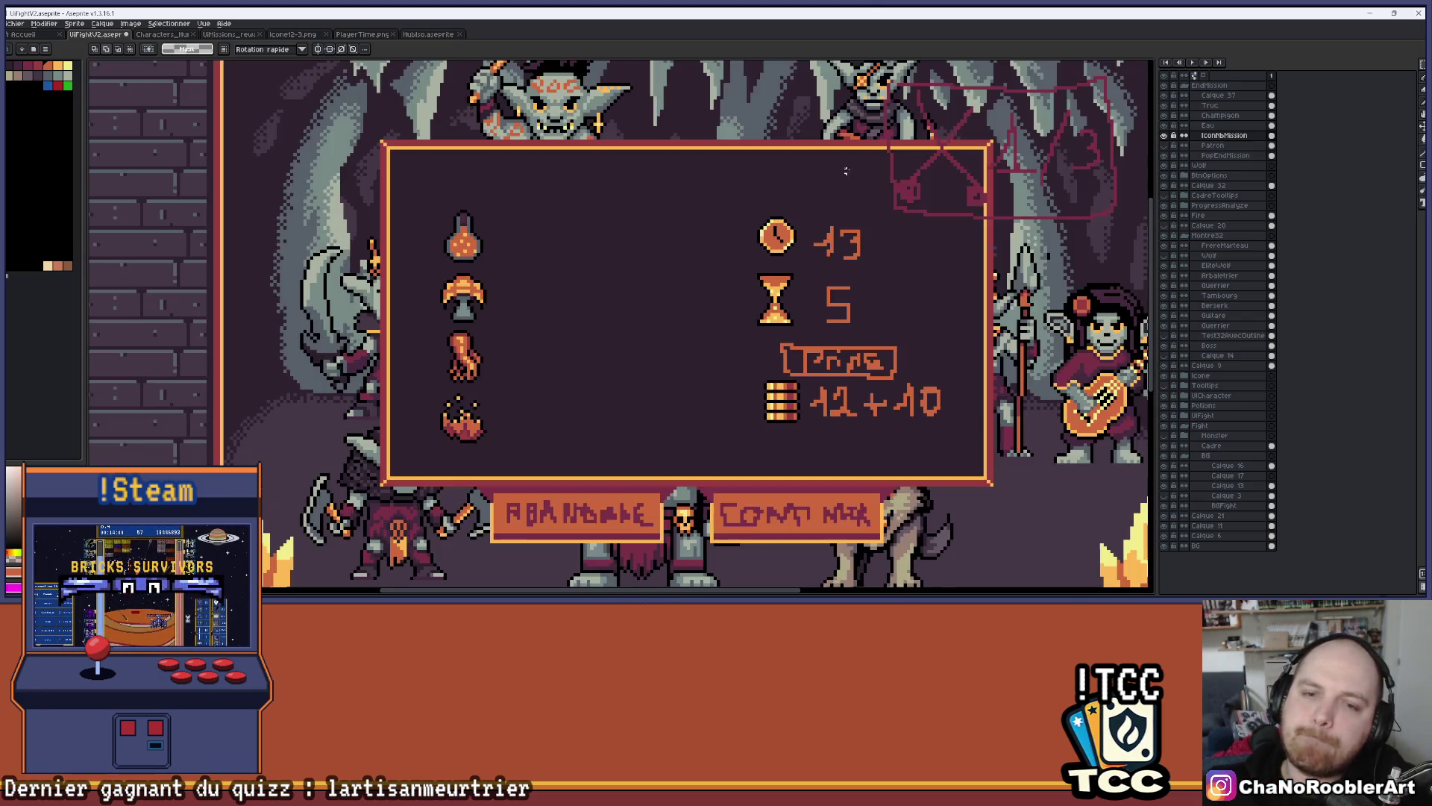
{"action": "scroll", "coordinate": [932, 251], "scroll_direction": "down", "scroll_amount": 2}
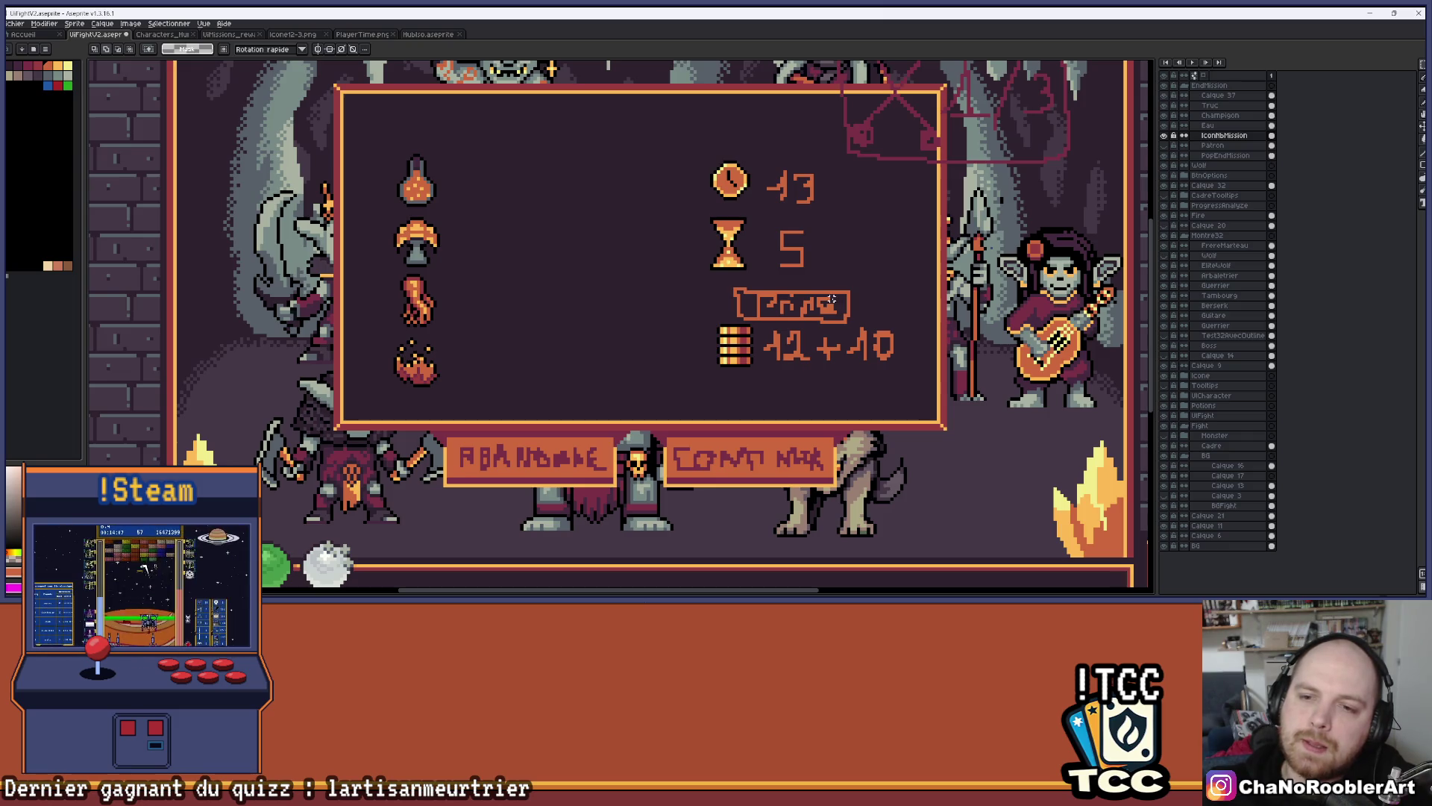
{"action": "key", "text": "e"}
{"action": "mouse_move", "coordinate": [840, 312]}
{"action": "left_mouse_down"}
{"action": "mouse_move", "coordinate": [713, 307]}
{"action": "mouse_move", "coordinate": [844, 298]}
{"action": "mouse_move", "coordinate": [908, 315]}
{"action": "left_mouse_up"}
{"action": "left_click", "coordinate": [738, 289]}
{"action": "scroll", "coordinate": [848, 292], "scroll_direction": "down", "scroll_amount": 2}
{"action": "scroll", "coordinate": [847, 292], "scroll_direction": "up", "scroll_amount": 2}
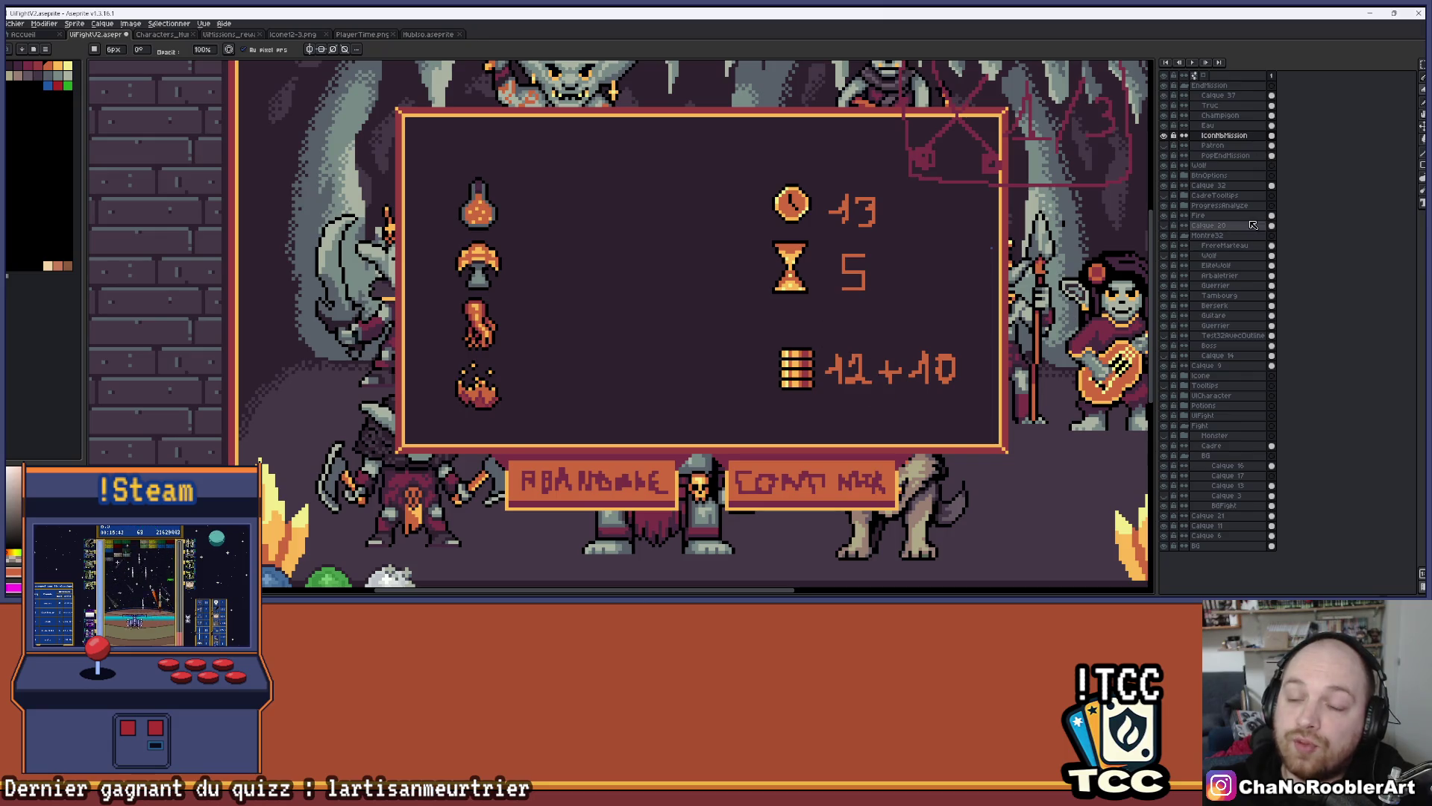
{"action": "left_click", "coordinate": [1165, 116]}
{"action": "left_click", "coordinate": [1165, 115]}
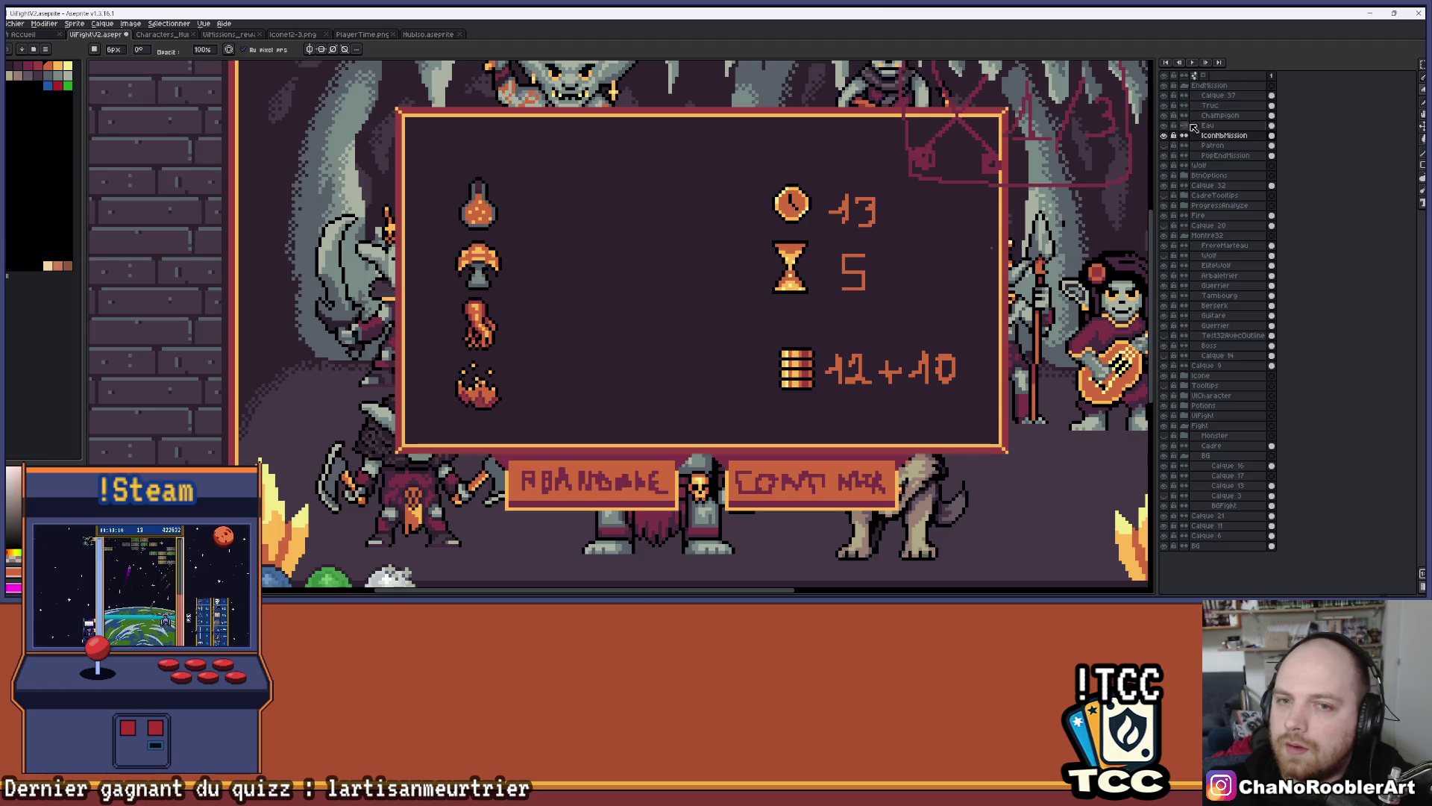
Show the Patron layer and move the third icon's orange tile under the hourglass
{"action": "left_click", "coordinate": [1169, 147]}
{"action": "scroll", "coordinate": [1074, 149], "scroll_direction": "up", "scroll_amount": 3}
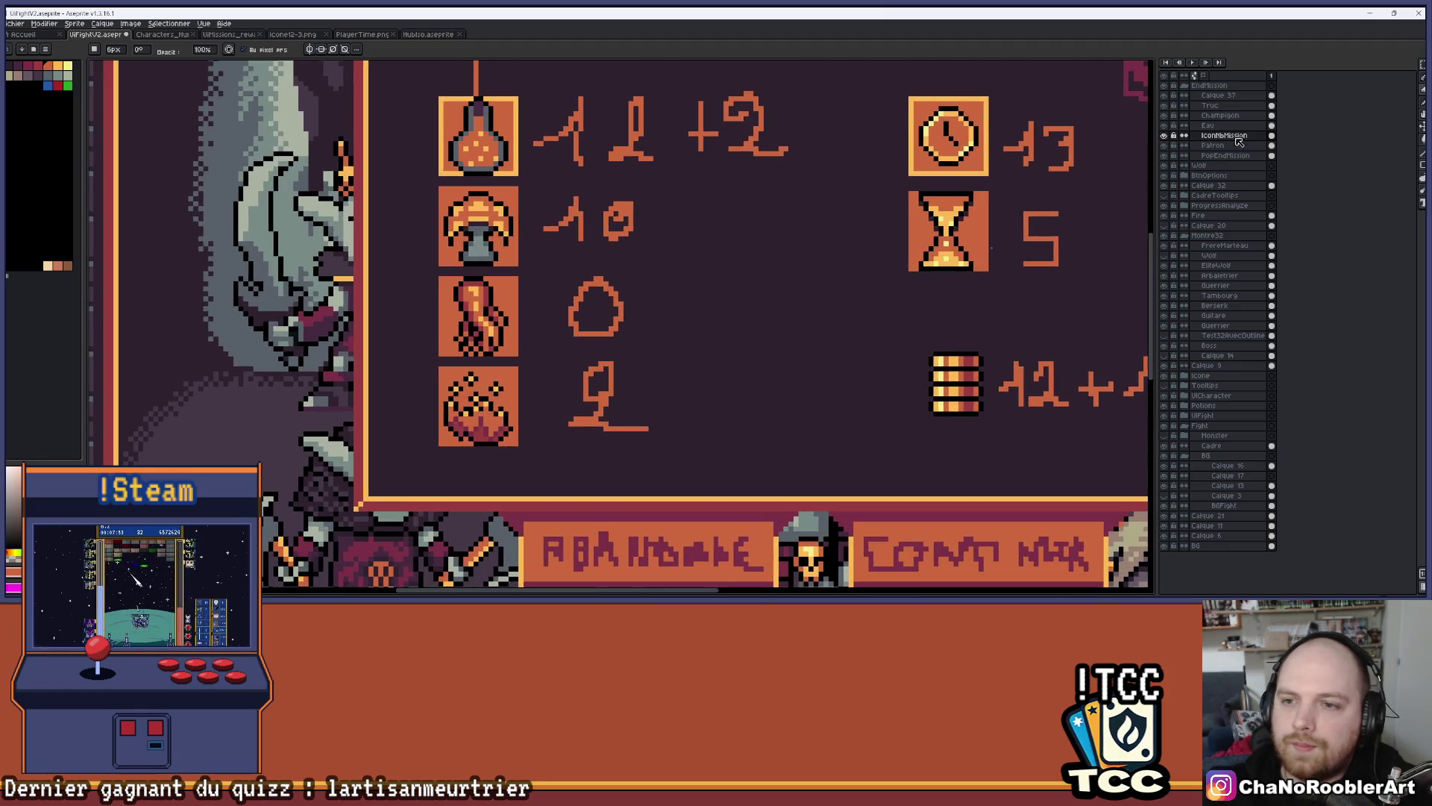
{"action": "left_click", "coordinate": [1416, 68]}
{"action": "scroll", "coordinate": [645, 257], "scroll_direction": "up", "scroll_amount": 1}
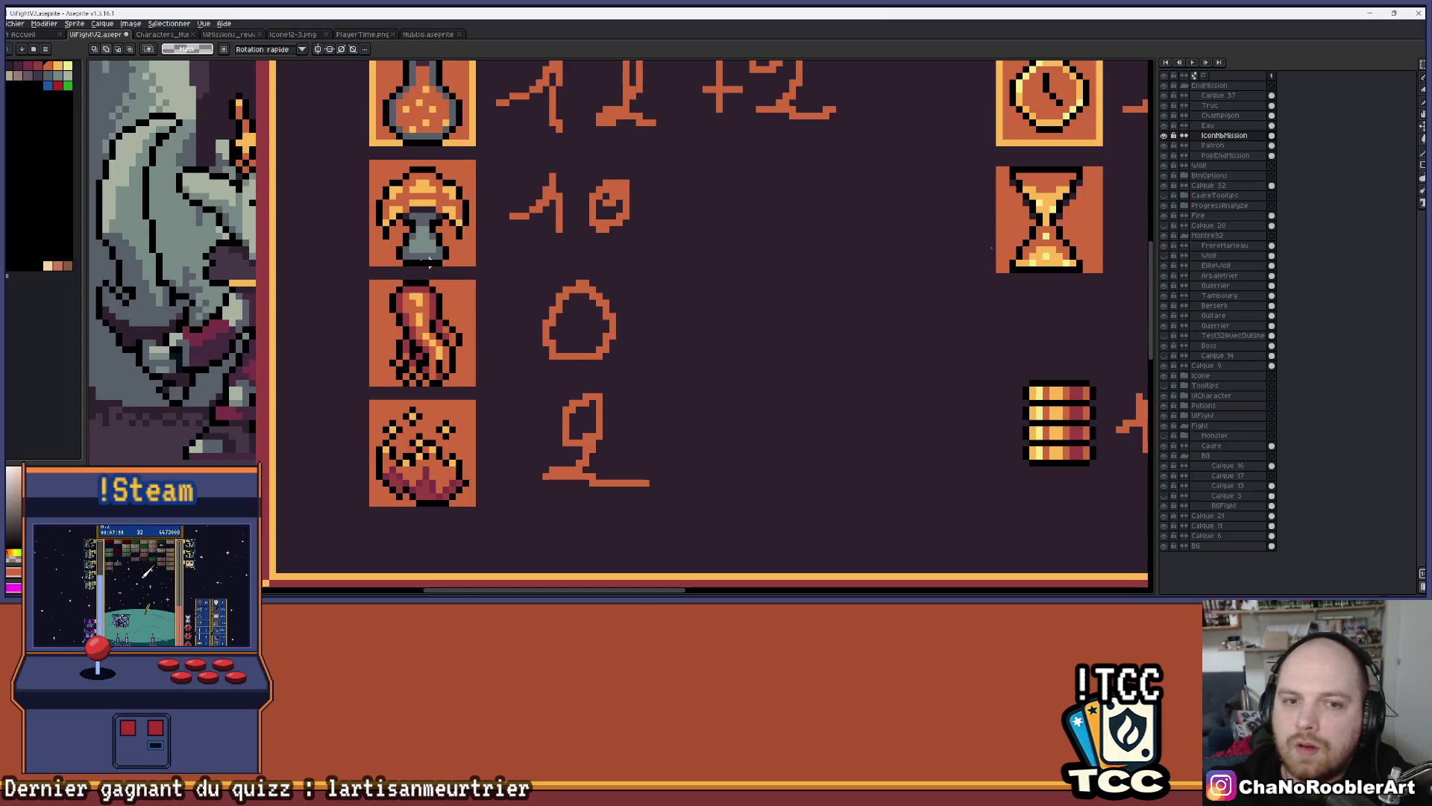
{"action": "left_click_drag", "start_coordinate": [377, 282], "coordinate": [475, 386]}
{"action": "left_click_drag", "start_coordinate": [426, 335], "coordinate": [1011, 367]}
{"action": "left_click", "coordinate": [938, 332]}
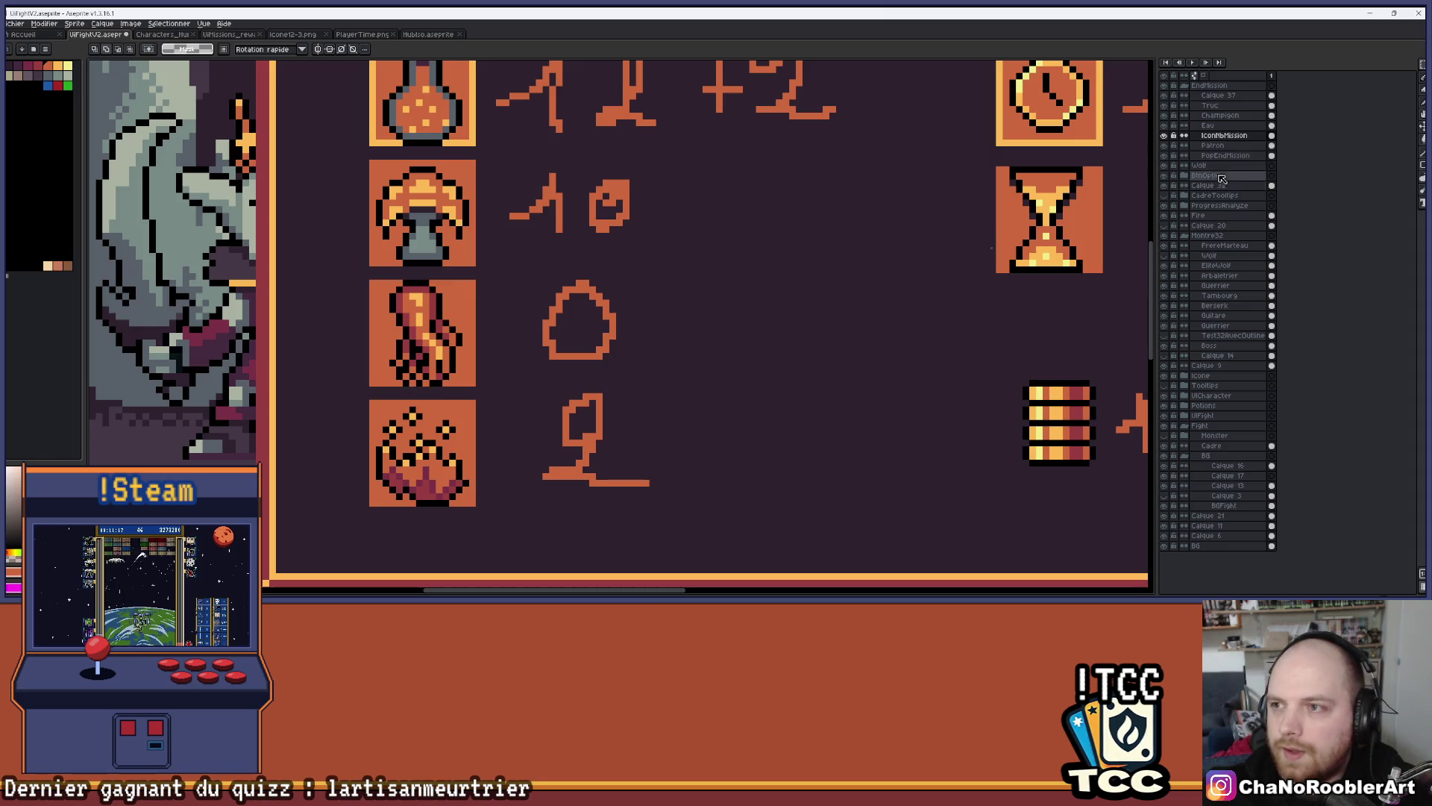
{"action": "left_click", "coordinate": [1199, 147]}
{"action": "left_click_drag", "start_coordinate": [377, 282], "coordinate": [477, 388]}
{"action": "mouse_move", "coordinate": [445, 342]}
{"action": "left_mouse_down"}
{"action": "mouse_move", "coordinate": [1016, 362]}
{"action": "mouse_move", "coordinate": [1073, 349]}
{"action": "mouse_move", "coordinate": [792, 289]}
{"action": "left_mouse_up"}
{"action": "key", "text": "ctrl+d"}
{"action": "scroll", "coordinate": [768, 291], "scroll_direction": "up", "scroll_amount": 1}
Move the barrel icon onto the new tile, nudging it down and left to centre it
{"action": "left_click", "coordinate": [752, 317], "text": "ctrl"}
{"action": "mouse_move", "coordinate": [707, 311]}
{"action": "left_mouse_down"}
{"action": "mouse_move", "coordinate": [799, 448]}
{"action": "mouse_move", "coordinate": [870, 486]}
{"action": "mouse_move", "coordinate": [821, 328]}
{"action": "left_mouse_up"}
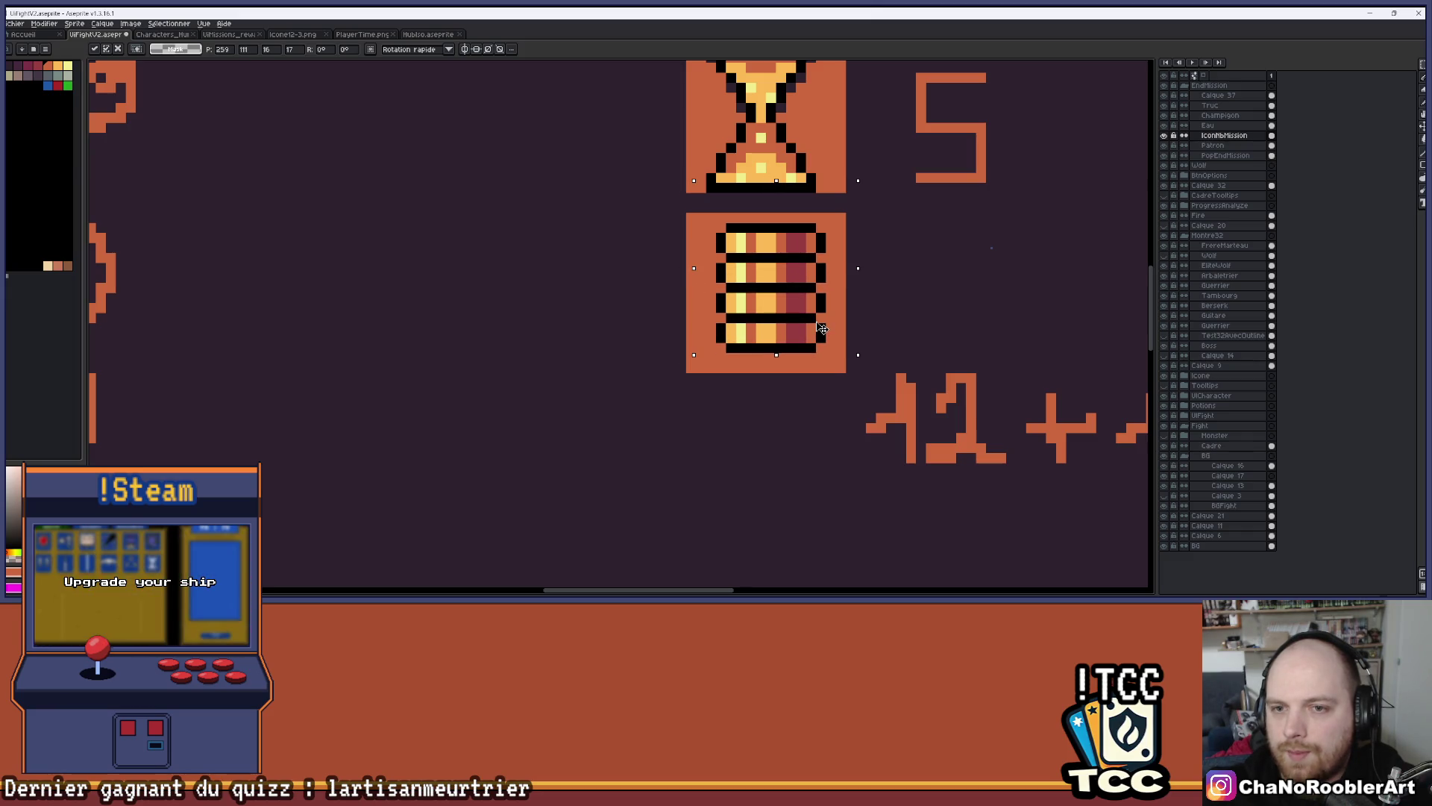
{"action": "scroll", "coordinate": [821, 328], "scroll_direction": "up", "scroll_amount": 4}
{"action": "key", "text": "Return"}
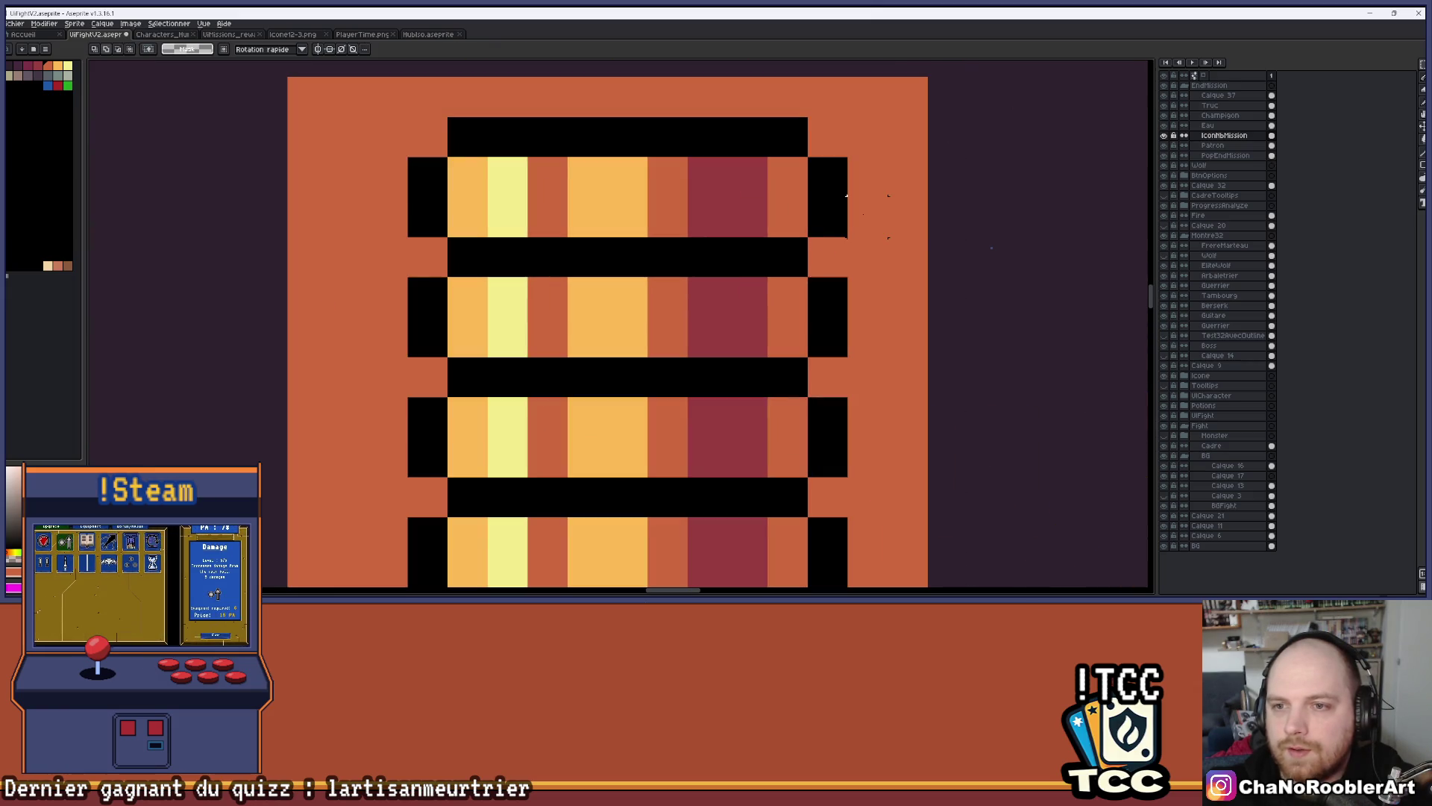
{"action": "scroll", "coordinate": [550, 253], "scroll_direction": "down", "scroll_amount": 4}
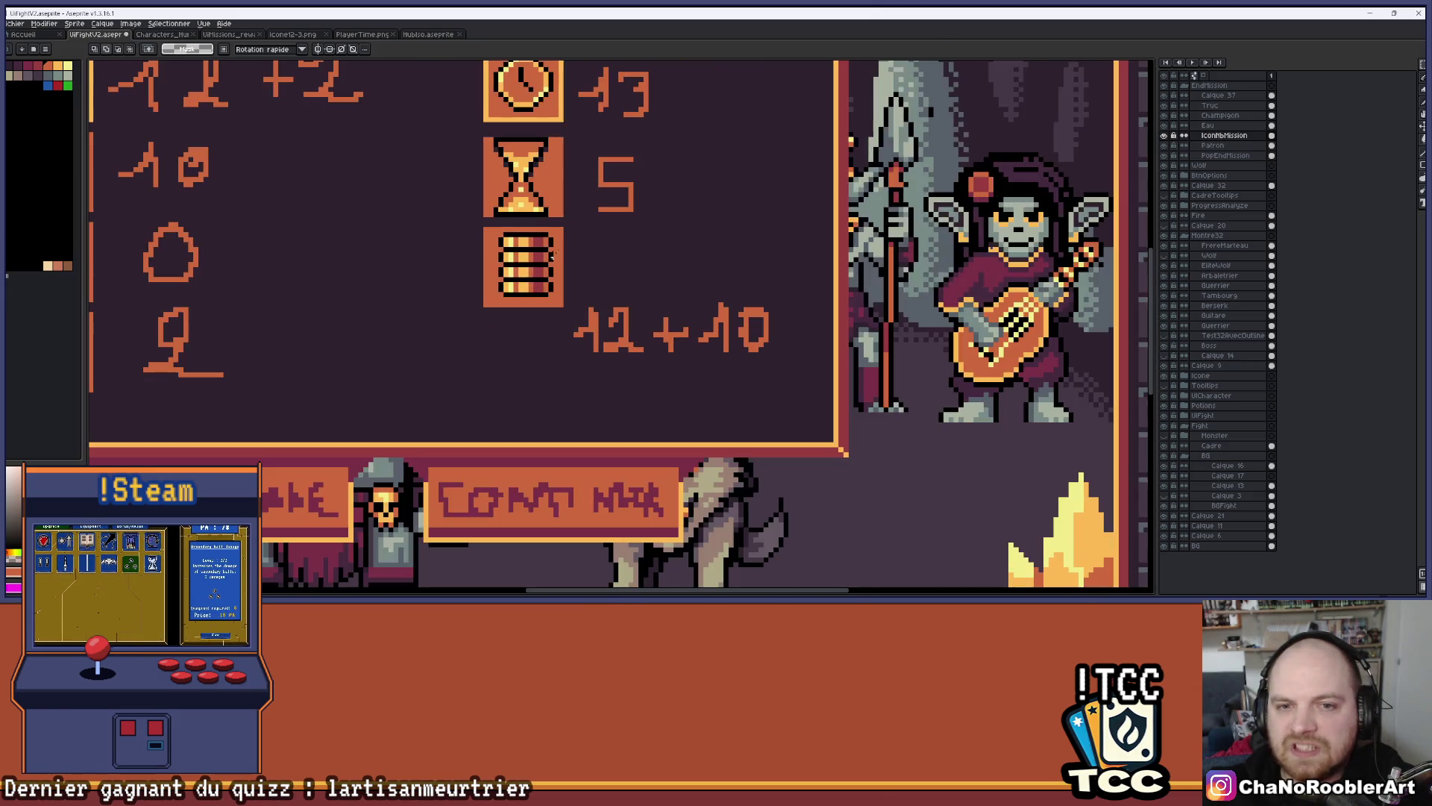
{"action": "scroll", "coordinate": [616, 249], "scroll_direction": "up", "scroll_amount": 3}
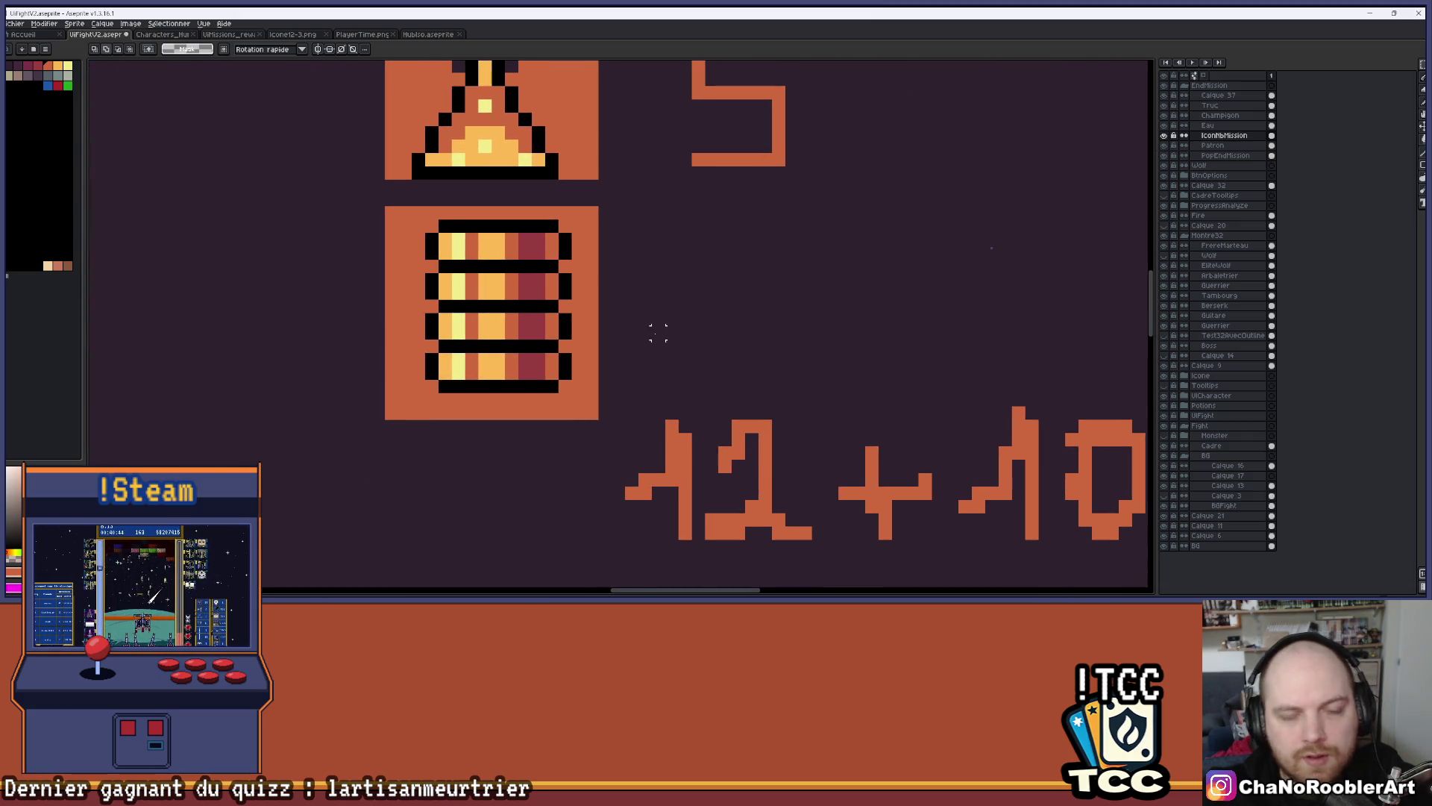
{"action": "scroll", "coordinate": [655, 329], "scroll_direction": "up", "scroll_amount": 1}
{"action": "left_click", "coordinate": [1371, 66]}
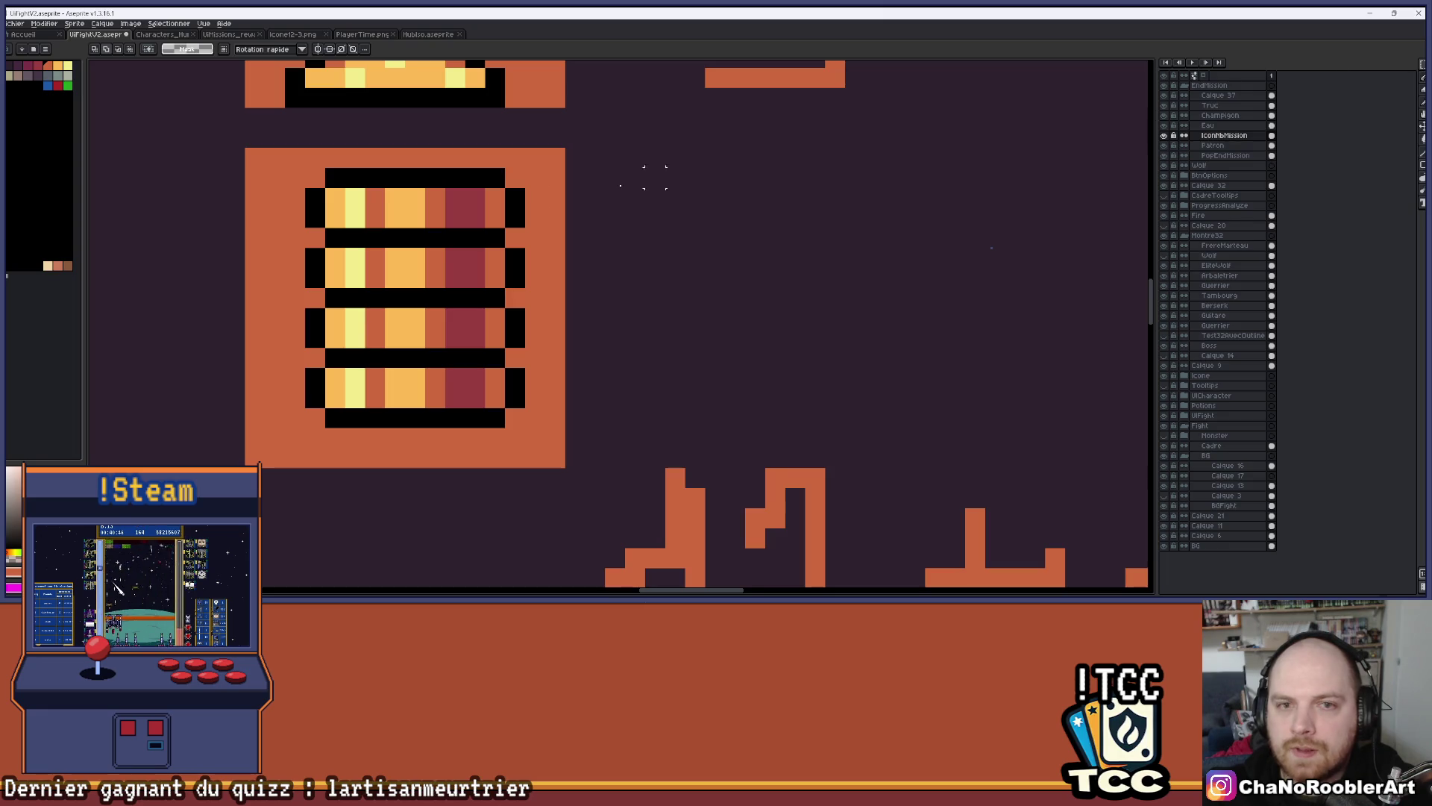
{"action": "mouse_move", "coordinate": [303, 165]}
{"action": "left_mouse_down"}
{"action": "mouse_move", "coordinate": [496, 415]}
{"action": "mouse_move", "coordinate": [527, 431]}
{"action": "left_mouse_up"}
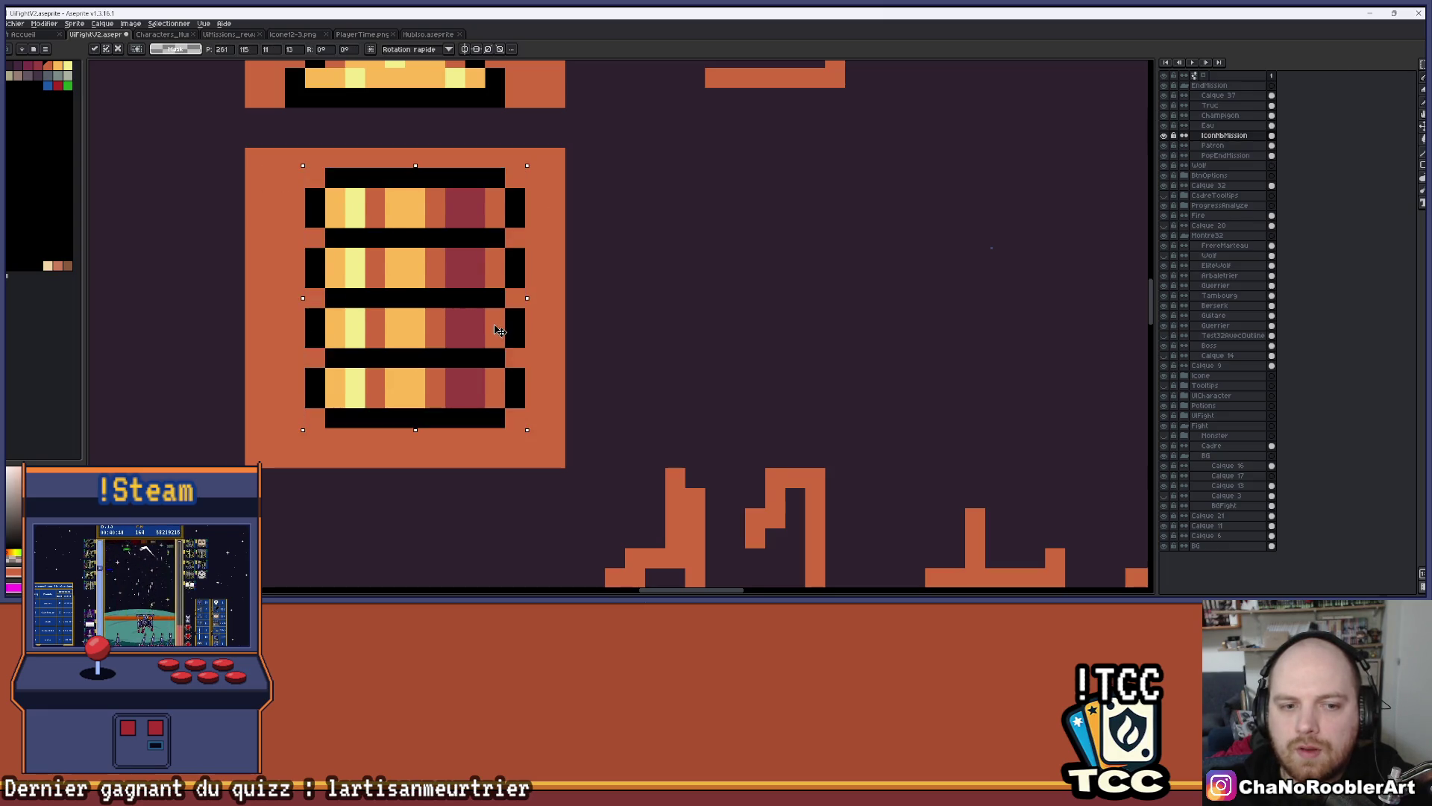
{"action": "left_click_drag", "start_coordinate": [499, 322], "coordinate": [499, 342]}
{"action": "key", "text": "Left"}
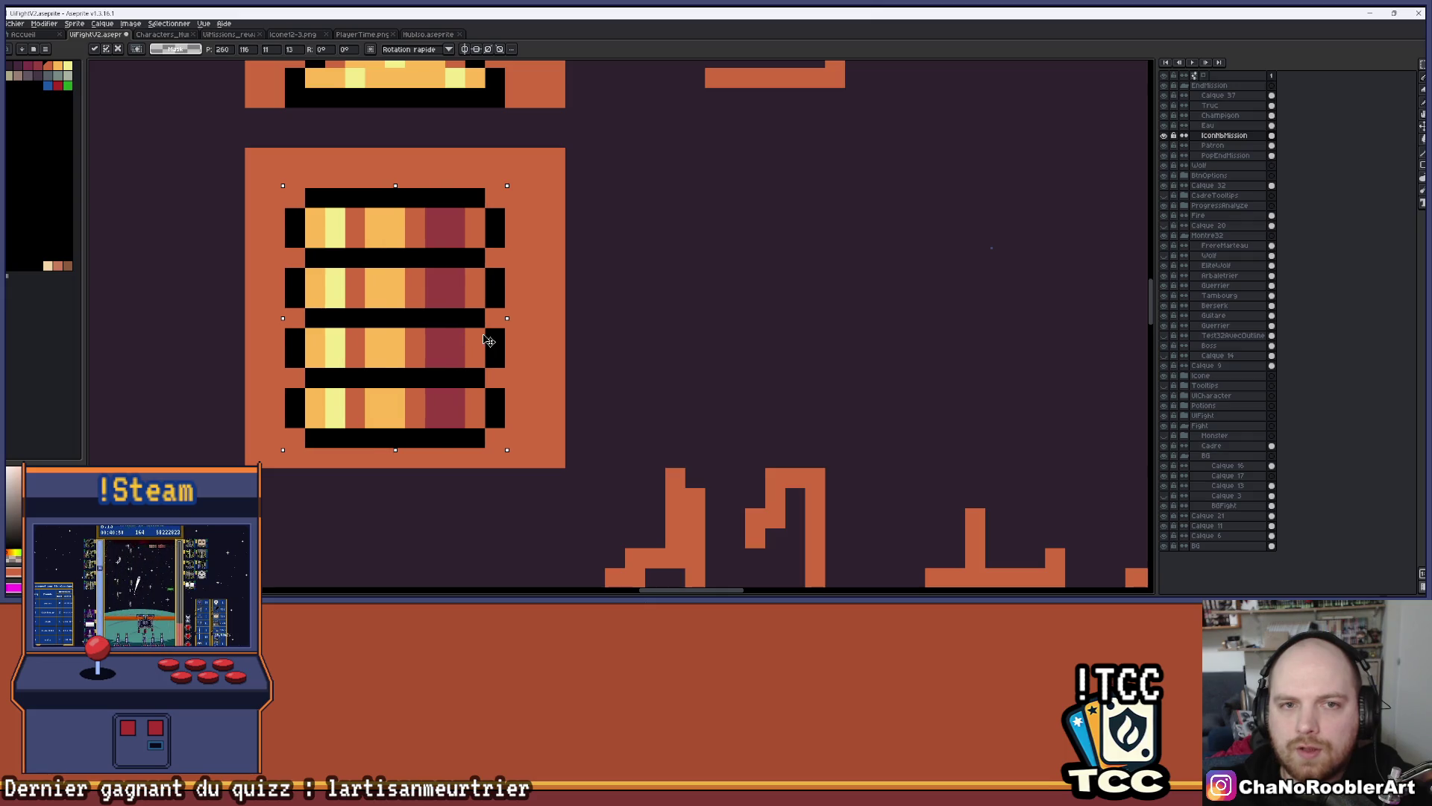
{"action": "key", "text": "Return"}
Move the 12+10 count up beside the barrel
{"action": "scroll", "coordinate": [488, 341], "scroll_direction": "down", "scroll_amount": 4}
{"action": "left_click_drag", "start_coordinate": [574, 345], "coordinate": [825, 450]}
{"action": "left_click_drag", "start_coordinate": [724, 408], "coordinate": [730, 344]}
{"action": "key", "text": "Return"}
{"action": "scroll", "coordinate": [639, 397], "scroll_direction": "down", "scroll_amount": 1}
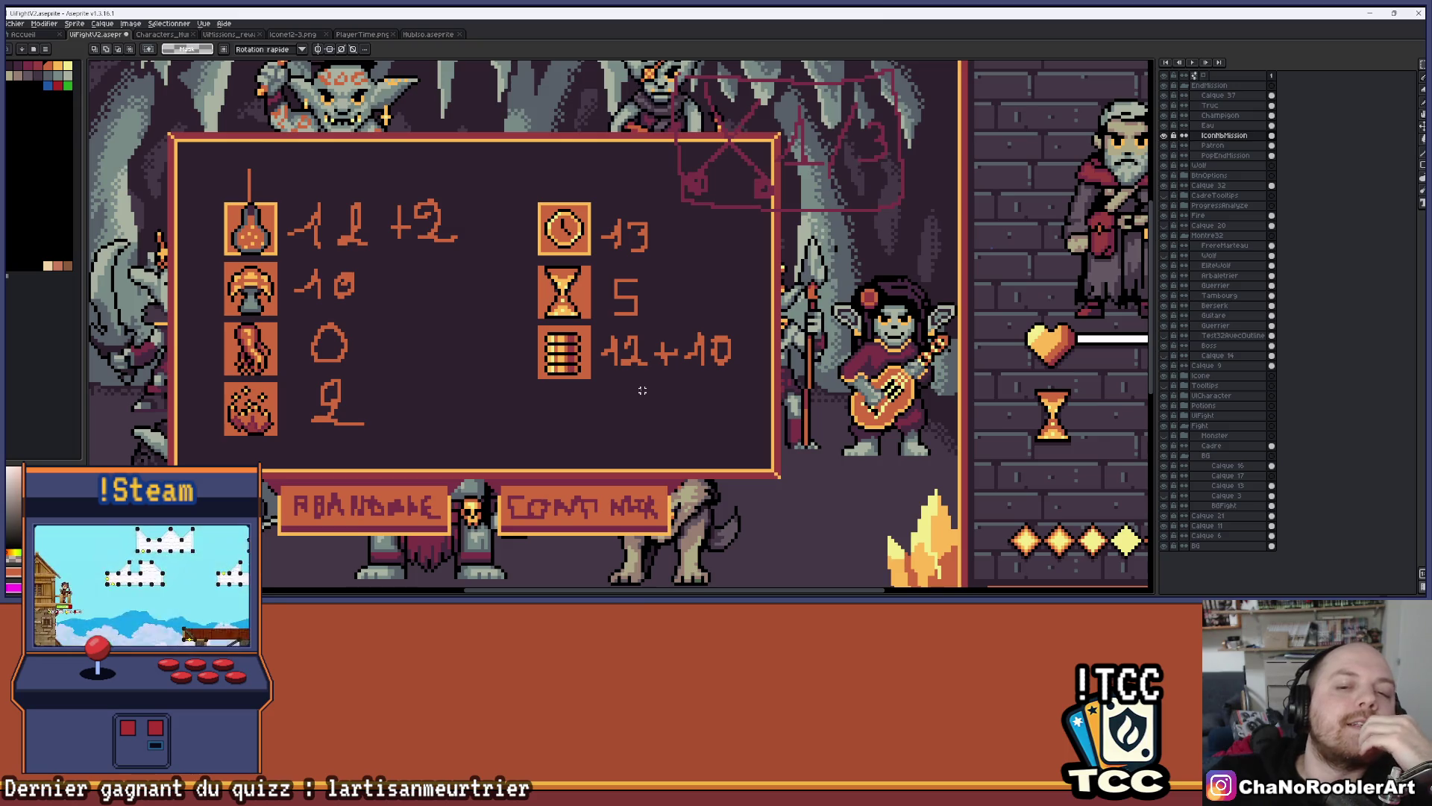
Save the sprite with Fichier > Enregistrer
{"action": "scroll", "coordinate": [642, 390], "scroll_direction": "down", "scroll_amount": 2}
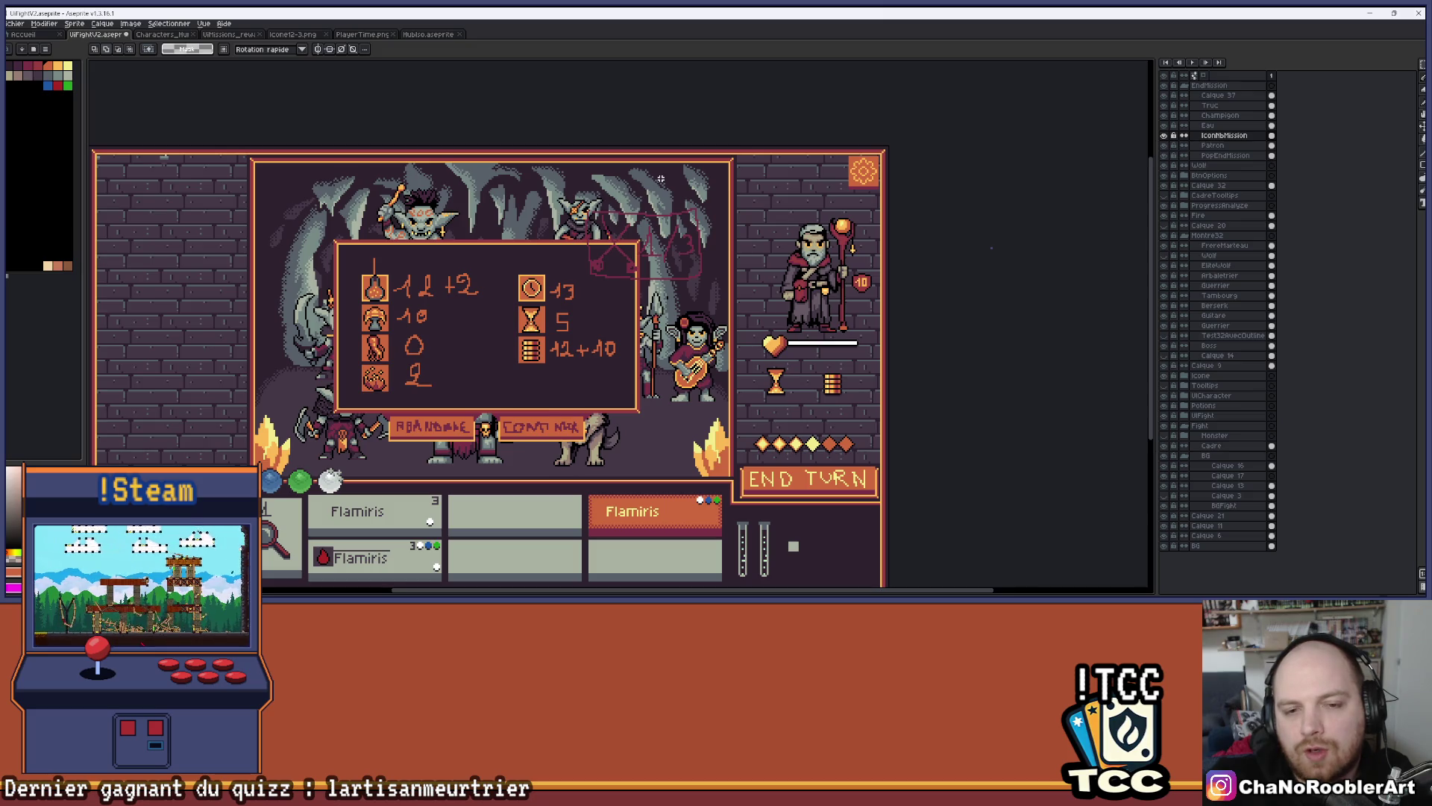
{"action": "left_click", "coordinate": [15, 23]}
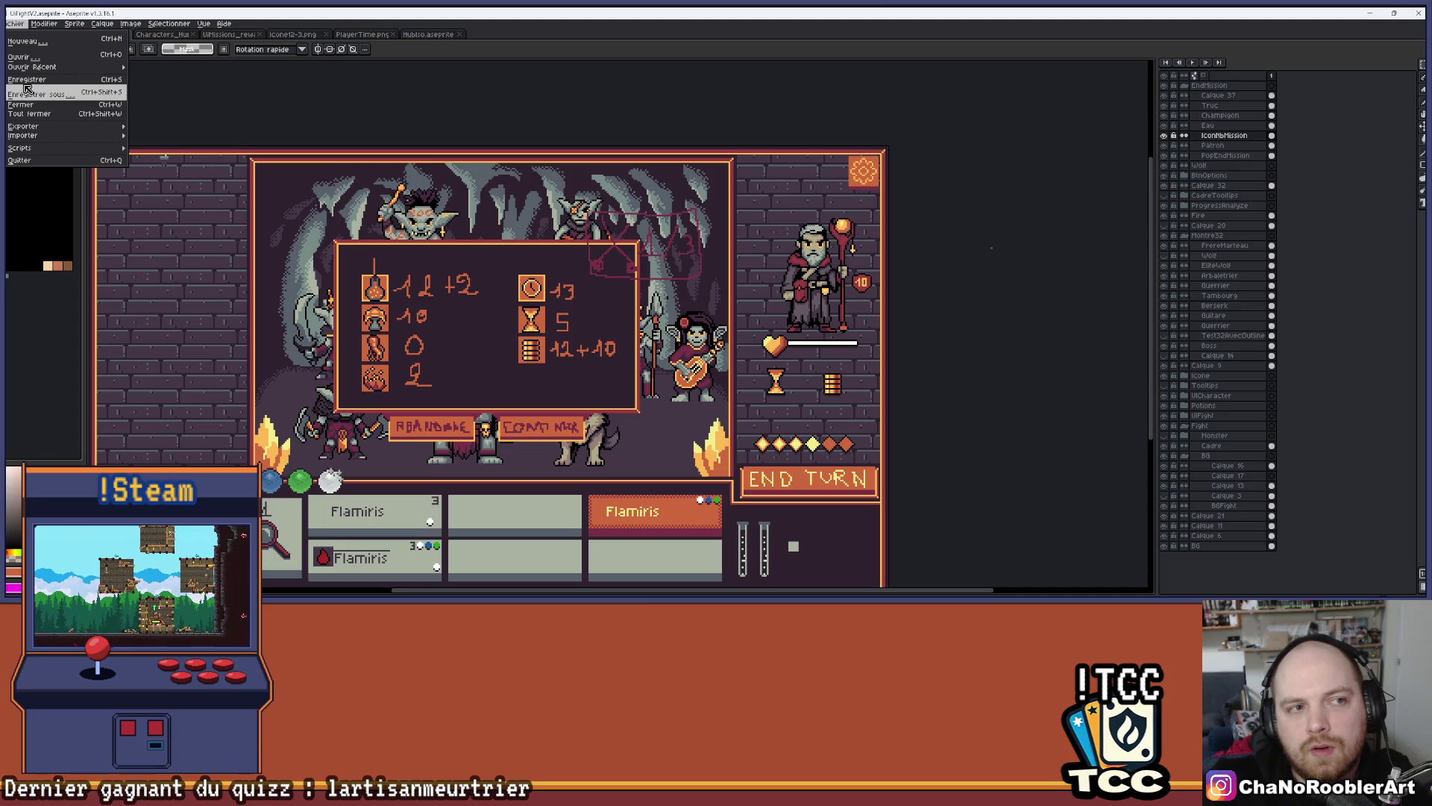
{"action": "left_click", "coordinate": [30, 84]}
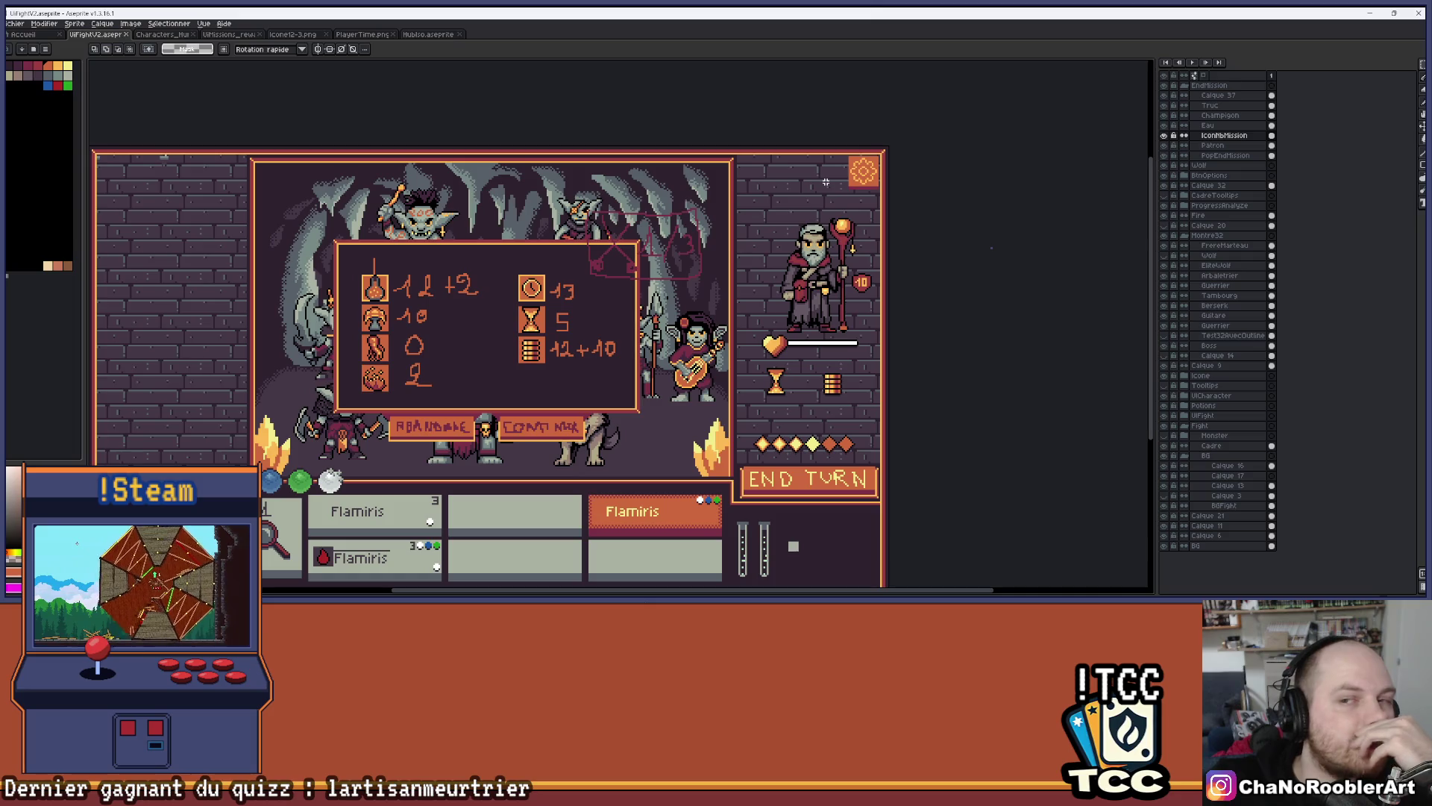
Marquee-select the orange gear icon and pan back toward the popup
{"action": "scroll", "coordinate": [869, 164], "scroll_direction": "up", "scroll_amount": 5}
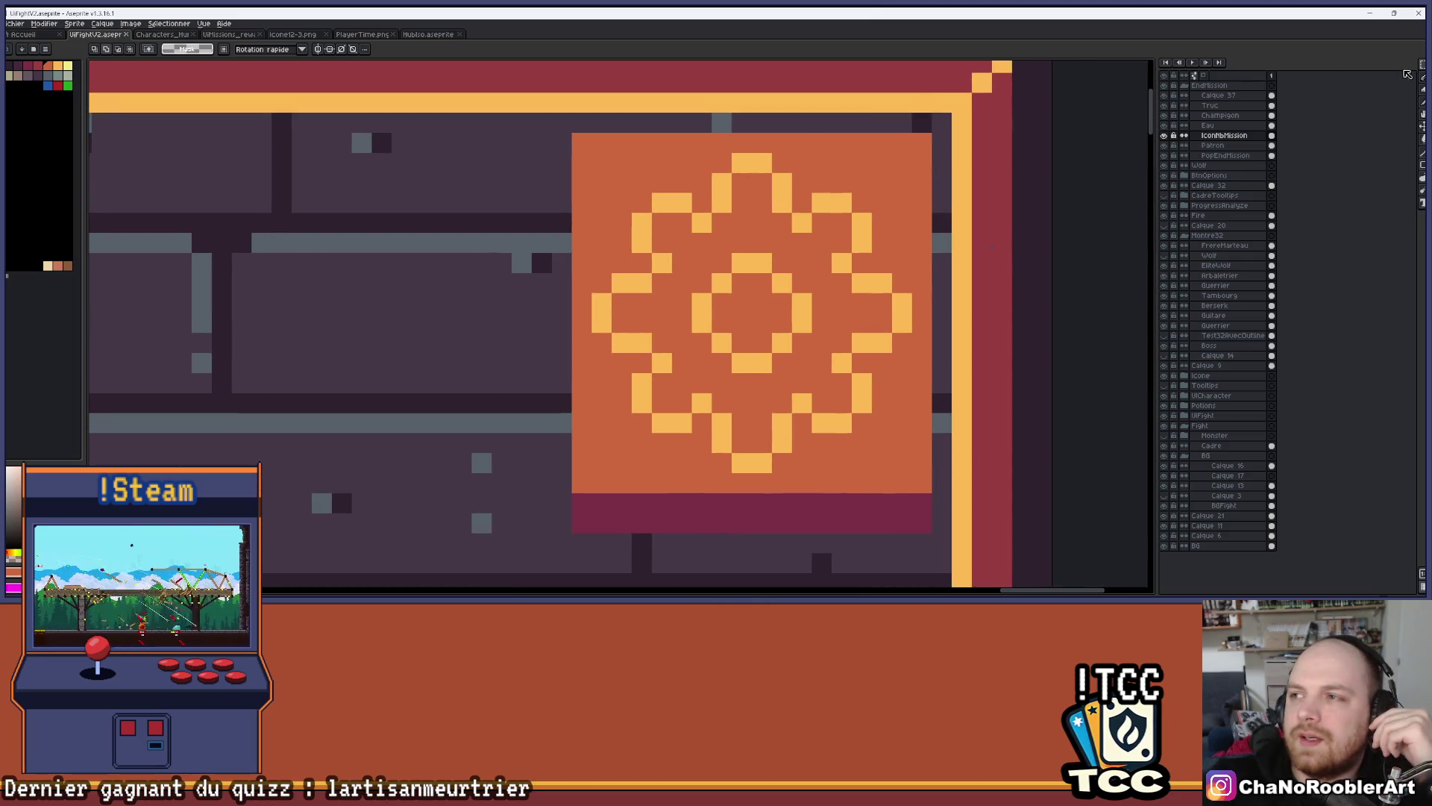
{"action": "mouse_move", "coordinate": [601, 162]}
{"action": "left_mouse_down"}
{"action": "mouse_move", "coordinate": [701, 298]}
{"action": "mouse_move", "coordinate": [926, 485]}
{"action": "left_mouse_up"}
{"action": "scroll", "coordinate": [862, 300], "scroll_direction": "down", "scroll_amount": 5}
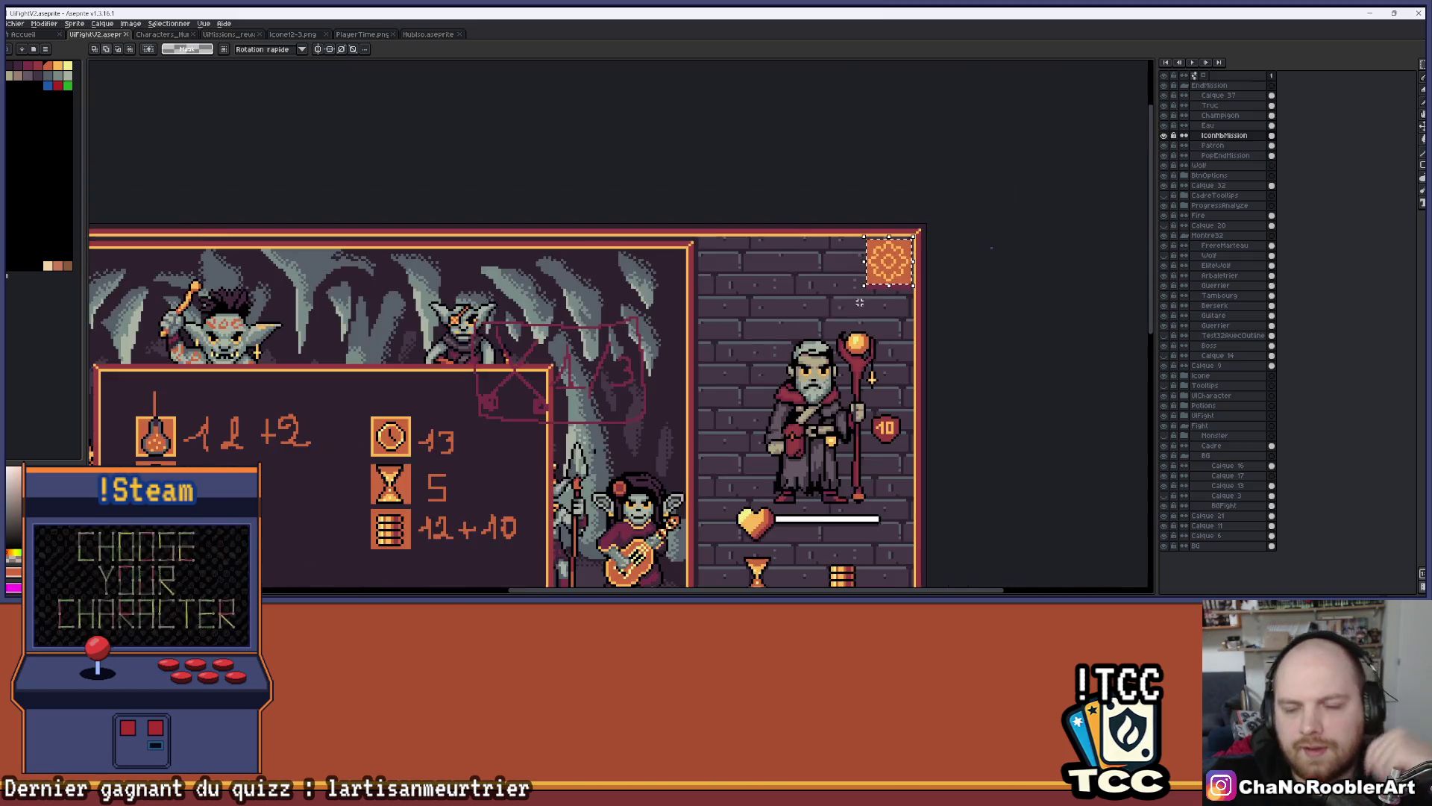
{"action": "scroll", "coordinate": [862, 300], "scroll_direction": "down", "scroll_amount": 2}
{"action": "scroll", "coordinate": [525, 420], "scroll_direction": "up", "scroll_amount": 3}
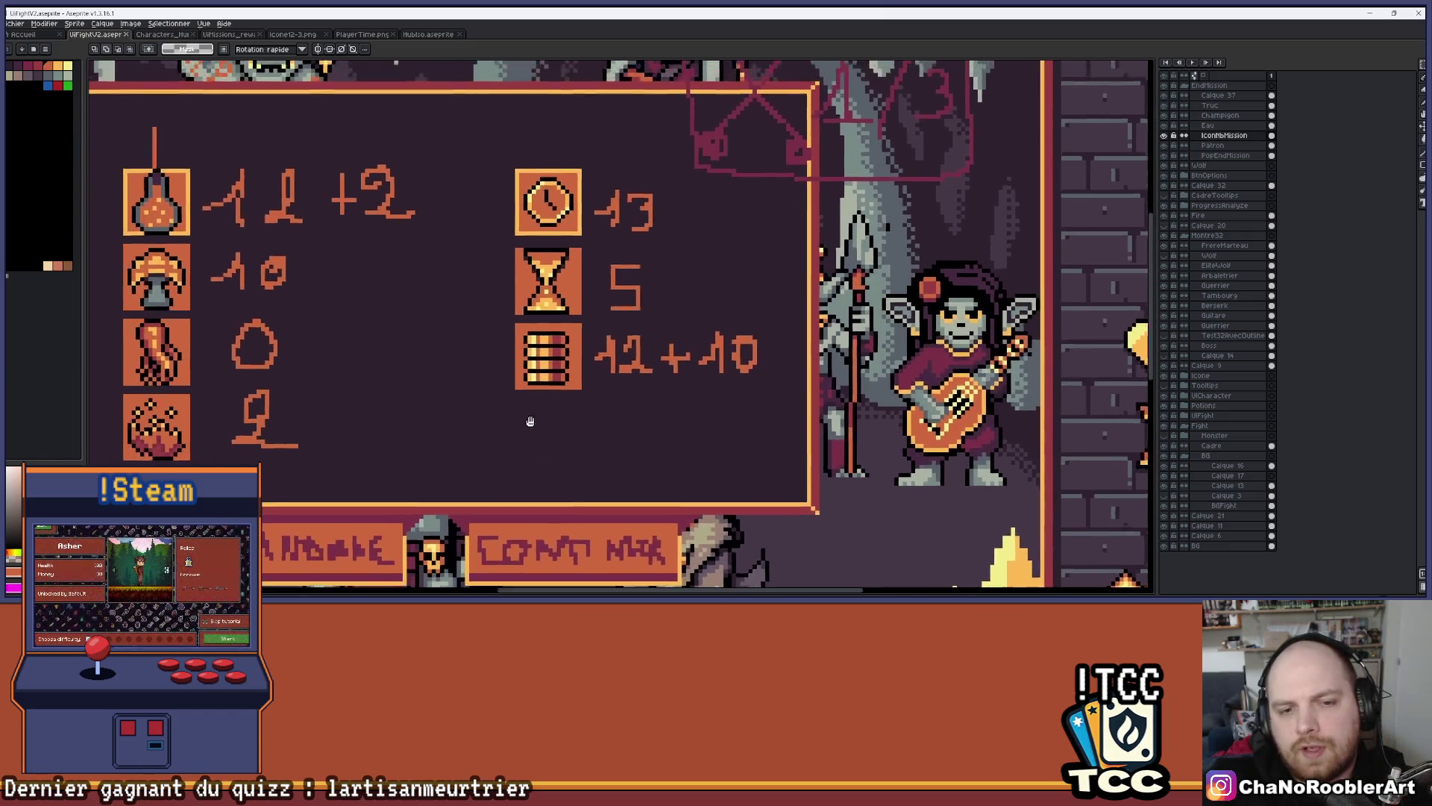
Marquee a tile-sized area below the barrel icon
{"action": "left_click_drag", "start_coordinate": [526, 420], "coordinate": [620, 443]}
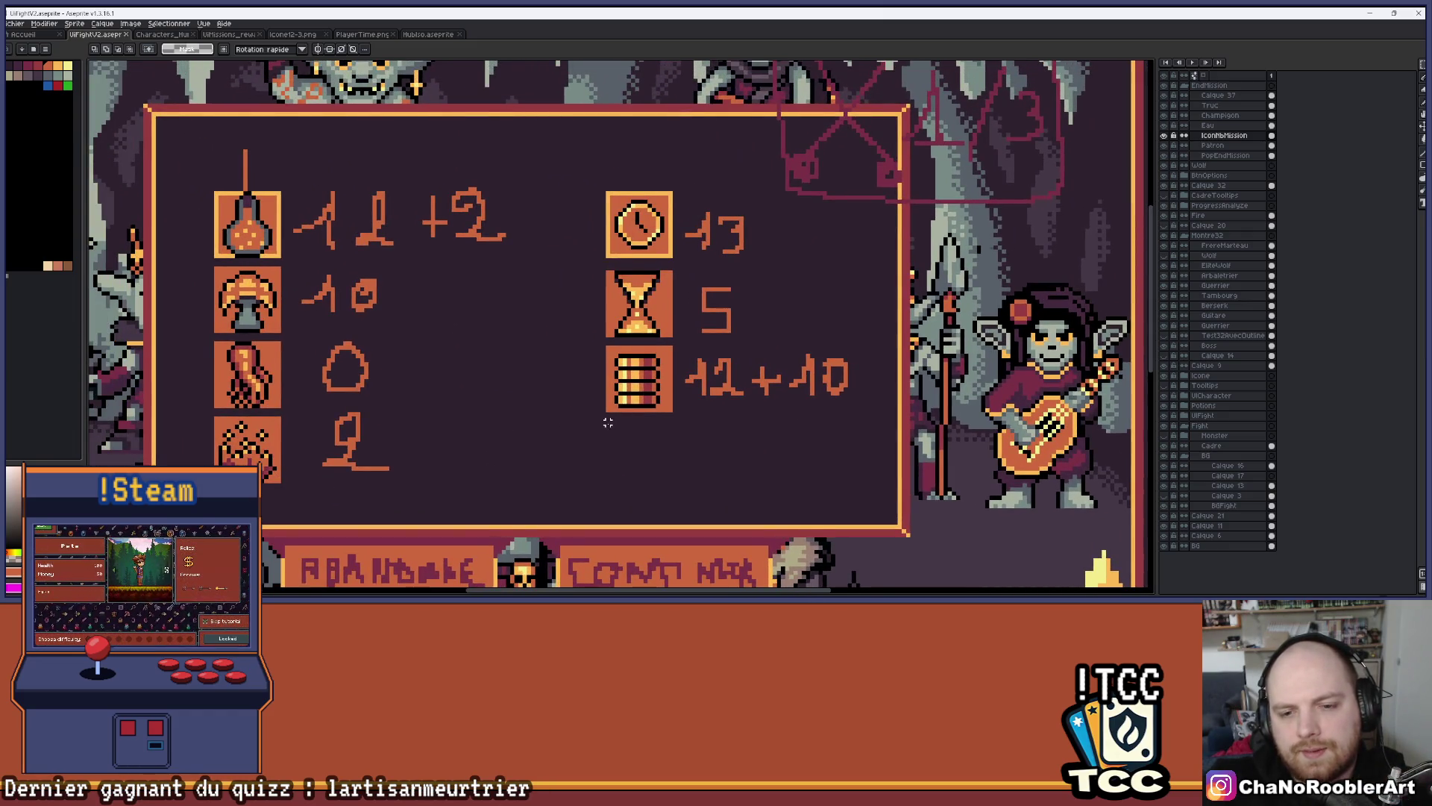
{"action": "scroll", "coordinate": [585, 407], "scroll_direction": "up", "scroll_amount": 3}
{"action": "mouse_move", "coordinate": [568, 400]}
{"action": "left_mouse_down"}
{"action": "mouse_move", "coordinate": [646, 438]}
{"action": "mouse_move", "coordinate": [795, 588]}
{"action": "left_mouse_up"}
{"action": "scroll", "coordinate": [742, 355], "scroll_direction": "down", "scroll_amount": 3}
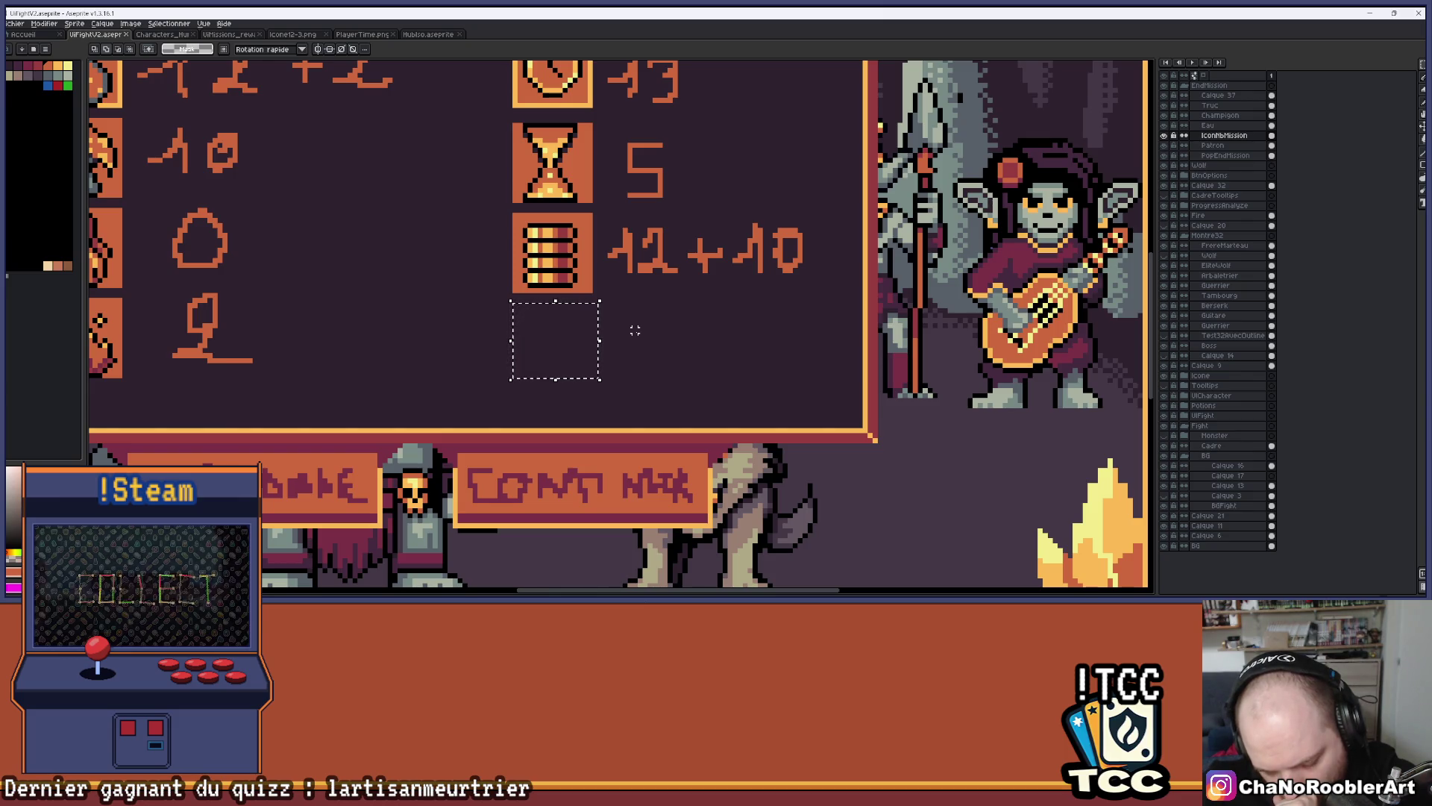
Pan and zoom across the popup and whole mockup to check the icon layout
{"action": "scroll", "coordinate": [635, 330], "scroll_direction": "down", "scroll_amount": 2}
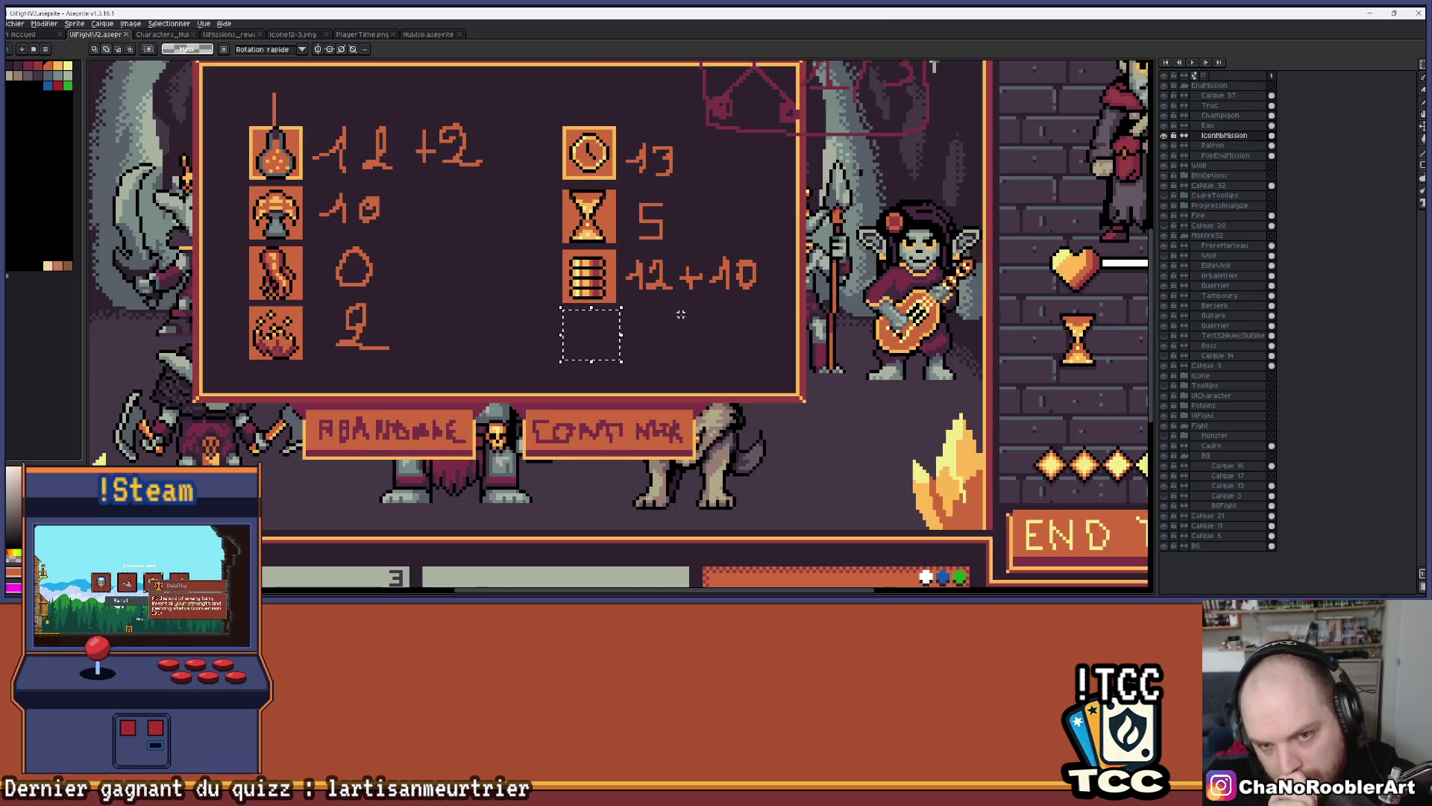
{"action": "scroll", "coordinate": [680, 315], "scroll_direction": "down", "scroll_amount": 1}
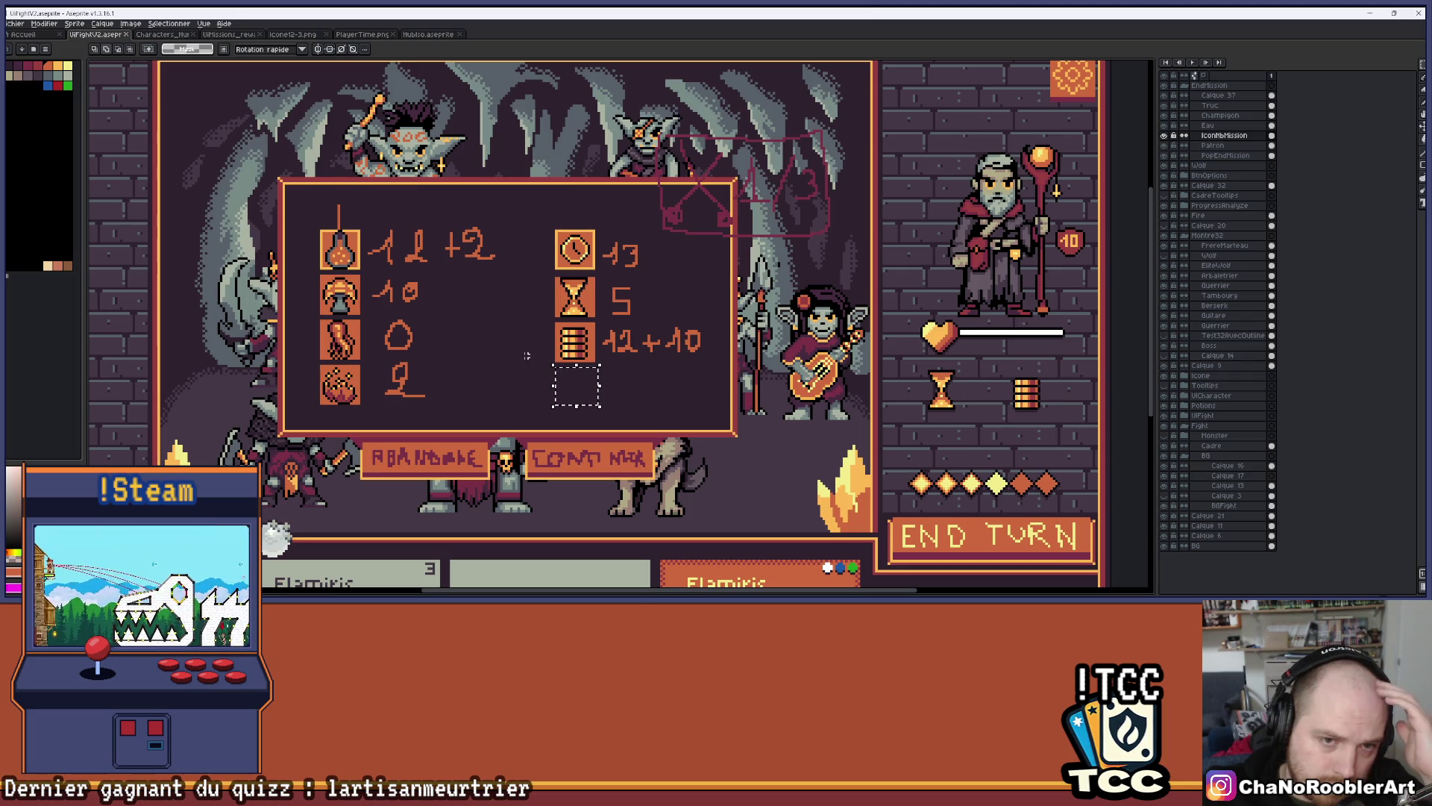
{"action": "scroll", "coordinate": [535, 356], "scroll_direction": "up", "scroll_amount": 2}
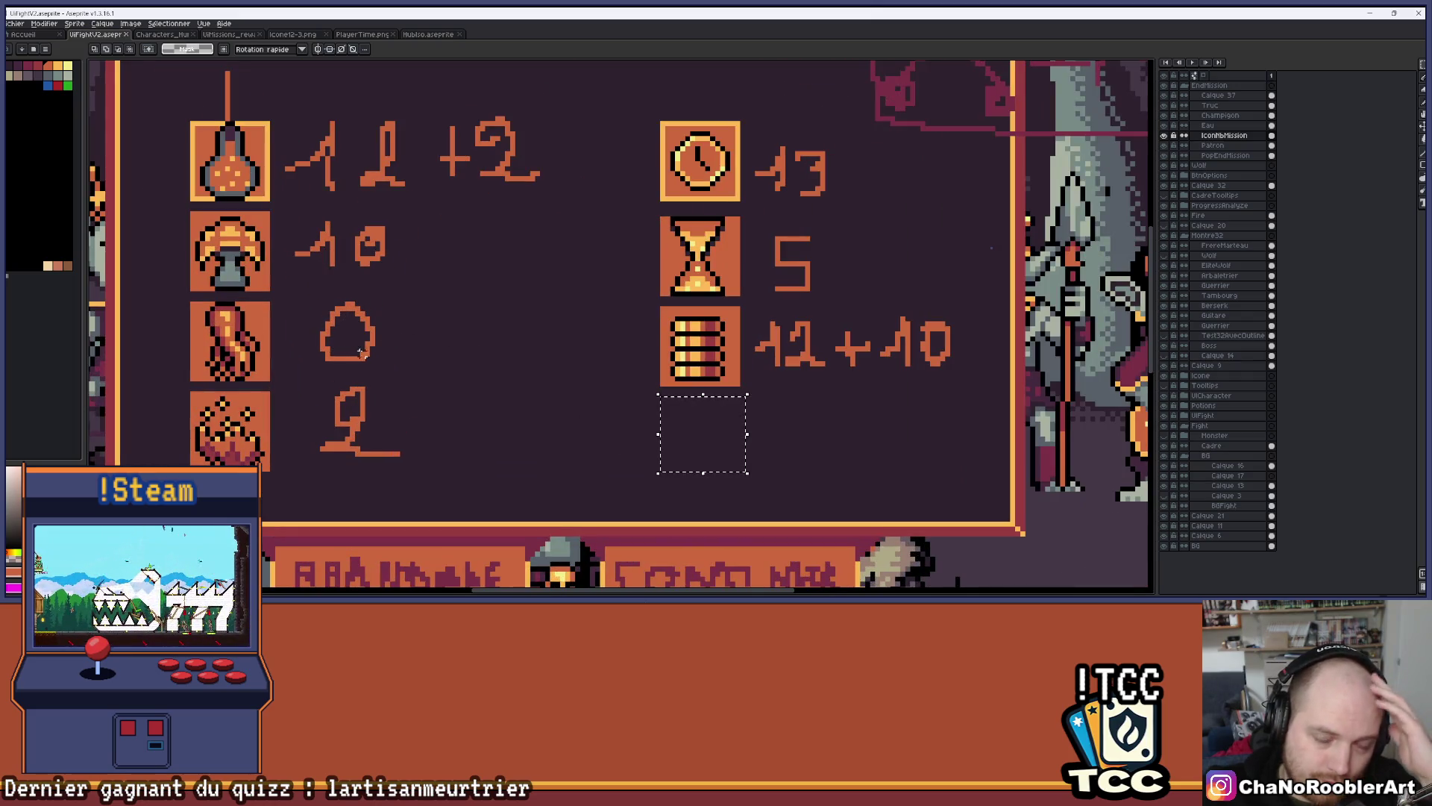
{"action": "left_click_drag", "start_coordinate": [464, 309], "coordinate": [432, 311]}
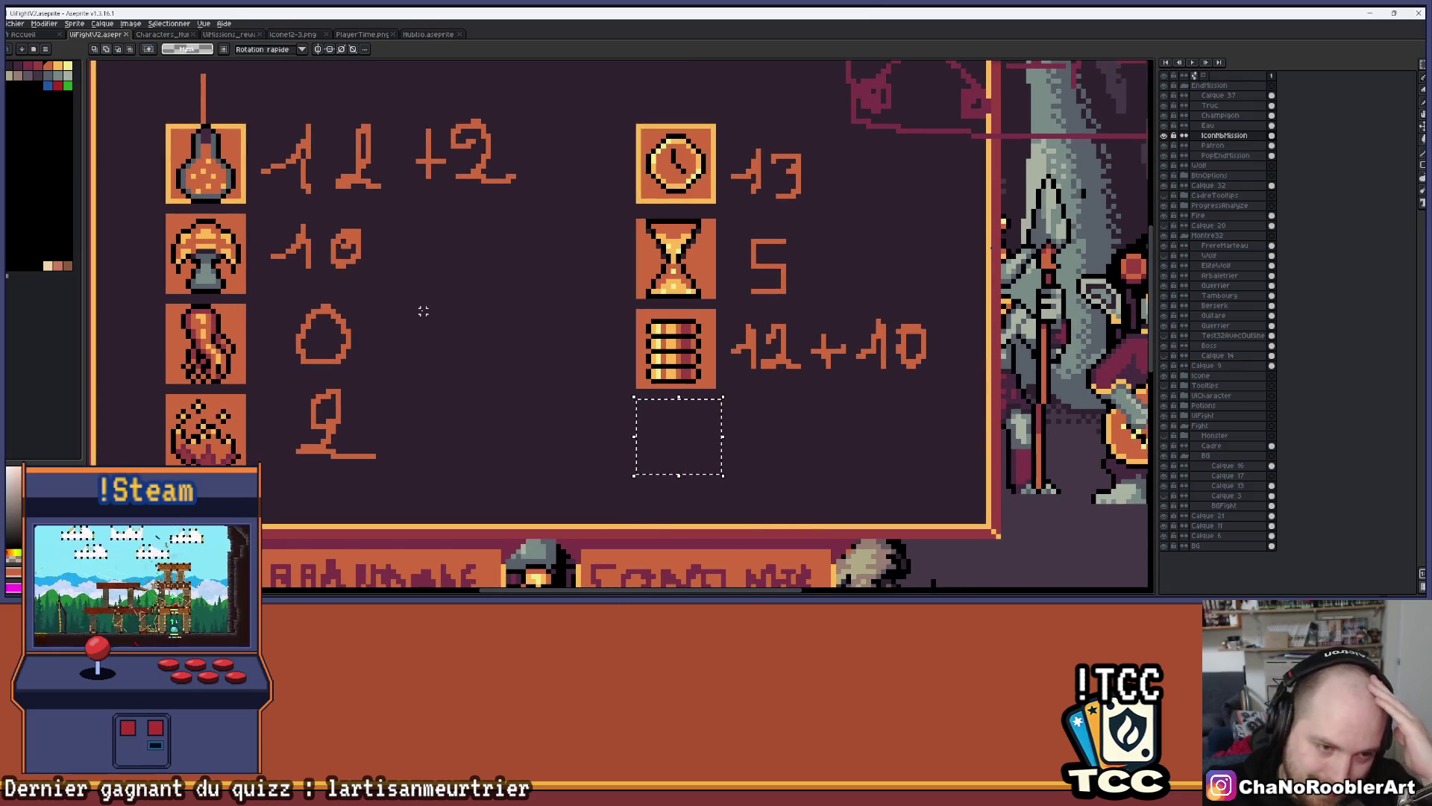
{"action": "scroll", "coordinate": [423, 311], "scroll_direction": "down", "scroll_amount": 1}
{"action": "mouse_move", "coordinate": [464, 272]}
{"action": "left_mouse_down"}
{"action": "mouse_move", "coordinate": [419, 284]}
{"action": "mouse_move", "coordinate": [453, 271]}
{"action": "left_mouse_up"}
{"action": "scroll", "coordinate": [419, 285], "scroll_direction": "down", "scroll_amount": 1}
{"action": "scroll", "coordinate": [453, 272], "scroll_direction": "down", "scroll_amount": 2}
{"action": "scroll", "coordinate": [457, 285], "scroll_direction": "up", "scroll_amount": 1}
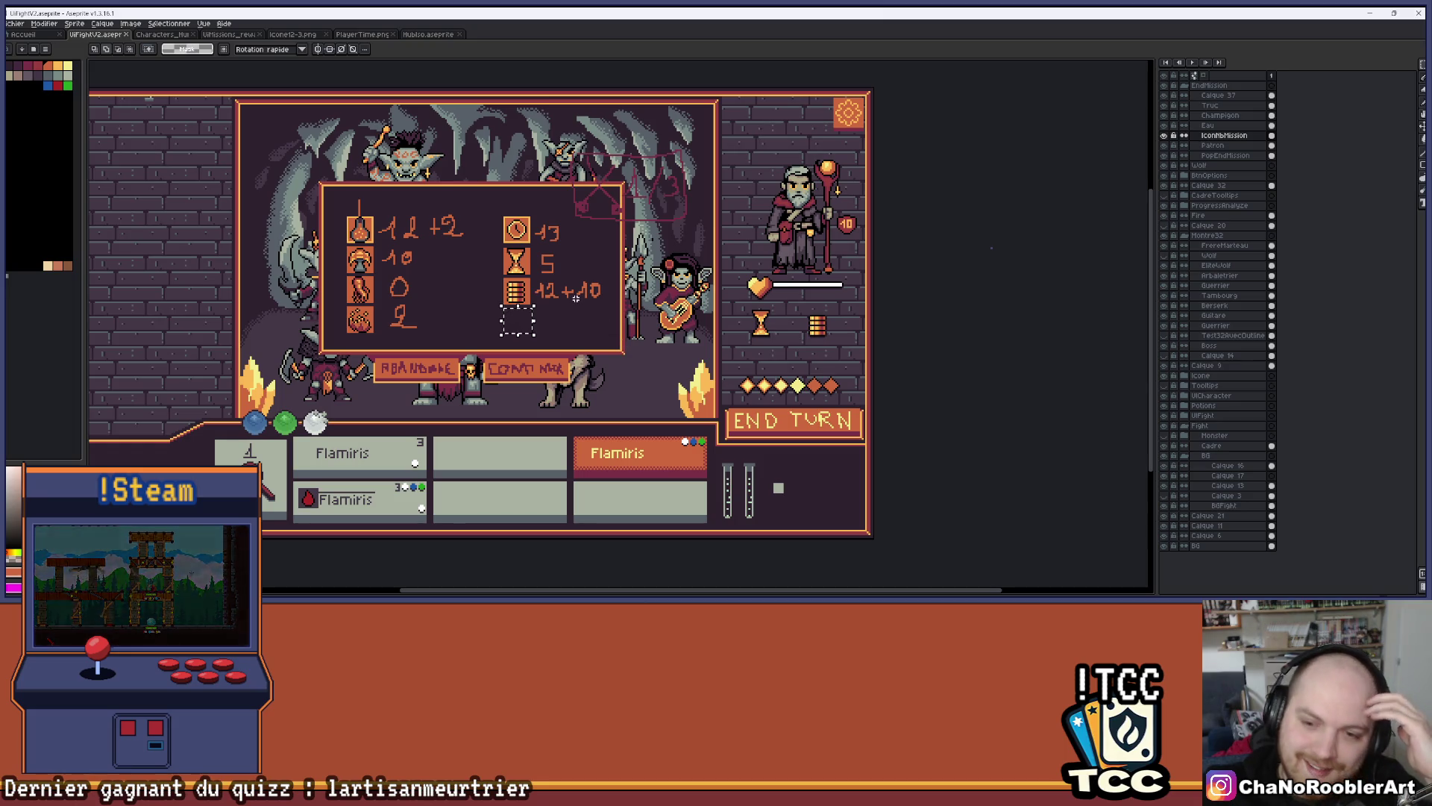
{"action": "left_click_drag", "start_coordinate": [575, 298], "coordinate": [625, 333]}
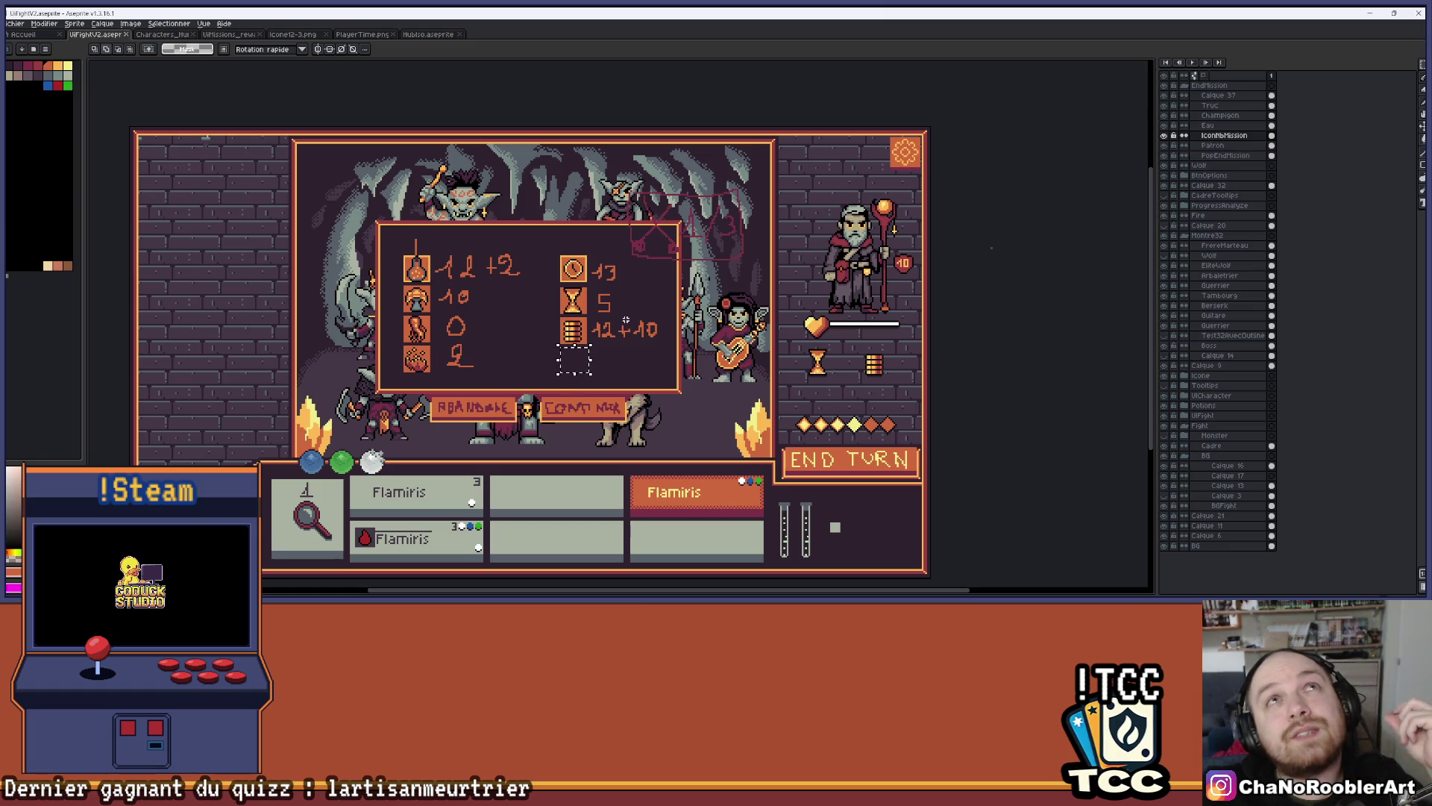
{"action": "scroll", "coordinate": [589, 351], "scroll_direction": "up", "scroll_amount": 3}
{"action": "scroll", "coordinate": [570, 356], "scroll_direction": "down", "scroll_amount": 1}
{"action": "scroll", "coordinate": [537, 359], "scroll_direction": "up", "scroll_amount": 3}
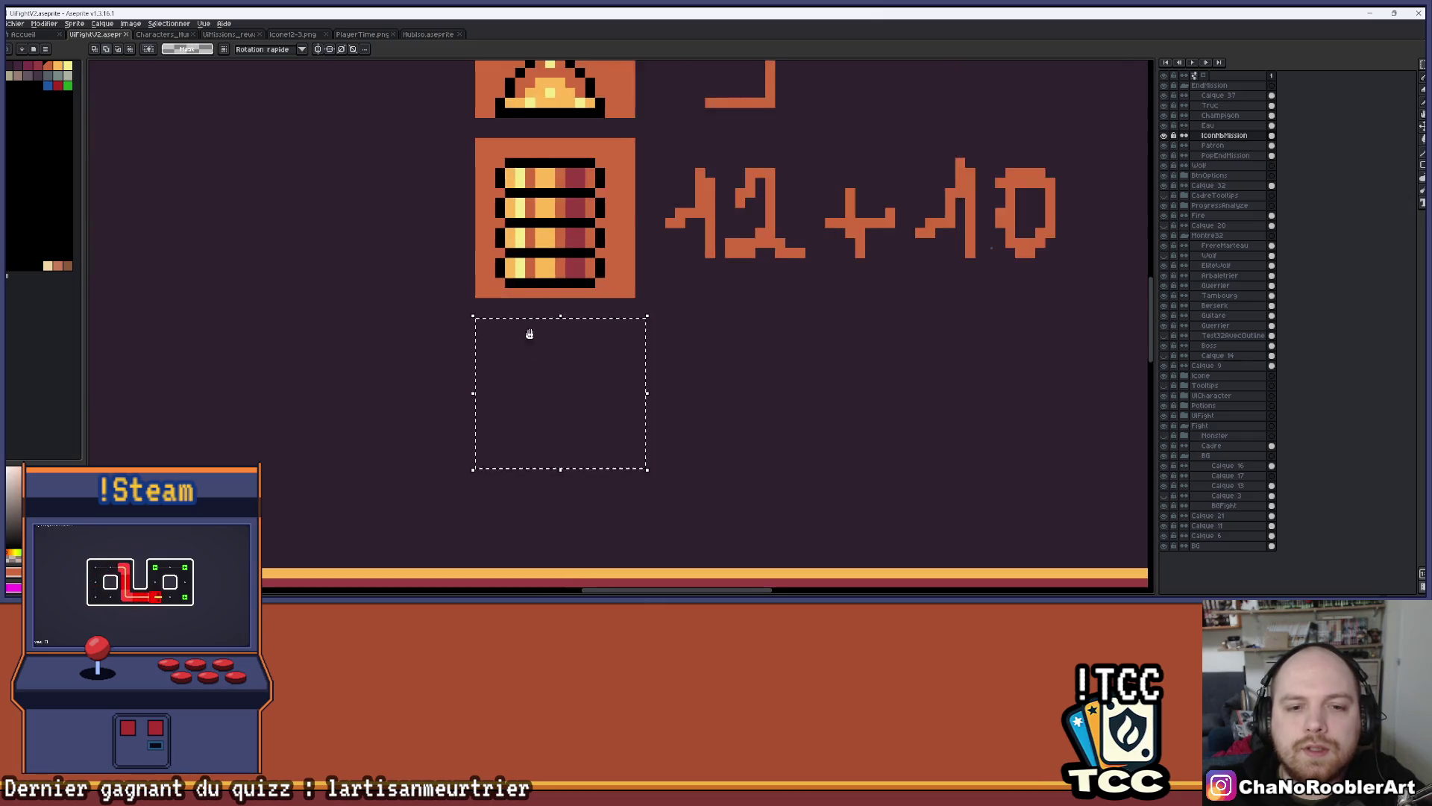
On the Patron layer, marquee-select the flame icon's orange tile
{"action": "scroll", "coordinate": [521, 337], "scroll_direction": "down", "scroll_amount": 3}
{"action": "scroll", "coordinate": [505, 338], "scroll_direction": "down", "scroll_amount": 1}
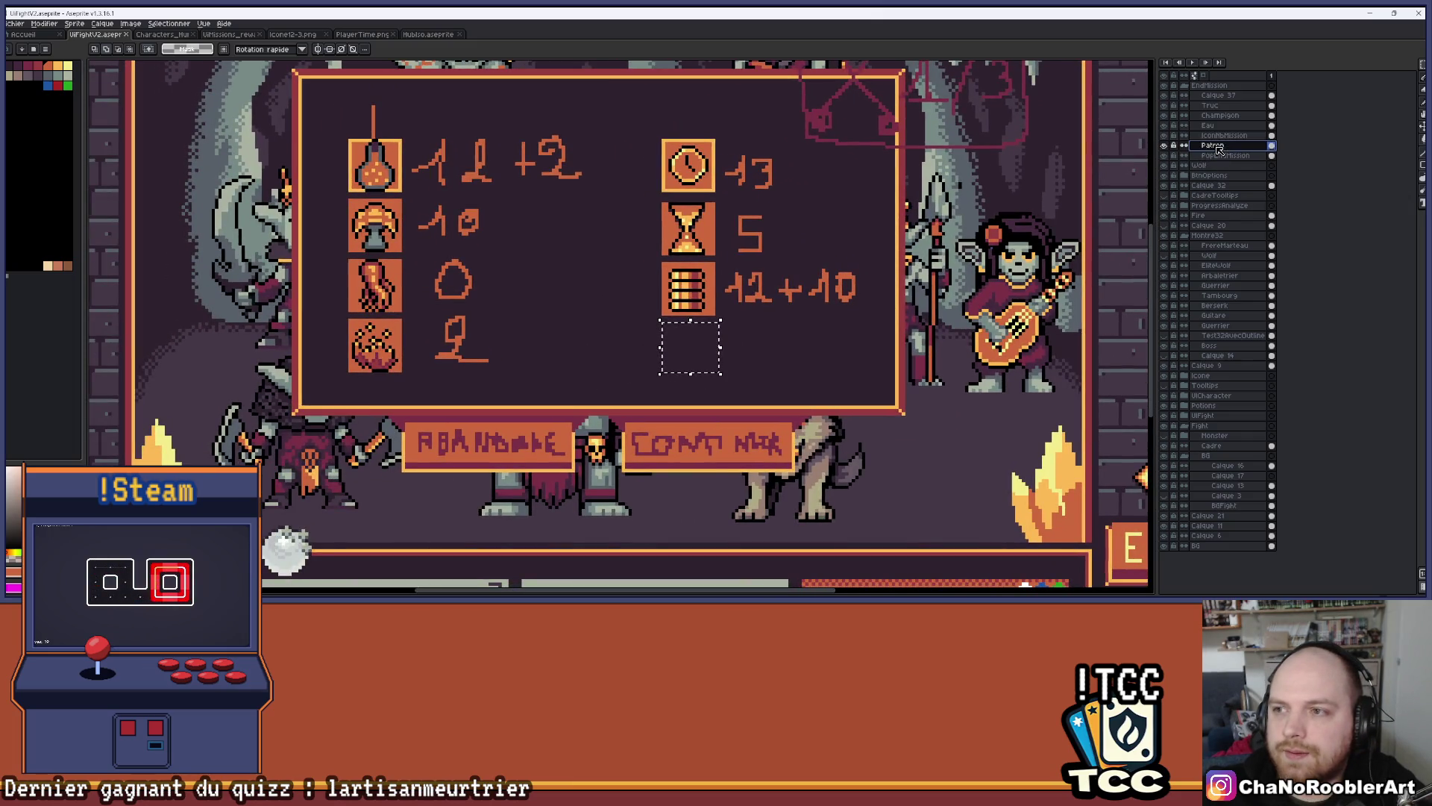
{"action": "left_click", "coordinate": [1212, 145]}
{"action": "scroll", "coordinate": [367, 339], "scroll_direction": "up", "scroll_amount": 2}
{"action": "scroll", "coordinate": [367, 340], "scroll_direction": "up", "scroll_amount": 1}
{"action": "left_click_drag", "start_coordinate": [316, 299], "coordinate": [424, 407]}
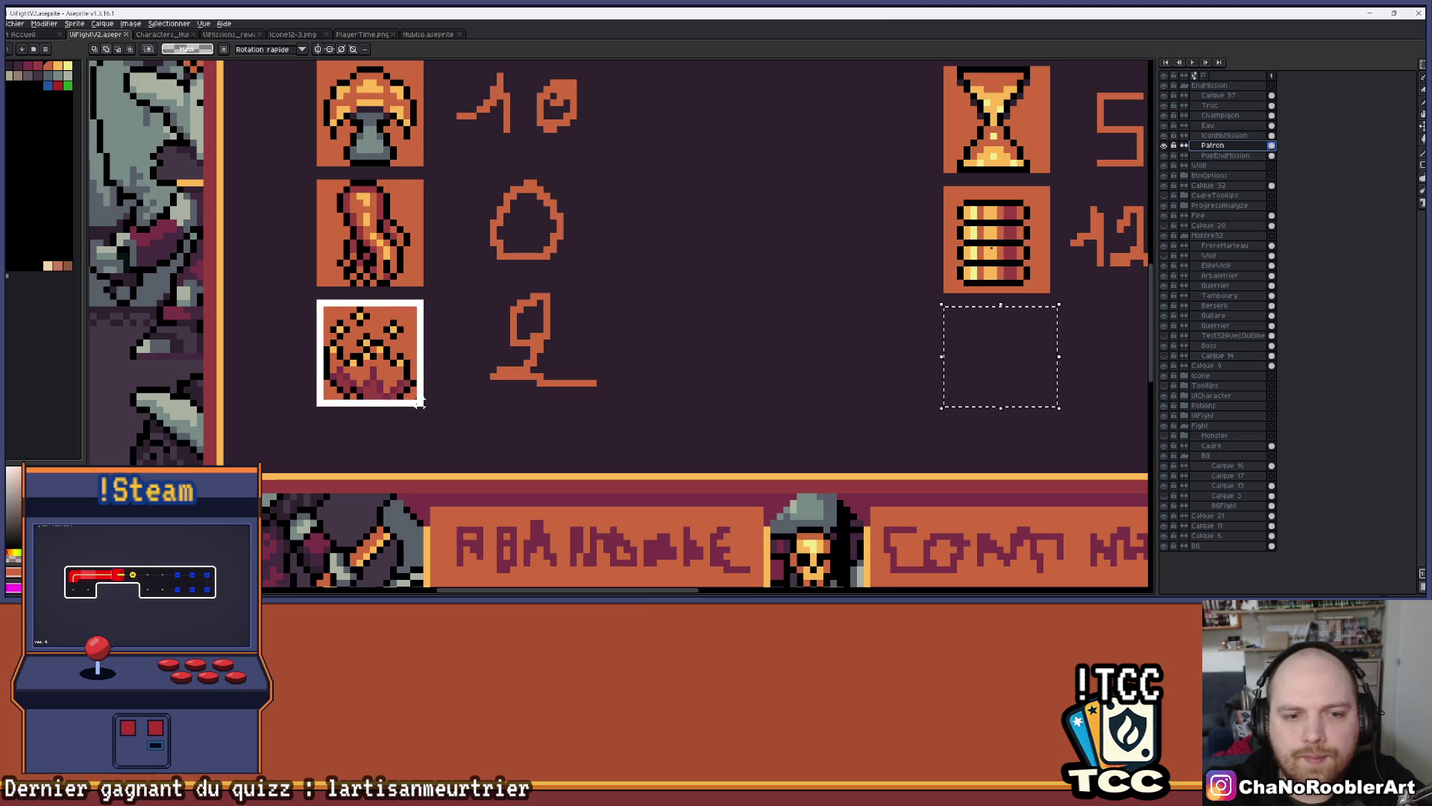
{"action": "key", "text": "ctrl+d"}
{"action": "mouse_move", "coordinate": [312, 296]}
{"action": "left_mouse_down"}
{"action": "mouse_move", "coordinate": [387, 400]}
{"action": "mouse_move", "coordinate": [423, 407]}
{"action": "left_mouse_up"}
Copy the tile, paste it and place the copy below the barrel icon
{"action": "key", "text": "ctrl+c"}
{"action": "key", "text": "ctrl+v"}
{"action": "mouse_move", "coordinate": [1052, 388]}
{"action": "left_mouse_down"}
{"action": "mouse_move", "coordinate": [1033, 350]}
{"action": "mouse_move", "coordinate": [502, 317]}
{"action": "mouse_move", "coordinate": [679, 389]}
{"action": "left_mouse_up"}
{"action": "key", "text": "Return"}
{"action": "scroll", "coordinate": [502, 316], "scroll_direction": "down", "scroll_amount": 1}
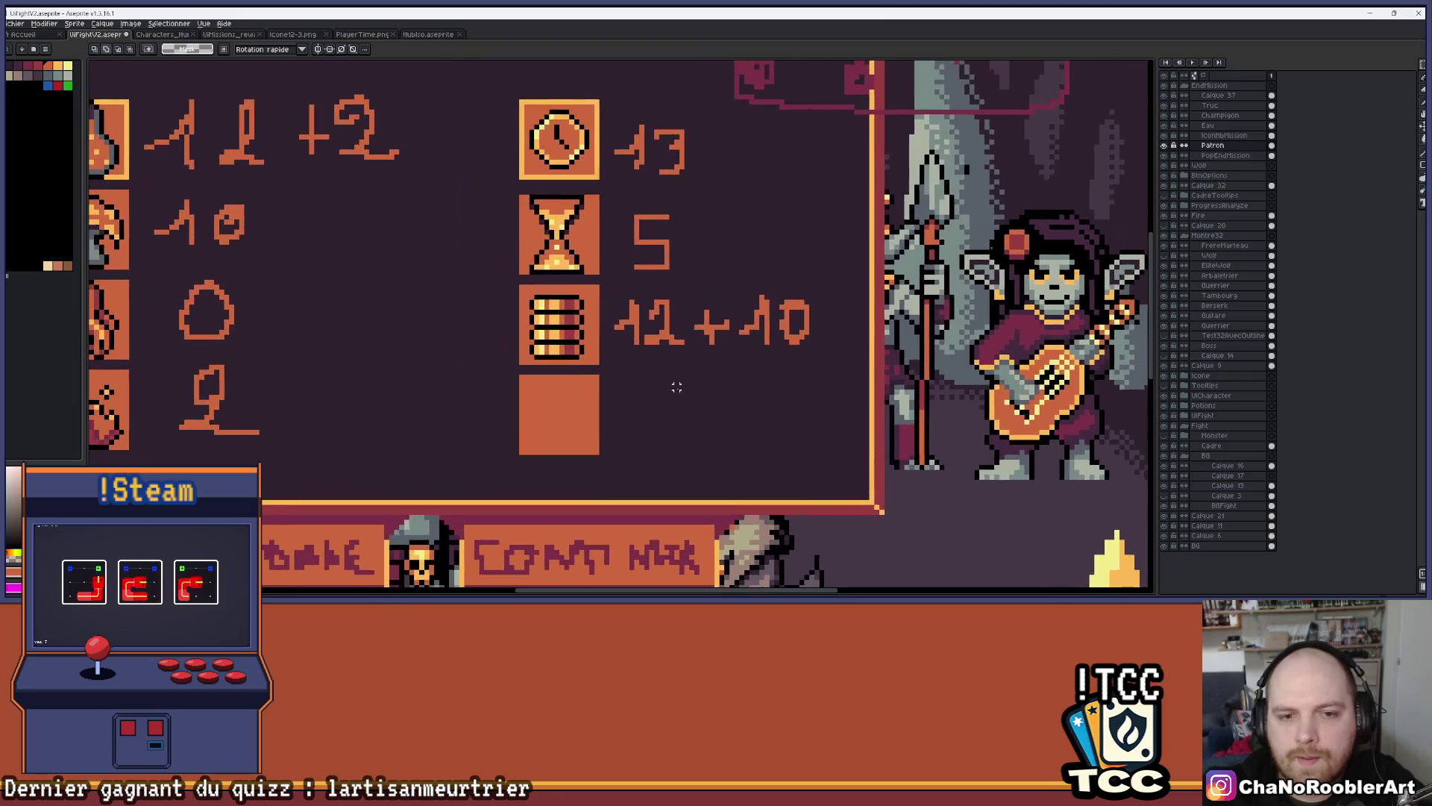
{"action": "scroll", "coordinate": [678, 389], "scroll_direction": "down", "scroll_amount": 1}
{"action": "scroll", "coordinate": [366, 332], "scroll_direction": "up", "scroll_amount": 3}
{"action": "scroll", "coordinate": [409, 305], "scroll_direction": "down", "scroll_amount": 2}
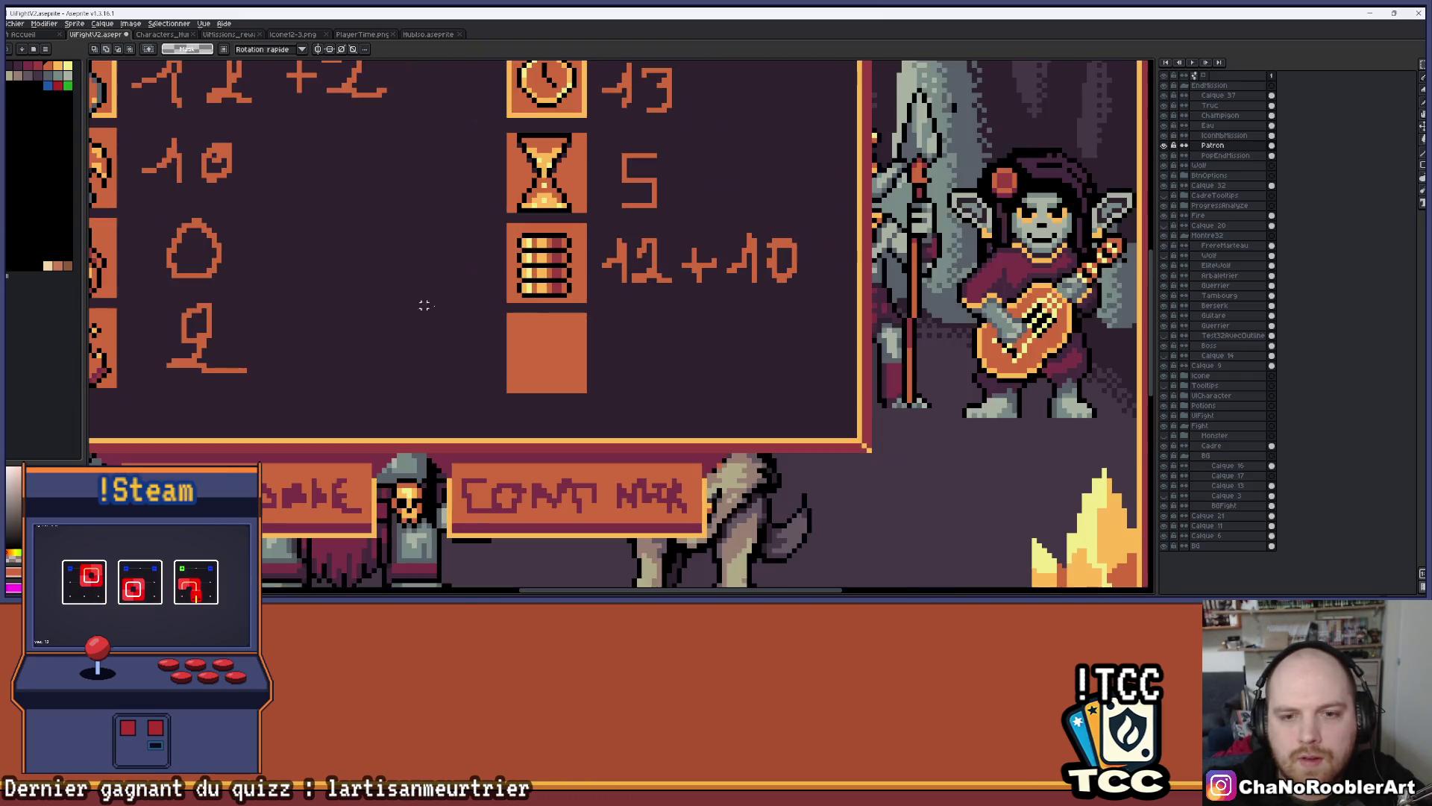
{"action": "scroll", "coordinate": [573, 315], "scroll_direction": "down", "scroll_amount": 1}
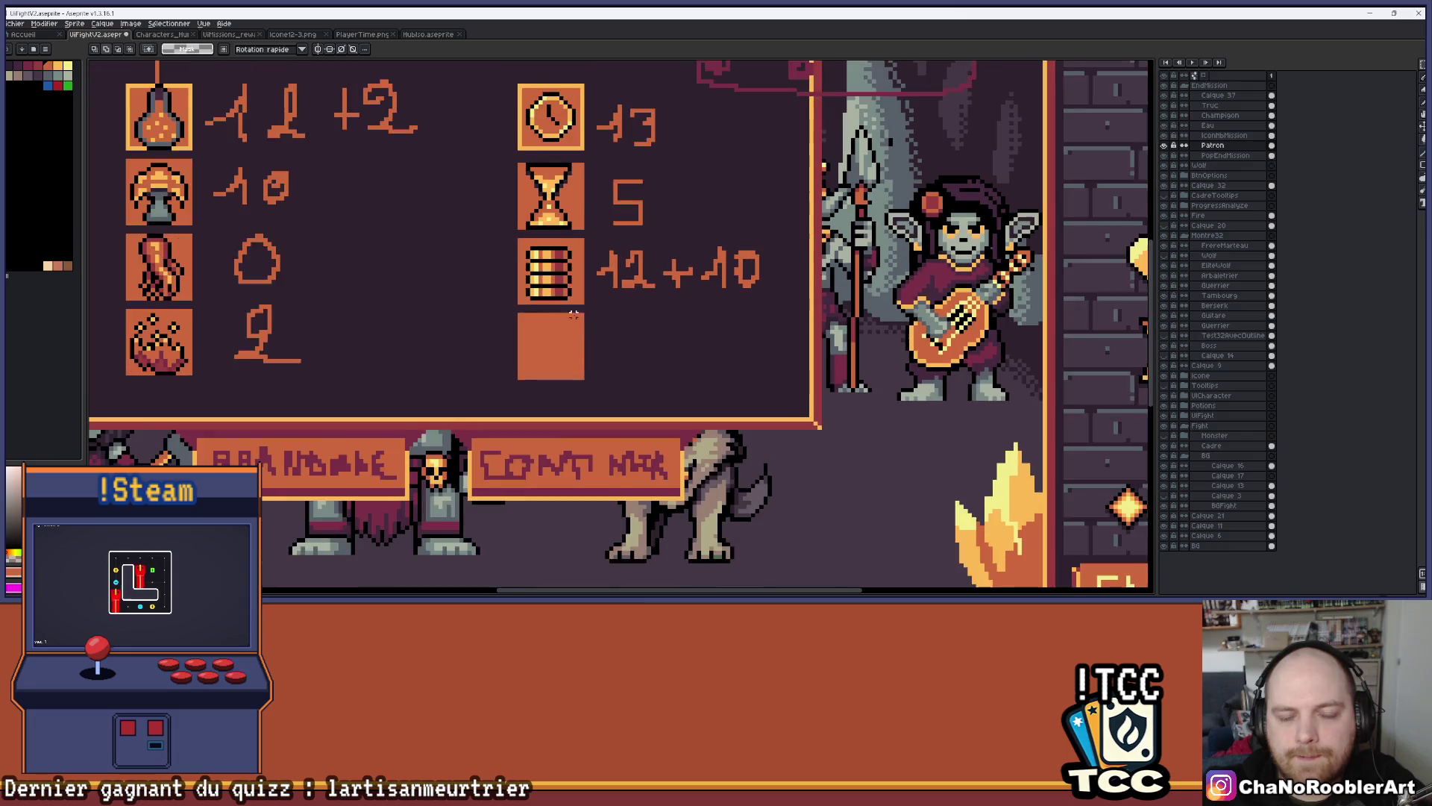
{"action": "left_click_drag", "start_coordinate": [573, 315], "coordinate": [654, 370]}
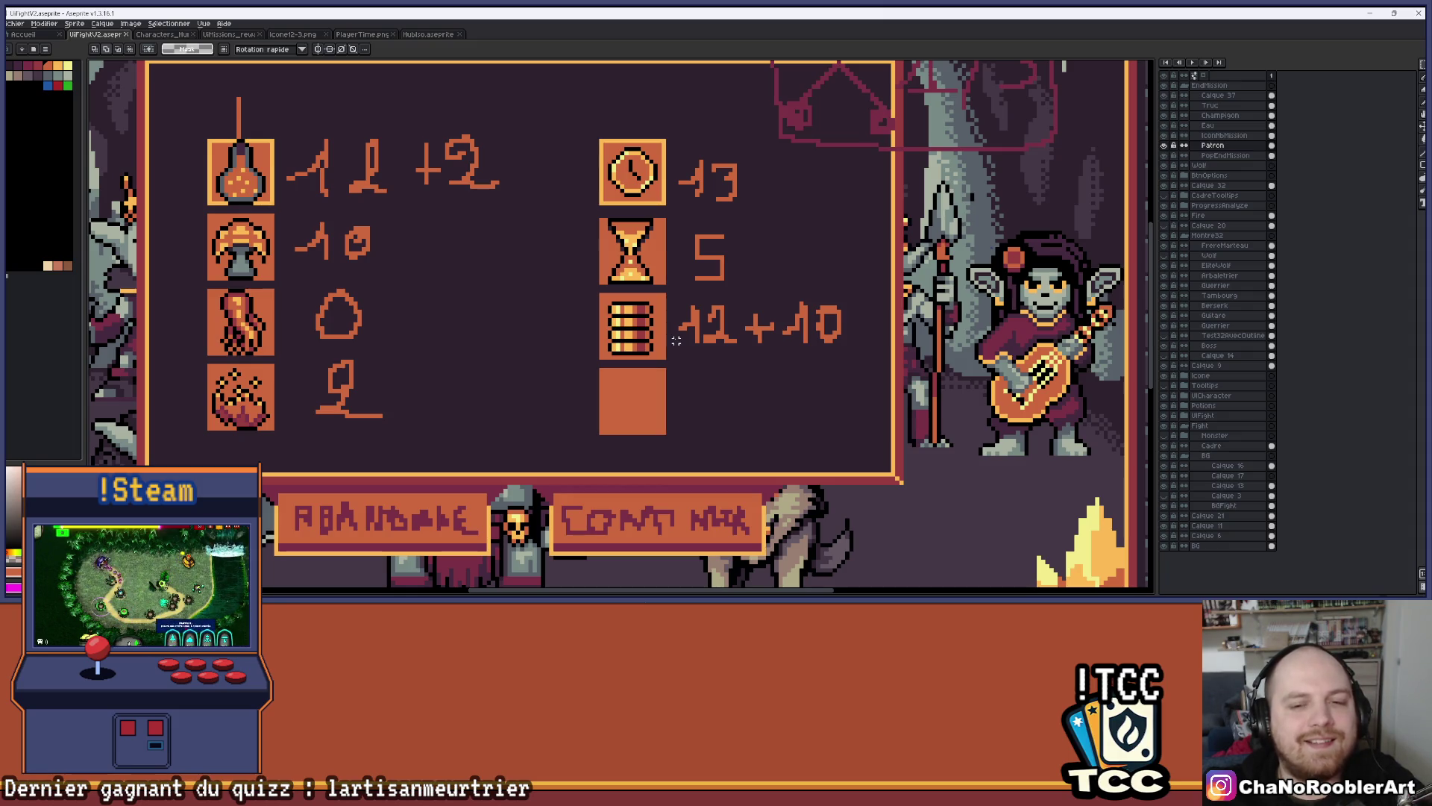
{"action": "left_click_drag", "start_coordinate": [726, 385], "coordinate": [635, 339]}
{"action": "scroll", "coordinate": [633, 337], "scroll_direction": "up", "scroll_amount": 1}
{"action": "key", "text": "b"}
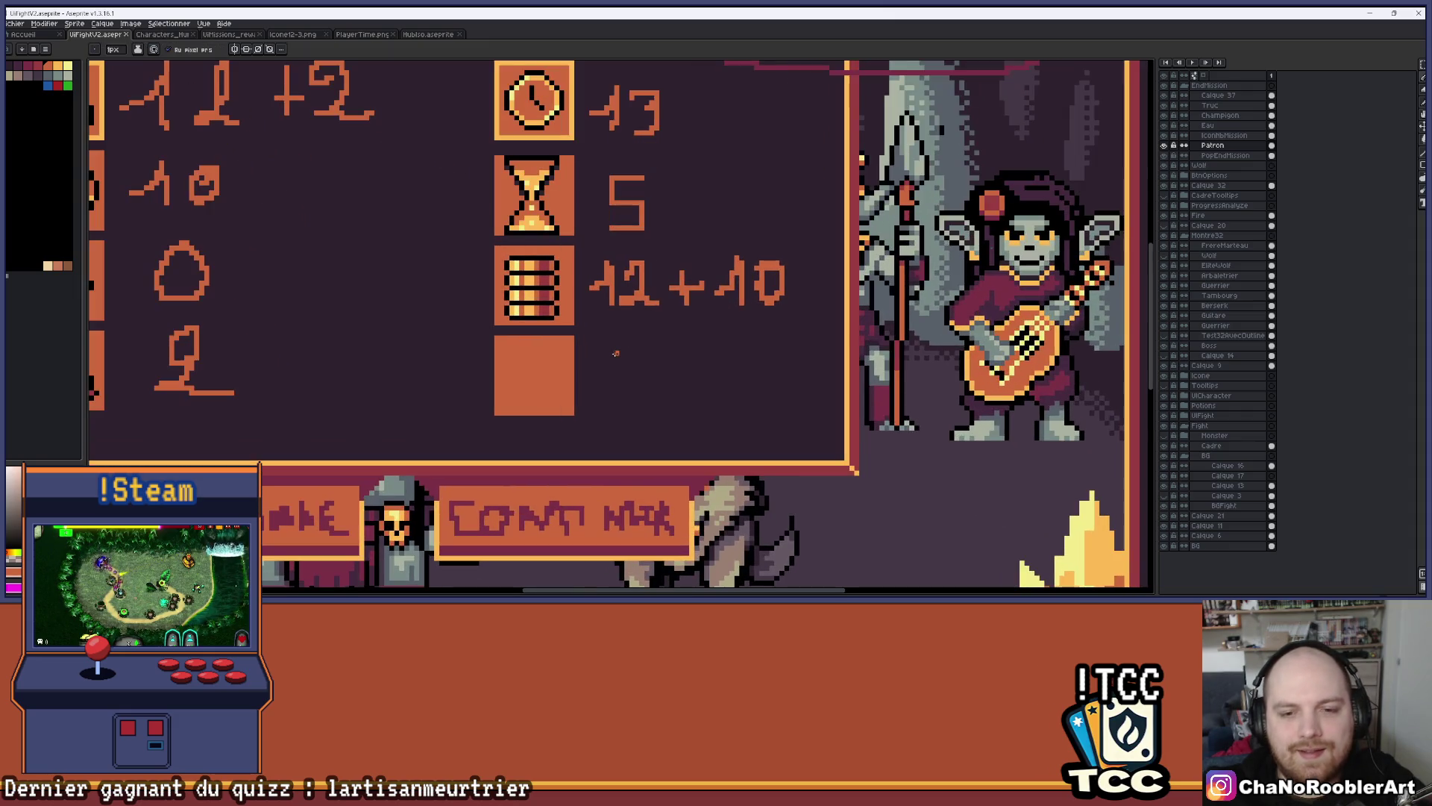
{"action": "key", "text": "alt+Tab"}
{"action": "key", "text": "alt+Tab"}
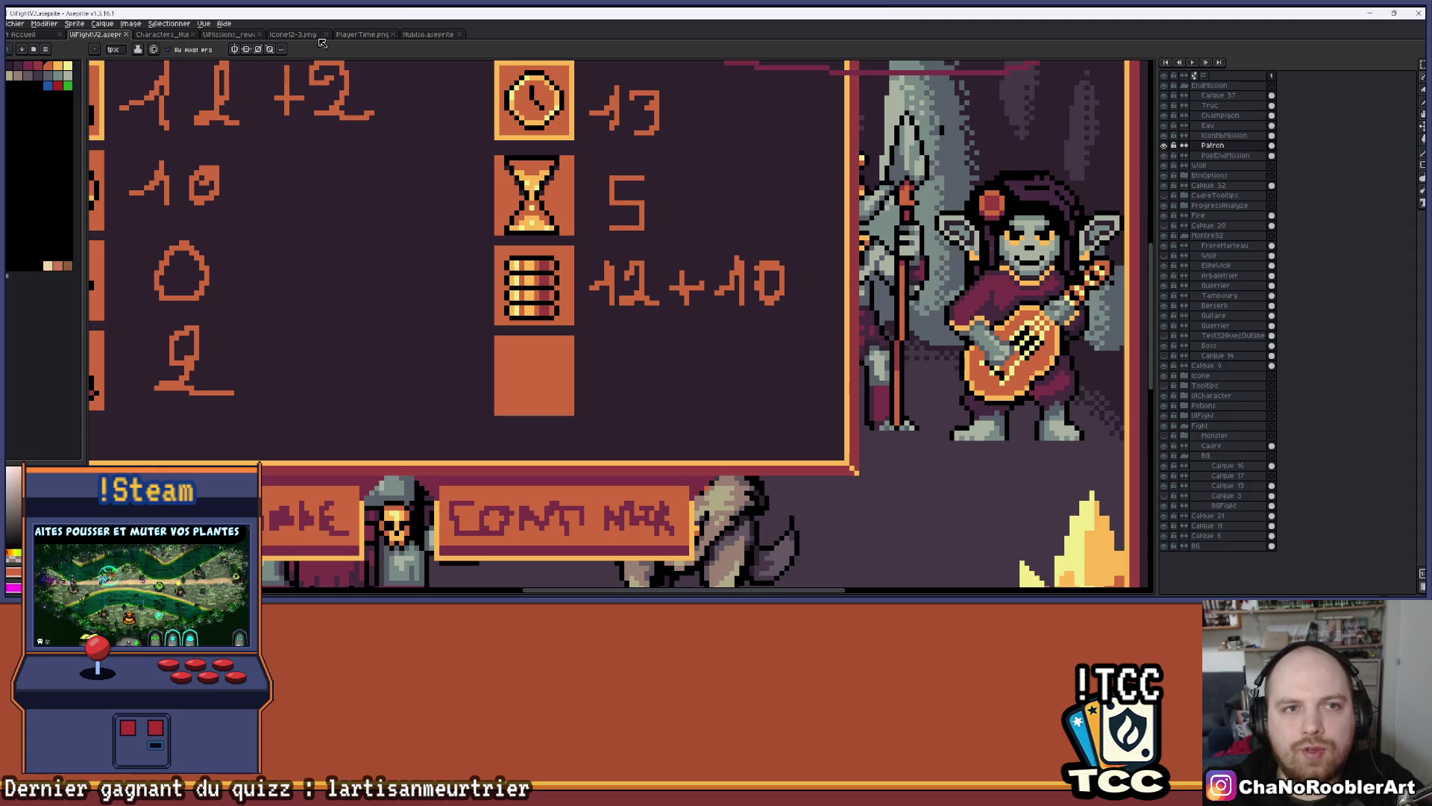
{"action": "left_click", "coordinate": [15, 24]}
Open the file dialog on the ProjetM folder and pick UiMissions.aseprite
{"action": "left_click", "coordinate": [30, 51]}
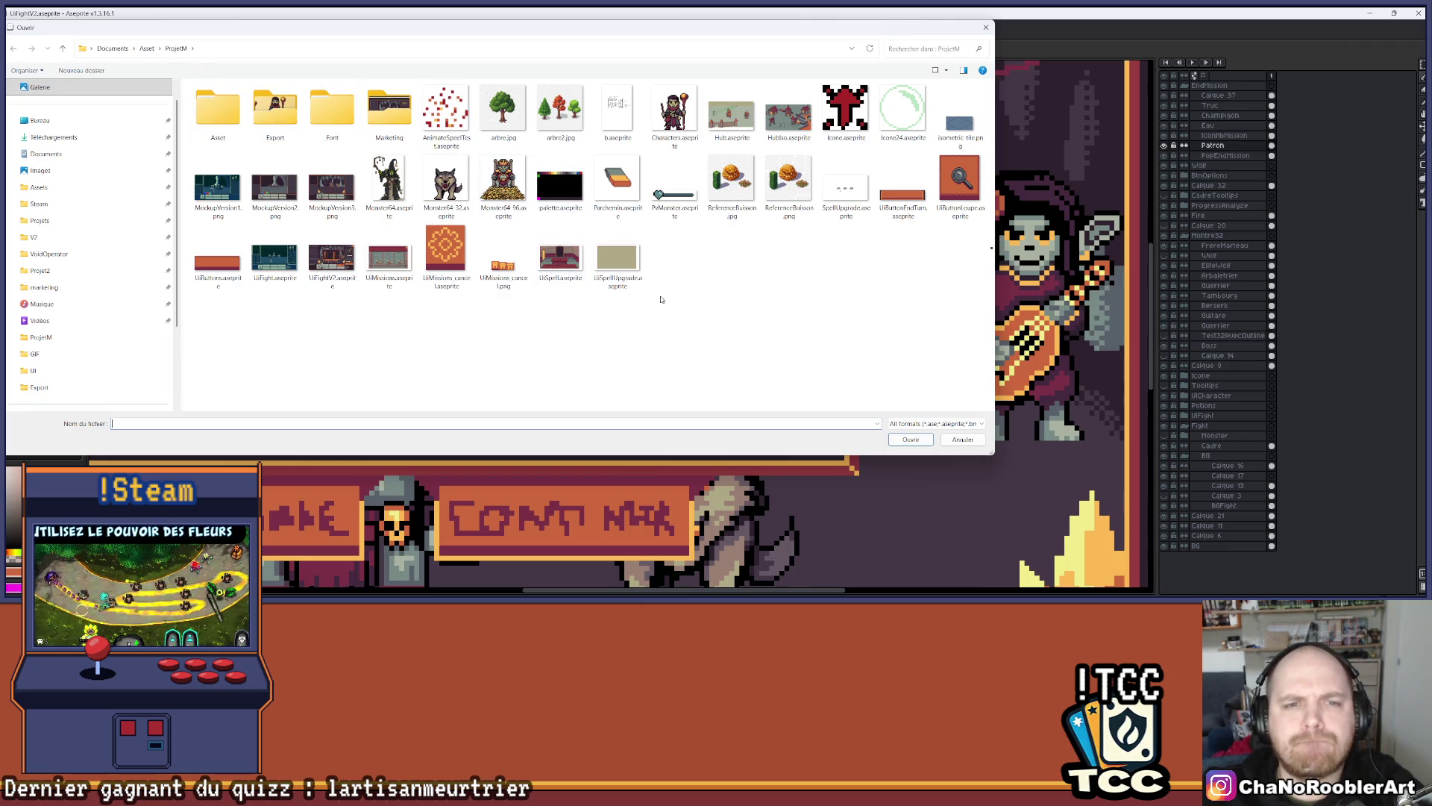
{"action": "double_click", "coordinate": [389, 258]}
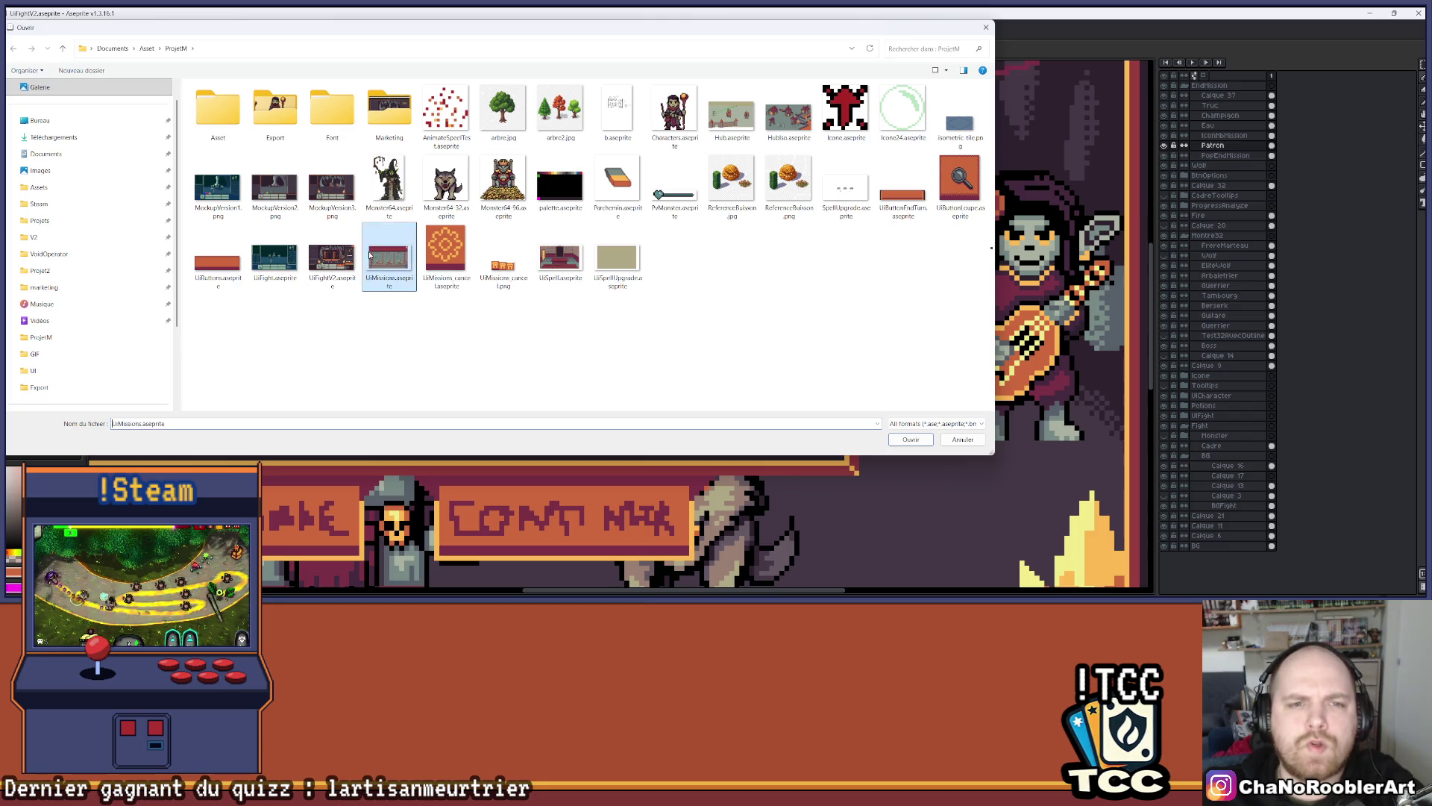
Zoom in on the goblin head in UiMissions.aseprite
{"action": "scroll", "coordinate": [621, 304], "scroll_direction": "up", "scroll_amount": 2}
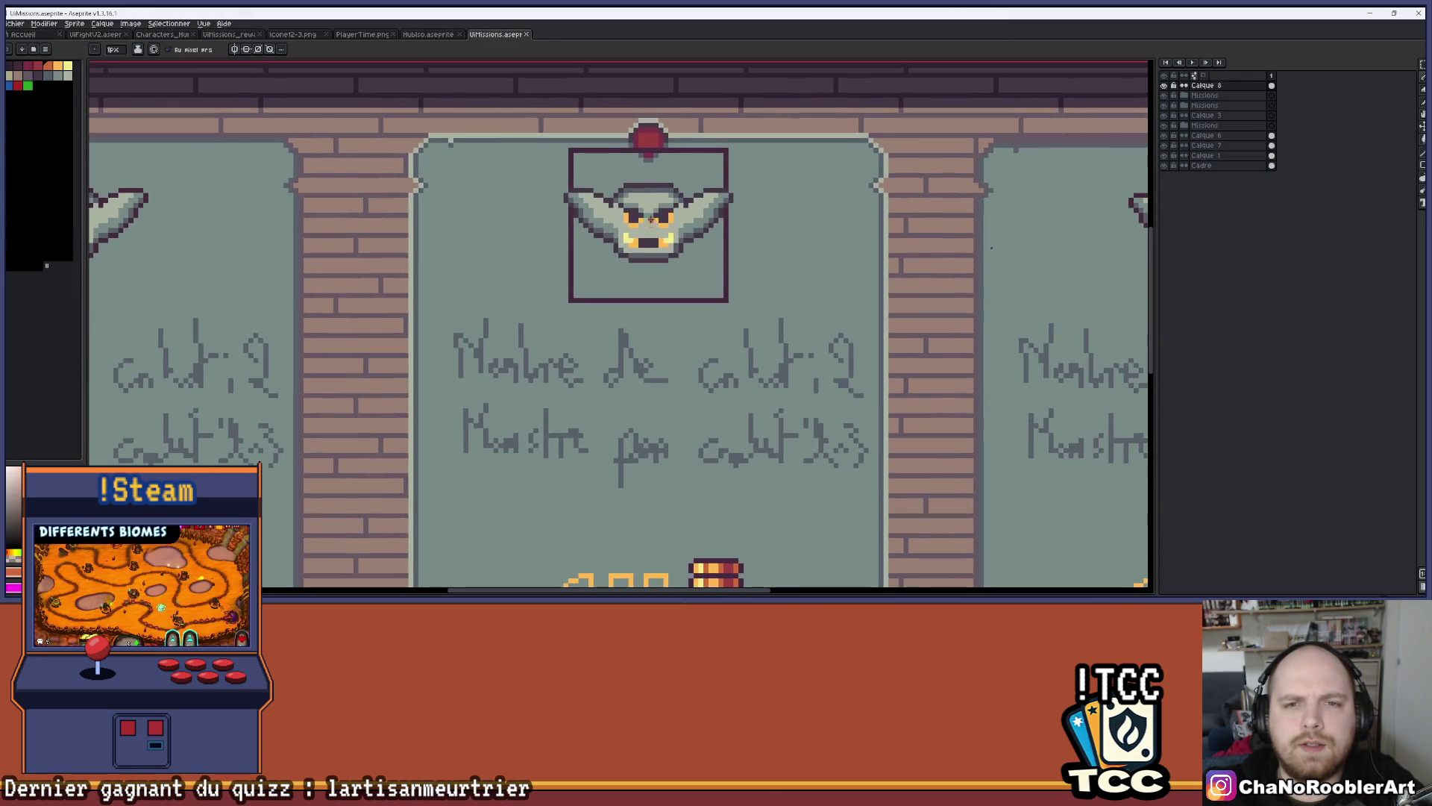
{"action": "scroll", "coordinate": [640, 192], "scroll_direction": "down", "scroll_amount": 2}
{"action": "scroll", "coordinate": [640, 193], "scroll_direction": "up", "scroll_amount": 5}
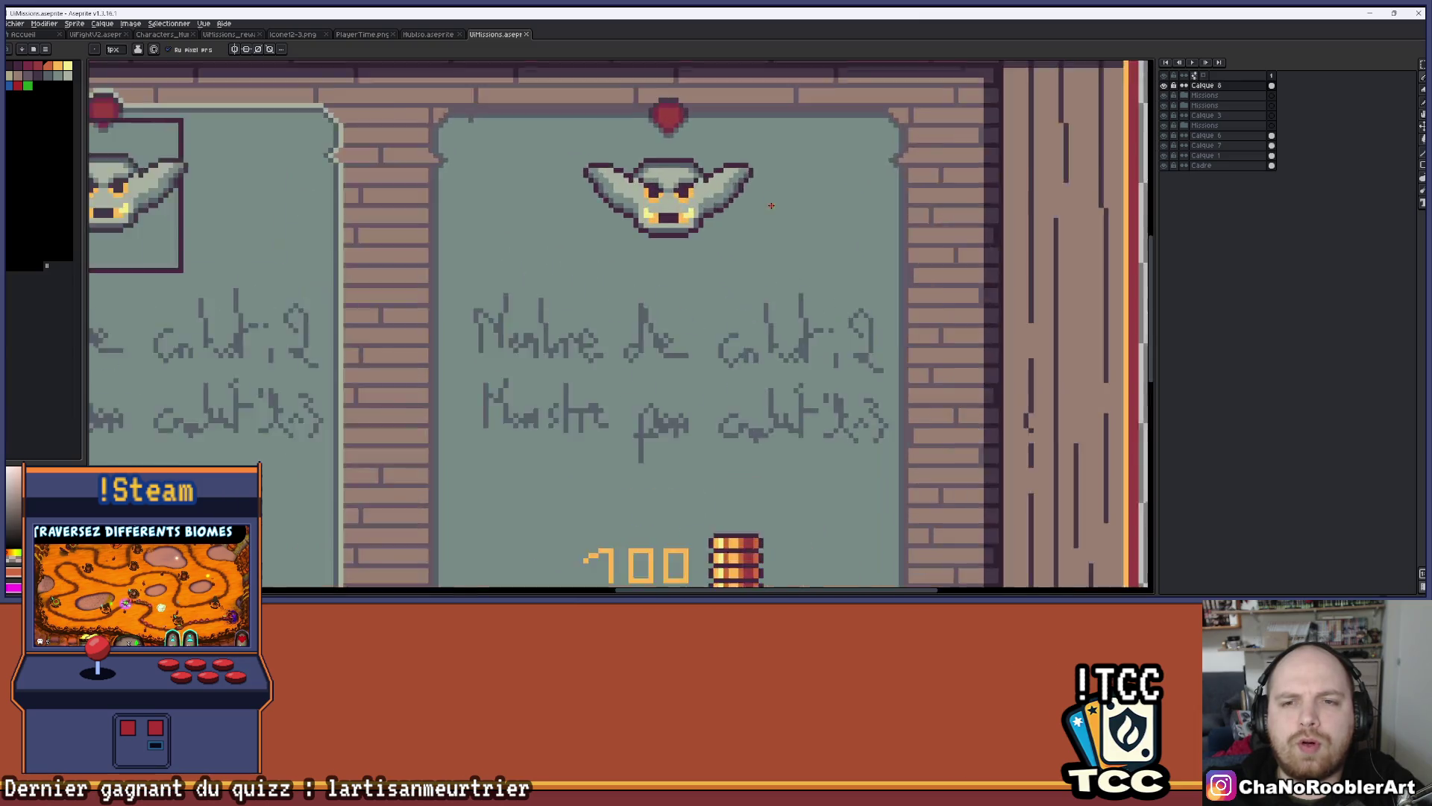
{"action": "left_click_drag", "start_coordinate": [659, 223], "coordinate": [661, 224]}
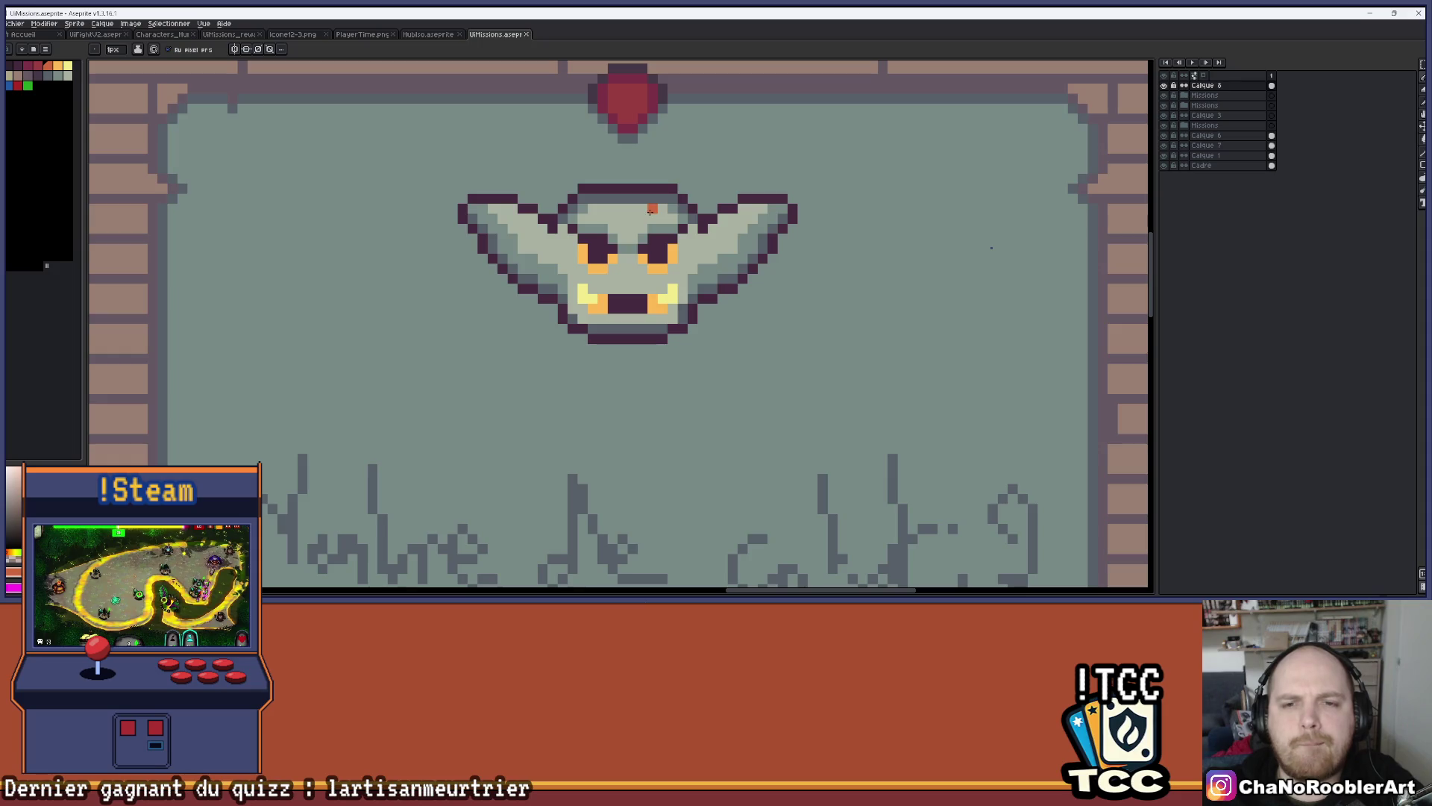
Bring up the Open dialog again and go into the Export folder
{"action": "left_click", "coordinate": [15, 23]}
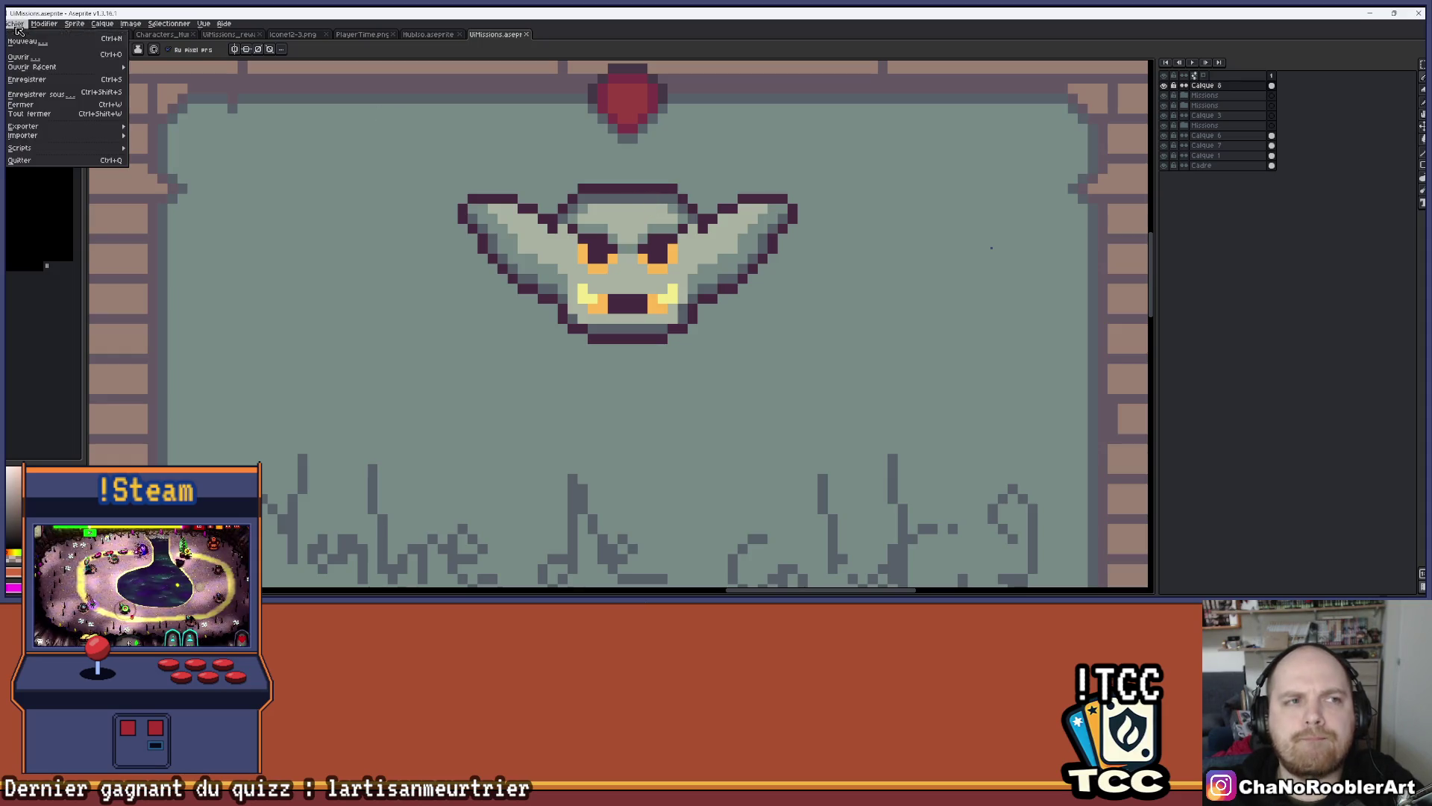
{"action": "left_click", "coordinate": [26, 43]}
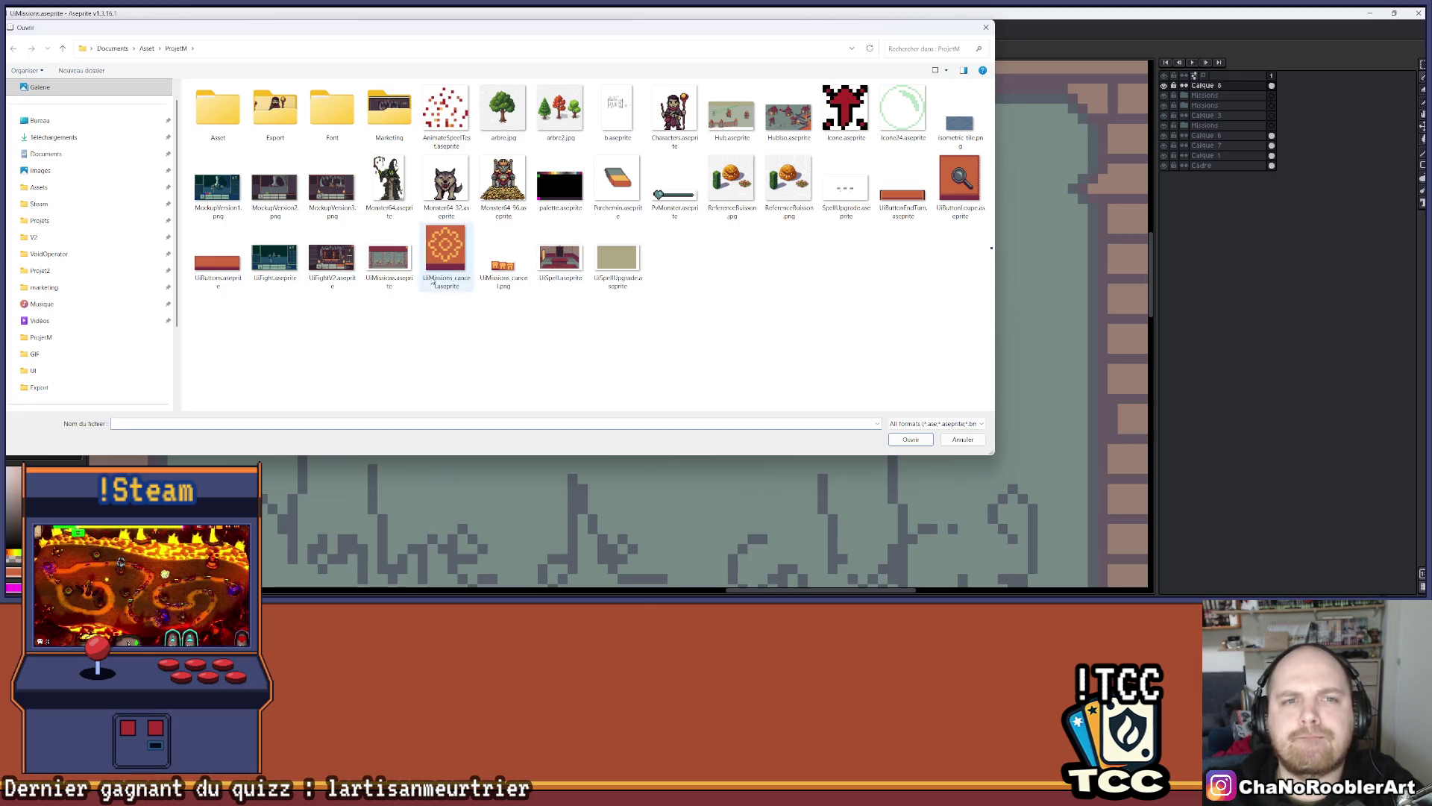
{"action": "double_click", "coordinate": [276, 112]}
Open UiMissions_typeFamilyGobelin.png and check its sprite size without changing it
{"action": "double_click", "coordinate": [675, 269]}
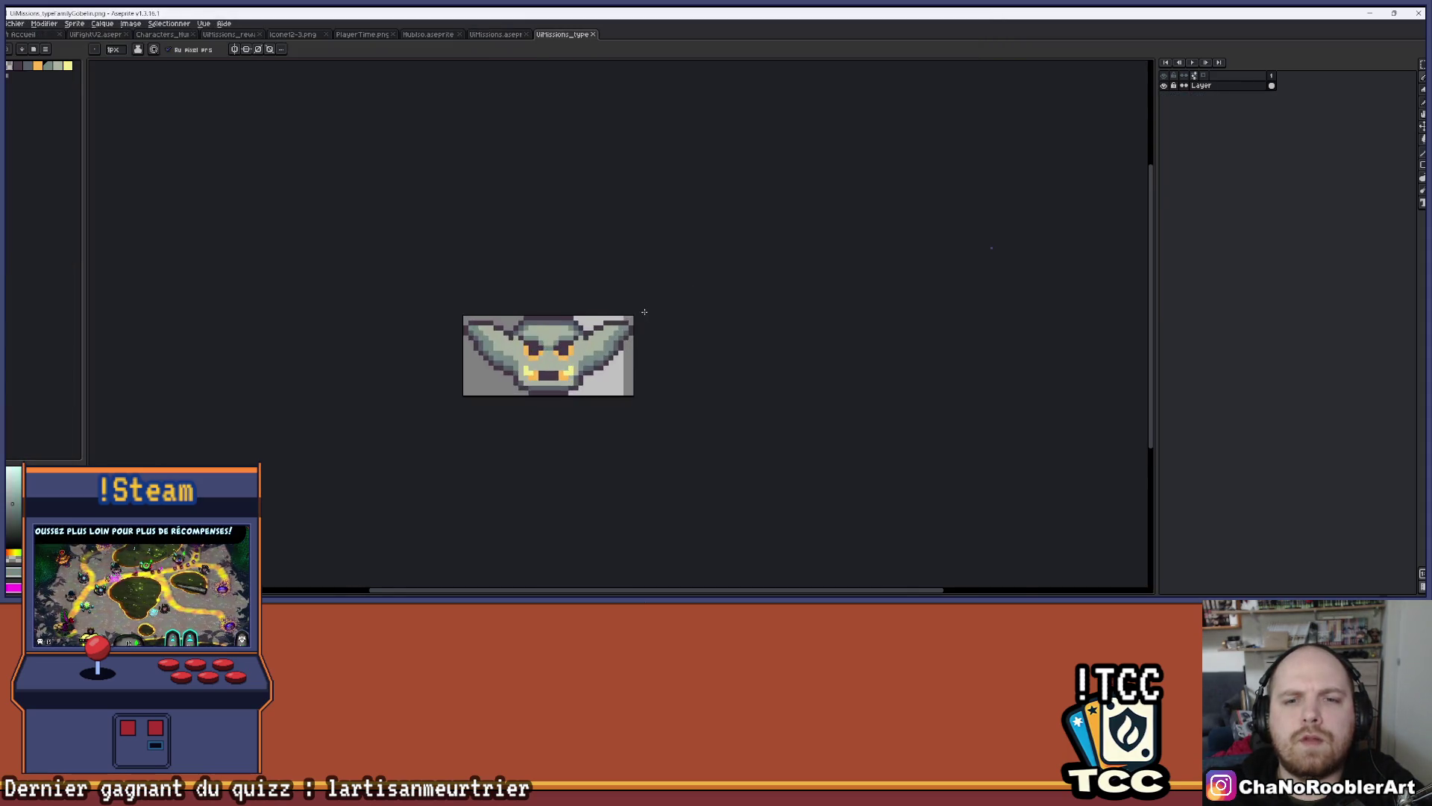
{"action": "scroll", "coordinate": [647, 312], "scroll_direction": "up", "scroll_amount": 2}
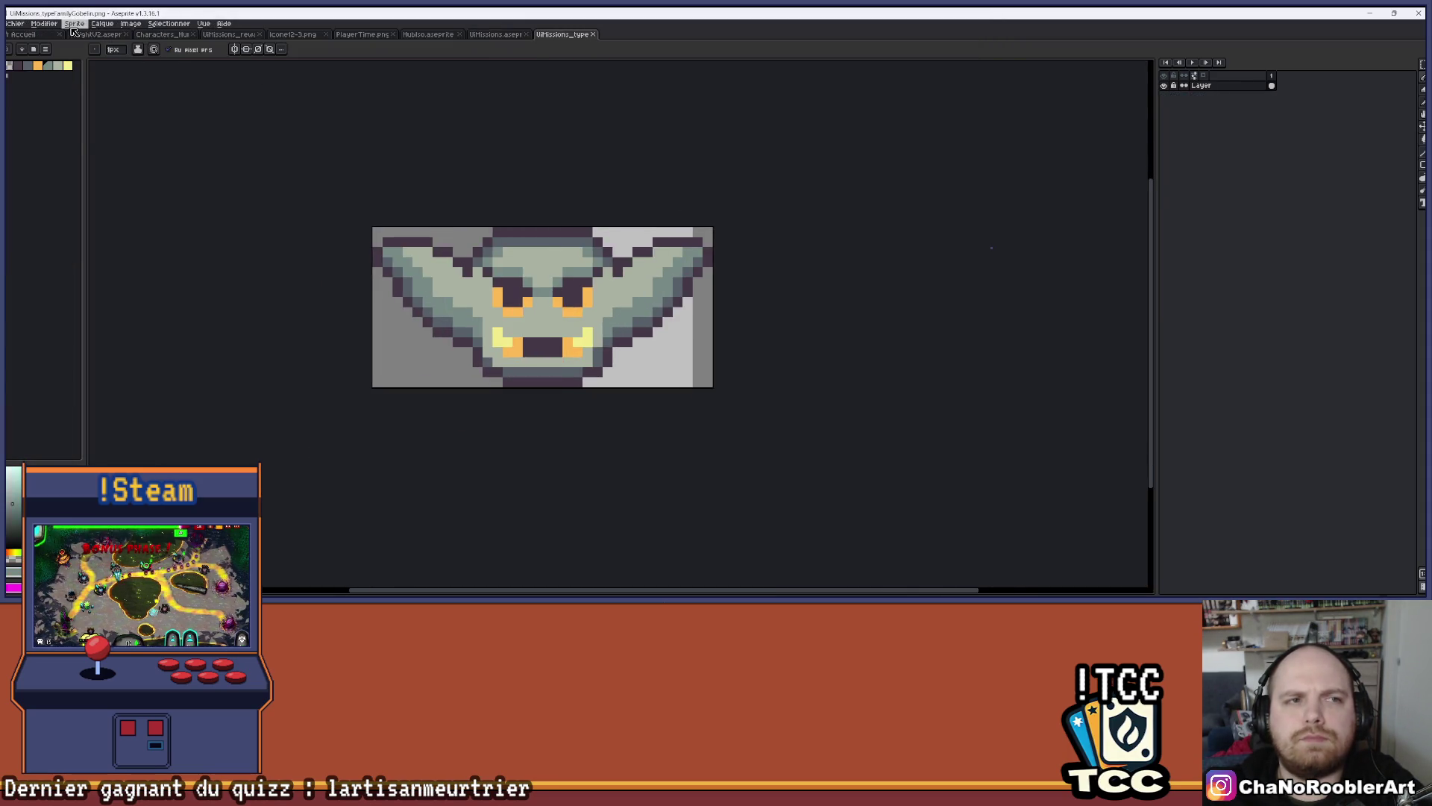
{"action": "left_click", "coordinate": [75, 23]}
{"action": "left_click", "coordinate": [91, 96]}
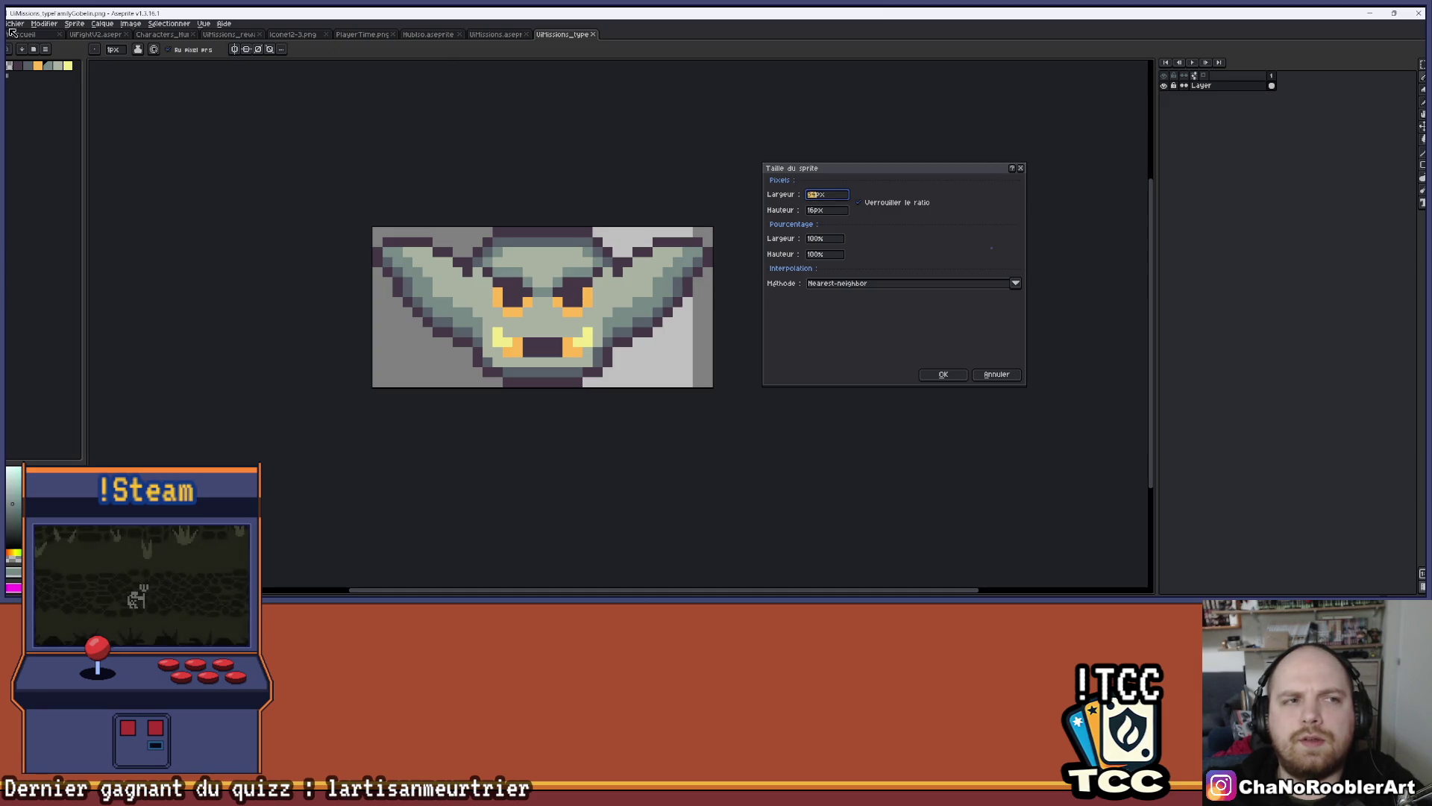
{"action": "left_click", "coordinate": [1020, 170]}
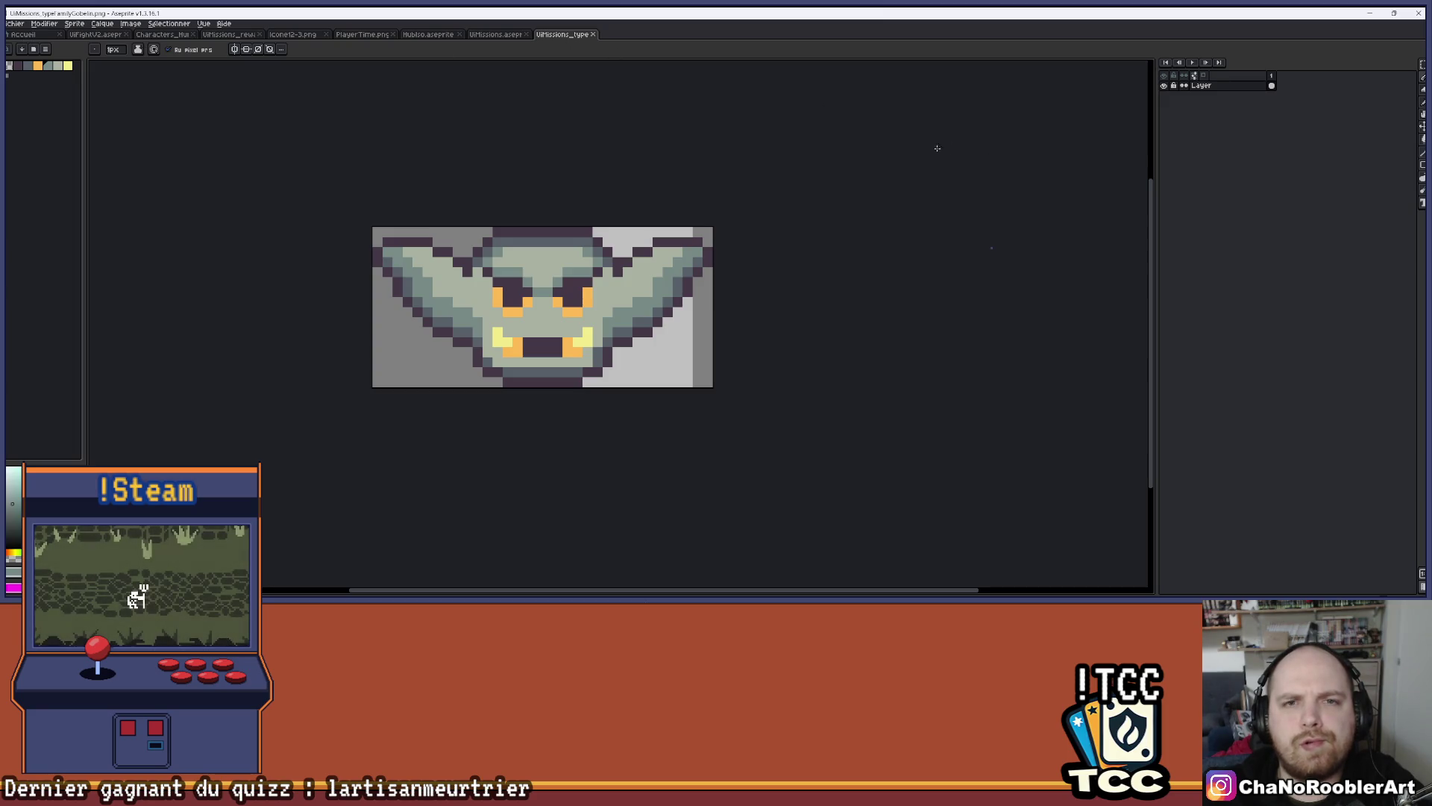
Cycle through the document tabs to PlayerTime.png
{"action": "left_click", "coordinate": [495, 35]}
{"action": "left_click", "coordinate": [427, 34]}
{"action": "left_click", "coordinate": [362, 35]}
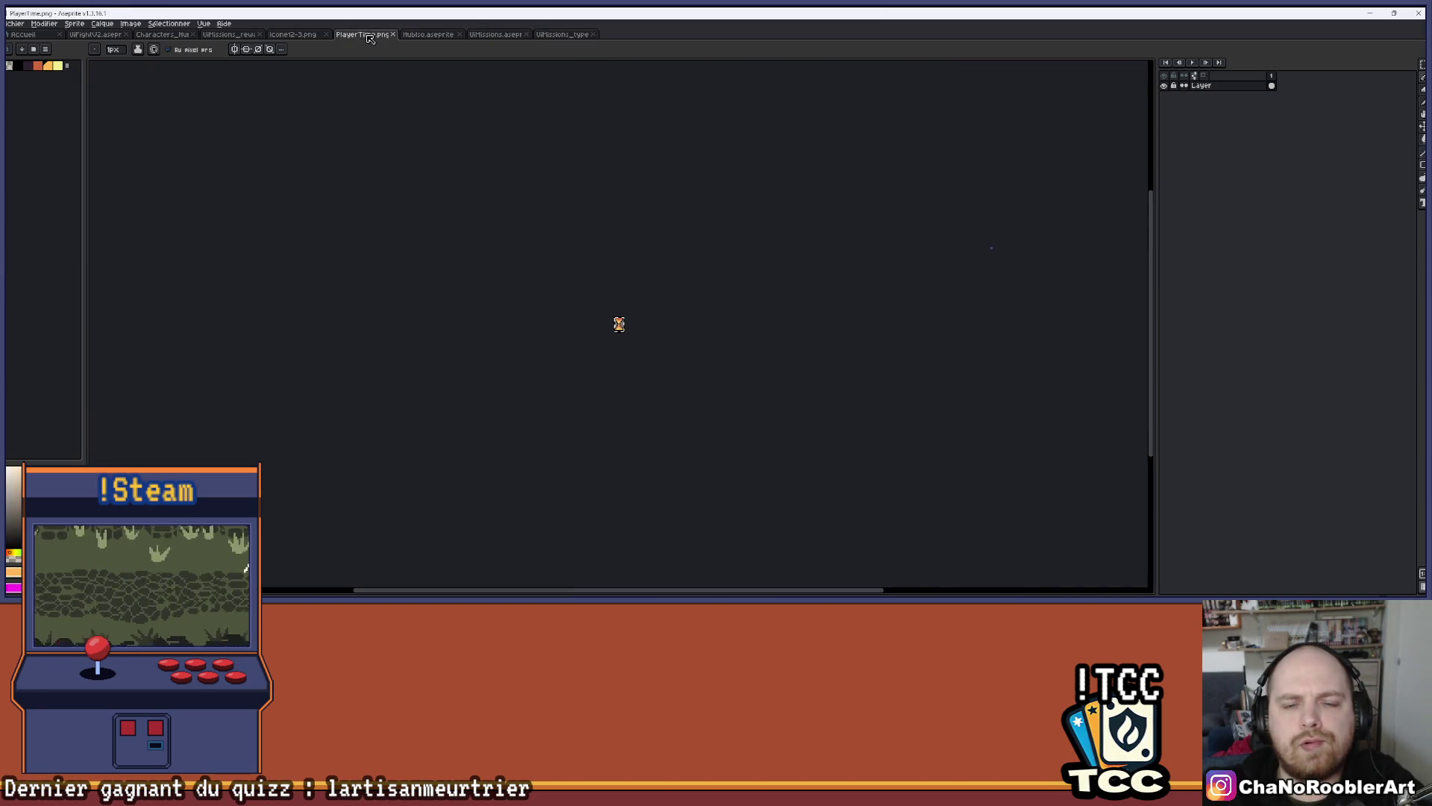
Switch from the Characters sheet to the UiFightV2.aseprite document
{"action": "left_click", "coordinate": [177, 35]}
{"action": "left_click", "coordinate": [110, 34]}
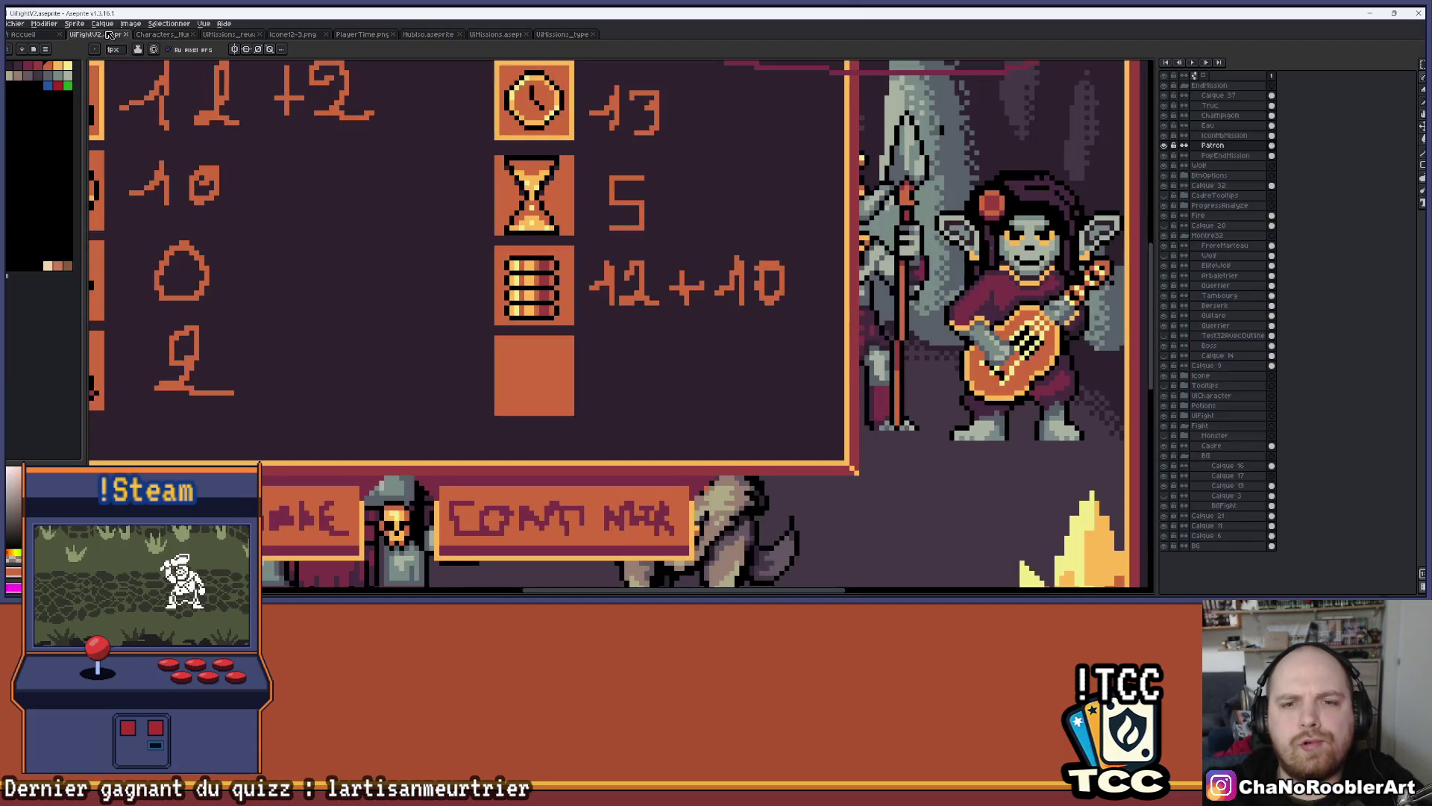
{"action": "scroll", "coordinate": [595, 340], "scroll_direction": "down", "scroll_amount": 3}
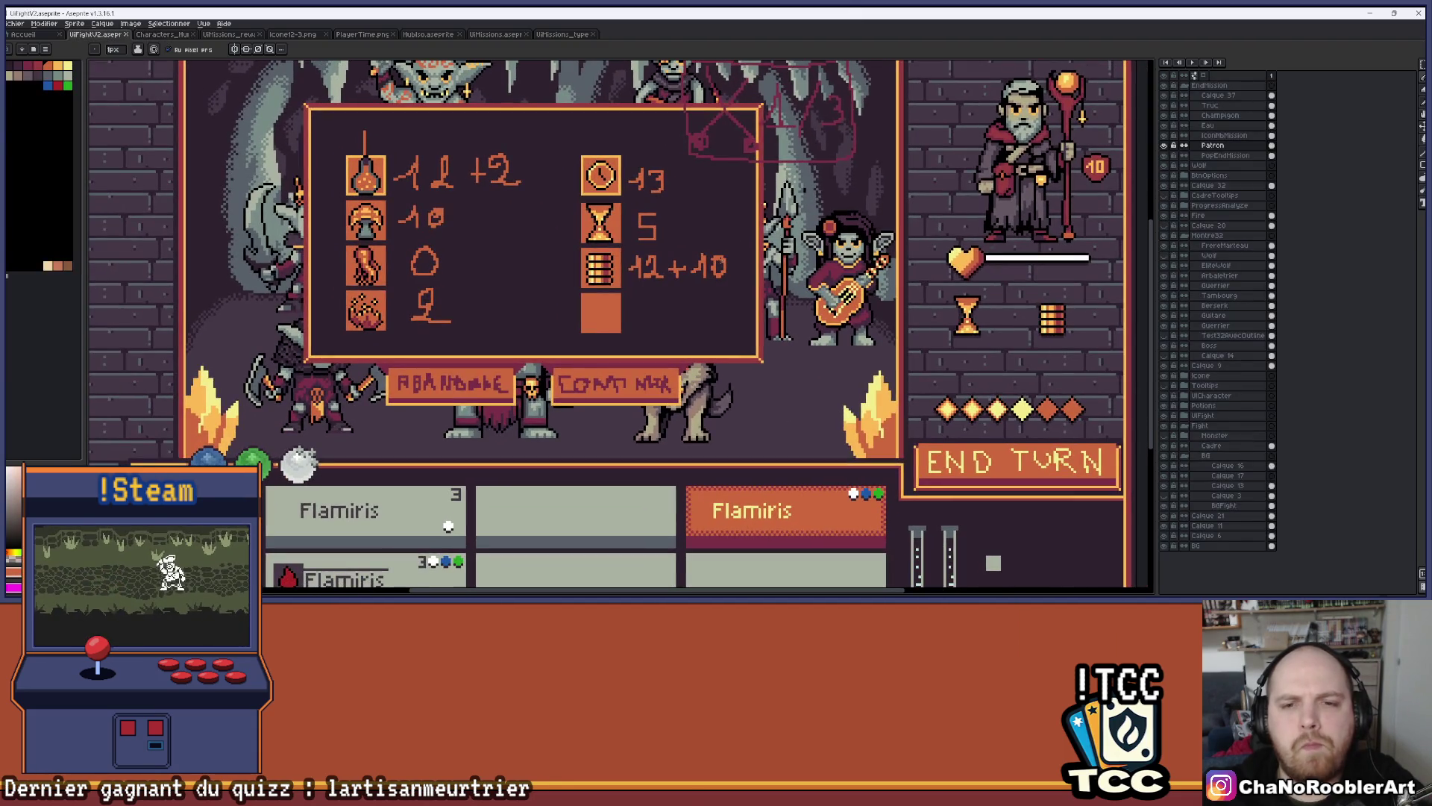
Operate controls in the lower-left panel, then zoom out on the fight UI
{"action": "left_click", "coordinate": [152, 619]}
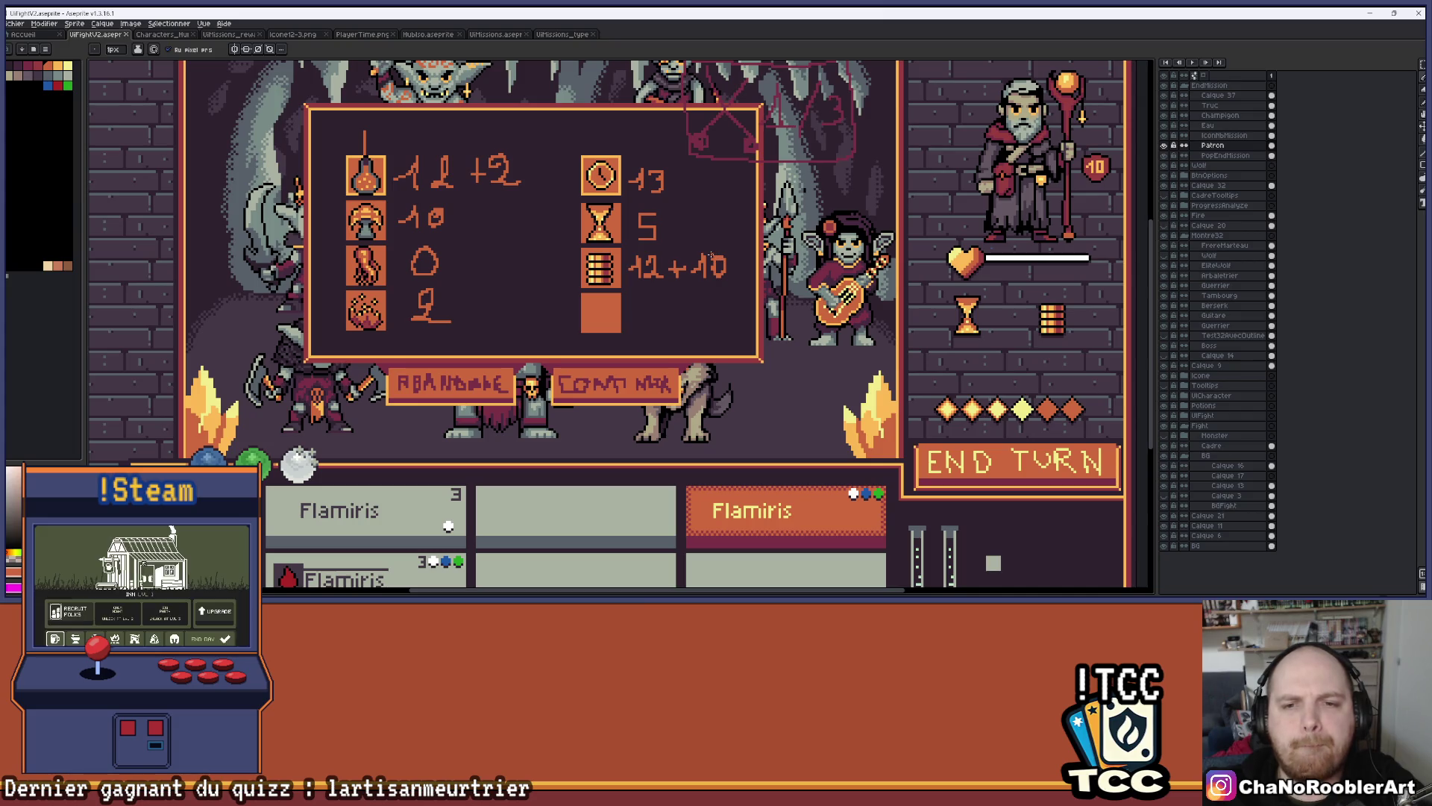
{"action": "left_click", "coordinate": [78, 612]}
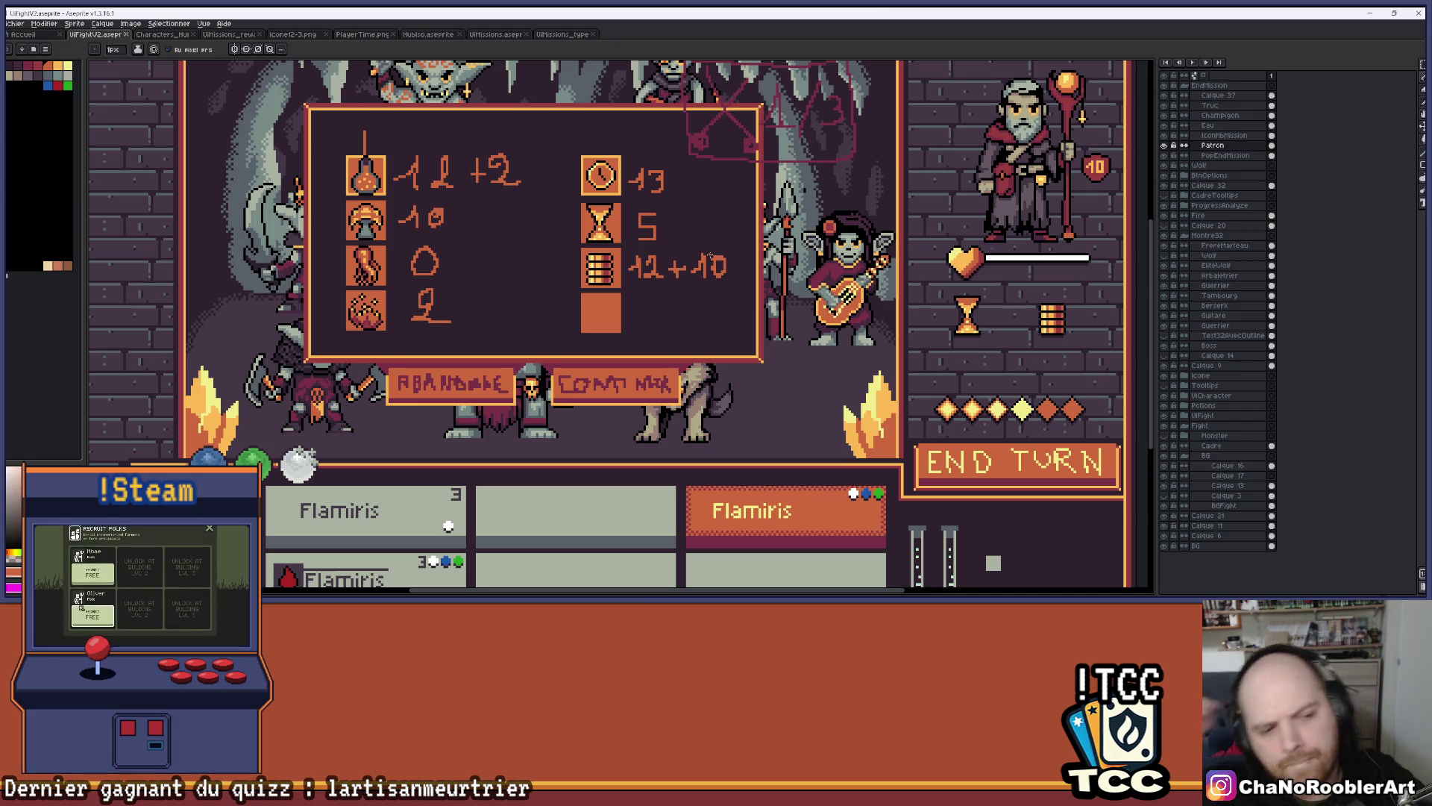
{"action": "left_click", "coordinate": [92, 583]}
{"action": "left_click", "coordinate": [92, 612]}
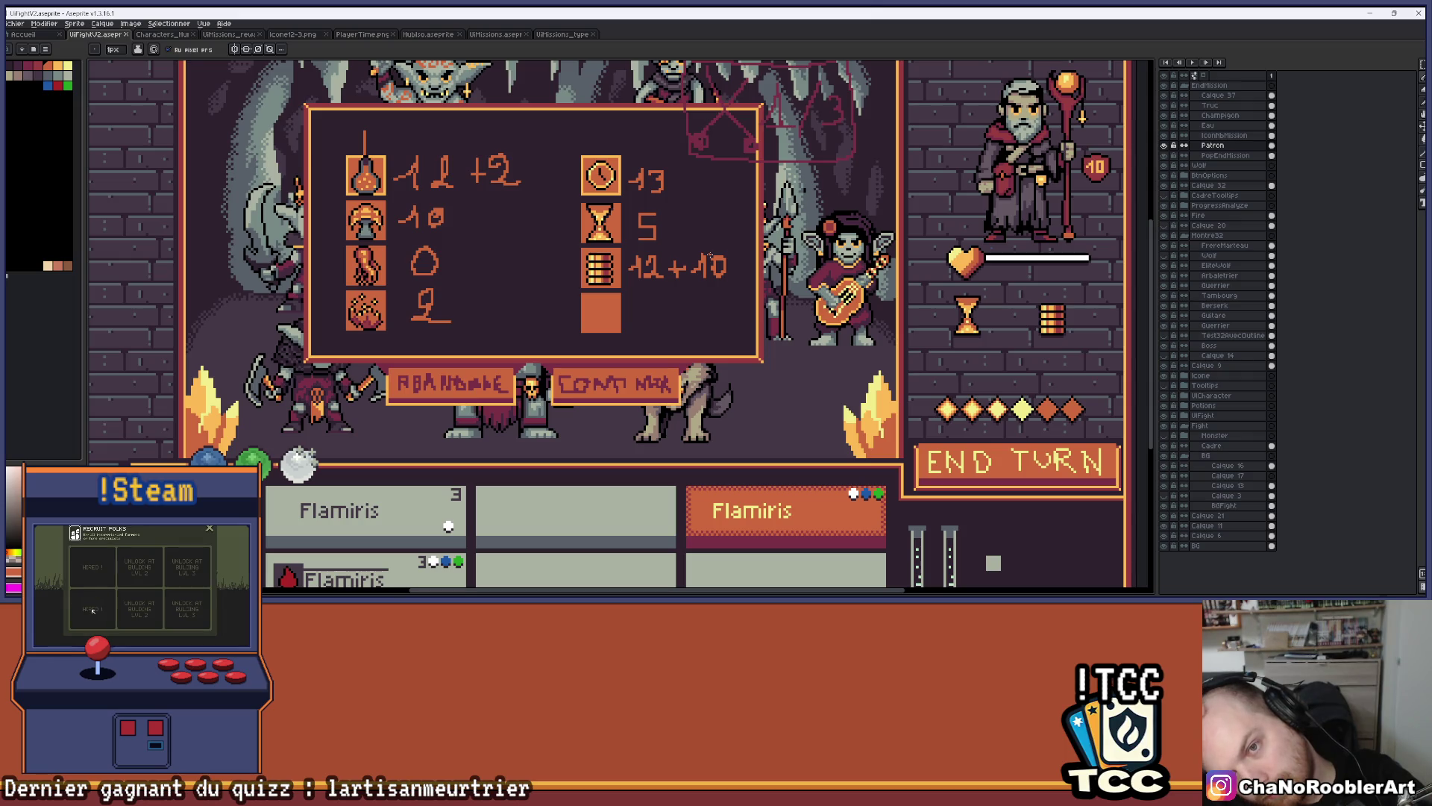
{"action": "left_click", "coordinate": [82, 565]}
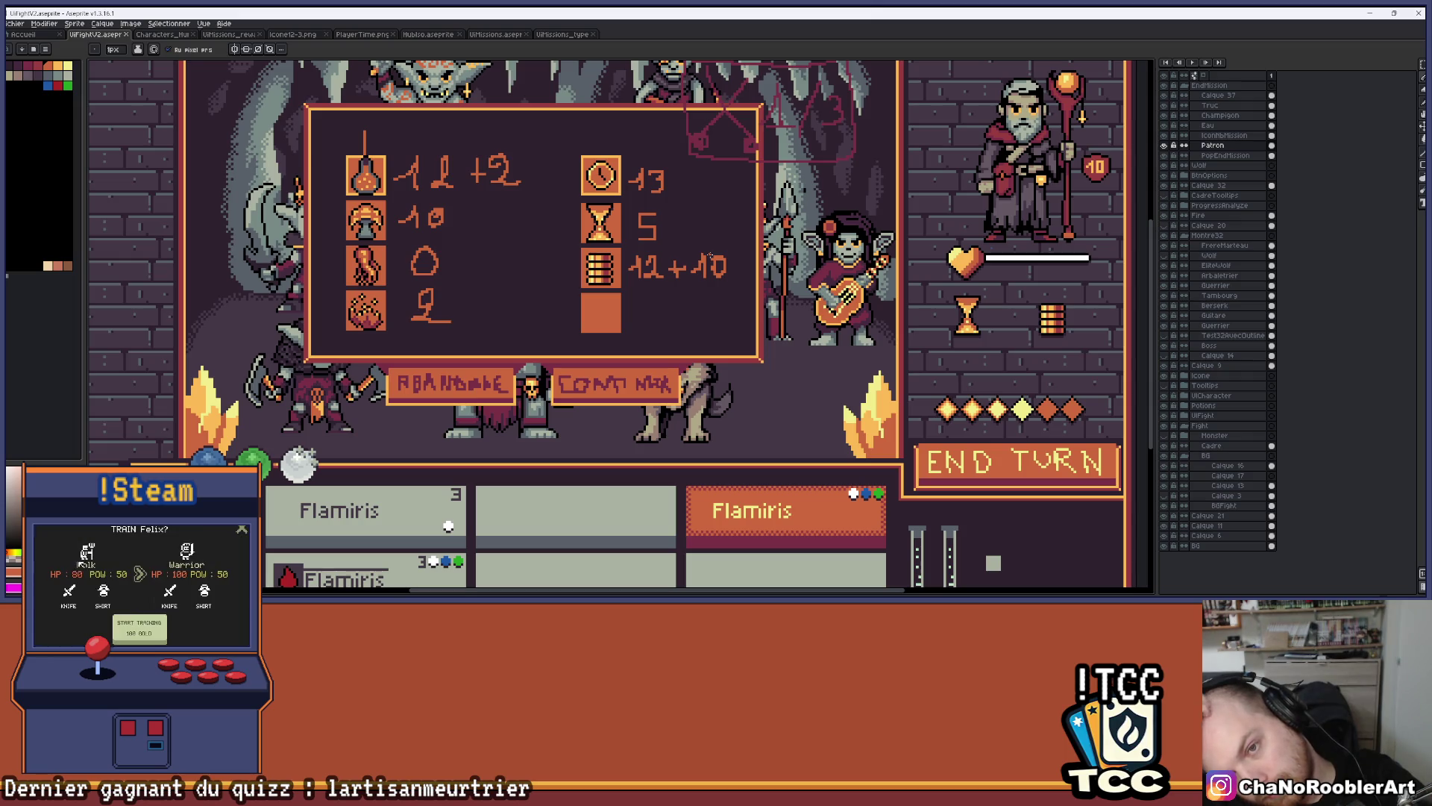
{"action": "left_click", "coordinate": [140, 635]}
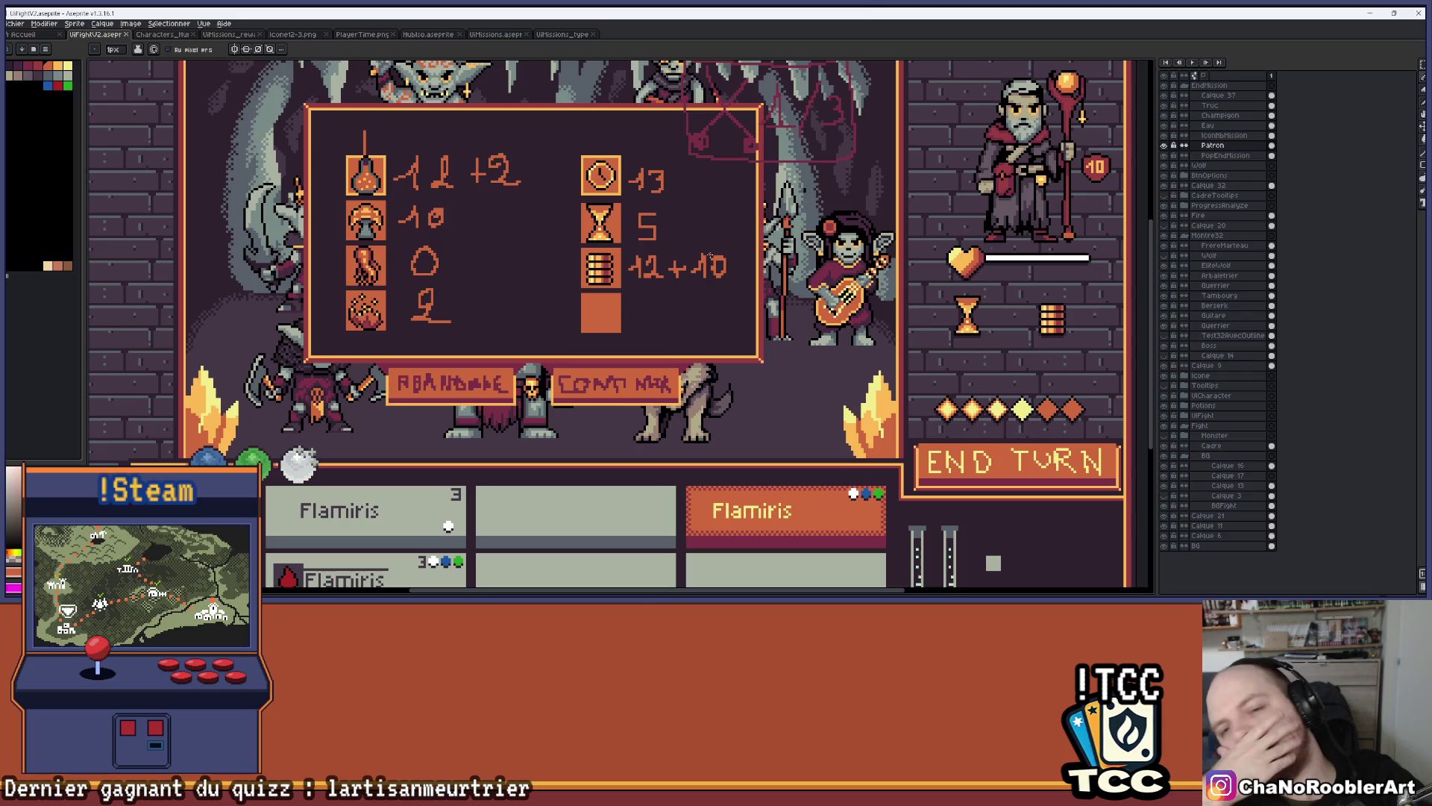
{"action": "scroll", "coordinate": [628, 290], "scroll_direction": "up", "scroll_amount": 4}
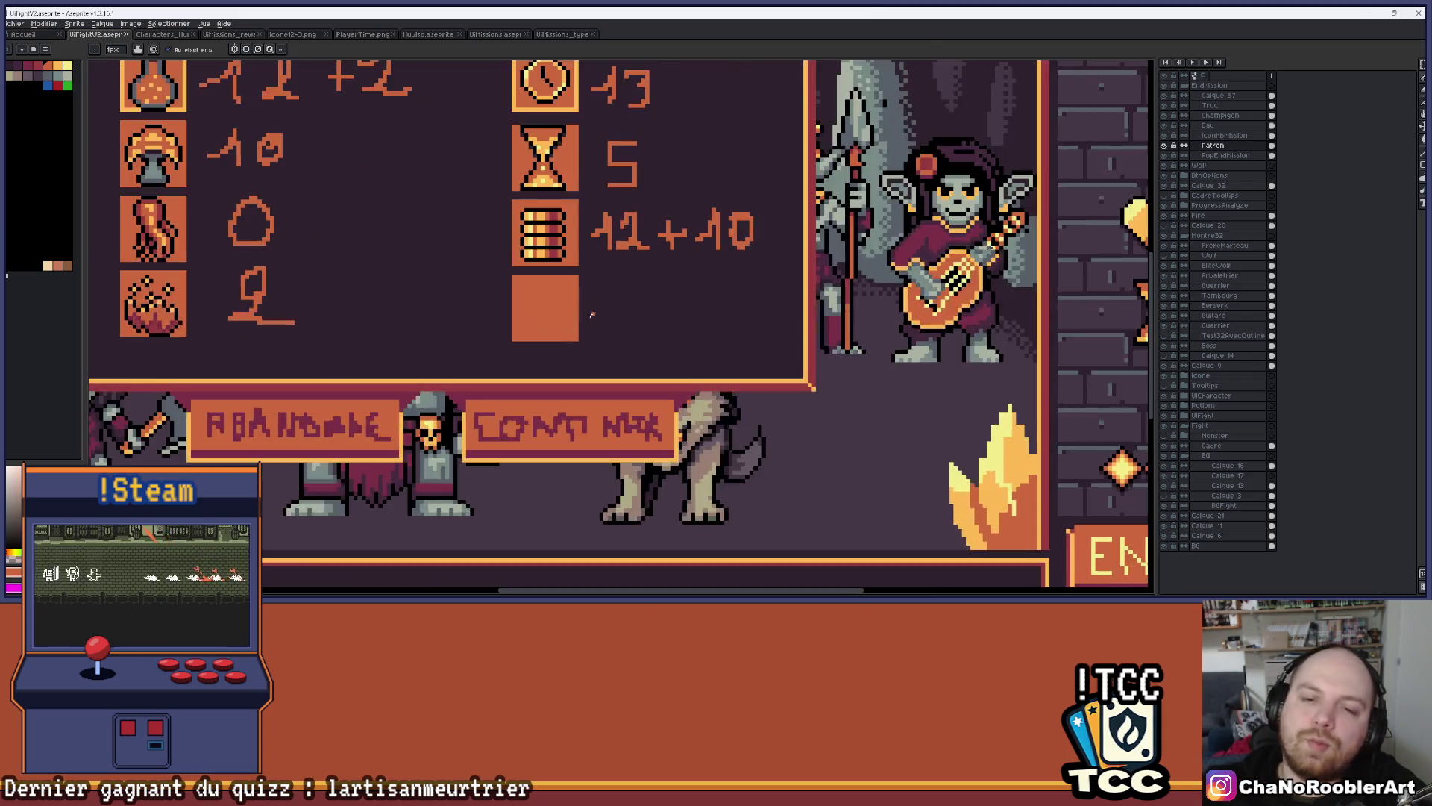
Sketch strokes beside the empty tile, then select and delete the ?! scribble
{"action": "left_click", "coordinate": [644, 255]}
{"action": "mouse_move", "coordinate": [631, 243]}
{"action": "left_mouse_down"}
{"action": "mouse_move", "coordinate": [670, 255]}
{"action": "mouse_move", "coordinate": [656, 296]}
{"action": "left_mouse_up"}
{"action": "mouse_move", "coordinate": [737, 255]}
{"action": "left_mouse_down"}
{"action": "mouse_move", "coordinate": [724, 269]}
{"action": "mouse_move", "coordinate": [737, 309]}
{"action": "left_mouse_up"}
{"action": "key", "text": "m"}
{"action": "left_click_drag", "start_coordinate": [612, 351], "coordinate": [761, 224]}
{"action": "key", "text": "Delete"}
{"action": "key", "text": "b"}
Pencil the letters of ROI beside the empty orange tile
{"action": "scroll", "coordinate": [774, 291], "scroll_direction": "down", "scroll_amount": 2}
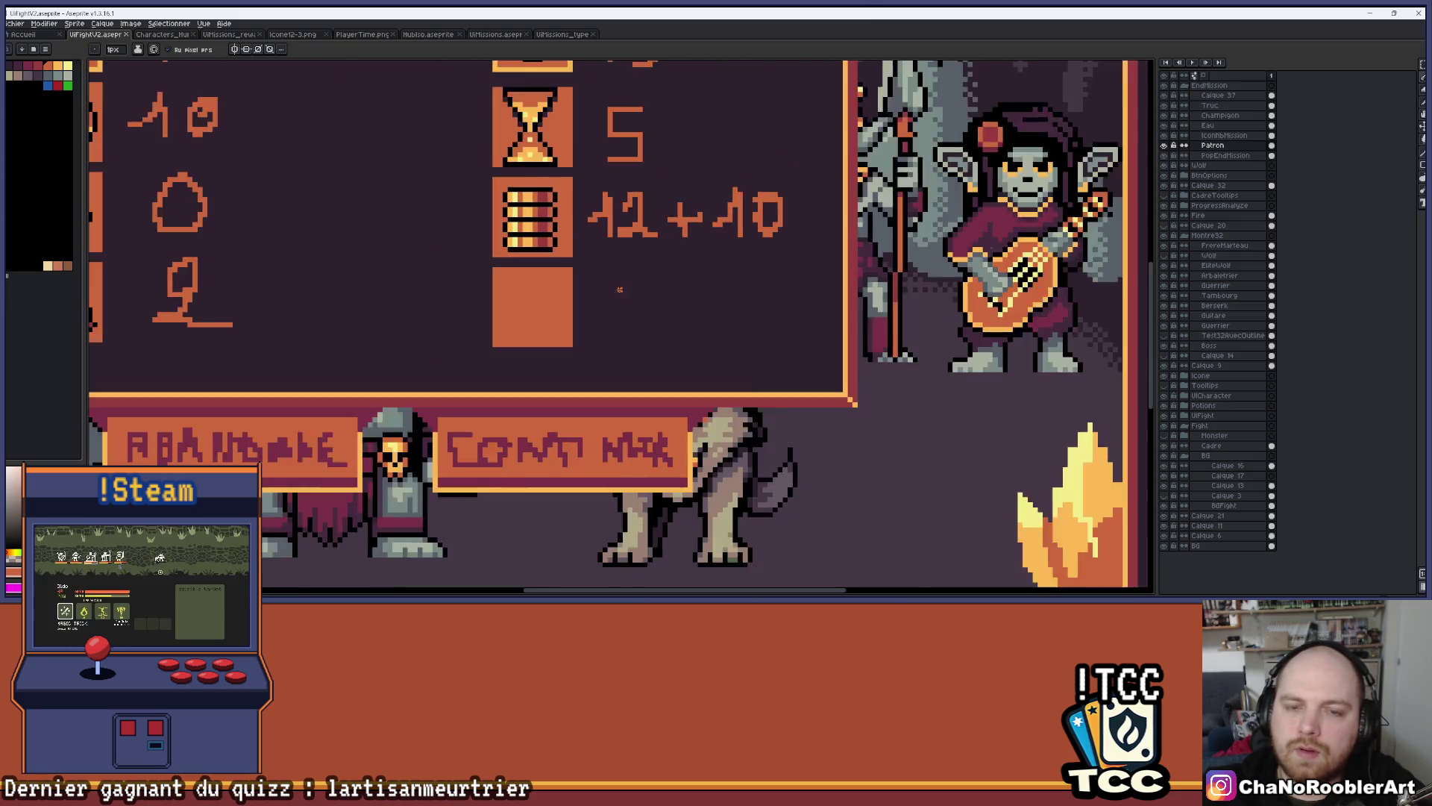
{"action": "scroll", "coordinate": [587, 272], "scroll_direction": "up", "scroll_amount": 2}
{"action": "left_click_drag", "start_coordinate": [586, 256], "coordinate": [586, 305]}
{"action": "mouse_move", "coordinate": [603, 251]}
{"action": "left_mouse_down"}
{"action": "mouse_move", "coordinate": [636, 256]}
{"action": "mouse_move", "coordinate": [637, 277]}
{"action": "mouse_move", "coordinate": [685, 302]}
{"action": "left_mouse_up"}
{"action": "left_click_drag", "start_coordinate": [690, 251], "coordinate": [716, 300]}
{"action": "mouse_move", "coordinate": [767, 248]}
{"action": "left_mouse_down"}
{"action": "mouse_move", "coordinate": [780, 300]}
{"action": "mouse_move", "coordinate": [779, 240]}
{"action": "mouse_move", "coordinate": [855, 240]}
{"action": "mouse_move", "coordinate": [869, 282]}
{"action": "mouse_move", "coordinate": [892, 270]}
{"action": "mouse_move", "coordinate": [897, 303]}
{"action": "mouse_move", "coordinate": [970, 301]}
{"action": "mouse_move", "coordinate": [975, 224]}
{"action": "mouse_move", "coordinate": [1002, 301]}
{"action": "mouse_move", "coordinate": [1039, 303]}
{"action": "left_mouse_up"}
Reshape the D into an O by adding and erasing pixels
{"action": "scroll", "coordinate": [1030, 295], "scroll_direction": "down", "scroll_amount": 3}
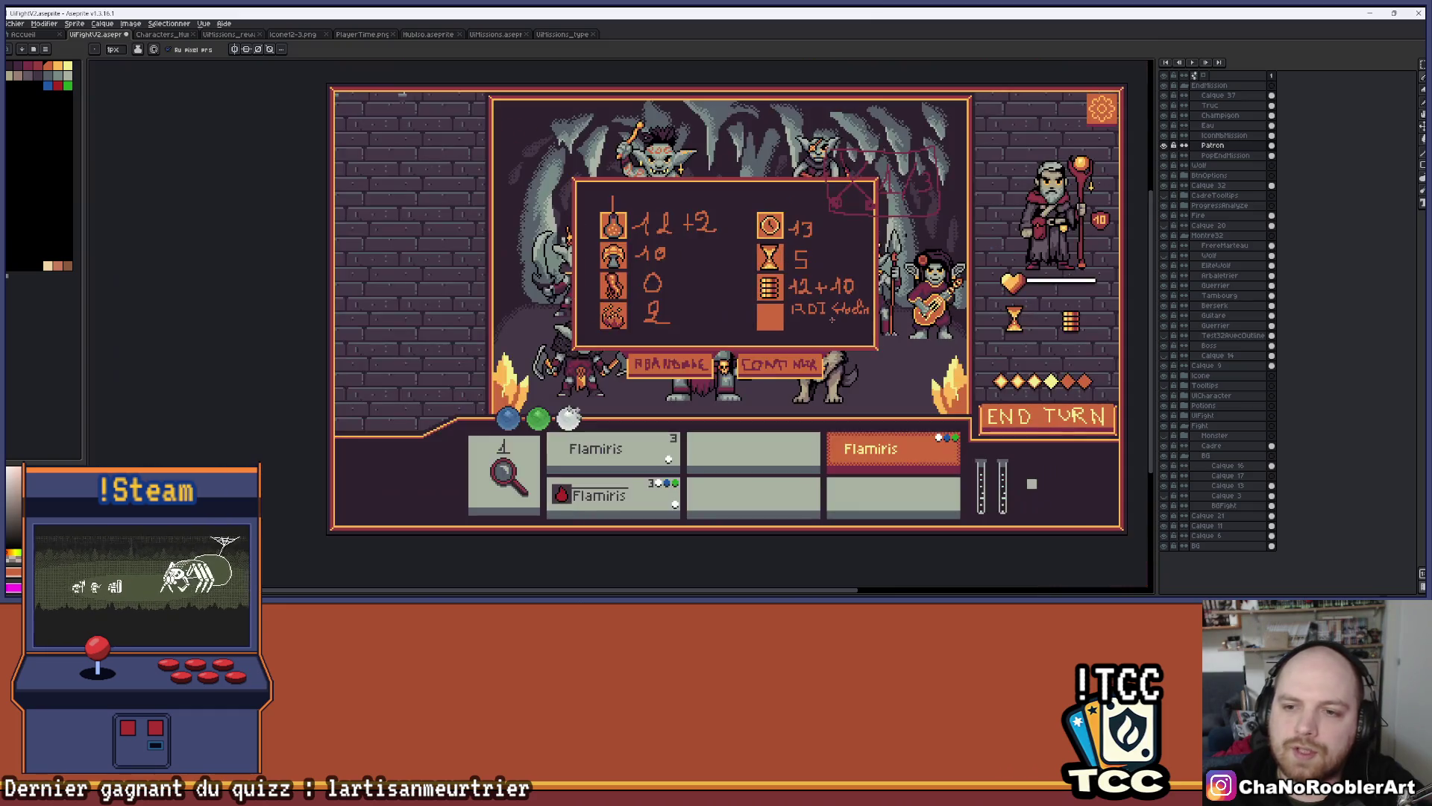
{"action": "scroll", "coordinate": [790, 302], "scroll_direction": "up", "scroll_amount": 3}
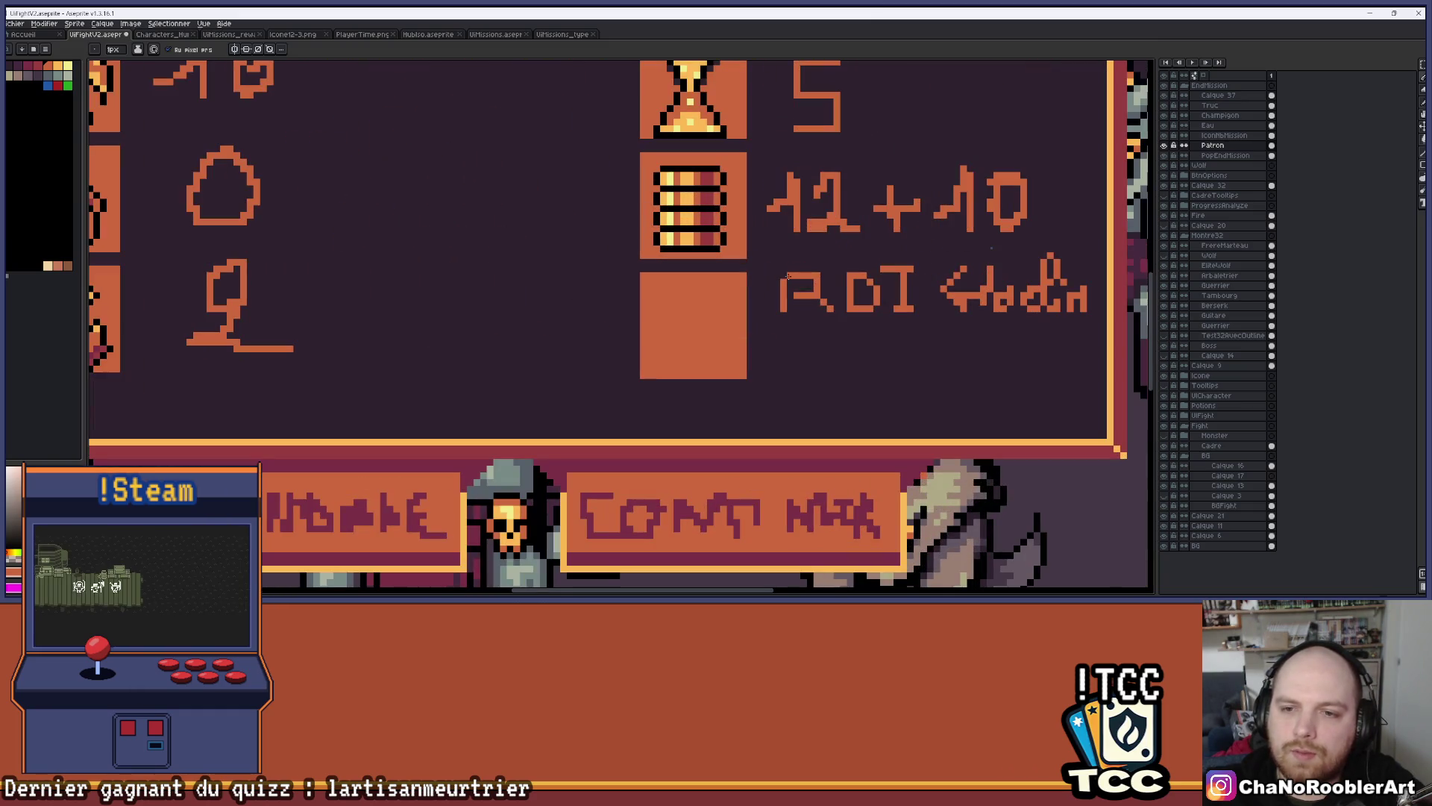
{"action": "scroll", "coordinate": [784, 275], "scroll_direction": "up", "scroll_amount": 2}
{"action": "key", "text": "v"}
{"action": "key", "text": "b"}
{"action": "scroll", "coordinate": [774, 288], "scroll_direction": "down", "scroll_amount": 3}
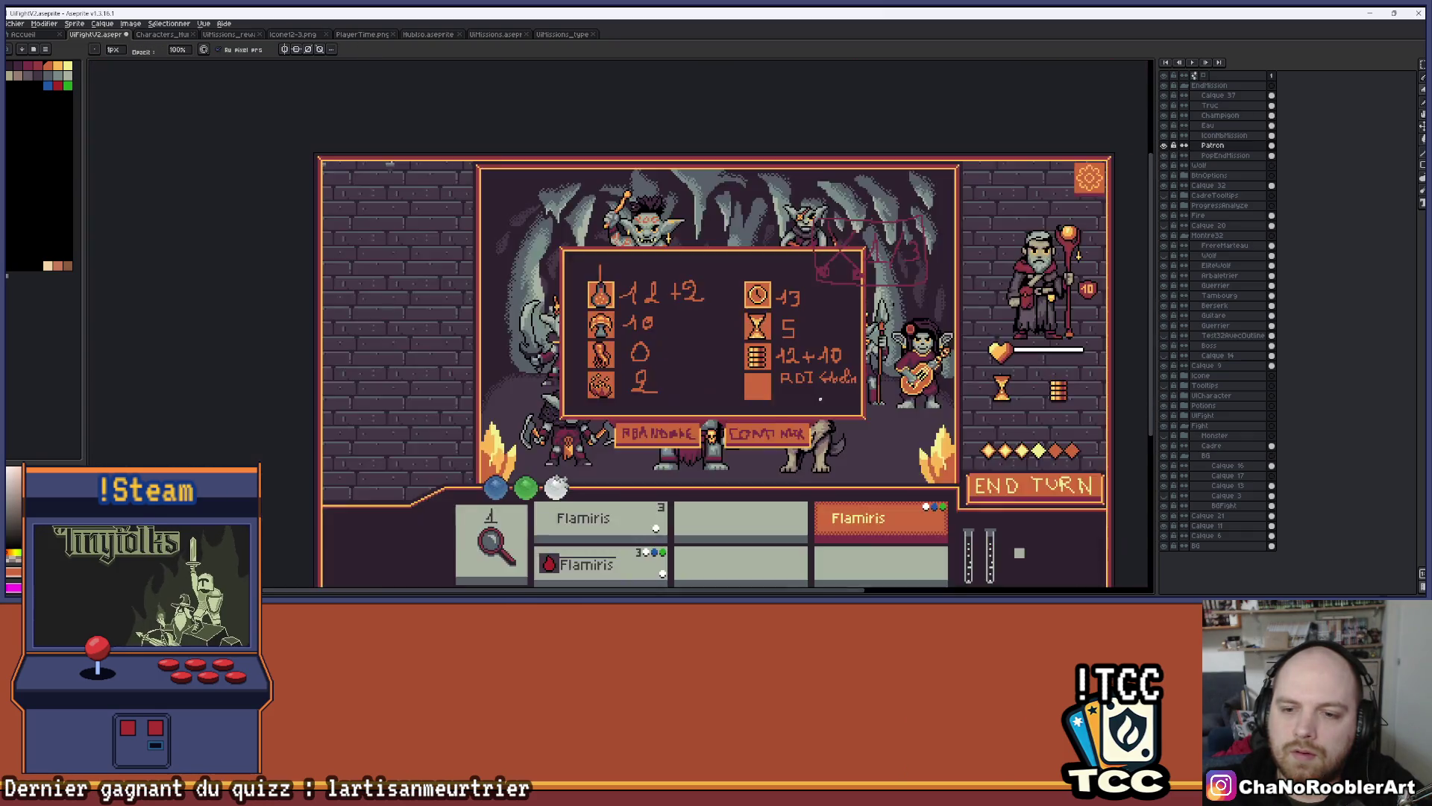
{"action": "scroll", "coordinate": [819, 398], "scroll_direction": "up", "scroll_amount": 1}
{"action": "scroll", "coordinate": [818, 398], "scroll_direction": "up", "scroll_amount": 3}
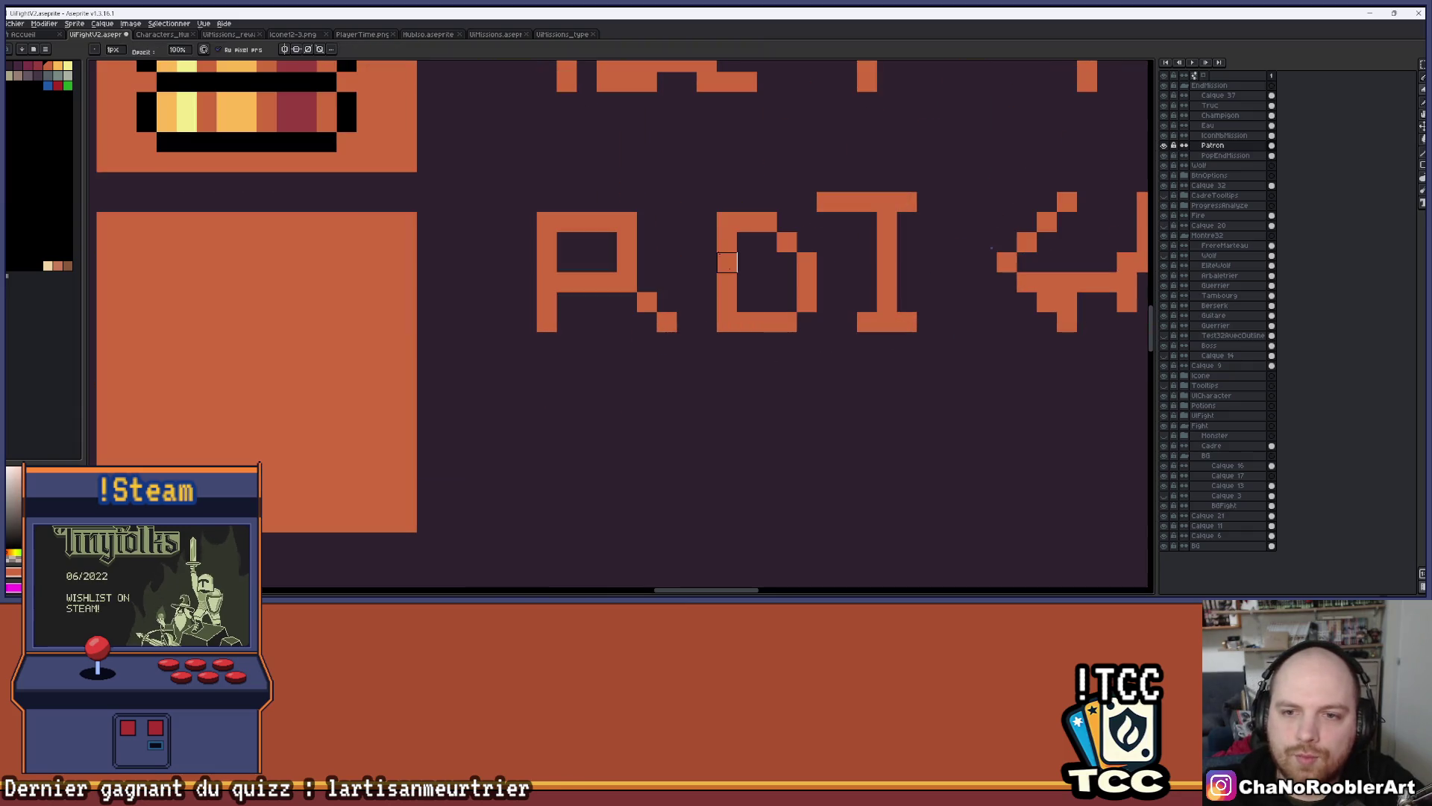
{"action": "left_click_drag", "start_coordinate": [707, 242], "coordinate": [710, 289]}
{"action": "left_click", "coordinate": [707, 302]}
{"action": "key", "text": "e"}
{"action": "left_click_drag", "start_coordinate": [728, 239], "coordinate": [727, 302]}
{"action": "scroll", "coordinate": [726, 298], "scroll_direction": "down", "scroll_amount": 3}
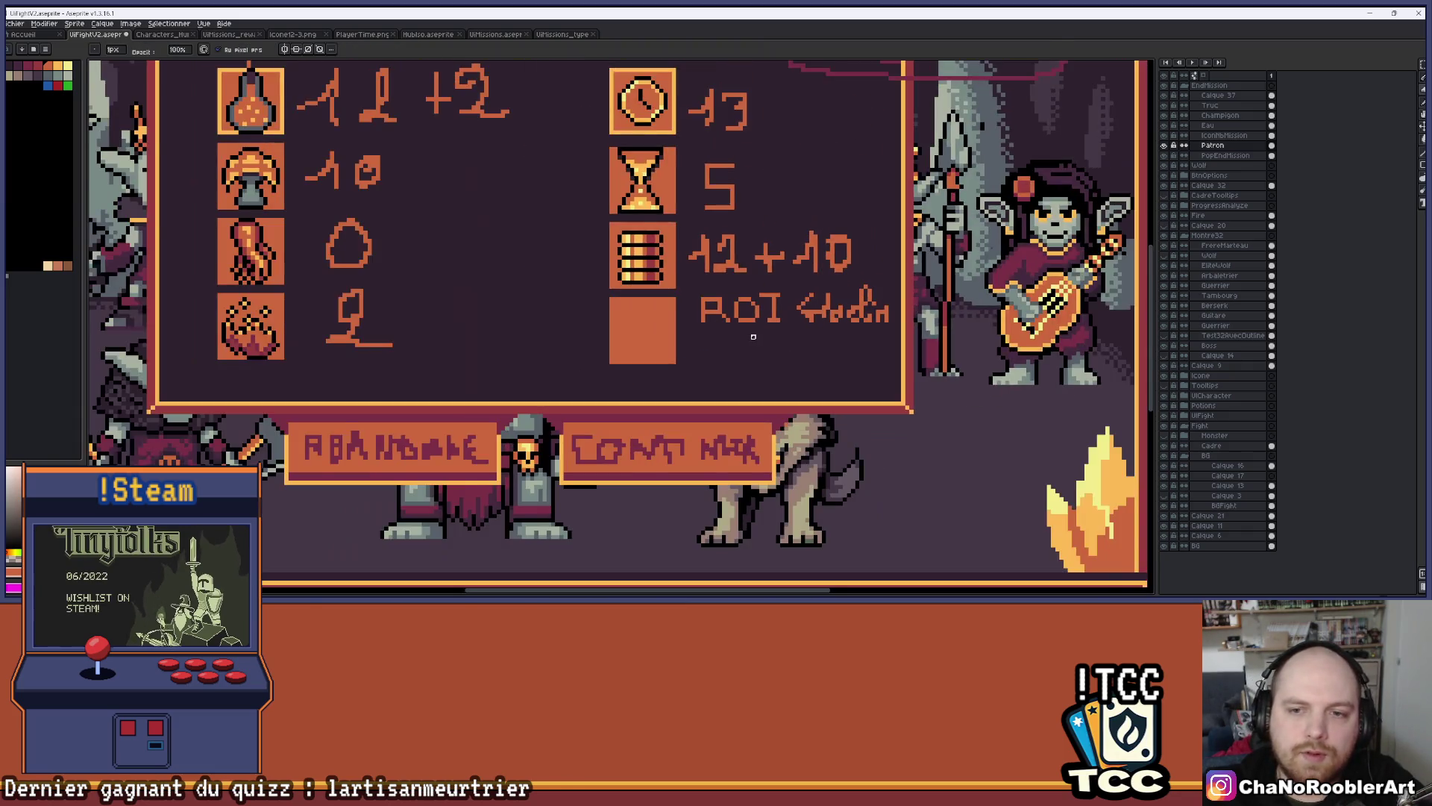
{"action": "scroll", "coordinate": [753, 333], "scroll_direction": "up", "scroll_amount": 1}
{"action": "scroll", "coordinate": [750, 340], "scroll_direction": "right", "scroll_amount": 1}
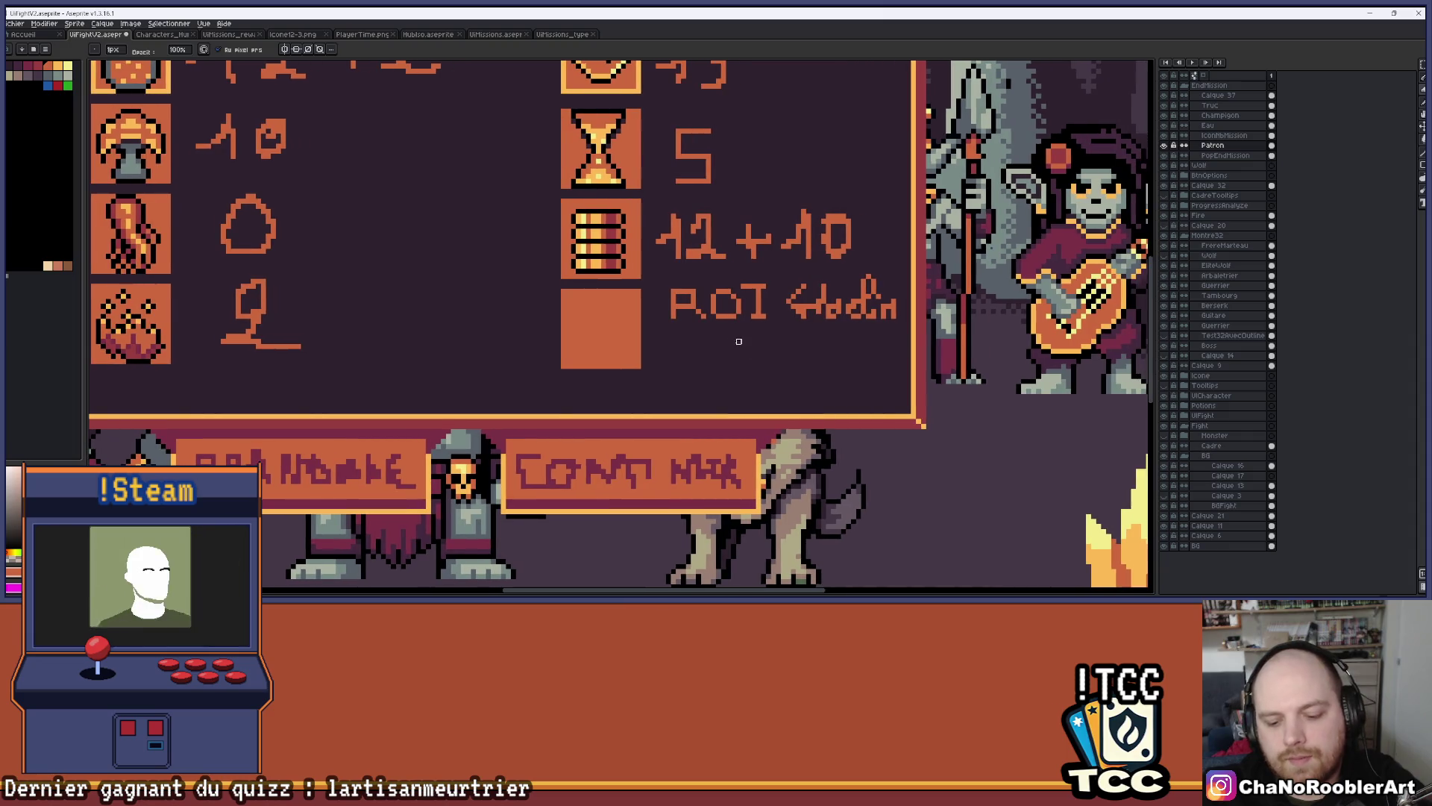
{"action": "key", "text": "e"}
{"action": "scroll", "coordinate": [711, 344], "scroll_direction": "up", "scroll_amount": 1}
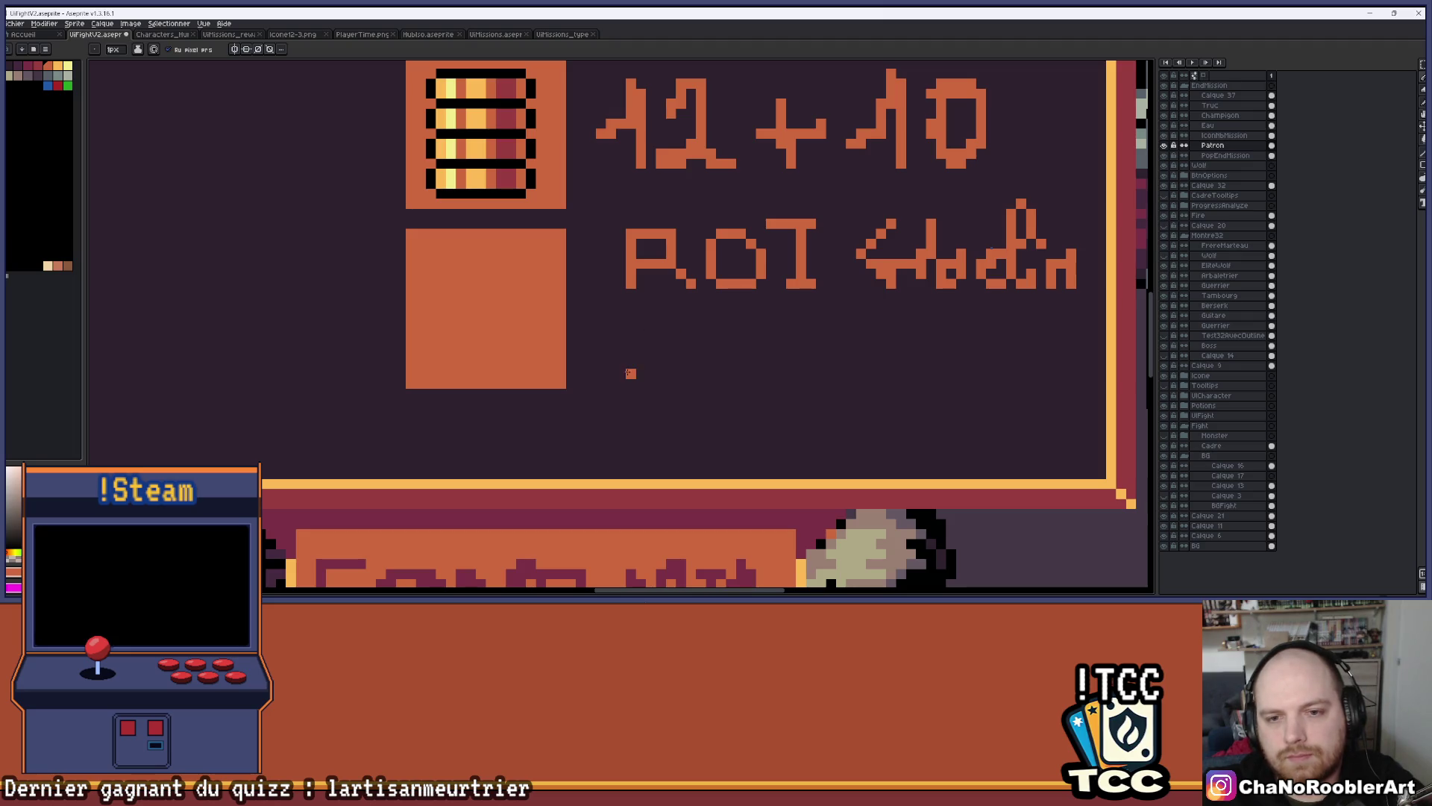
Try vertical strokes under ROI, undoing each misdrawn attempt
{"action": "left_click_drag", "start_coordinate": [630, 312], "coordinate": [624, 359]}
{"action": "key", "text": "ctrl+z"}
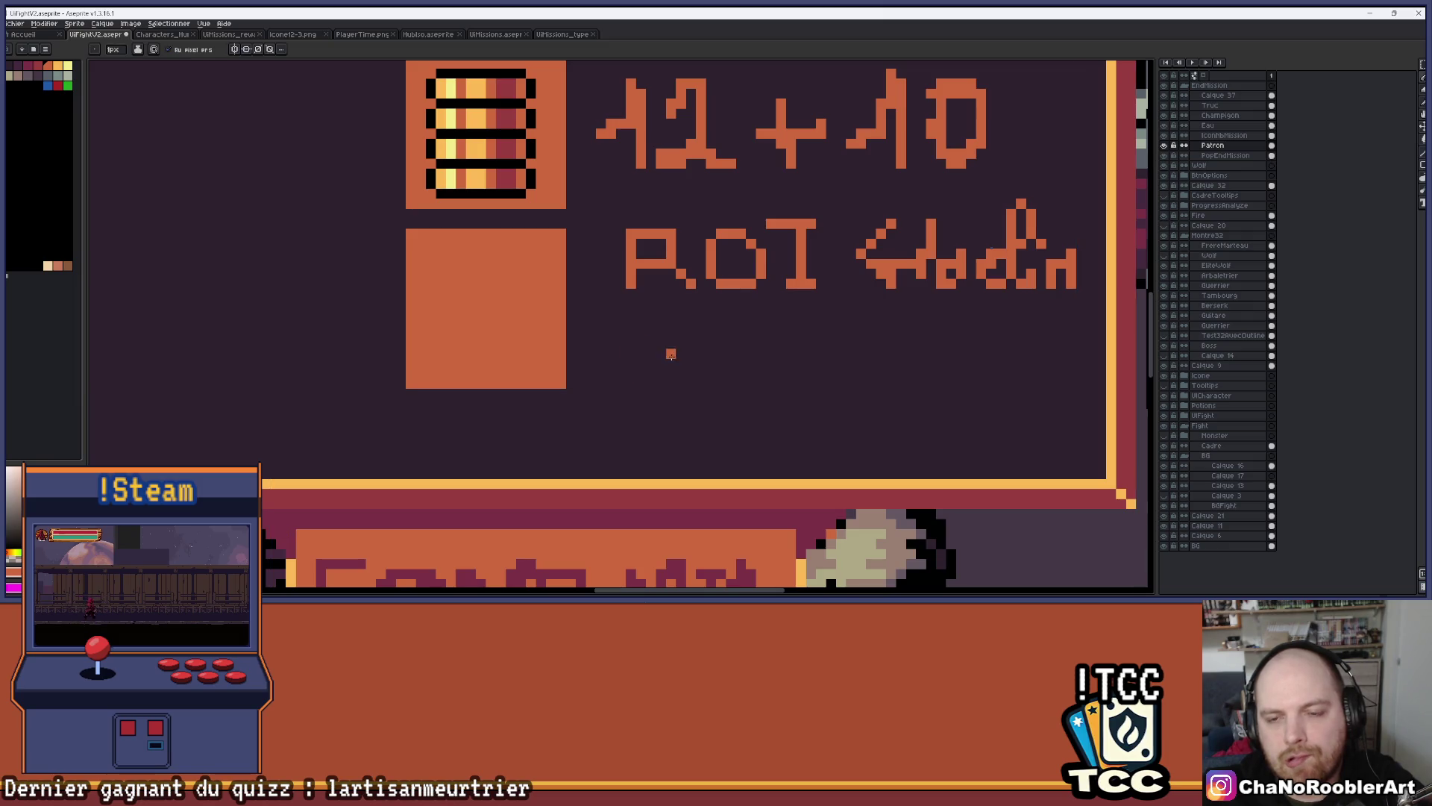
{"action": "scroll", "coordinate": [772, 332], "scroll_direction": "up", "scroll_amount": 1}
{"action": "scroll", "coordinate": [772, 332], "scroll_direction": "down", "scroll_amount": 3}
{"action": "mouse_move", "coordinate": [739, 361]}
{"action": "left_mouse_down"}
{"action": "mouse_move", "coordinate": [673, 359]}
{"action": "mouse_move", "coordinate": [750, 322]}
{"action": "mouse_move", "coordinate": [750, 360]}
{"action": "left_mouse_up"}
{"action": "scroll", "coordinate": [674, 354], "scroll_direction": "up", "scroll_amount": 4}
{"action": "scroll", "coordinate": [713, 323], "scroll_direction": "down", "scroll_amount": 2}
{"action": "scroll", "coordinate": [630, 333], "scroll_direction": "up", "scroll_amount": 1}
{"action": "key", "text": "ctrl+z"}
{"action": "key", "text": "ctrl+z"}
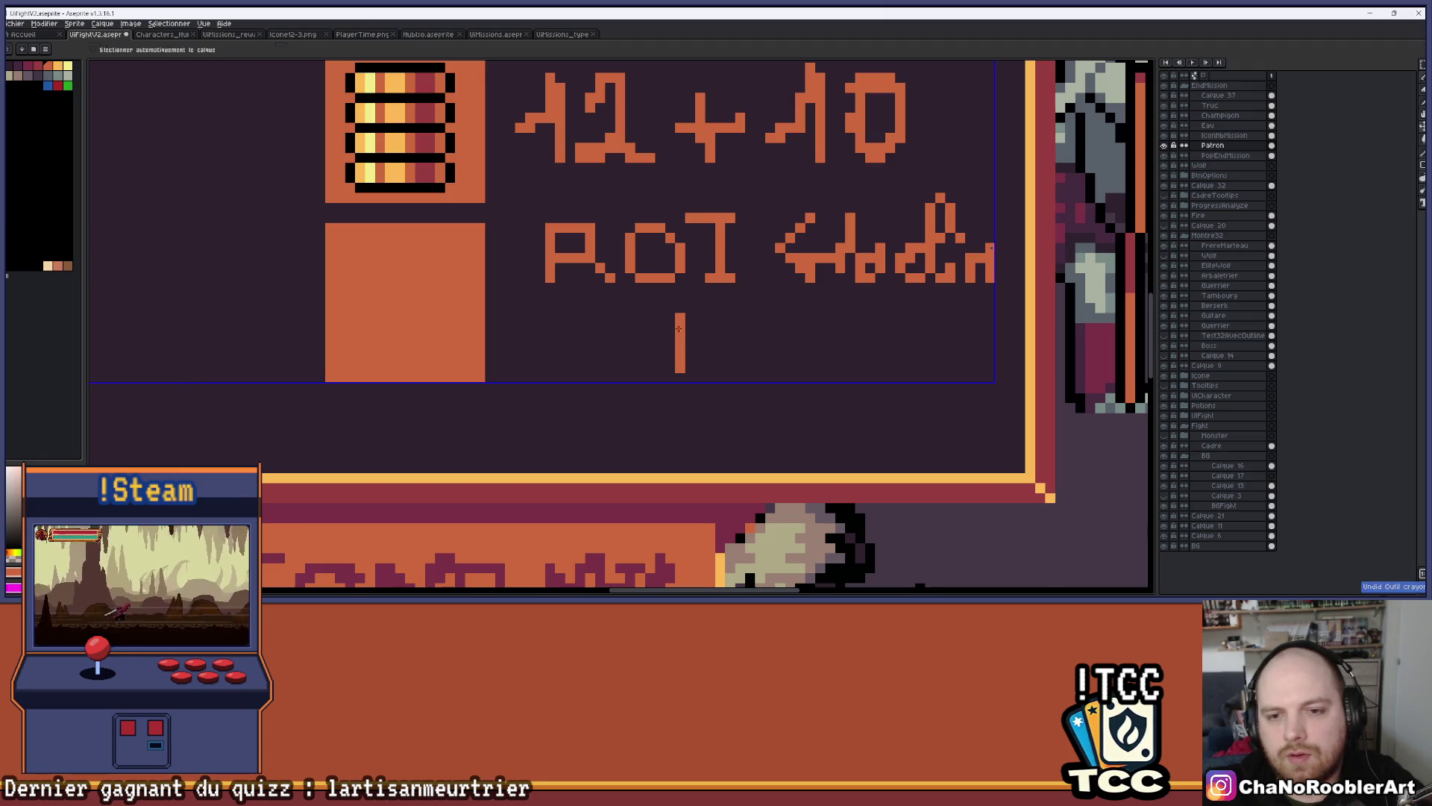
{"action": "key", "text": "ctrl+z"}
{"action": "left_click_drag", "start_coordinate": [649, 324], "coordinate": [652, 382]}
{"action": "key", "text": "ctrl+z"}
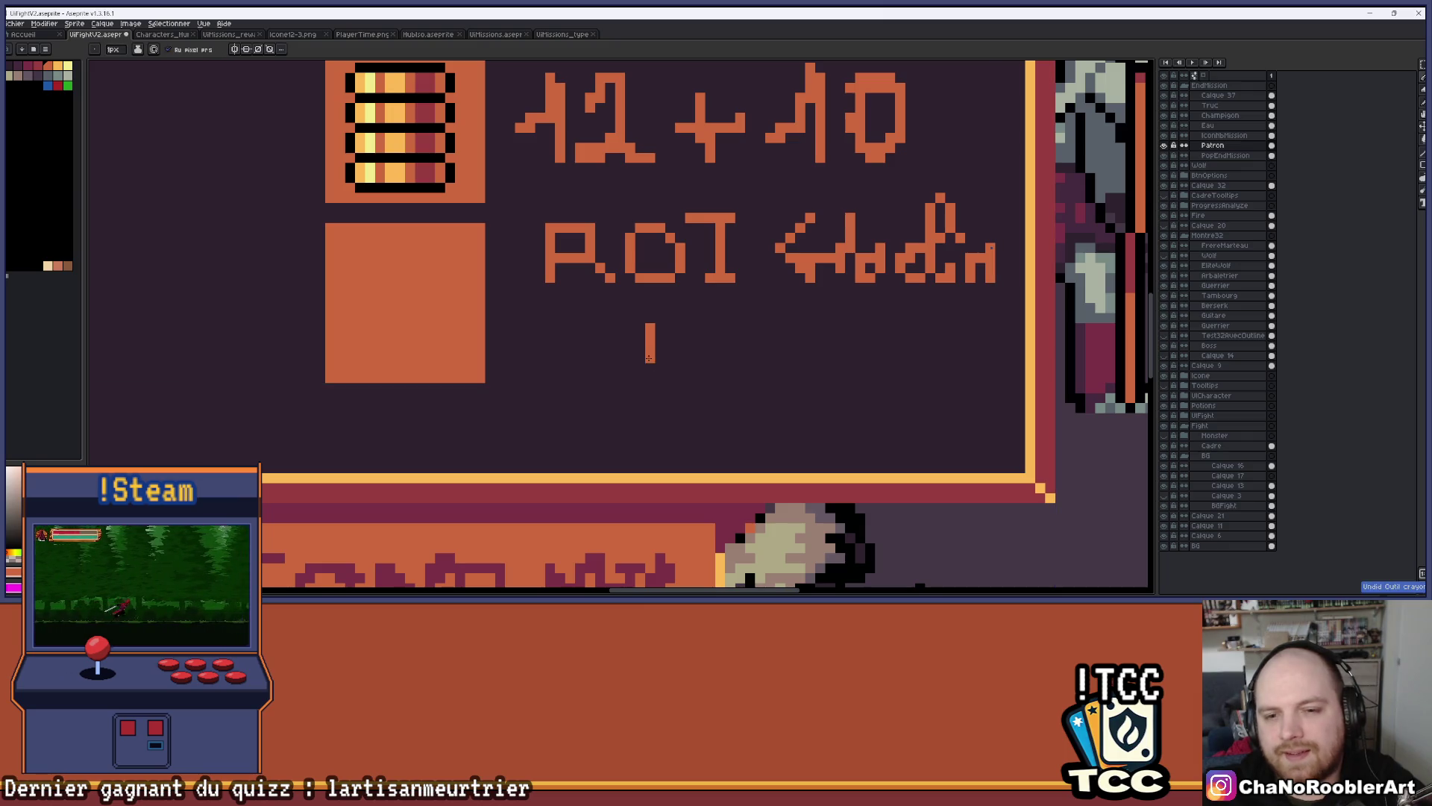
{"action": "key", "text": "ctrl+z"}
{"action": "left_click_drag", "start_coordinate": [639, 332], "coordinate": [627, 372]}
{"action": "key", "text": "ctrl+z"}
{"action": "key", "text": "ctrl+z"}
{"action": "left_click_drag", "start_coordinate": [639, 303], "coordinate": [640, 371]}
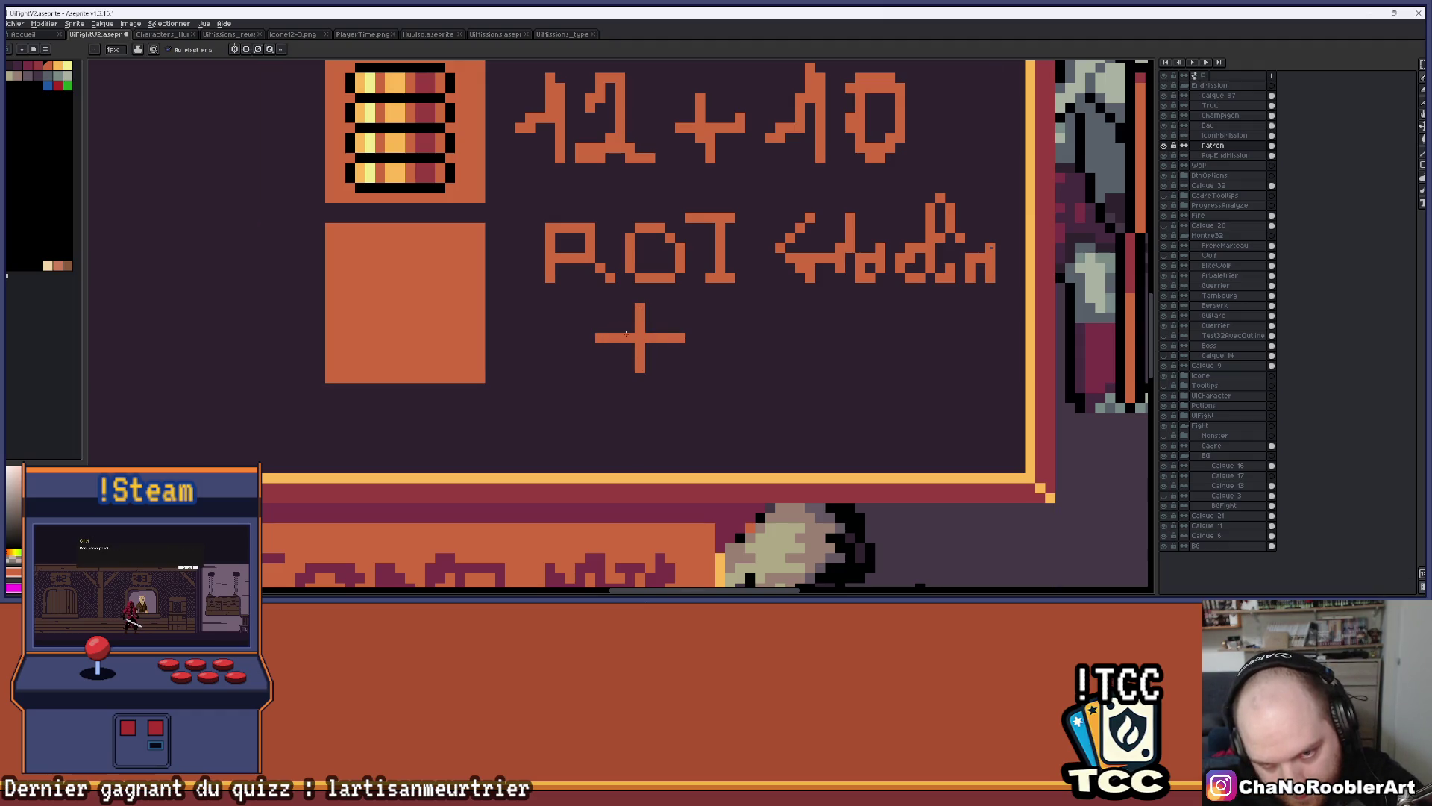
{"action": "key", "text": "ctrl+z"}
{"action": "key", "text": "ctrl+z"}
Draw the ++ beneath ROI and hide the Patron stats layer
{"action": "left_click_drag", "start_coordinate": [639, 324], "coordinate": [642, 363]}
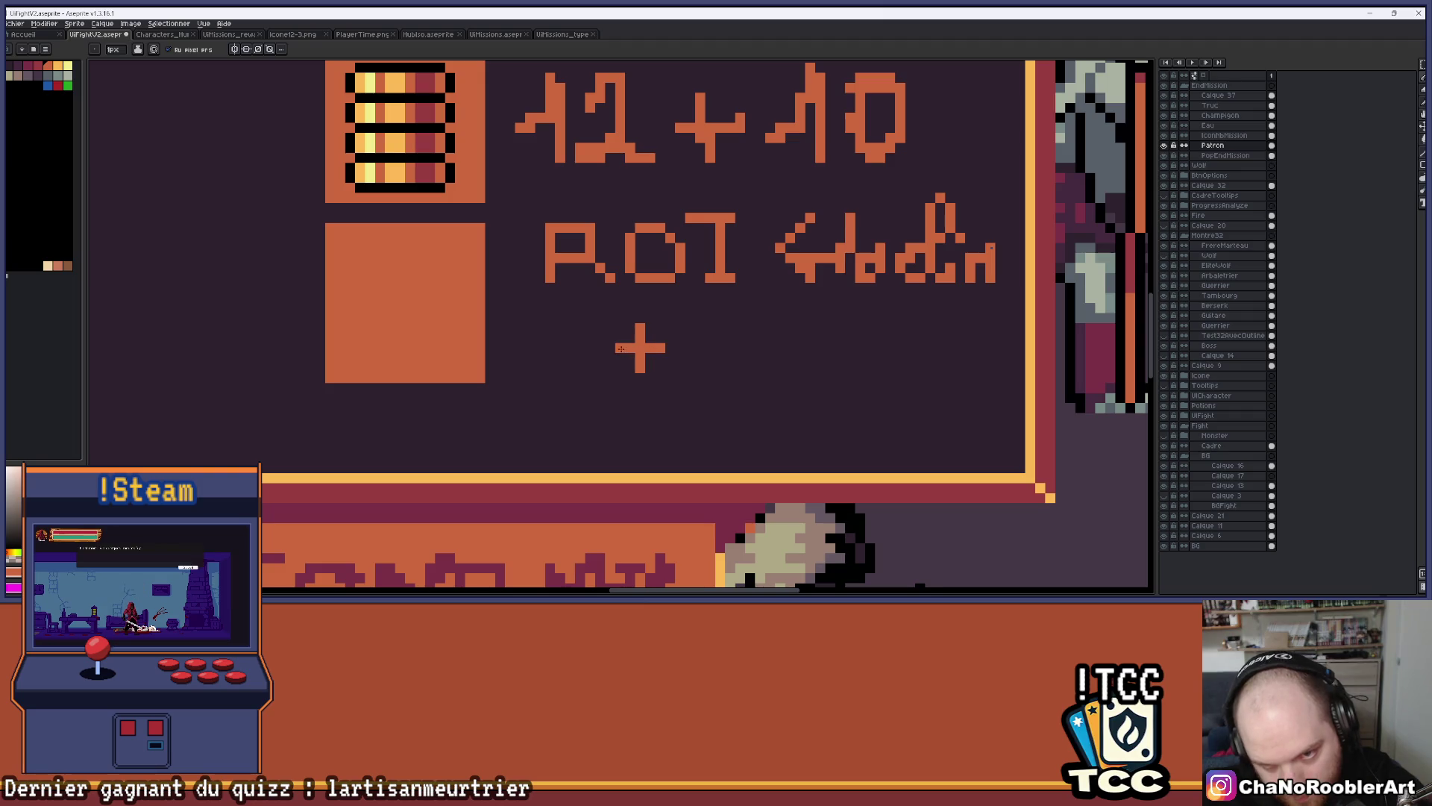
{"action": "scroll", "coordinate": [621, 348], "scroll_direction": "down", "scroll_amount": 2}
{"action": "scroll", "coordinate": [664, 340], "scroll_direction": "up", "scroll_amount": 3}
{"action": "mouse_move", "coordinate": [698, 312]}
{"action": "left_mouse_down"}
{"action": "mouse_move", "coordinate": [700, 393]}
{"action": "mouse_move", "coordinate": [665, 360]}
{"action": "mouse_move", "coordinate": [748, 359]}
{"action": "left_mouse_up"}
{"action": "scroll", "coordinate": [747, 349], "scroll_direction": "down", "scroll_amount": 2}
{"action": "scroll", "coordinate": [746, 349], "scroll_direction": "down", "scroll_amount": 4}
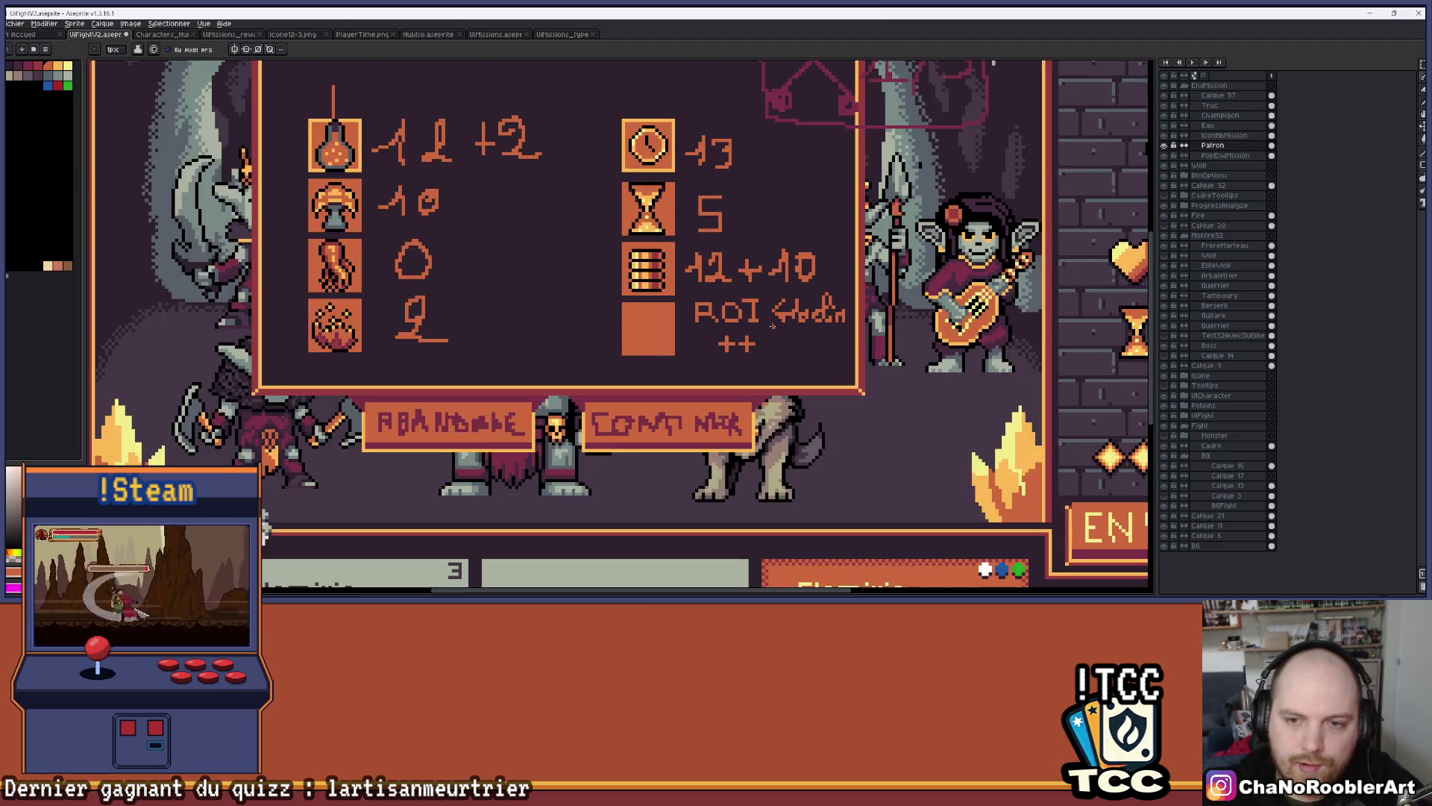
{"action": "key", "text": "v"}
{"action": "key", "text": "b"}
{"action": "scroll", "coordinate": [709, 358], "scroll_direction": "up", "scroll_amount": 2}
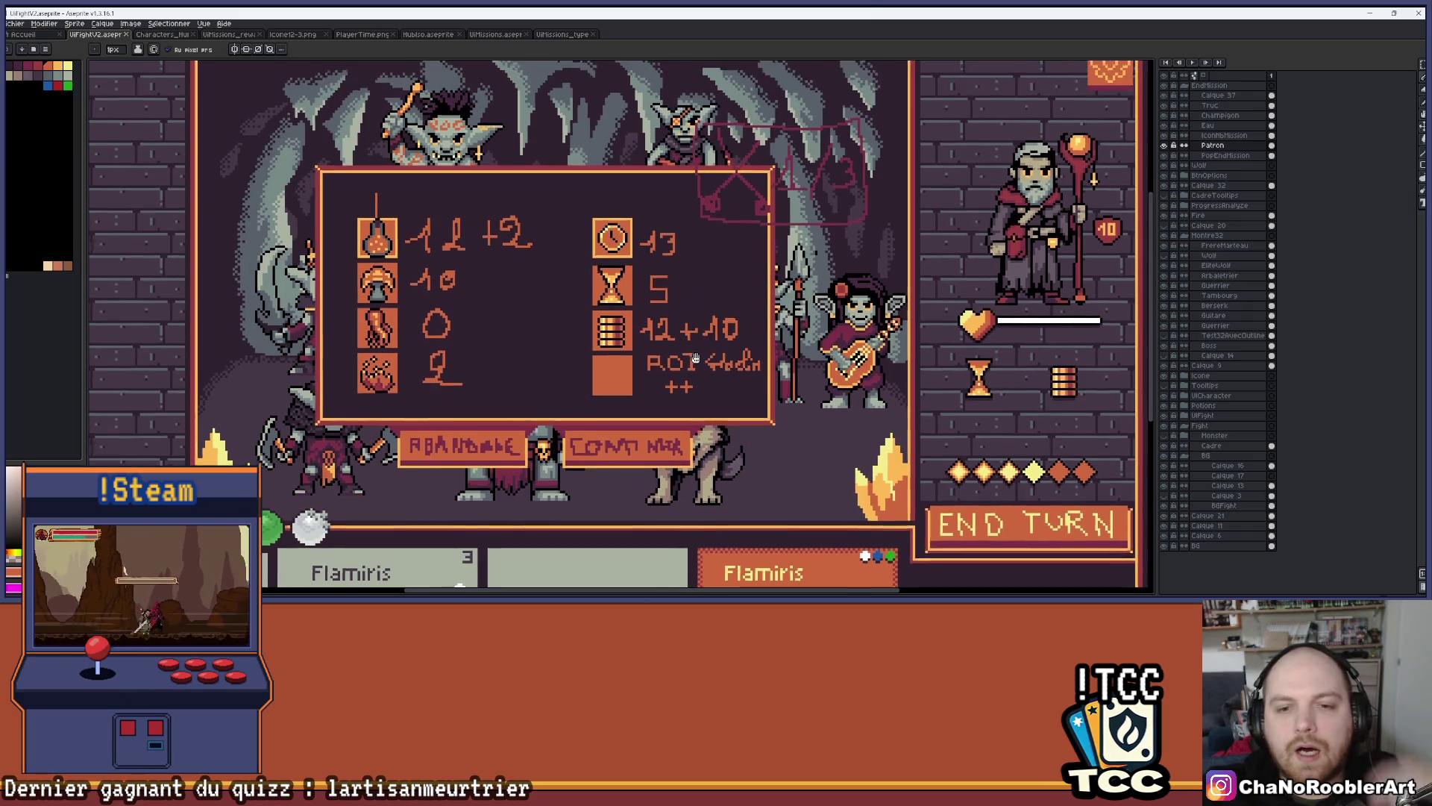
{"action": "scroll", "coordinate": [713, 318], "scroll_direction": "up", "scroll_amount": 1}
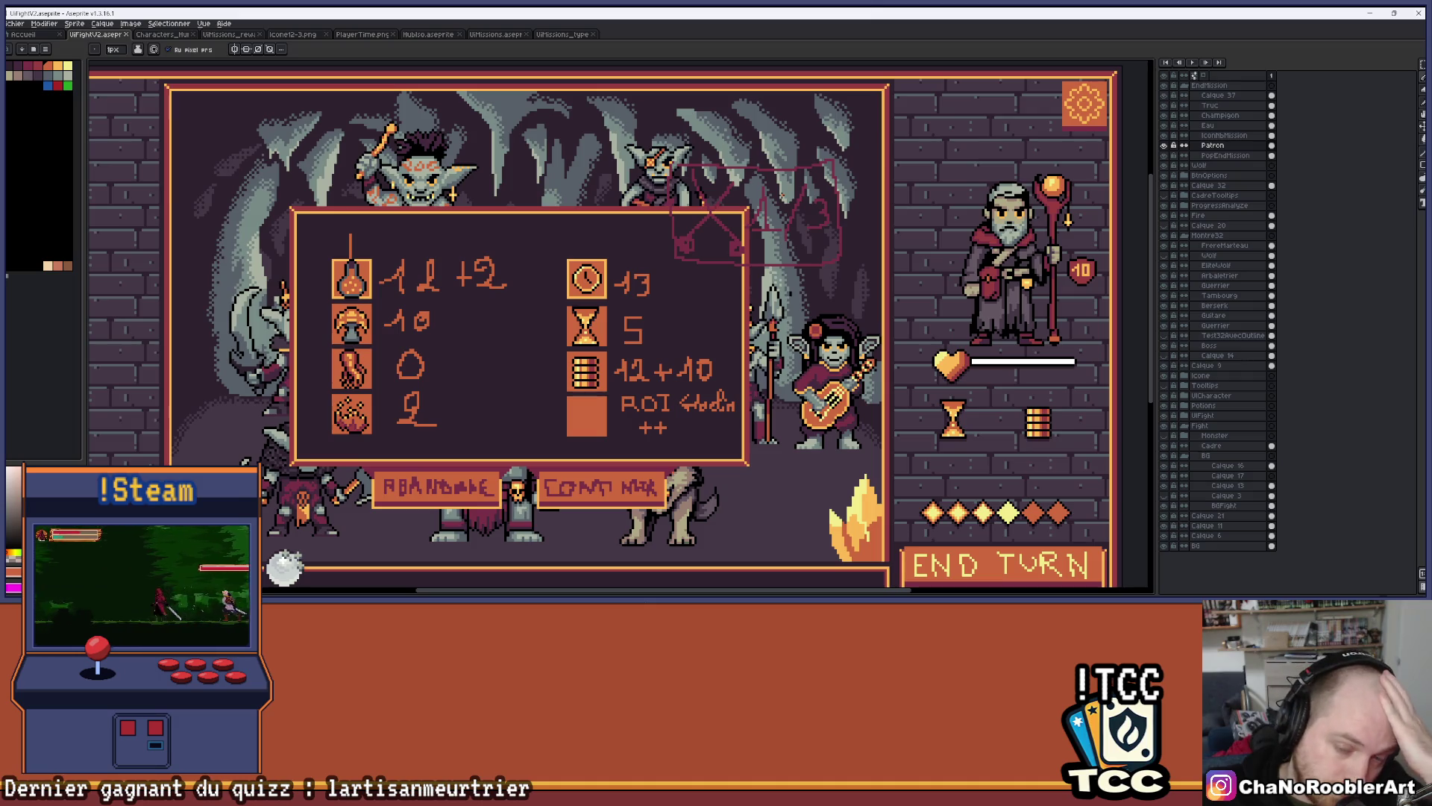
{"action": "left_click", "coordinate": [1165, 145]}
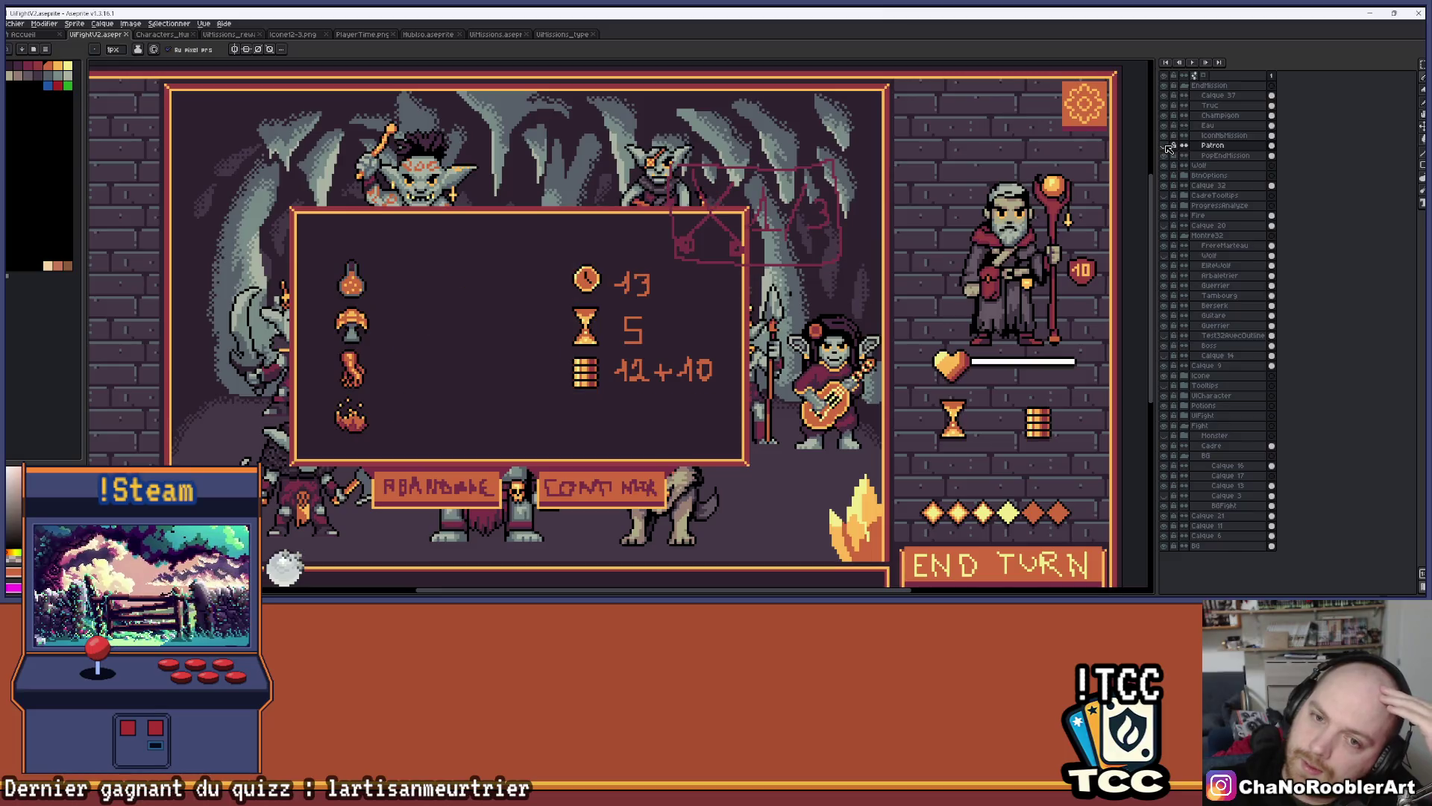
Erase the red crossed-box sketch above the popup on the IconNbMission layer
{"action": "left_click", "coordinate": [1164, 144]}
{"action": "left_click", "coordinate": [1165, 144]}
{"action": "double_click", "coordinate": [1165, 144]}
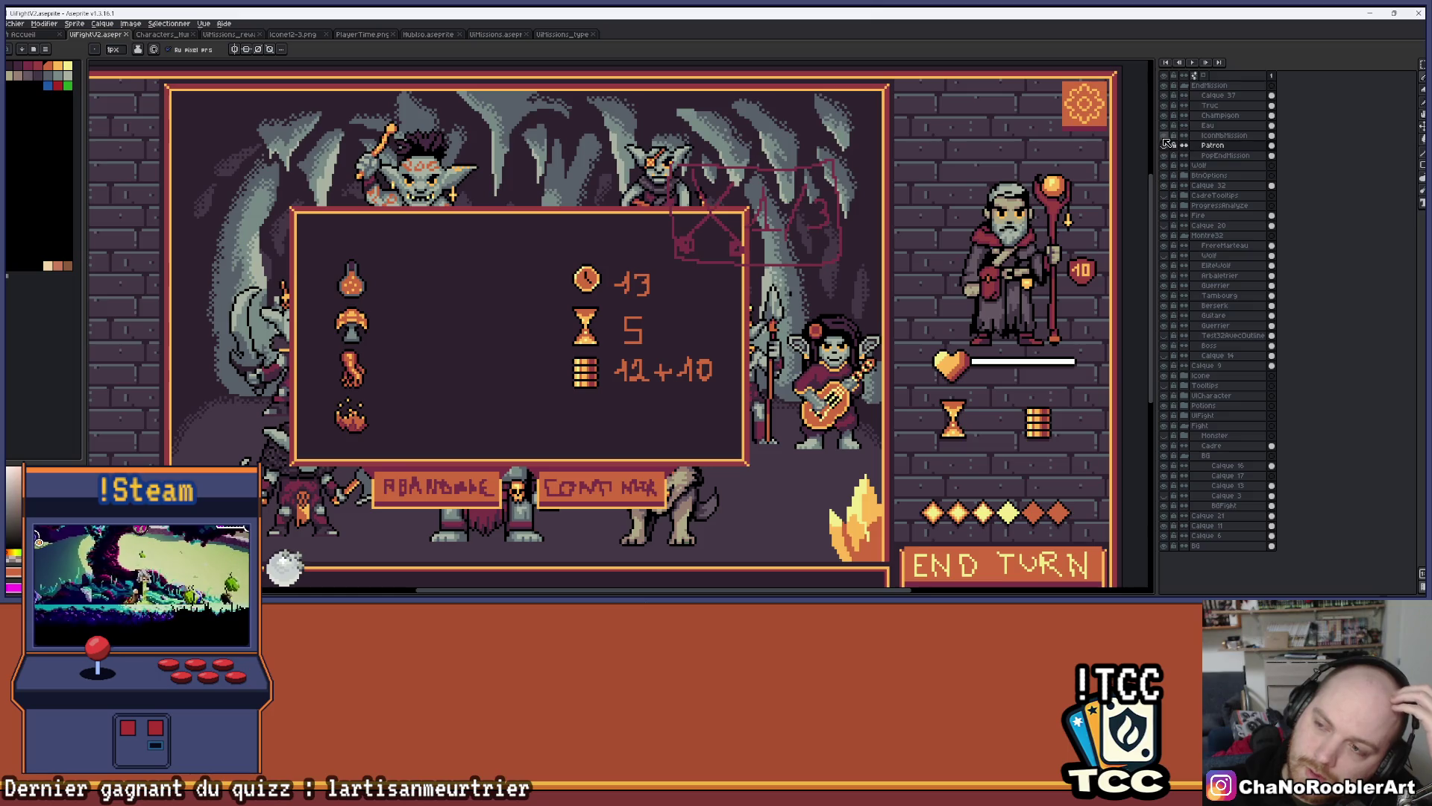
{"action": "left_click", "coordinate": [1221, 135]}
{"action": "scroll", "coordinate": [690, 268], "scroll_direction": "up", "scroll_amount": 1}
{"action": "key", "text": "b"}
{"action": "mouse_move", "coordinate": [681, 278]}
{"action": "left_mouse_down"}
{"action": "mouse_move", "coordinate": [714, 273]}
{"action": "mouse_move", "coordinate": [819, 183]}
{"action": "mouse_move", "coordinate": [835, 297]}
{"action": "mouse_move", "coordinate": [855, 206]}
{"action": "left_mouse_up"}
Toggle the Patron stats layer on and off to compare, leaving it visible
{"action": "left_click", "coordinate": [1164, 146]}
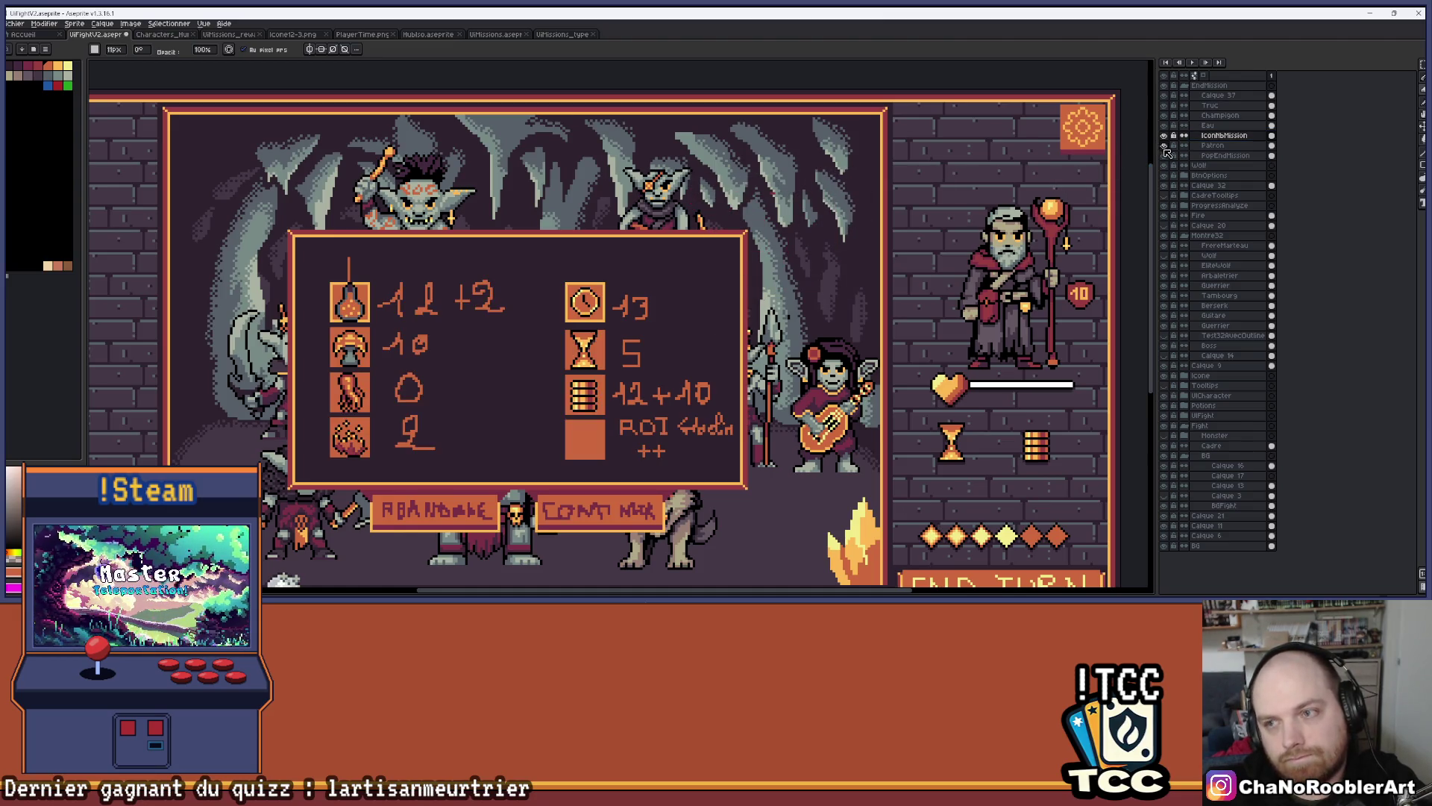
{"action": "left_click_drag", "start_coordinate": [680, 431], "coordinate": [694, 394]}
{"action": "scroll", "coordinate": [693, 393], "scroll_direction": "up", "scroll_amount": 2}
{"action": "scroll", "coordinate": [1104, 227], "scroll_direction": "down", "scroll_amount": 2}
{"action": "left_click", "coordinate": [1164, 145]}
{"action": "left_click", "coordinate": [1164, 145]}
{"action": "left_click", "coordinate": [1166, 146]}
{"action": "left_click", "coordinate": [1165, 146]}
{"action": "scroll", "coordinate": [885, 236], "scroll_direction": "up", "scroll_amount": 1}
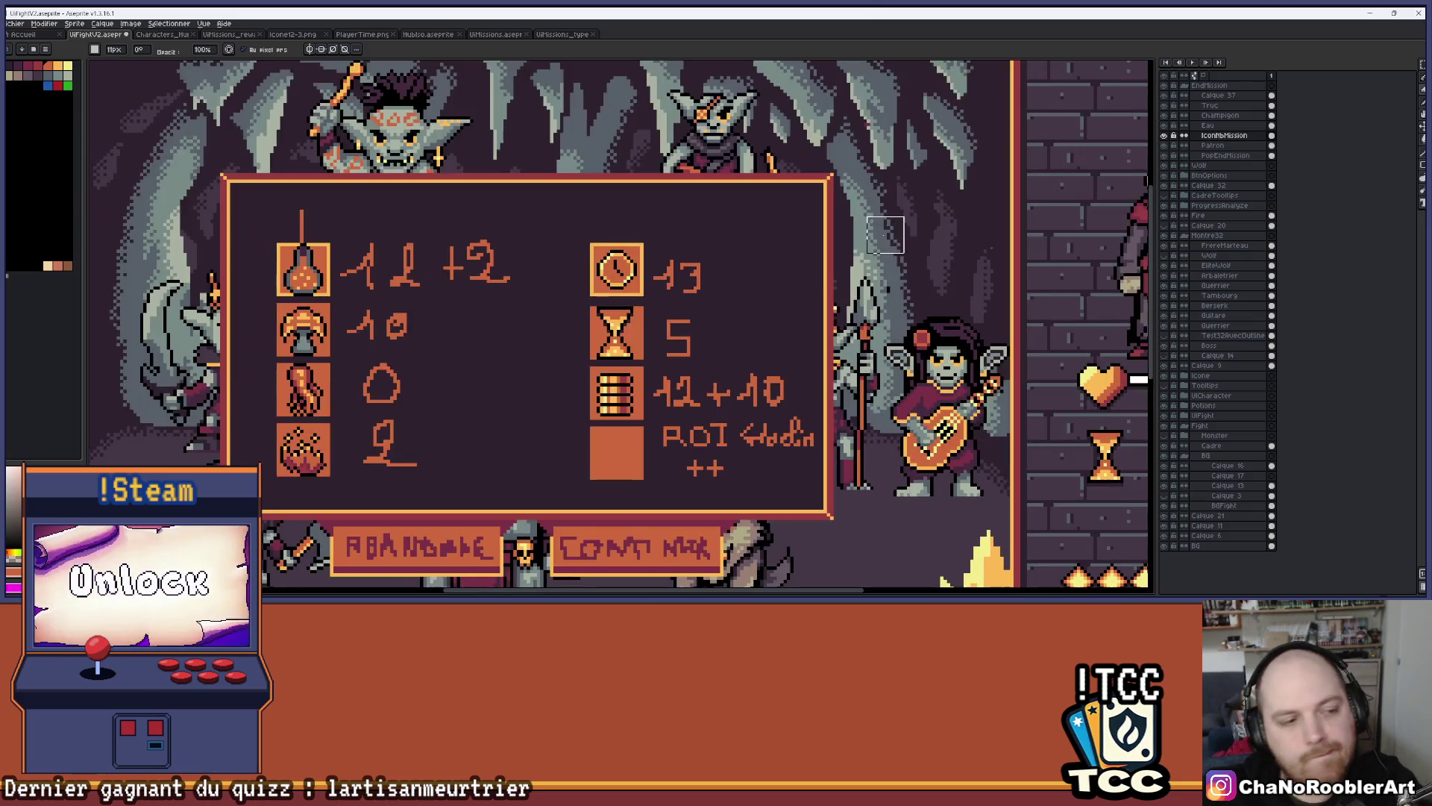
{"action": "scroll", "coordinate": [872, 235], "scroll_direction": "down", "scroll_amount": 1}
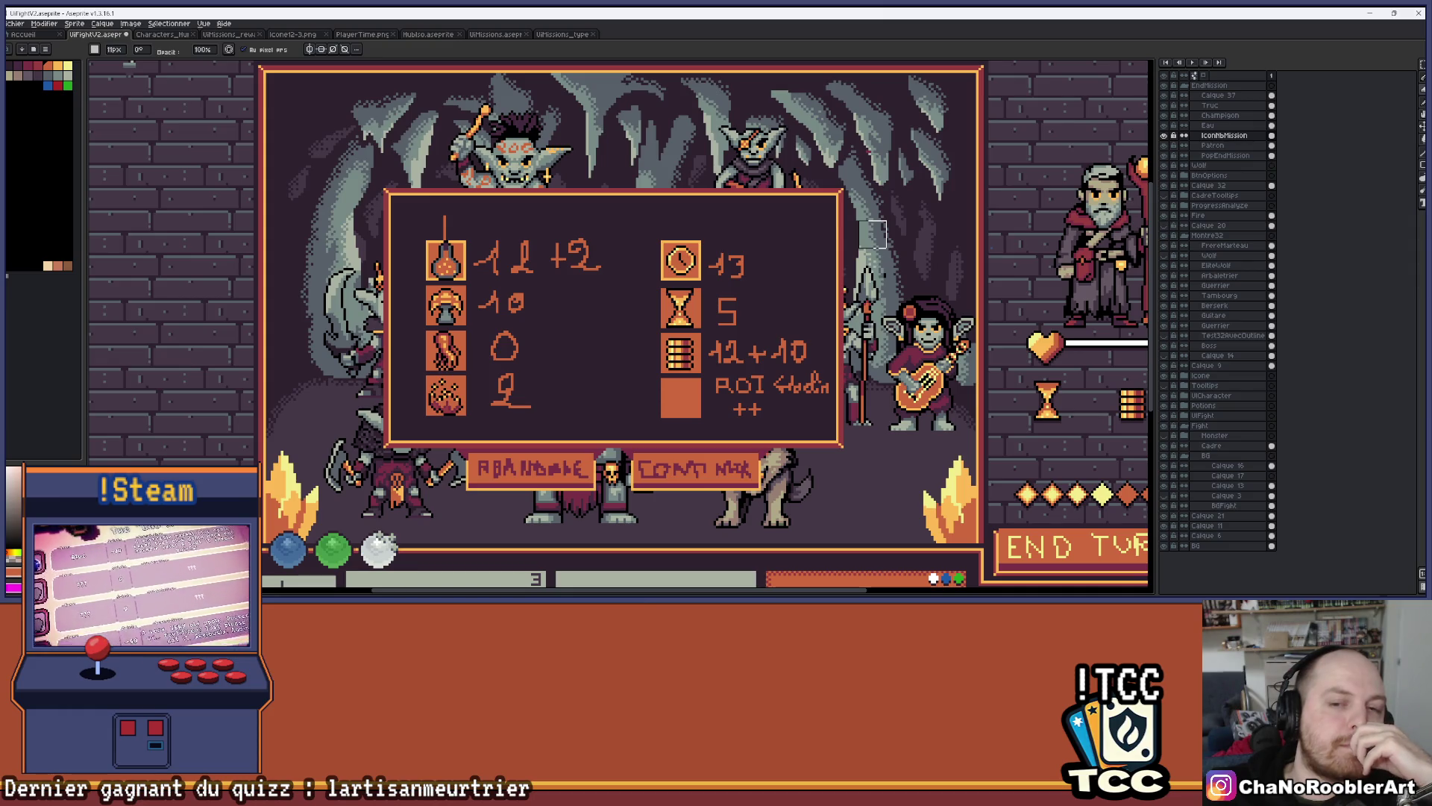
In Unity, enter Play mode, start a New Game, pick a wizard and choose F_Flameiris
{"action": "mouse_move", "coordinate": [299, 596]}
{"action": "key", "text": "alt+Tab"}
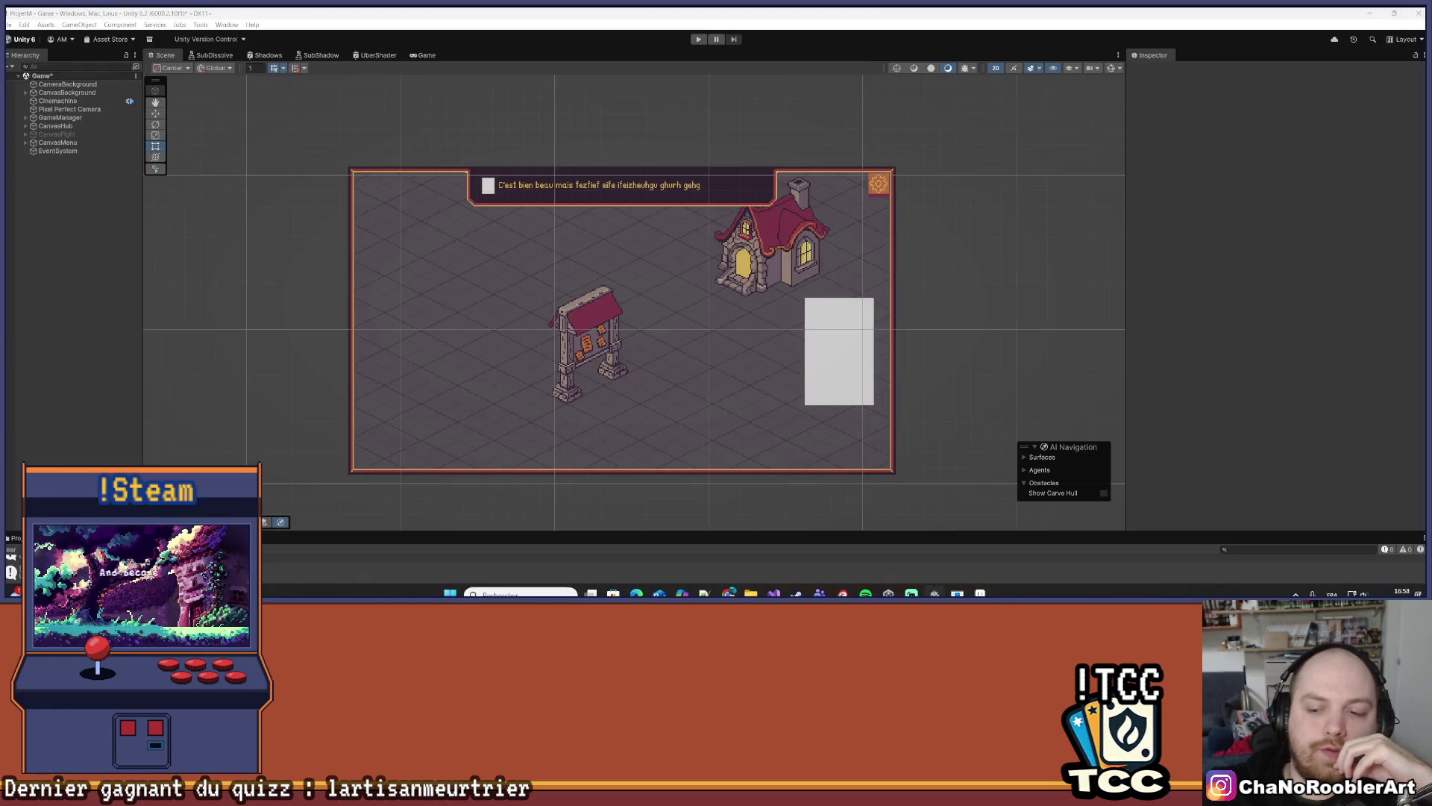
{"action": "left_click", "coordinate": [696, 39]}
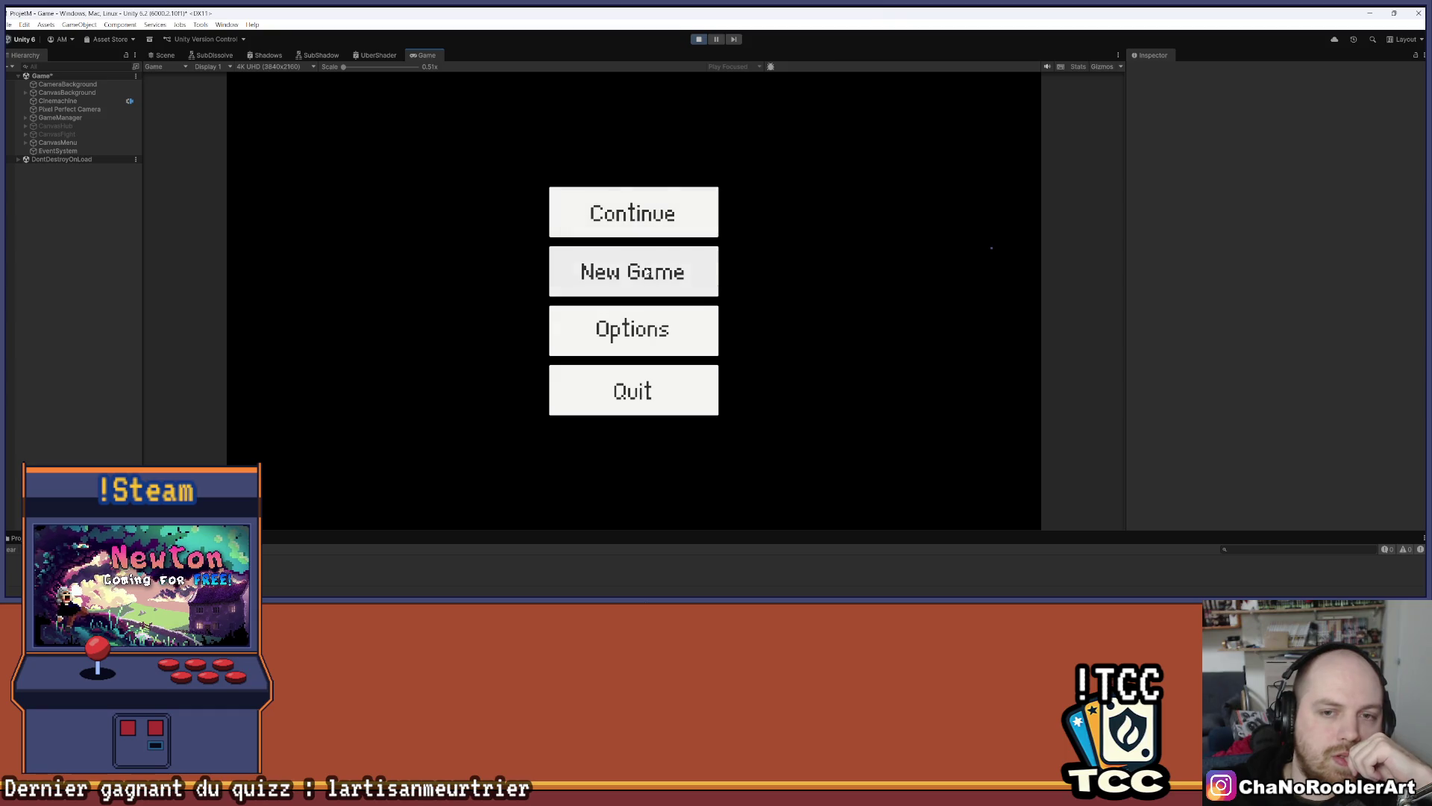
{"action": "left_click", "coordinate": [634, 276]}
{"action": "left_click", "coordinate": [627, 307]}
{"action": "left_click", "coordinate": [514, 308]}
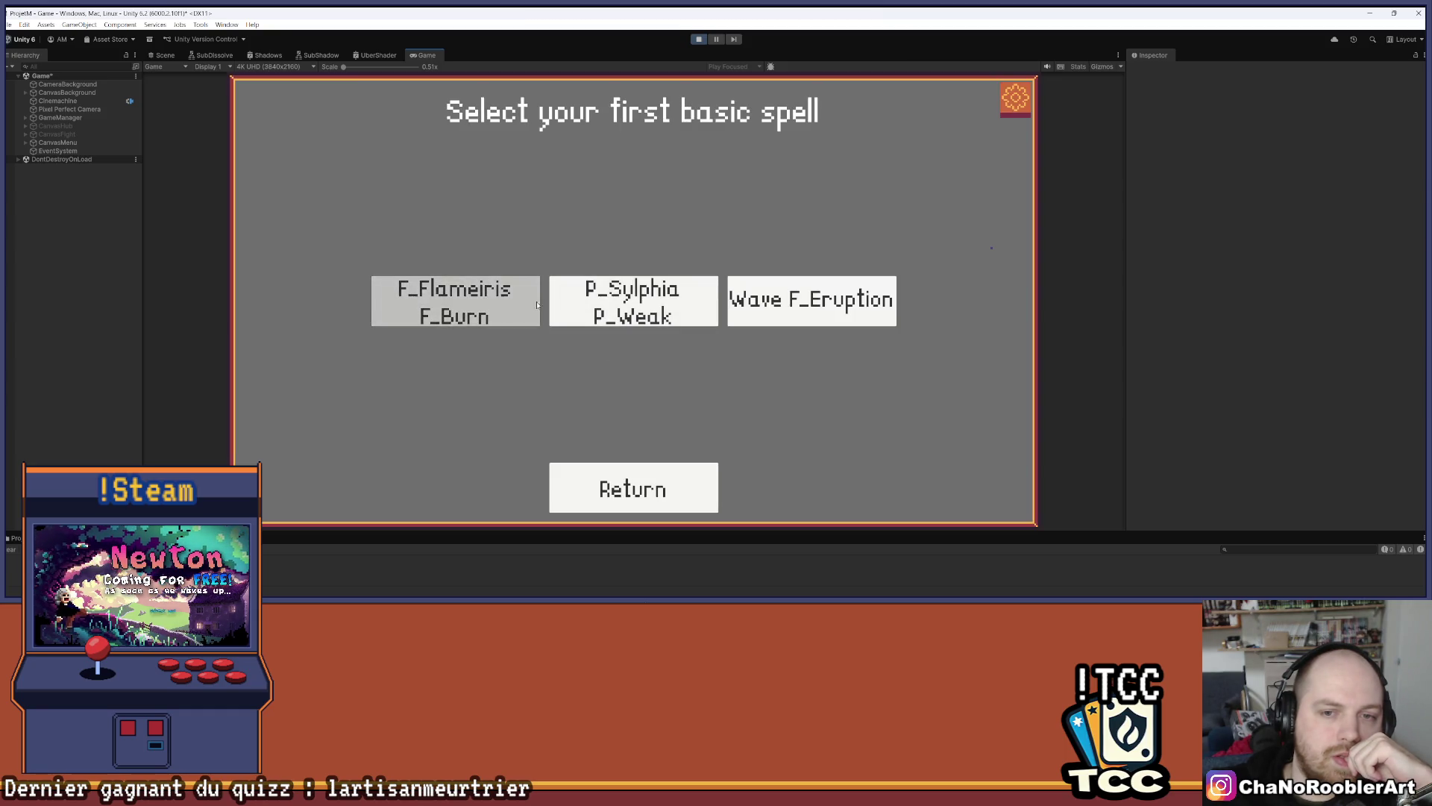
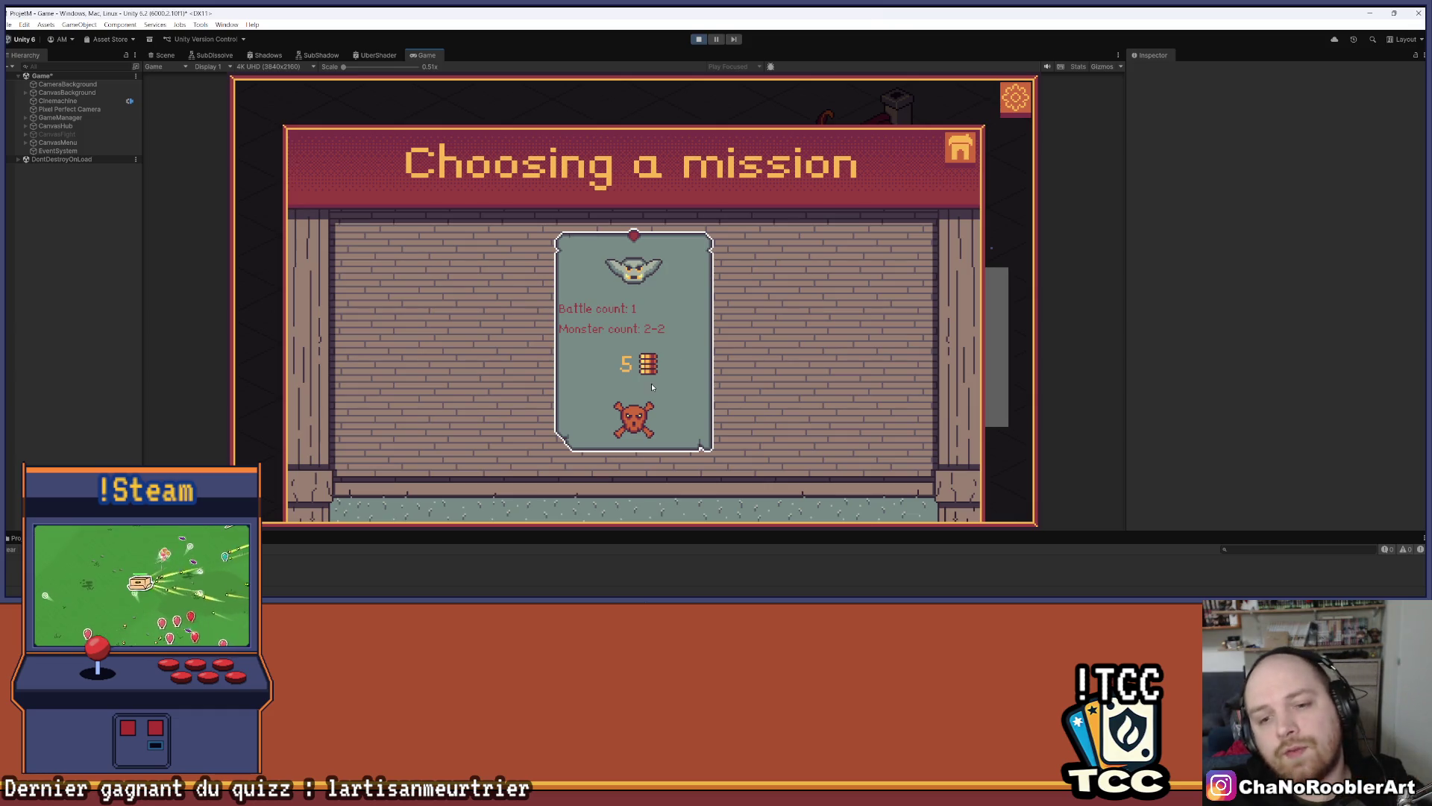
Switch from Unity to Aseprite and zoom in on the fight UI mockup's stats panel
{"action": "key", "text": "alt+Tab"}
{"action": "scroll", "coordinate": [710, 140], "scroll_direction": "up", "scroll_amount": 3}
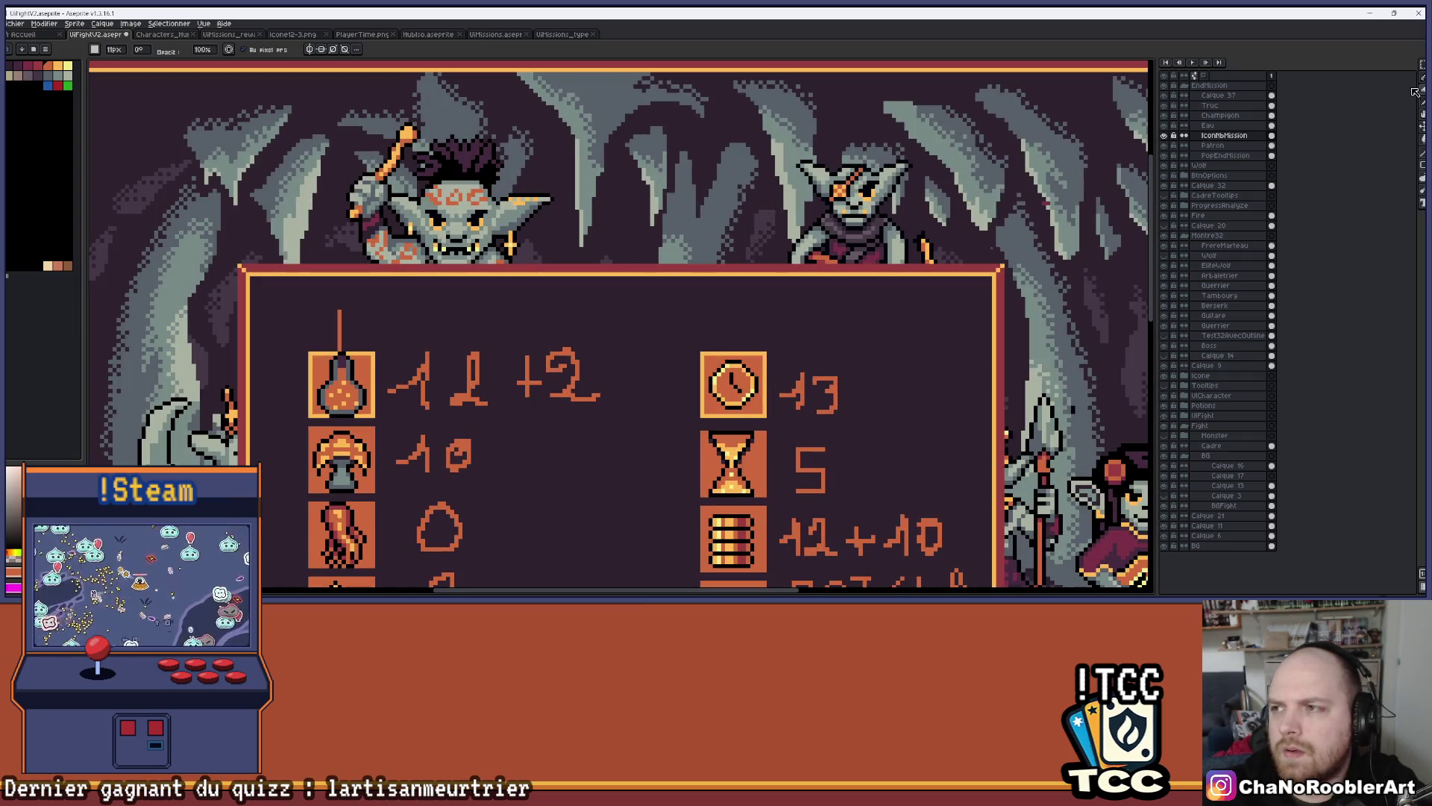
Select the PopEndMission layer and the rectangle tool, with the view framed over the panel
{"action": "left_click", "coordinate": [1211, 156]}
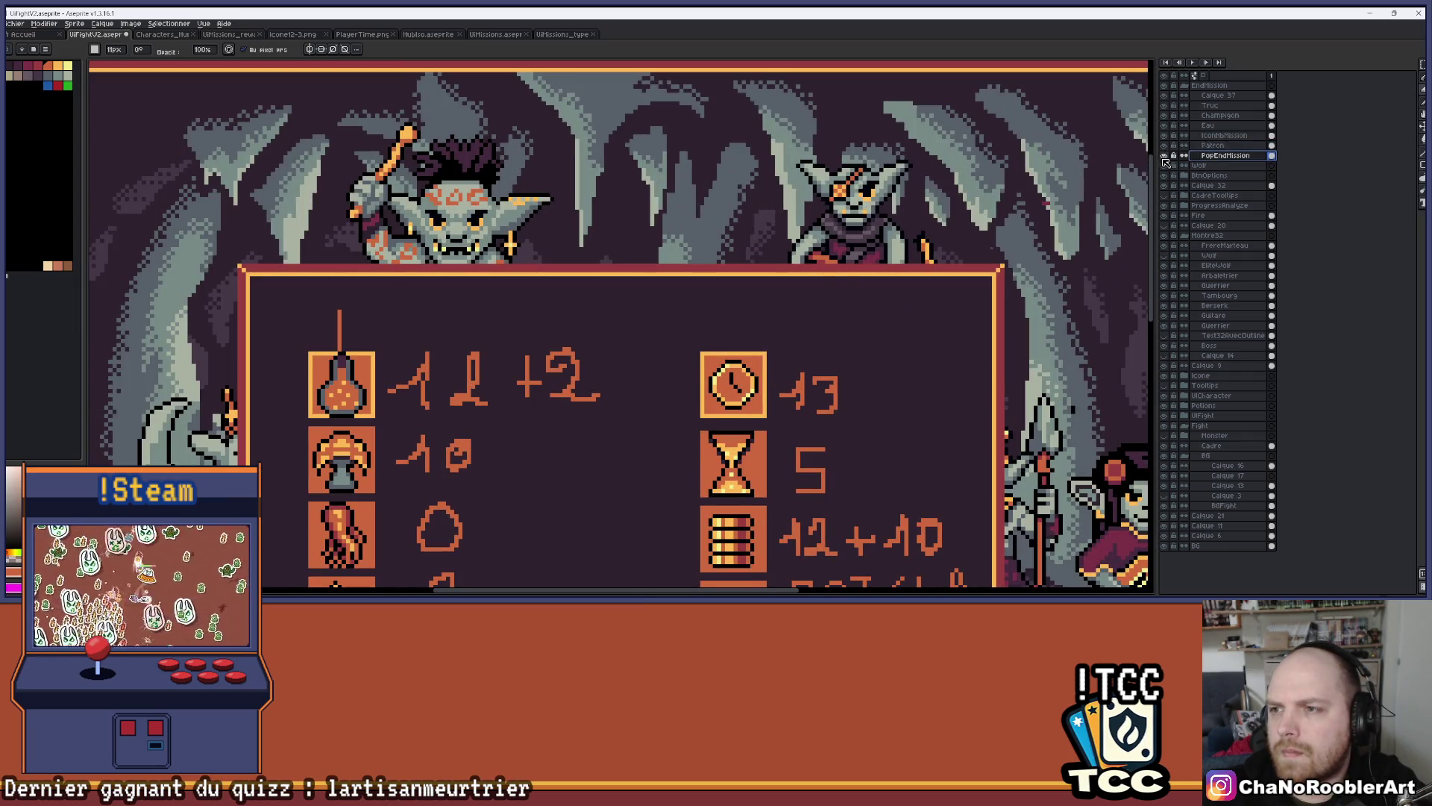
{"action": "left_click", "coordinate": [1422, 165]}
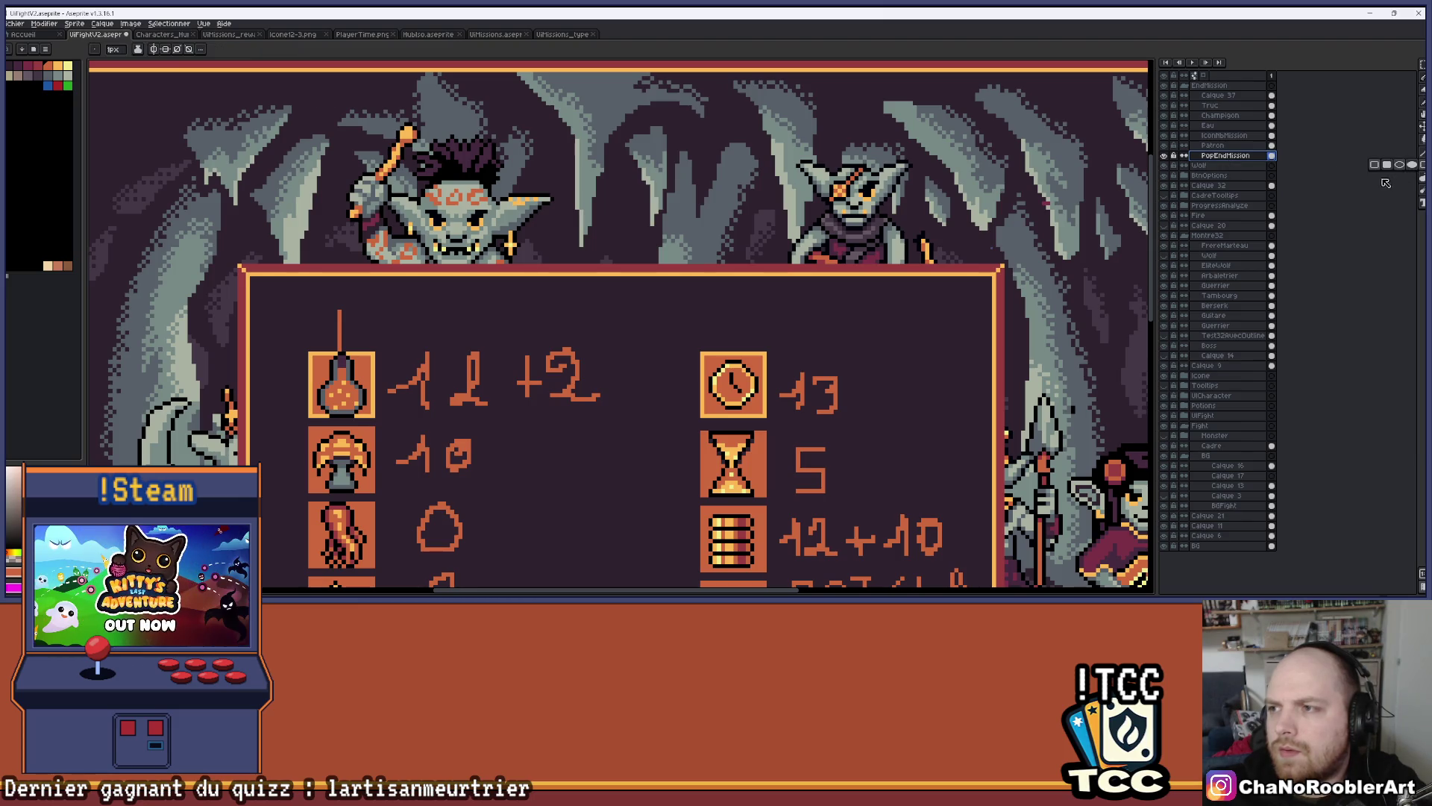
{"action": "scroll", "coordinate": [532, 265], "scroll_direction": "up", "scroll_amount": 2}
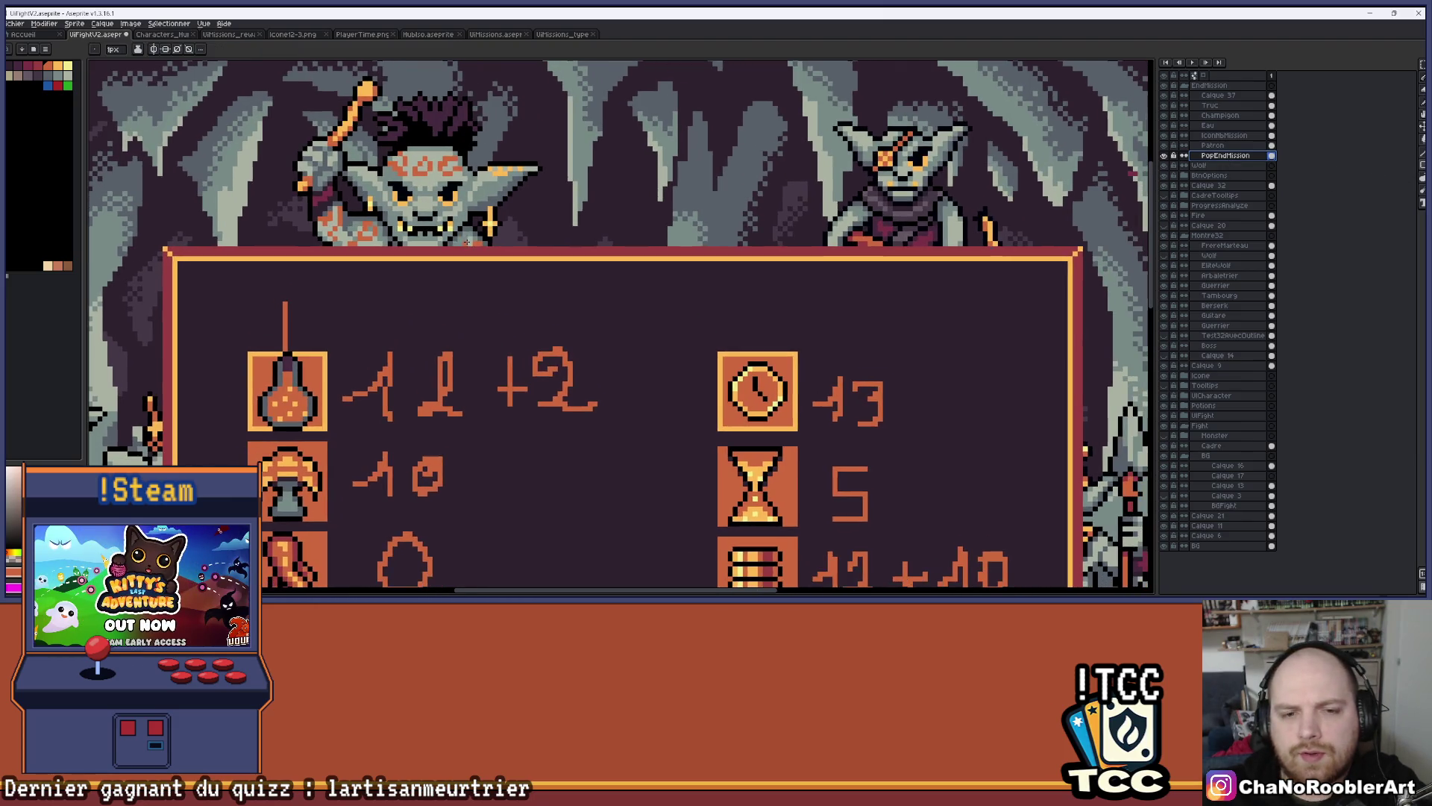
{"action": "scroll", "coordinate": [425, 315], "scroll_direction": "down", "scroll_amount": 3}
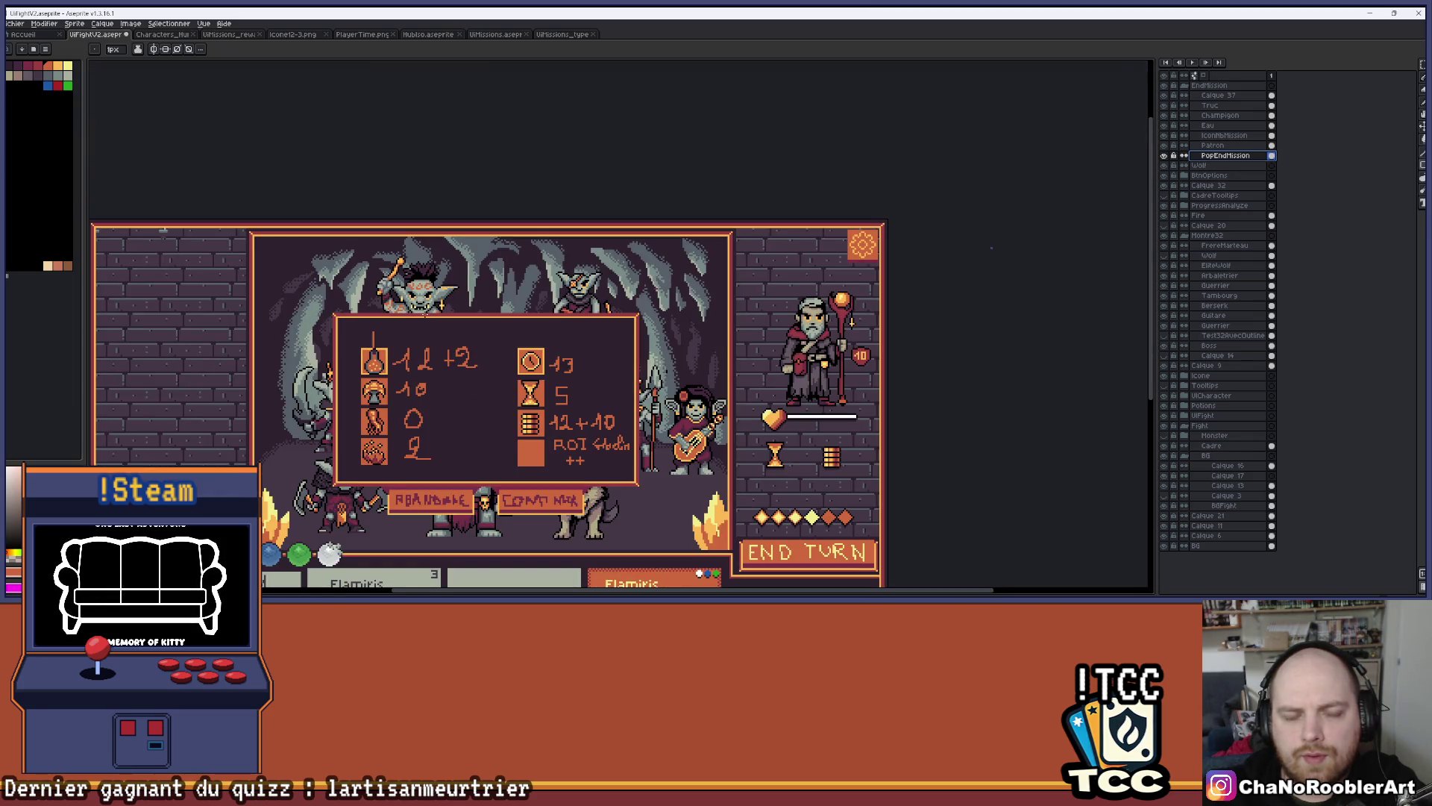
{"action": "scroll", "coordinate": [425, 312], "scroll_direction": "up", "scroll_amount": 1}
{"action": "scroll", "coordinate": [447, 317], "scroll_direction": "down", "scroll_amount": 1}
{"action": "left_click_drag", "start_coordinate": [478, 325], "coordinate": [521, 290]}
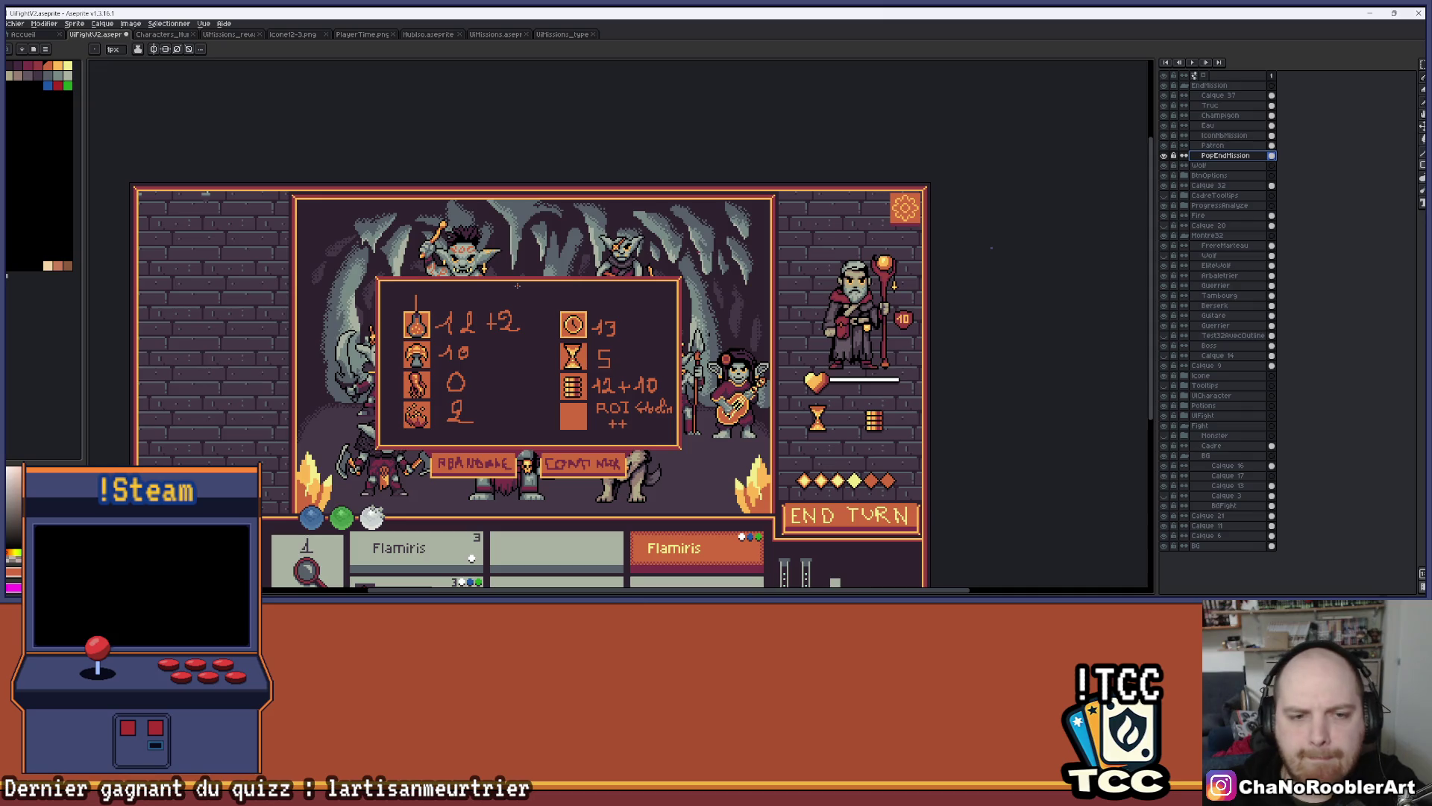
{"action": "scroll", "coordinate": [455, 282], "scroll_direction": "up", "scroll_amount": 3}
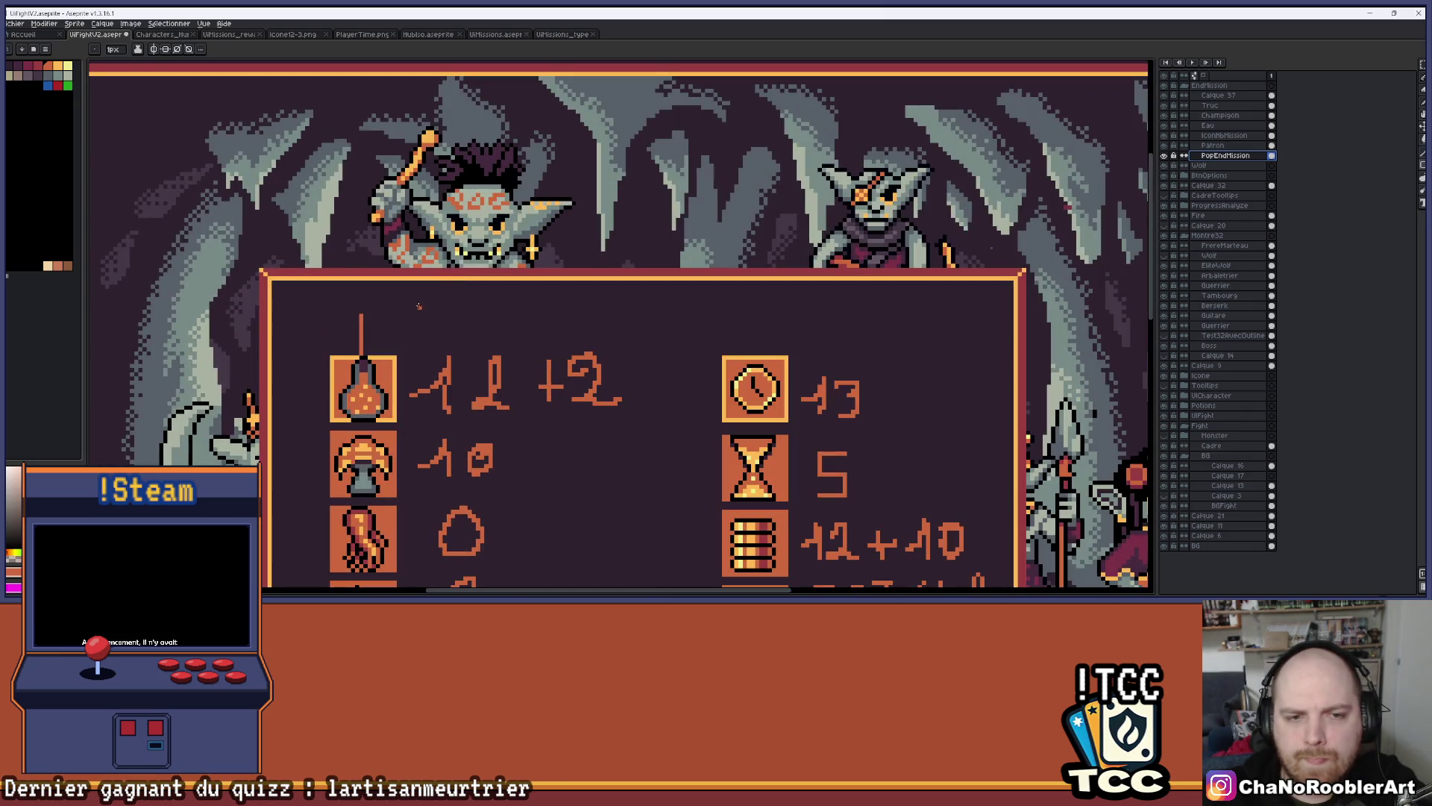
{"action": "key", "text": "ctrl+z"}
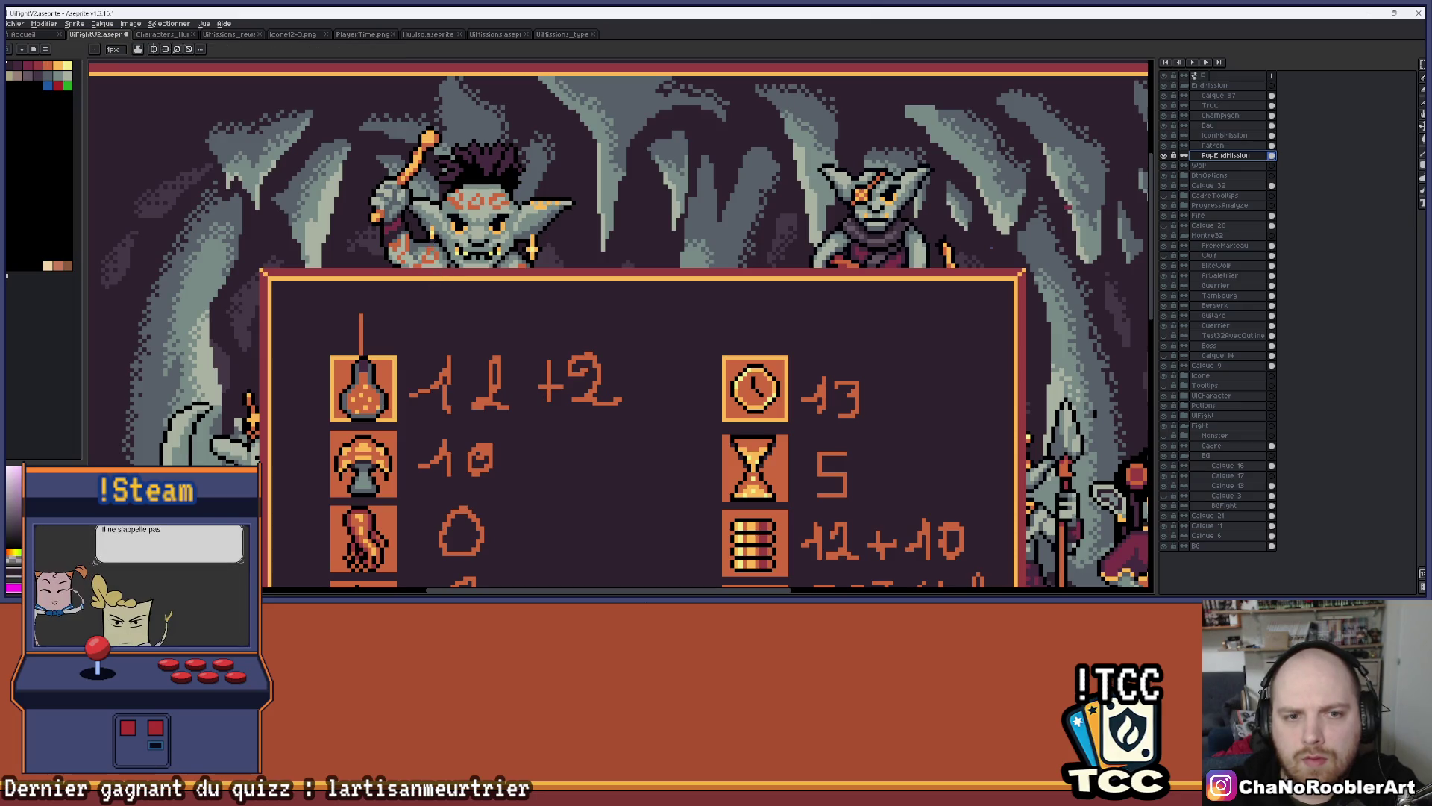
Draw a filled orange rectangle across the stats panel's top edge, redoing a misplaced first try
{"action": "left_click_drag", "start_coordinate": [434, 242], "coordinate": [678, 282]}
{"action": "key", "text": "ctrl+z"}
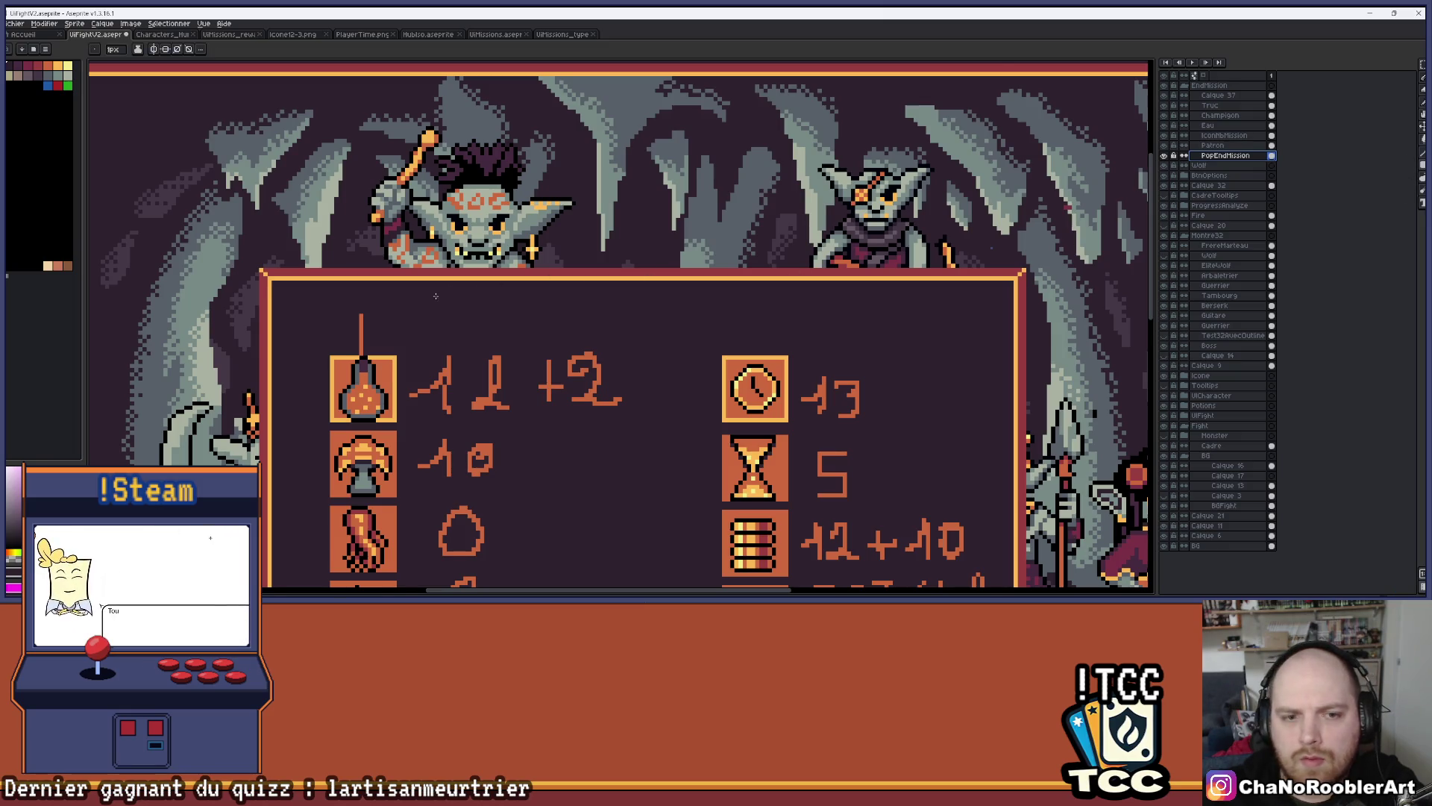
{"action": "scroll", "coordinate": [401, 326], "scroll_direction": "up", "scroll_amount": 1}
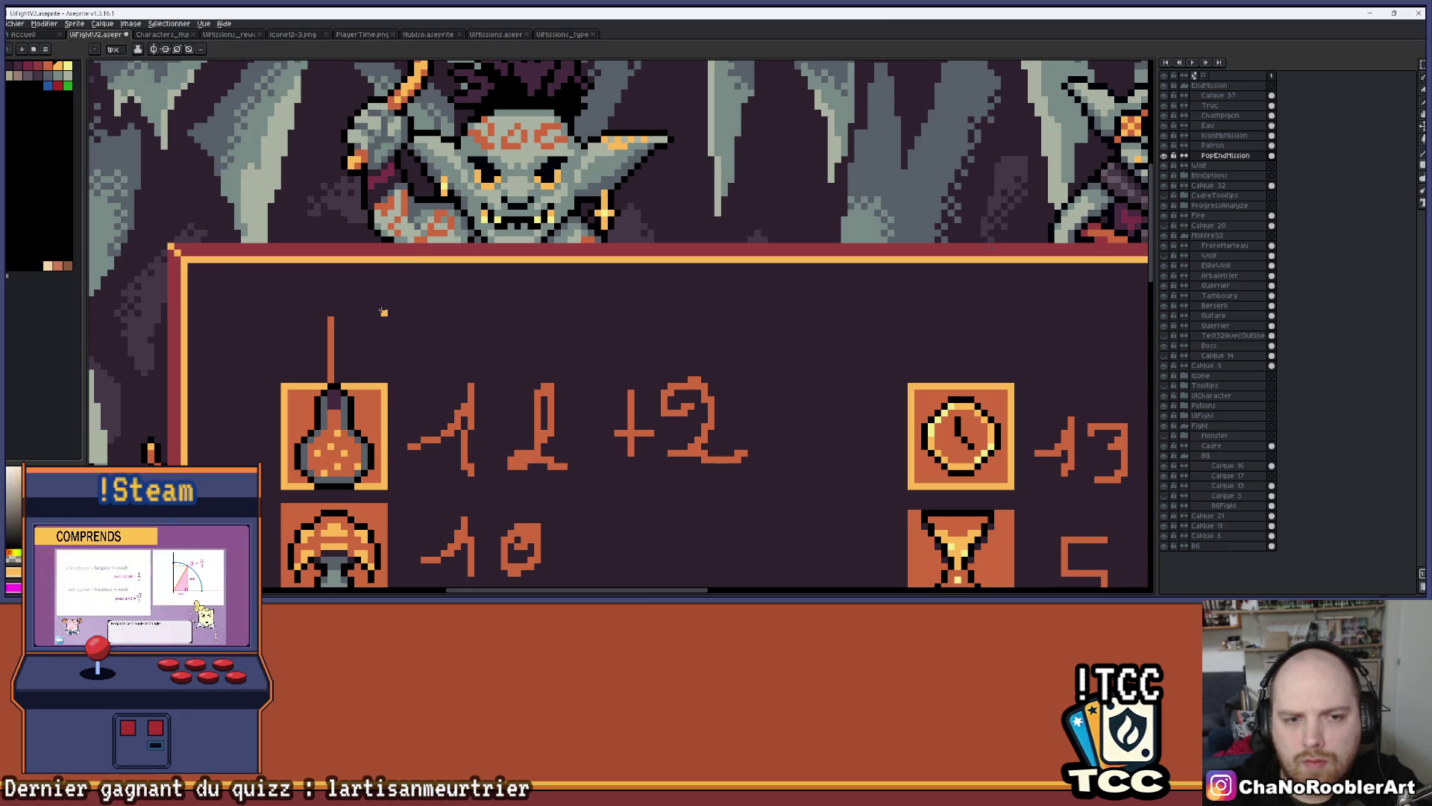
{"action": "mouse_move", "coordinate": [383, 312]}
{"action": "left_mouse_down"}
{"action": "mouse_move", "coordinate": [704, 223]}
{"action": "mouse_move", "coordinate": [927, 224]}
{"action": "mouse_move", "coordinate": [906, 254]}
{"action": "mouse_move", "coordinate": [911, 187]}
{"action": "left_mouse_up"}
Try an orange line and an eraser stroke on the panel's top, undoing both
{"action": "scroll", "coordinate": [911, 186], "scroll_direction": "down", "scroll_amount": 3}
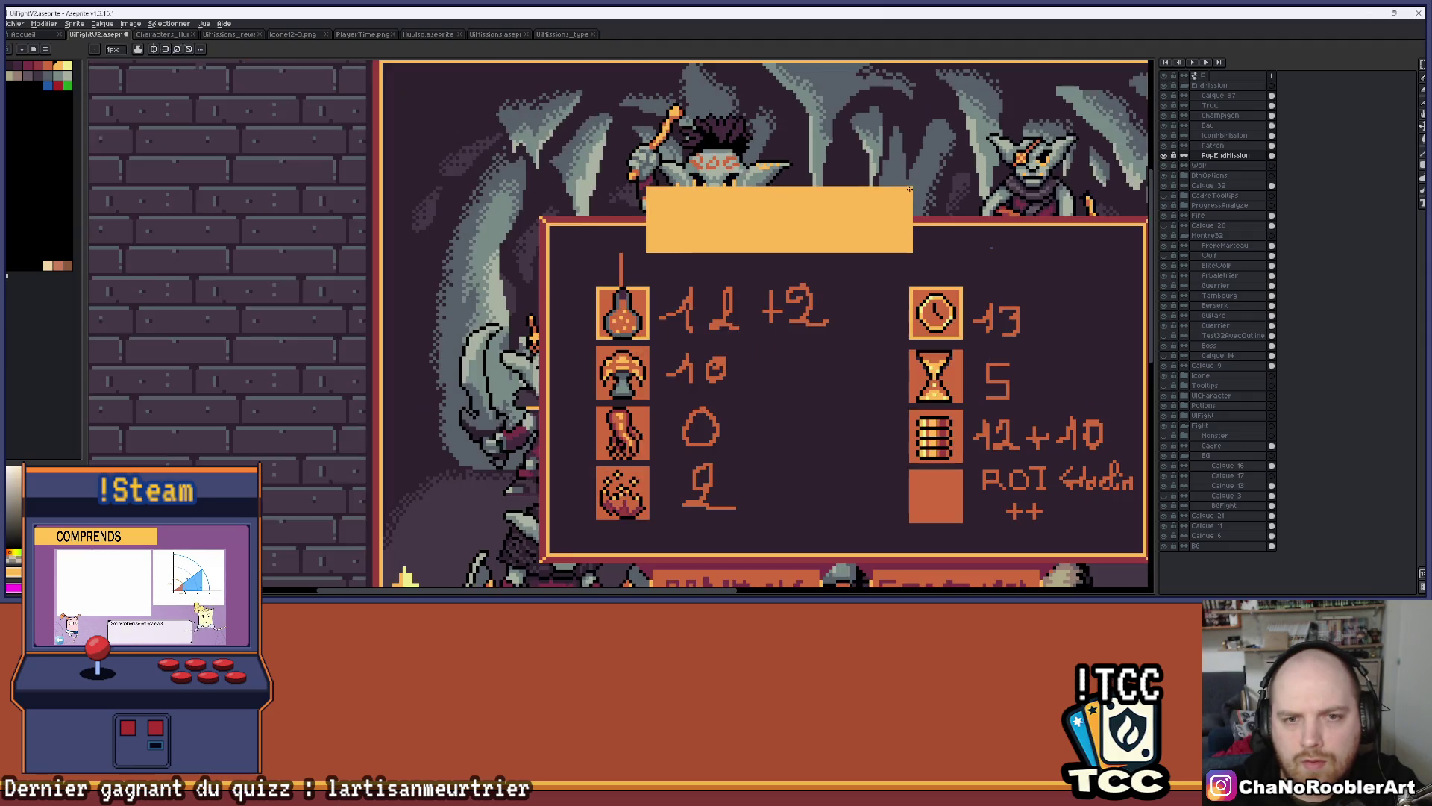
{"action": "scroll", "coordinate": [915, 229], "scroll_direction": "up", "scroll_amount": 2}
{"action": "scroll", "coordinate": [888, 226], "scroll_direction": "up", "scroll_amount": 1}
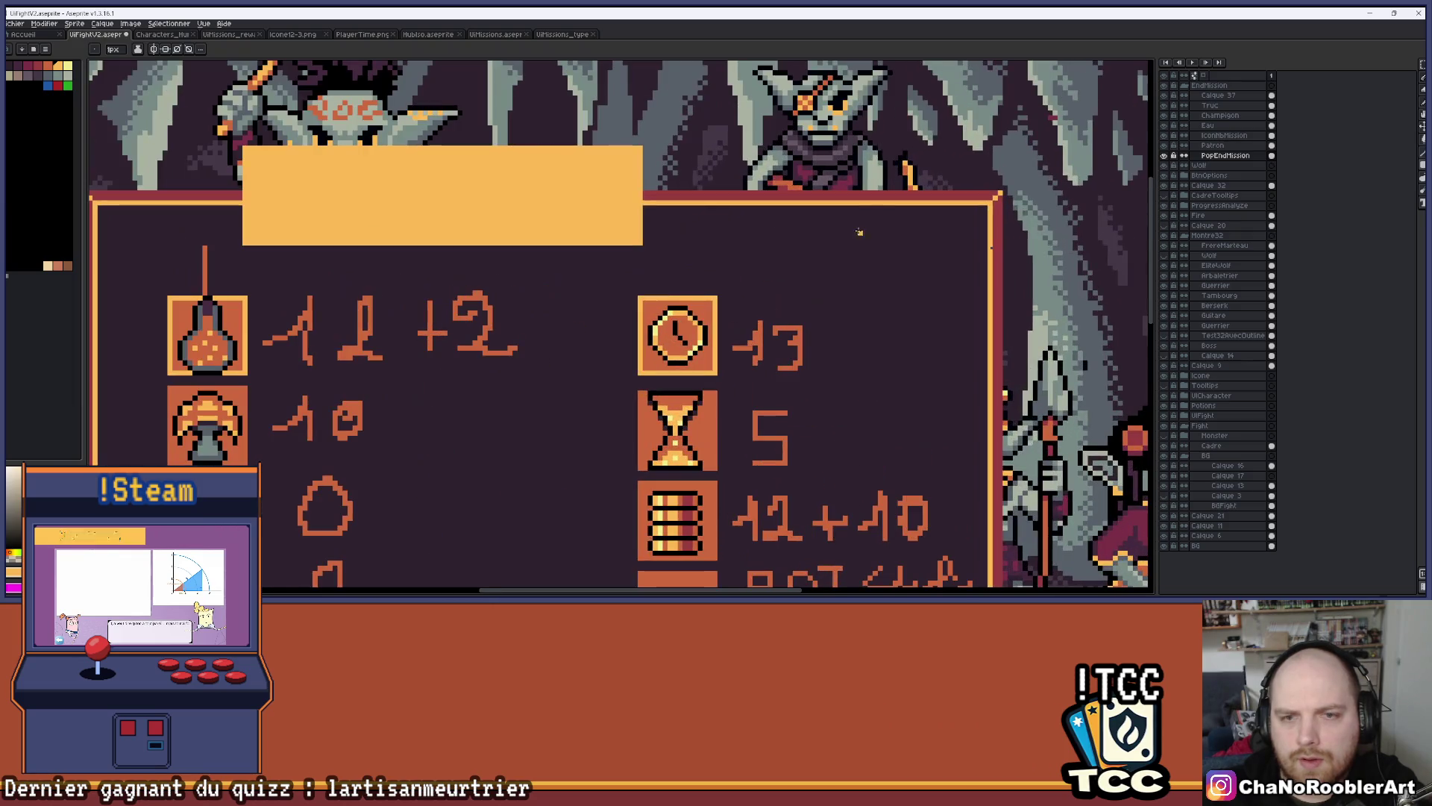
{"action": "scroll", "coordinate": [905, 262], "scroll_direction": "up", "scroll_amount": 3}
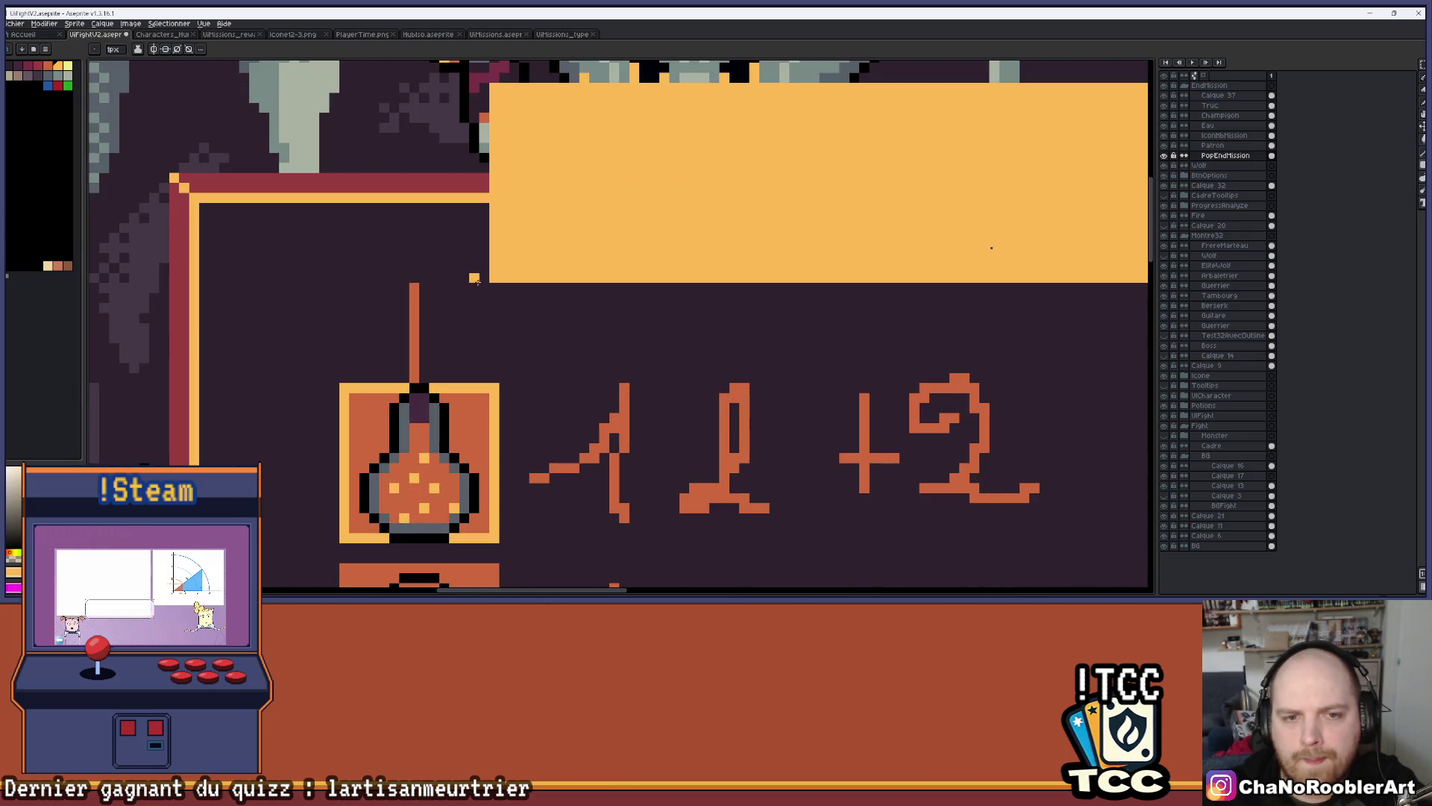
{"action": "left_click_drag", "start_coordinate": [487, 278], "coordinate": [204, 277]}
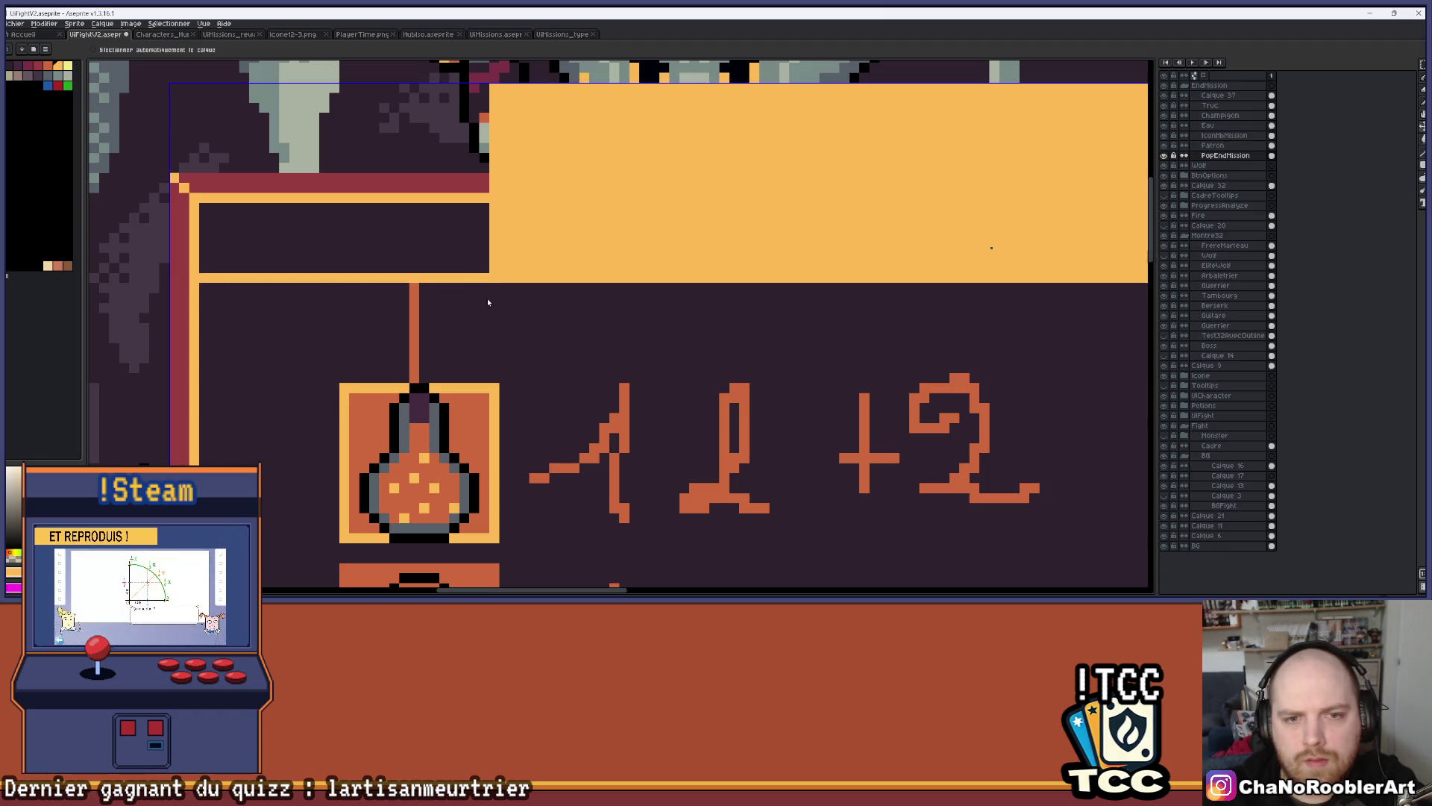
{"action": "key", "text": "ctrl+z"}
{"action": "key", "text": "e"}
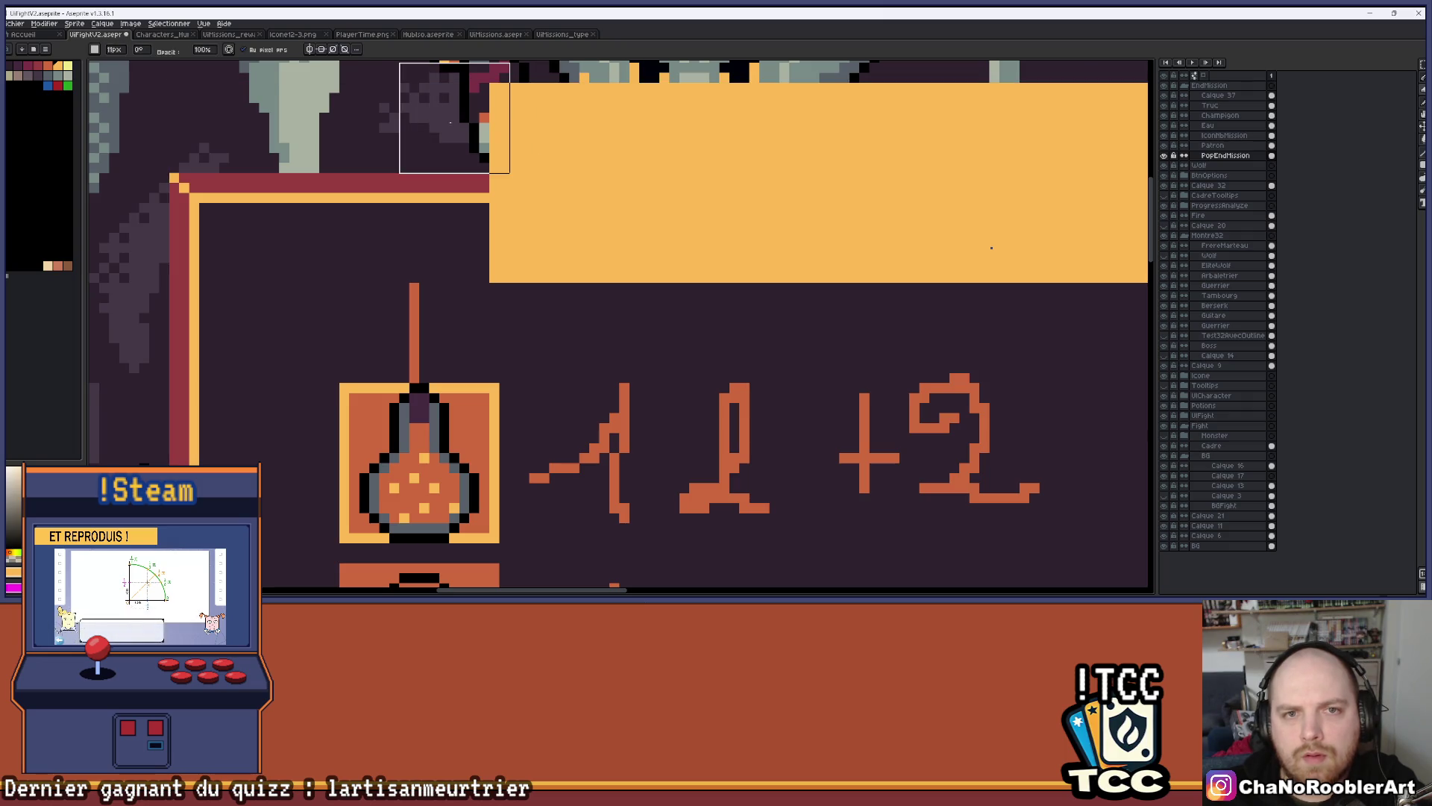
{"action": "left_click_drag", "start_coordinate": [452, 228], "coordinate": [474, 147]}
{"action": "key", "text": "ctrl+z"}
Erase the one-pixel column along the orange box's left edge
{"action": "key", "text": "b"}
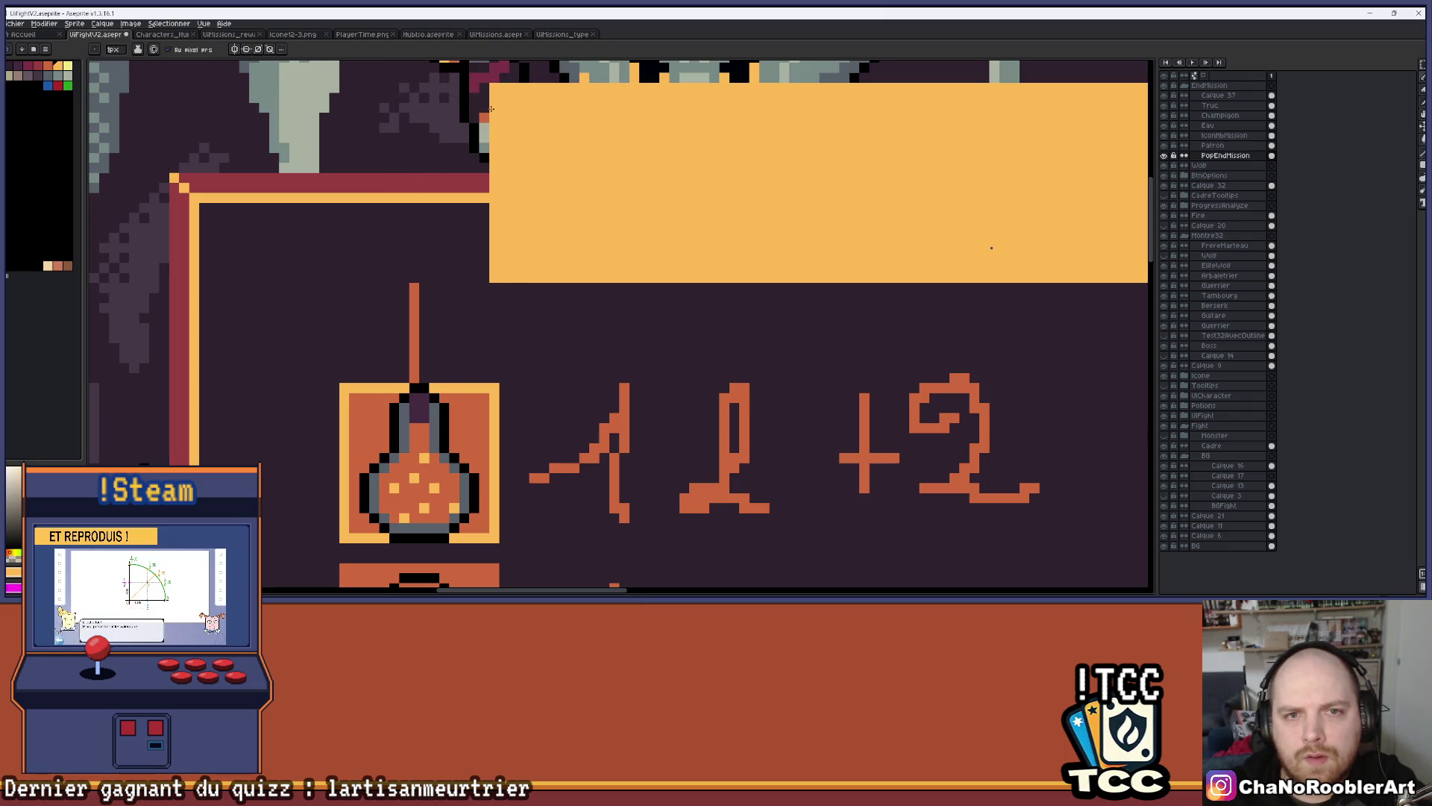
{"action": "key", "text": "b"}
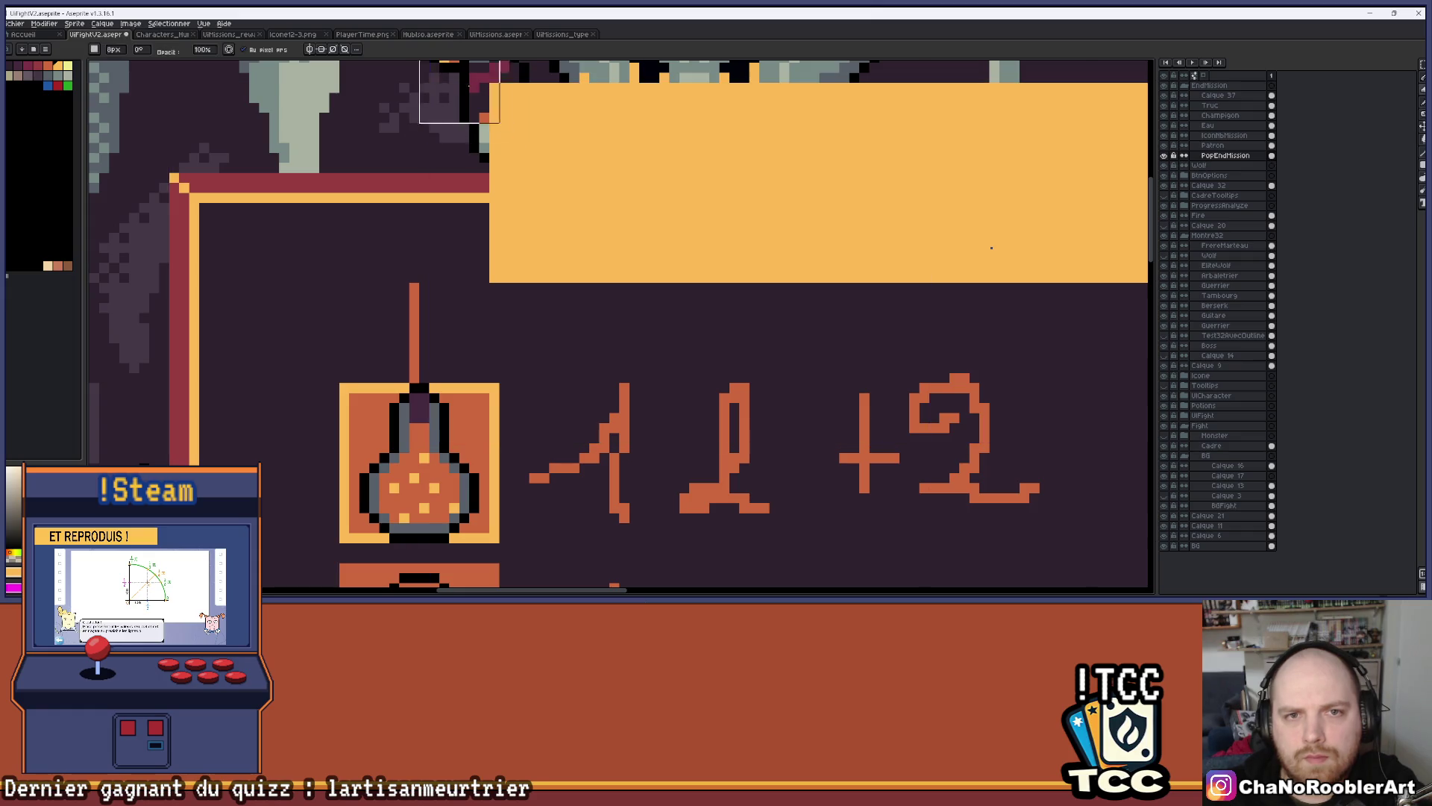
{"action": "left_click_drag", "start_coordinate": [493, 88], "coordinate": [494, 138]}
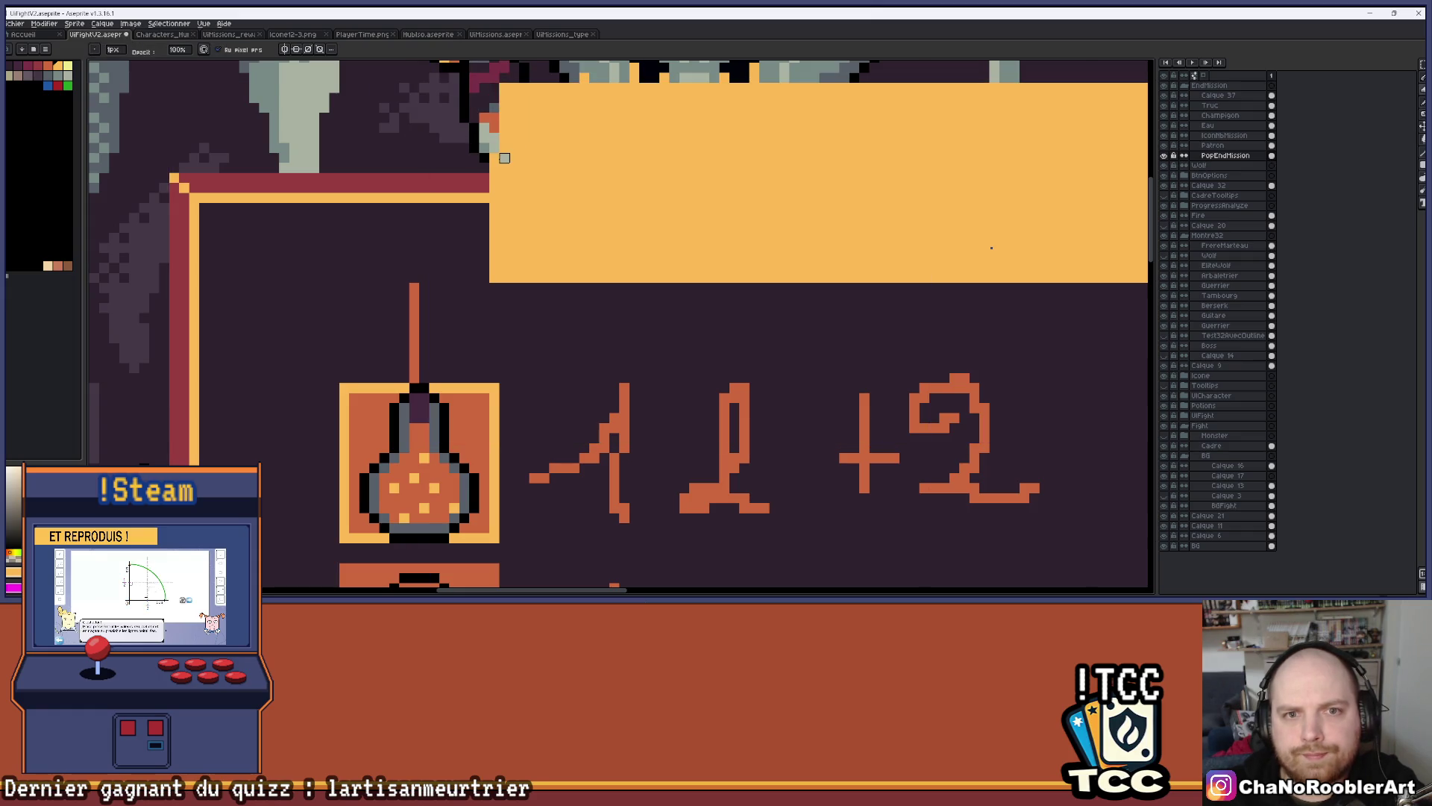
{"action": "key", "text": "ctrl+z"}
{"action": "left_click_drag", "start_coordinate": [494, 88], "coordinate": [494, 167]}
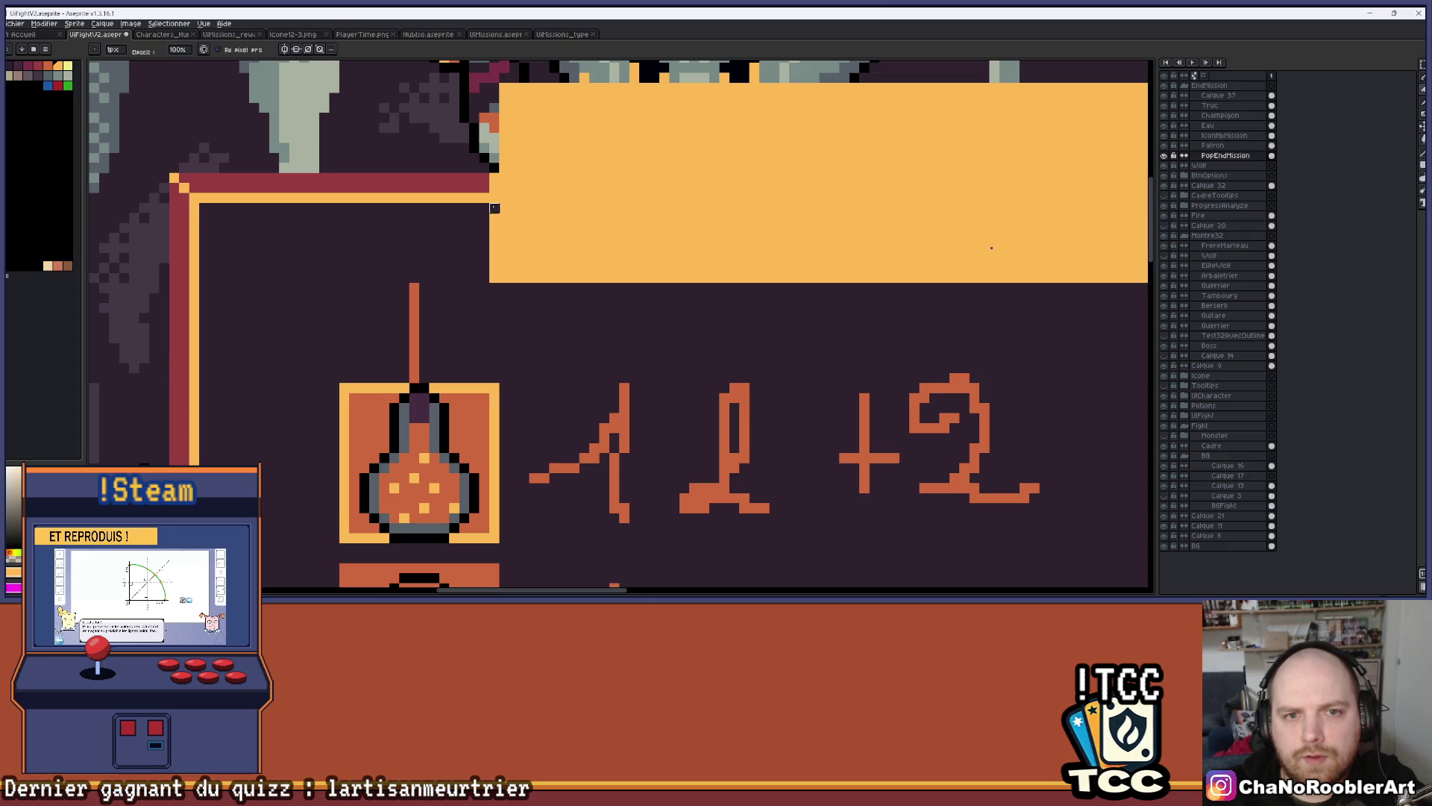
{"action": "left_click_drag", "start_coordinate": [493, 243], "coordinate": [494, 282]}
{"action": "scroll", "coordinate": [484, 249], "scroll_direction": "down", "scroll_amount": 2}
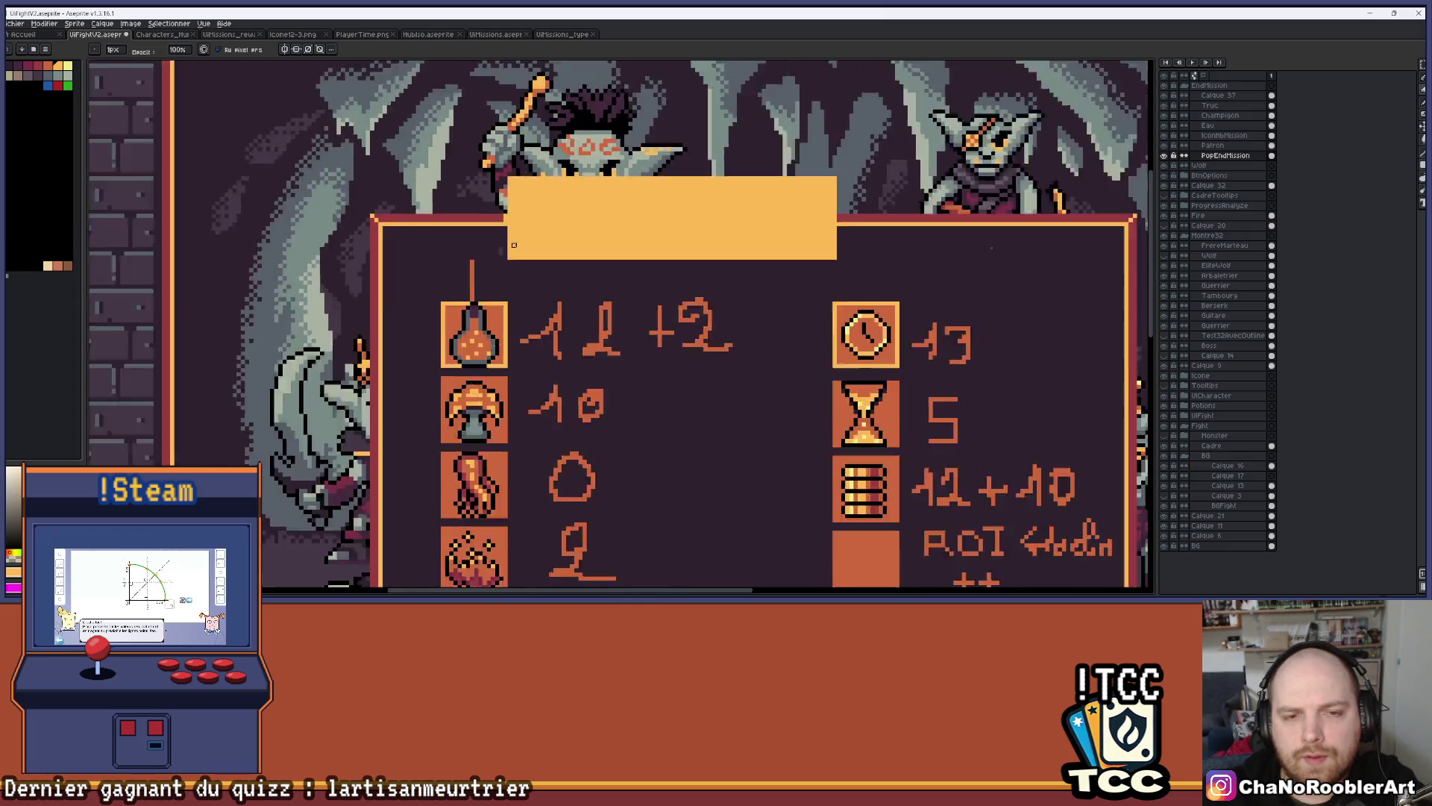
Extend the orange bar to the frame's right border and widen it with a filled rectangle
{"action": "scroll", "coordinate": [480, 244], "scroll_direction": "up", "scroll_amount": 2}
{"action": "scroll", "coordinate": [480, 244], "scroll_direction": "down", "scroll_amount": 2}
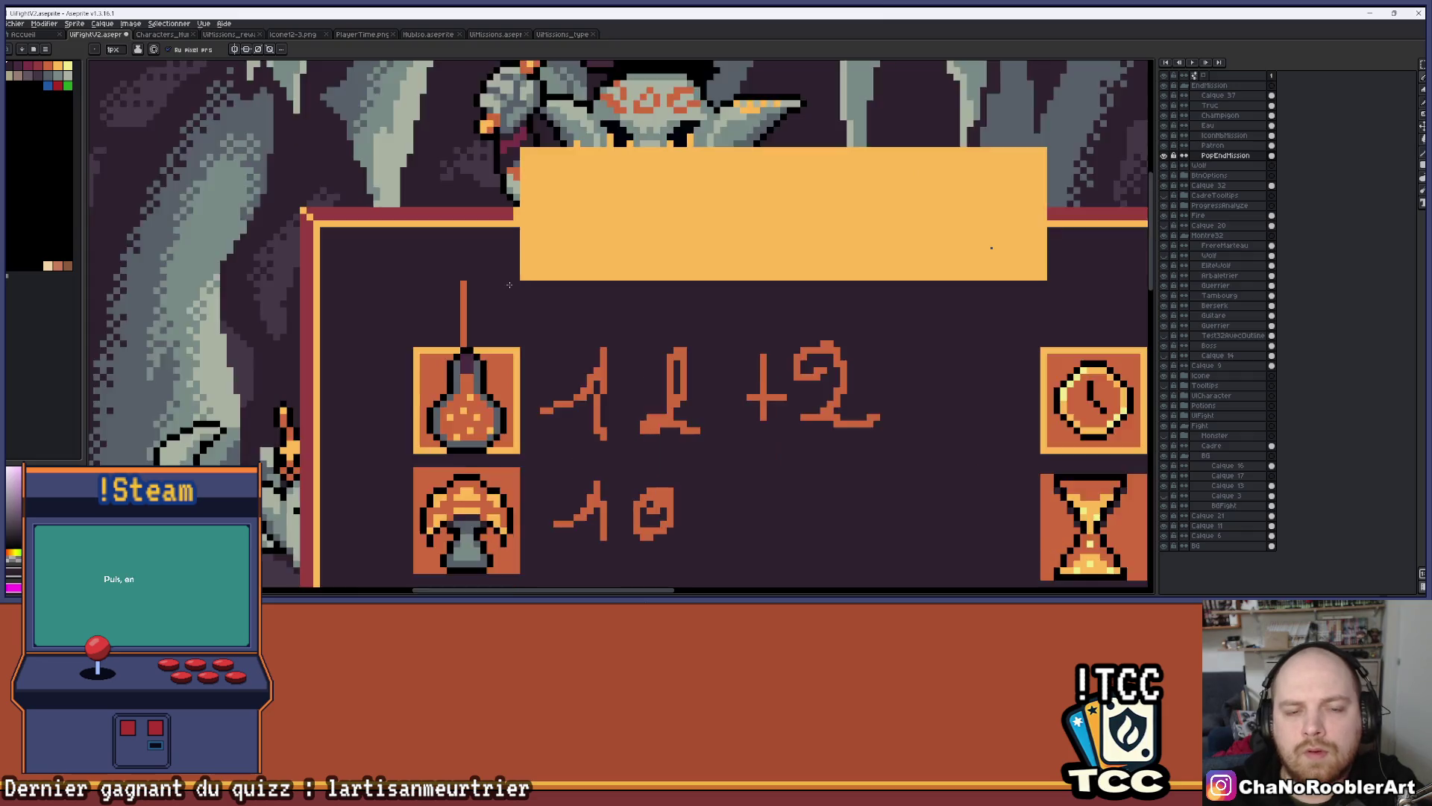
{"action": "scroll", "coordinate": [242, 241], "scroll_direction": "up", "scroll_amount": 2}
{"action": "scroll", "coordinate": [242, 241], "scroll_direction": "down", "scroll_amount": 2}
{"action": "scroll", "coordinate": [754, 295], "scroll_direction": "up", "scroll_amount": 3}
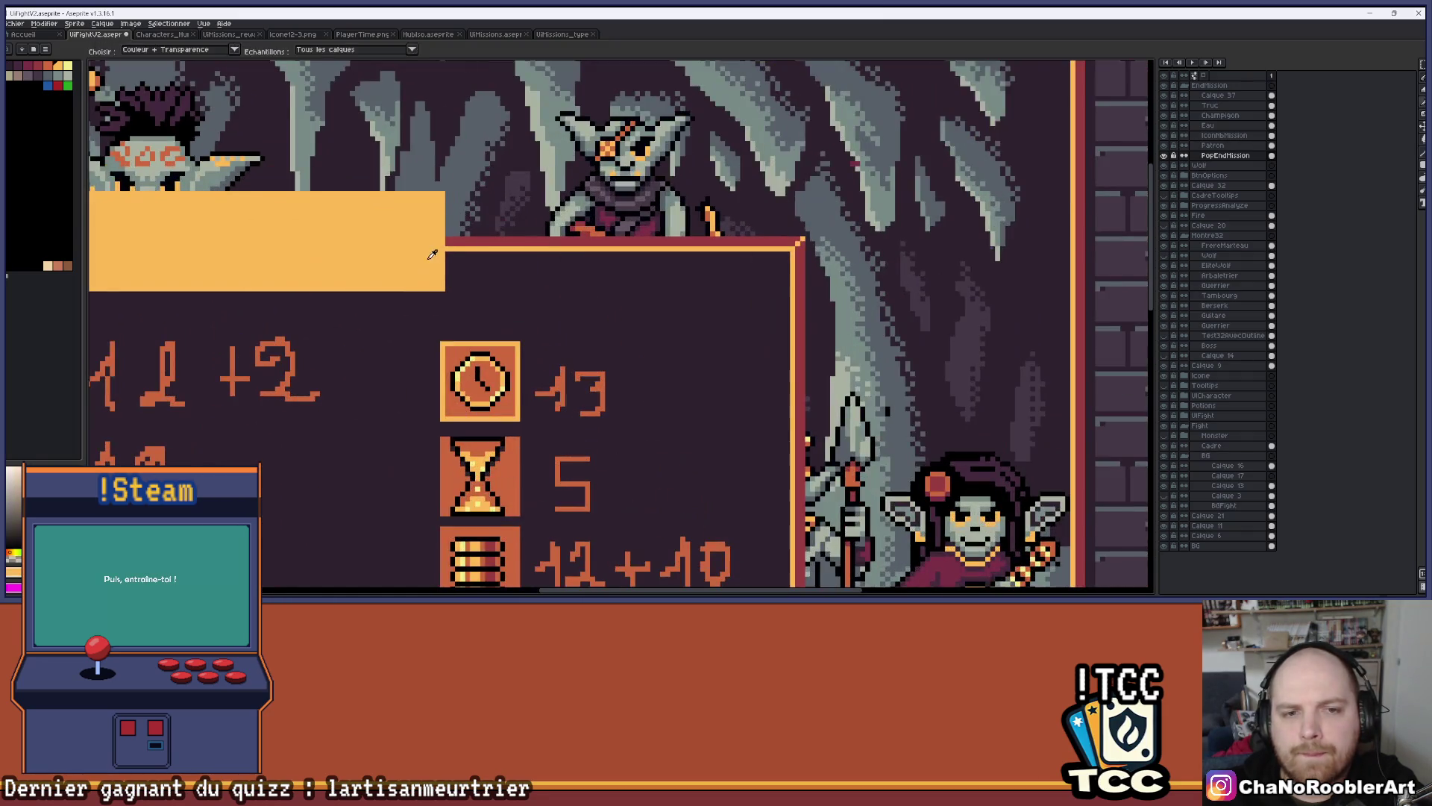
{"action": "scroll", "coordinate": [413, 262], "scroll_direction": "down", "scroll_amount": 2}
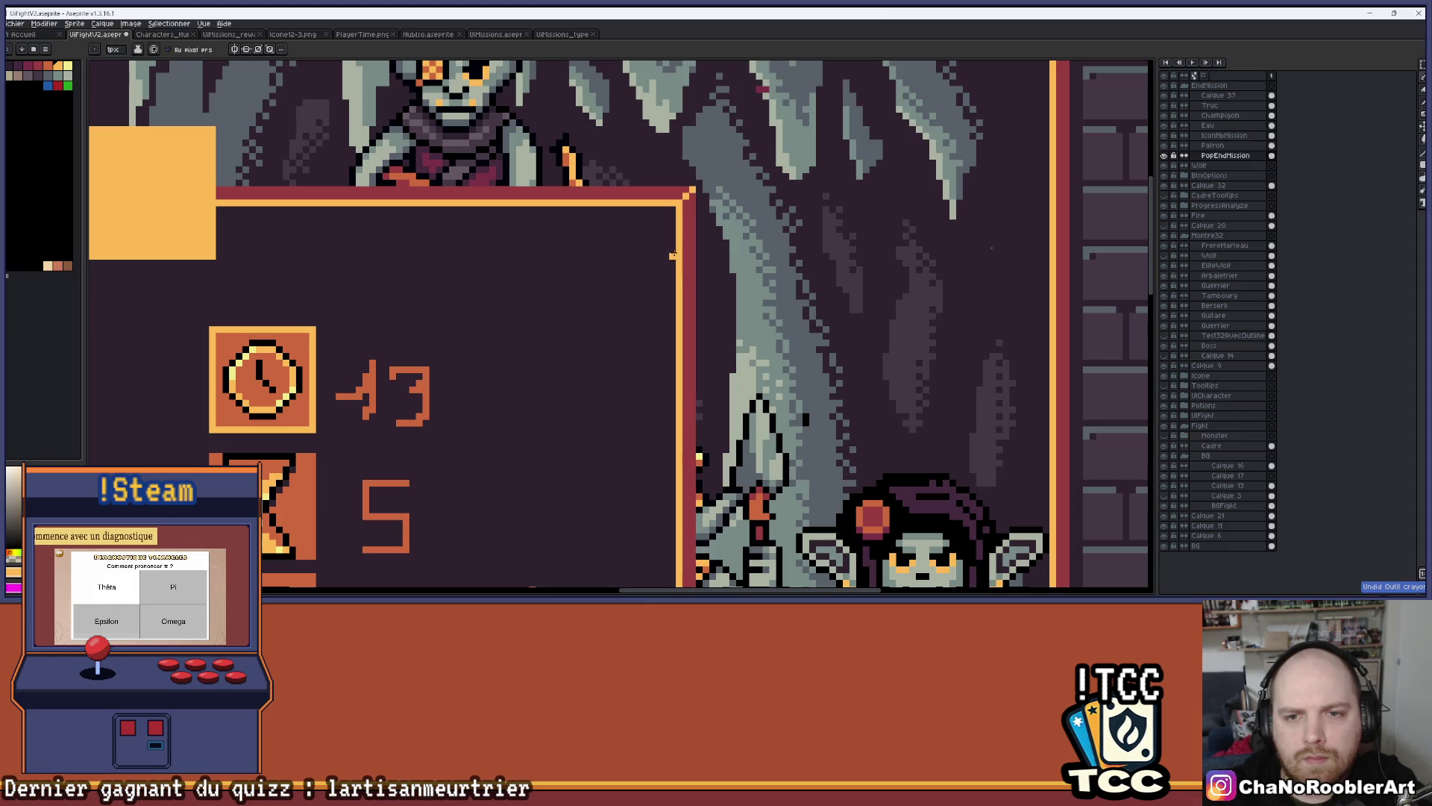
{"action": "left_click_drag", "start_coordinate": [671, 255], "coordinate": [478, 256]}
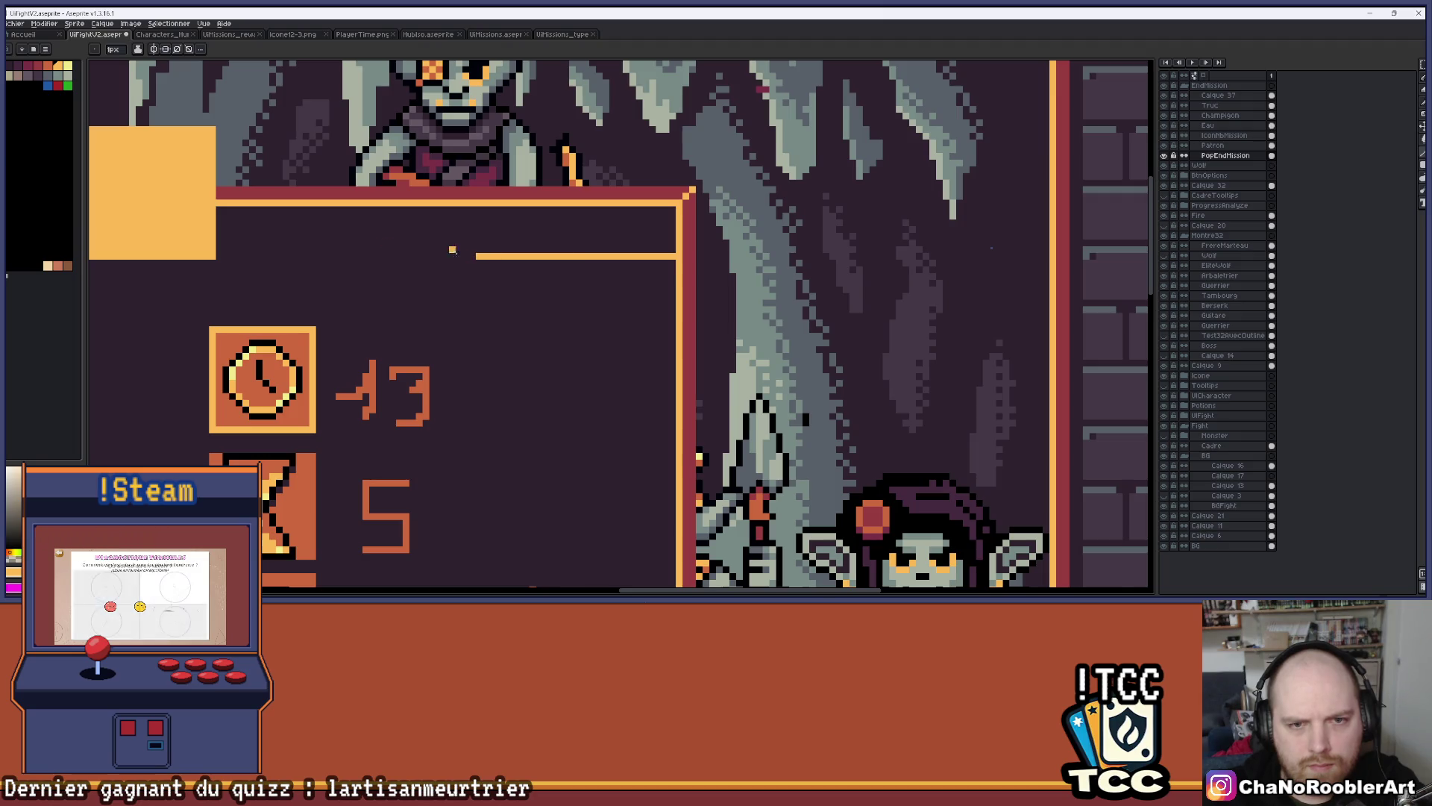
{"action": "scroll", "coordinate": [690, 268], "scroll_direction": "down", "scroll_amount": 2}
{"action": "scroll", "coordinate": [738, 259], "scroll_direction": "up", "scroll_amount": 1}
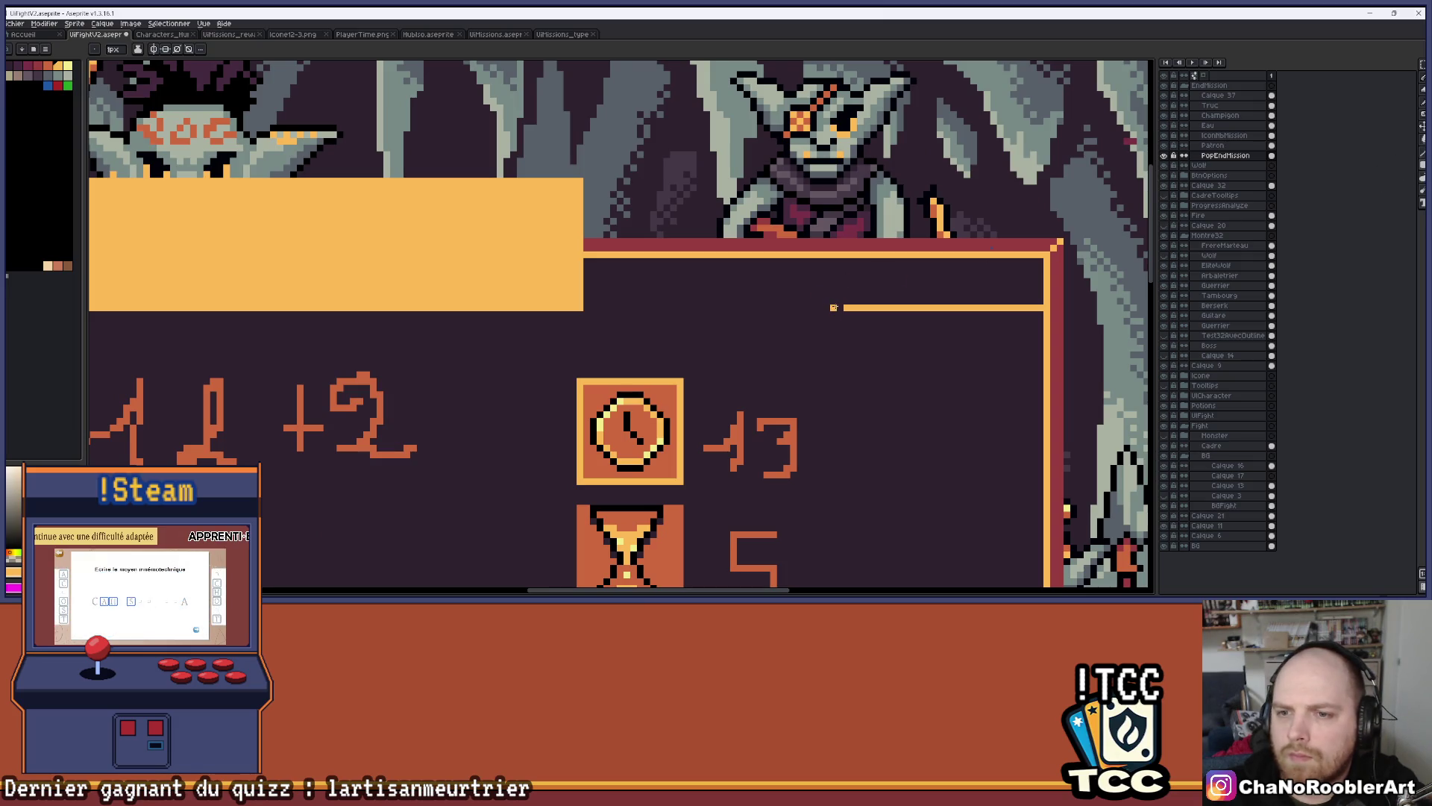
{"action": "mouse_move", "coordinate": [843, 308]}
{"action": "left_mouse_down"}
{"action": "mouse_move", "coordinate": [769, 155]}
{"action": "mouse_move", "coordinate": [584, 178]}
{"action": "left_mouse_up"}
{"action": "scroll", "coordinate": [682, 299], "scroll_direction": "up", "scroll_amount": 3}
Touch up the right end of the orange bar with the pencil in a darker colour
{"action": "key", "text": "b"}
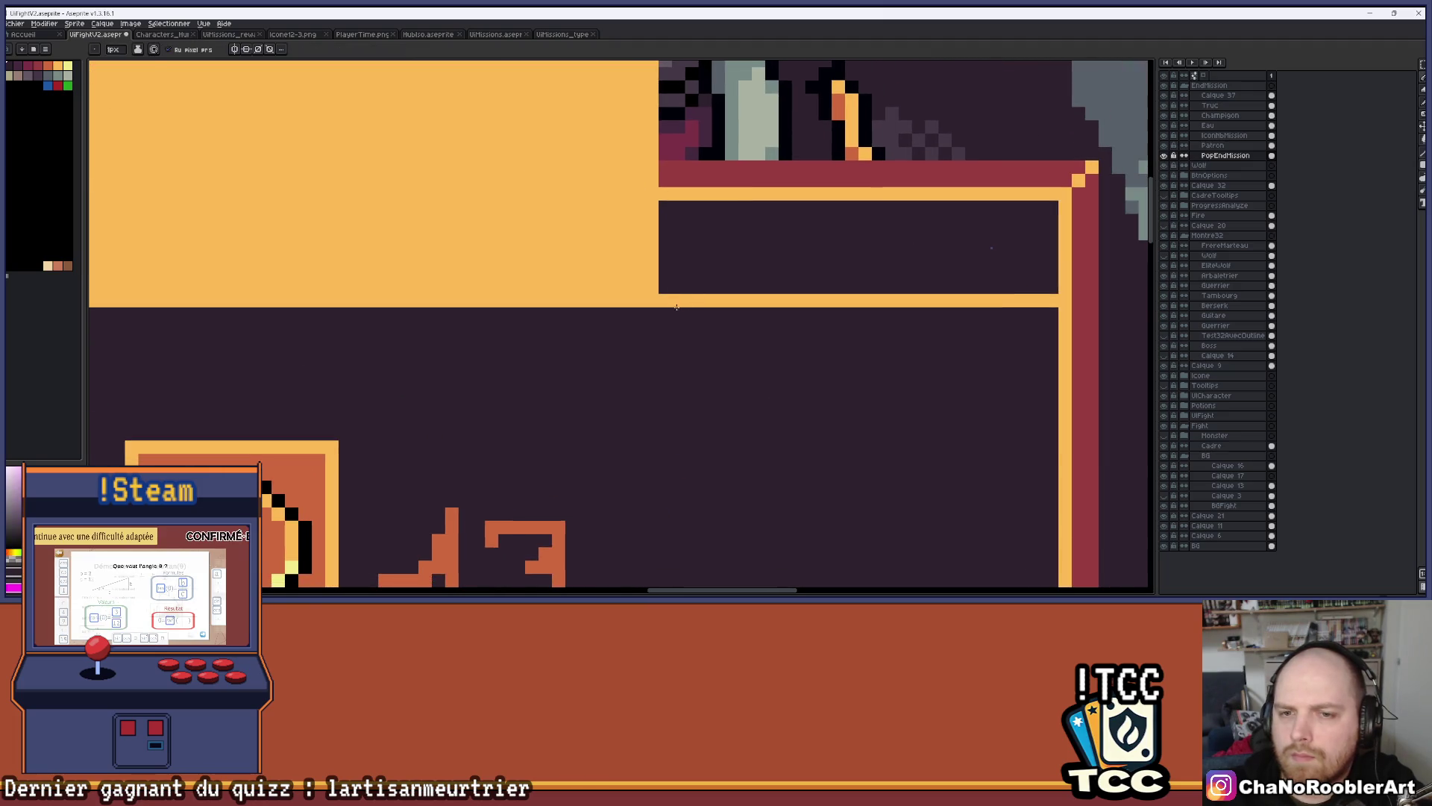
{"action": "mouse_move", "coordinate": [682, 299]}
{"action": "left_mouse_down"}
{"action": "mouse_move", "coordinate": [994, 292]}
{"action": "mouse_move", "coordinate": [925, 300]}
{"action": "left_mouse_up"}
{"action": "scroll", "coordinate": [432, 271], "scroll_direction": "down", "scroll_amount": 3}
{"action": "left_click_drag", "start_coordinate": [431, 272], "coordinate": [541, 245]}
{"action": "scroll", "coordinate": [850, 250], "scroll_direction": "down", "scroll_amount": 1}
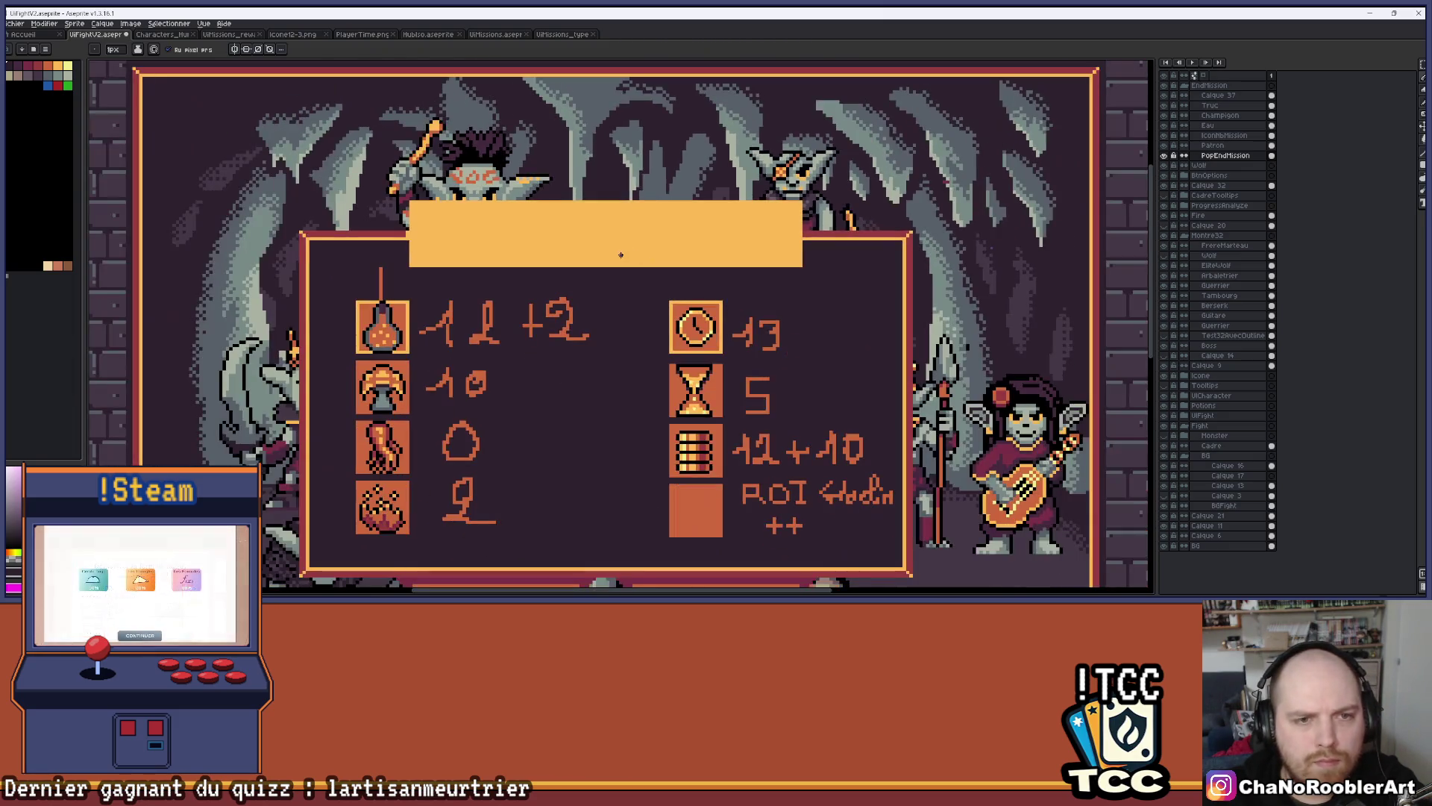
{"action": "scroll", "coordinate": [386, 240], "scroll_direction": "up", "scroll_amount": 3}
{"action": "scroll", "coordinate": [386, 241], "scroll_direction": "up", "scroll_amount": 1}
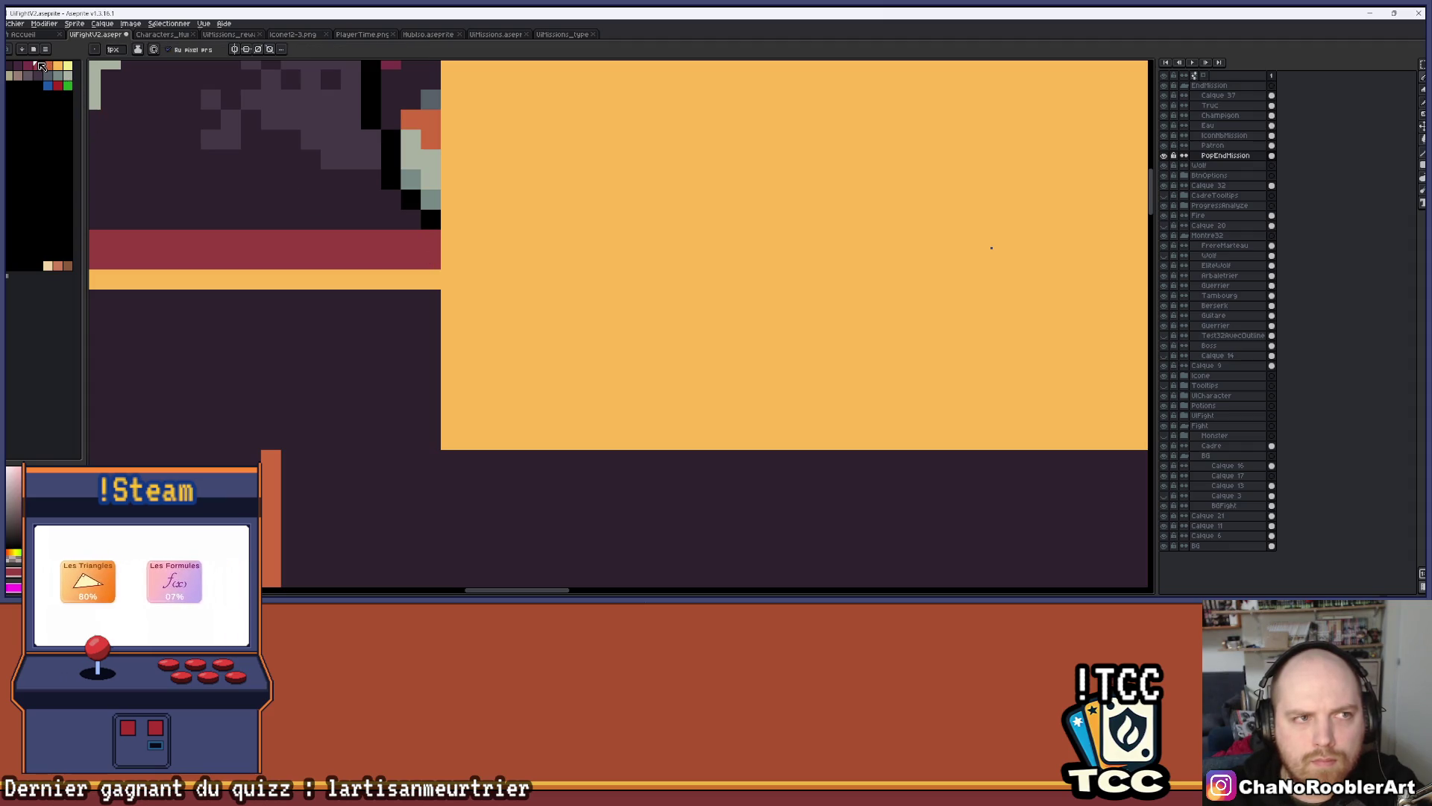
{"action": "left_click_drag", "start_coordinate": [431, 239], "coordinate": [437, 258]}
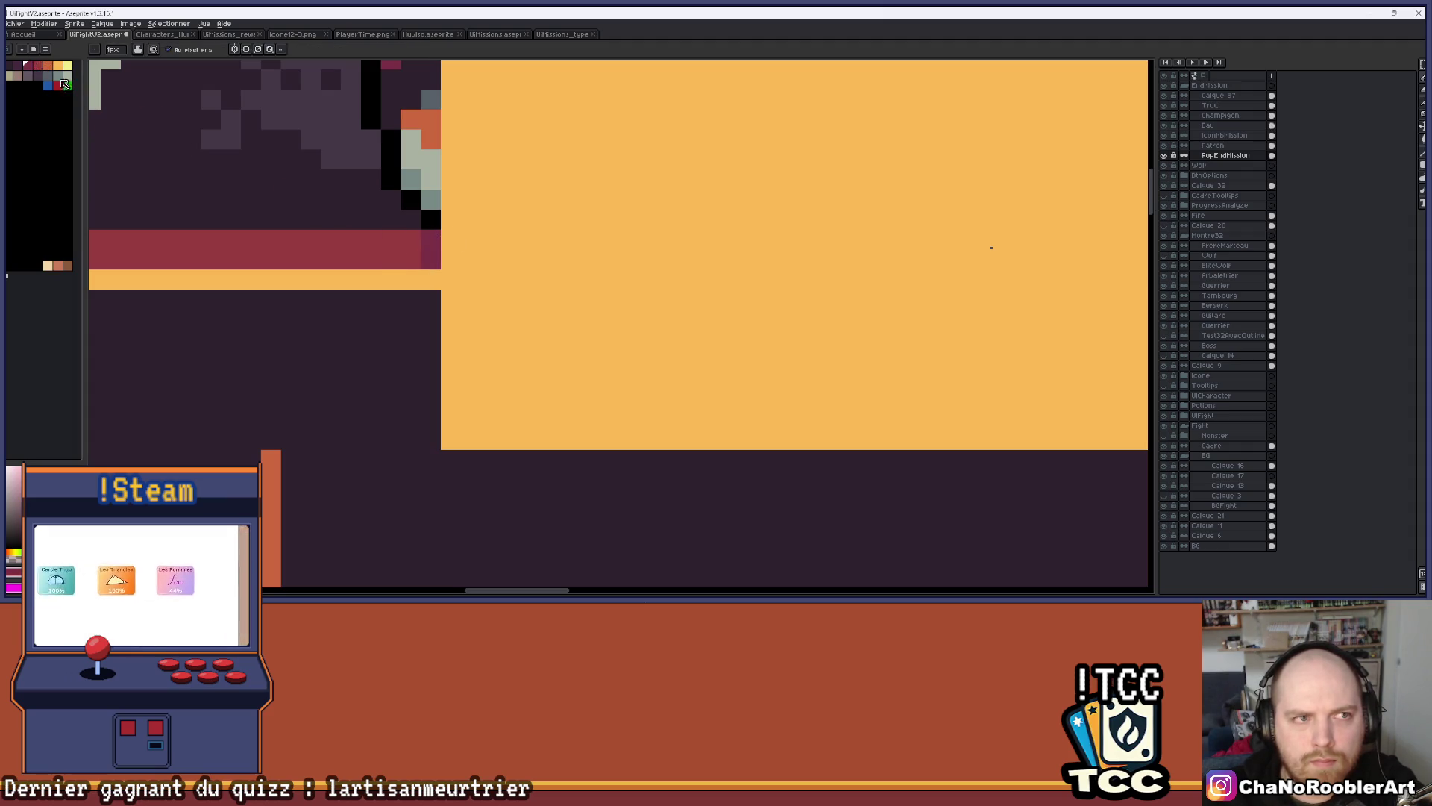
{"action": "left_click", "coordinate": [429, 280]}
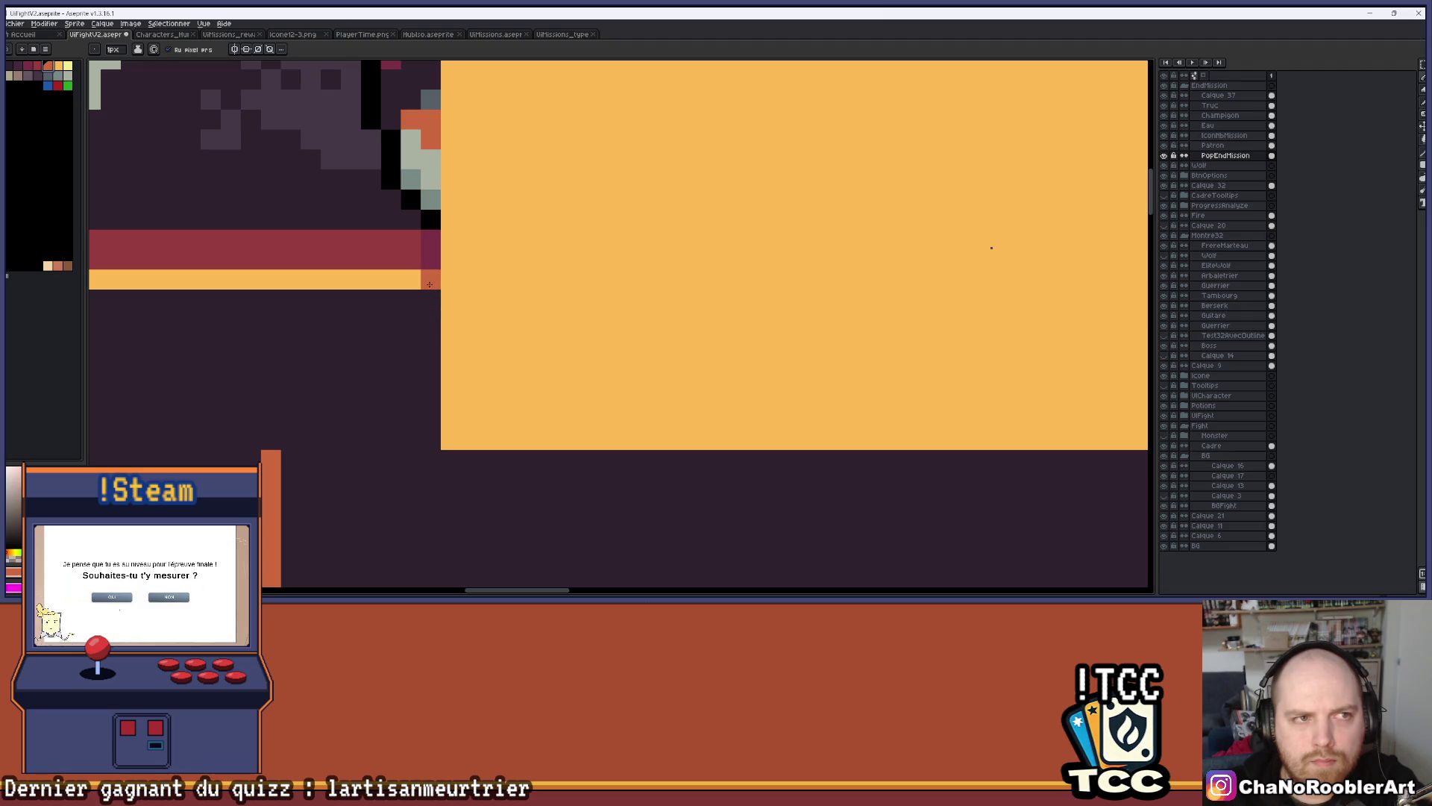
Centre the stats panel in view and sample a canvas colour for the next rectangles
{"action": "scroll", "coordinate": [783, 278], "scroll_direction": "down", "scroll_amount": 3}
{"action": "left_click_drag", "start_coordinate": [790, 278], "coordinate": [511, 267]}
{"action": "scroll", "coordinate": [572, 236], "scroll_direction": "up", "scroll_amount": 4}
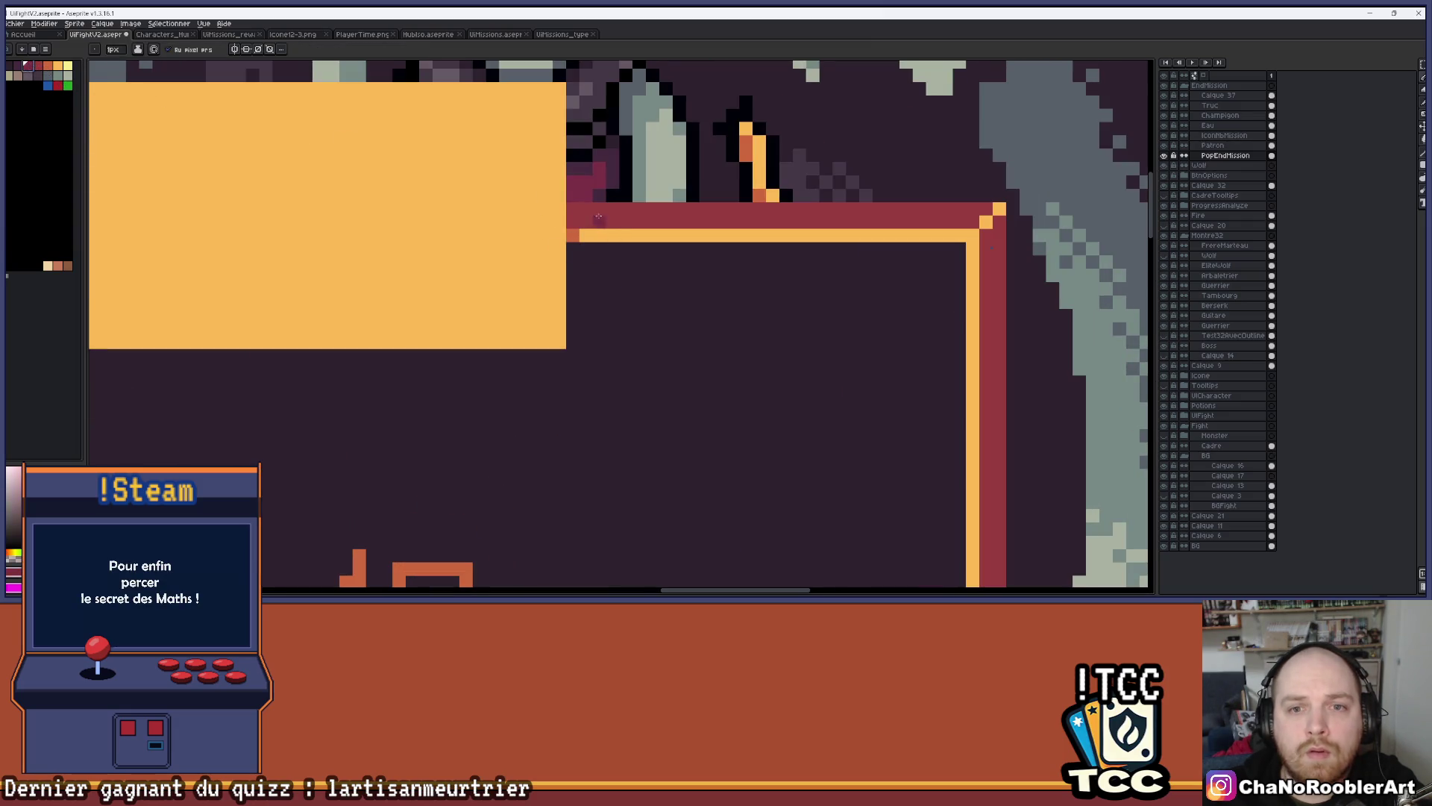
{"action": "scroll", "coordinate": [784, 293], "scroll_direction": "down", "scroll_amount": 3}
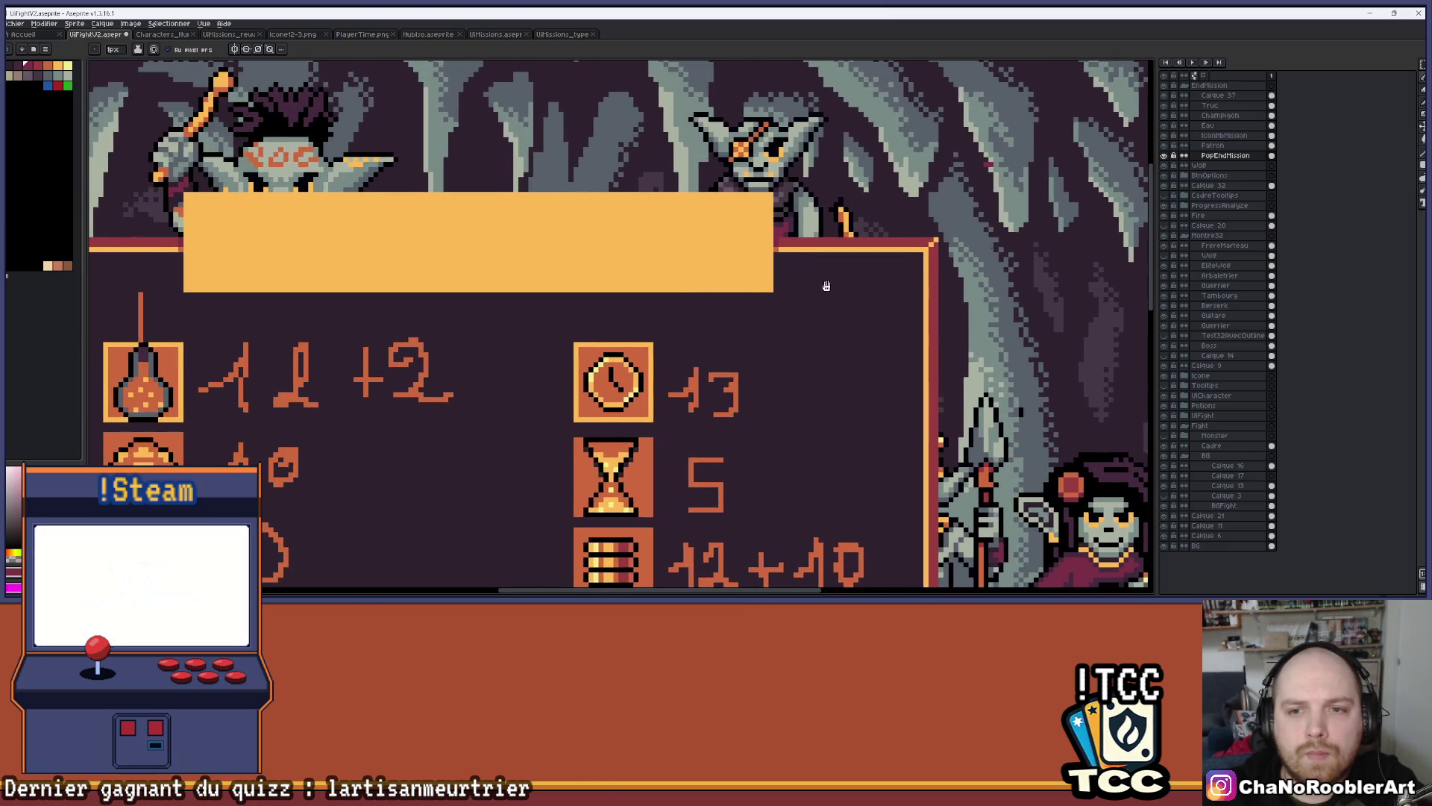
{"action": "left_click_drag", "start_coordinate": [845, 284], "coordinate": [902, 292]}
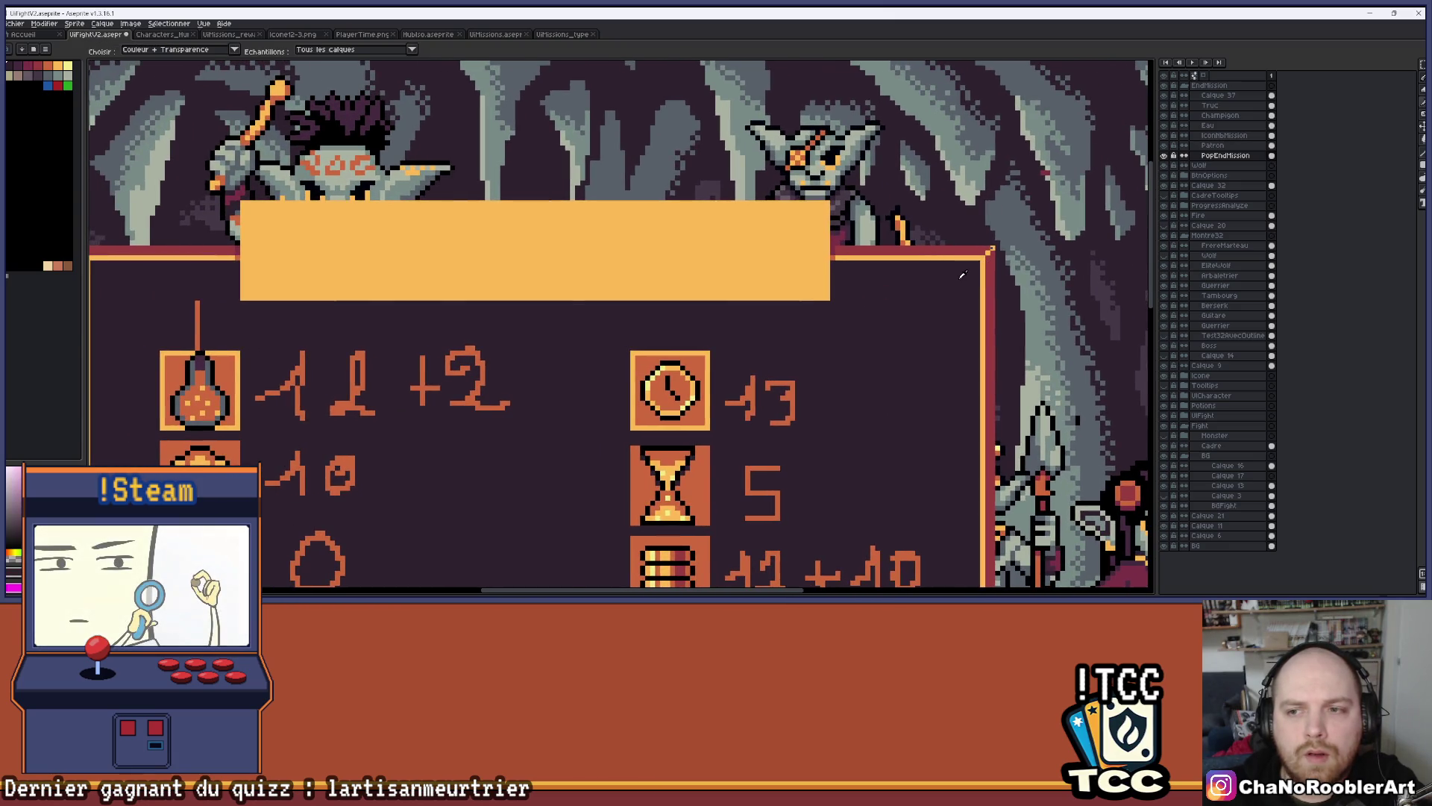
{"action": "scroll", "coordinate": [249, 217], "scroll_direction": "up", "scroll_amount": 1}
{"action": "scroll", "coordinate": [813, 211], "scroll_direction": "left", "scroll_amount": 2}
{"action": "scroll", "coordinate": [495, 211], "scroll_direction": "right", "scroll_amount": 3}
{"action": "scroll", "coordinate": [492, 209], "scroll_direction": "down", "scroll_amount": 2}
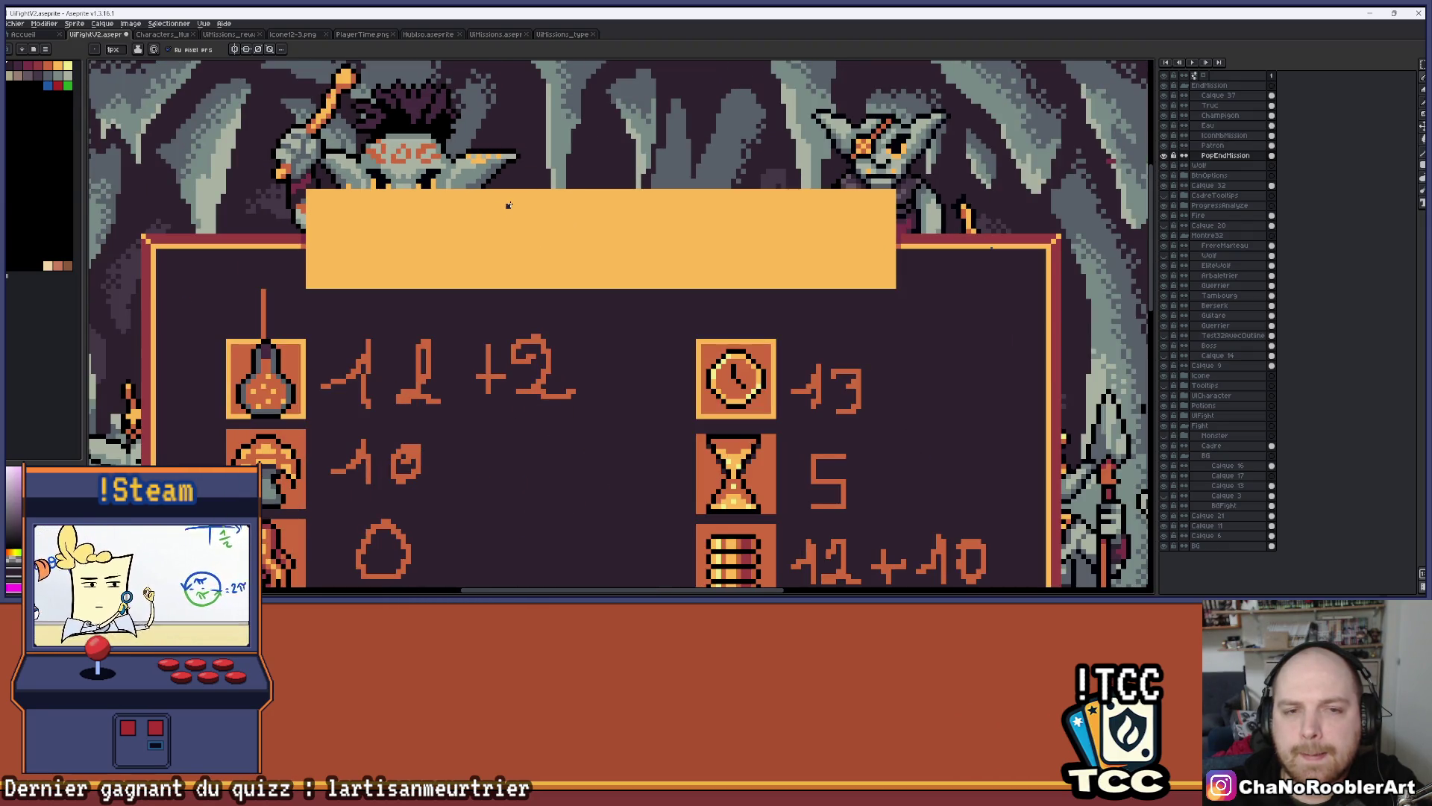
{"action": "scroll", "coordinate": [723, 230], "scroll_direction": "right", "scroll_amount": 1}
{"action": "scroll", "coordinate": [723, 230], "scroll_direction": "right", "scroll_amount": 1}
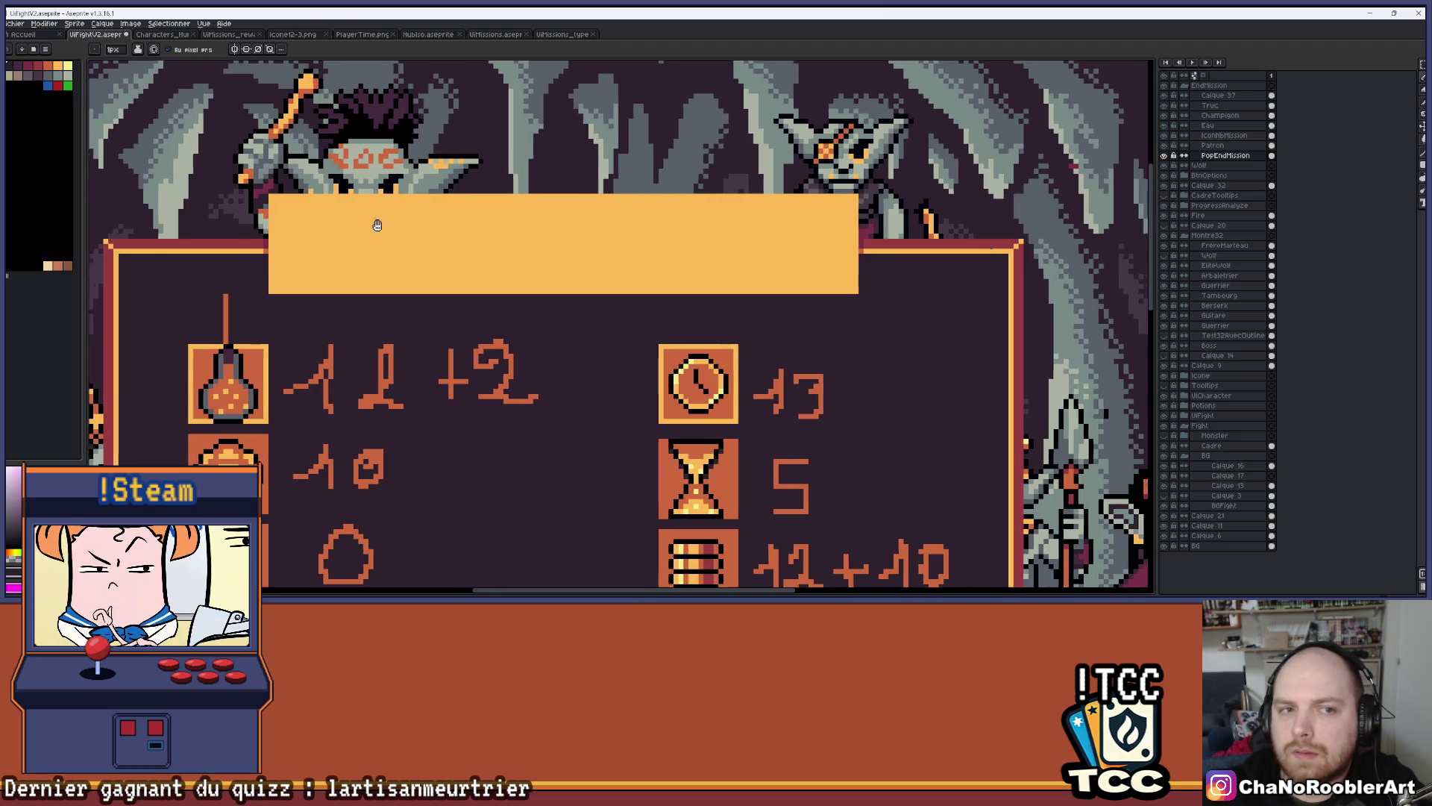
{"action": "scroll", "coordinate": [380, 224], "scroll_direction": "right", "scroll_amount": 1}
{"action": "key", "text": "i"}
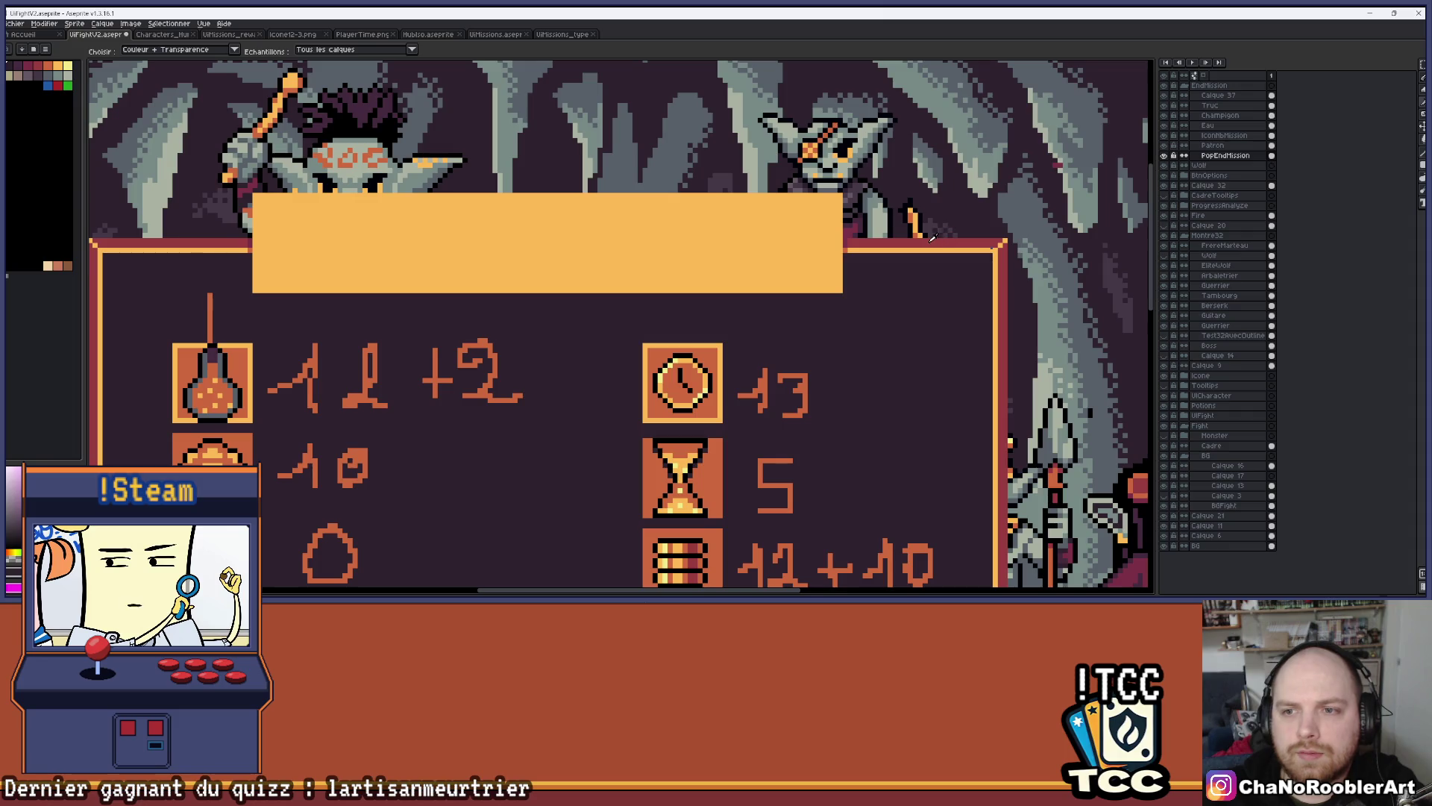
{"action": "key", "text": "m"}
{"action": "scroll", "coordinate": [330, 219], "scroll_direction": "up", "scroll_amount": 1}
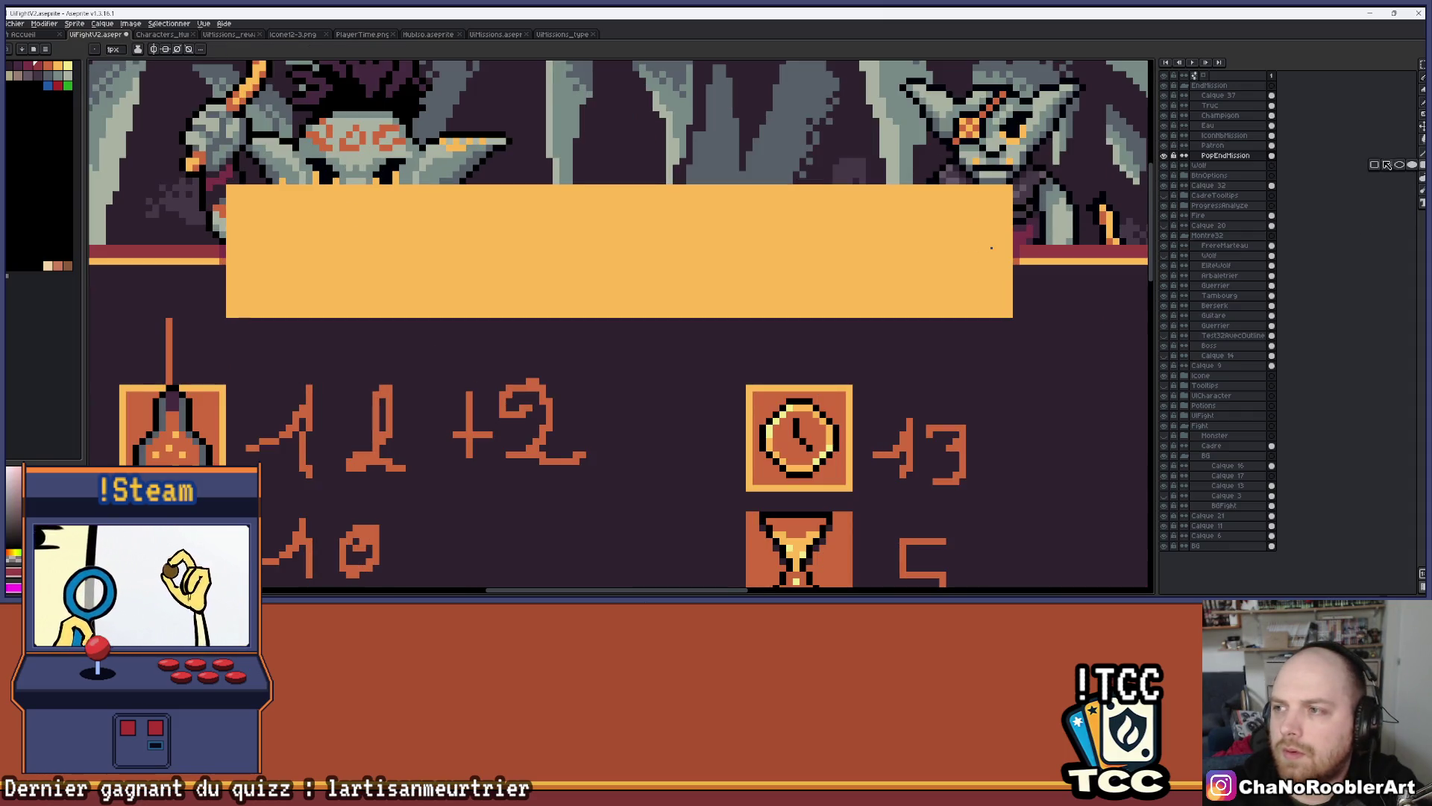
Draw dark red outer and inner outlines around the orange title block
{"action": "left_click_drag", "start_coordinate": [252, 198], "coordinate": [1011, 314]}
{"action": "mouse_move", "coordinate": [1004, 198]}
{"action": "left_mouse_down"}
{"action": "mouse_move", "coordinate": [631, 302]}
{"action": "mouse_move", "coordinate": [235, 305]}
{"action": "left_mouse_up"}
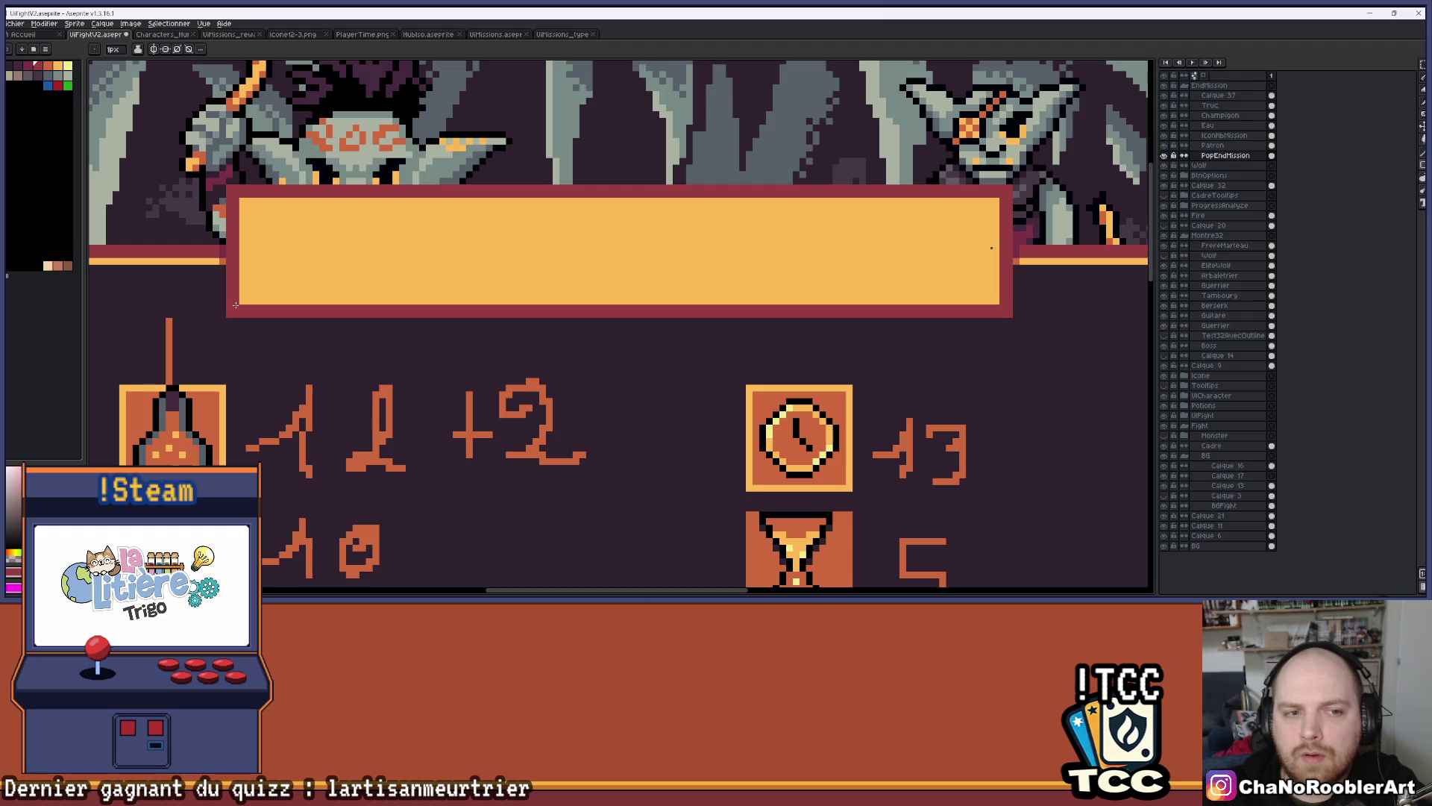
{"action": "mouse_move", "coordinate": [249, 203]}
{"action": "left_mouse_down"}
{"action": "mouse_move", "coordinate": [534, 271]}
{"action": "mouse_move", "coordinate": [993, 298]}
{"action": "left_mouse_up"}
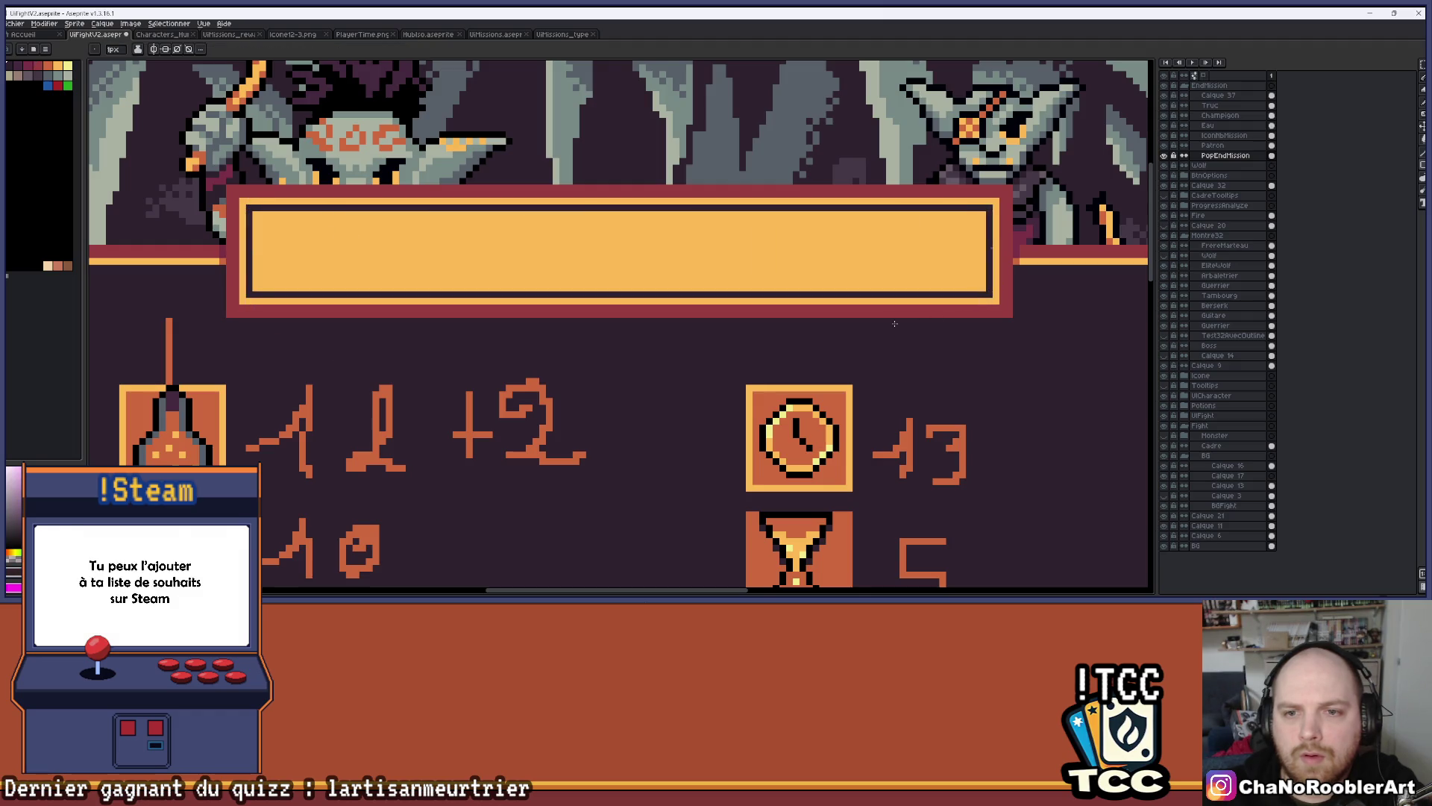
Flood-fill the title box's interior with the dark colour
{"action": "key", "text": "g"}
{"action": "left_click", "coordinate": [657, 261]}
{"action": "scroll", "coordinate": [656, 263], "scroll_direction": "down", "scroll_amount": 5}
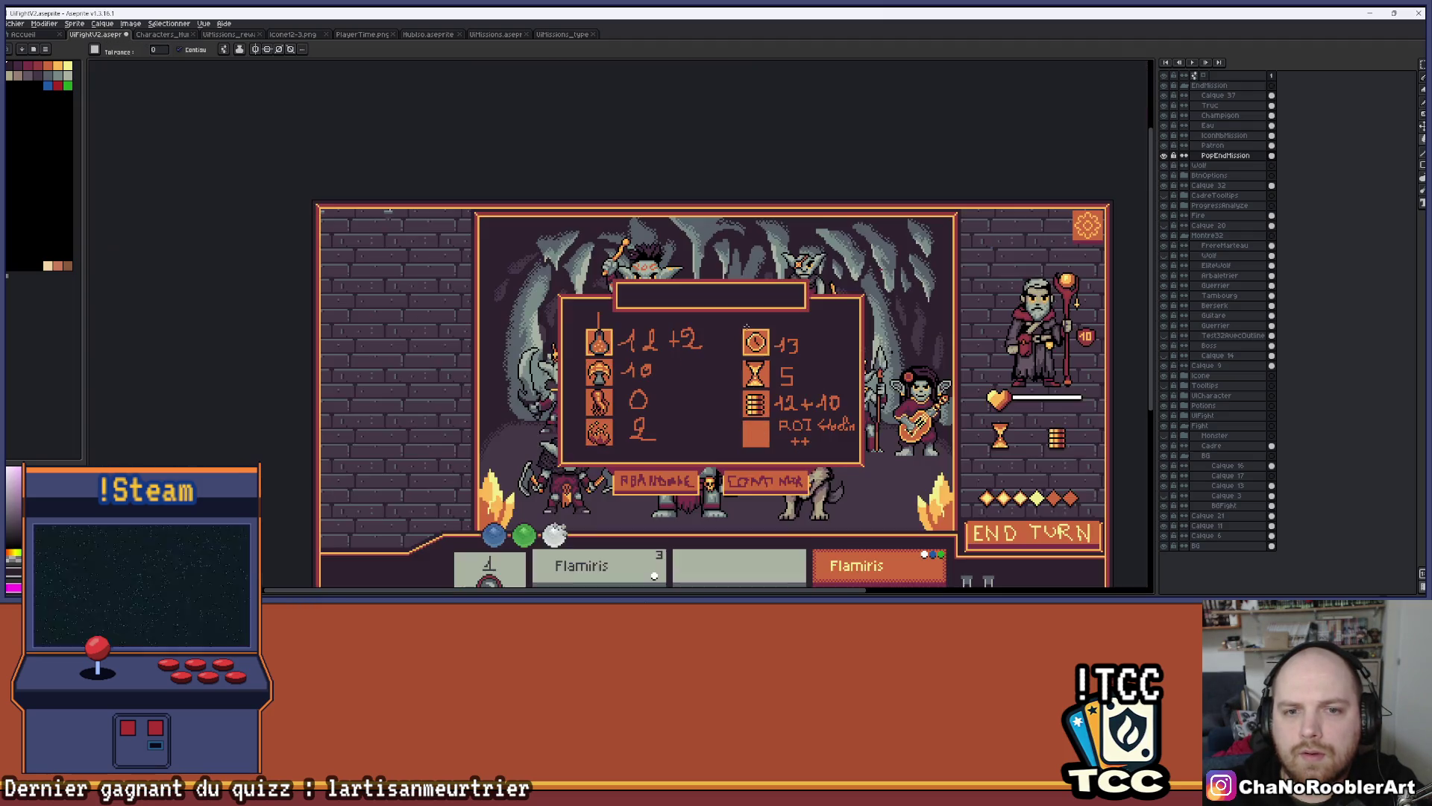
{"action": "scroll", "coordinate": [764, 331], "scroll_direction": "up", "scroll_amount": 1}
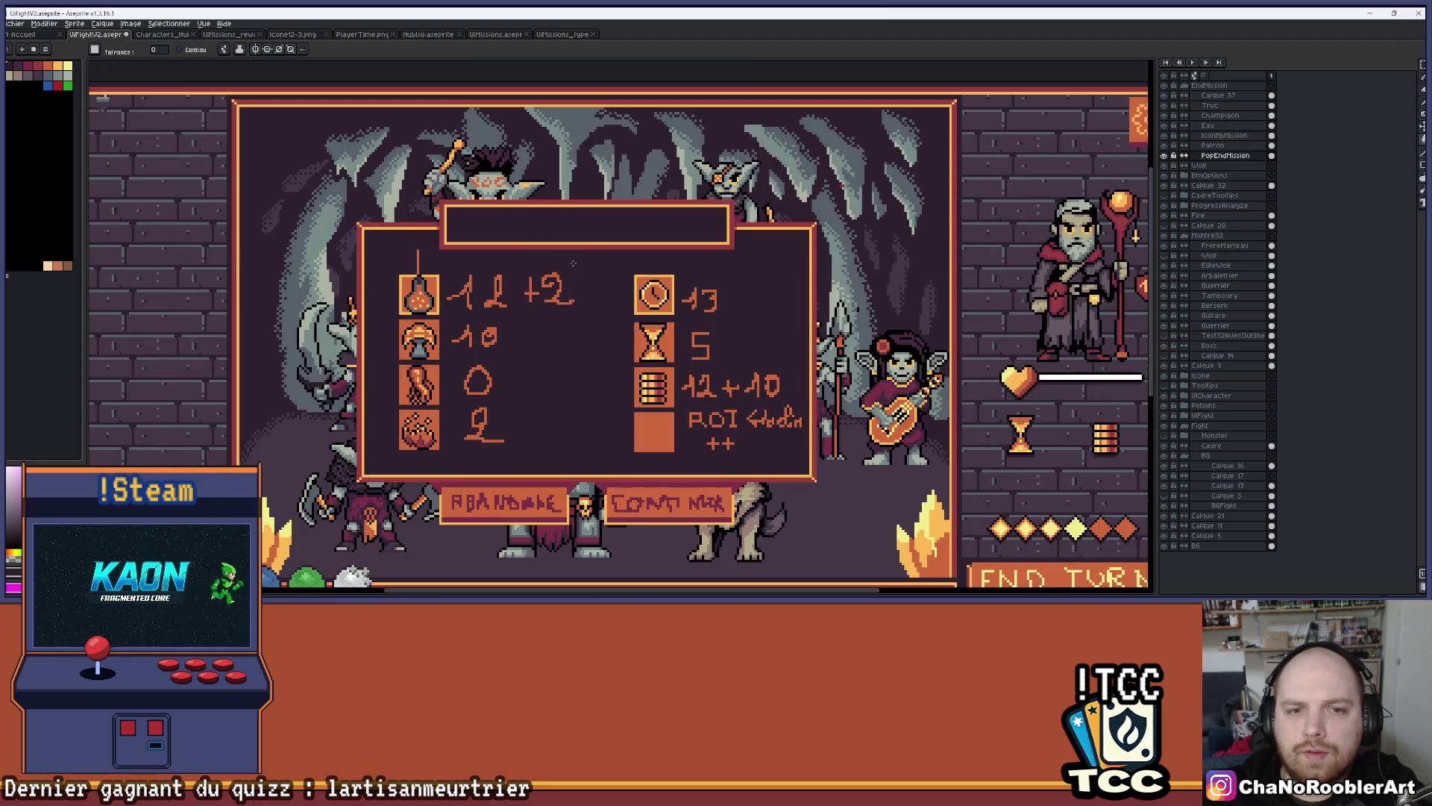
{"action": "scroll", "coordinate": [572, 258], "scroll_direction": "up", "scroll_amount": 1}
{"action": "scroll", "coordinate": [461, 211], "scroll_direction": "up", "scroll_amount": 1}
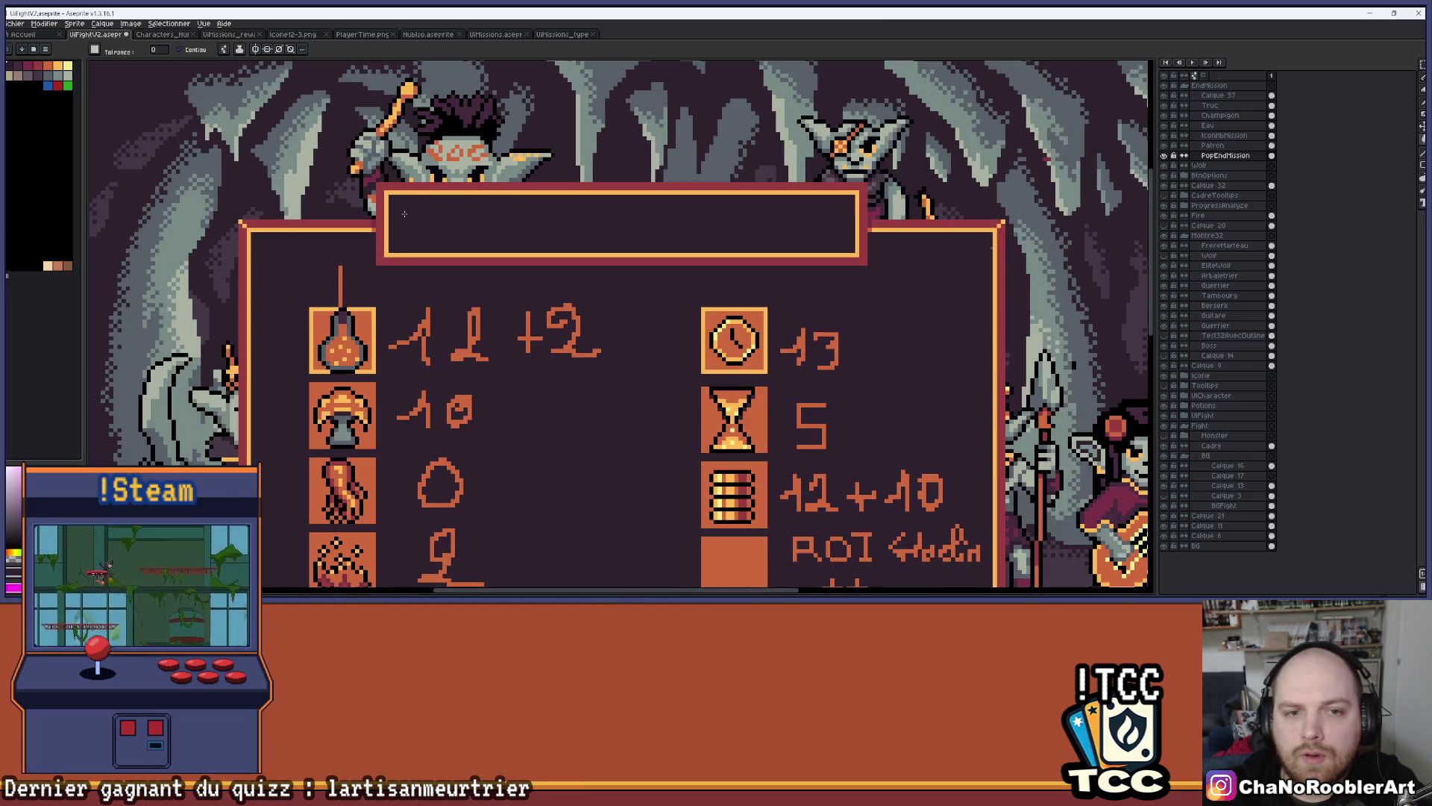
{"action": "scroll", "coordinate": [651, 229], "scroll_direction": "down", "scroll_amount": 1}
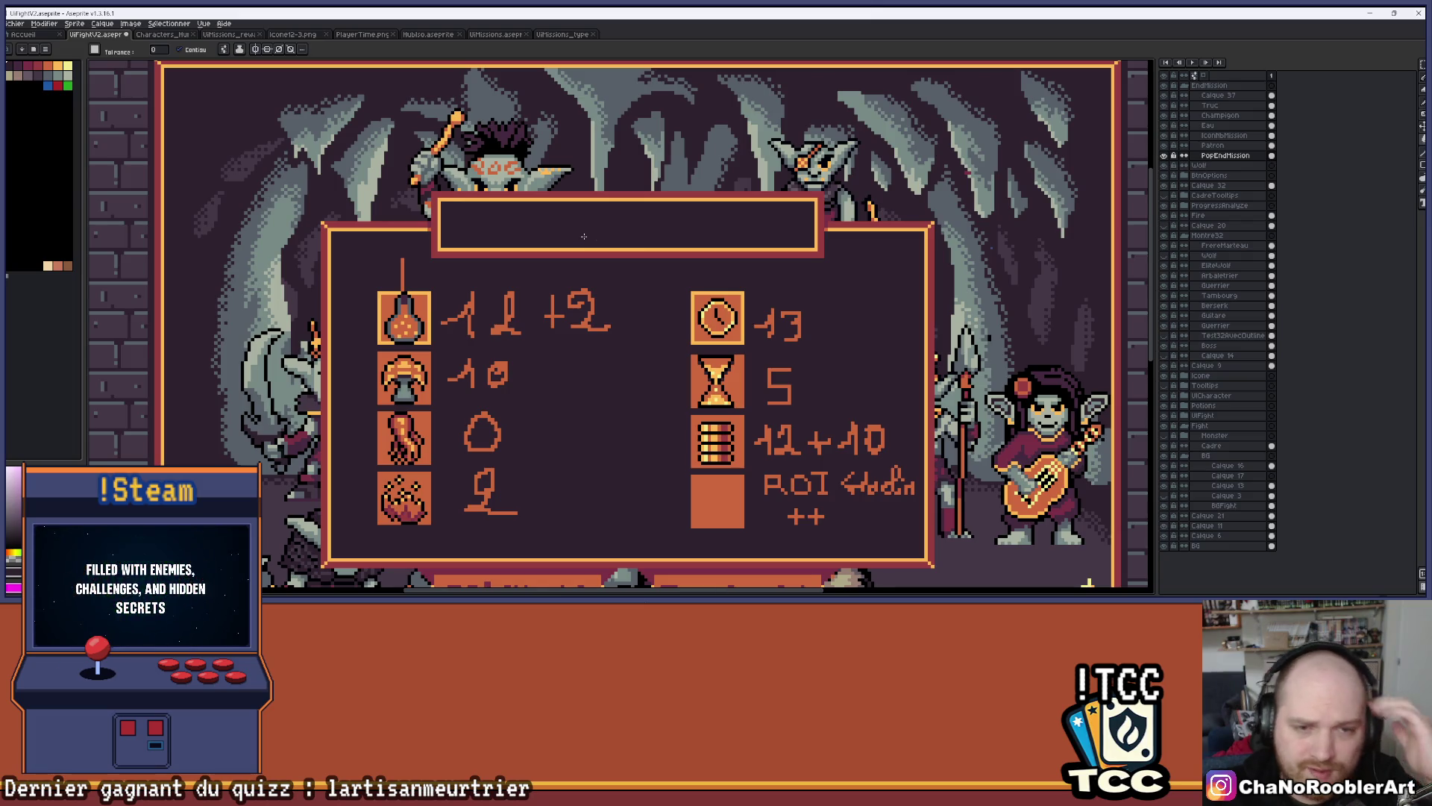
{"action": "scroll", "coordinate": [359, 230], "scroll_direction": "up", "scroll_amount": 3}
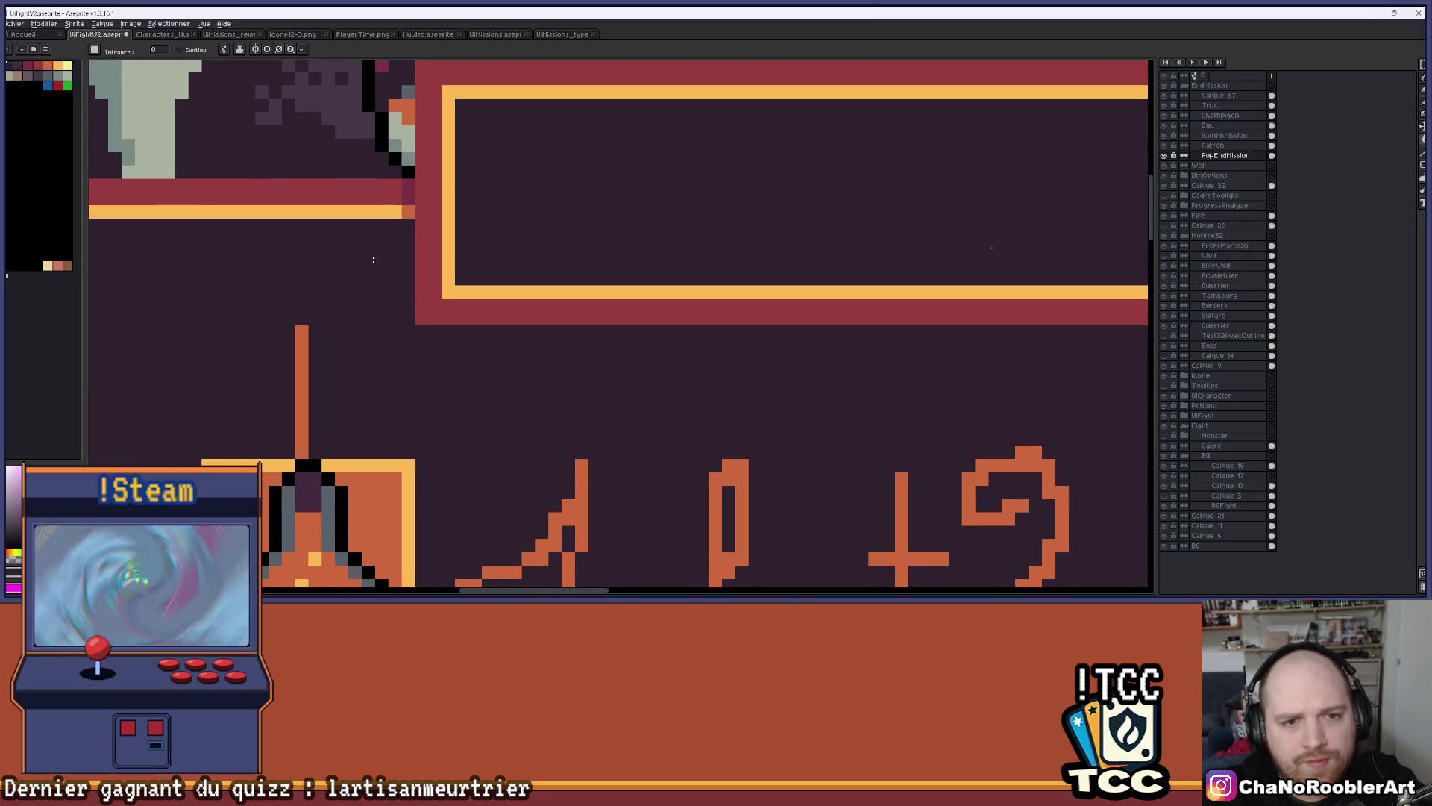
{"action": "scroll", "coordinate": [226, 168], "scroll_direction": "up", "scroll_amount": 1}
{"action": "scroll", "coordinate": [226, 168], "scroll_direction": "up", "scroll_amount": 2}
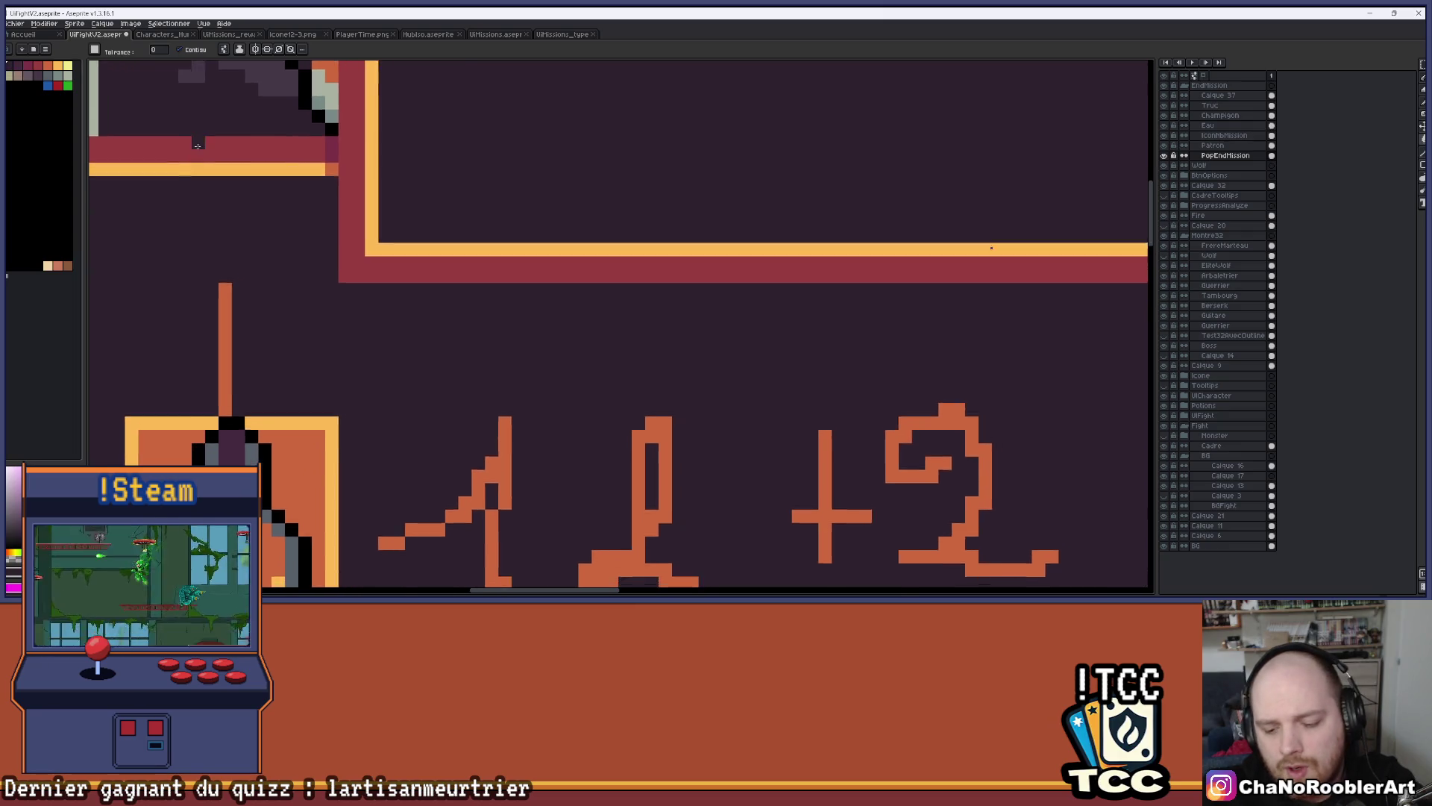
{"action": "key", "text": "b"}
{"action": "scroll", "coordinate": [358, 237], "scroll_direction": "down", "scroll_amount": 1}
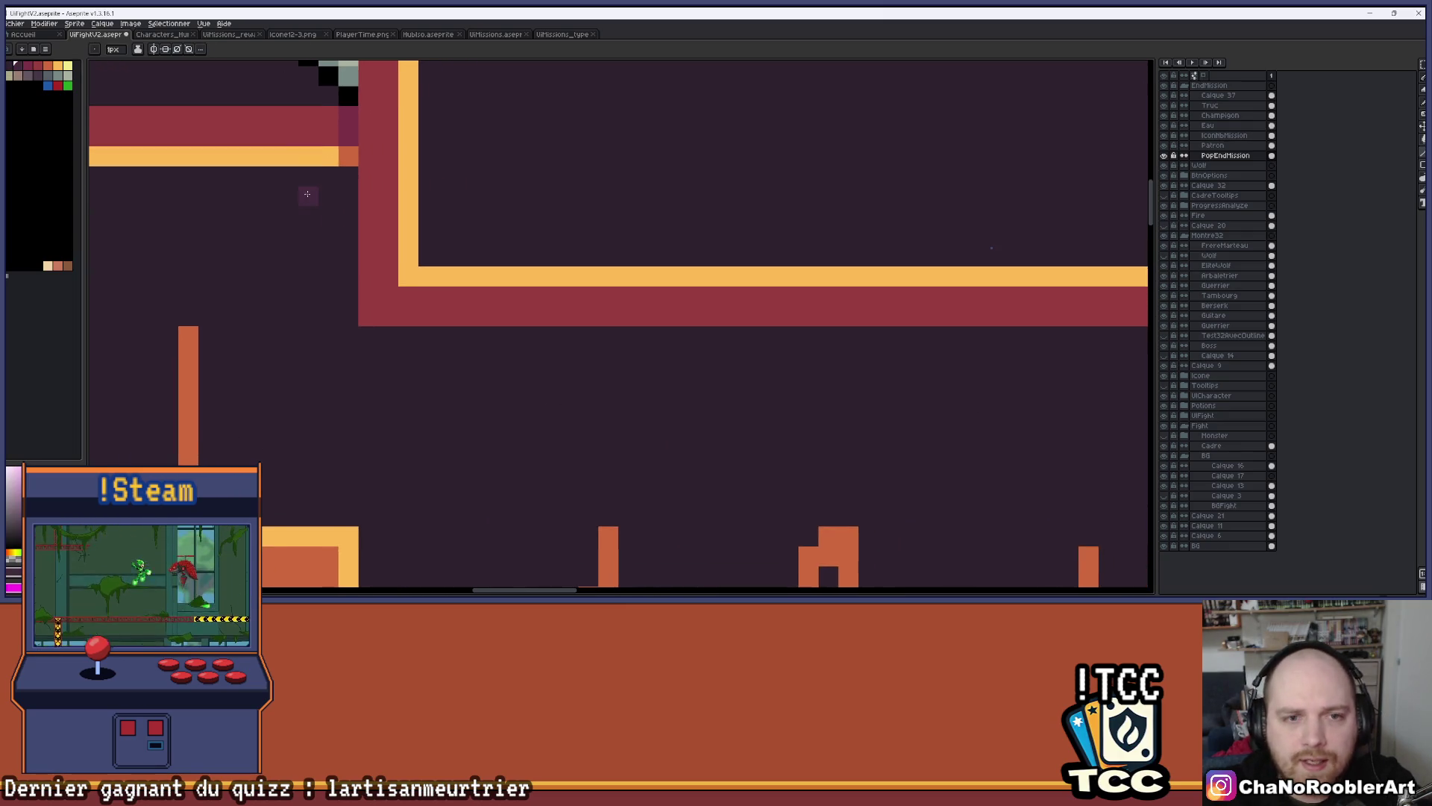
{"action": "scroll", "coordinate": [307, 192], "scroll_direction": "down", "scroll_amount": 1}
{"action": "left_click", "coordinate": [10, 72]}
{"action": "scroll", "coordinate": [328, 273], "scroll_direction": "up", "scroll_amount": 1}
{"action": "scroll", "coordinate": [328, 273], "scroll_direction": "down", "scroll_amount": 1}
{"action": "scroll", "coordinate": [329, 273], "scroll_direction": "up", "scroll_amount": 1}
{"action": "left_click", "coordinate": [185, 117]}
{"action": "key", "text": "ctrl+z"}
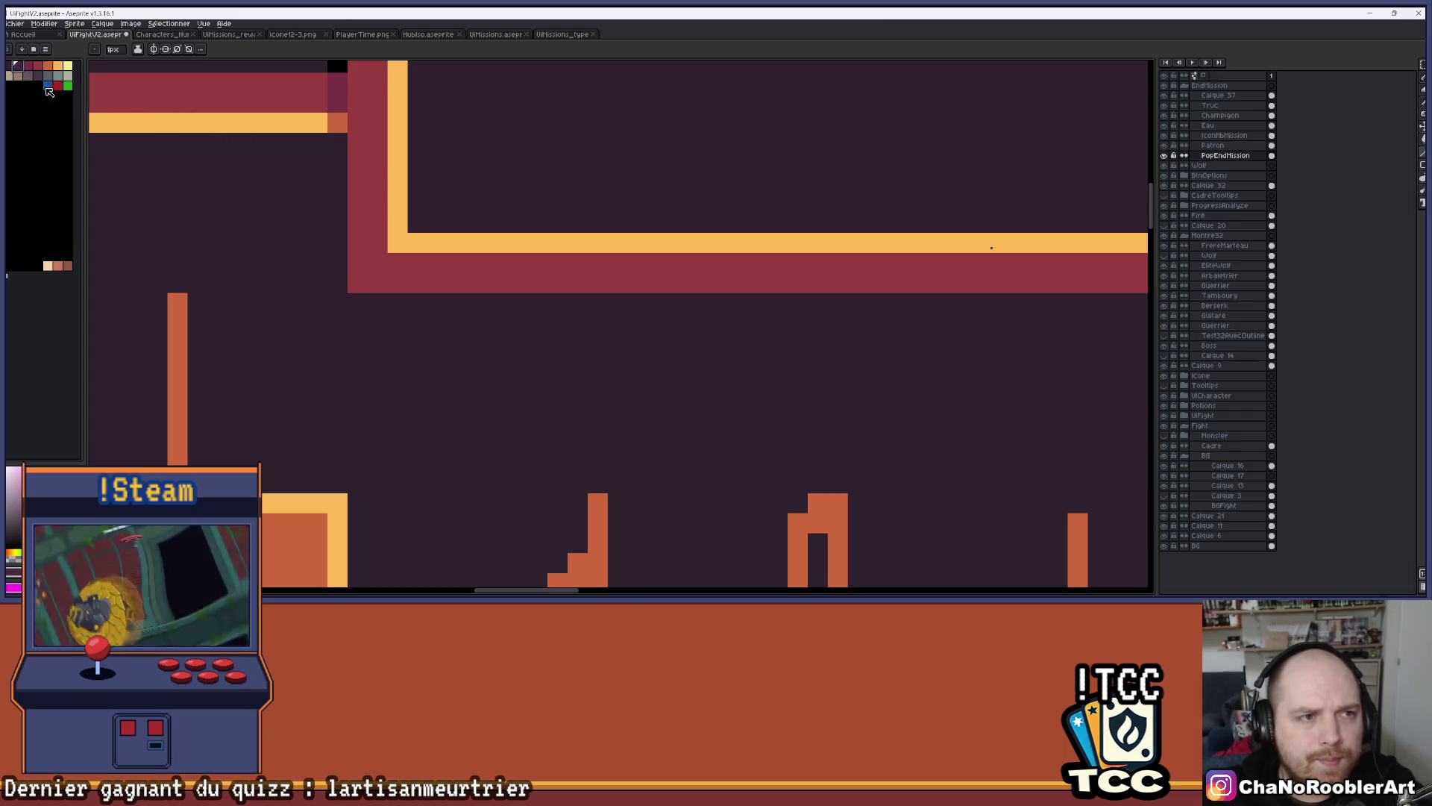
{"action": "key", "text": "ctrl+z"}
{"action": "left_click_drag", "start_coordinate": [335, 147], "coordinate": [358, 284]}
{"action": "scroll", "coordinate": [358, 283], "scroll_direction": "down", "scroll_amount": 2}
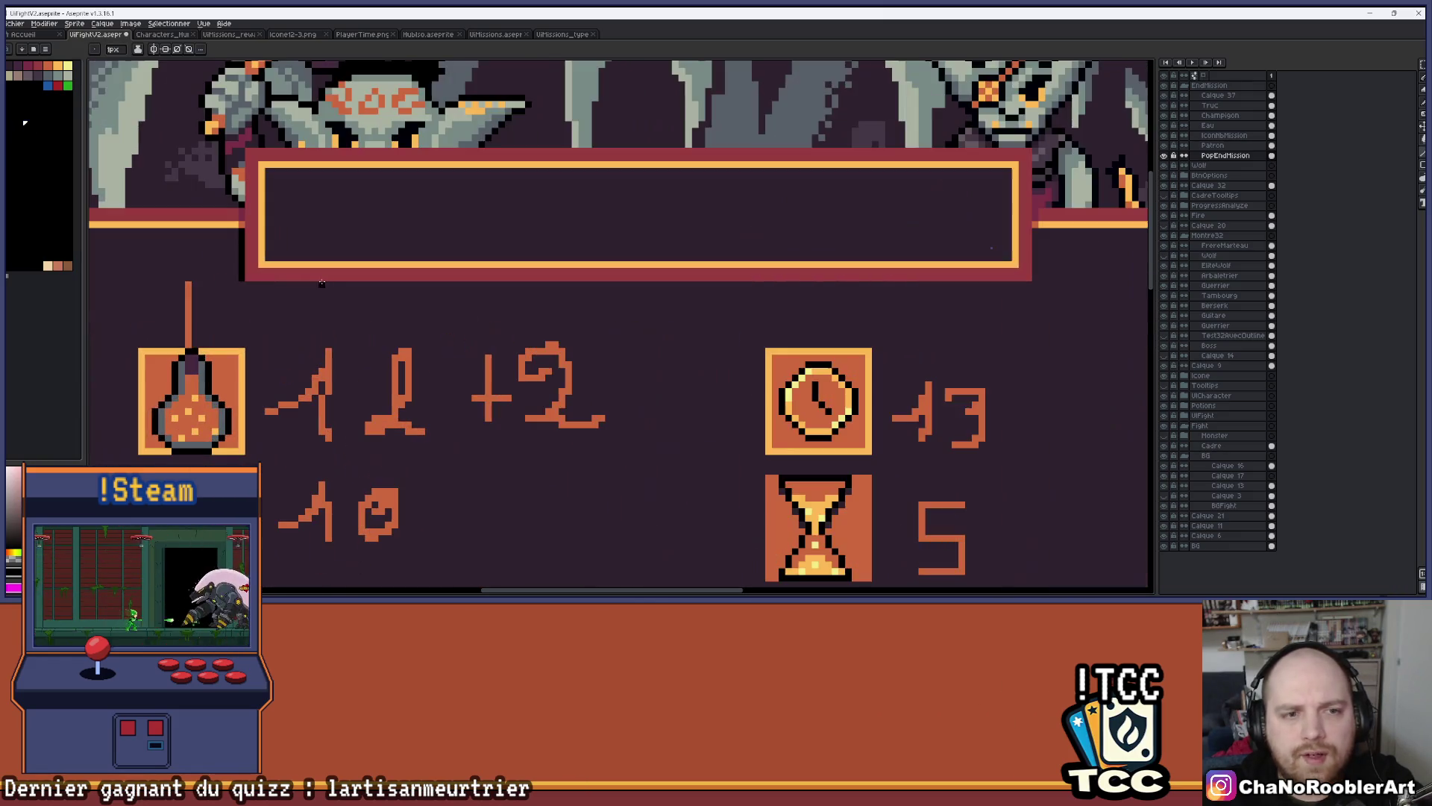
{"action": "left_click_drag", "start_coordinate": [254, 284], "coordinate": [1035, 285]}
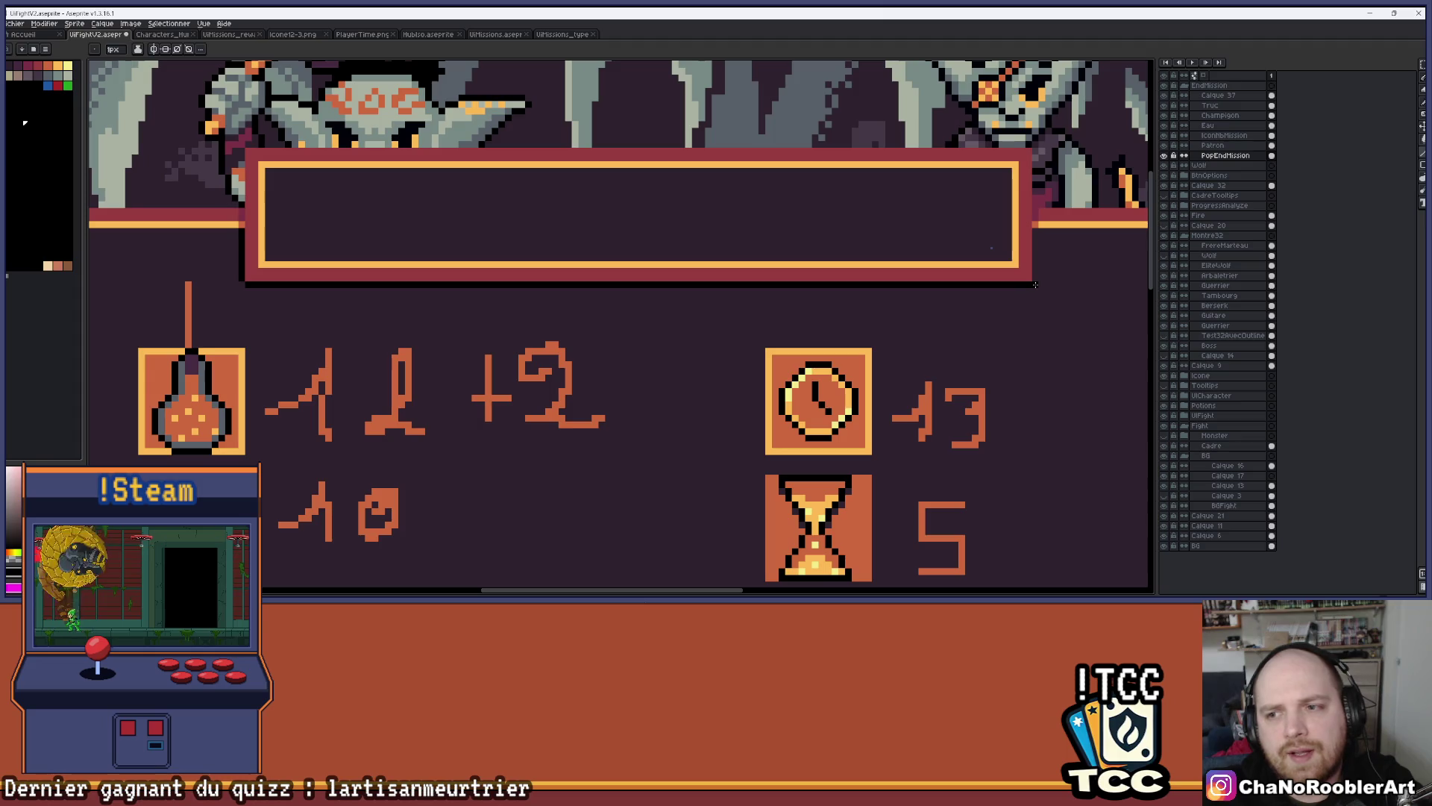
{"action": "left_click_drag", "start_coordinate": [1036, 234], "coordinate": [1036, 284]}
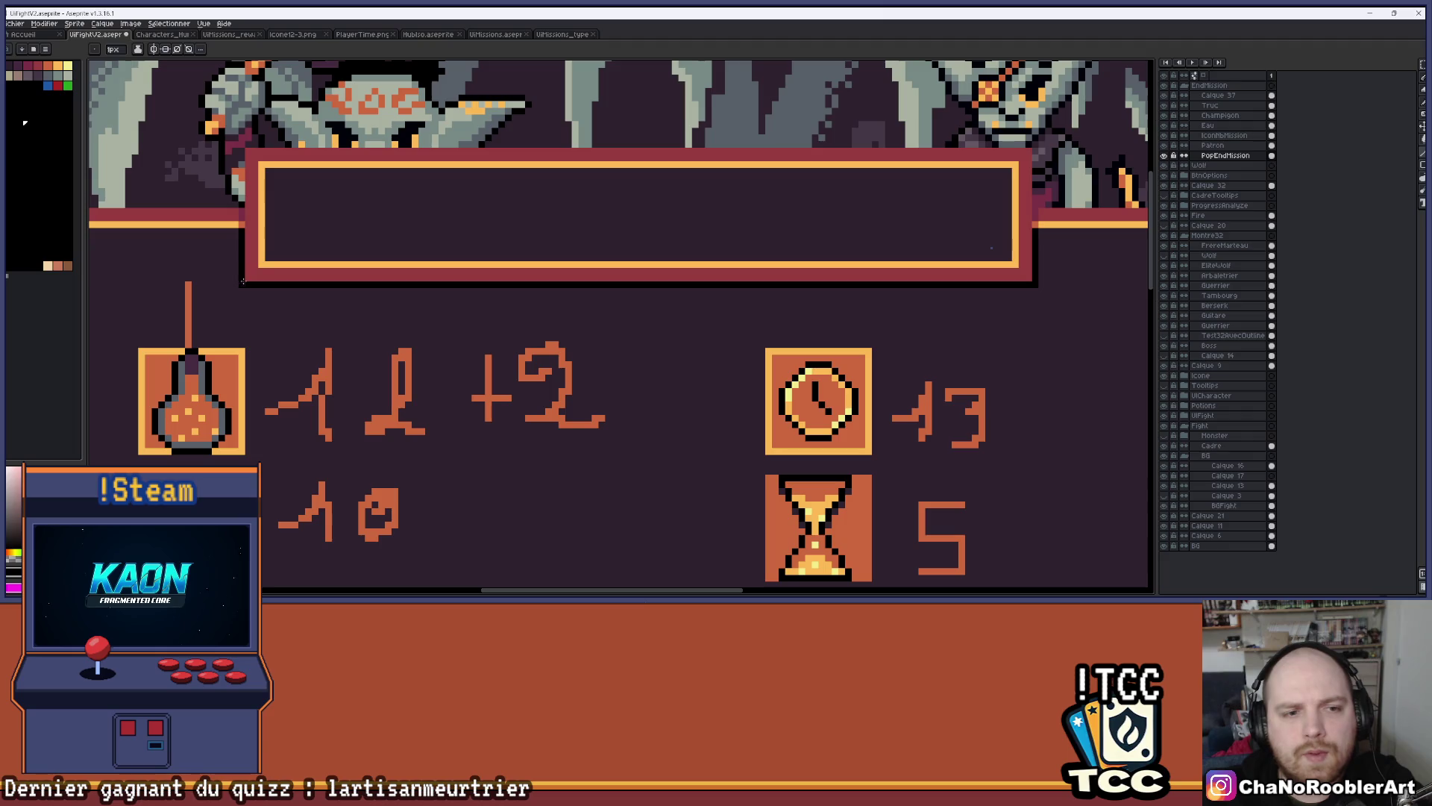
{"action": "scroll", "coordinate": [243, 285], "scroll_direction": "down", "scroll_amount": 3}
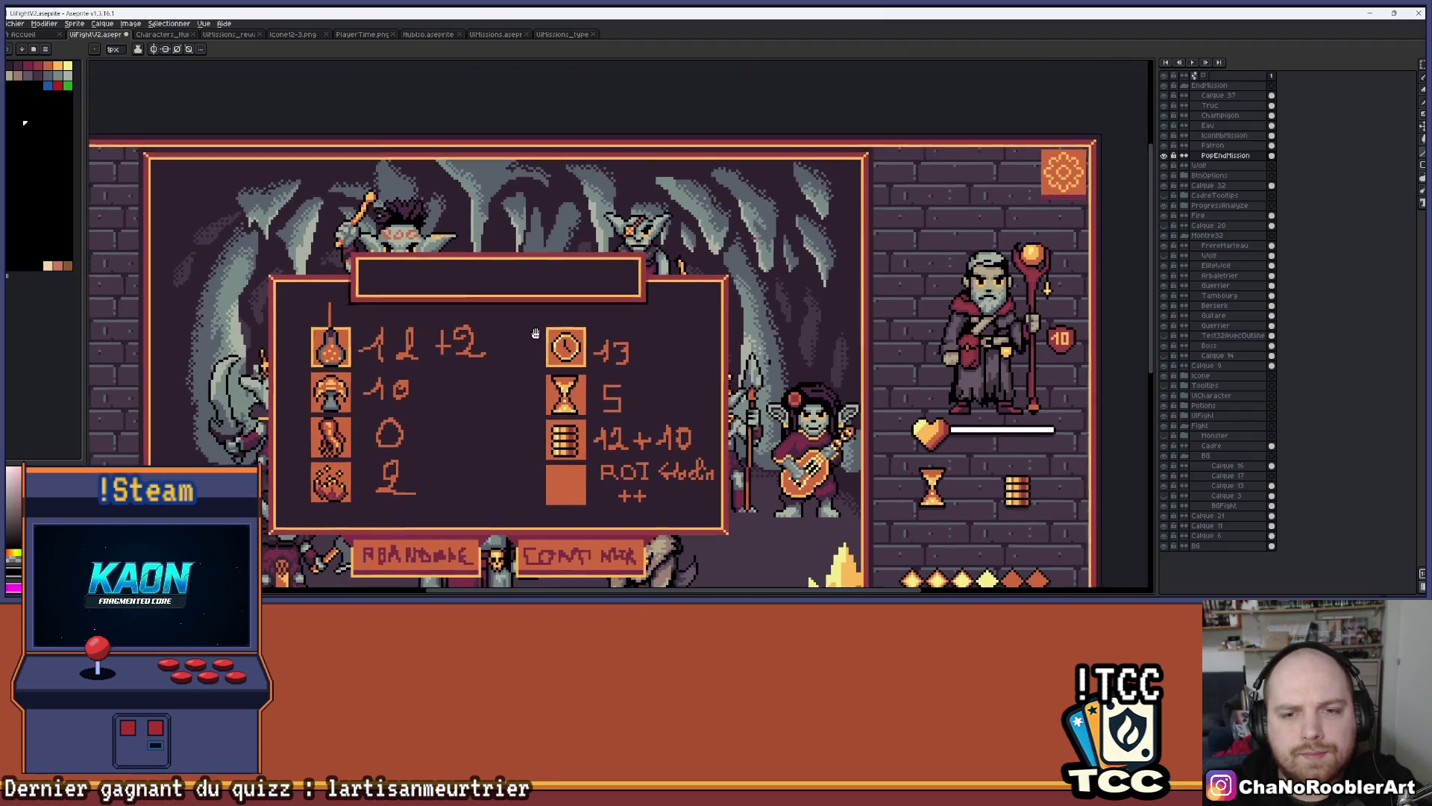
{"action": "key", "text": "ctrl+z"}
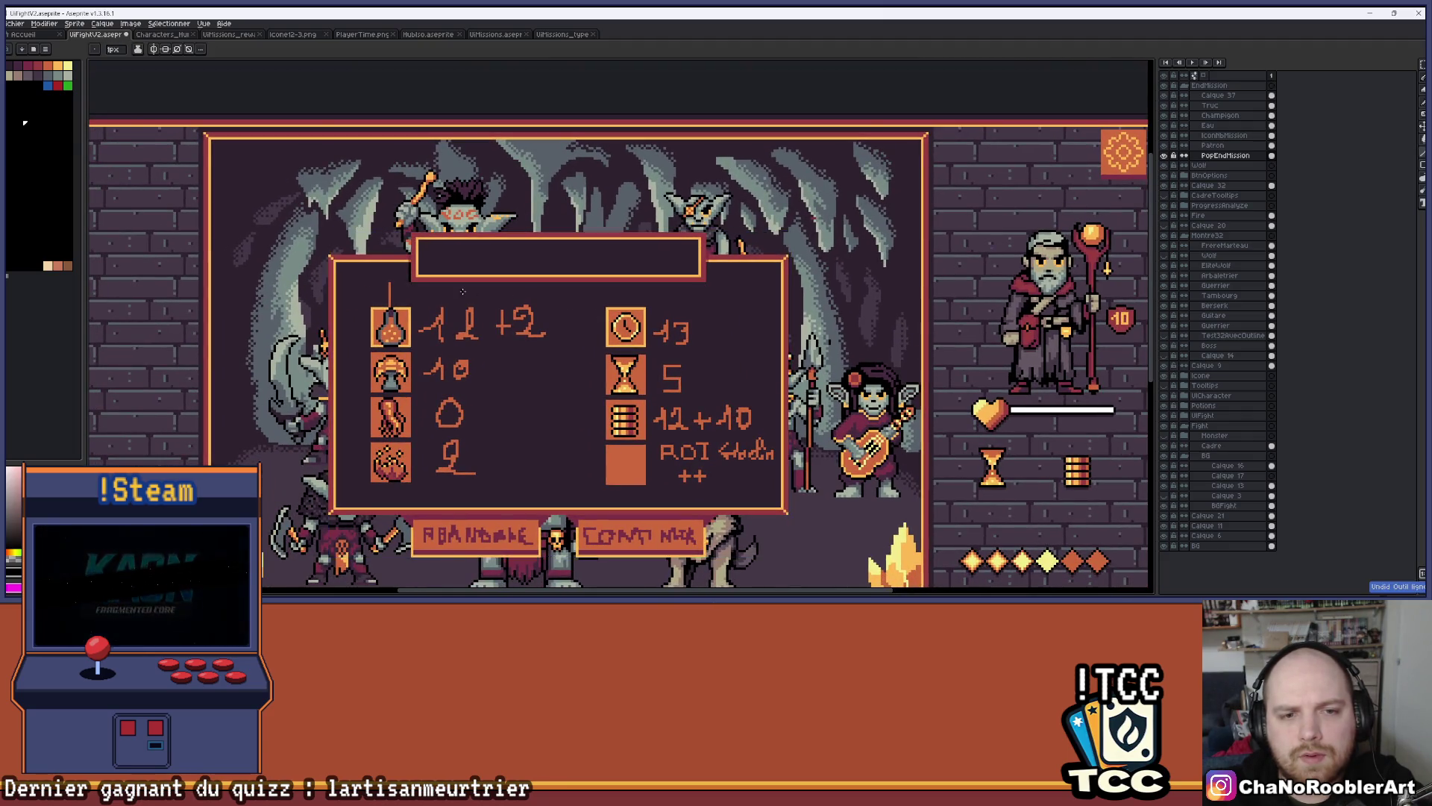
{"action": "scroll", "coordinate": [597, 317], "scroll_direction": "up", "scroll_amount": 2}
{"action": "scroll", "coordinate": [270, 279], "scroll_direction": "up", "scroll_amount": 3}
{"action": "scroll", "coordinate": [368, 256], "scroll_direction": "down", "scroll_amount": 4}
{"action": "left_click_drag", "start_coordinate": [588, 284], "coordinate": [551, 292]}
{"action": "scroll", "coordinate": [448, 291], "scroll_direction": "up", "scroll_amount": 4}
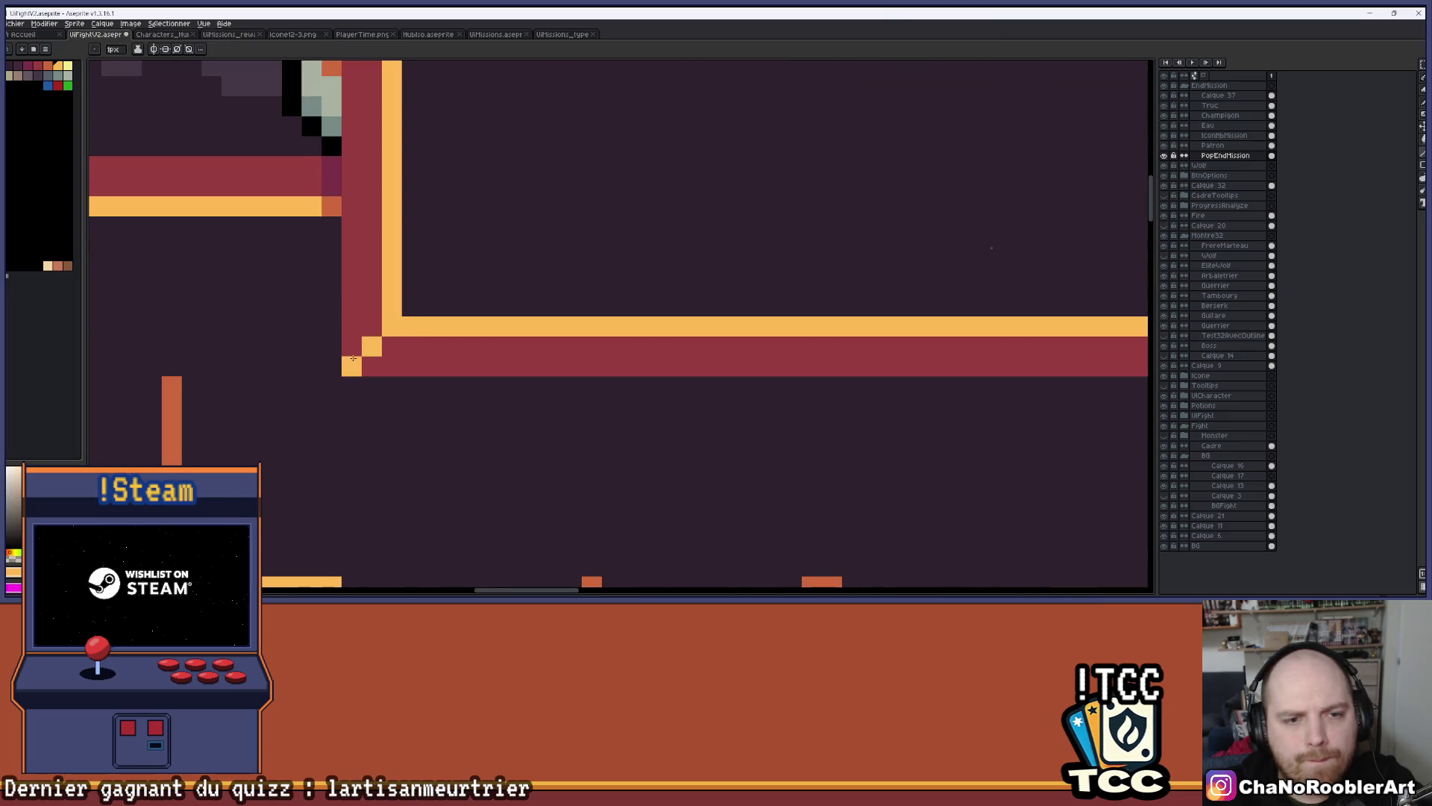
{"action": "scroll", "coordinate": [353, 359], "scroll_direction": "down", "scroll_amount": 3}
{"action": "scroll", "coordinate": [737, 323], "scroll_direction": "up", "scroll_amount": 1}
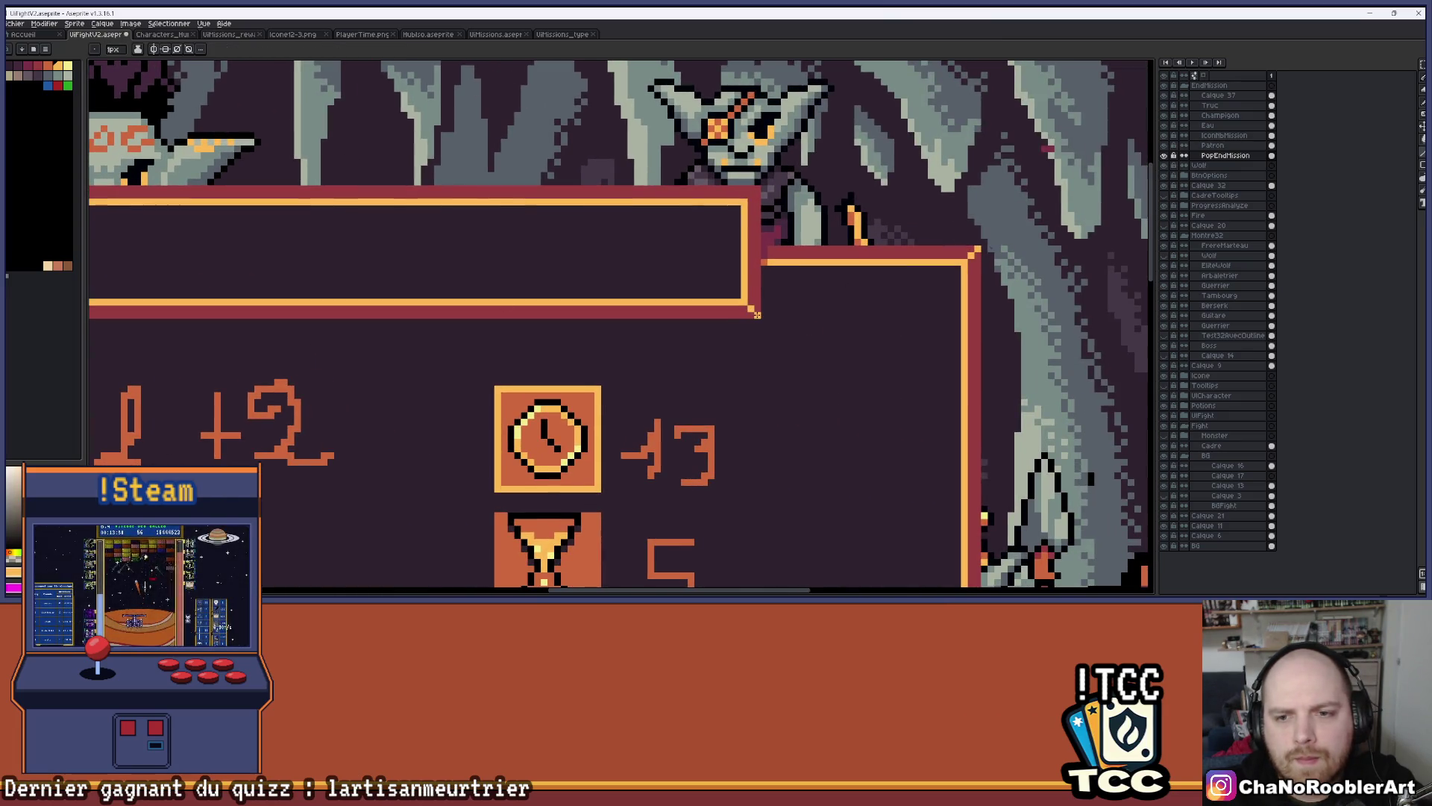
{"action": "scroll", "coordinate": [438, 214], "scroll_direction": "down", "scroll_amount": 1}
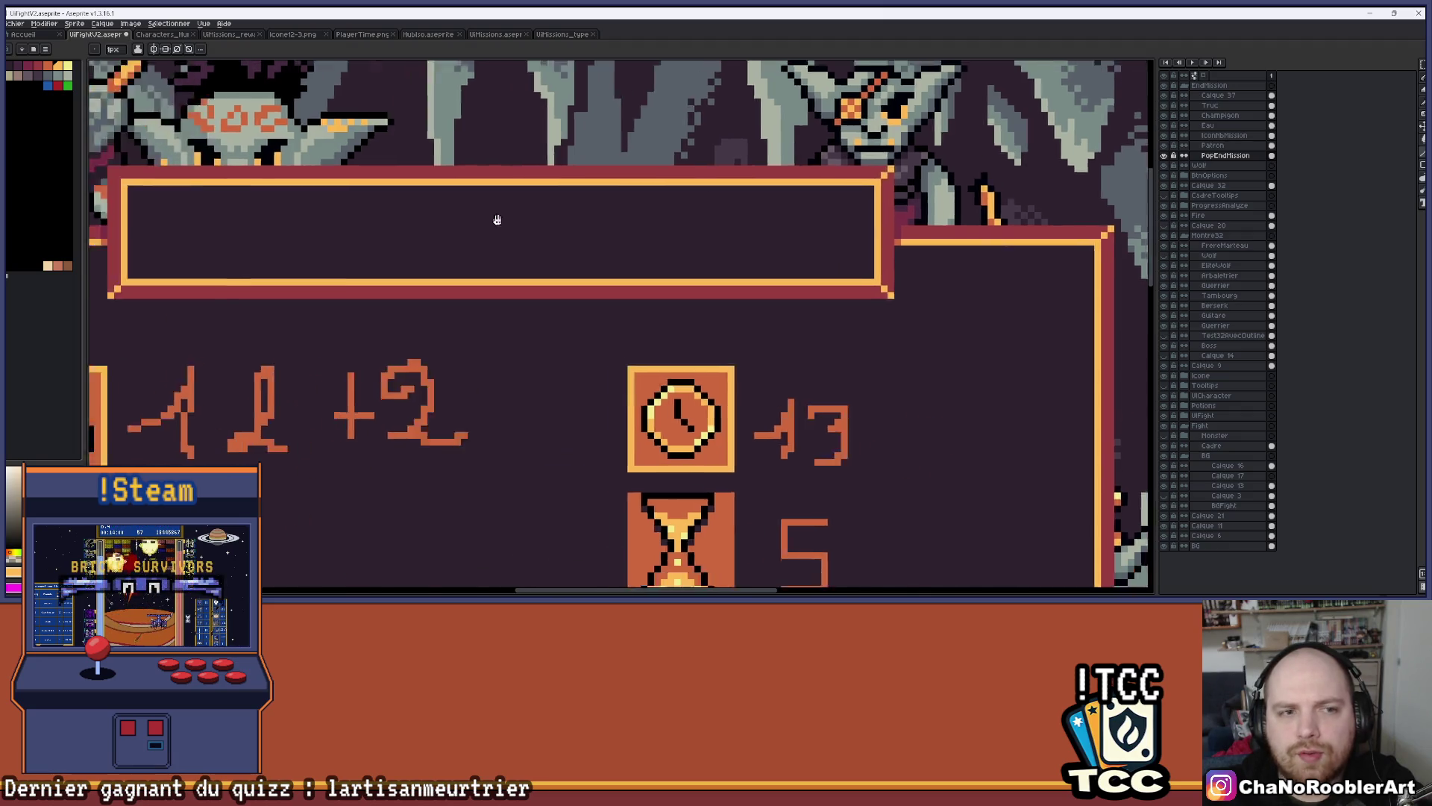
{"action": "scroll", "coordinate": [462, 253], "scroll_direction": "up", "scroll_amount": 5}
{"action": "scroll", "coordinate": [462, 252], "scroll_direction": "down", "scroll_amount": 6}
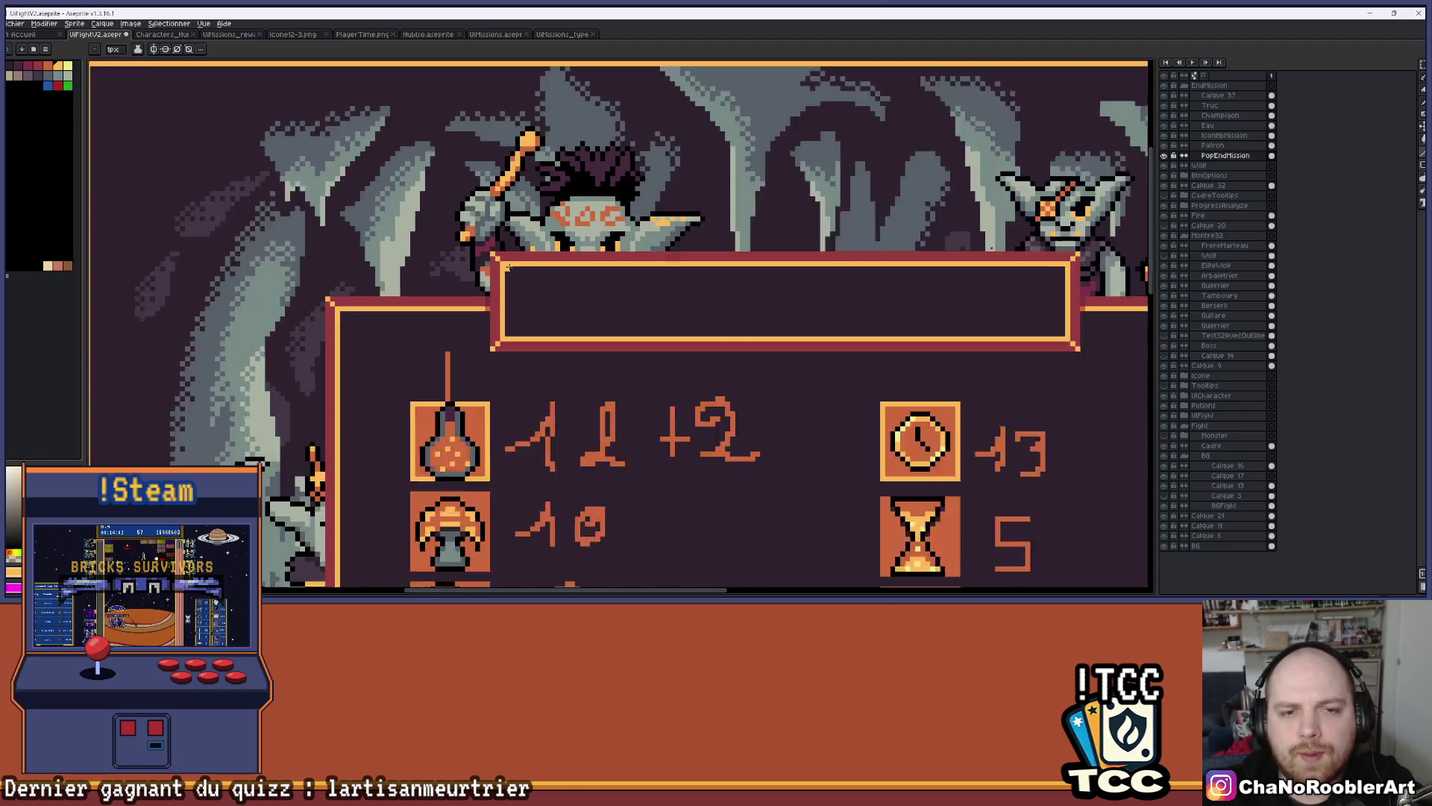
{"action": "scroll", "coordinate": [612, 325], "scroll_direction": "up", "scroll_amount": 1}
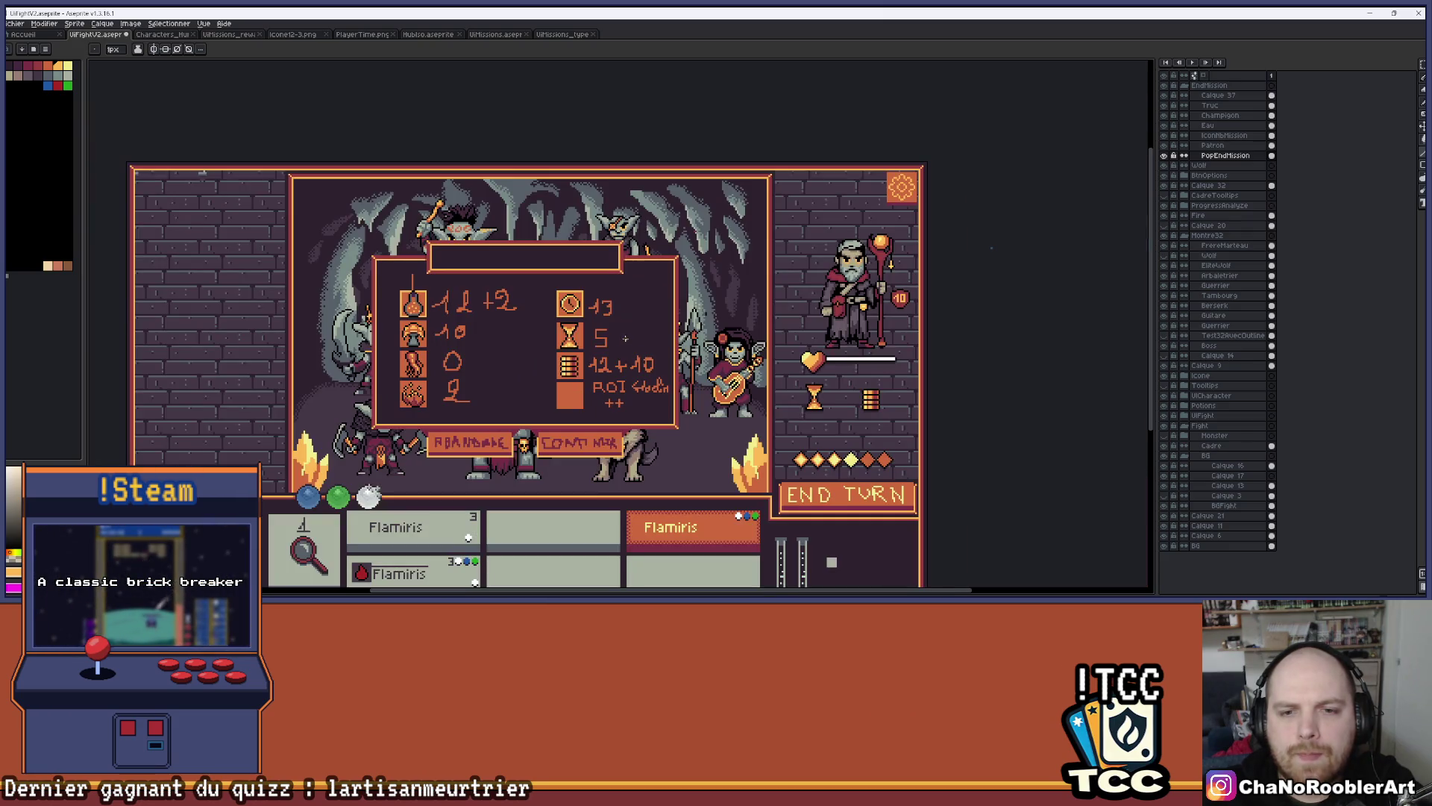
{"action": "left_click_drag", "start_coordinate": [529, 290], "coordinate": [567, 254]}
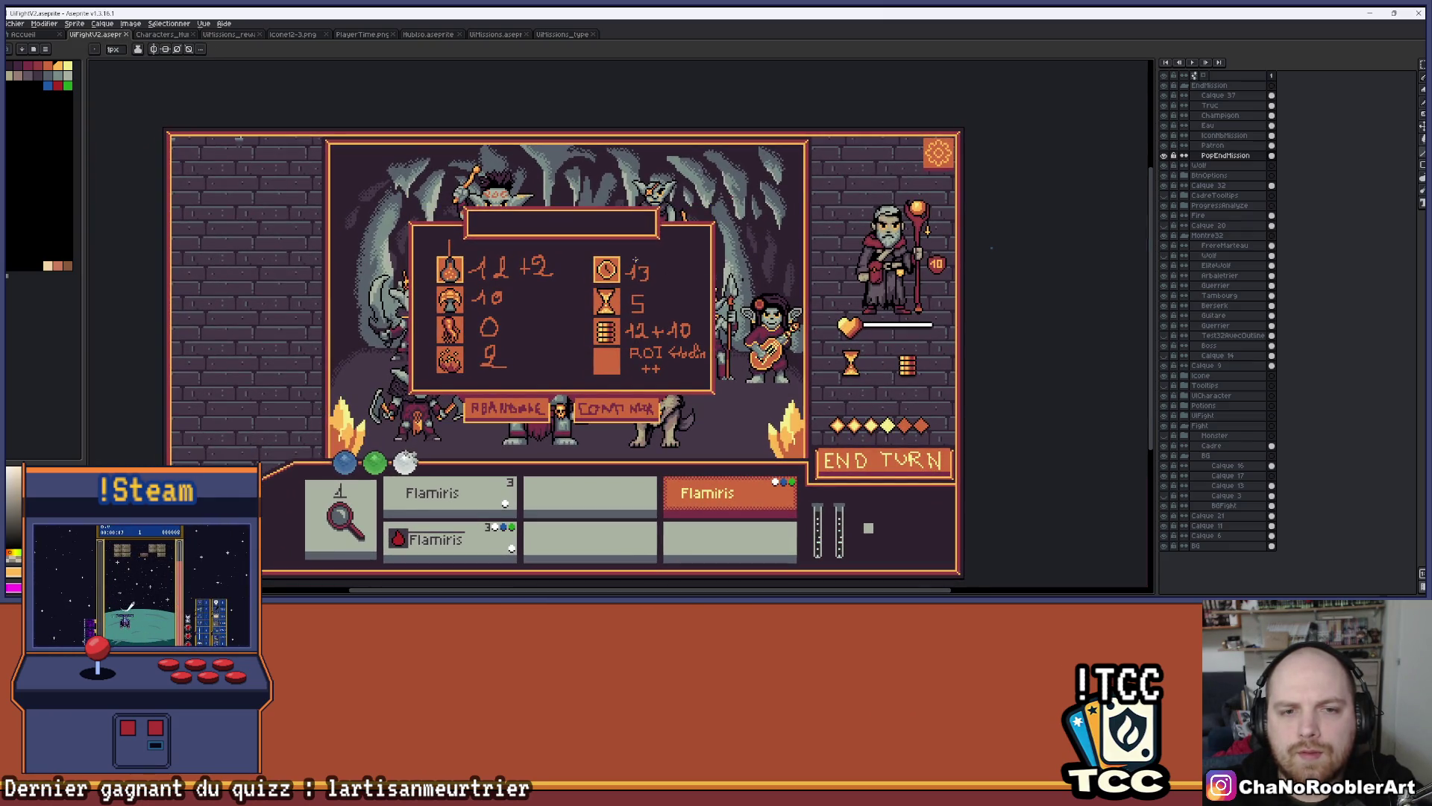
{"action": "scroll", "coordinate": [567, 255], "scroll_direction": "up", "scroll_amount": 1}
{"action": "scroll", "coordinate": [492, 208], "scroll_direction": "up", "scroll_amount": 1}
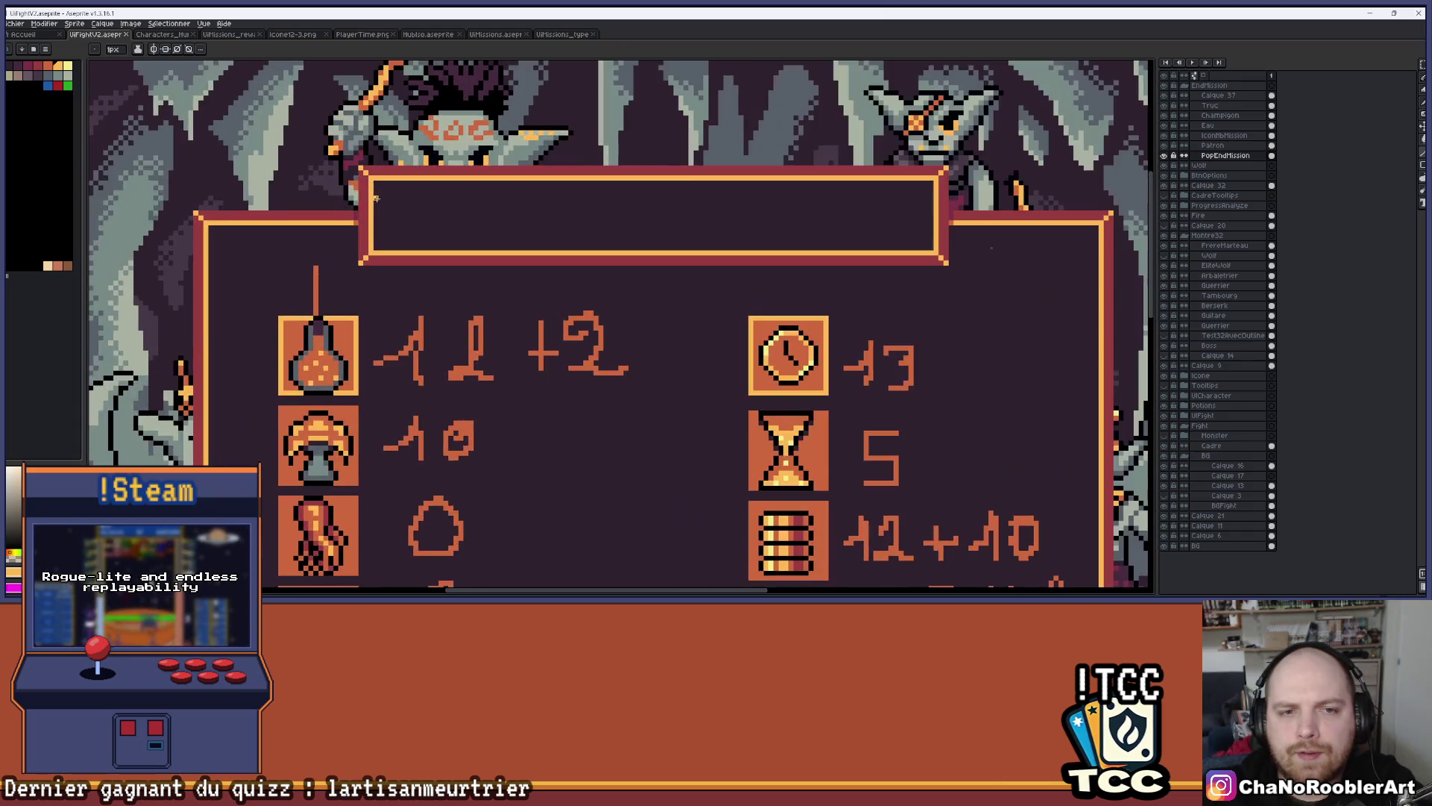
{"action": "scroll", "coordinate": [687, 222], "scroll_direction": "up", "scroll_amount": 1}
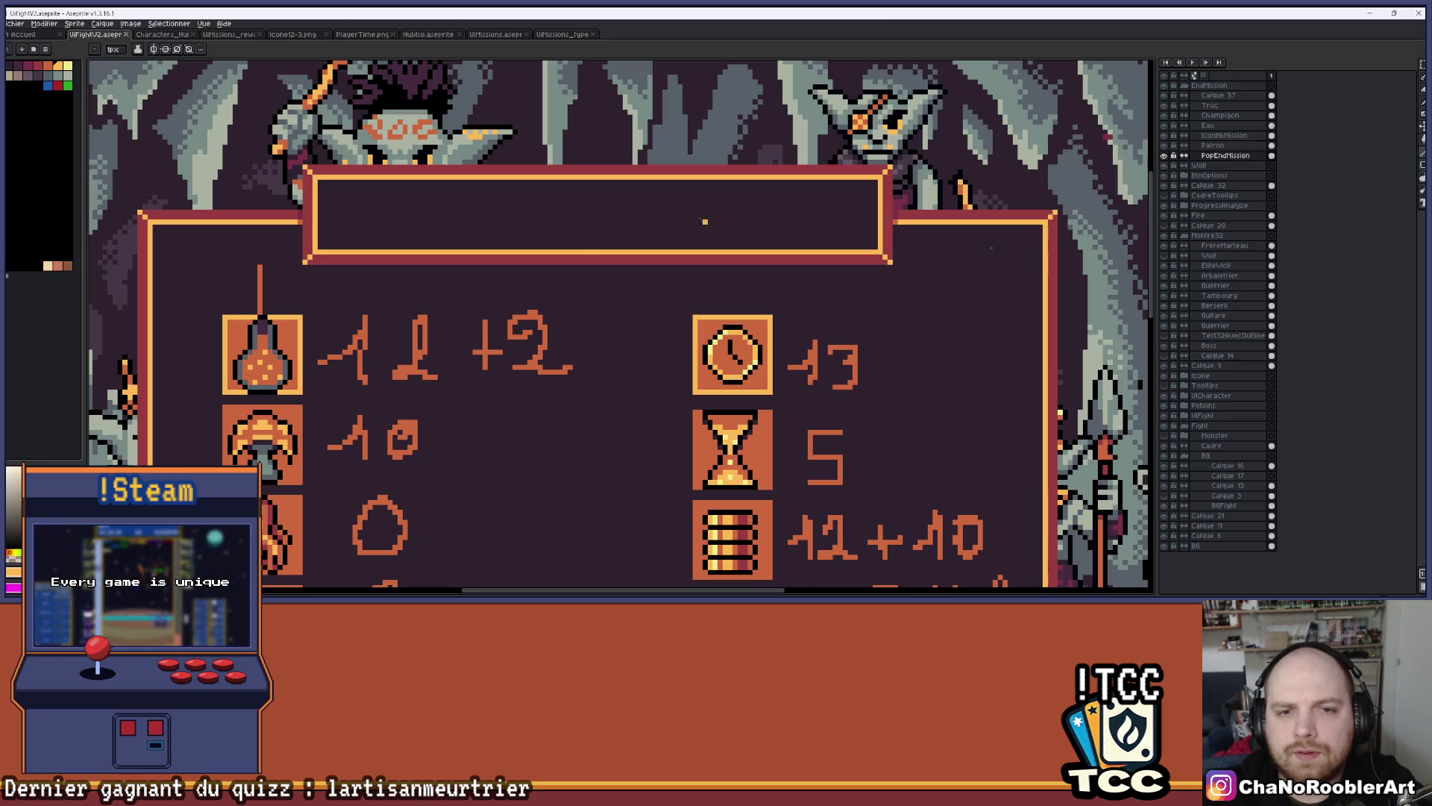
{"action": "scroll", "coordinate": [693, 195], "scroll_direction": "down", "scroll_amount": 2}
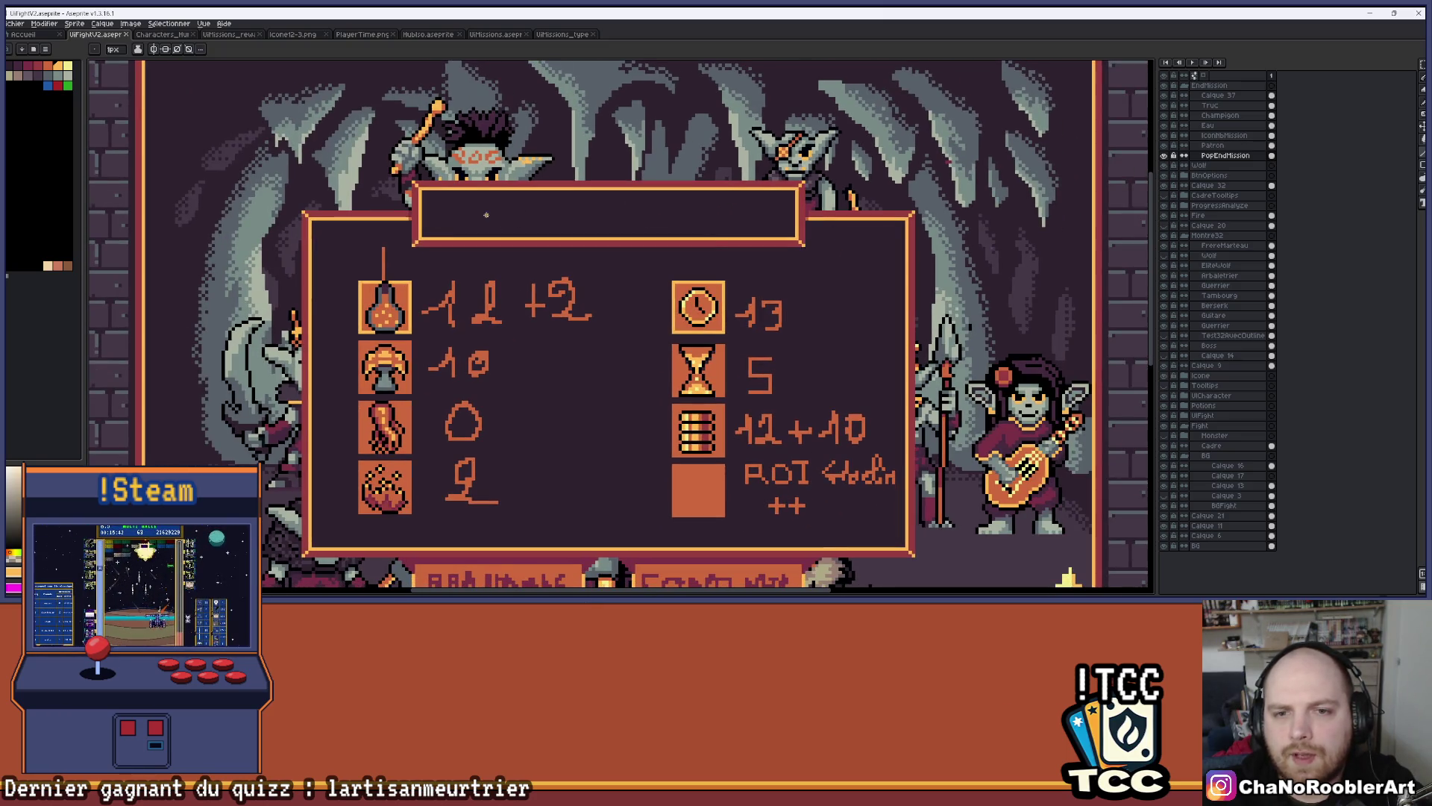
{"action": "left_click_drag", "start_coordinate": [847, 244], "coordinate": [762, 237]}
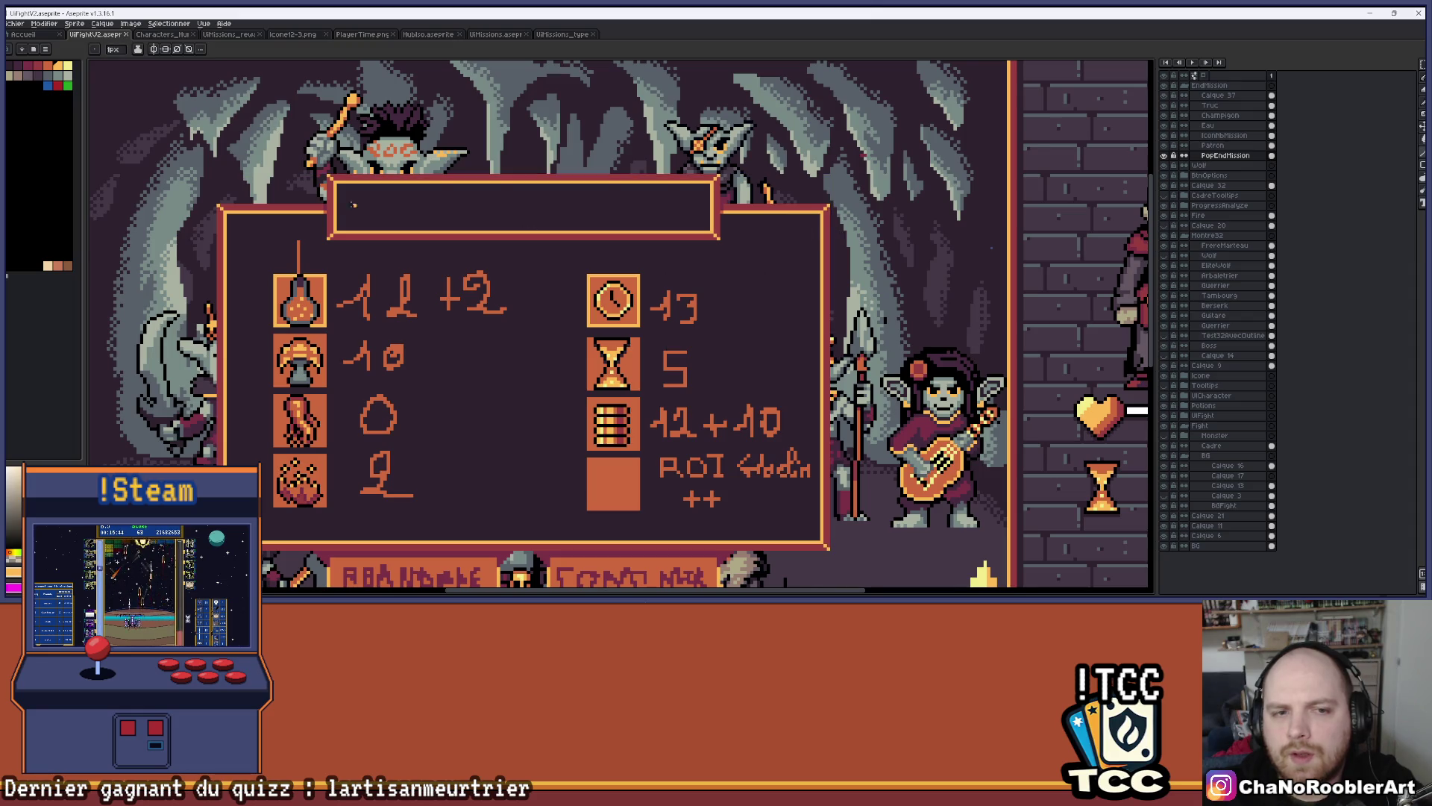
{"action": "left_click_drag", "start_coordinate": [299, 198], "coordinate": [379, 177]}
{"action": "scroll", "coordinate": [740, 283], "scroll_direction": "down", "scroll_amount": 1}
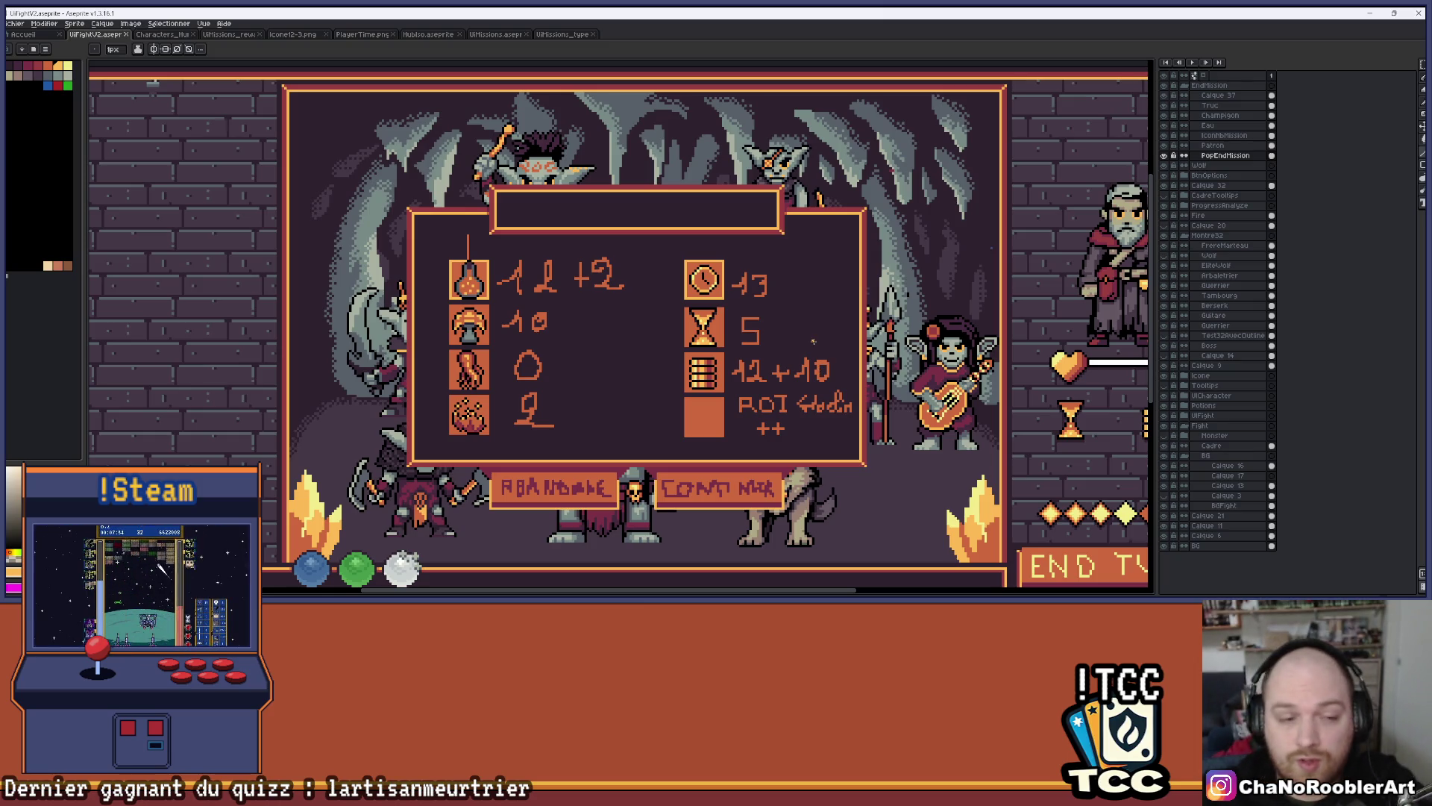
Go through the open documents to the UiMissions file and bring its skull icons into view
{"action": "left_click", "coordinate": [162, 35]}
{"action": "left_click", "coordinate": [227, 34]}
{"action": "left_click", "coordinate": [292, 34]}
{"action": "left_click", "coordinate": [362, 35]}
{"action": "left_click", "coordinate": [427, 35]}
{"action": "left_click", "coordinate": [495, 35]}
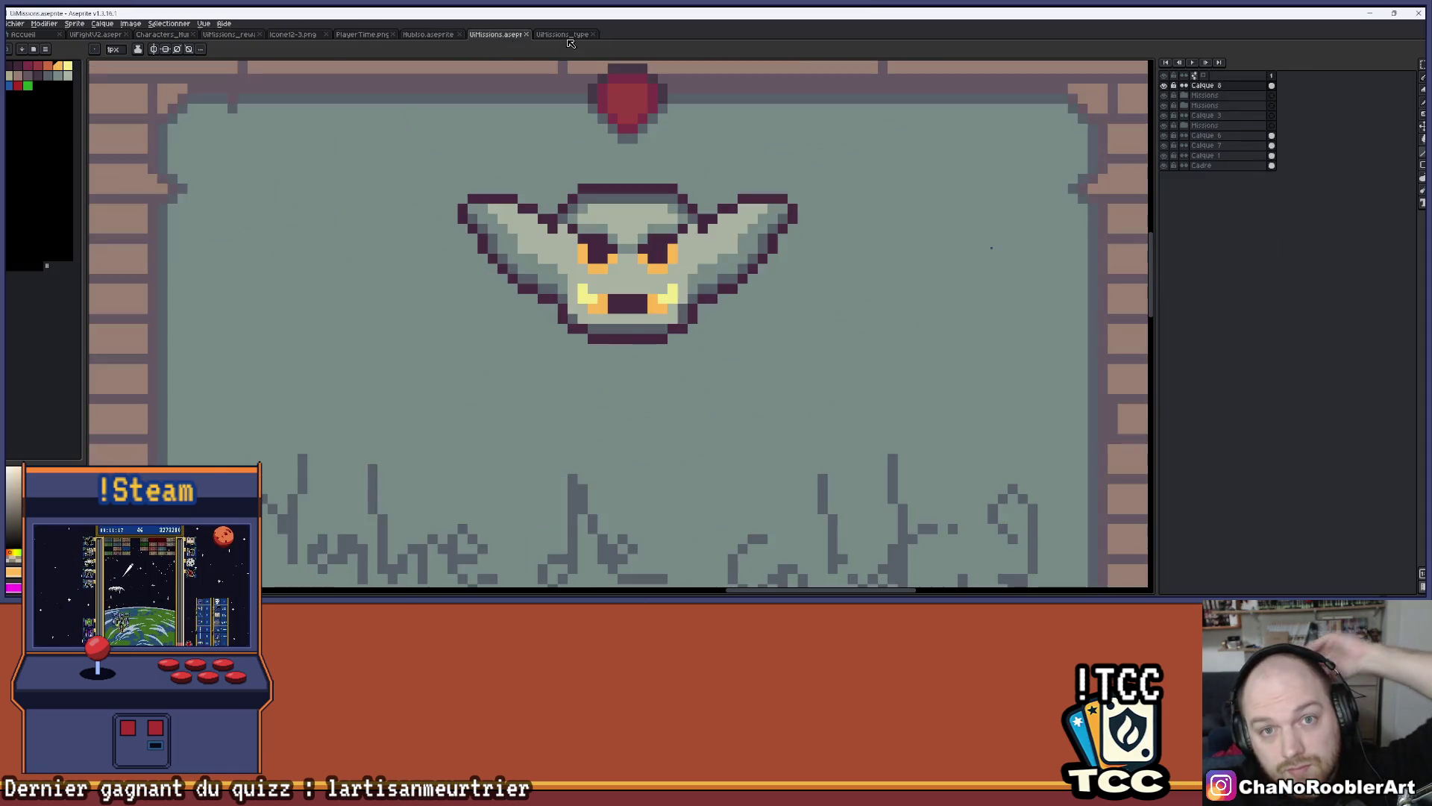
{"action": "left_click", "coordinate": [538, 35]}
{"action": "left_click", "coordinate": [495, 34]}
{"action": "scroll", "coordinate": [534, 351], "scroll_direction": "up", "scroll_amount": 3}
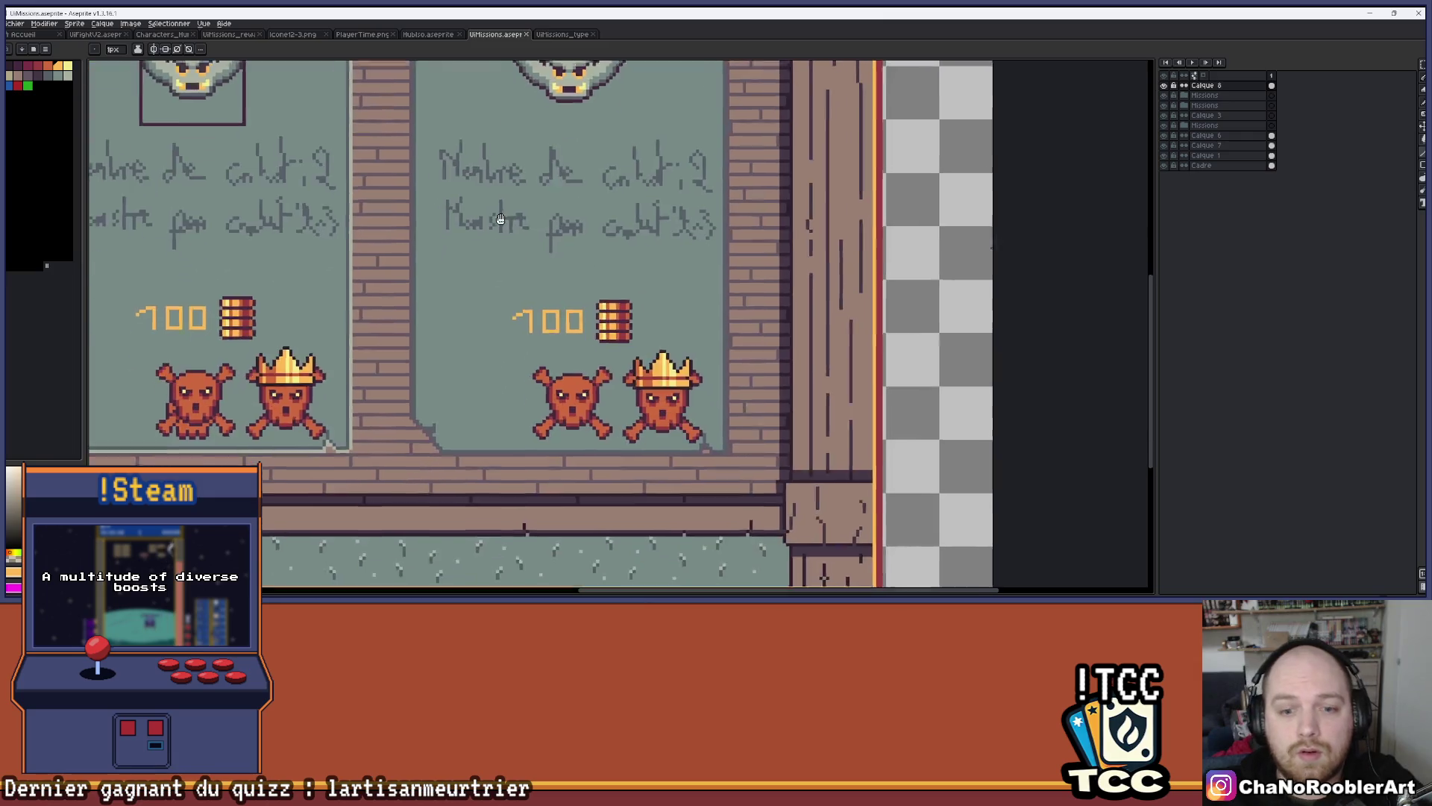
{"action": "scroll", "coordinate": [533, 351], "scroll_direction": "up", "scroll_amount": 2}
{"action": "scroll", "coordinate": [533, 350], "scroll_direction": "down", "scroll_amount": 1}
{"action": "mouse_move", "coordinate": [614, 345]}
{"action": "left_mouse_down"}
{"action": "mouse_move", "coordinate": [725, 345]}
{"action": "mouse_move", "coordinate": [514, 298]}
{"action": "left_mouse_up"}
{"action": "scroll", "coordinate": [726, 346], "scroll_direction": "down", "scroll_amount": 1}
{"action": "scroll", "coordinate": [731, 298], "scroll_direction": "up", "scroll_amount": 3}
{"action": "scroll", "coordinate": [617, 240], "scroll_direction": "up", "scroll_amount": 1}
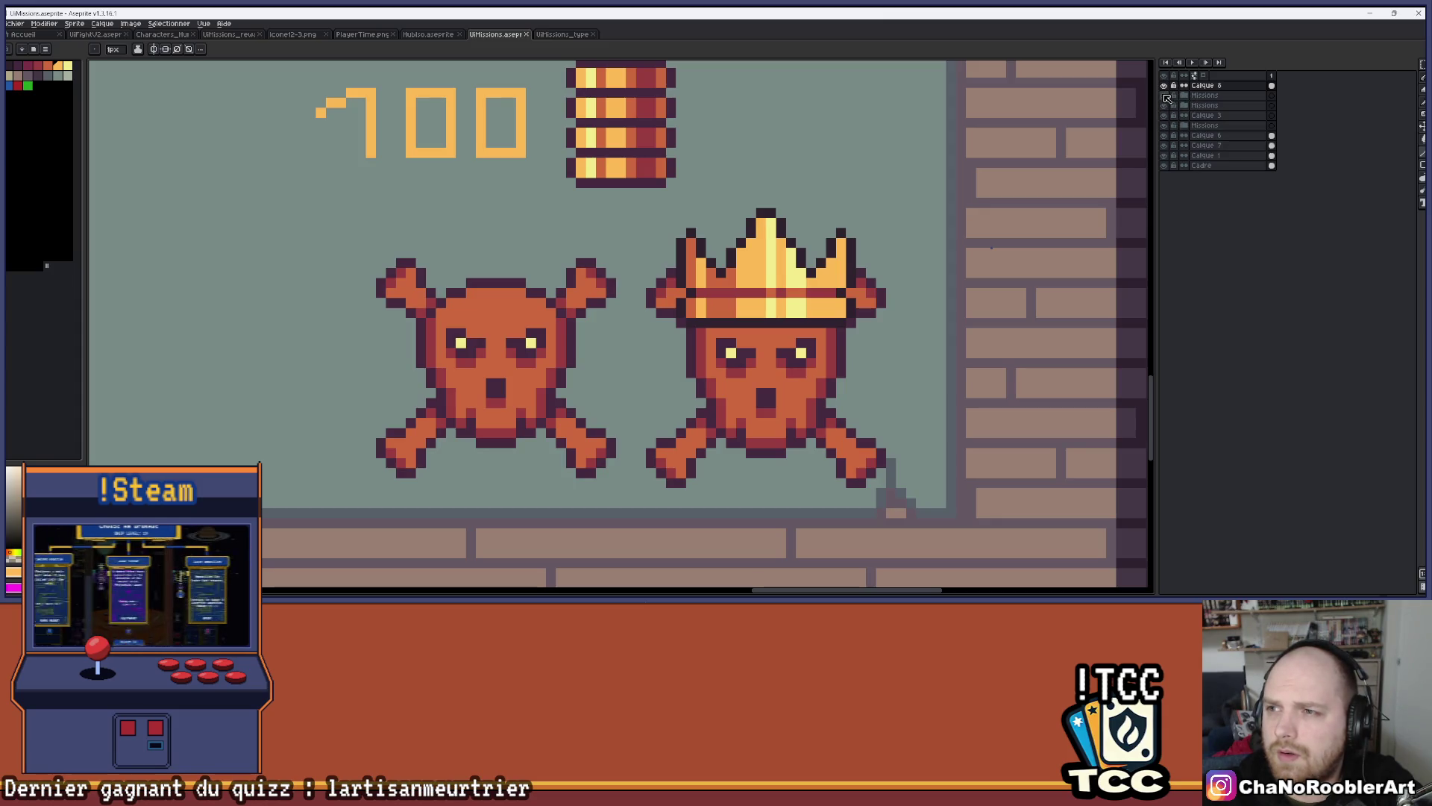
Select the plain skull icon on the Tete layer and go back to UiFightV2
{"action": "left_click", "coordinate": [1165, 109]}
{"action": "left_click", "coordinate": [1165, 108]}
{"action": "left_click", "coordinate": [1184, 105]}
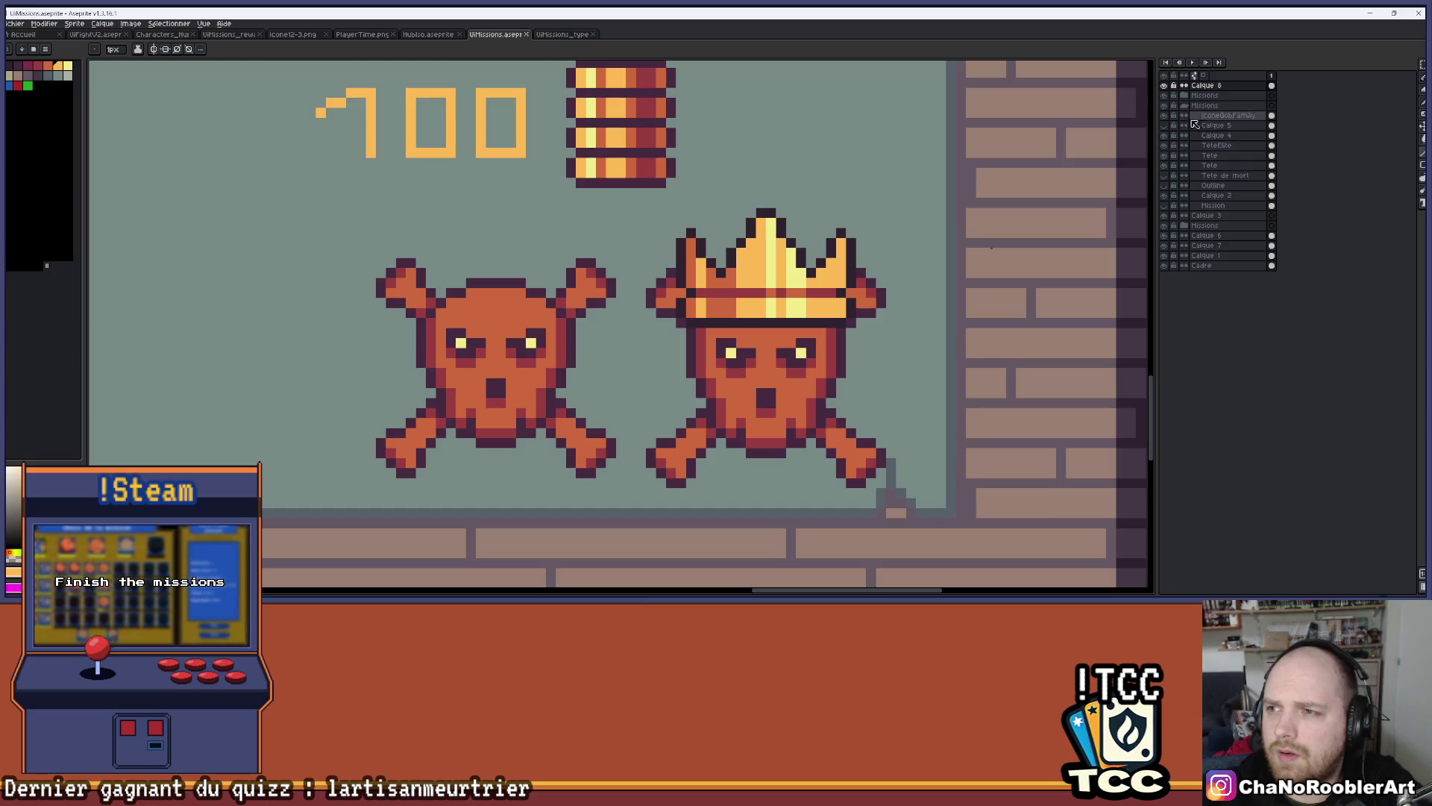
{"action": "left_click", "coordinate": [1166, 155]}
{"action": "left_click", "coordinate": [1166, 155]}
{"action": "left_click", "coordinate": [1166, 156]}
{"action": "left_click", "coordinate": [1166, 155]}
{"action": "left_click", "coordinate": [1166, 165]}
{"action": "left_click", "coordinate": [1166, 164]}
{"action": "left_click", "coordinate": [1209, 164]}
{"action": "key", "text": "m"}
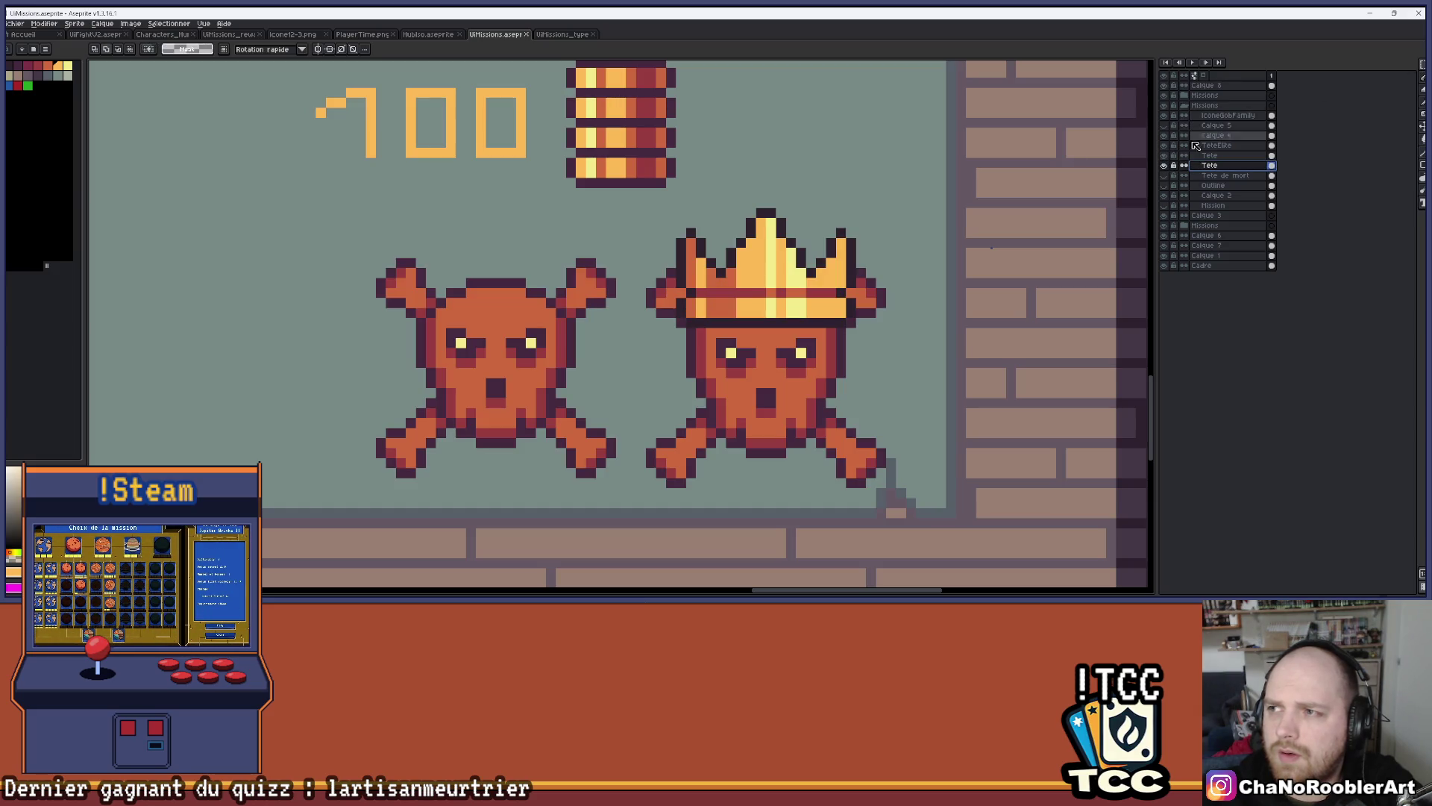
{"action": "left_click_drag", "start_coordinate": [374, 226], "coordinate": [629, 490]}
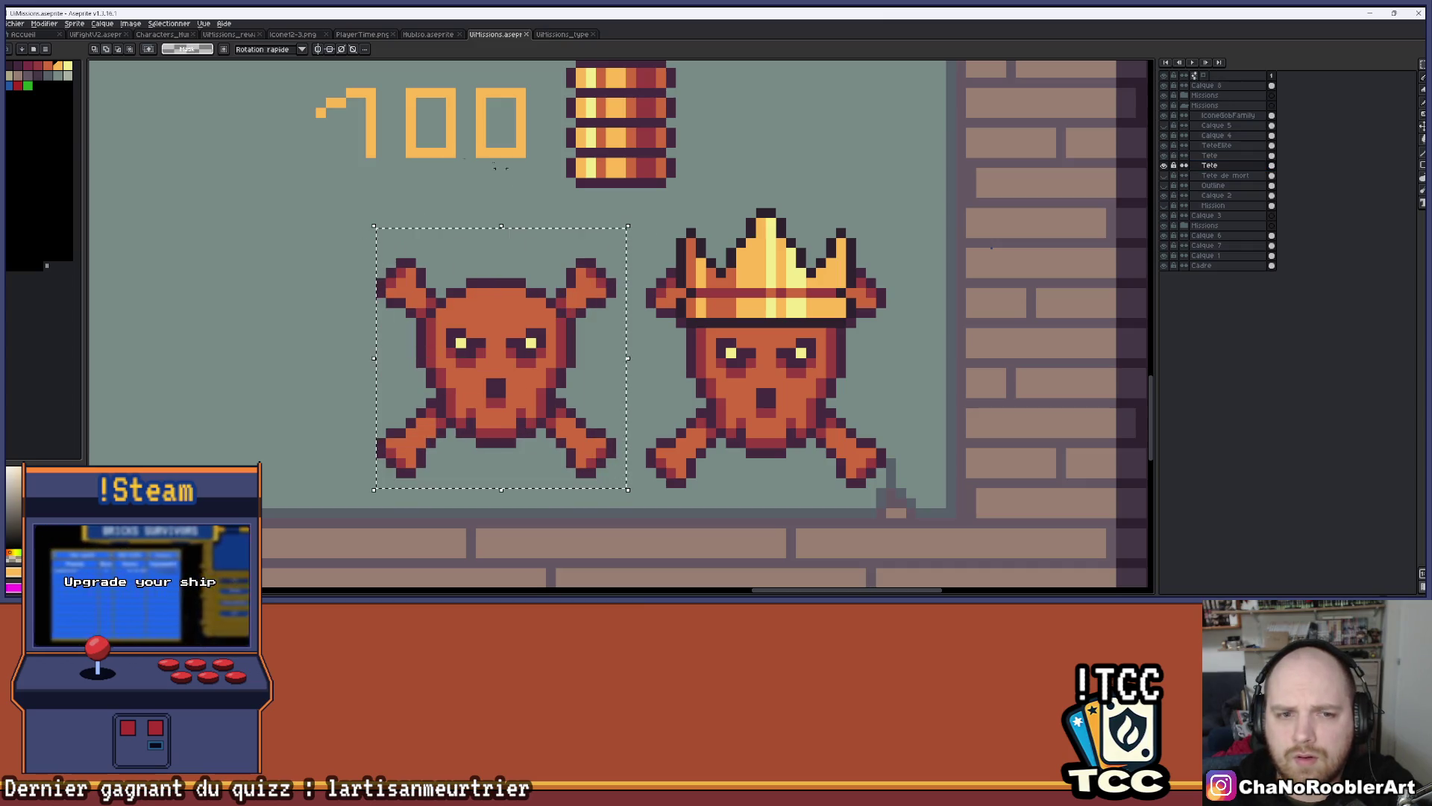
{"action": "left_click", "coordinate": [96, 34]}
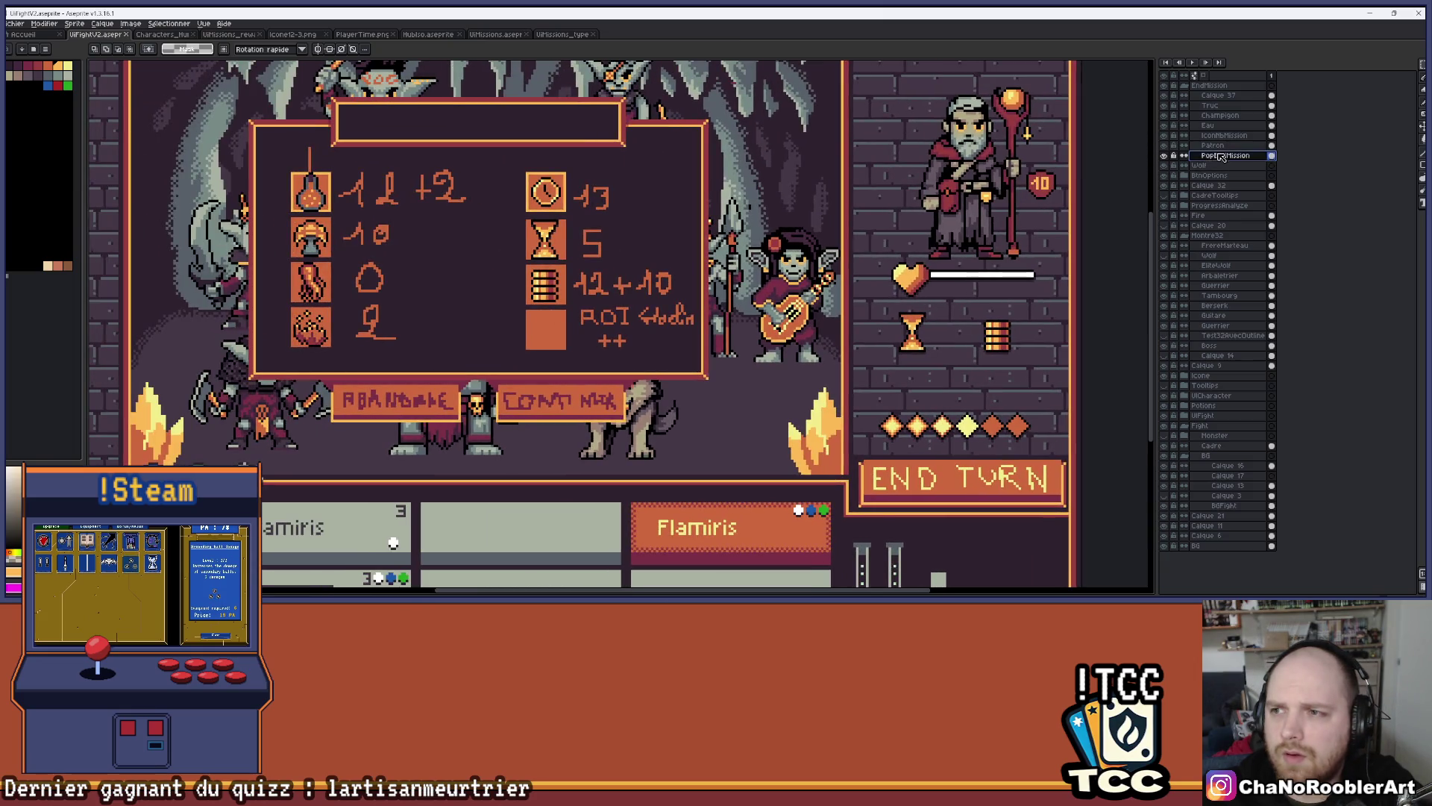
Paste the skull onto the IconNbMission layer and position it, then undo that placement
{"action": "left_click", "coordinate": [1212, 145]}
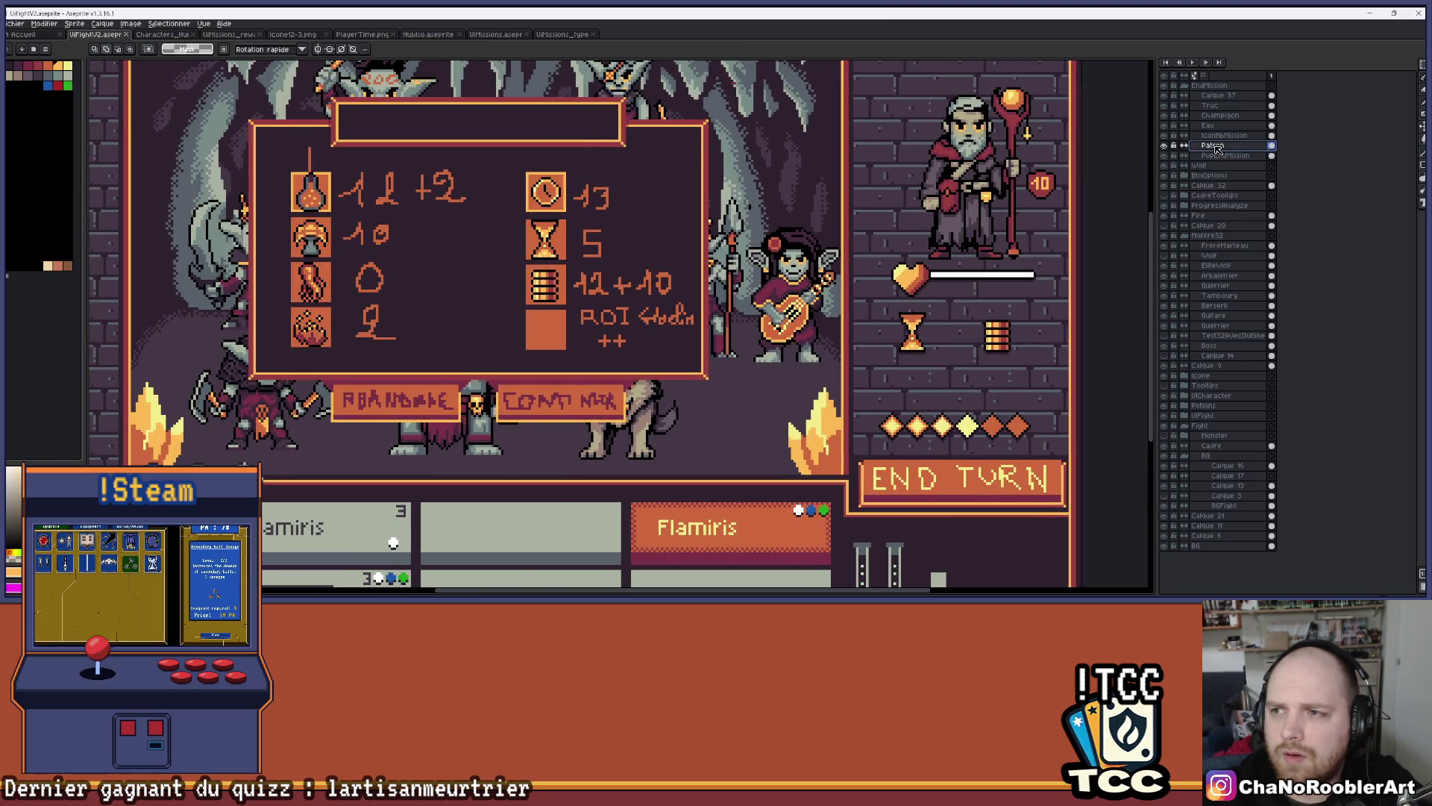
{"action": "left_click", "coordinate": [1226, 155]}
{"action": "key", "text": "ctrl+v"}
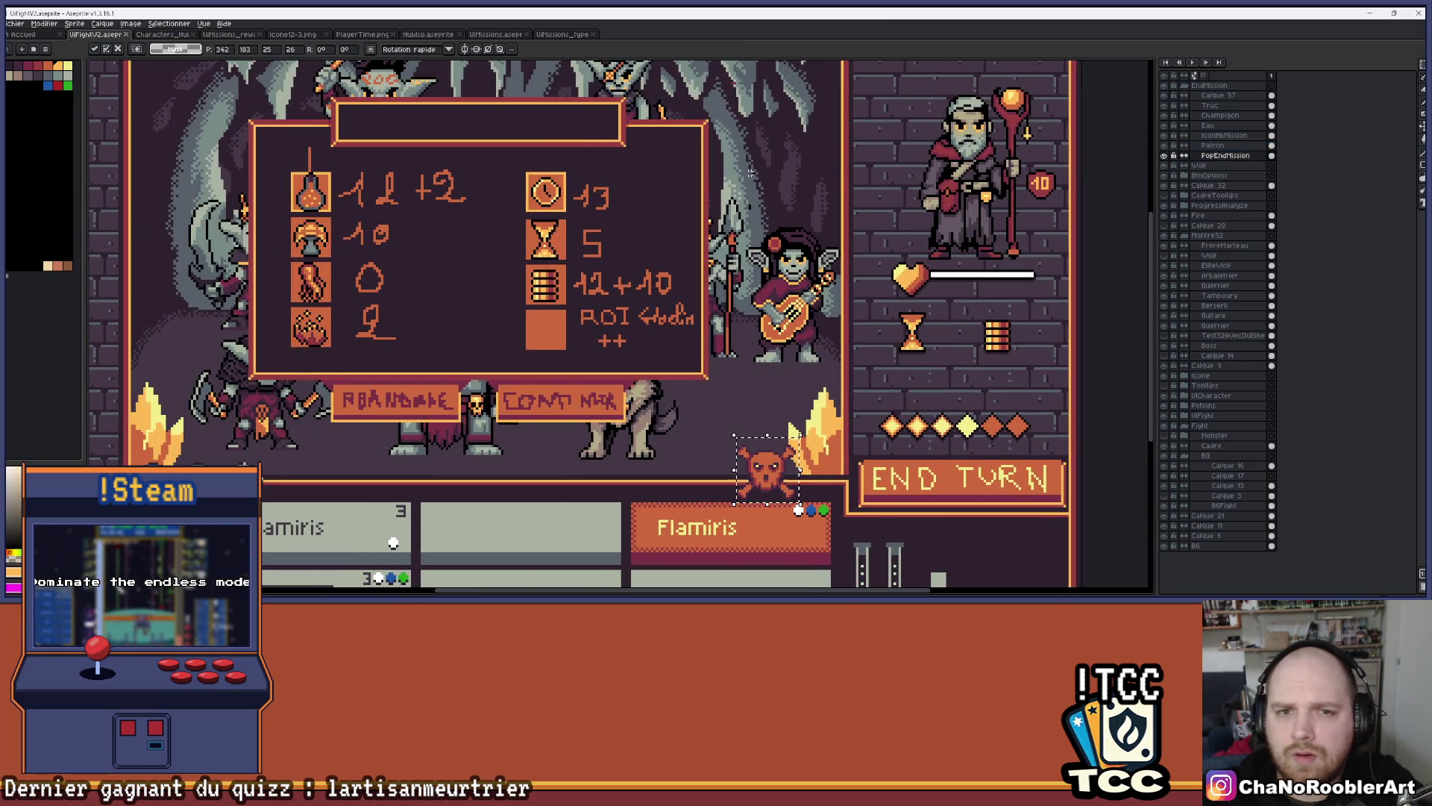
{"action": "key", "text": "Escape"}
{"action": "left_click", "coordinate": [1223, 135]}
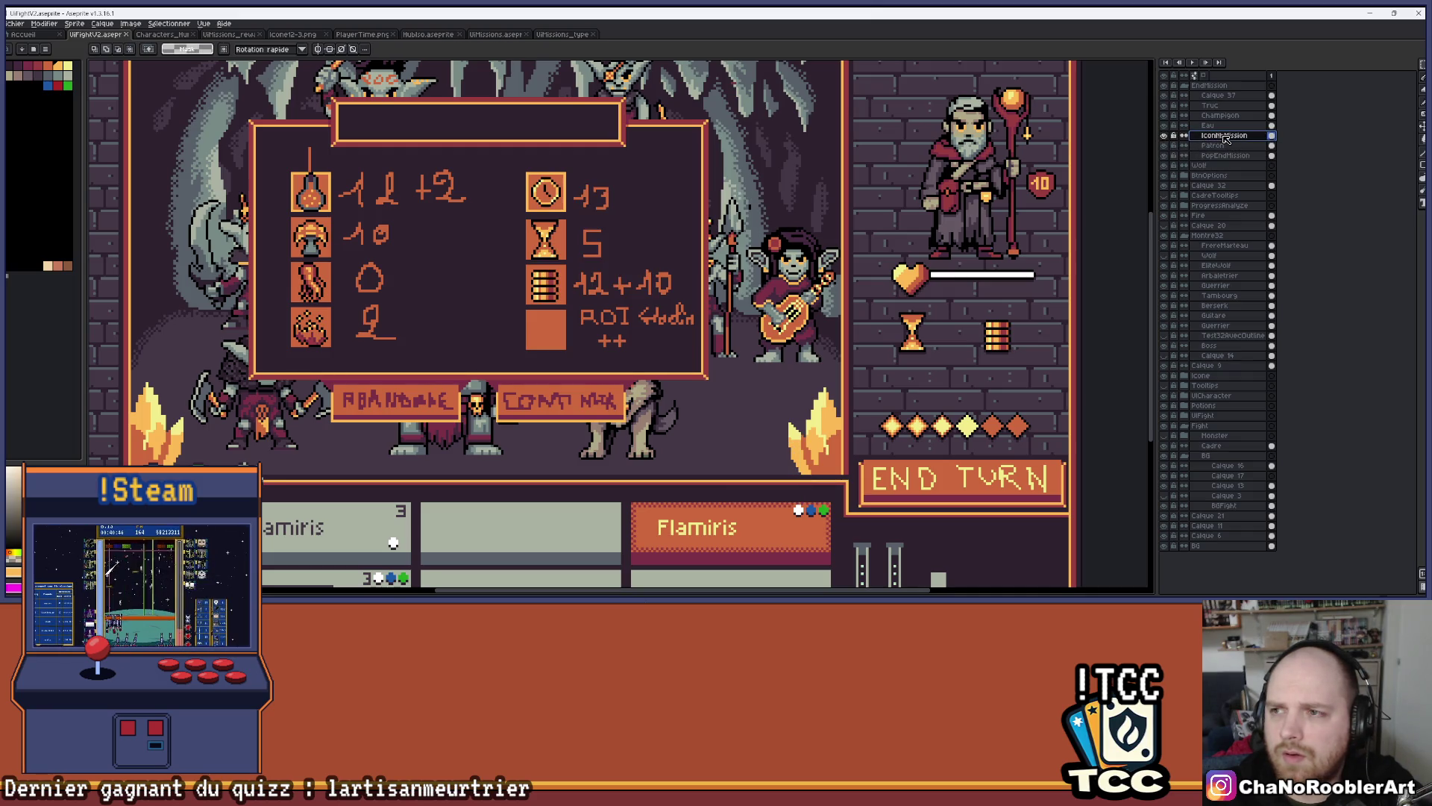
{"action": "key", "text": "ctrl+v"}
{"action": "mouse_move", "coordinate": [776, 489]}
{"action": "left_mouse_down"}
{"action": "mouse_move", "coordinate": [609, 216]}
{"action": "mouse_move", "coordinate": [263, 134]}
{"action": "mouse_move", "coordinate": [404, 391]}
{"action": "mouse_move", "coordinate": [463, 366]}
{"action": "mouse_move", "coordinate": [472, 128]}
{"action": "mouse_move", "coordinate": [543, 349]}
{"action": "mouse_move", "coordinate": [734, 399]}
{"action": "mouse_move", "coordinate": [655, 287]}
{"action": "mouse_move", "coordinate": [705, 170]}
{"action": "mouse_move", "coordinate": [734, 409]}
{"action": "mouse_move", "coordinate": [630, 395]}
{"action": "mouse_move", "coordinate": [743, 384]}
{"action": "left_mouse_up"}
{"action": "key", "text": "Return"}
{"action": "scroll", "coordinate": [744, 384], "scroll_direction": "down", "scroll_amount": 3}
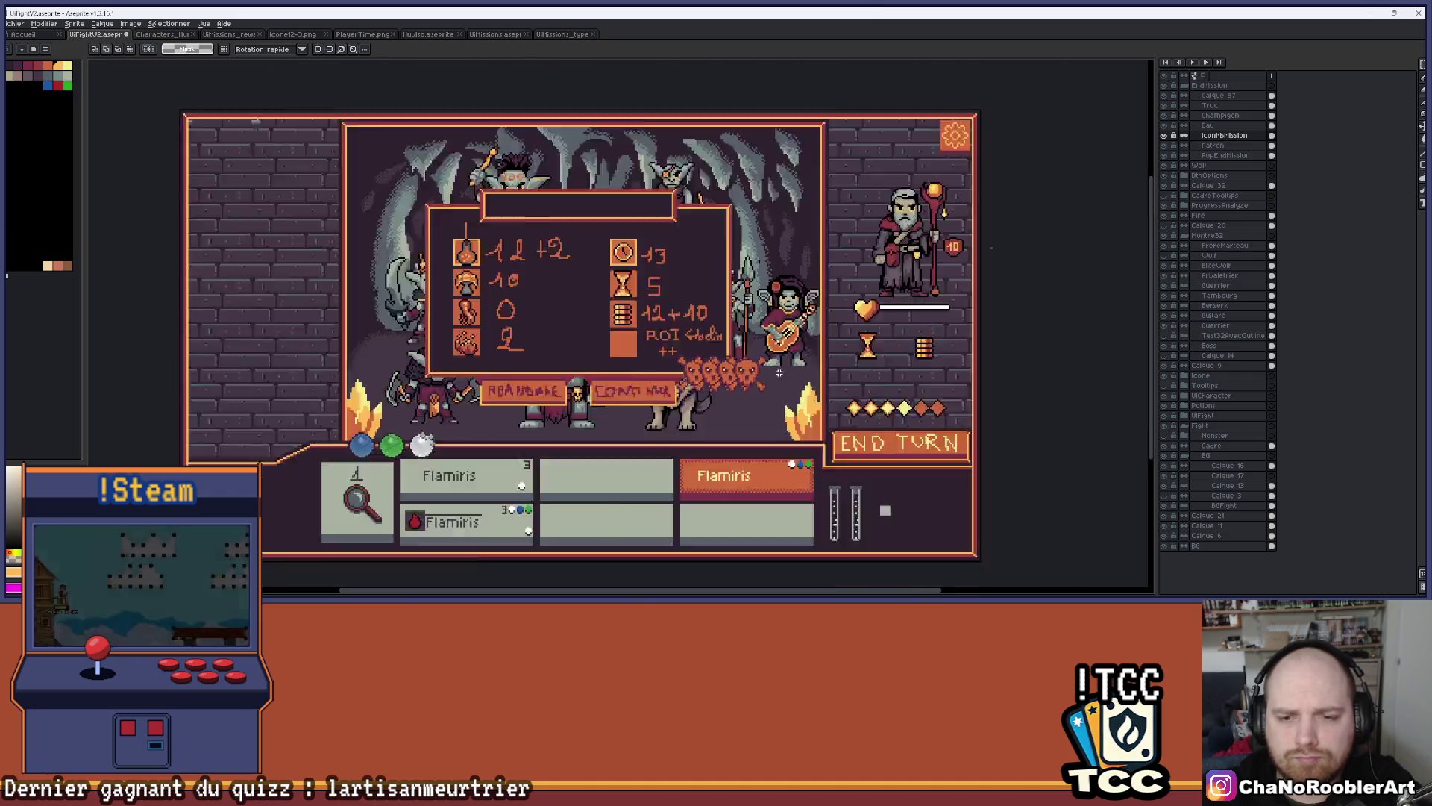
{"action": "scroll", "coordinate": [717, 338], "scroll_direction": "up", "scroll_amount": 4}
{"action": "scroll", "coordinate": [717, 338], "scroll_direction": "down", "scroll_amount": 2}
{"action": "scroll", "coordinate": [807, 349], "scroll_direction": "up", "scroll_amount": 1}
{"action": "key", "text": "ctrl+z"}
{"action": "key", "text": "ctrl+z"}
{"action": "key", "text": "ctrl+z"}
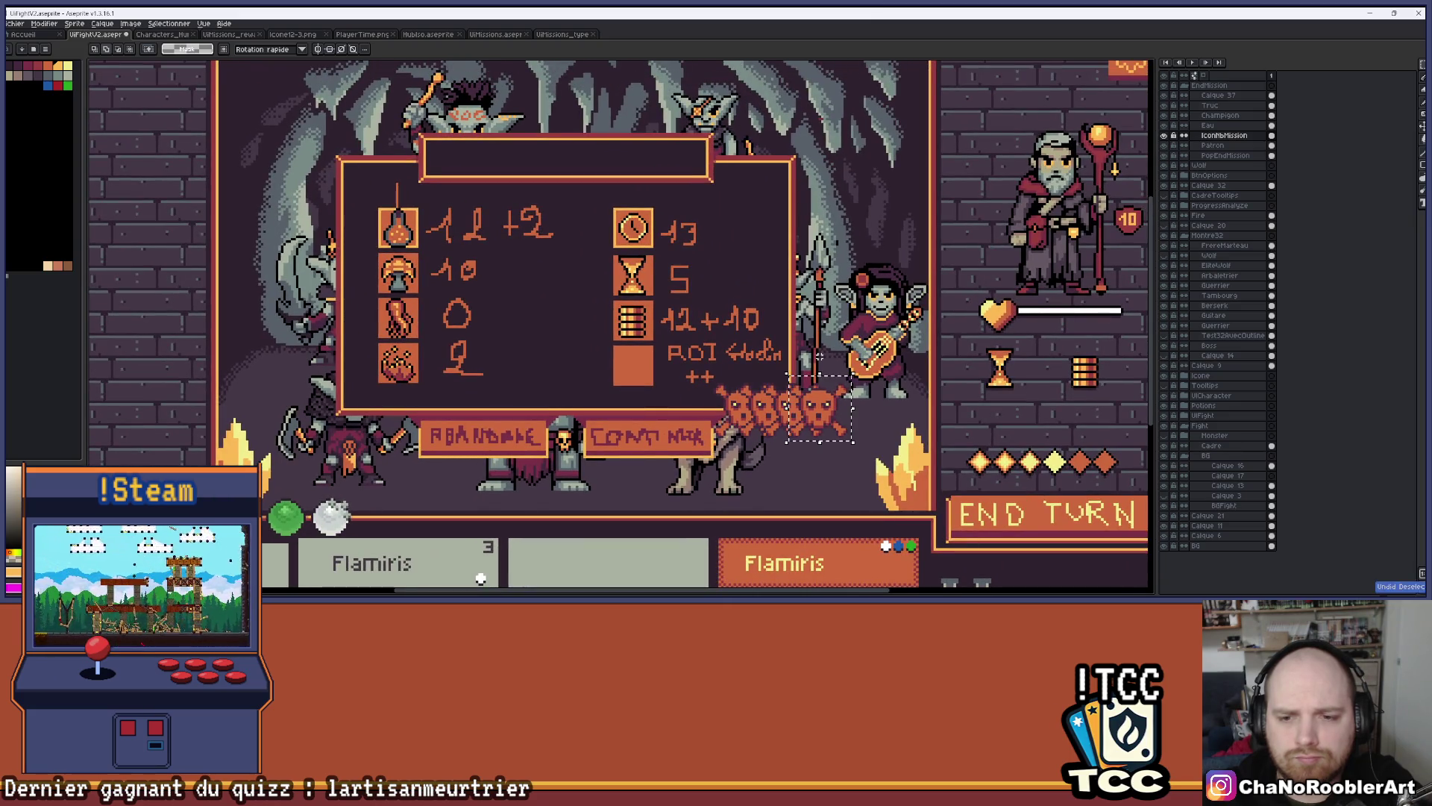
Re-paste the skull beside CONTINUER, nudge it up a pixel, and add a copy to its right
{"action": "key", "text": "ctrl+v"}
{"action": "left_click_drag", "start_coordinate": [790, 411], "coordinate": [754, 444]}
{"action": "key", "text": "Up"}
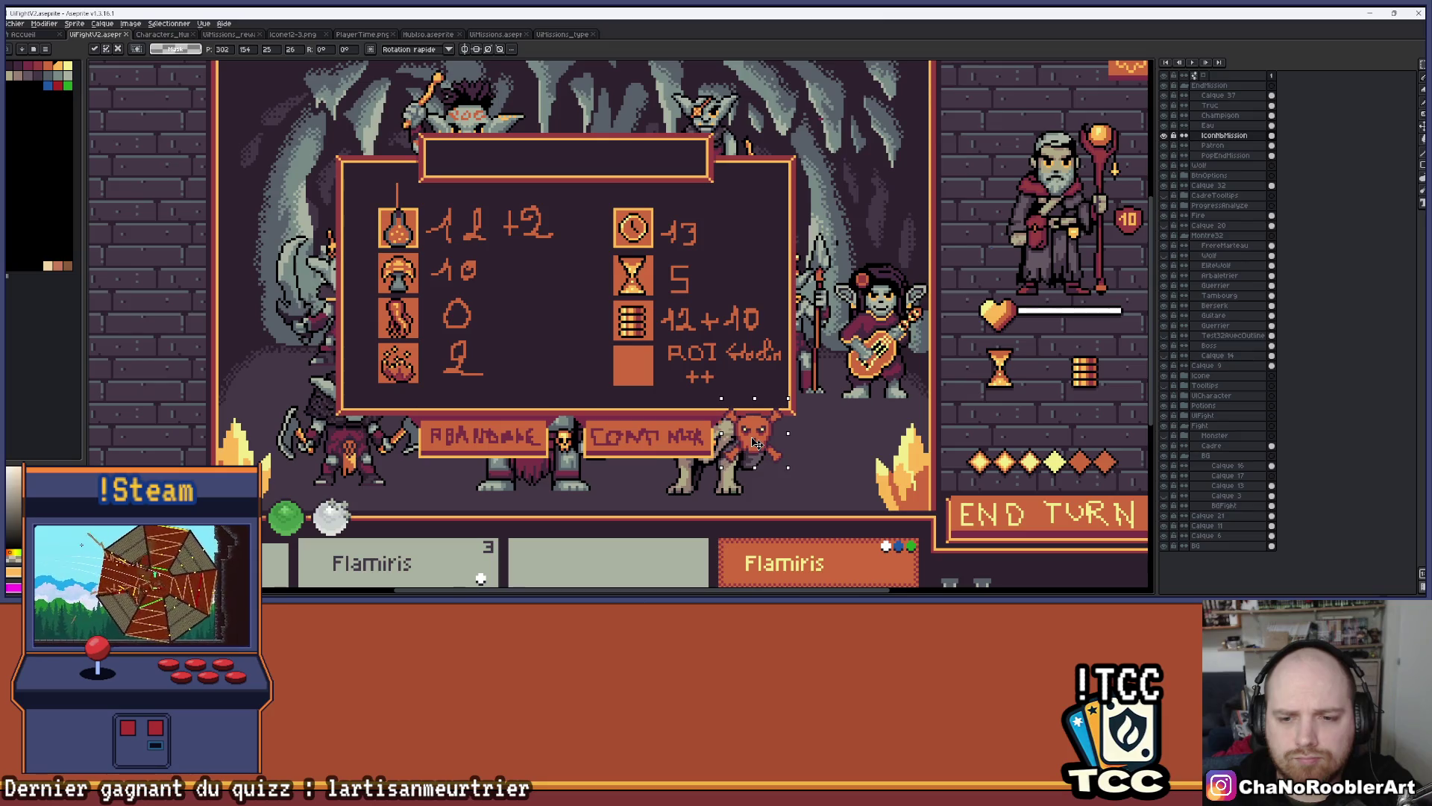
{"action": "left_click_drag", "start_coordinate": [753, 442], "coordinate": [812, 431]}
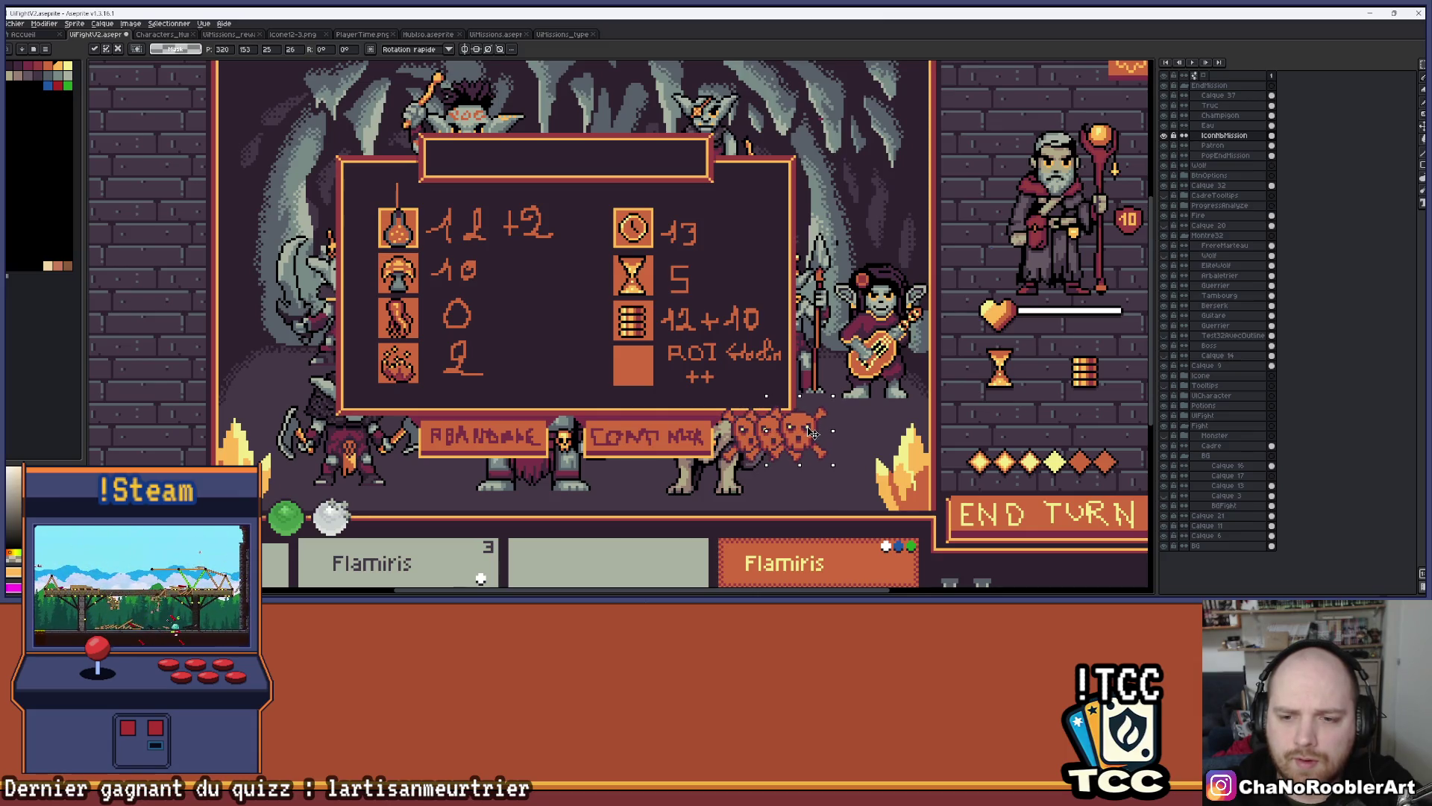
{"action": "key", "text": "Return"}
{"action": "scroll", "coordinate": [675, 390], "scroll_direction": "down", "scroll_amount": 2}
{"action": "scroll", "coordinate": [675, 390], "scroll_direction": "up", "scroll_amount": 1}
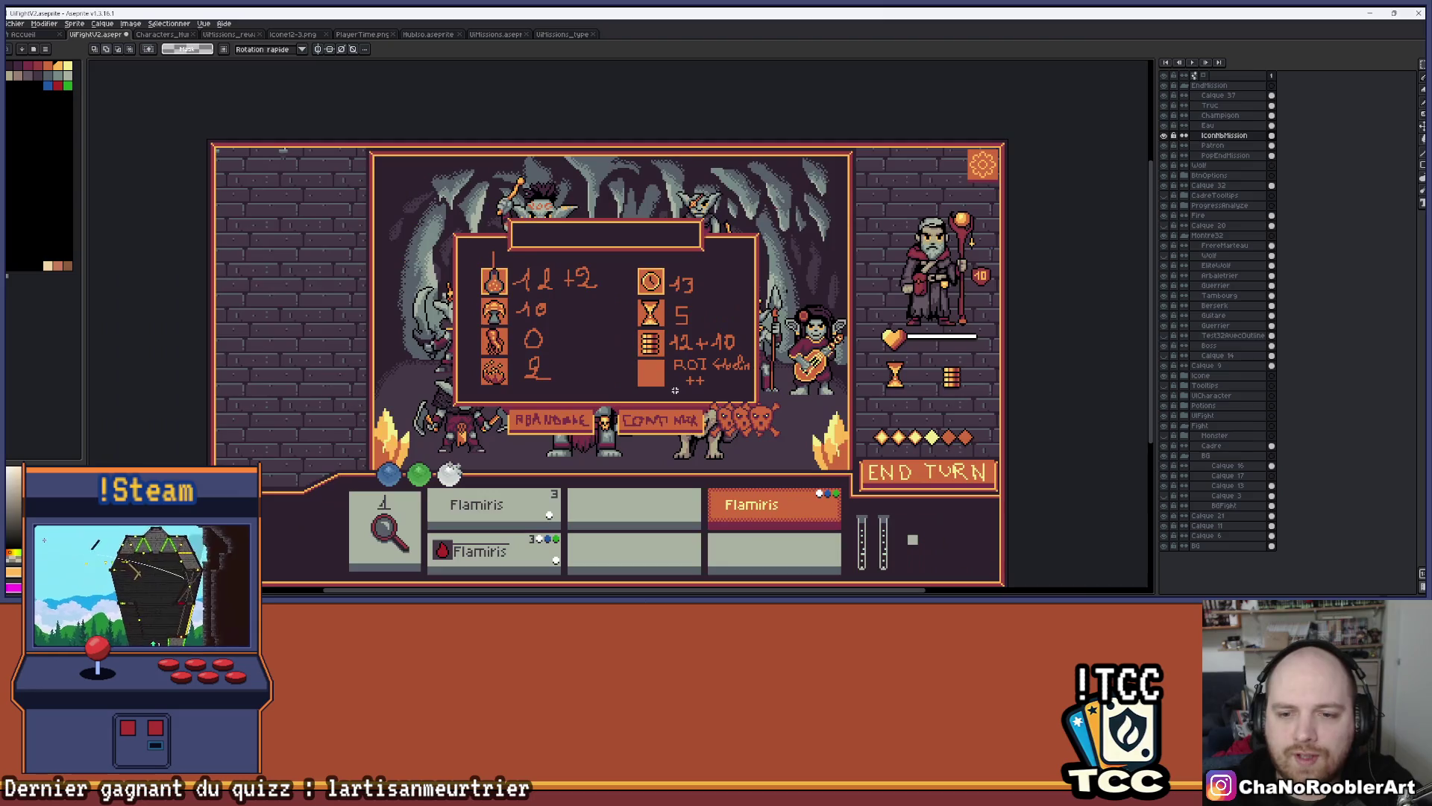
{"action": "scroll", "coordinate": [675, 390], "scroll_direction": "up", "scroll_amount": 1}
{"action": "mouse_move", "coordinate": [710, 408]}
{"action": "left_mouse_down"}
{"action": "mouse_move", "coordinate": [789, 409]}
{"action": "mouse_move", "coordinate": [808, 431]}
{"action": "left_mouse_up"}
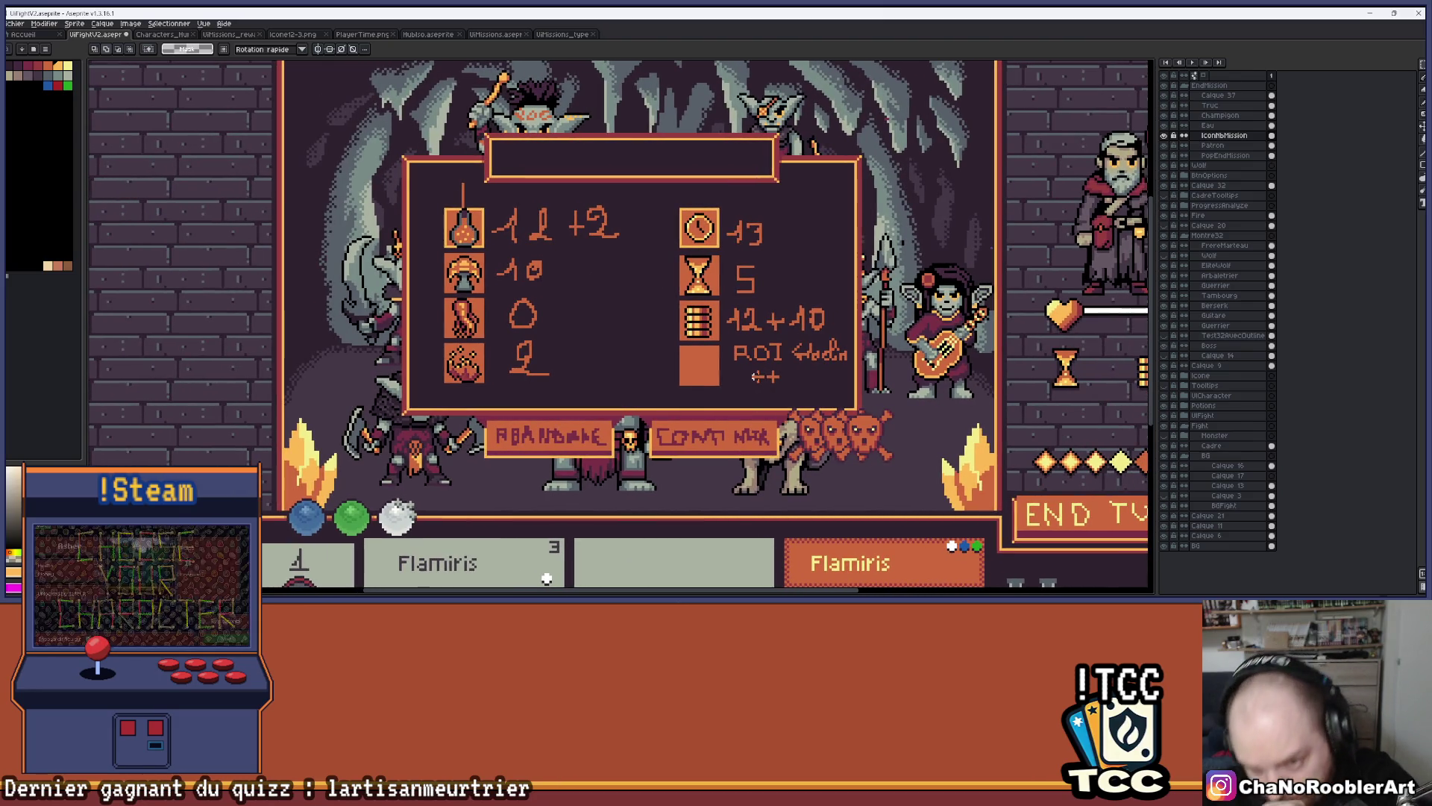
{"action": "left_click_drag", "start_coordinate": [870, 344], "coordinate": [850, 375]}
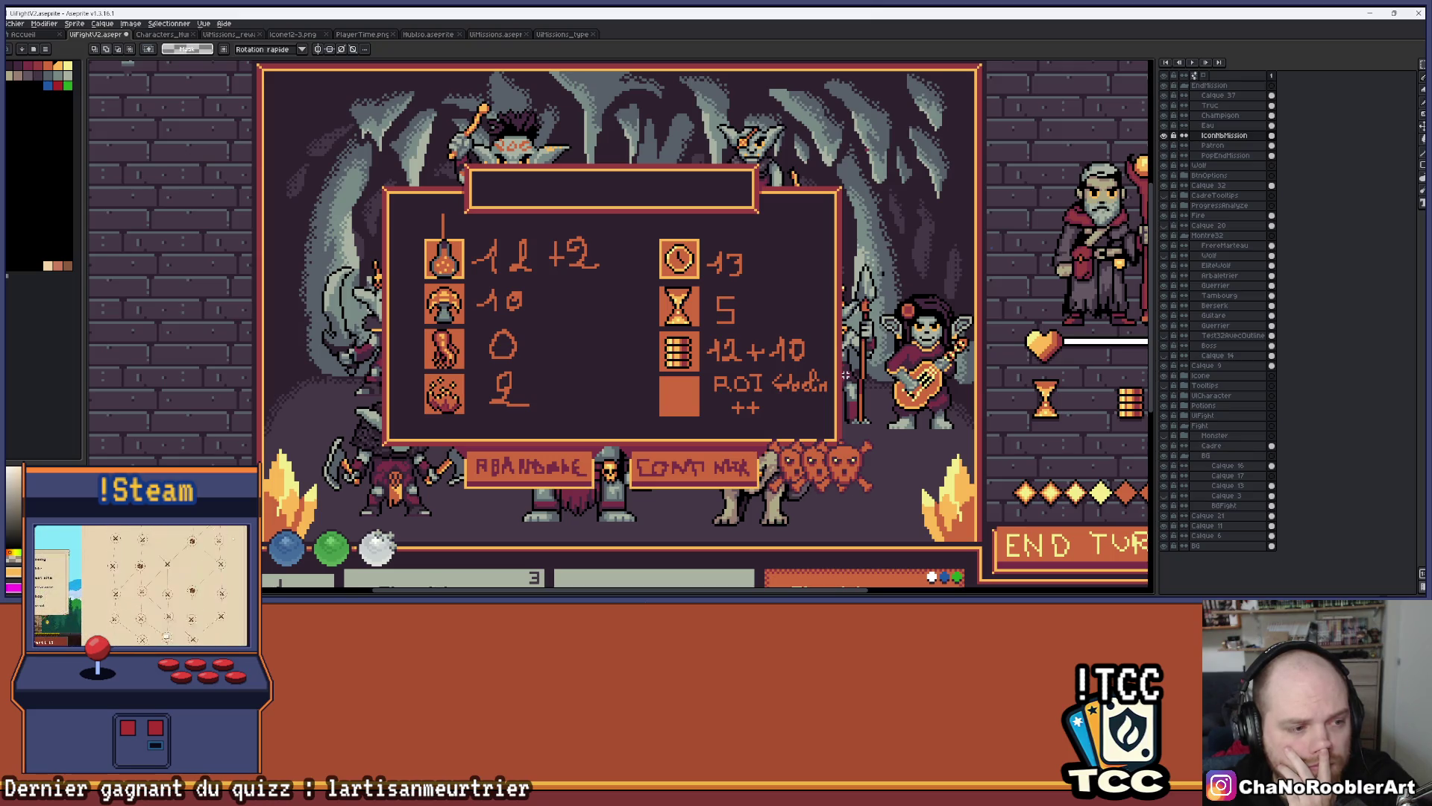
{"action": "scroll", "coordinate": [845, 375], "scroll_direction": "up", "scroll_amount": 1}
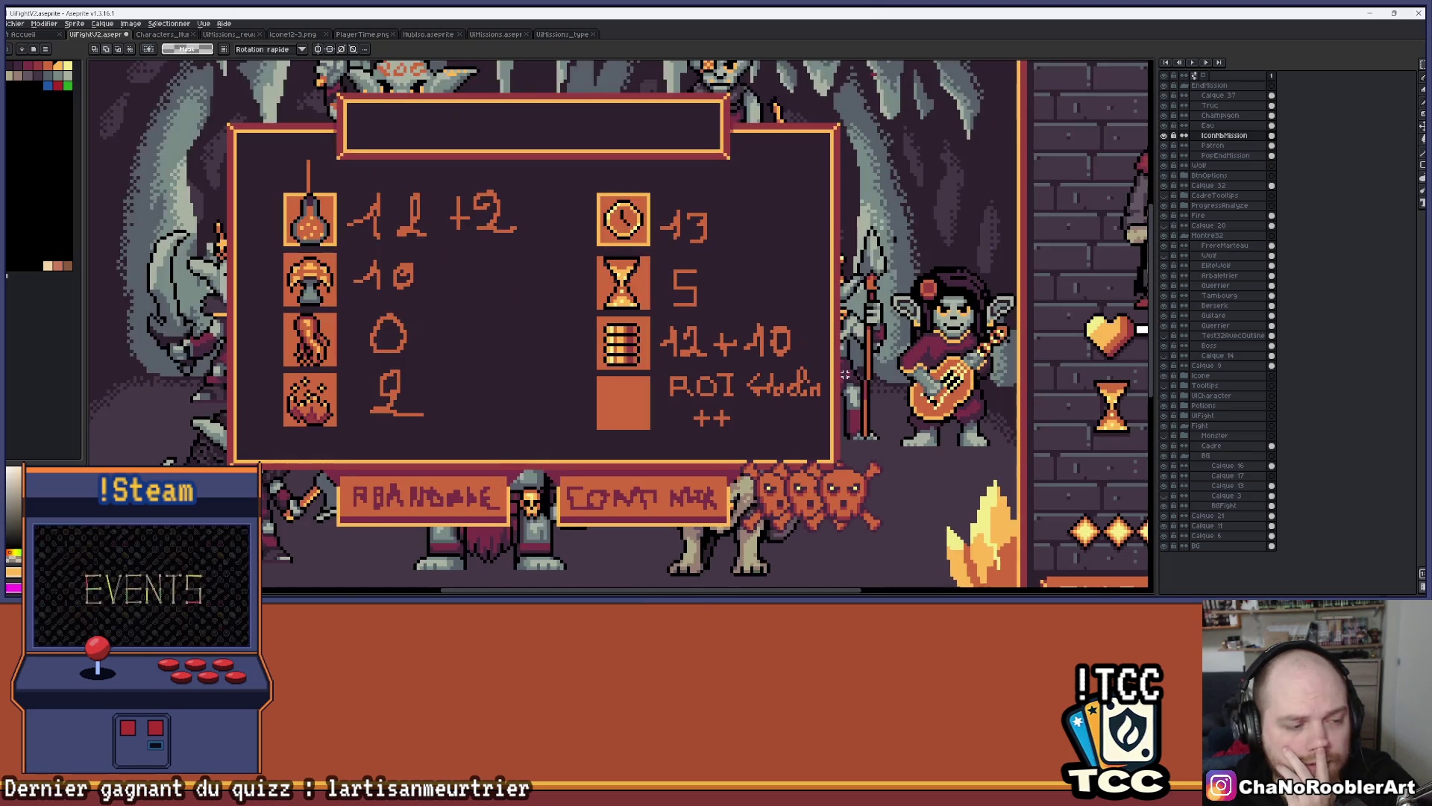
{"action": "scroll", "coordinate": [845, 374], "scroll_direction": "down", "scroll_amount": 2}
{"action": "scroll", "coordinate": [843, 374], "scroll_direction": "up", "scroll_amount": 1}
{"action": "scroll", "coordinate": [841, 375], "scroll_direction": "up", "scroll_amount": 1}
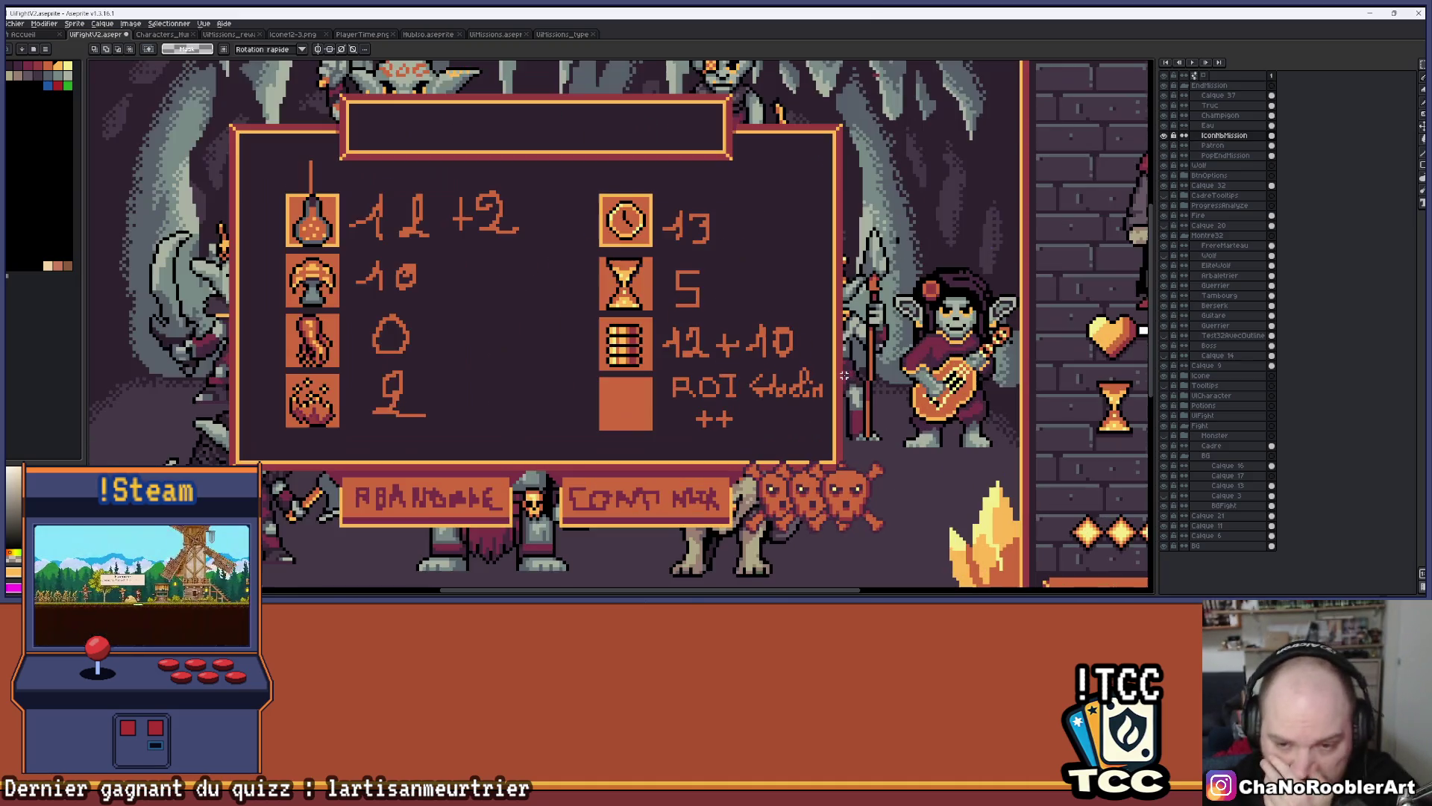
{"action": "scroll", "coordinate": [827, 379], "scroll_direction": "down", "scroll_amount": 2}
{"action": "scroll", "coordinate": [821, 384], "scroll_direction": "up", "scroll_amount": 2}
{"action": "scroll", "coordinate": [797, 398], "scroll_direction": "down", "scroll_amount": 1}
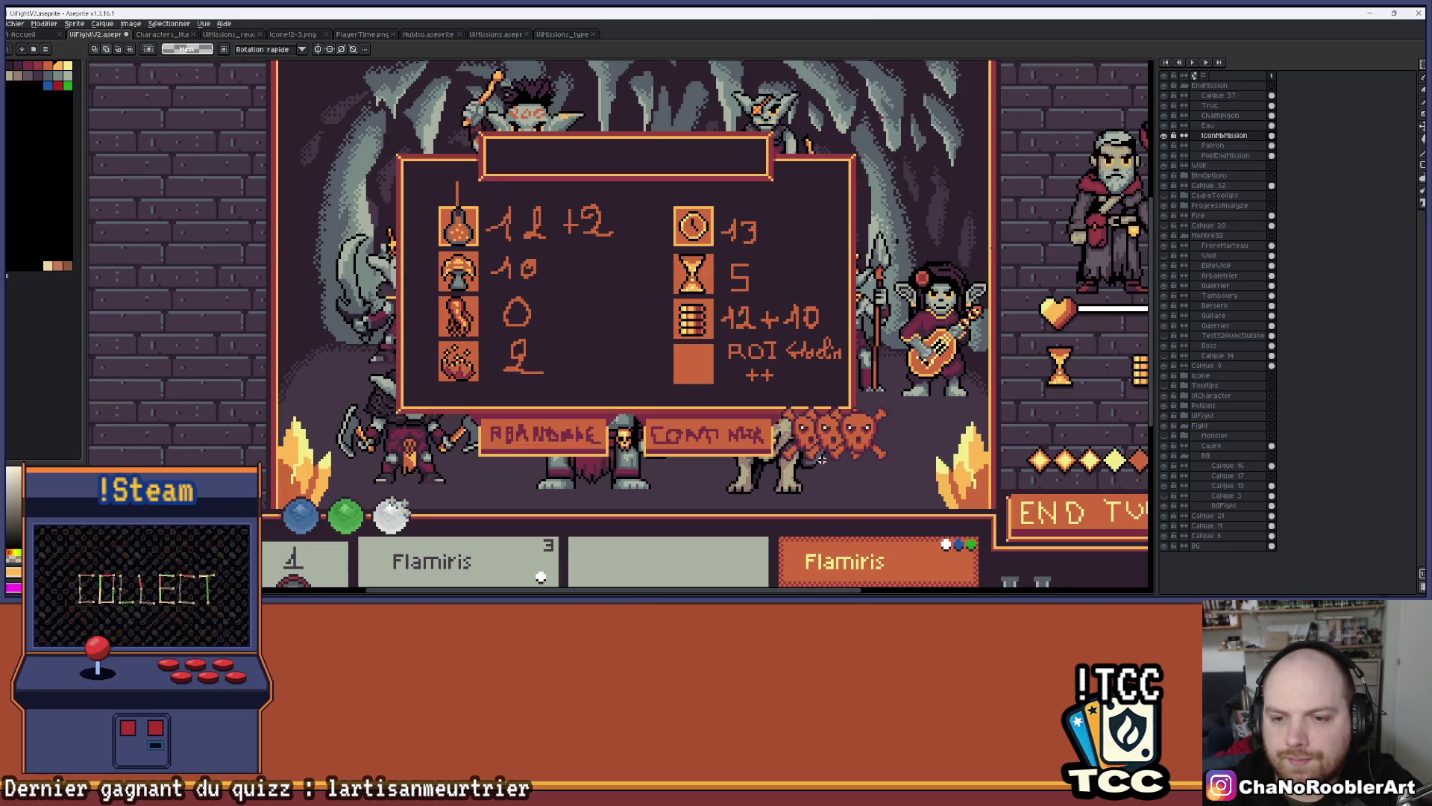
{"action": "scroll", "coordinate": [819, 456], "scroll_direction": "down", "scroll_amount": 1}
{"action": "scroll", "coordinate": [820, 456], "scroll_direction": "up", "scroll_amount": 1}
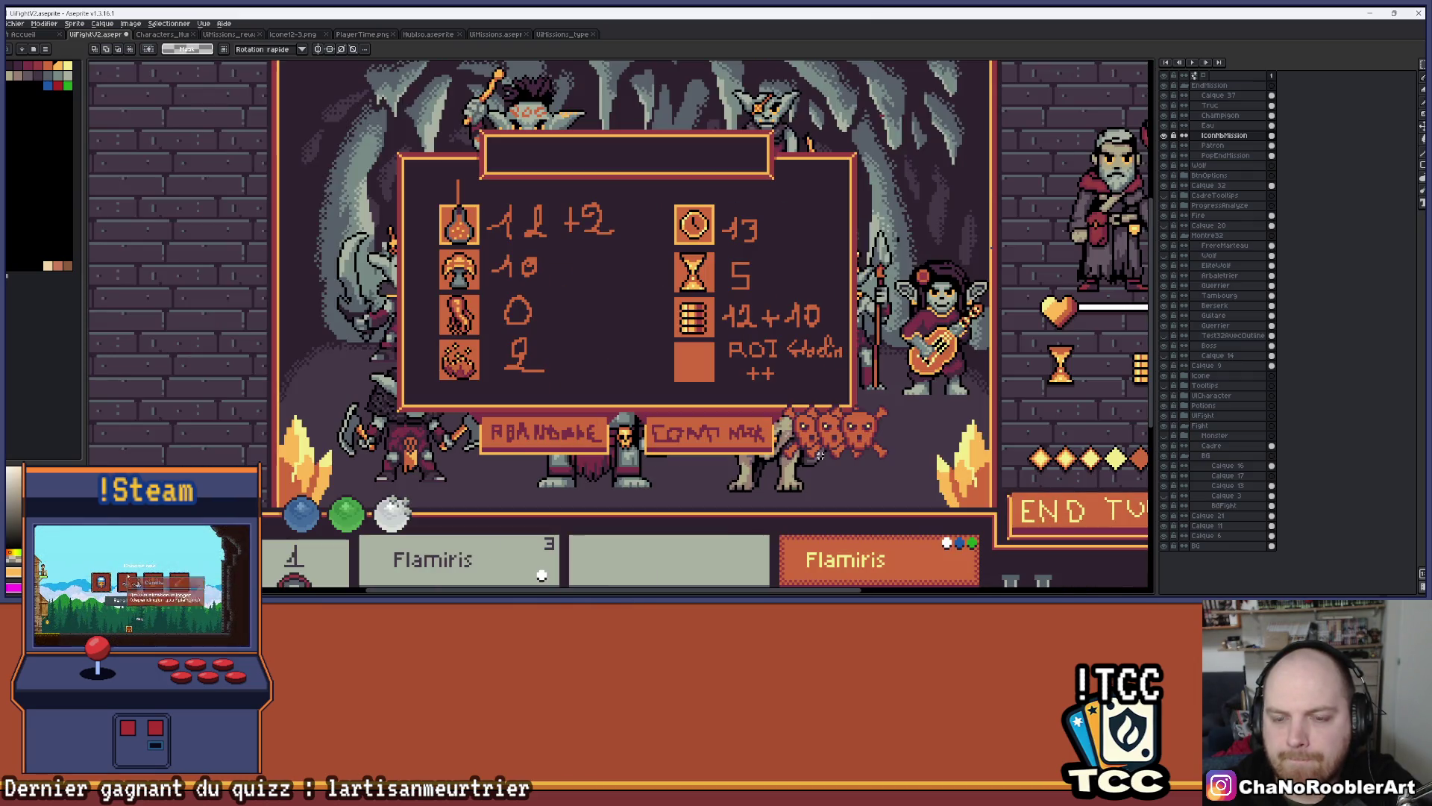
{"action": "scroll", "coordinate": [791, 395], "scroll_direction": "up", "scroll_amount": 1}
{"action": "scroll", "coordinate": [739, 377], "scroll_direction": "up", "scroll_amount": 1}
{"action": "scroll", "coordinate": [719, 382], "scroll_direction": "up", "scroll_amount": 1}
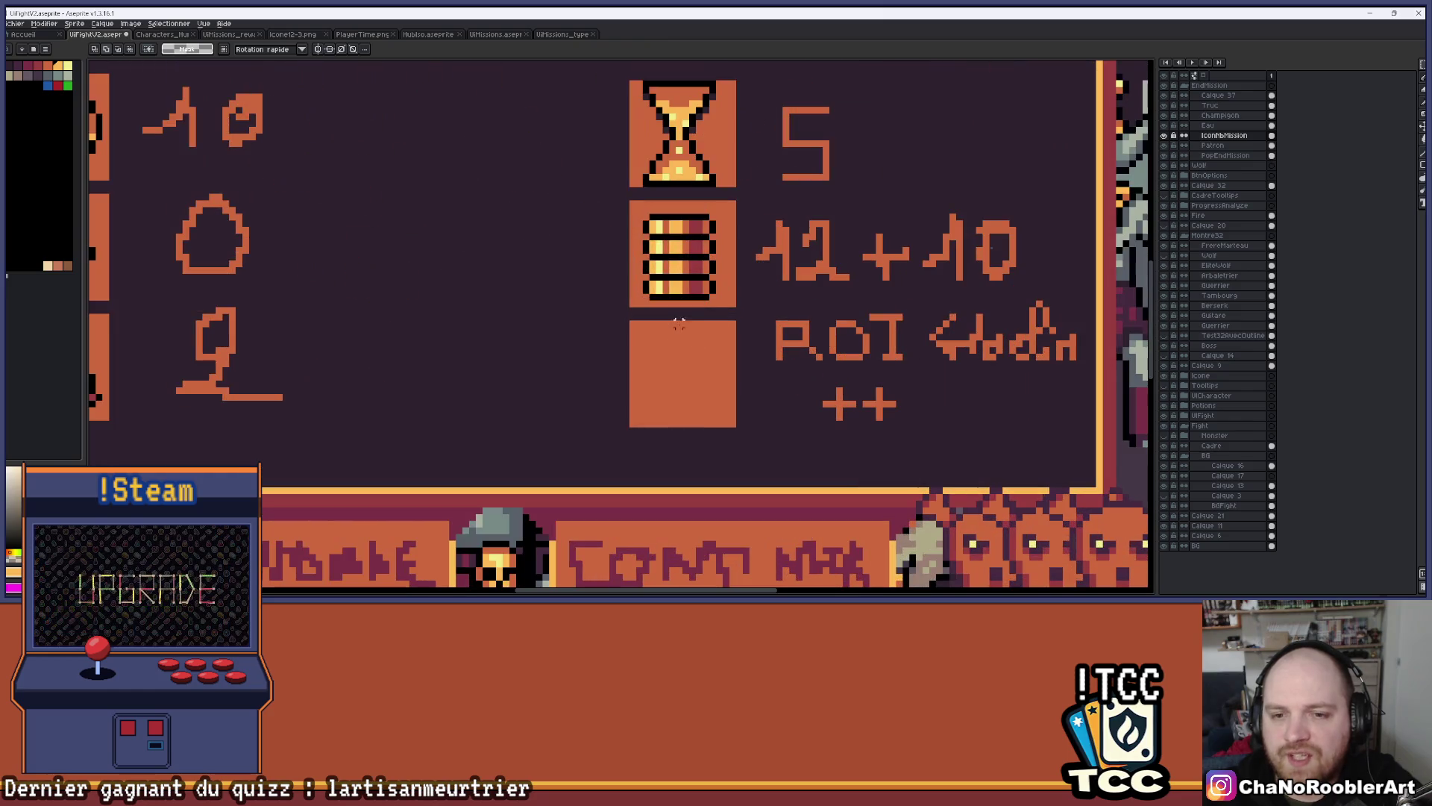
{"action": "scroll", "coordinate": [666, 376], "scroll_direction": "right", "scroll_amount": 3}
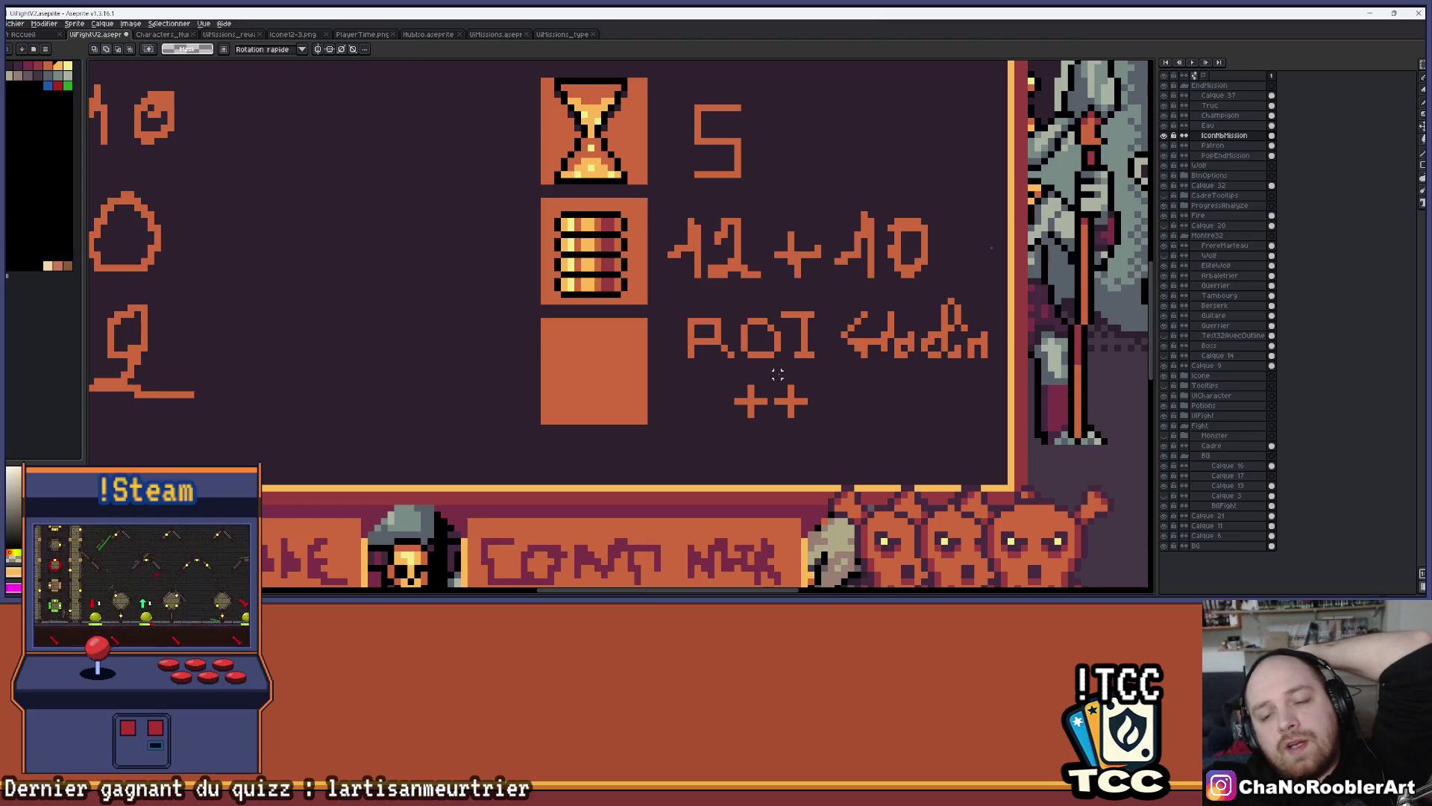
{"action": "scroll", "coordinate": [771, 381], "scroll_direction": "down", "scroll_amount": 3}
{"action": "scroll", "coordinate": [733, 384], "scroll_direction": "up", "scroll_amount": 2}
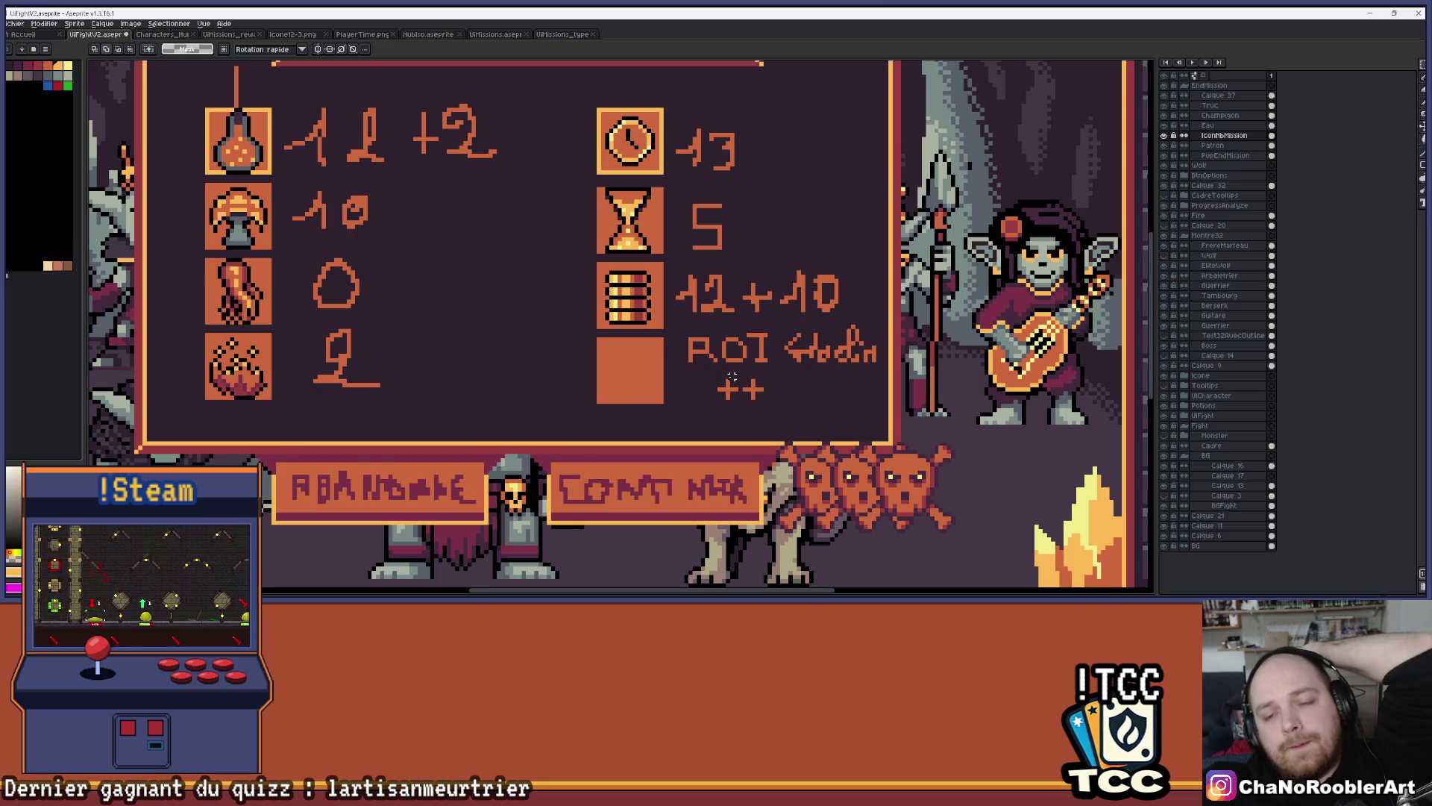
{"action": "scroll", "coordinate": [732, 376], "scroll_direction": "down", "scroll_amount": 3}
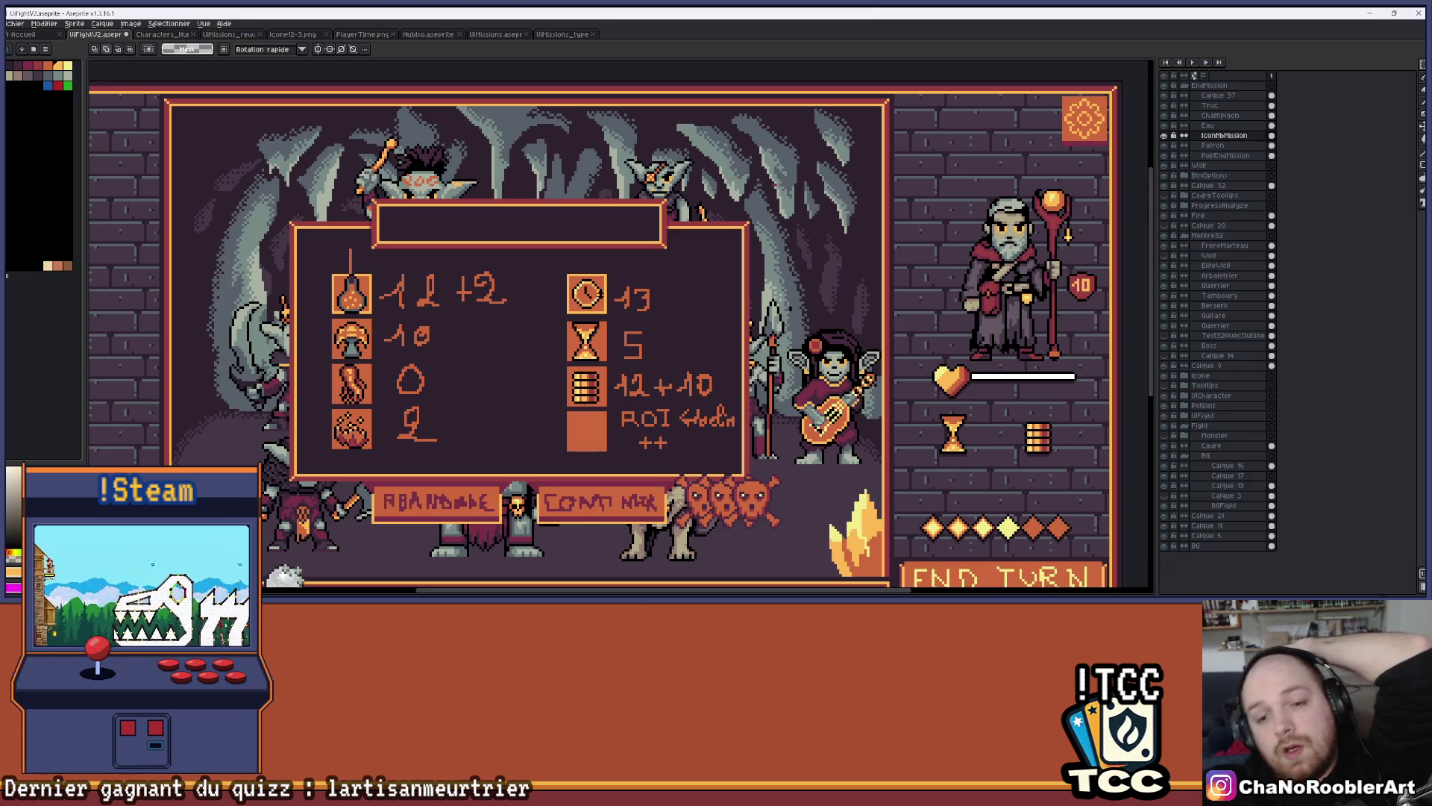
{"action": "scroll", "coordinate": [563, 426], "scroll_direction": "up", "scroll_amount": 3}
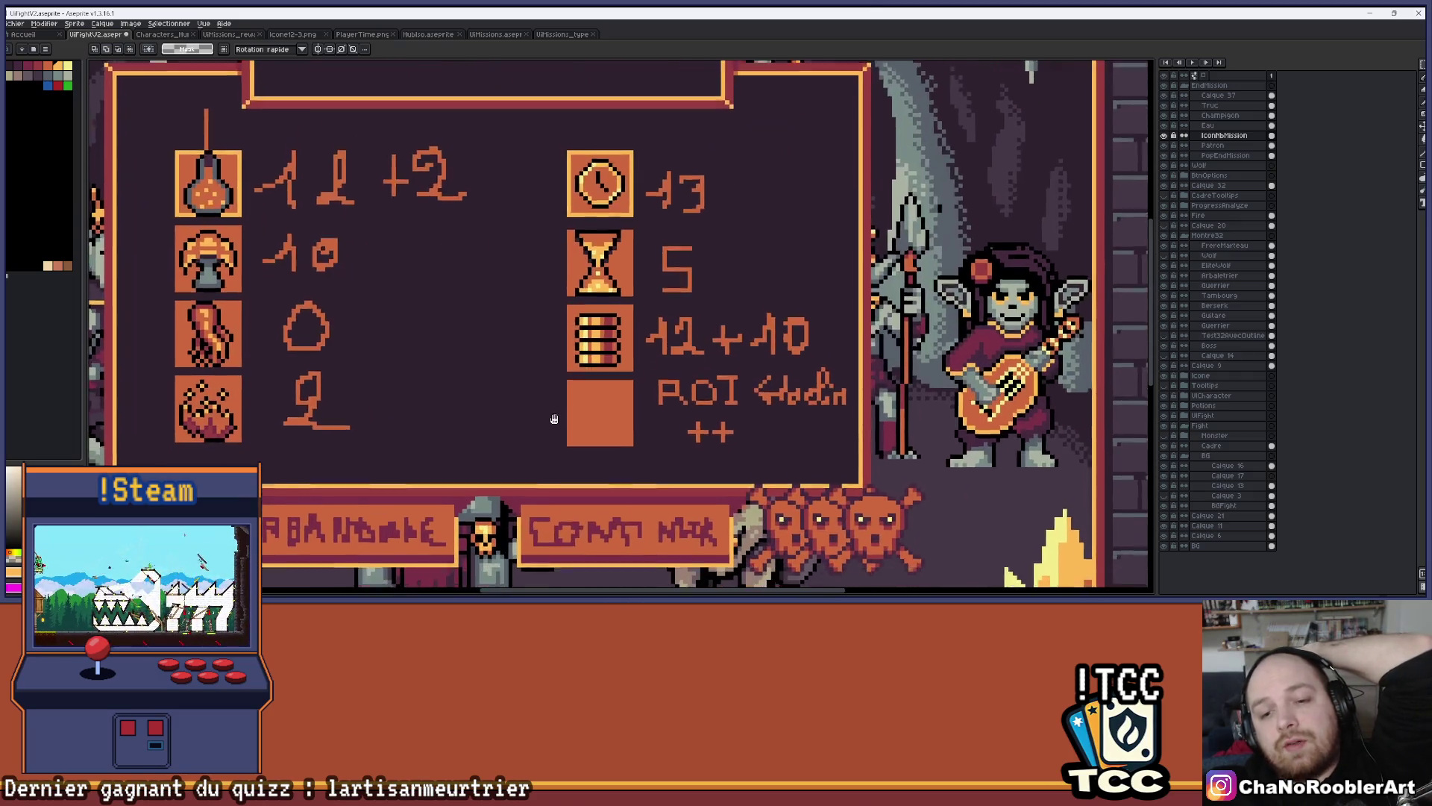
{"action": "scroll", "coordinate": [606, 391], "scroll_direction": "down", "scroll_amount": 2}
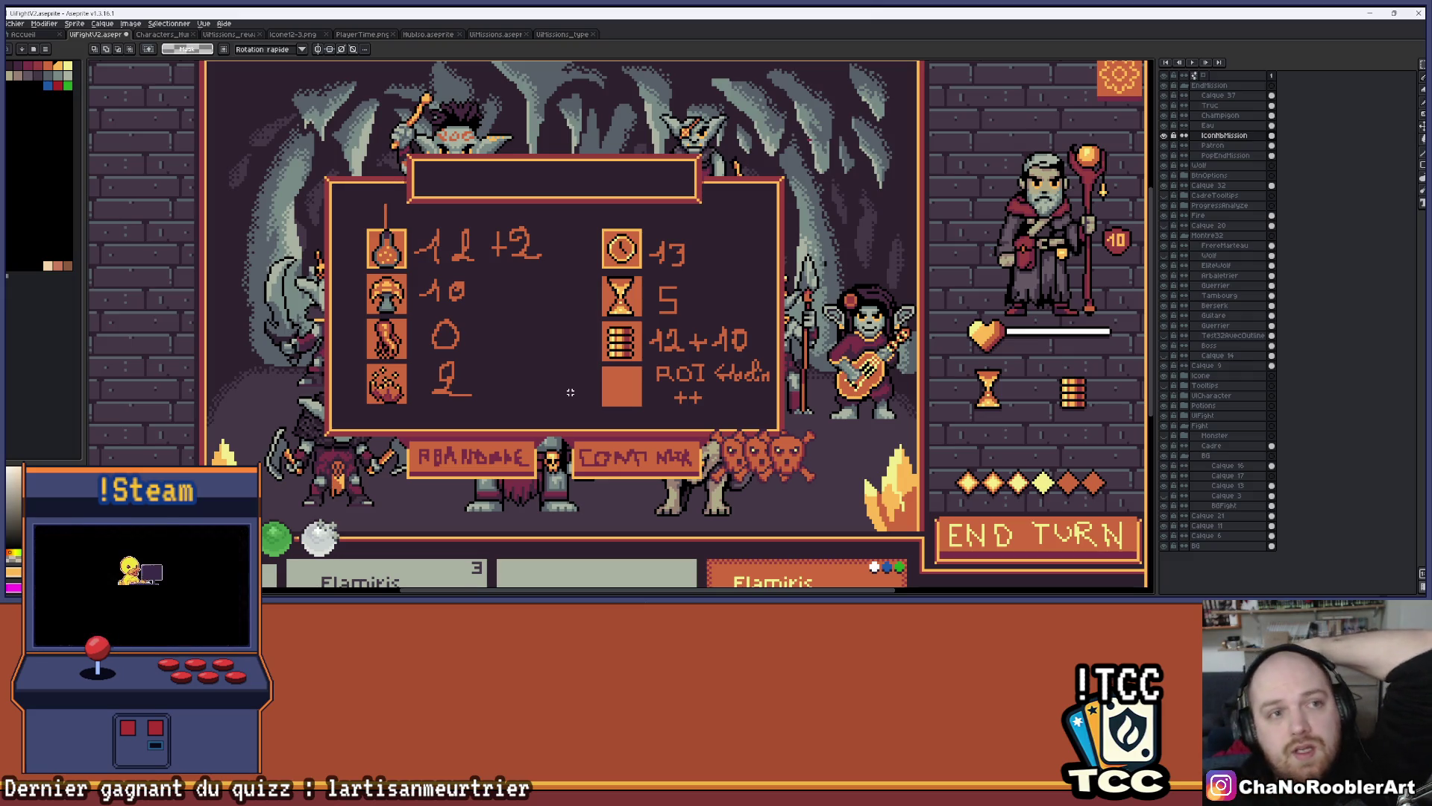
Cycle through the open documents to the UIMissions mission selection mockup and zoom around it
{"action": "left_click", "coordinate": [162, 35]}
{"action": "left_click", "coordinate": [224, 34]}
{"action": "left_click", "coordinate": [291, 34]}
{"action": "left_click", "coordinate": [369, 35]}
{"action": "left_click", "coordinate": [407, 34]}
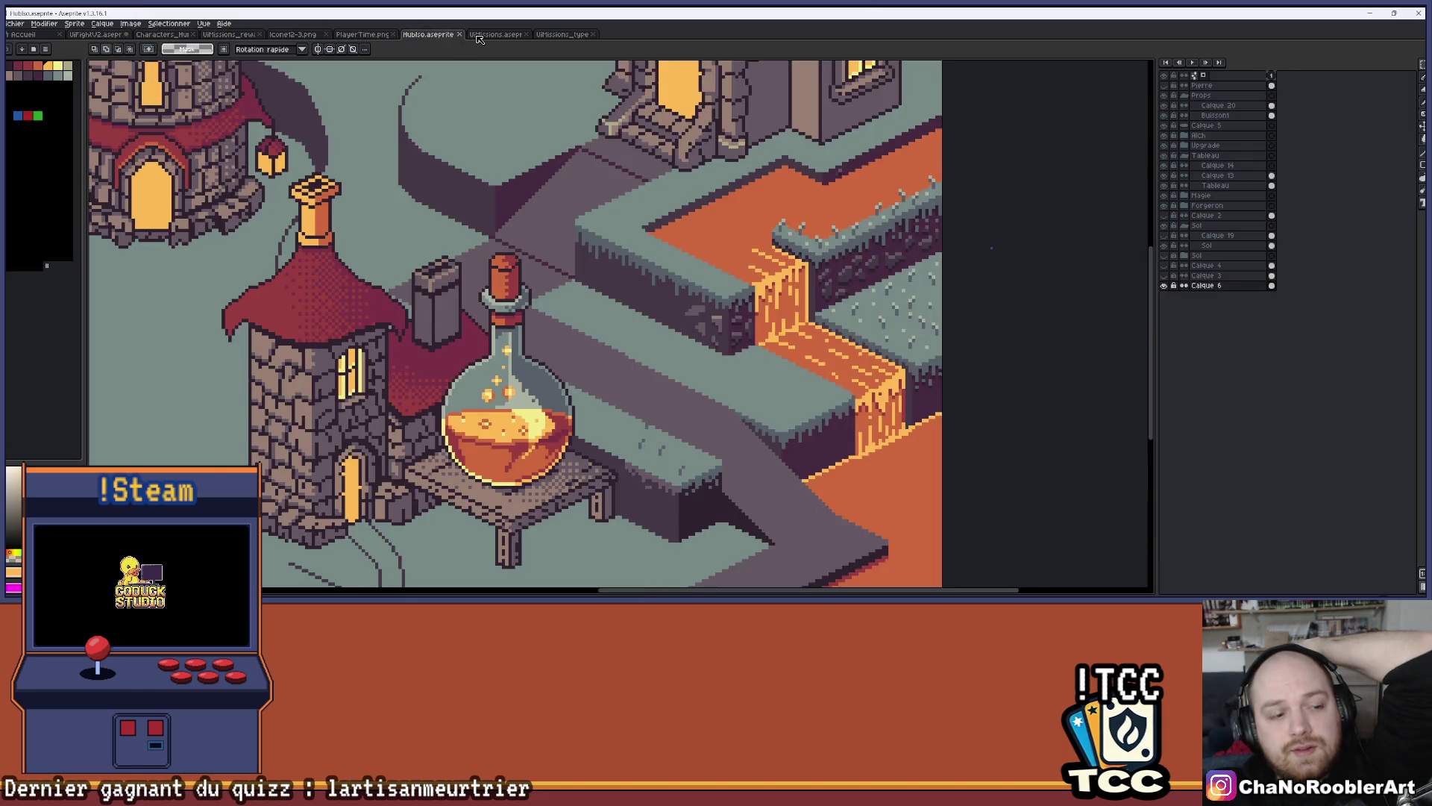
{"action": "left_click", "coordinate": [479, 35]}
{"action": "scroll", "coordinate": [473, 256], "scroll_direction": "down", "scroll_amount": 2}
{"action": "scroll", "coordinate": [473, 256], "scroll_direction": "down", "scroll_amount": 3}
{"action": "scroll", "coordinate": [473, 256], "scroll_direction": "up", "scroll_amount": 2}
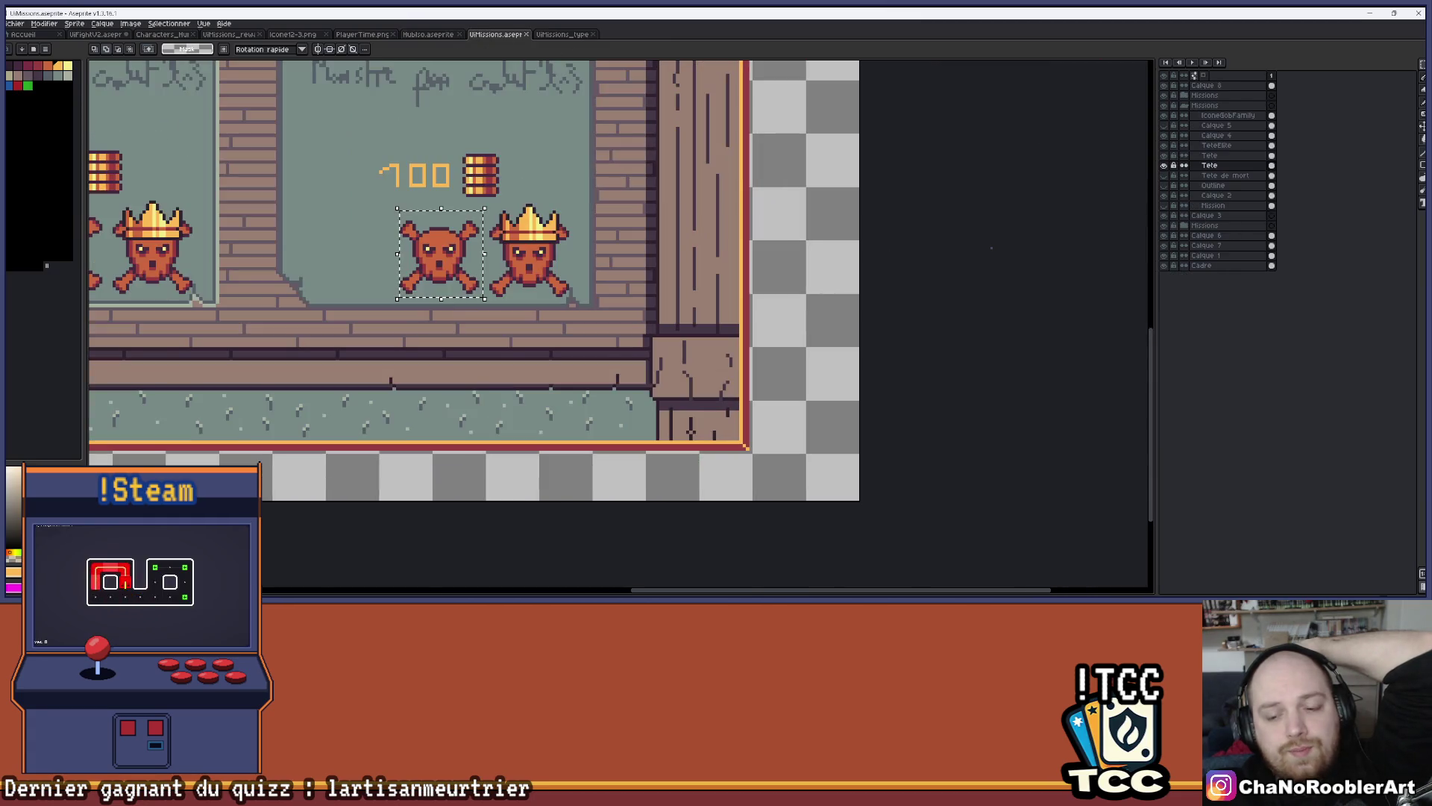
Compare the mockup against Unity's running 'Choosing a mission' screen, switching back and forth
{"action": "left_click", "coordinate": [640, 589]}
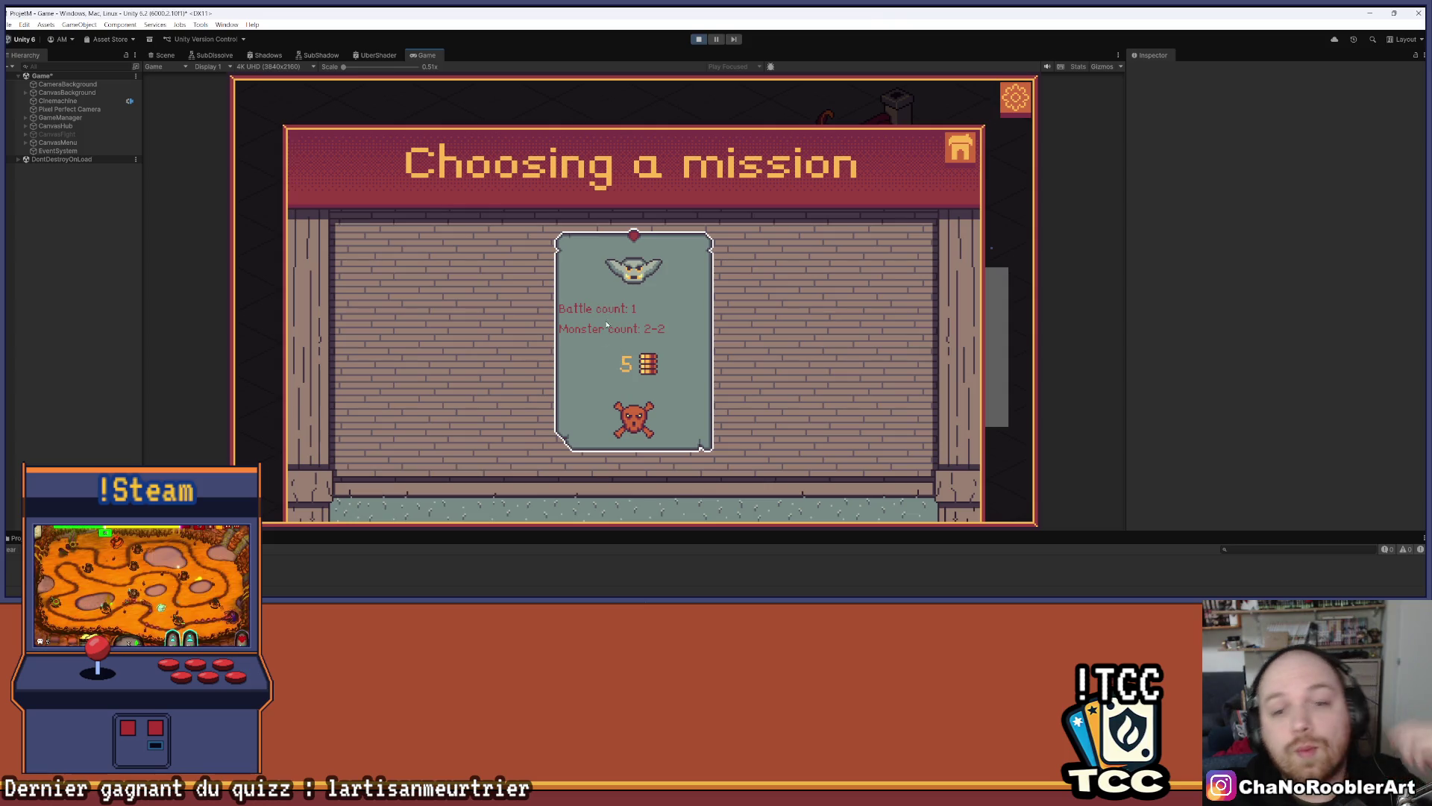
{"action": "key", "text": "alt+Tab"}
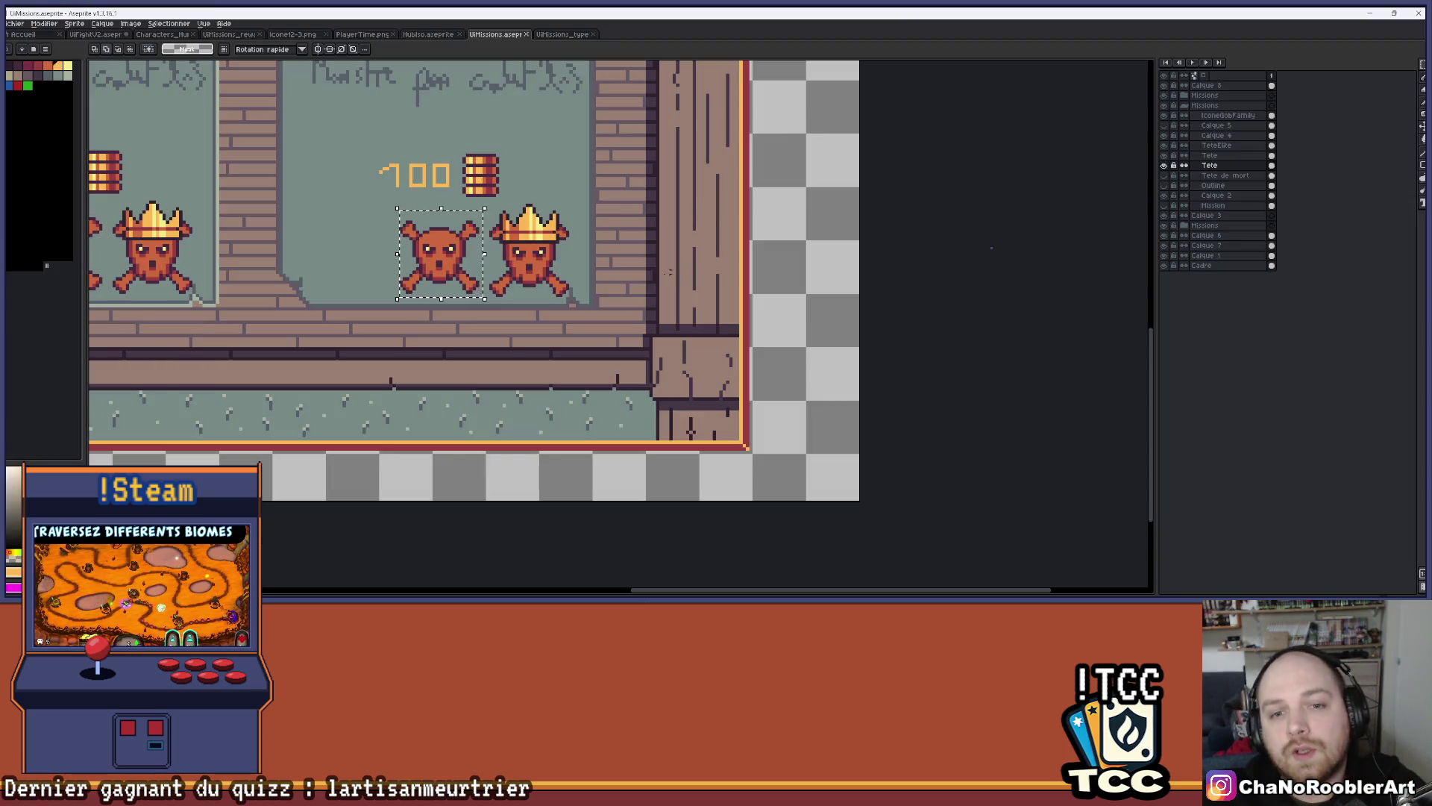
{"action": "scroll", "coordinate": [415, 258], "scroll_direction": "down", "scroll_amount": 5}
{"action": "scroll", "coordinate": [463, 252], "scroll_direction": "up", "scroll_amount": 4}
{"action": "scroll", "coordinate": [463, 251], "scroll_direction": "down", "scroll_amount": 3}
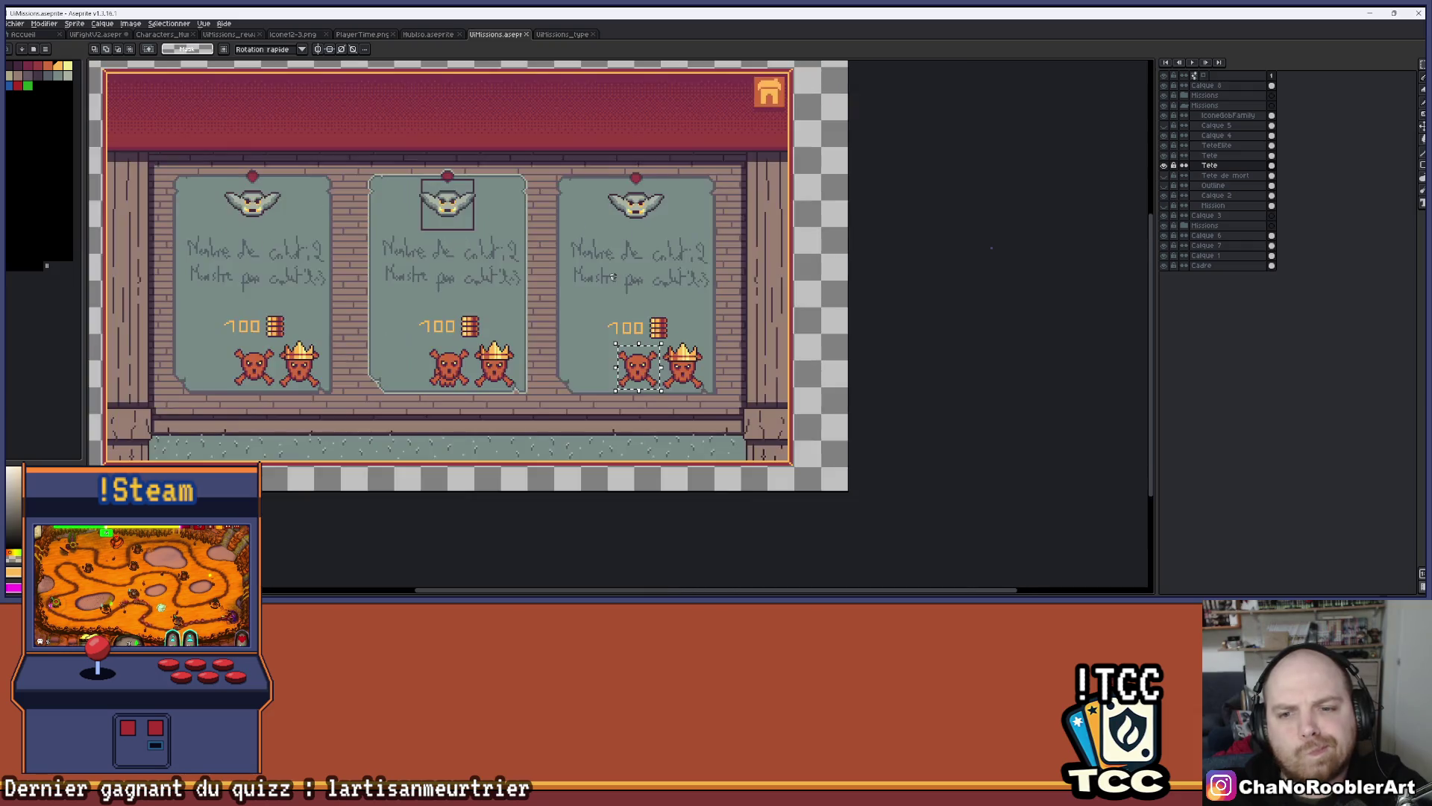
{"action": "scroll", "coordinate": [463, 251], "scroll_direction": "up", "scroll_amount": 4}
{"action": "key", "text": "alt+Tab"}
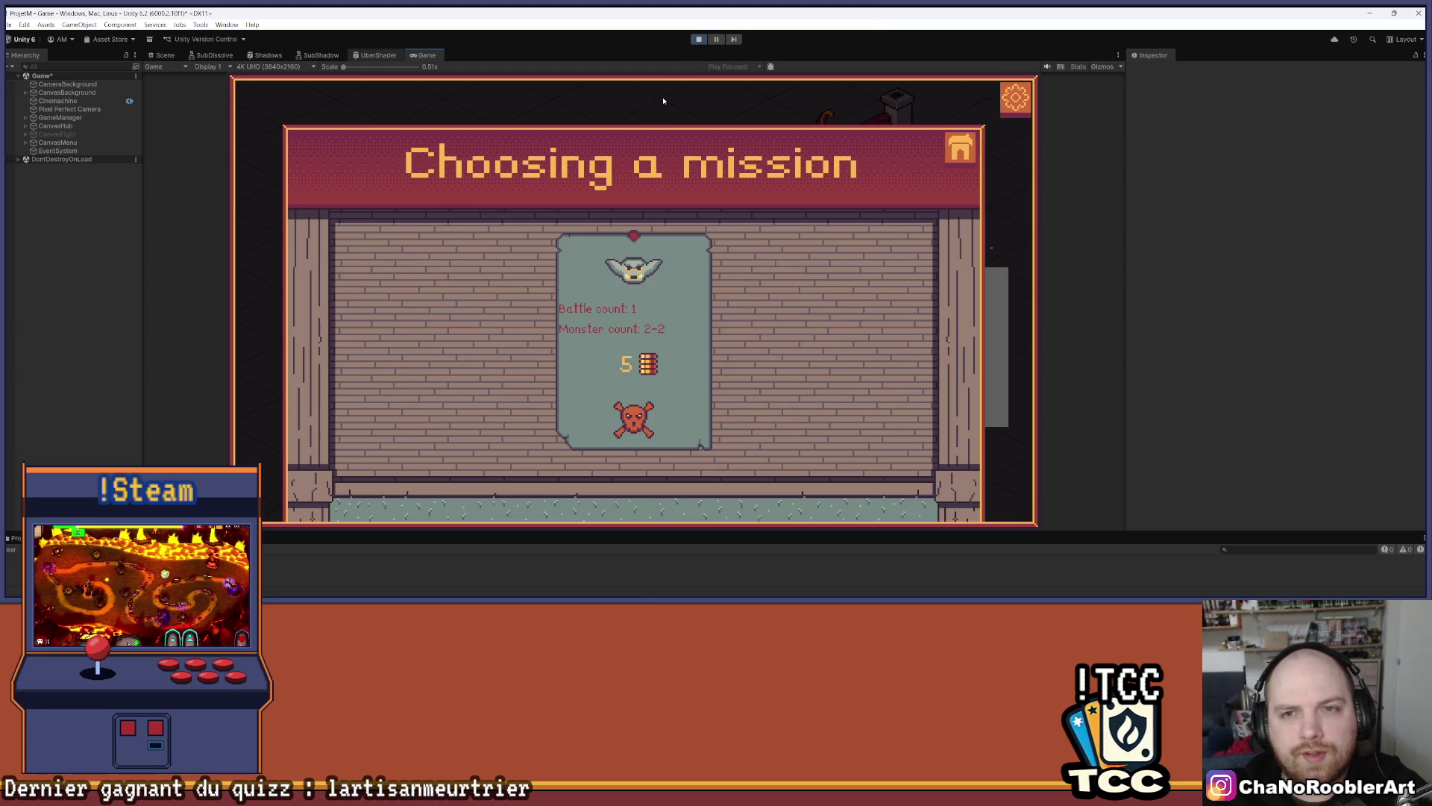
Stop Unity's play mode and return to the three-card mission mockup in Aseprite
{"action": "left_click", "coordinate": [698, 39]}
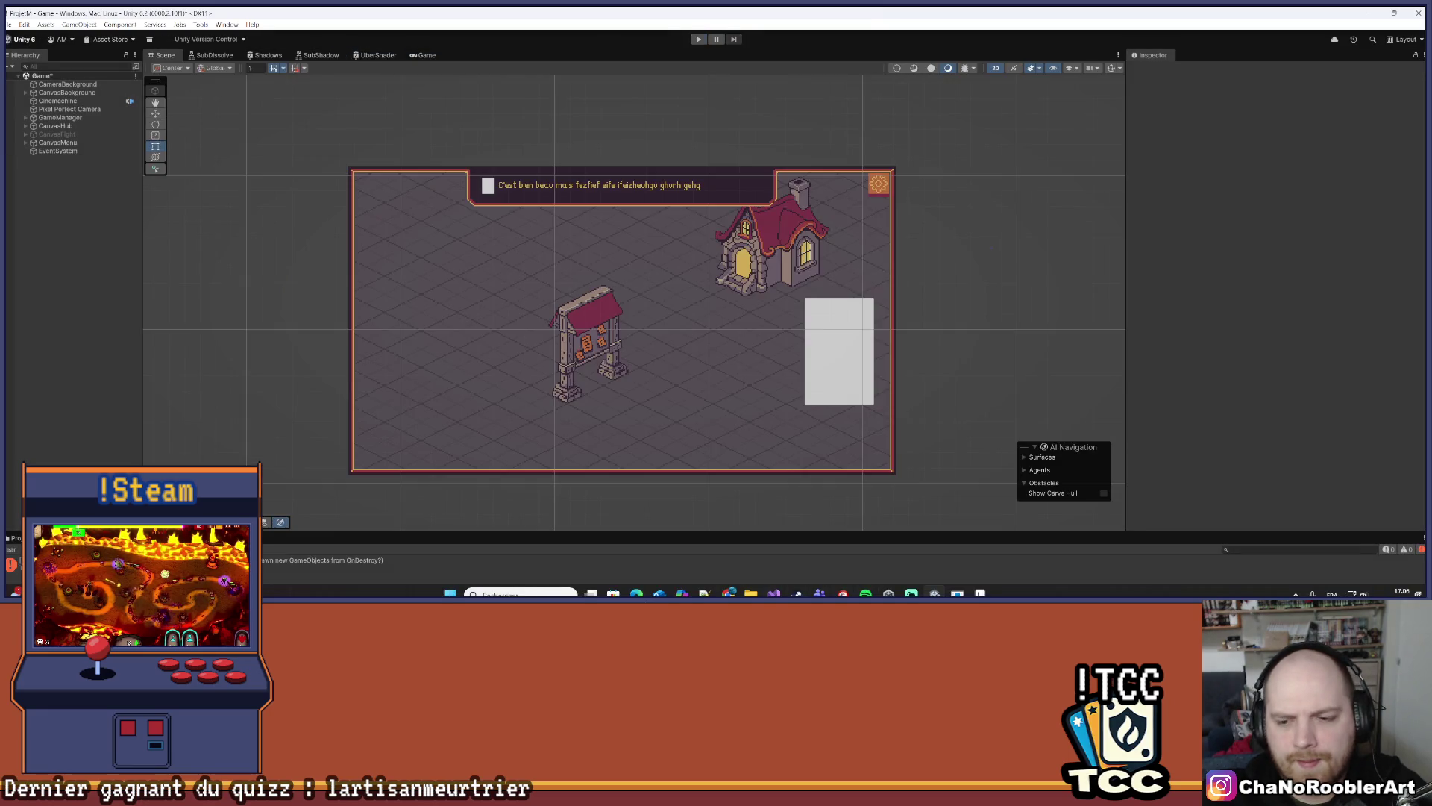
{"action": "key", "text": "alt+Tab"}
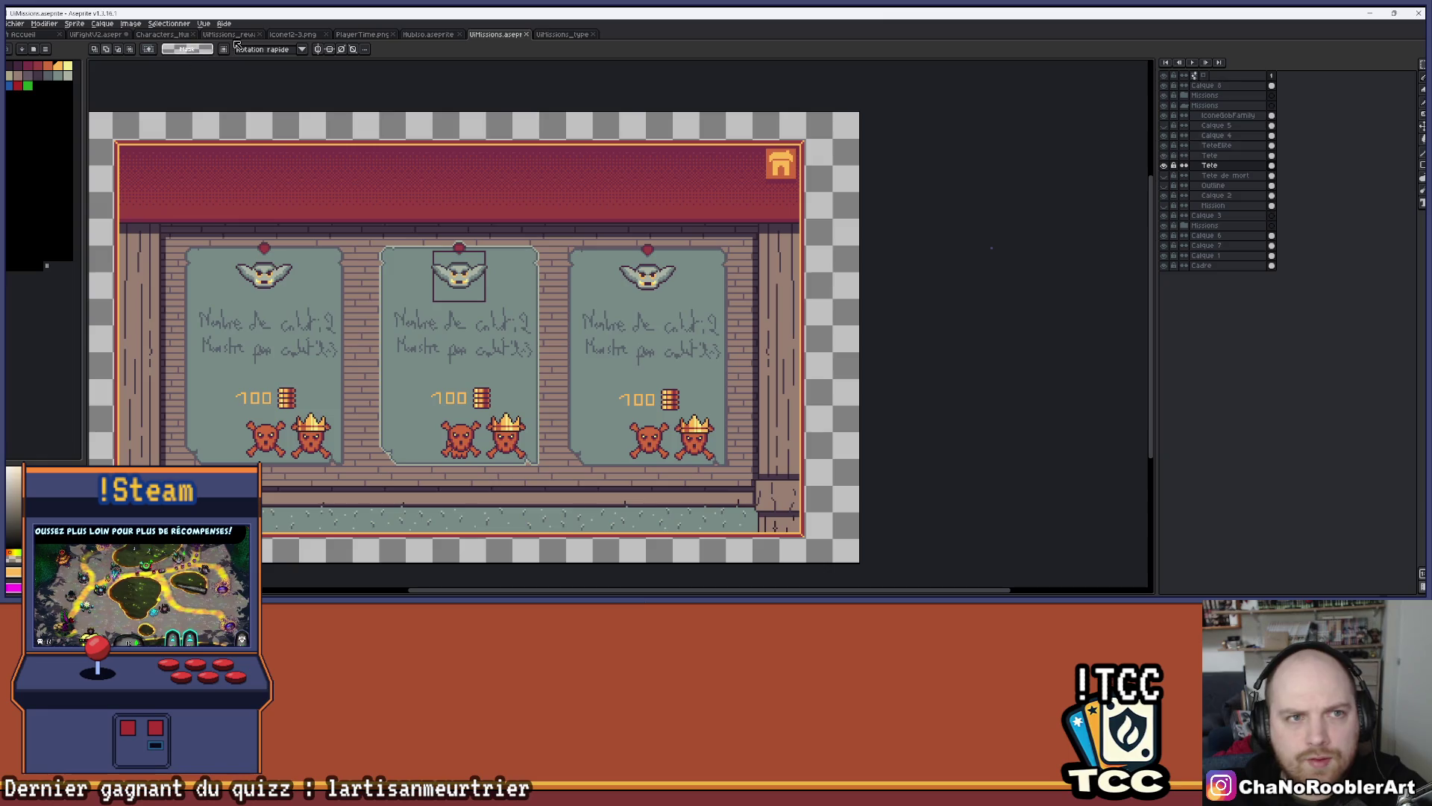
Flip through the HubIso and mission-type files, then return to the UiFightV2 fight UI
{"action": "left_click", "coordinate": [425, 35]}
{"action": "left_click", "coordinate": [355, 49]}
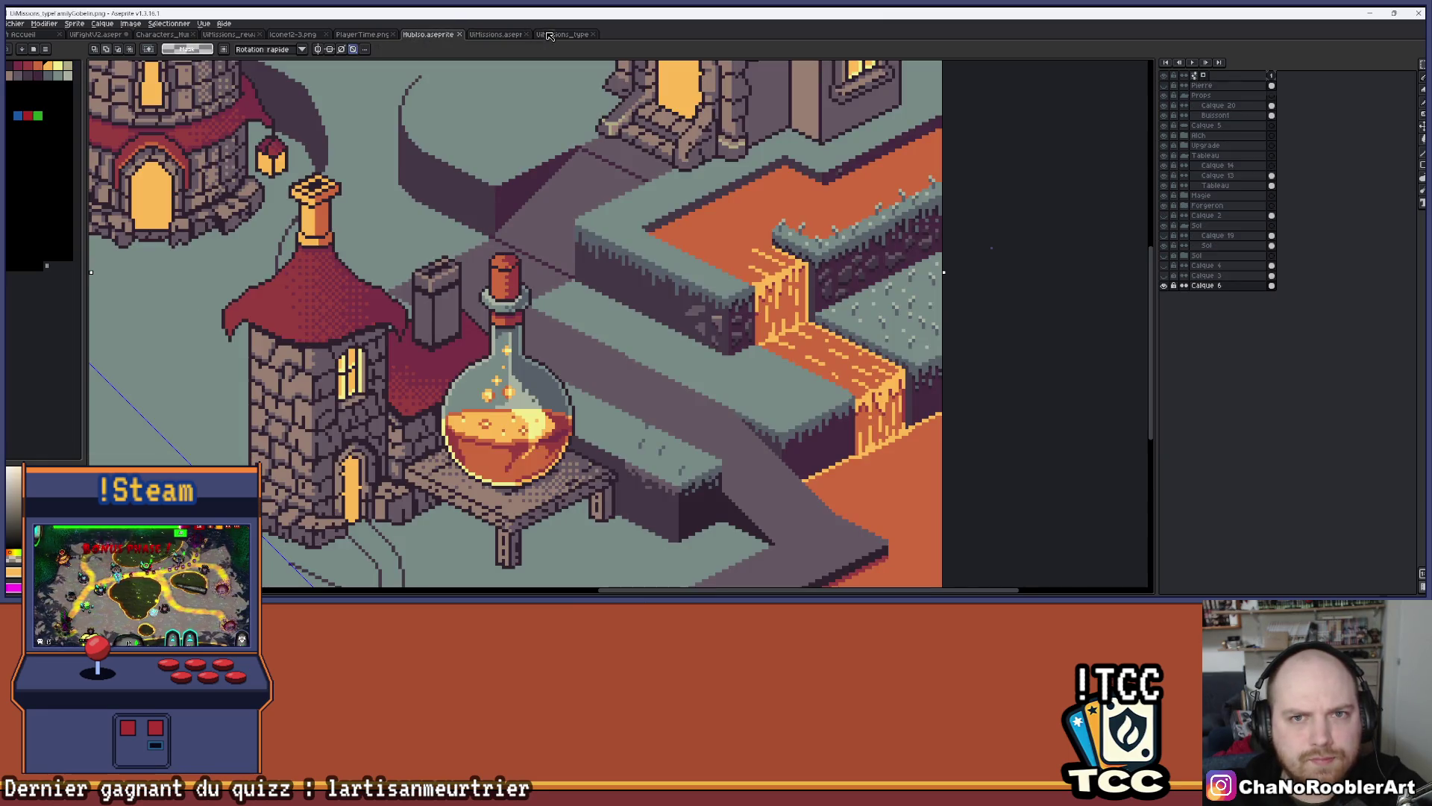
{"action": "left_click", "coordinate": [549, 35]}
{"action": "left_click", "coordinate": [94, 35]}
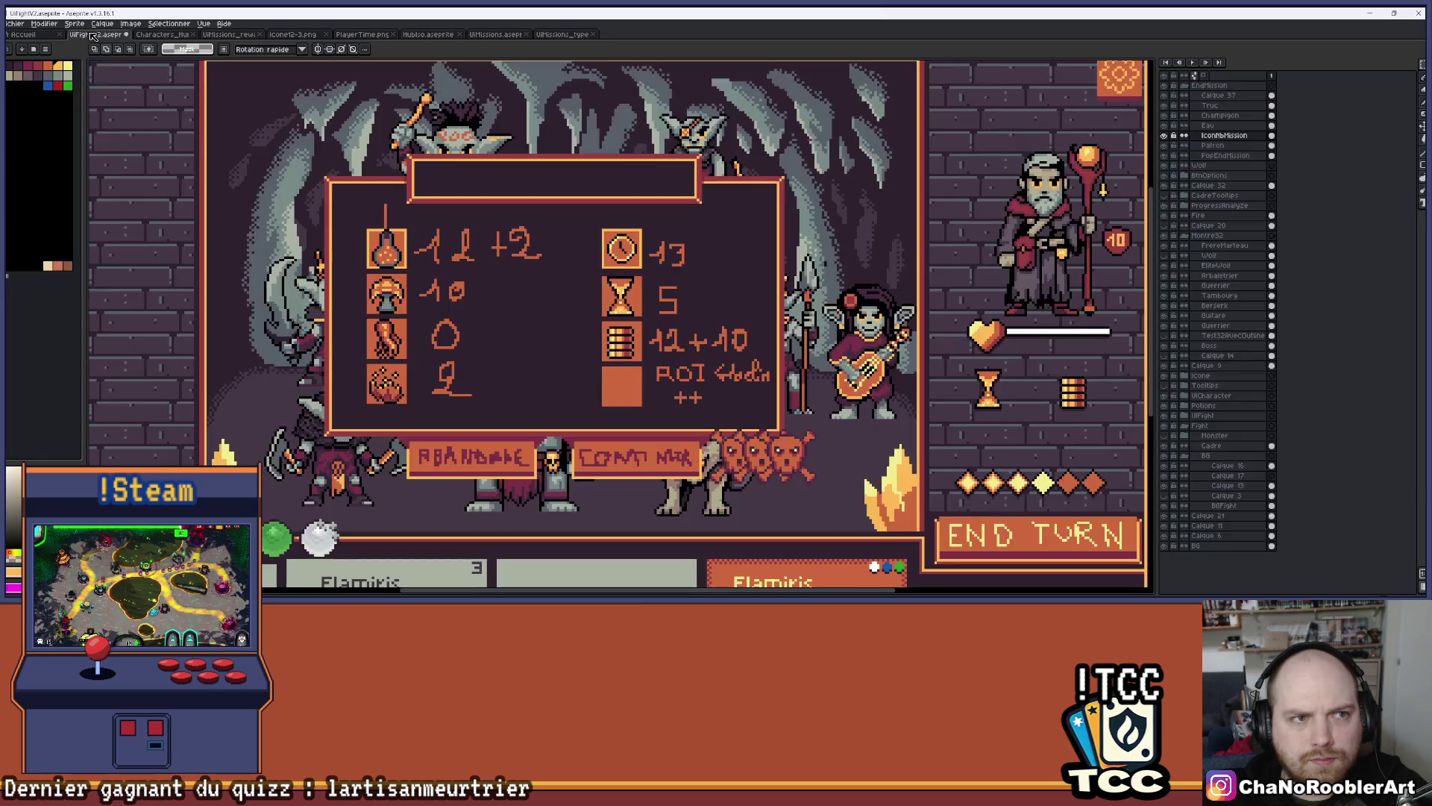
Center the stats panel and hide the stat values and icon boxes layer for comparison
{"action": "scroll", "coordinate": [638, 432], "scroll_direction": "up", "scroll_amount": 2}
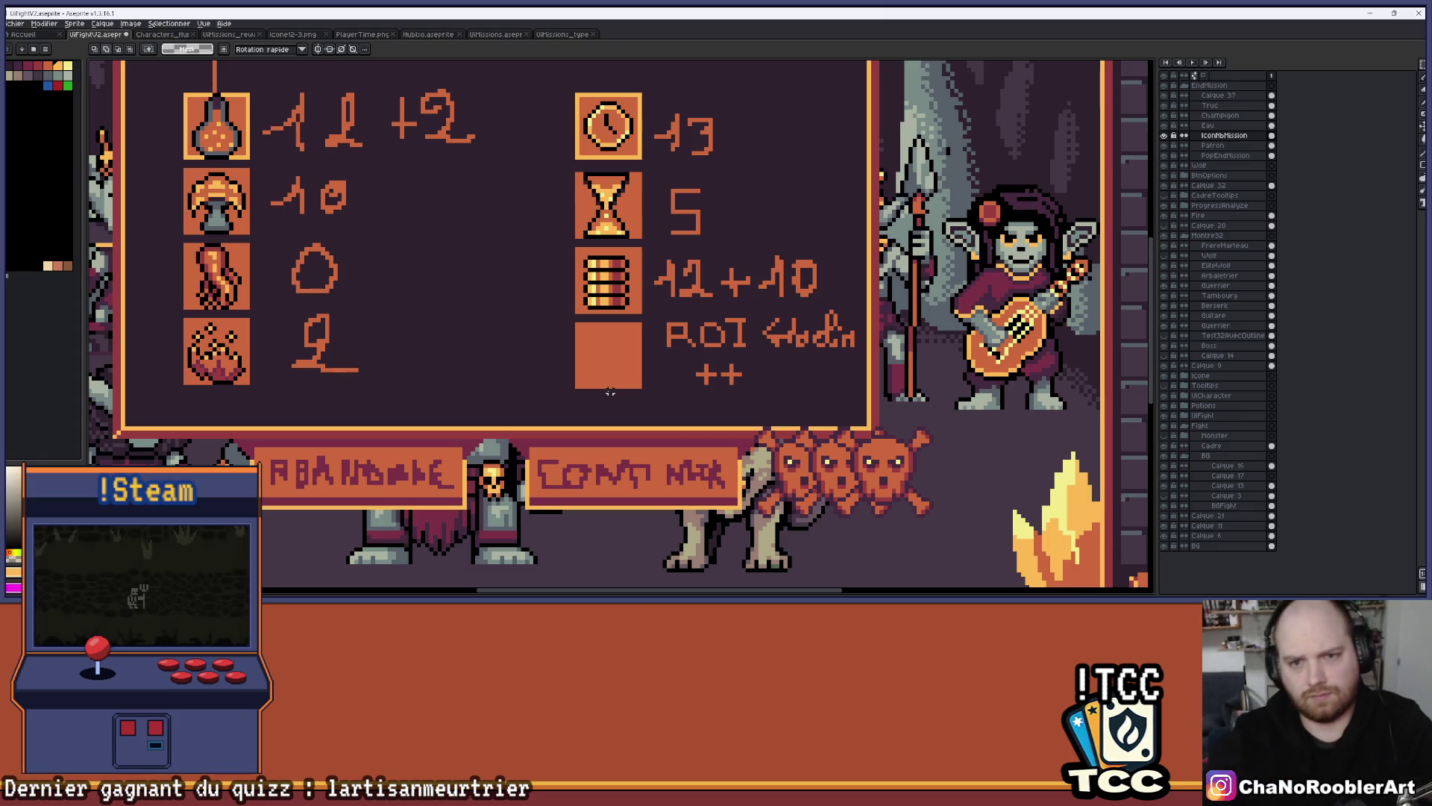
{"action": "scroll", "coordinate": [543, 218], "scroll_direction": "down", "scroll_amount": 3}
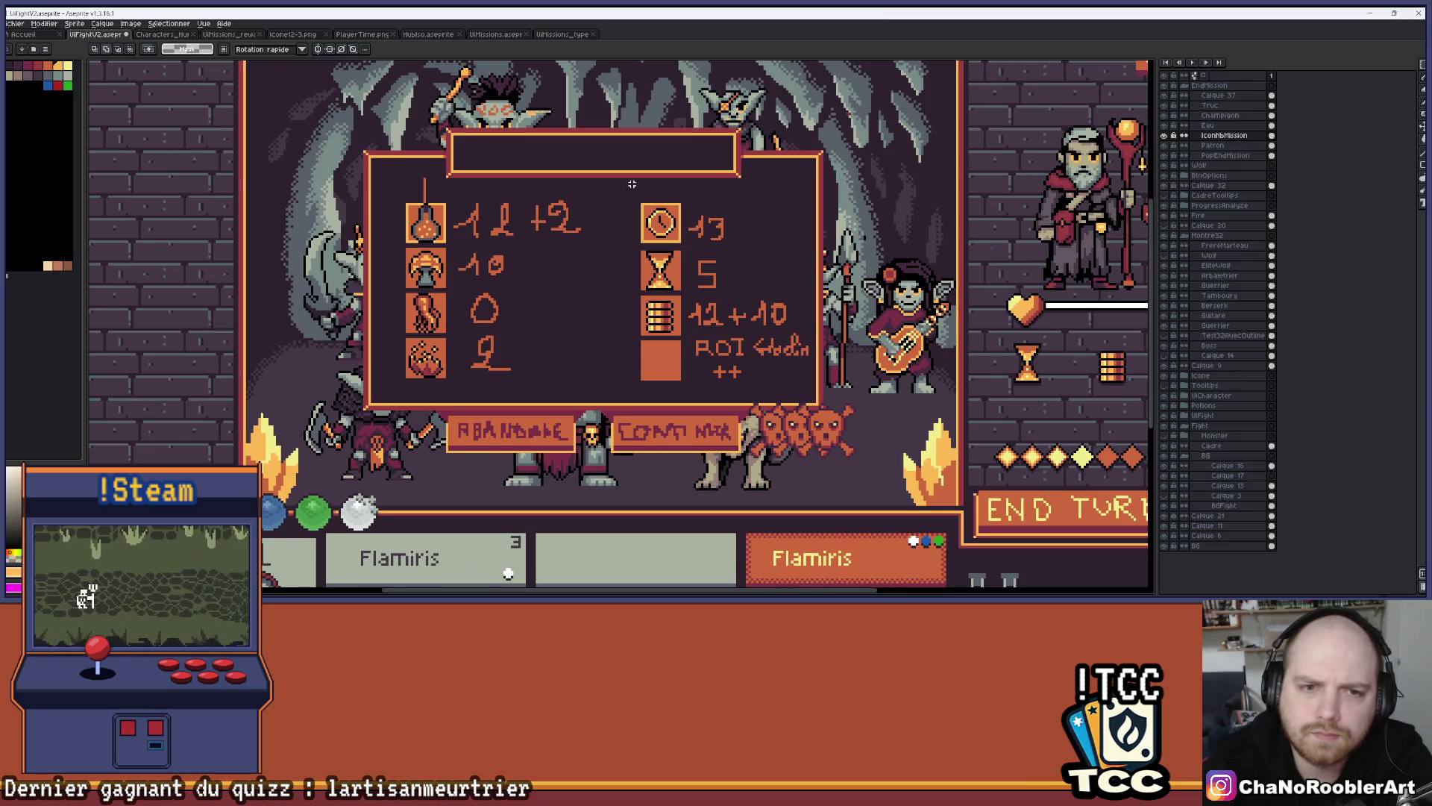
{"action": "left_click_drag", "start_coordinate": [835, 187], "coordinate": [793, 173]}
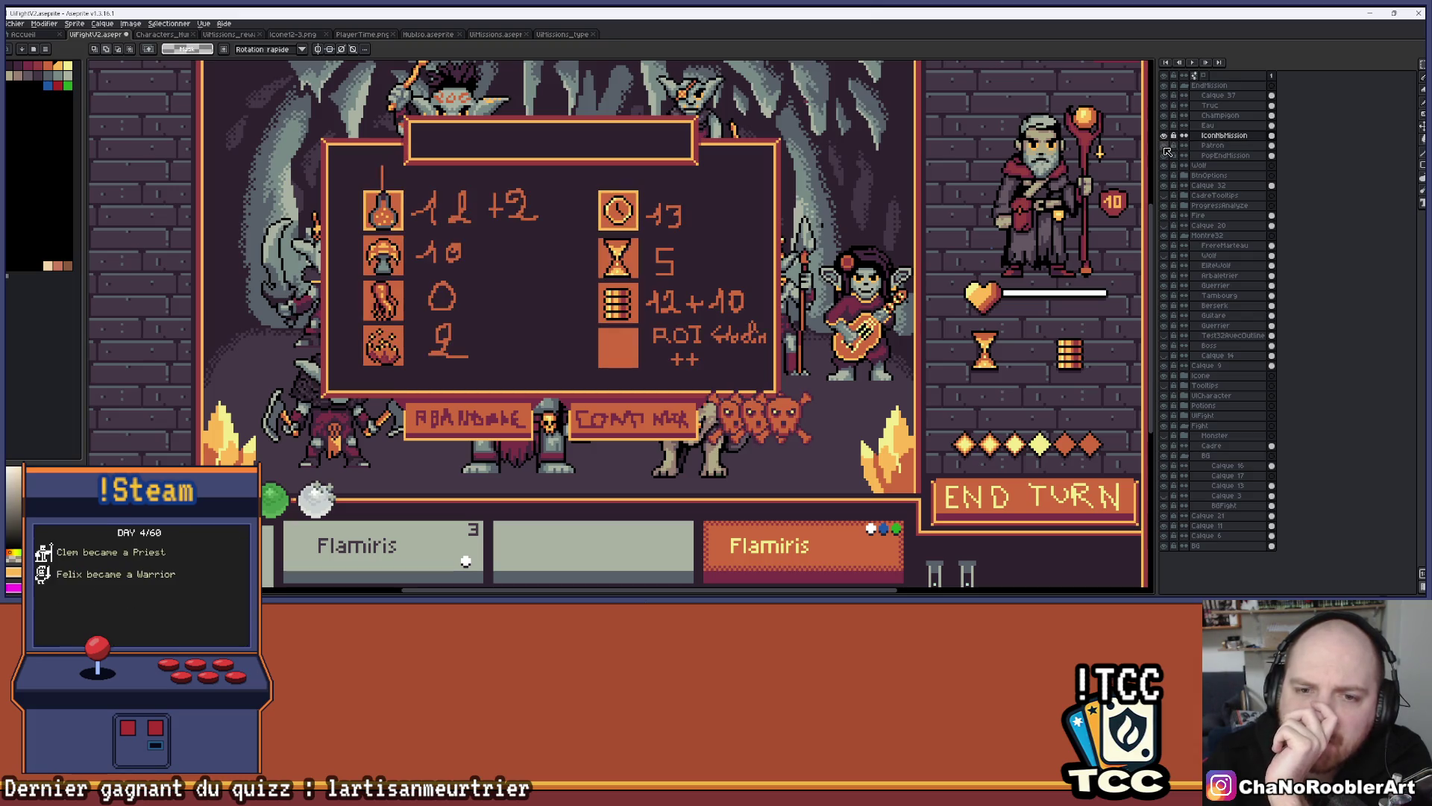
{"action": "left_click", "coordinate": [1164, 146]}
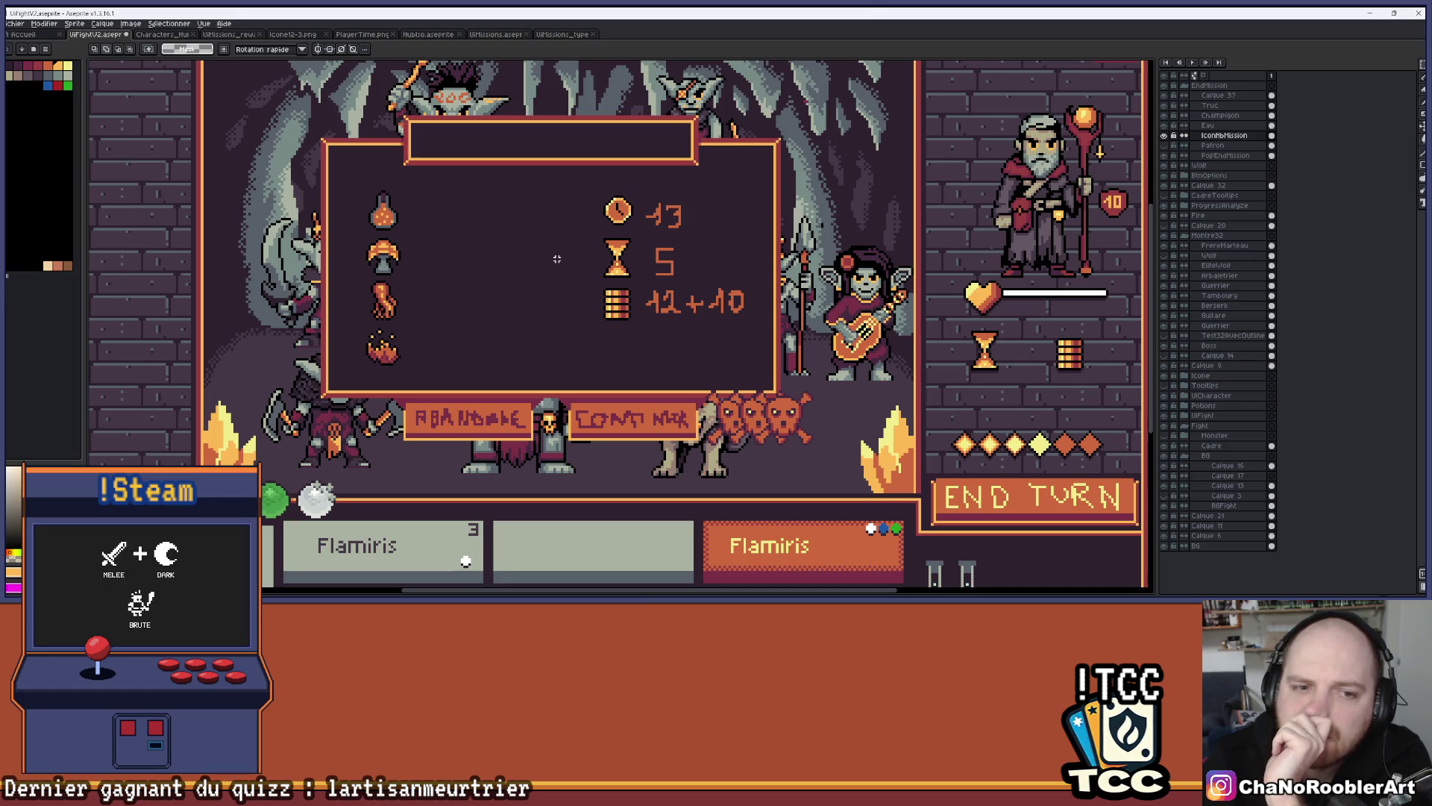
{"action": "scroll", "coordinate": [556, 259], "scroll_direction": "down", "scroll_amount": 2}
{"action": "scroll", "coordinate": [894, 96], "scroll_direction": "up", "scroll_amount": 4}
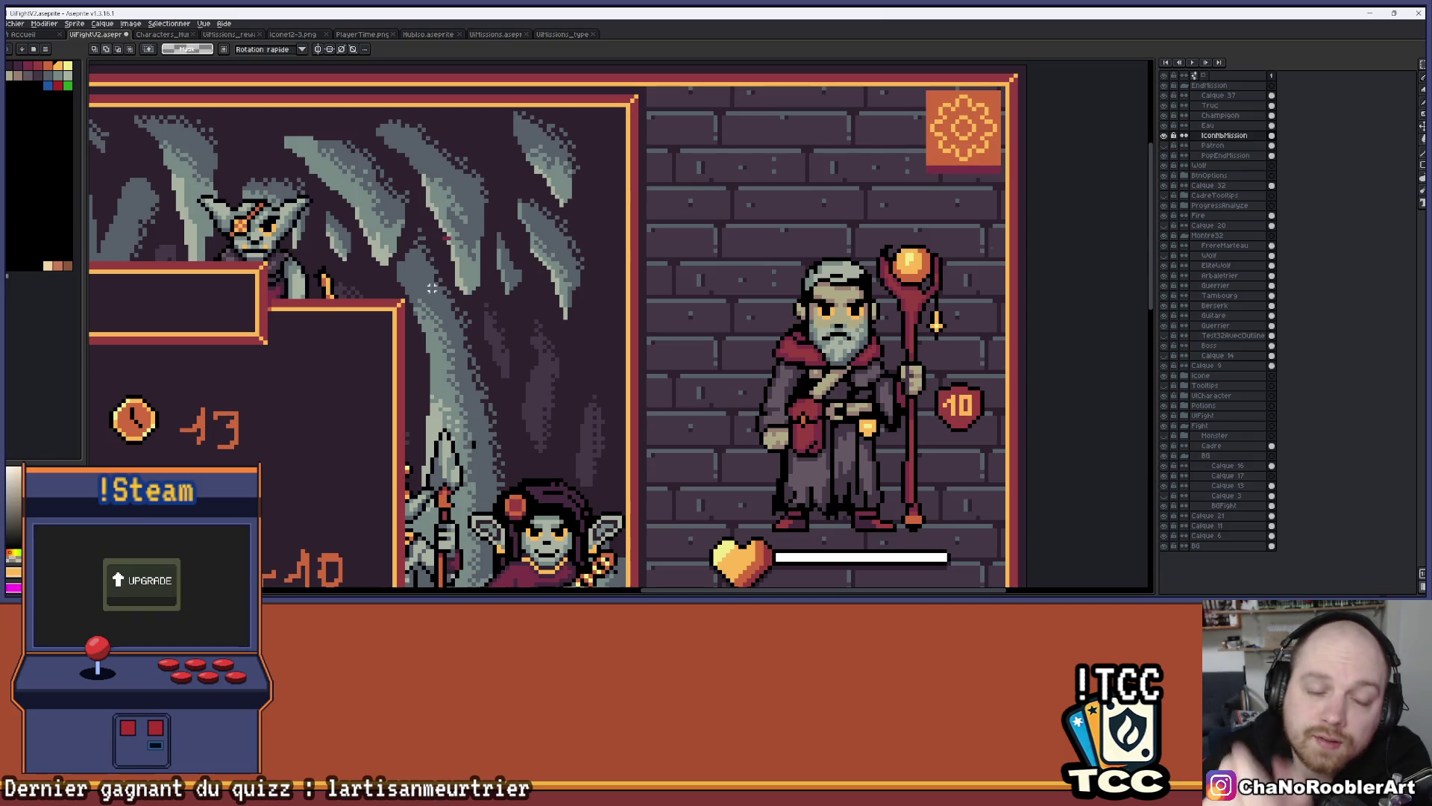
{"action": "left_click_drag", "start_coordinate": [265, 358], "coordinate": [474, 278]}
{"action": "scroll", "coordinate": [486, 309], "scroll_direction": "down", "scroll_amount": 1}
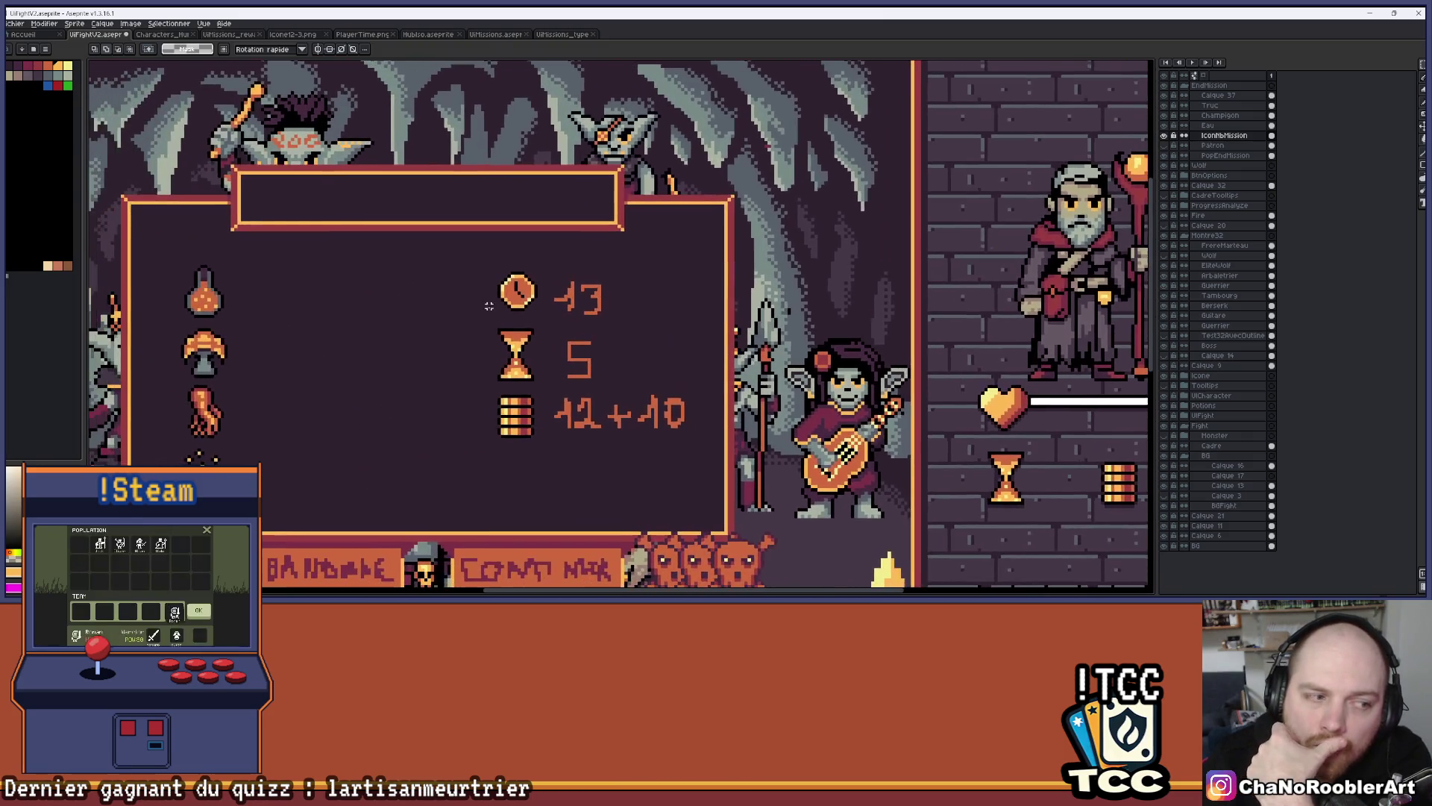
{"action": "left_click_drag", "start_coordinate": [416, 327], "coordinate": [494, 304]}
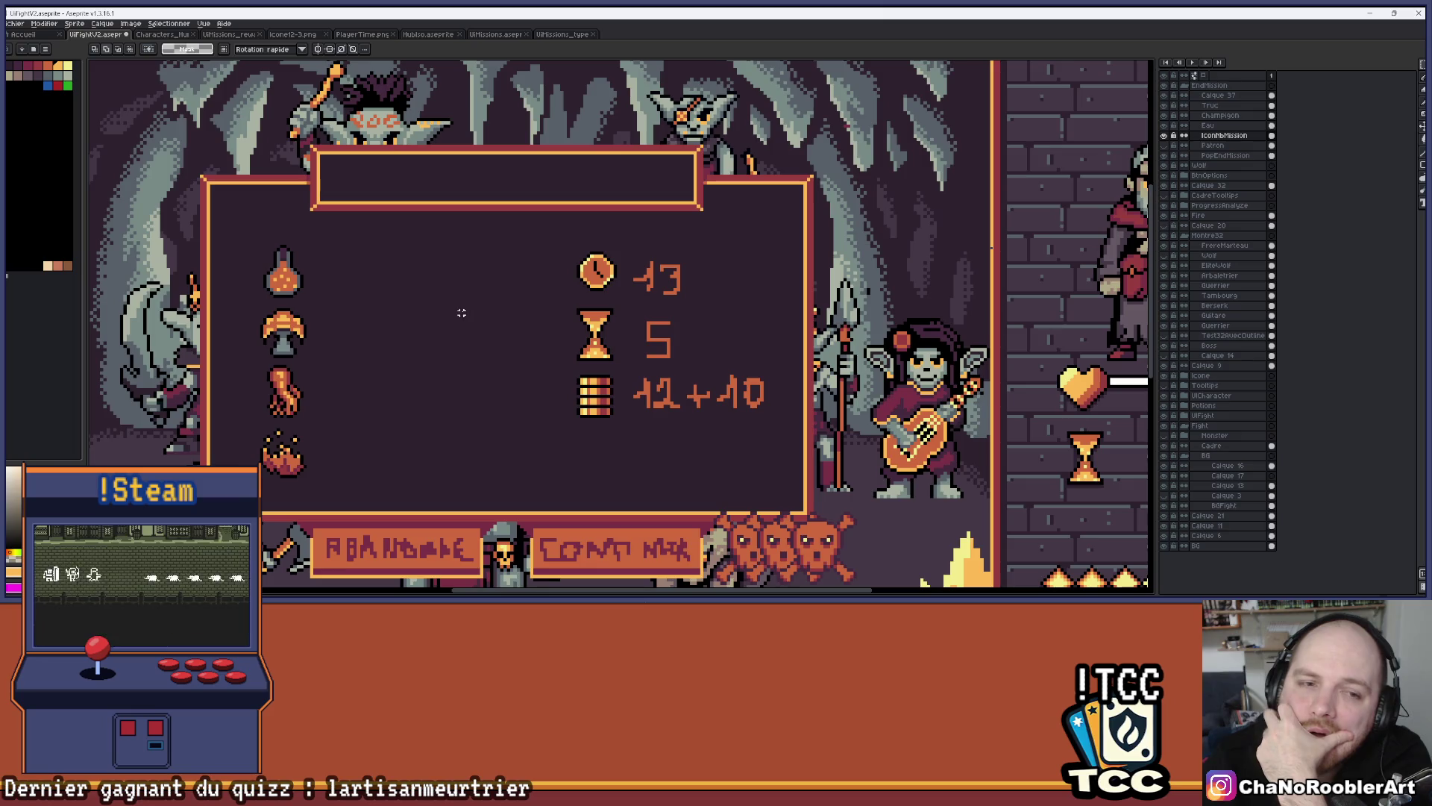
Show the icon boxes and stat values layer again and select Calque 37
{"action": "scroll", "coordinate": [652, 442], "scroll_direction": "up", "scroll_amount": 5}
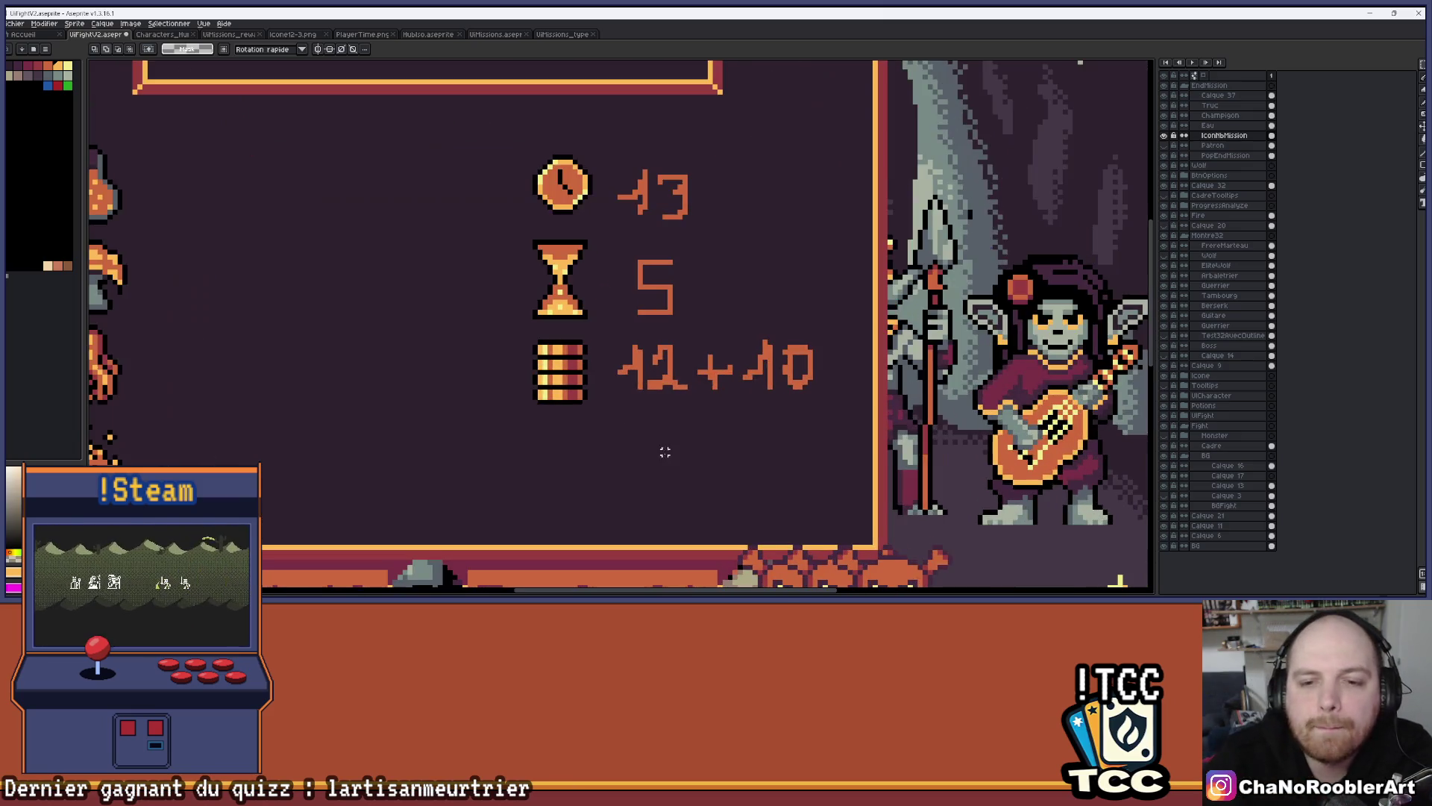
{"action": "scroll", "coordinate": [570, 331], "scroll_direction": "down", "scroll_amount": 3}
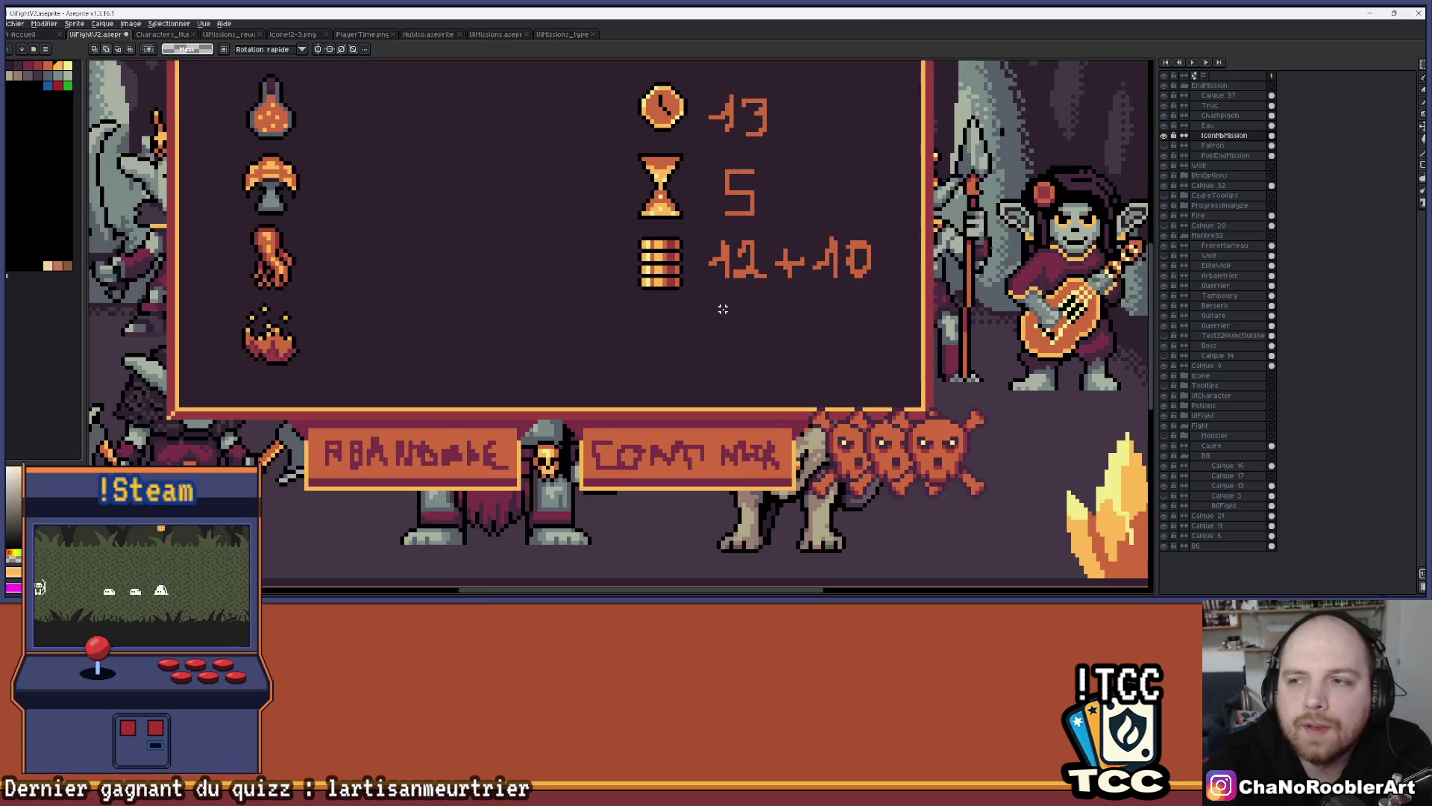
{"action": "scroll", "coordinate": [649, 253], "scroll_direction": "up", "scroll_amount": 1}
{"action": "left_click", "coordinate": [1166, 147]}
{"action": "scroll", "coordinate": [888, 266], "scroll_direction": "down", "scroll_amount": 1}
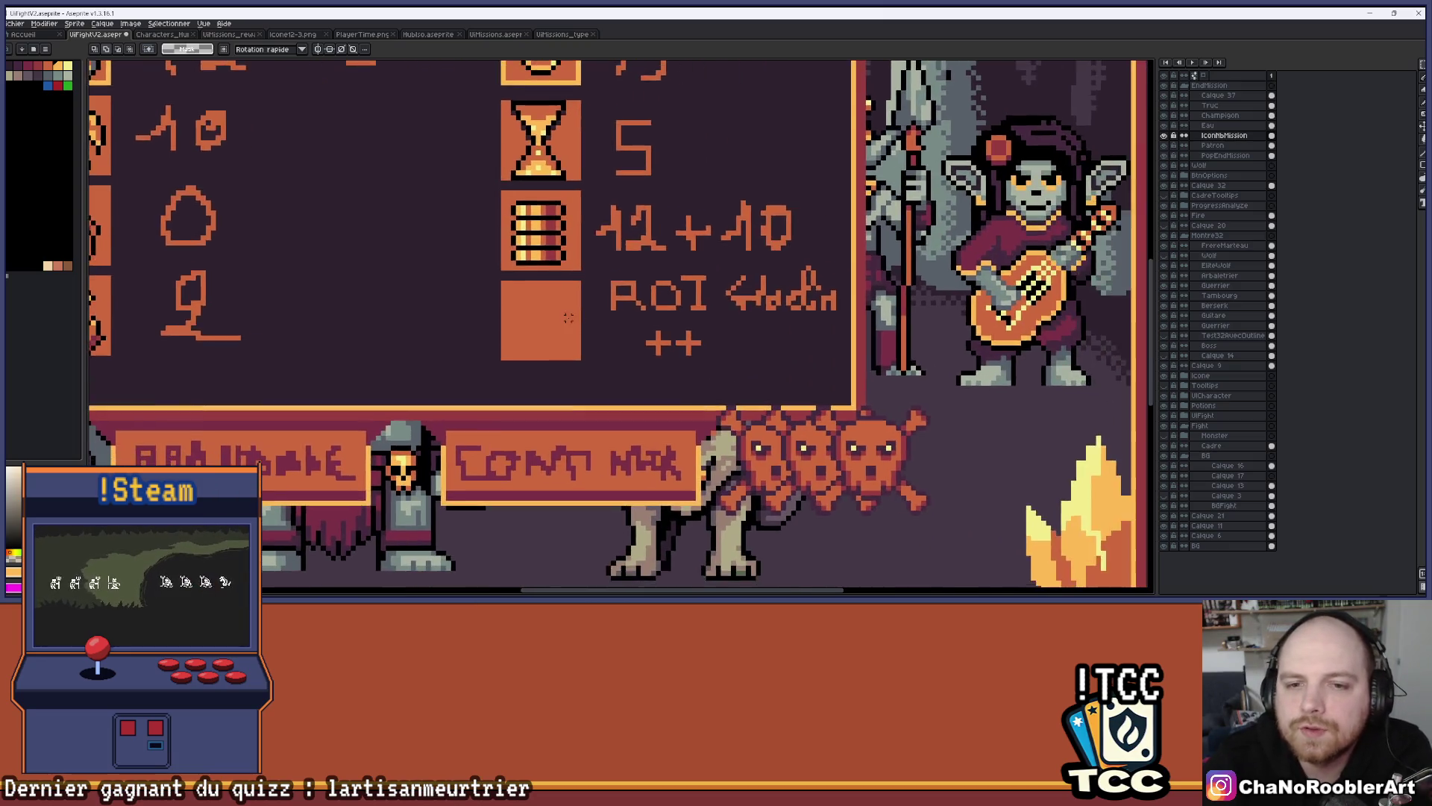
{"action": "scroll", "coordinate": [496, 294], "scroll_direction": "up", "scroll_amount": 3}
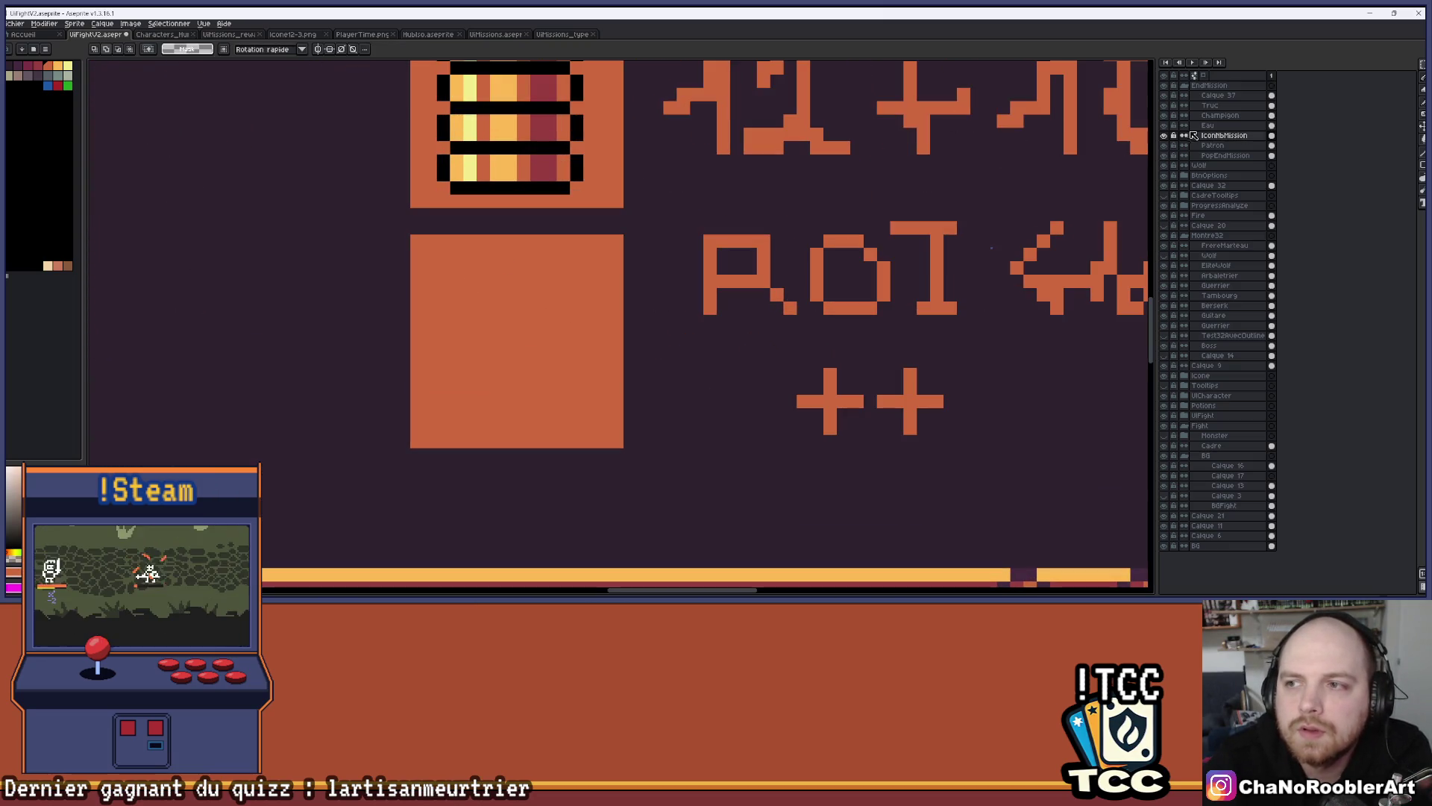
{"action": "left_click", "coordinate": [1209, 95]}
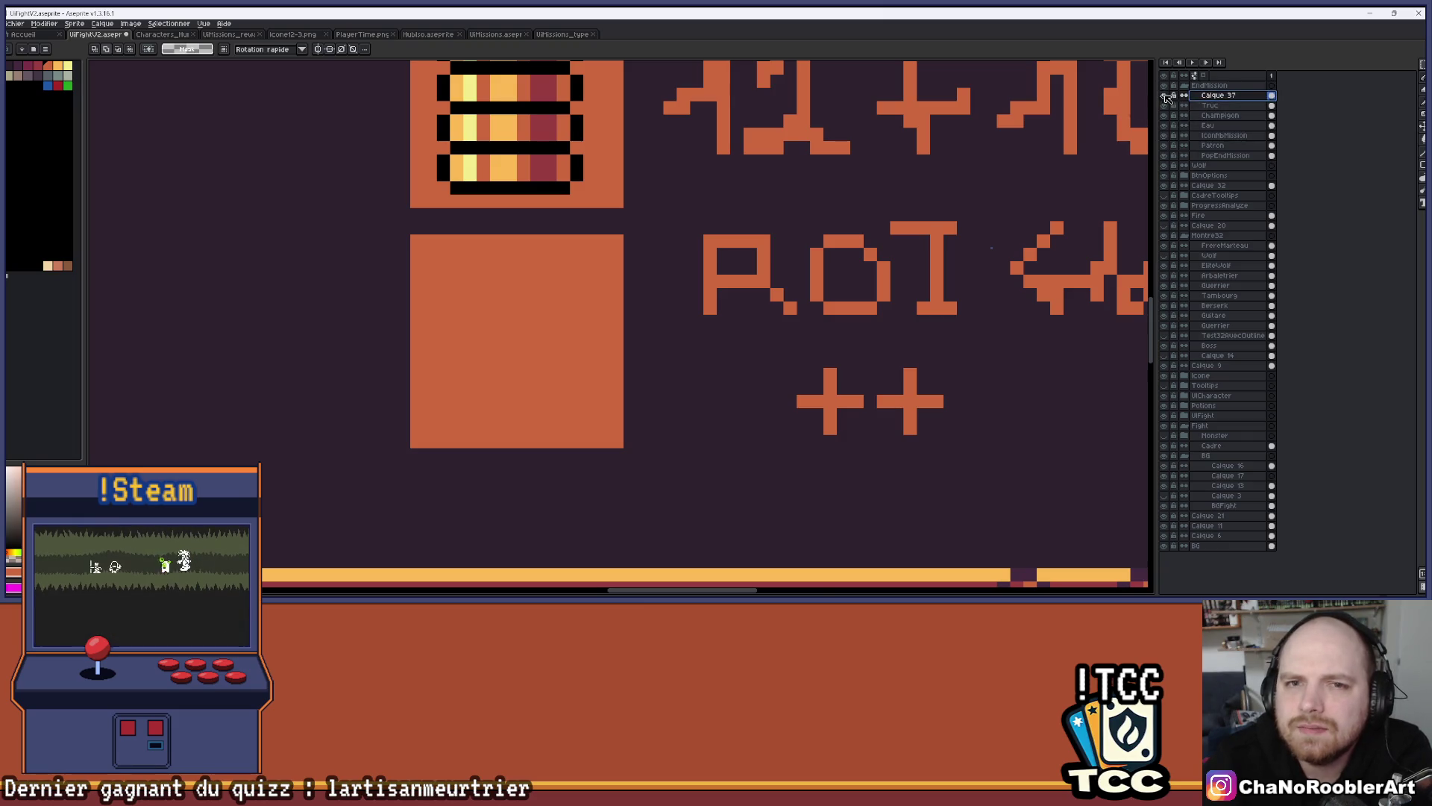
Rename the Truc layer to 'Racine'
{"action": "scroll", "coordinate": [1016, 254], "scroll_direction": "down", "scroll_amount": 3}
{"action": "double_click", "coordinate": [1205, 106]}
{"action": "type", "text": "Racine"}
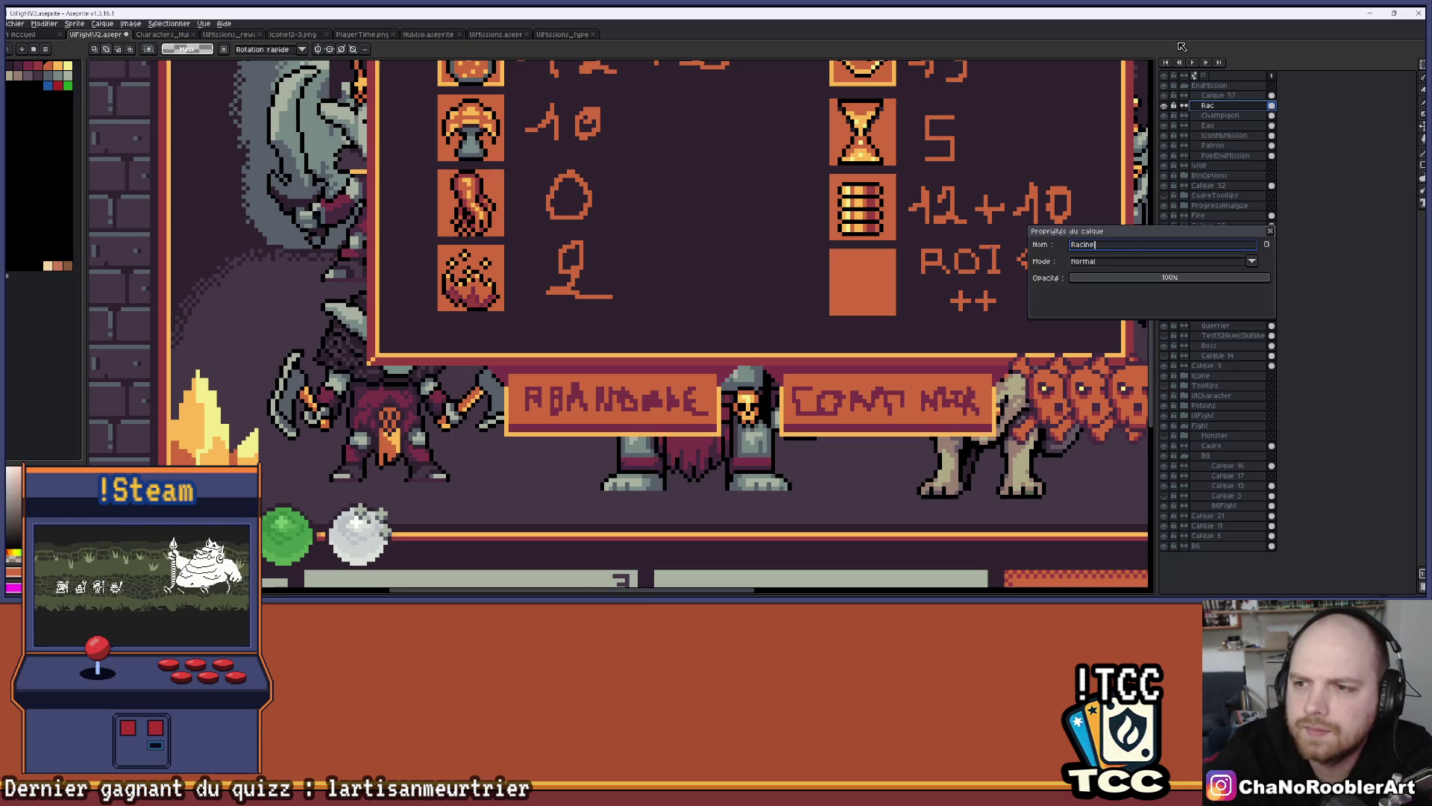
{"action": "key", "text": "Return"}
Rename Calque 37 to 'Essence' through Layer Properties
{"action": "key", "text": "Up"}
{"action": "key", "text": "shift+p"}
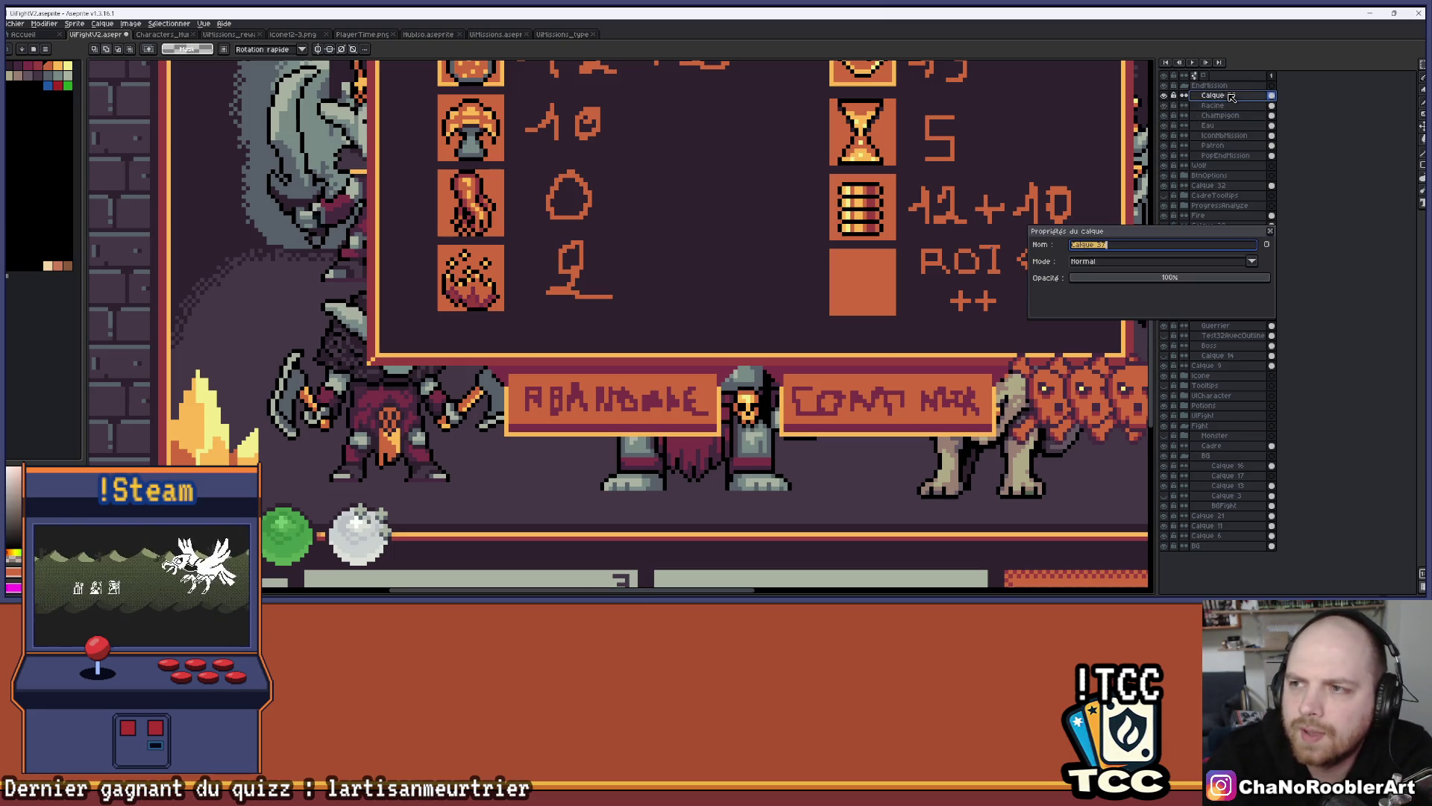
{"action": "type", "text": "Essence"}
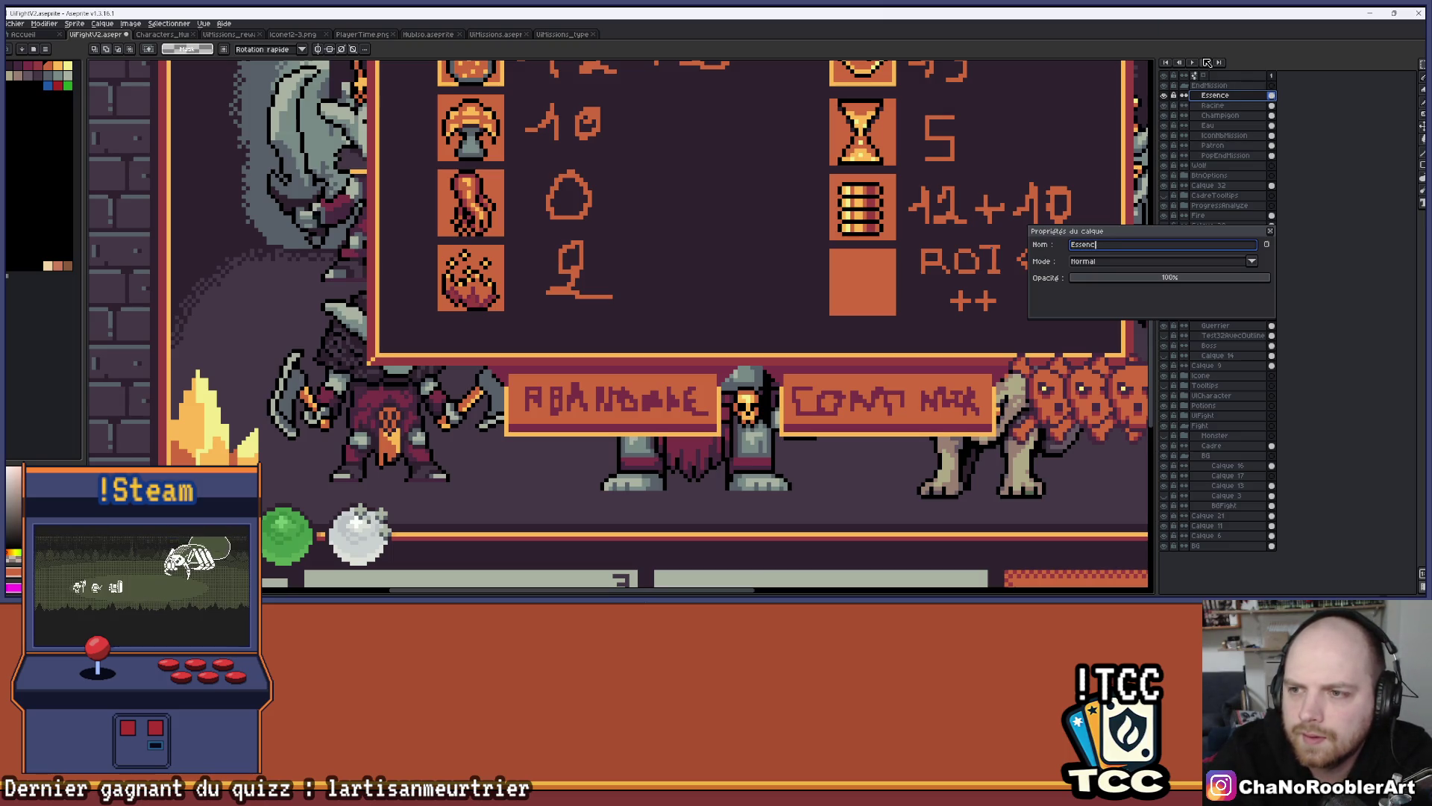
{"action": "key", "text": "BackSpace"}
{"action": "key", "text": "Return"}
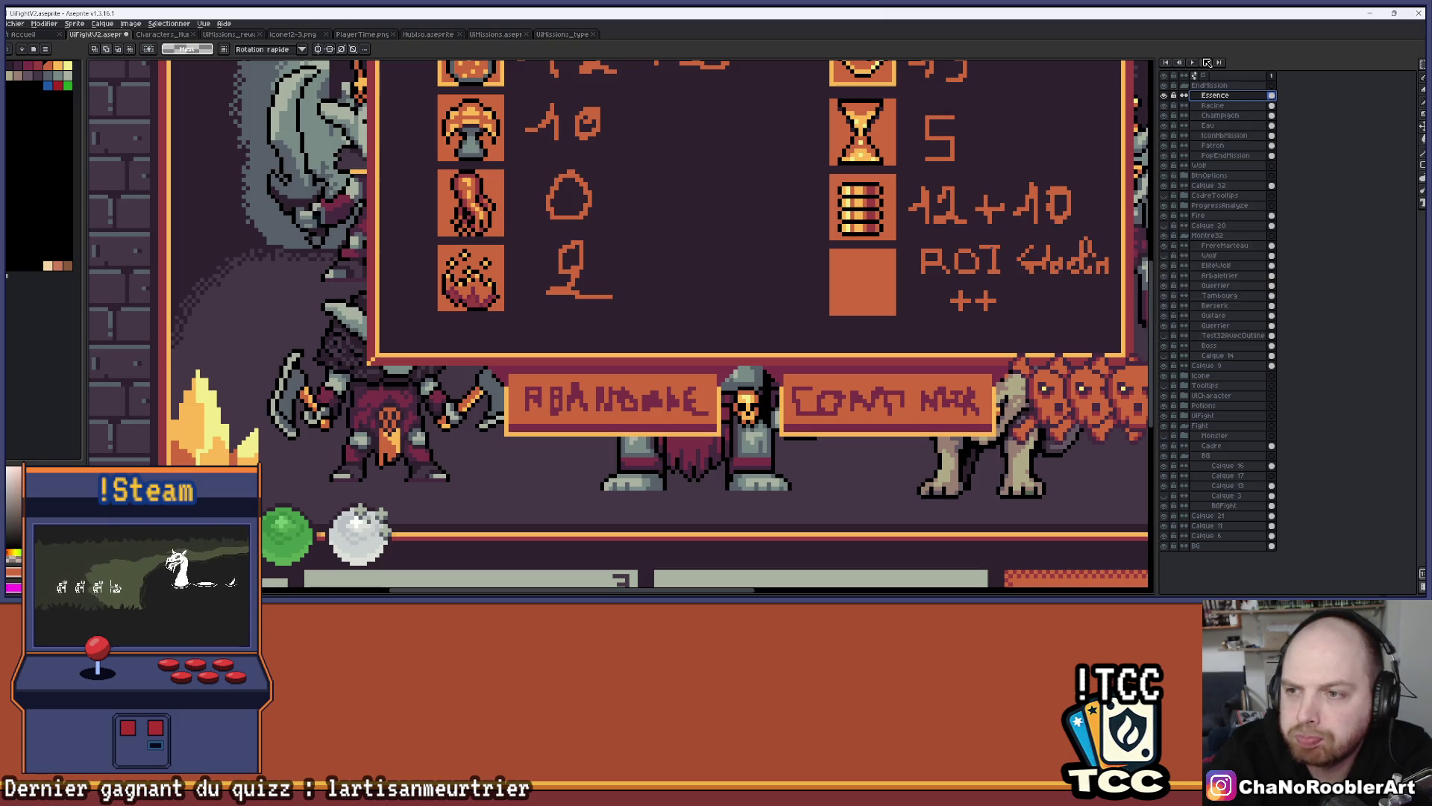
{"action": "scroll", "coordinate": [186, 561], "scroll_direction": "down", "scroll_amount": 3}
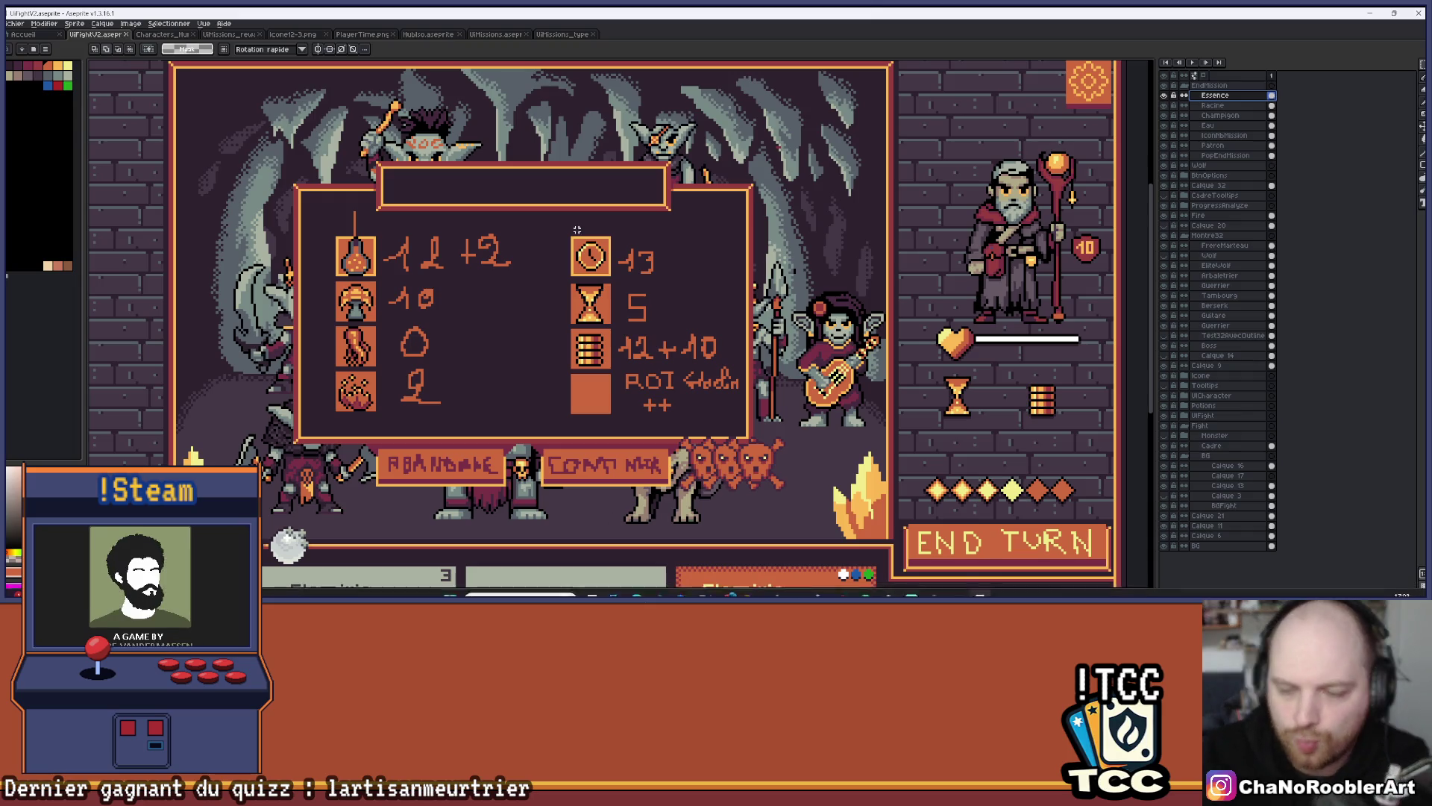
{"action": "scroll", "coordinate": [544, 345], "scroll_direction": "up", "scroll_amount": 2}
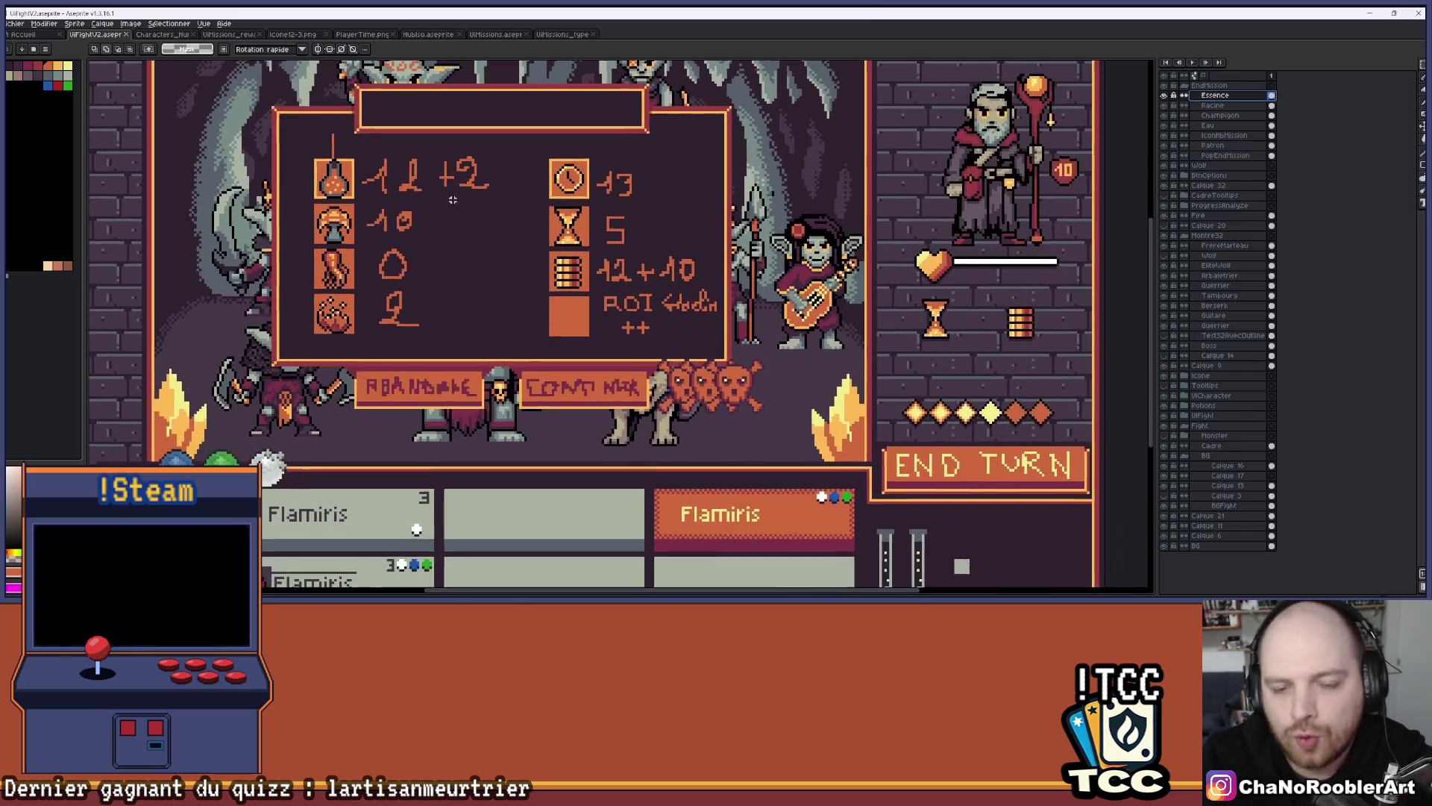
{"action": "scroll", "coordinate": [589, 160], "scroll_direction": "up", "scroll_amount": 3}
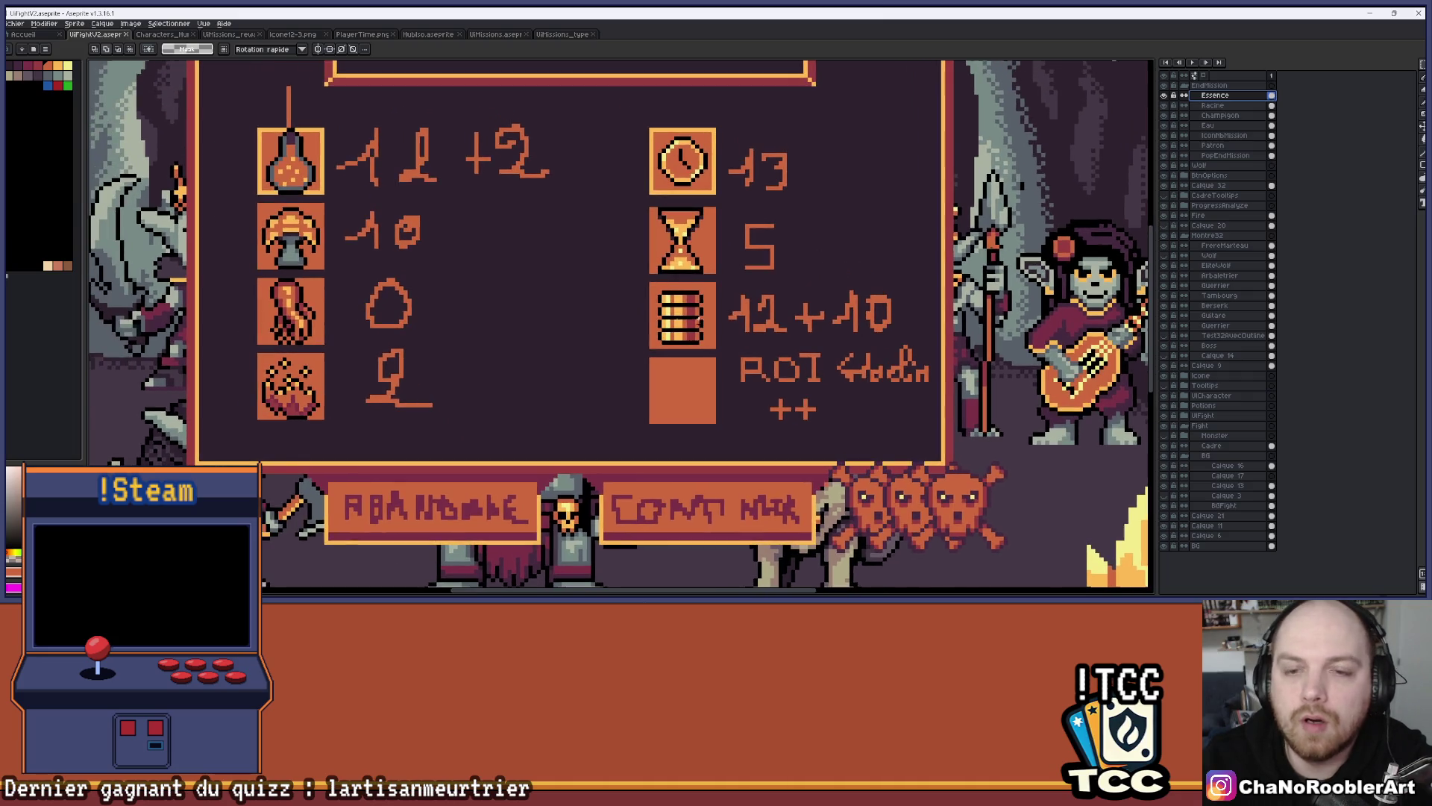
{"action": "scroll", "coordinate": [690, 296], "scroll_direction": "down", "scroll_amount": 3}
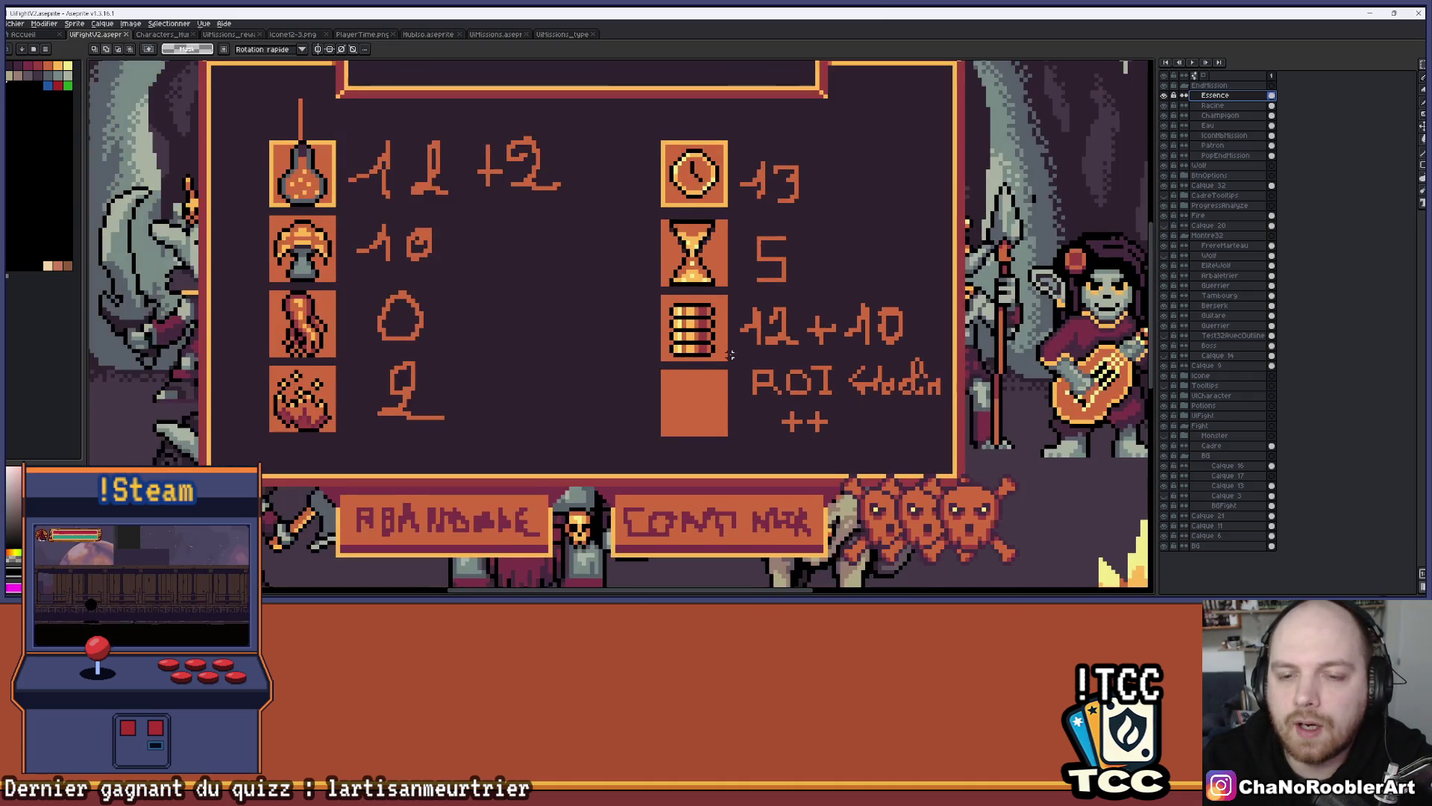
{"action": "scroll", "coordinate": [656, 299], "scroll_direction": "up", "scroll_amount": 1}
{"action": "key", "text": "b"}
{"action": "scroll", "coordinate": [619, 302], "scroll_direction": "up", "scroll_amount": 3}
{"action": "scroll", "coordinate": [620, 301], "scroll_direction": "down", "scroll_amount": 1}
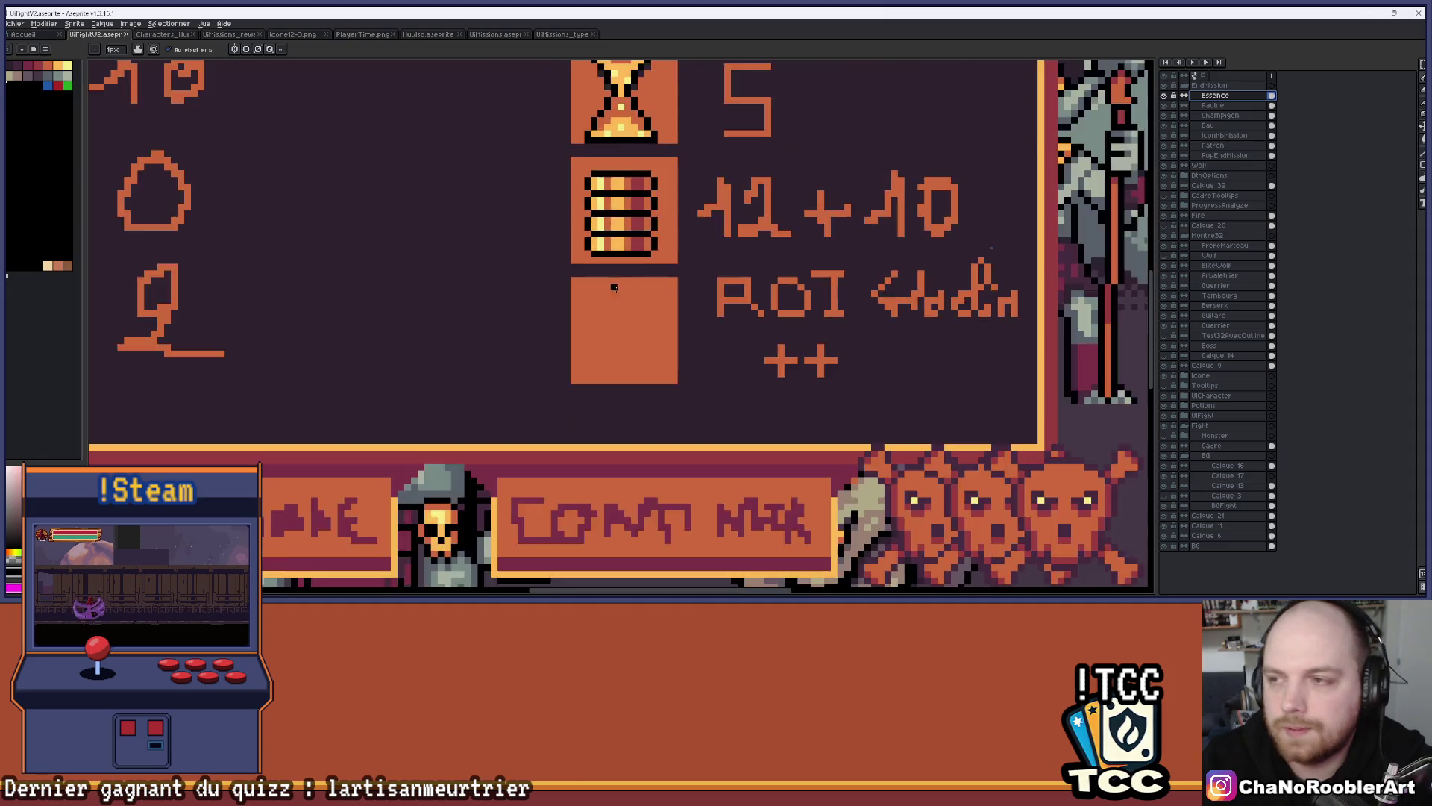
{"action": "scroll", "coordinate": [608, 288], "scroll_direction": "up", "scroll_amount": 1}
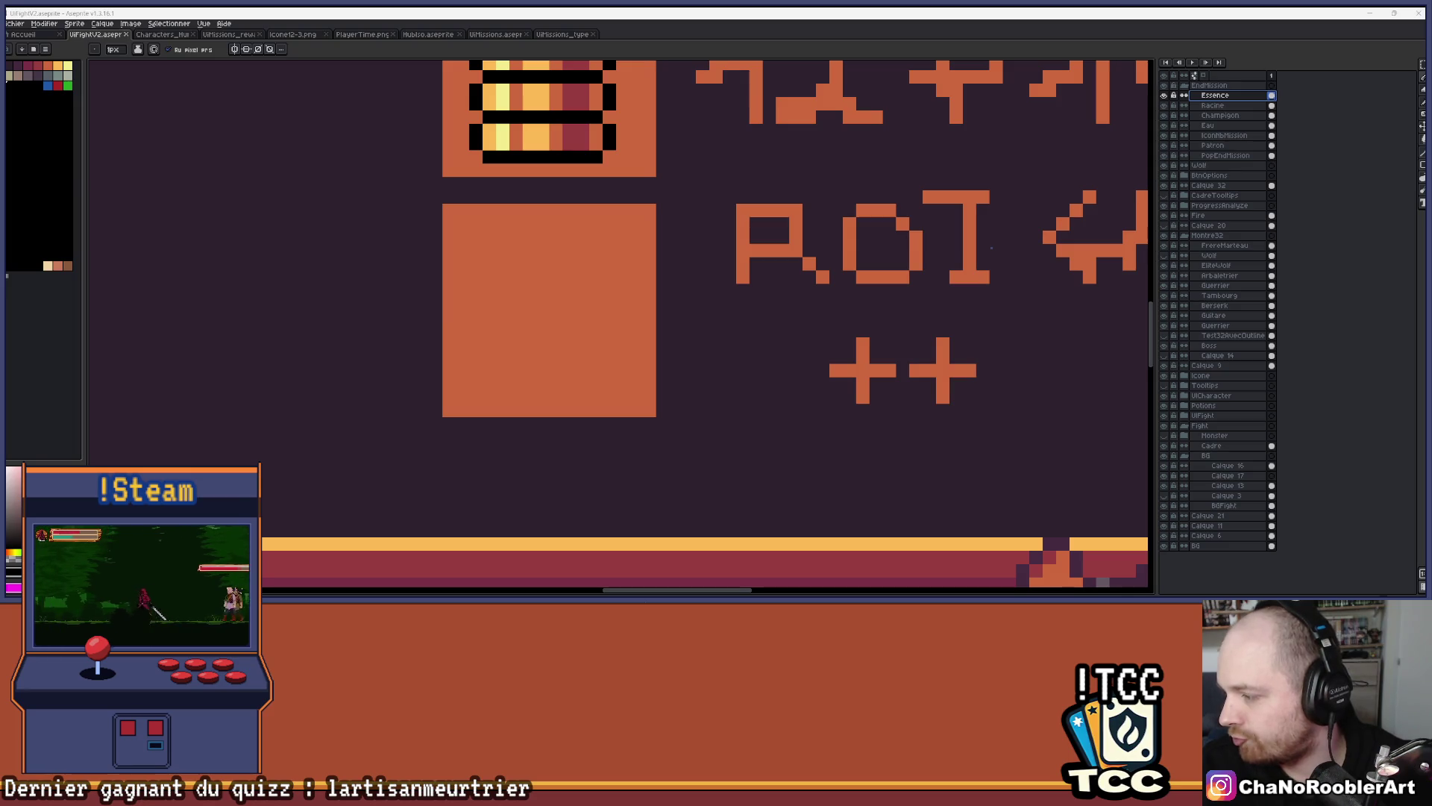
Draw the black left edge of the door frame in the empty slot, undoing stray strokes
{"action": "scroll", "coordinate": [622, 277], "scroll_direction": "up", "scroll_amount": 3}
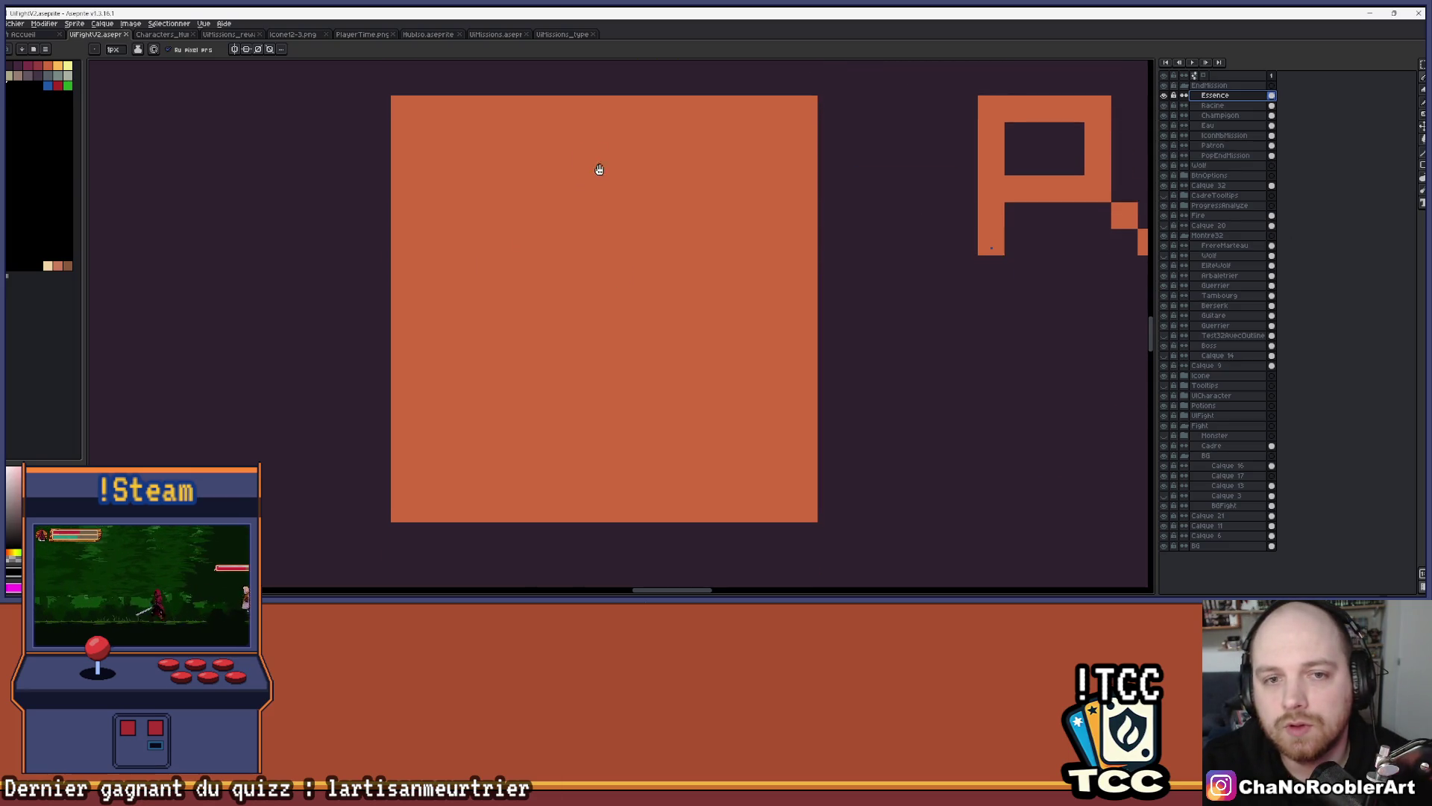
{"action": "mouse_move", "coordinate": [427, 137]}
{"action": "left_mouse_down"}
{"action": "mouse_move", "coordinate": [430, 350]}
{"action": "mouse_move", "coordinate": [456, 429]}
{"action": "left_mouse_up"}
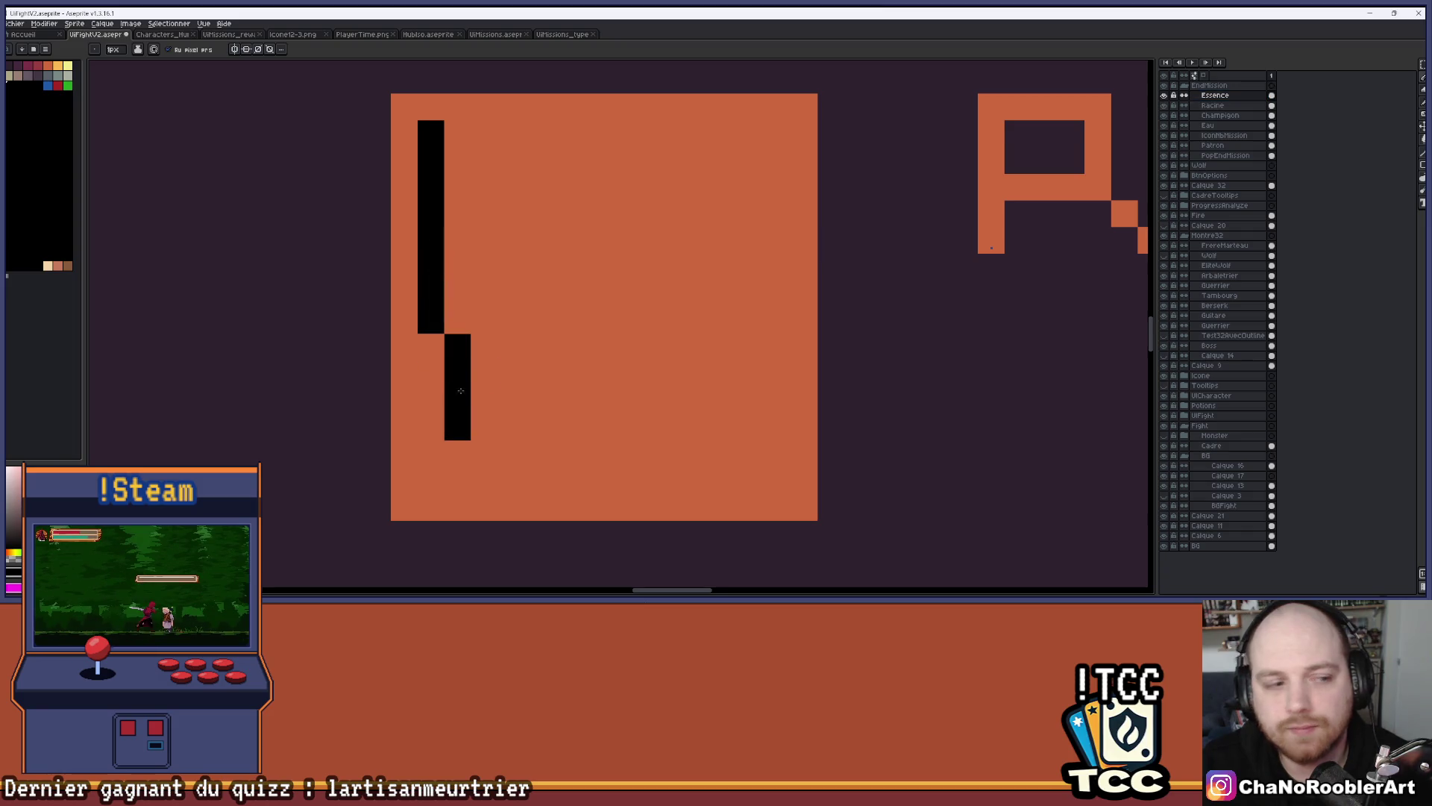
{"action": "scroll", "coordinate": [496, 339], "scroll_direction": "up", "scroll_amount": 2}
{"action": "scroll", "coordinate": [496, 339], "scroll_direction": "down", "scroll_amount": 3}
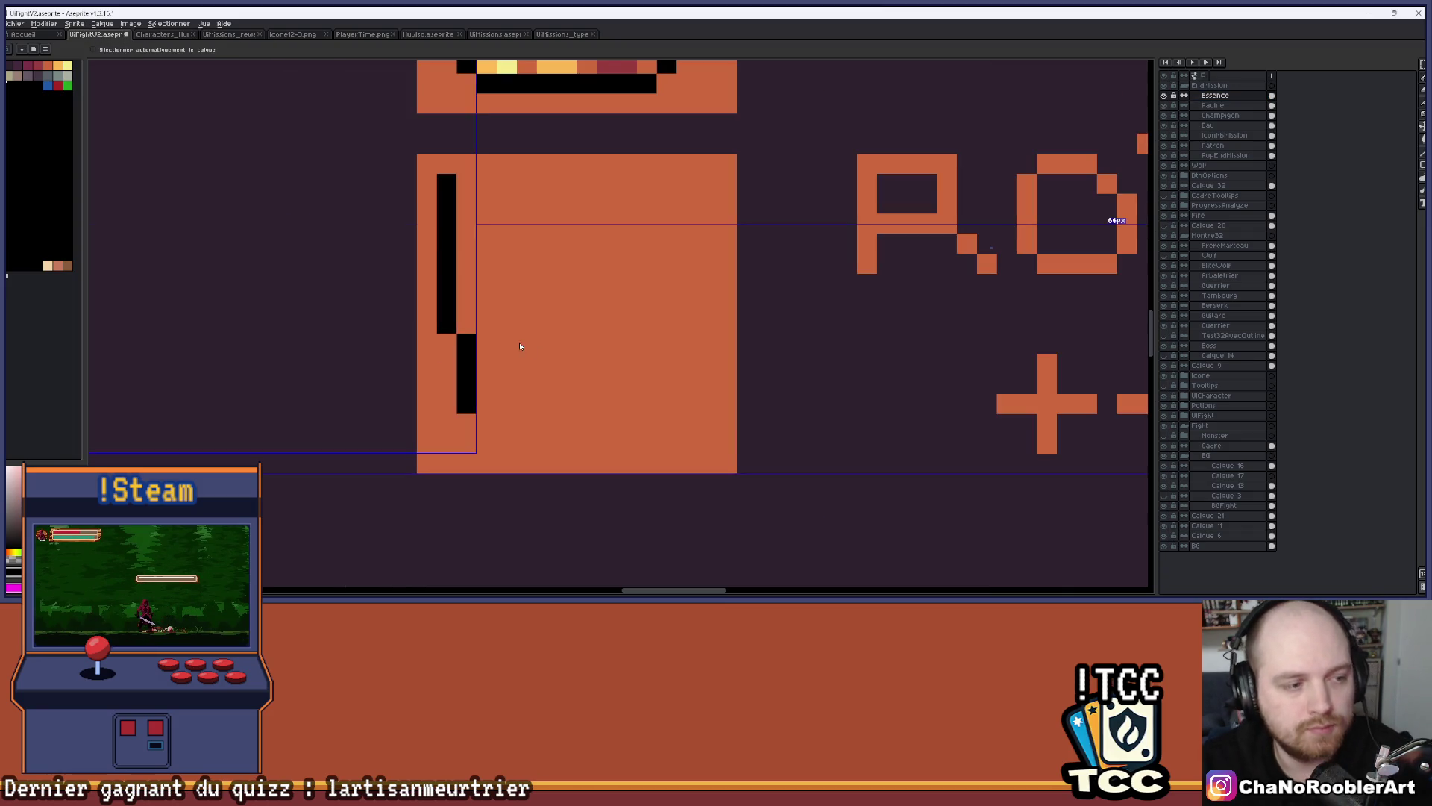
{"action": "key", "text": "ctrl+z"}
{"action": "left_click_drag", "start_coordinate": [626, 320], "coordinate": [556, 324]}
{"action": "scroll", "coordinate": [517, 332], "scroll_direction": "up", "scroll_amount": 1}
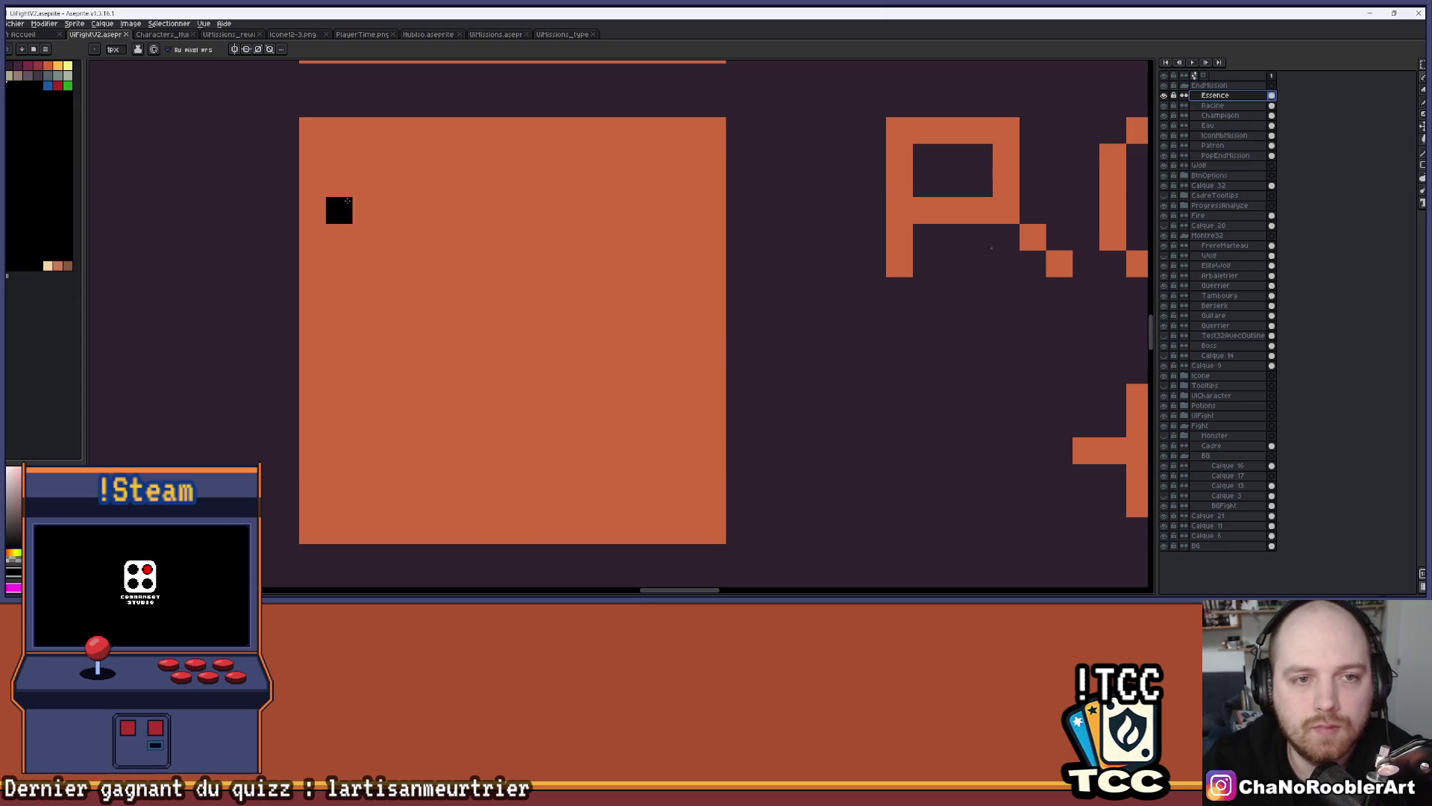
{"action": "left_click_drag", "start_coordinate": [339, 184], "coordinate": [339, 488]}
{"action": "left_click_drag", "start_coordinate": [685, 184], "coordinate": [659, 328]}
{"action": "scroll", "coordinate": [676, 335], "scroll_direction": "up", "scroll_amount": 1}
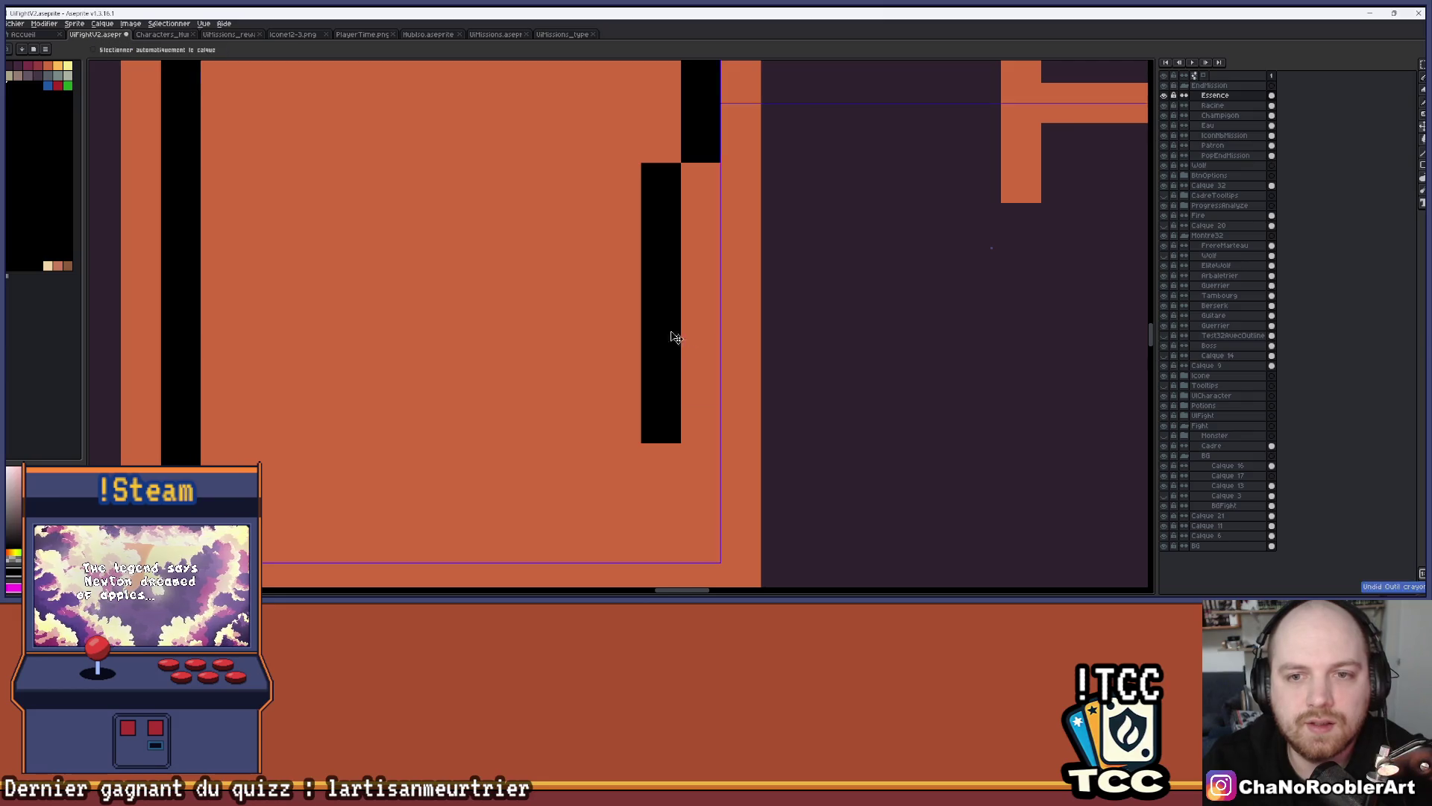
{"action": "key", "text": "ctrl+z"}
{"action": "scroll", "coordinate": [767, 345], "scroll_direction": "down", "scroll_amount": 2}
{"action": "scroll", "coordinate": [681, 310], "scroll_direction": "up", "scroll_amount": 1}
Draw the black top, bottom and right edges of the door frame
{"action": "left_click_drag", "start_coordinate": [470, 179], "coordinate": [762, 171]}
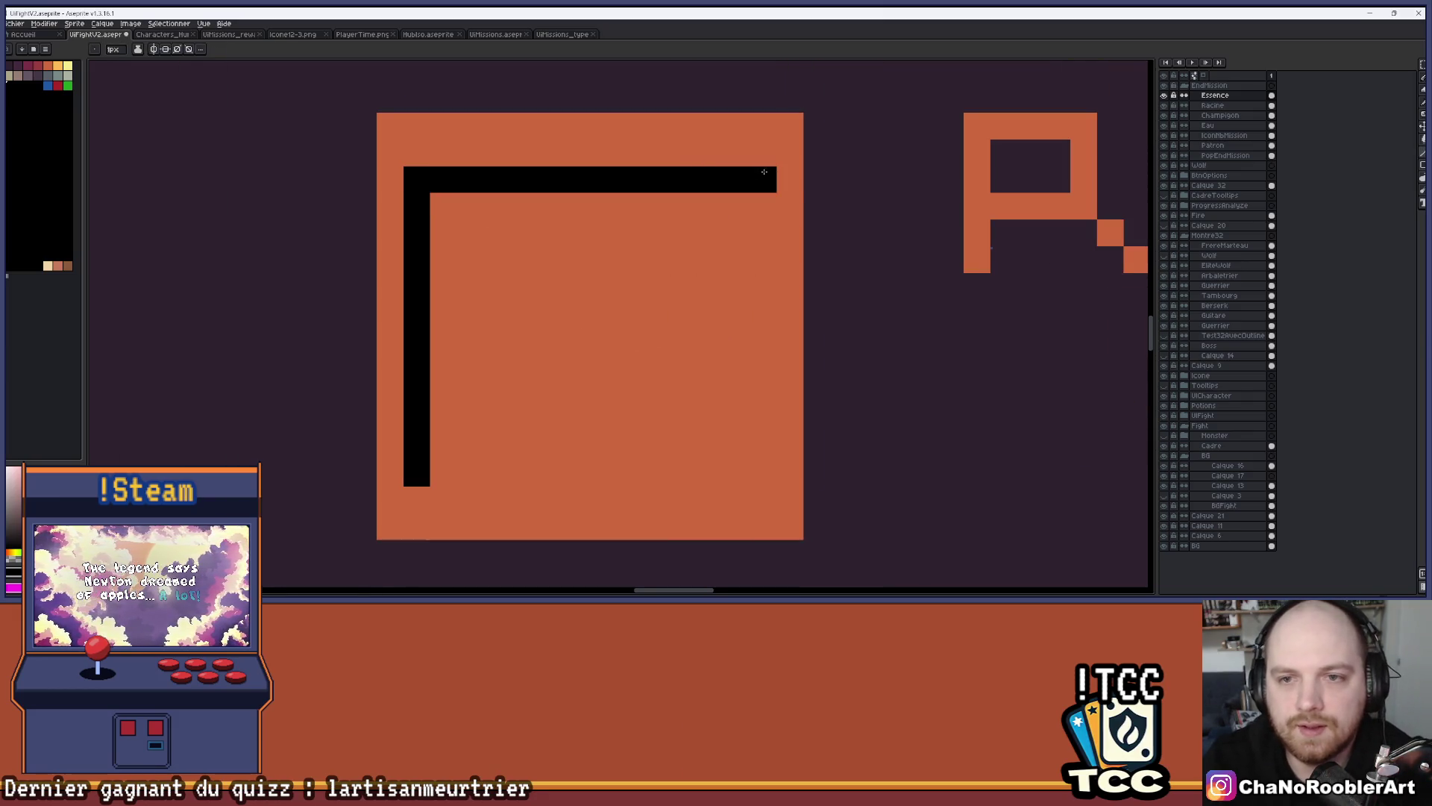
{"action": "key", "text": "ctrl+z"}
{"action": "left_click_drag", "start_coordinate": [448, 179], "coordinate": [765, 171]}
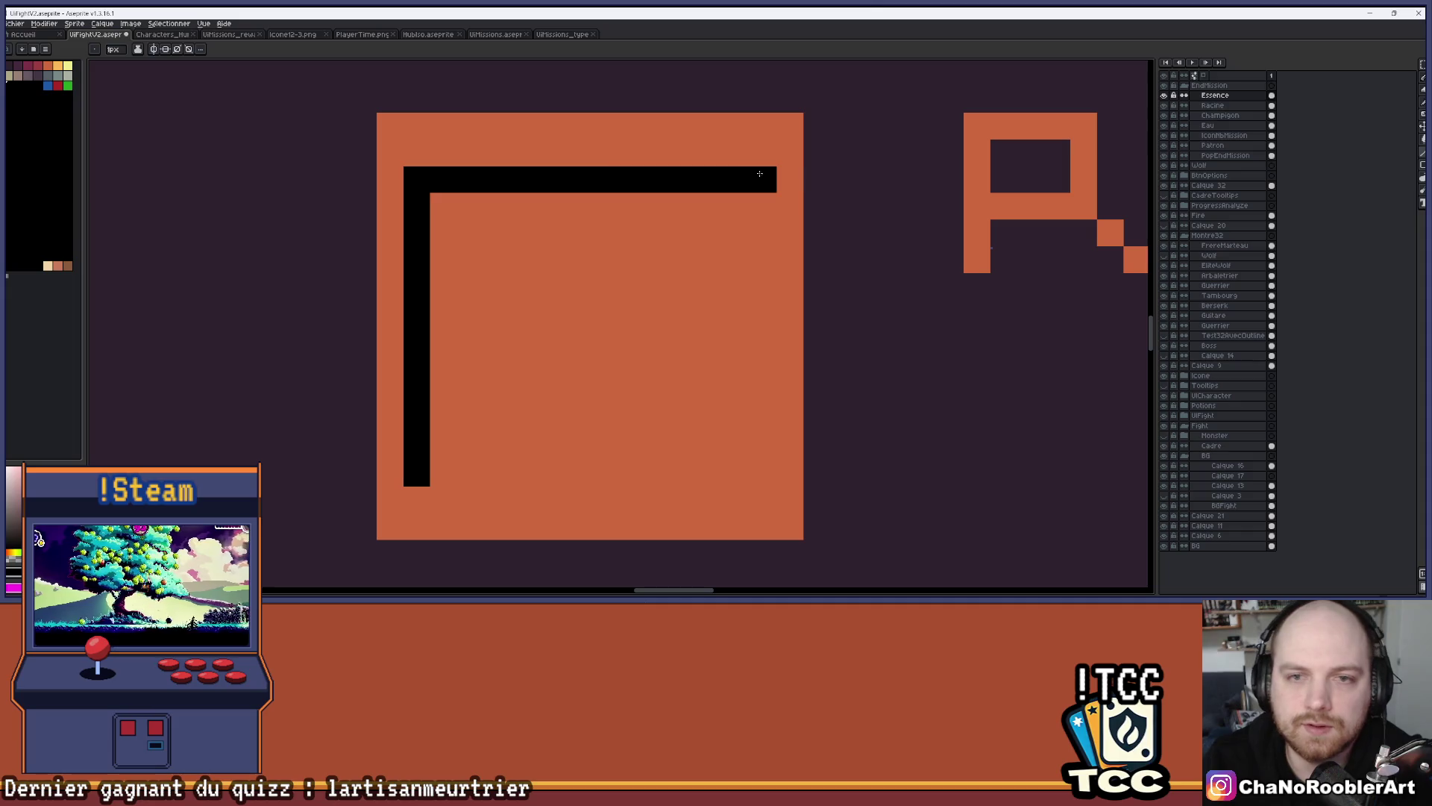
{"action": "key", "text": "ctrl+z"}
{"action": "left_click_drag", "start_coordinate": [443, 472], "coordinate": [765, 470]}
{"action": "mouse_move", "coordinate": [762, 206]}
{"action": "left_mouse_down"}
{"action": "mouse_move", "coordinate": [737, 370]}
{"action": "mouse_move", "coordinate": [748, 455]}
{"action": "mouse_move", "coordinate": [764, 457]}
{"action": "left_mouse_up"}
Split the door into two panels with a black centre divider, dropping the trial handle pixel
{"action": "left_click_drag", "start_coordinate": [580, 219], "coordinate": [580, 299]}
{"action": "key", "text": "ctrl+z"}
{"action": "left_click_drag", "start_coordinate": [739, 218], "coordinate": [611, 222]}
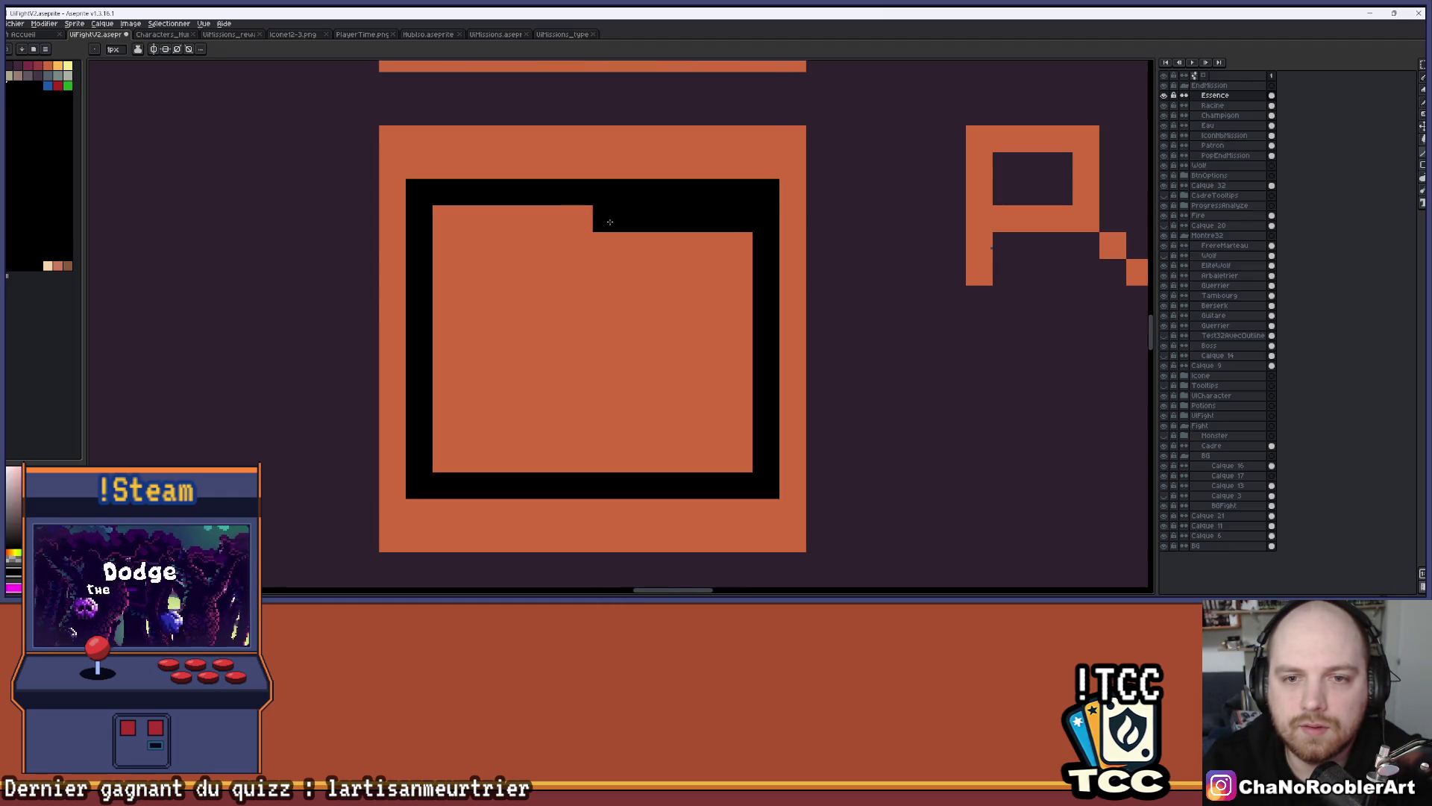
{"action": "key", "text": "ctrl+z"}
{"action": "mouse_move", "coordinate": [419, 166]}
{"action": "left_mouse_down"}
{"action": "mouse_move", "coordinate": [750, 150]}
{"action": "mouse_move", "coordinate": [764, 167]}
{"action": "mouse_move", "coordinate": [723, 186]}
{"action": "mouse_move", "coordinate": [549, 160]}
{"action": "mouse_move", "coordinate": [417, 170]}
{"action": "left_mouse_up"}
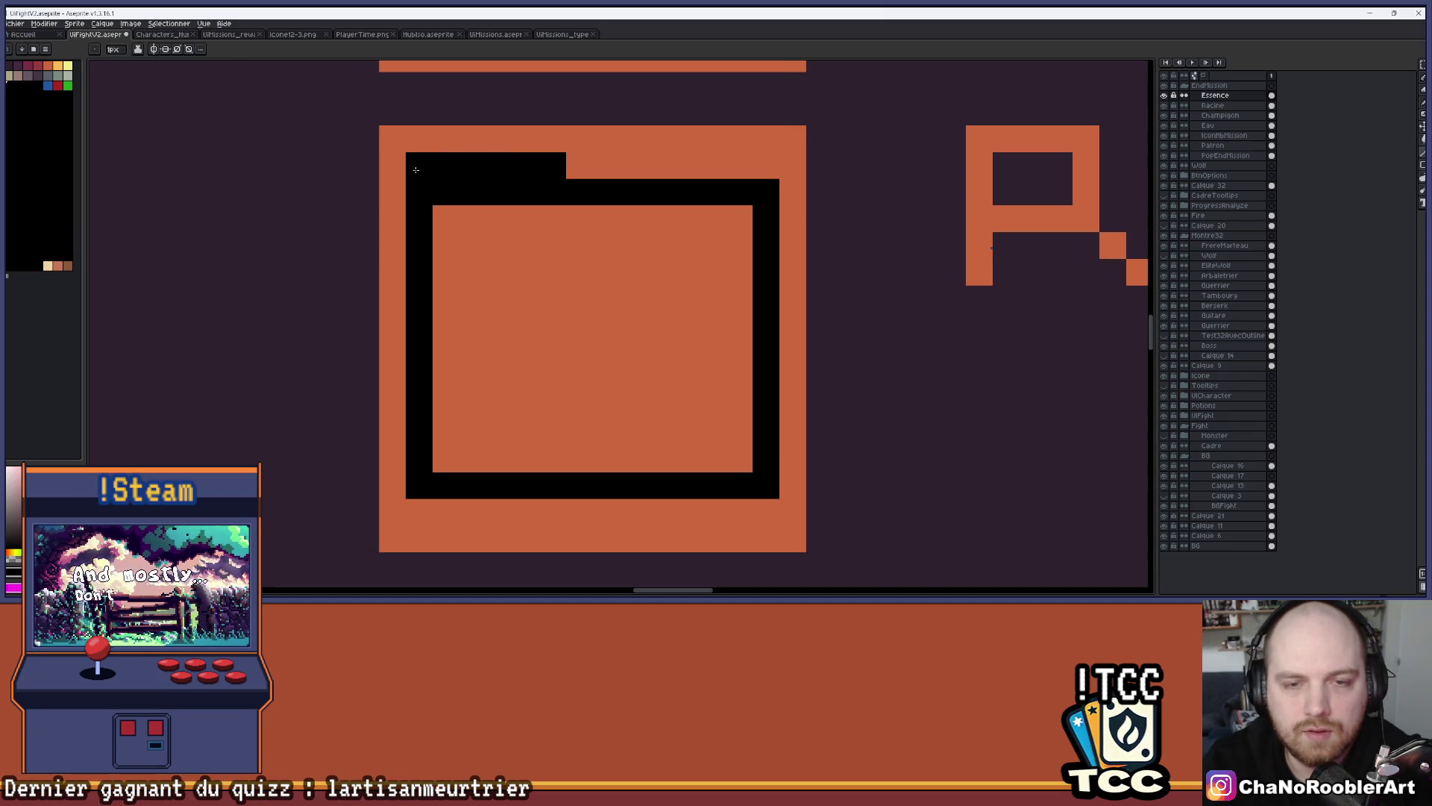
{"action": "key", "text": "ctrl+z"}
{"action": "mouse_move", "coordinate": [572, 214]}
{"action": "left_mouse_down"}
{"action": "mouse_move", "coordinate": [607, 459]}
{"action": "mouse_move", "coordinate": [580, 458]}
{"action": "mouse_move", "coordinate": [601, 433]}
{"action": "left_mouse_up"}
{"action": "left_click", "coordinate": [605, 227]}
{"action": "scroll", "coordinate": [610, 440], "scroll_direction": "down", "scroll_amount": 3}
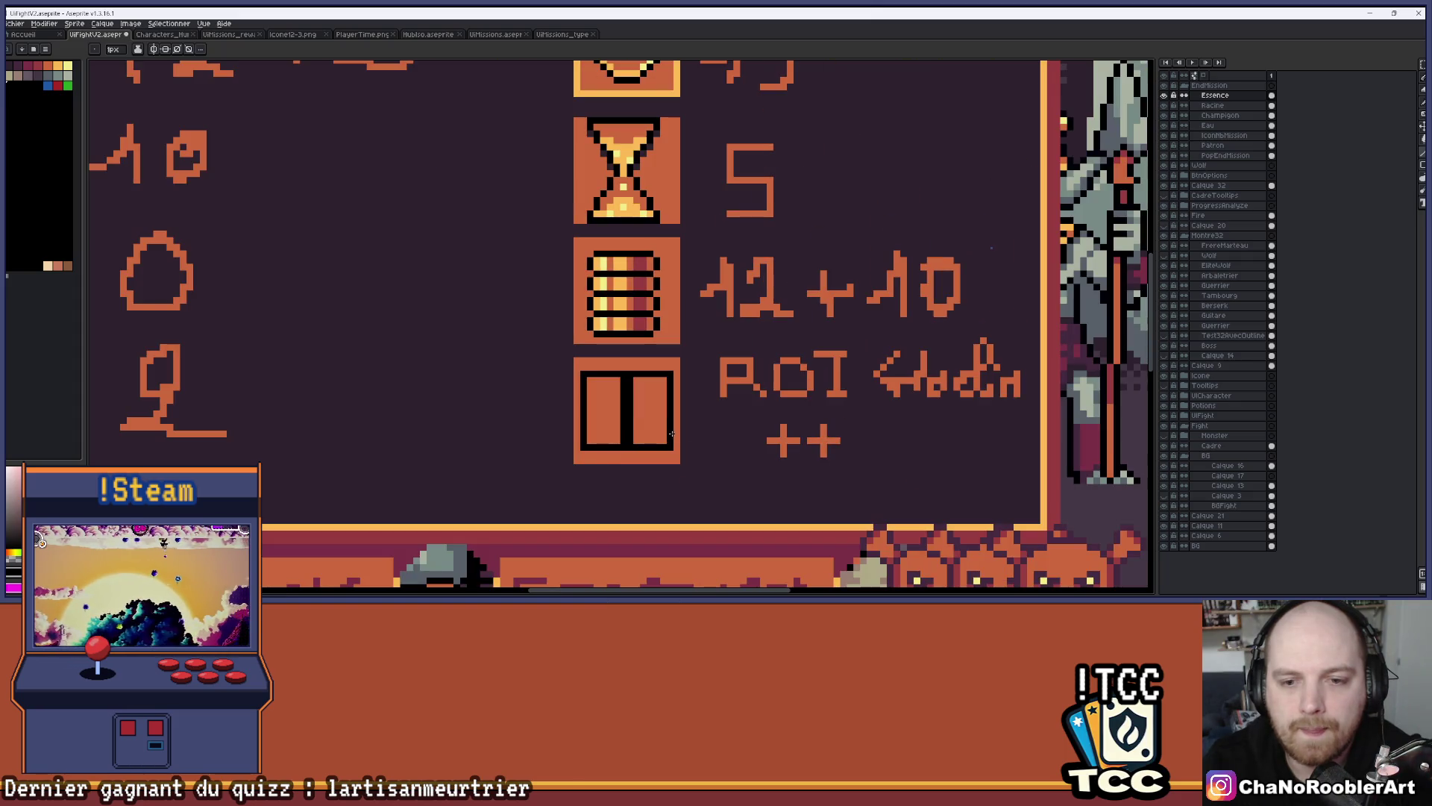
{"action": "scroll", "coordinate": [663, 420], "scroll_direction": "up", "scroll_amount": 3}
{"action": "scroll", "coordinate": [620, 311], "scroll_direction": "down", "scroll_amount": 2}
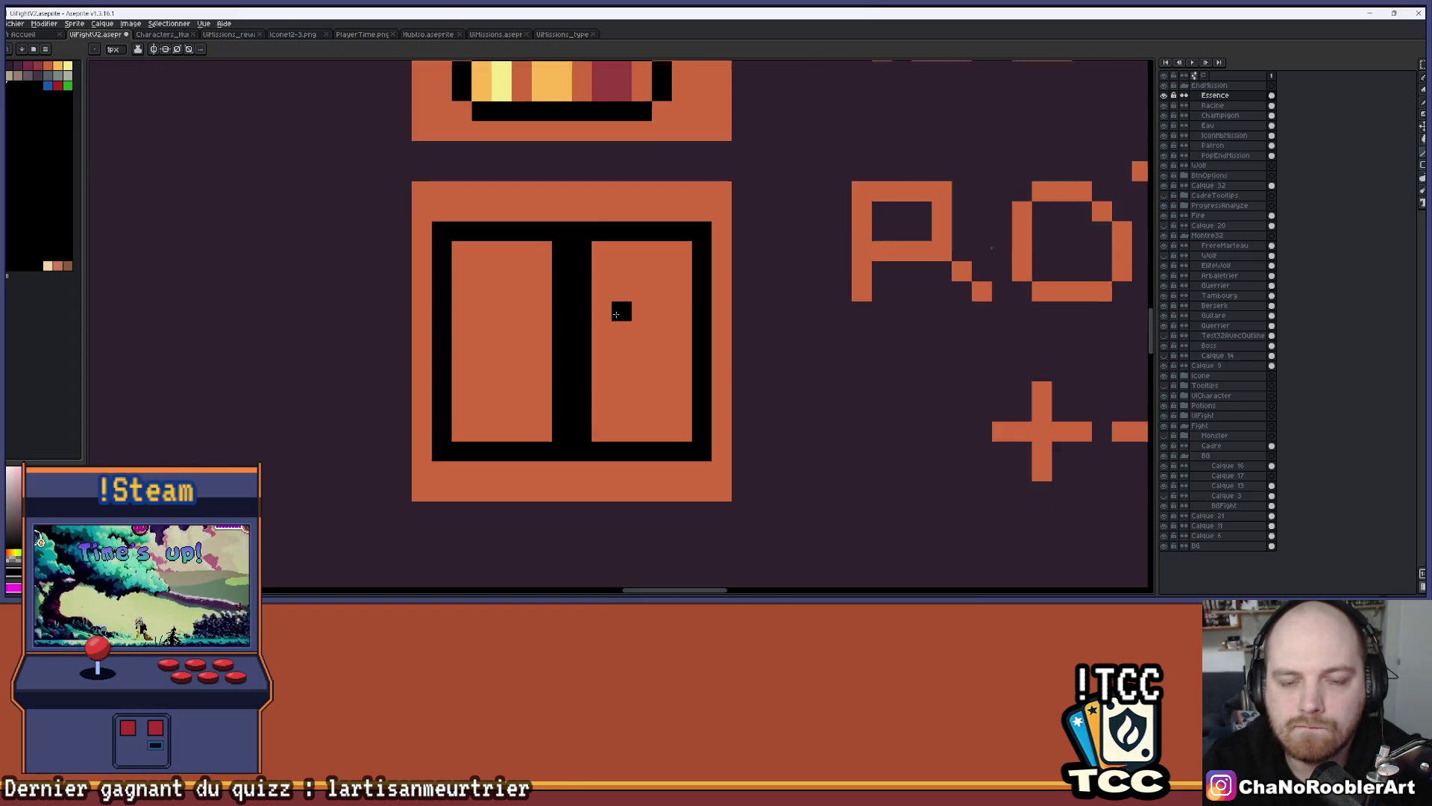
{"action": "scroll", "coordinate": [600, 308], "scroll_direction": "up", "scroll_amount": 1}
{"action": "right_click", "coordinate": [599, 308]}
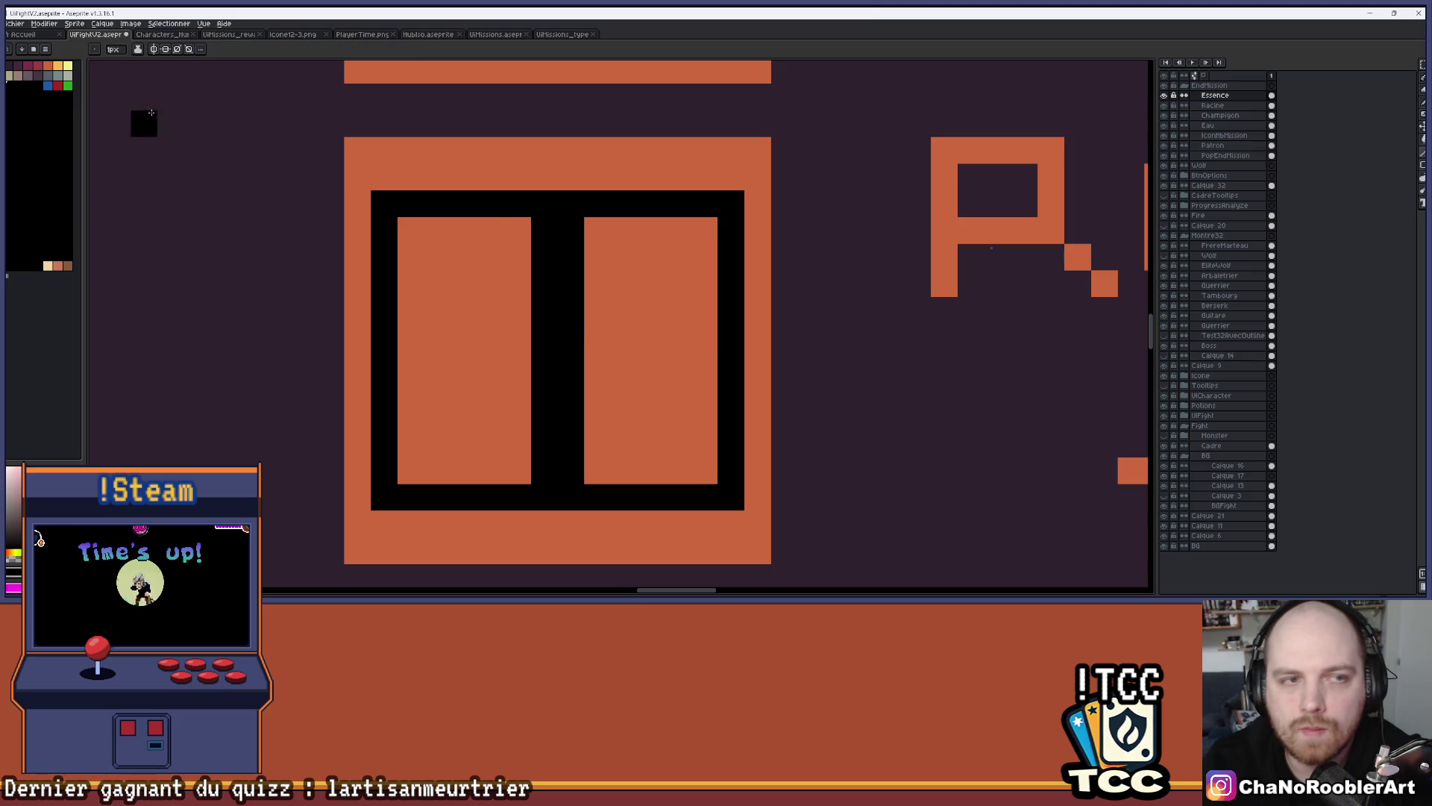
Fill both door panels grey-green and paint the centre divider dark grey
{"action": "left_click", "coordinate": [56, 76]}
{"action": "key", "text": "g"}
{"action": "left_click", "coordinate": [624, 282]}
{"action": "left_click", "coordinate": [489, 307]}
{"action": "left_click", "coordinate": [47, 76]}
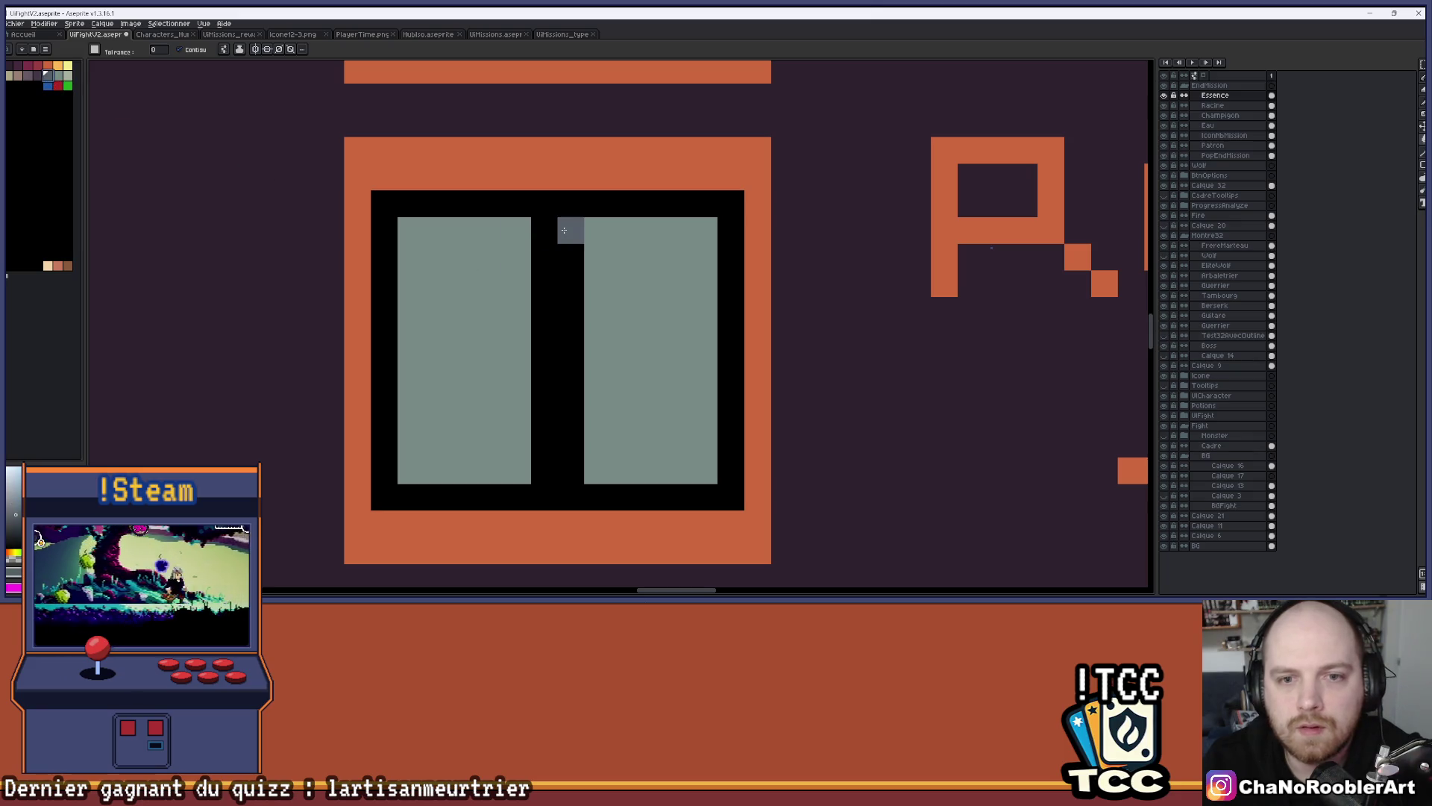
{"action": "key", "text": "b"}
{"action": "mouse_move", "coordinate": [564, 230]}
{"action": "left_mouse_down"}
{"action": "mouse_move", "coordinate": [568, 470]}
{"action": "mouse_move", "coordinate": [543, 238]}
{"action": "mouse_move", "coordinate": [549, 450]}
{"action": "left_mouse_up"}
{"action": "left_click", "coordinate": [544, 470]}
Add a dark grey step along the door's bottom edge
{"action": "scroll", "coordinate": [559, 454], "scroll_direction": "up", "scroll_amount": 1}
{"action": "scroll", "coordinate": [660, 298], "scroll_direction": "down", "scroll_amount": 3}
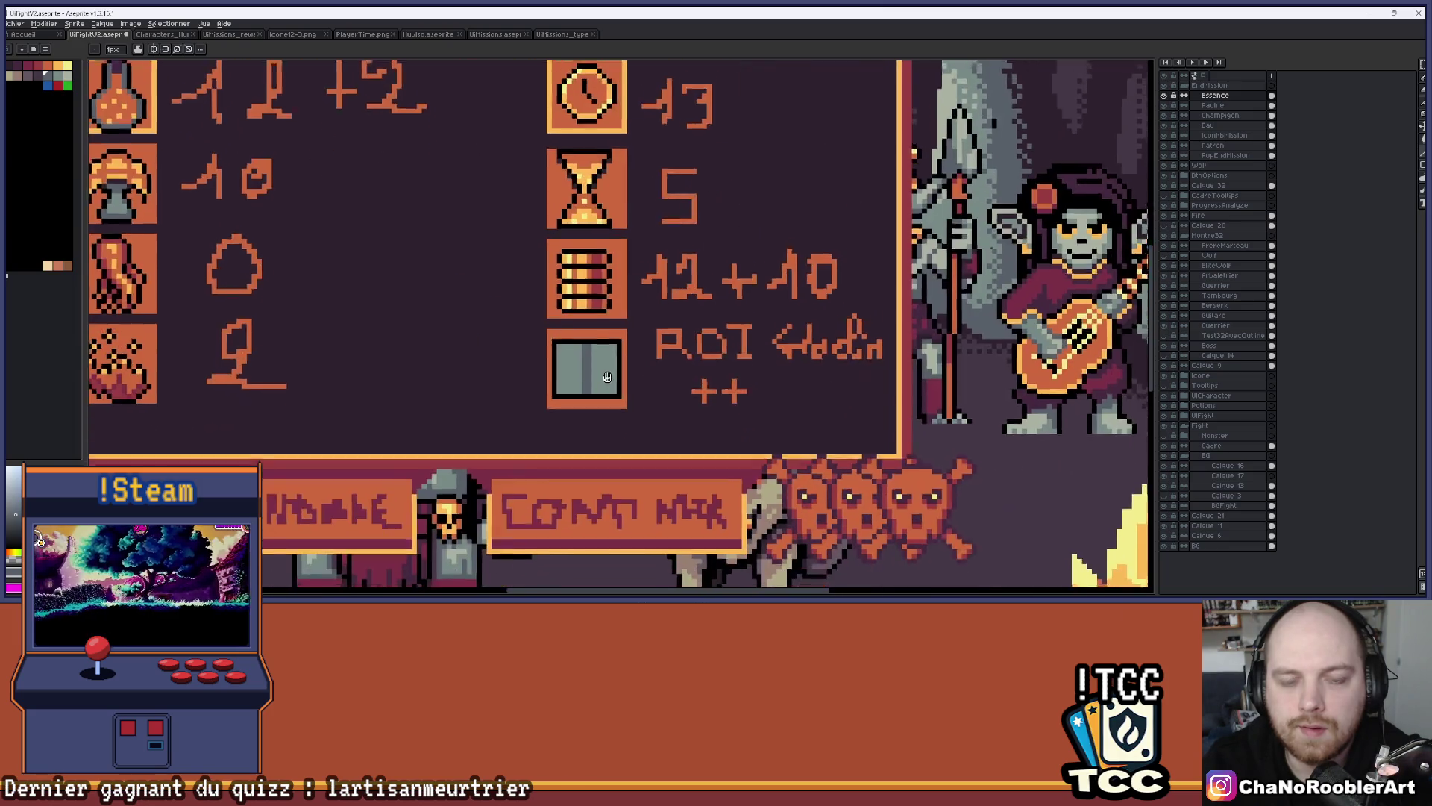
{"action": "scroll", "coordinate": [660, 298], "scroll_direction": "up", "scroll_amount": 5}
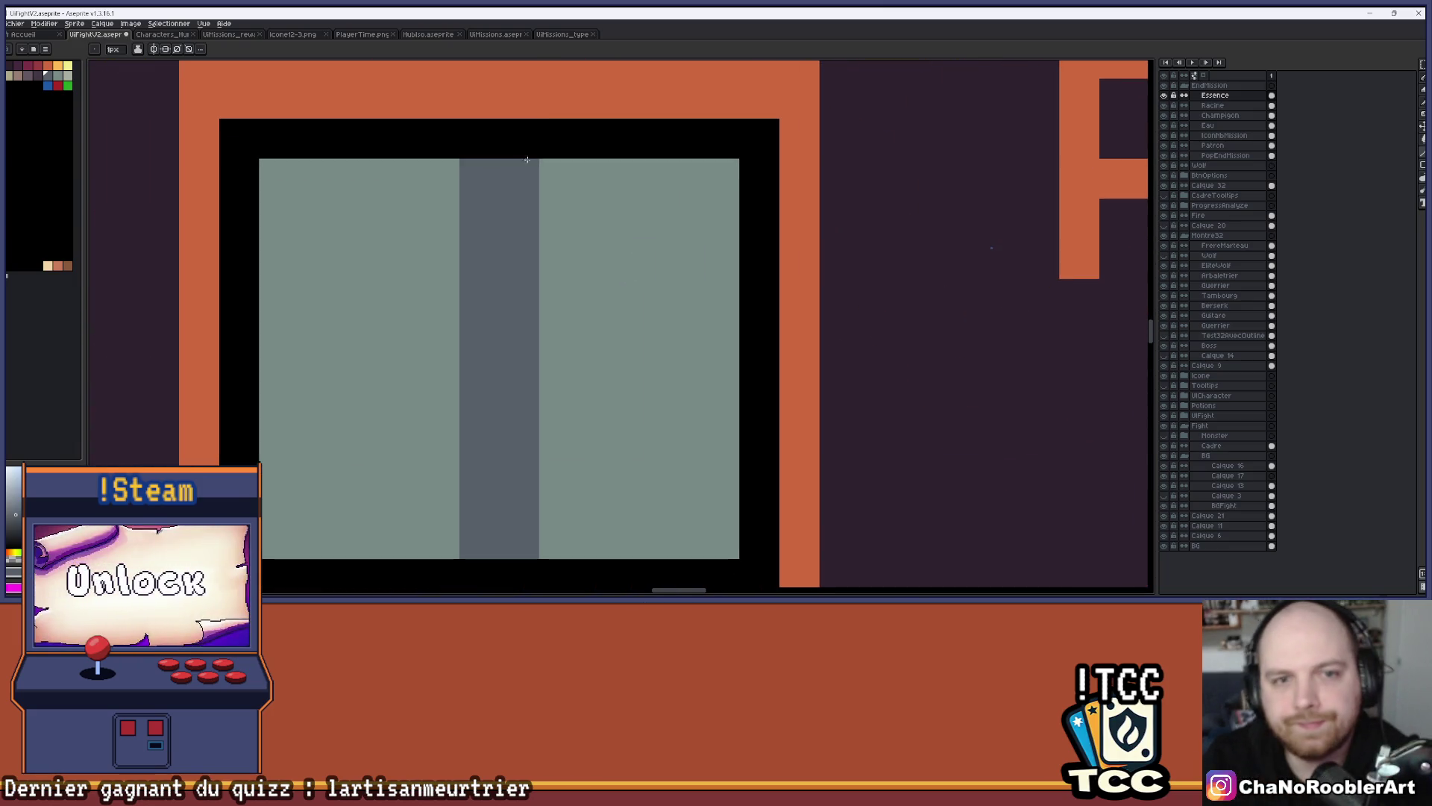
{"action": "scroll", "coordinate": [508, 142], "scroll_direction": "down", "scroll_amount": 4}
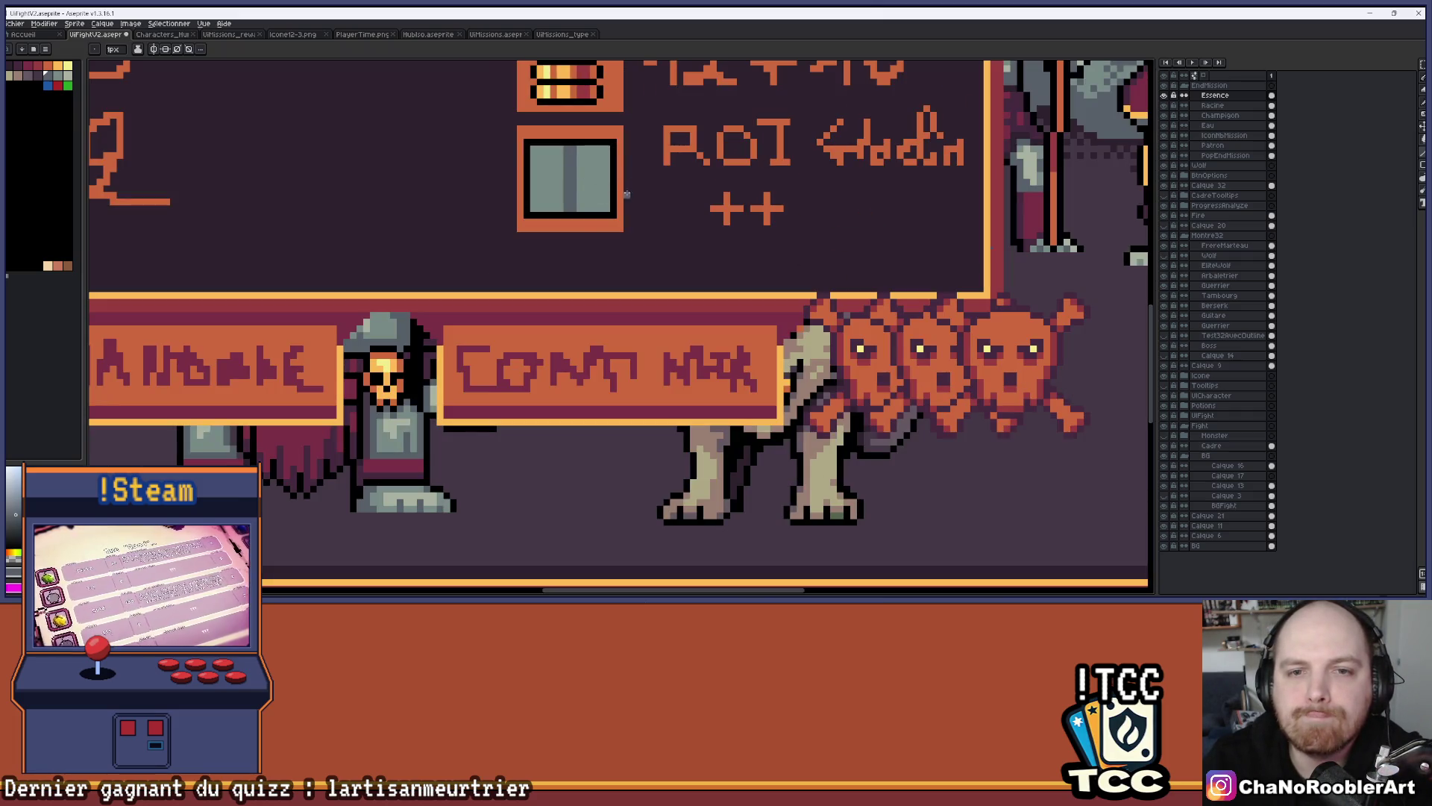
{"action": "scroll", "coordinate": [631, 191], "scroll_direction": "up", "scroll_amount": 3}
{"action": "scroll", "coordinate": [610, 240], "scroll_direction": "up", "scroll_amount": 1}
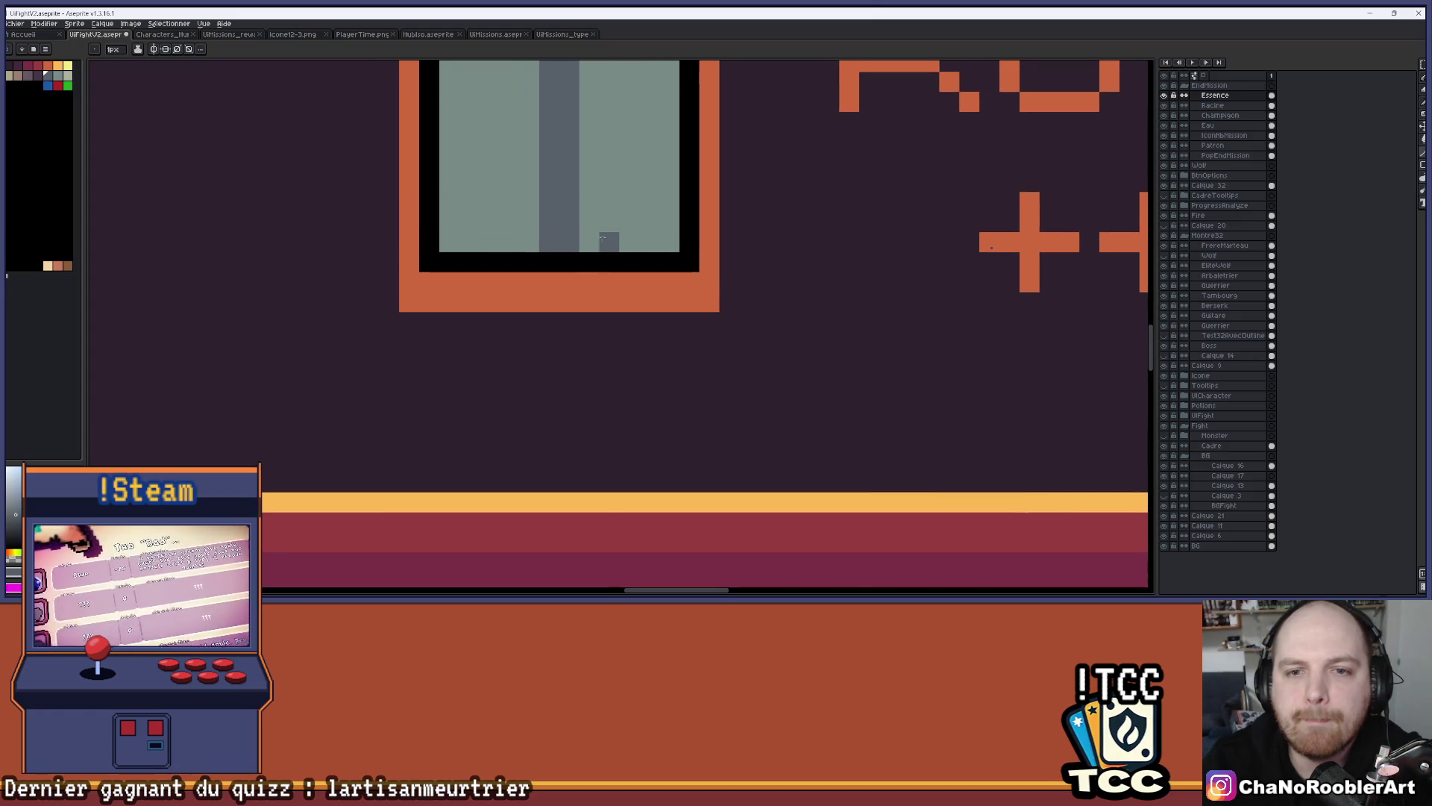
{"action": "left_click_drag", "start_coordinate": [610, 240], "coordinate": [621, 243]}
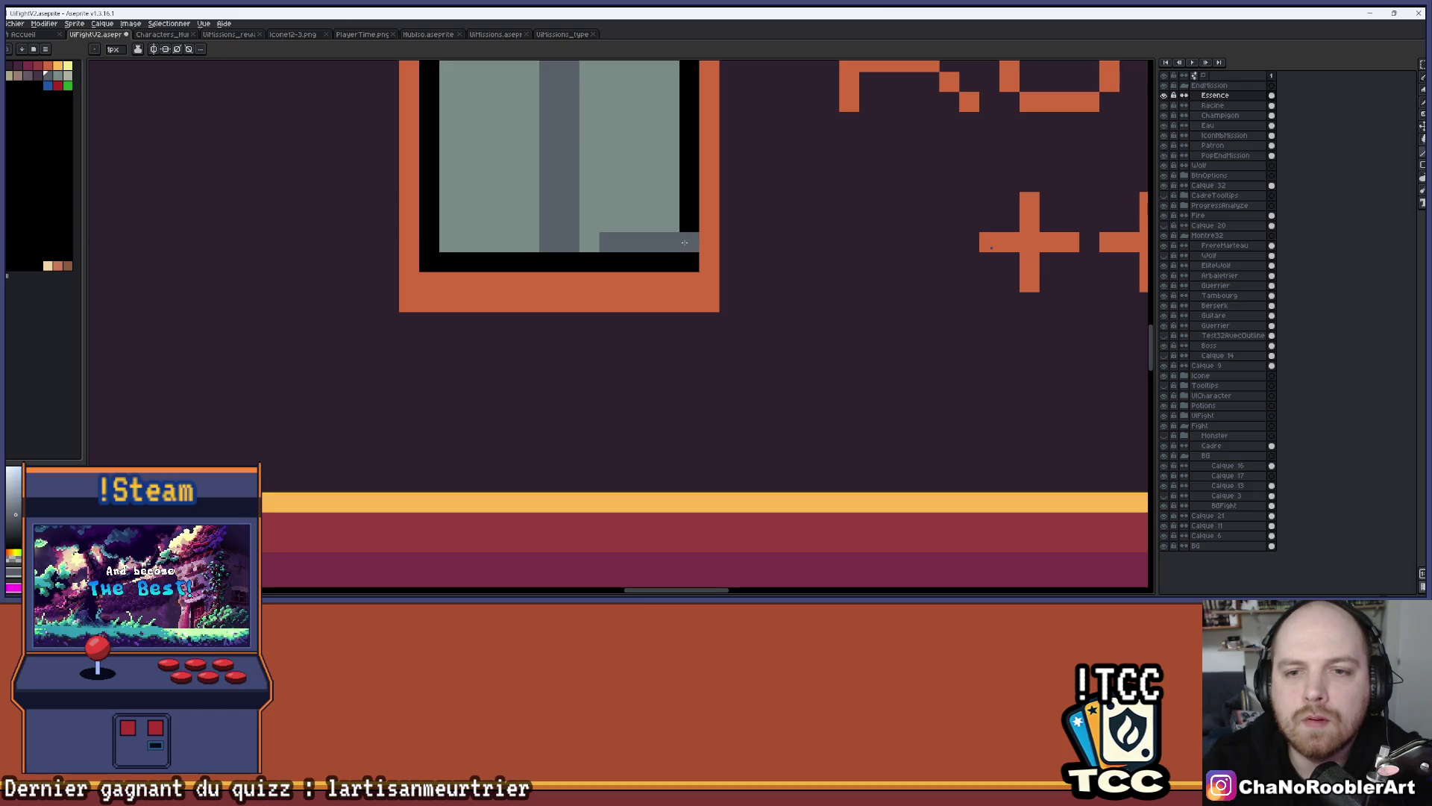
{"action": "scroll", "coordinate": [684, 242], "scroll_direction": "up", "scroll_amount": 1}
{"action": "left_click_drag", "start_coordinate": [684, 242], "coordinate": [669, 323]}
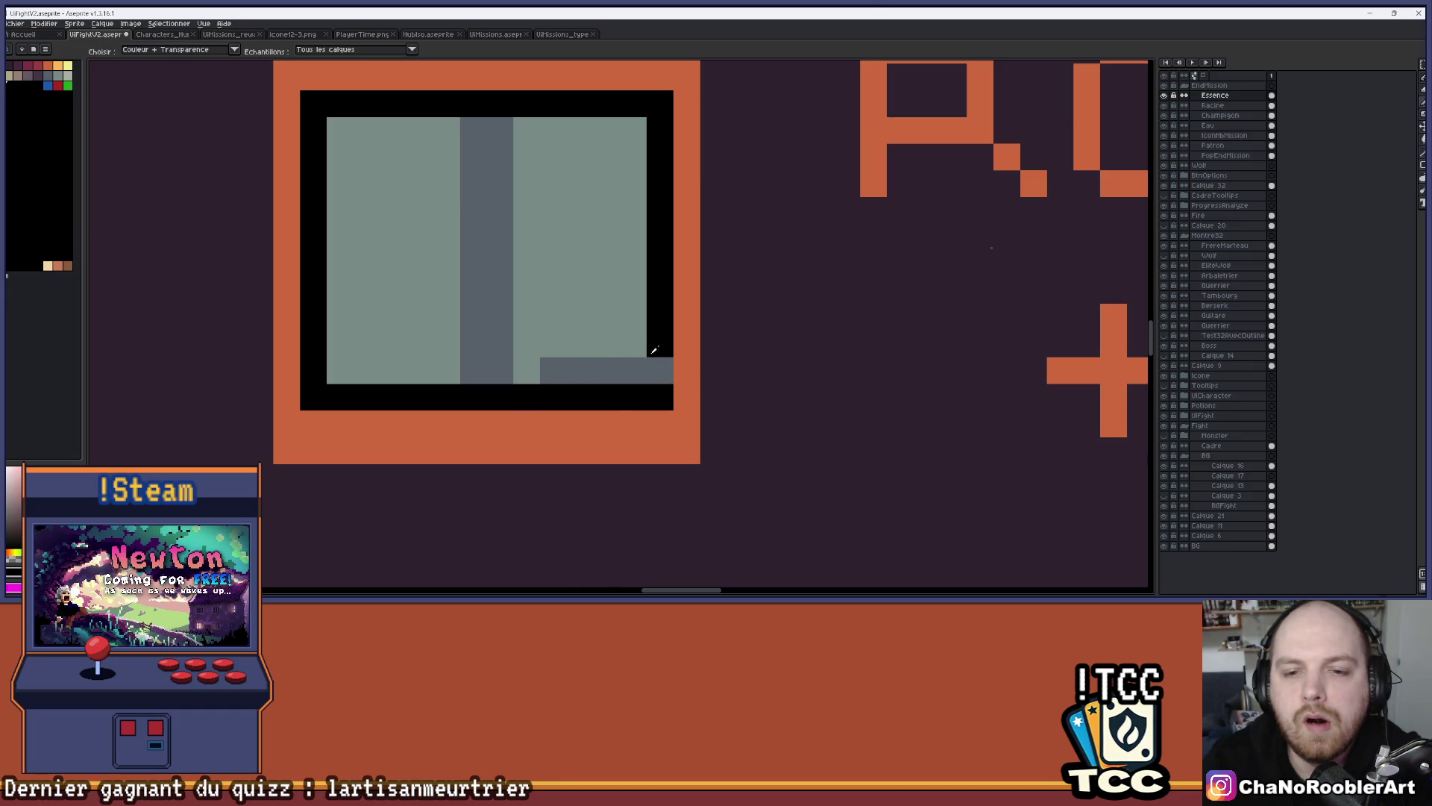
Repaint the right border column light grey-green and turn the orange frame columns black
{"action": "left_click", "coordinate": [634, 333], "text": "alt"}
{"action": "left_click_drag", "start_coordinate": [660, 371], "coordinate": [660, 264]}
{"action": "left_click_drag", "start_coordinate": [644, 141], "coordinate": [660, 247]}
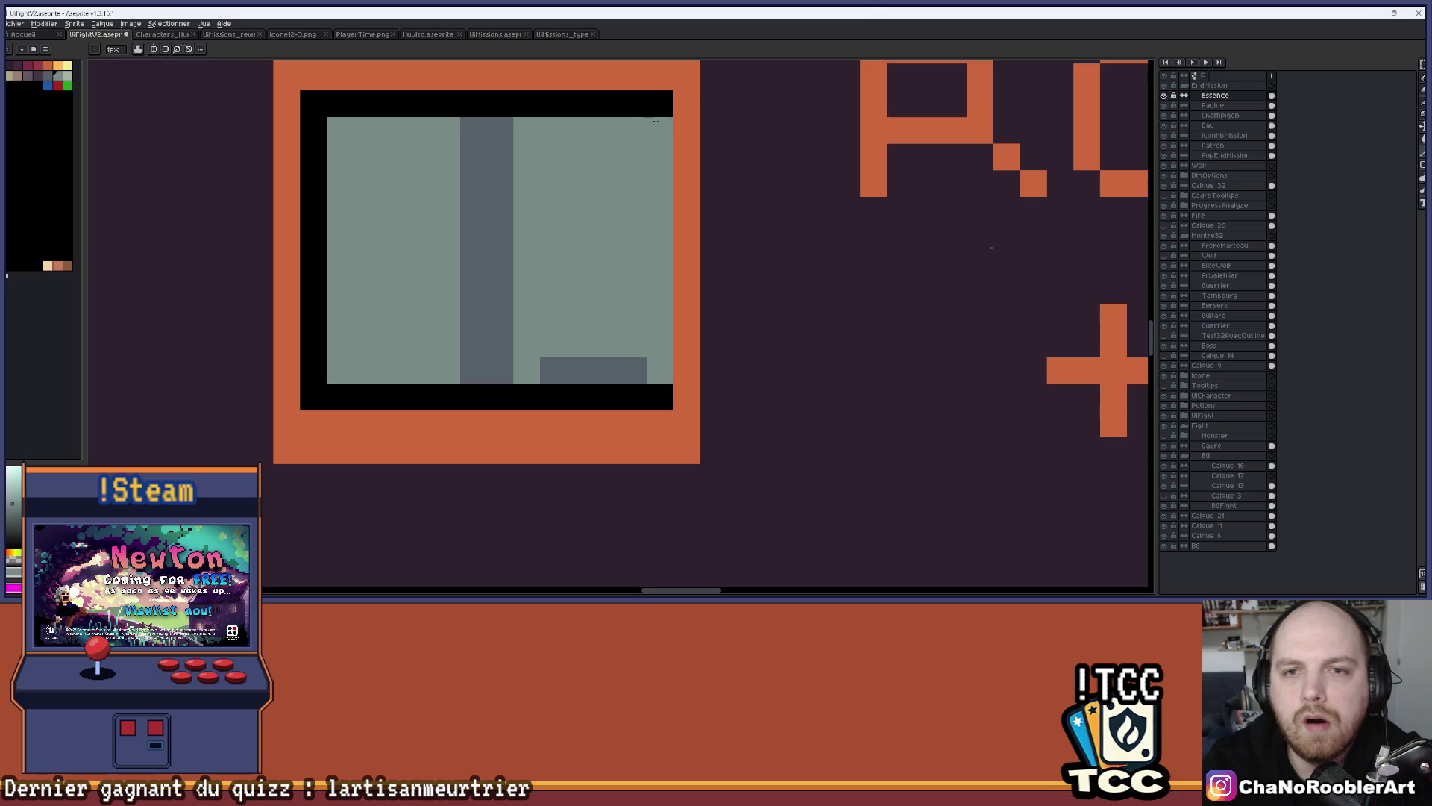
{"action": "left_click", "coordinate": [661, 105], "text": "alt"}
{"action": "left_click_drag", "start_coordinate": [686, 105], "coordinate": [684, 384]}
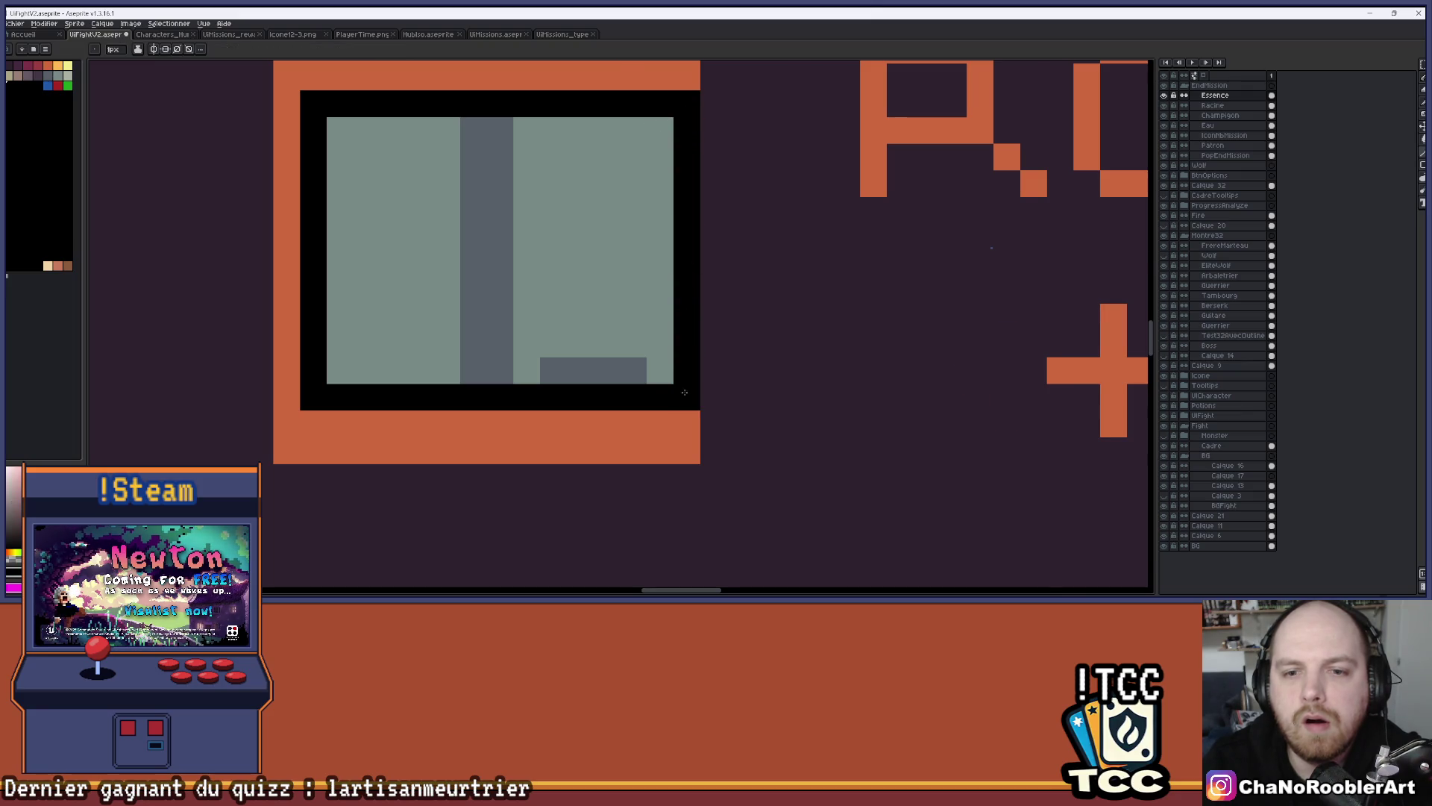
{"action": "scroll", "coordinate": [685, 391], "scroll_direction": "down", "scroll_amount": 1}
{"action": "scroll", "coordinate": [440, 373], "scroll_direction": "up", "scroll_amount": 1}
{"action": "left_click_drag", "start_coordinate": [546, 407], "coordinate": [547, 114]}
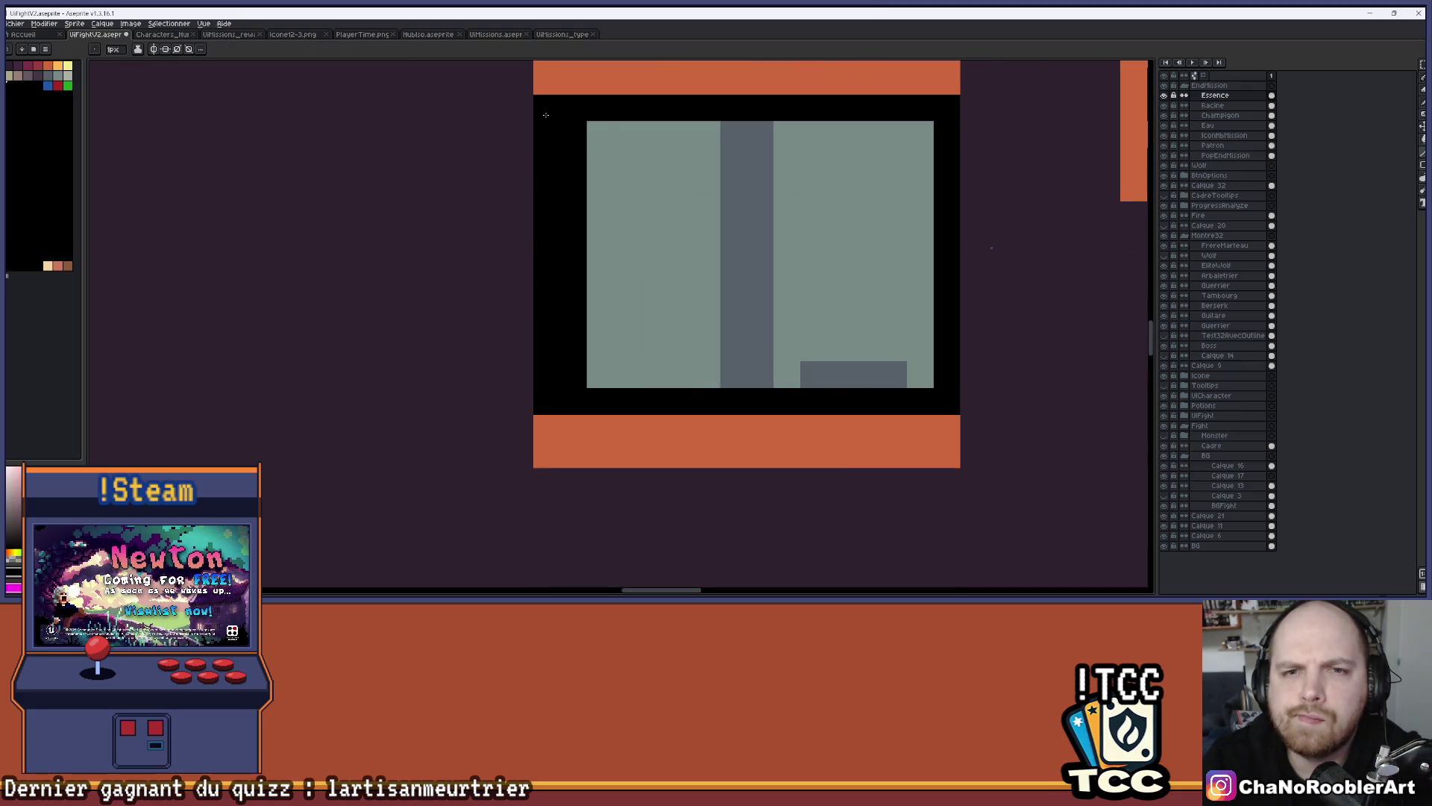
Add a slate-grey bottom-left step and repaint the left border column light grey-green
{"action": "left_click_drag", "start_coordinate": [654, 161], "coordinate": [597, 209]}
{"action": "left_click", "coordinate": [800, 412], "text": "alt"}
{"action": "left_click_drag", "start_coordinate": [631, 422], "coordinate": [524, 422]}
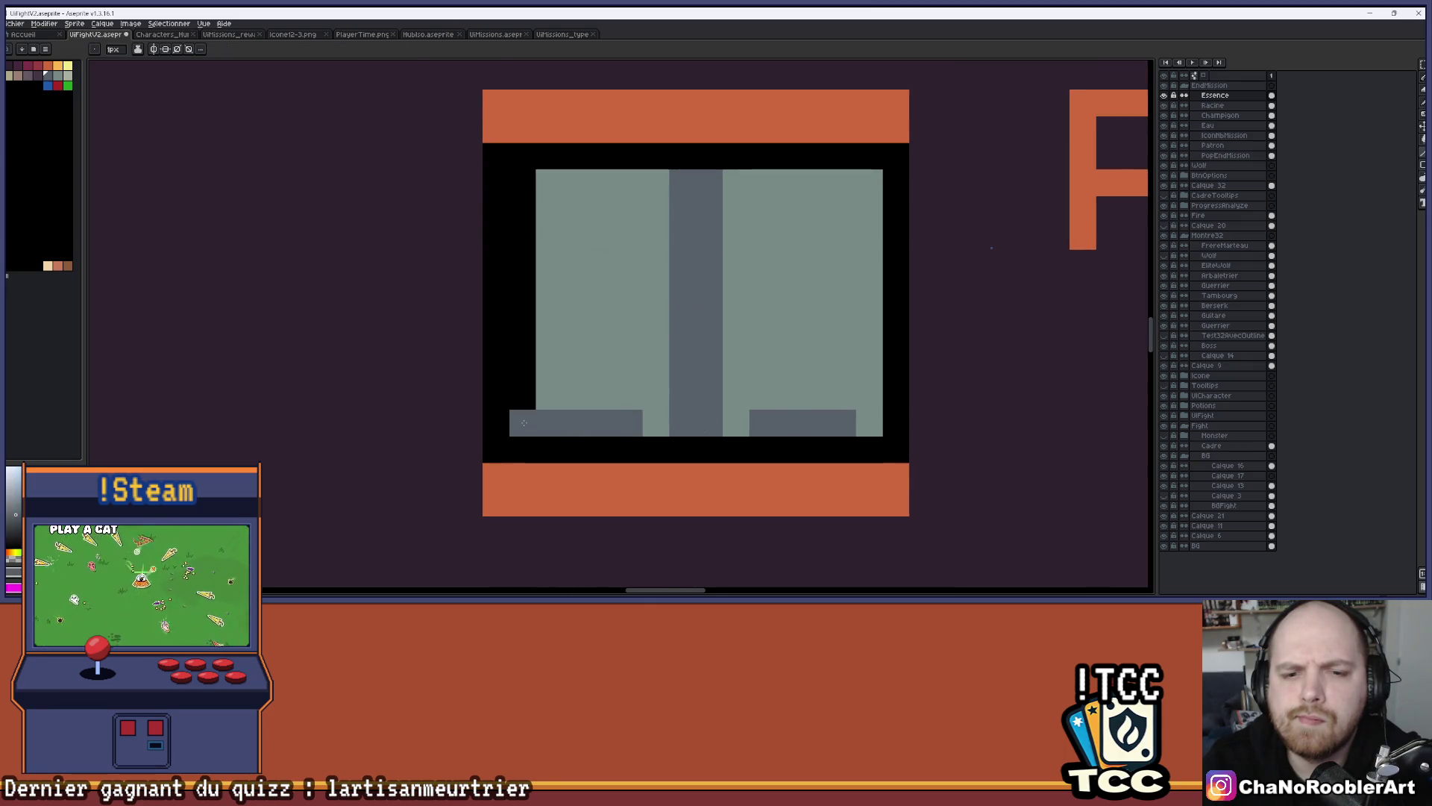
{"action": "left_click", "coordinate": [560, 239], "text": "alt"}
{"action": "left_click", "coordinate": [516, 180]}
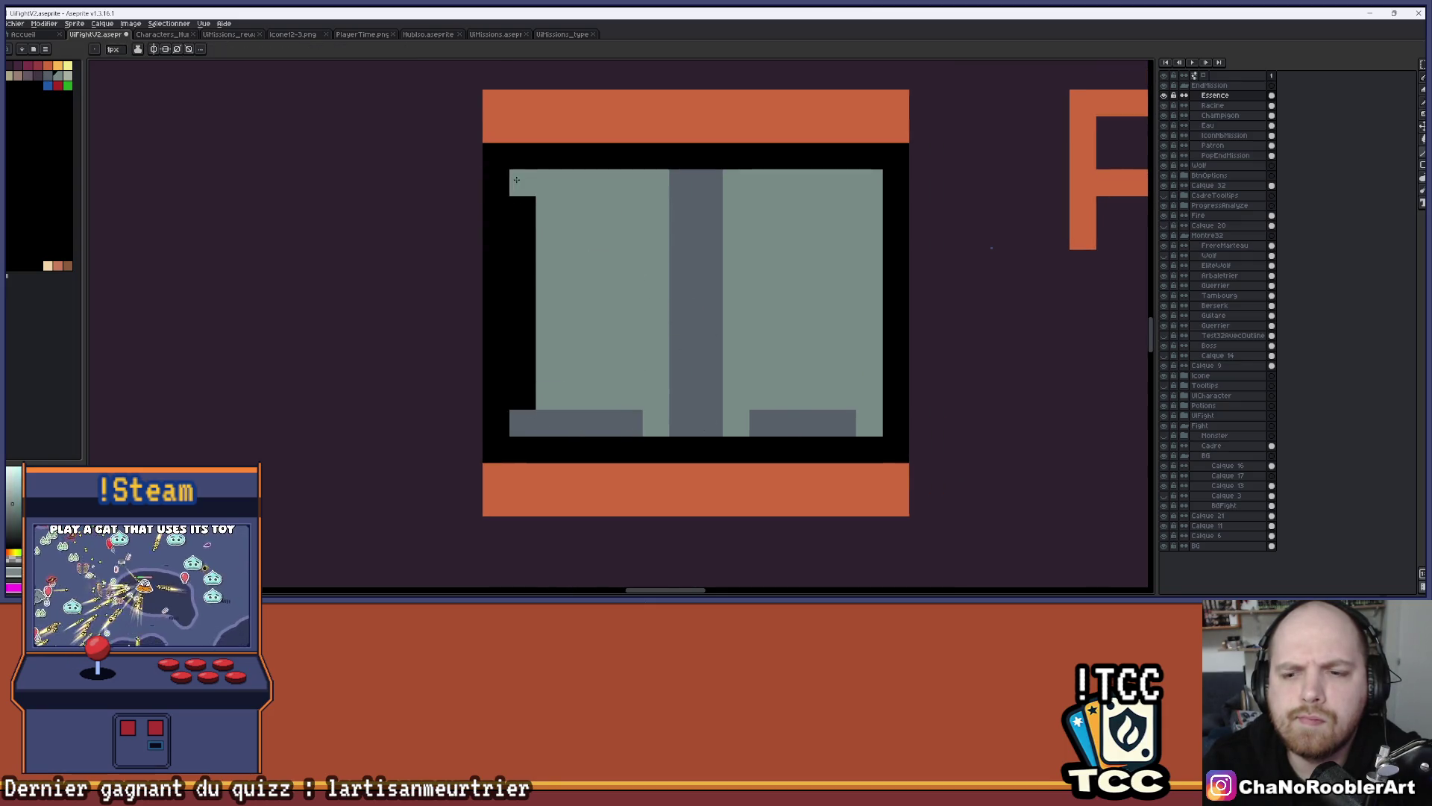
{"action": "left_click_drag", "start_coordinate": [522, 422], "coordinate": [532, 192]}
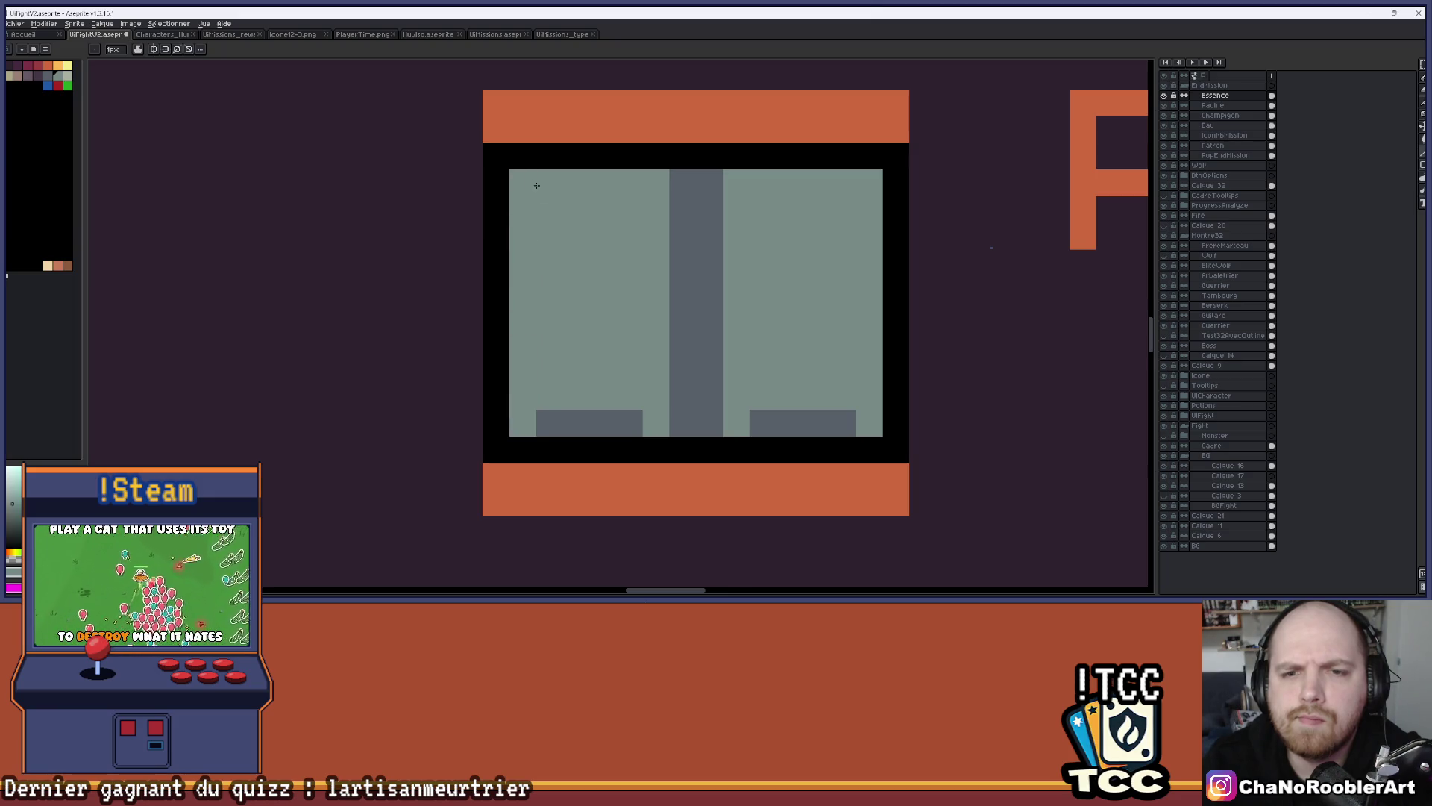
{"action": "scroll", "coordinate": [557, 203], "scroll_direction": "down", "scroll_amount": 1}
Place grey base pixels under the central divider and the right panel
{"action": "left_click_drag", "start_coordinate": [663, 225], "coordinate": [630, 246]}
{"action": "scroll", "coordinate": [630, 247], "scroll_direction": "down", "scroll_amount": 1}
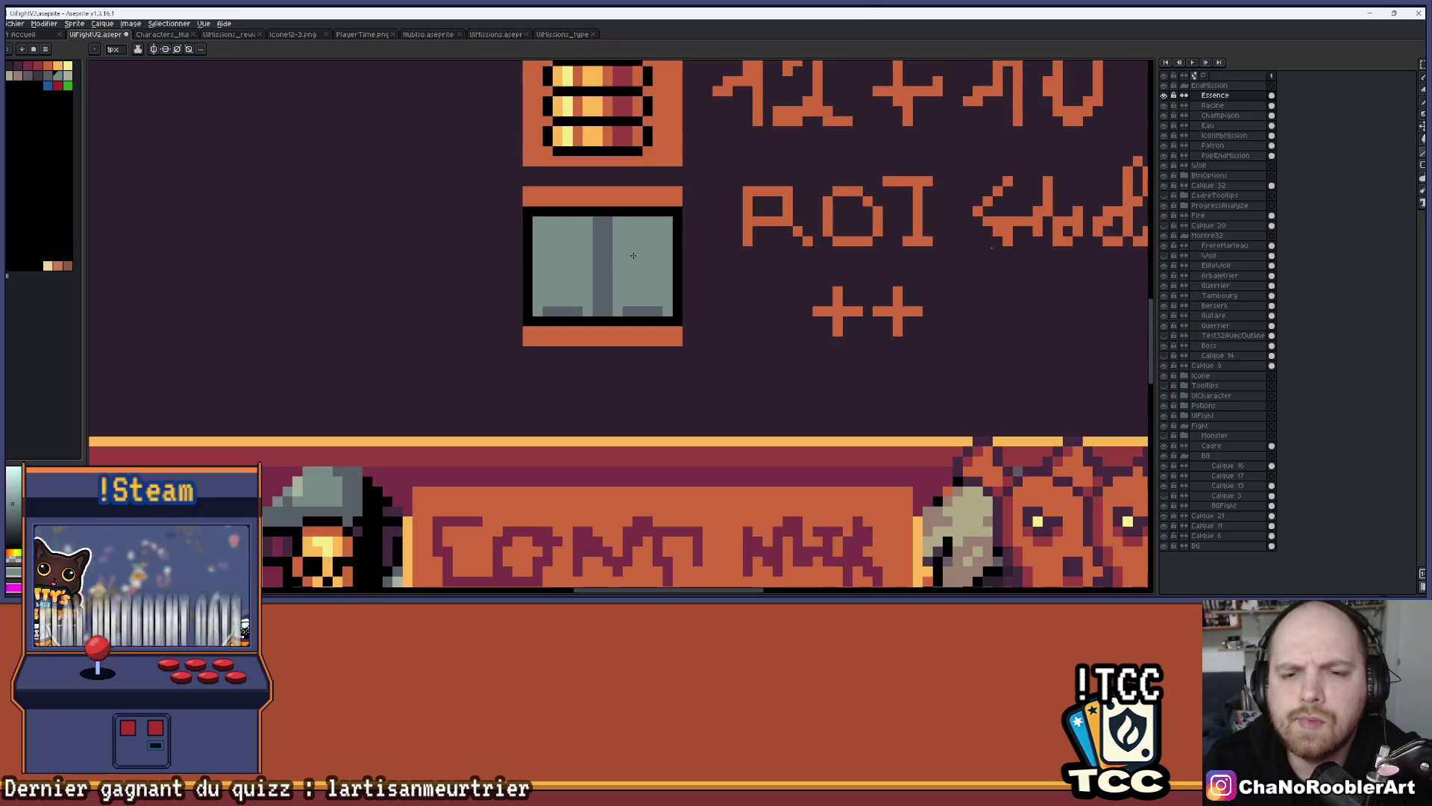
{"action": "scroll", "coordinate": [646, 320], "scroll_direction": "up", "scroll_amount": 2}
{"action": "left_click", "coordinate": [593, 365]}
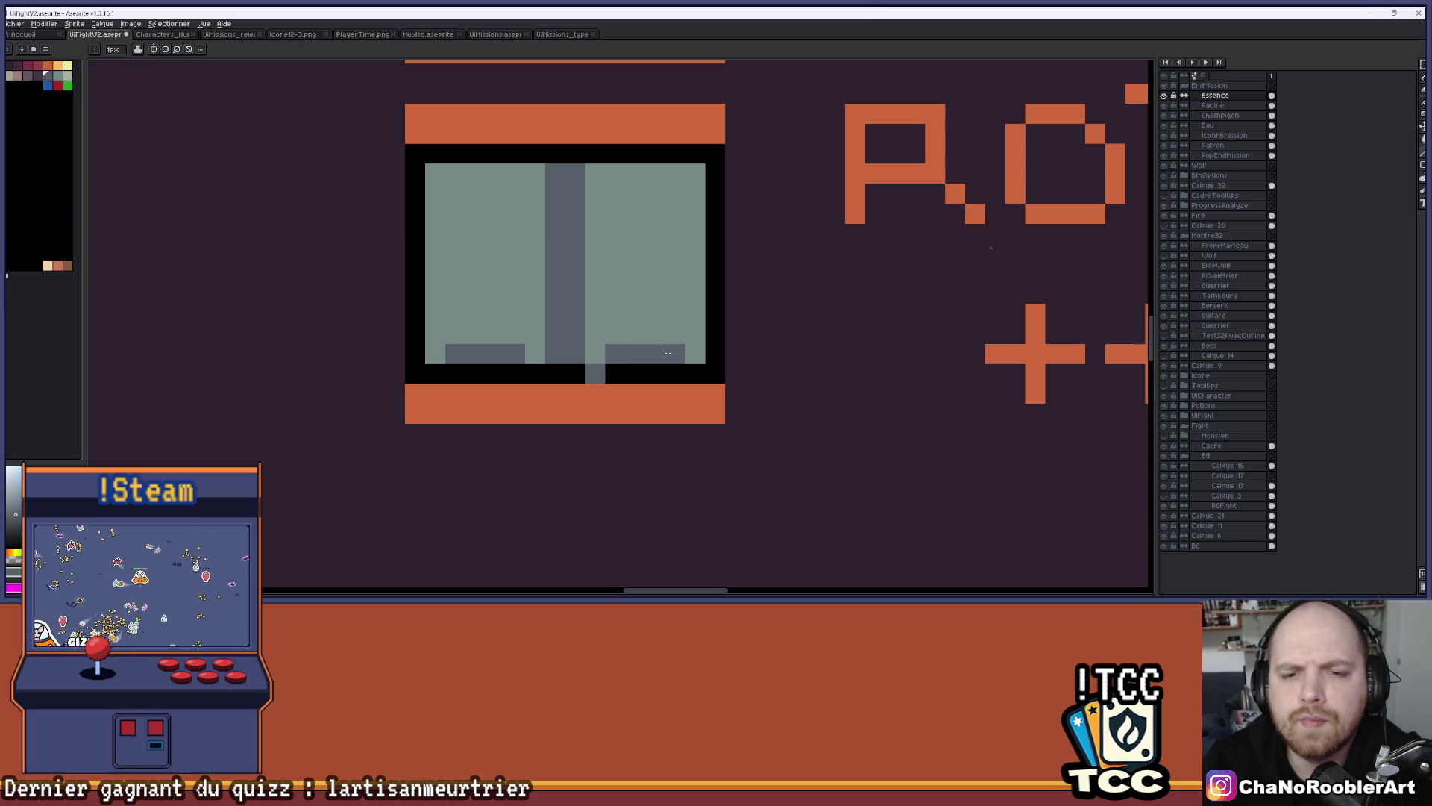
{"action": "key", "text": "ctrl+z"}
{"action": "left_click", "coordinate": [578, 370]}
{"action": "key", "text": "ctrl+z"}
{"action": "left_click", "coordinate": [595, 373]}
{"action": "left_click", "coordinate": [688, 375]}
{"action": "scroll", "coordinate": [686, 375], "scroll_direction": "down", "scroll_amount": 2}
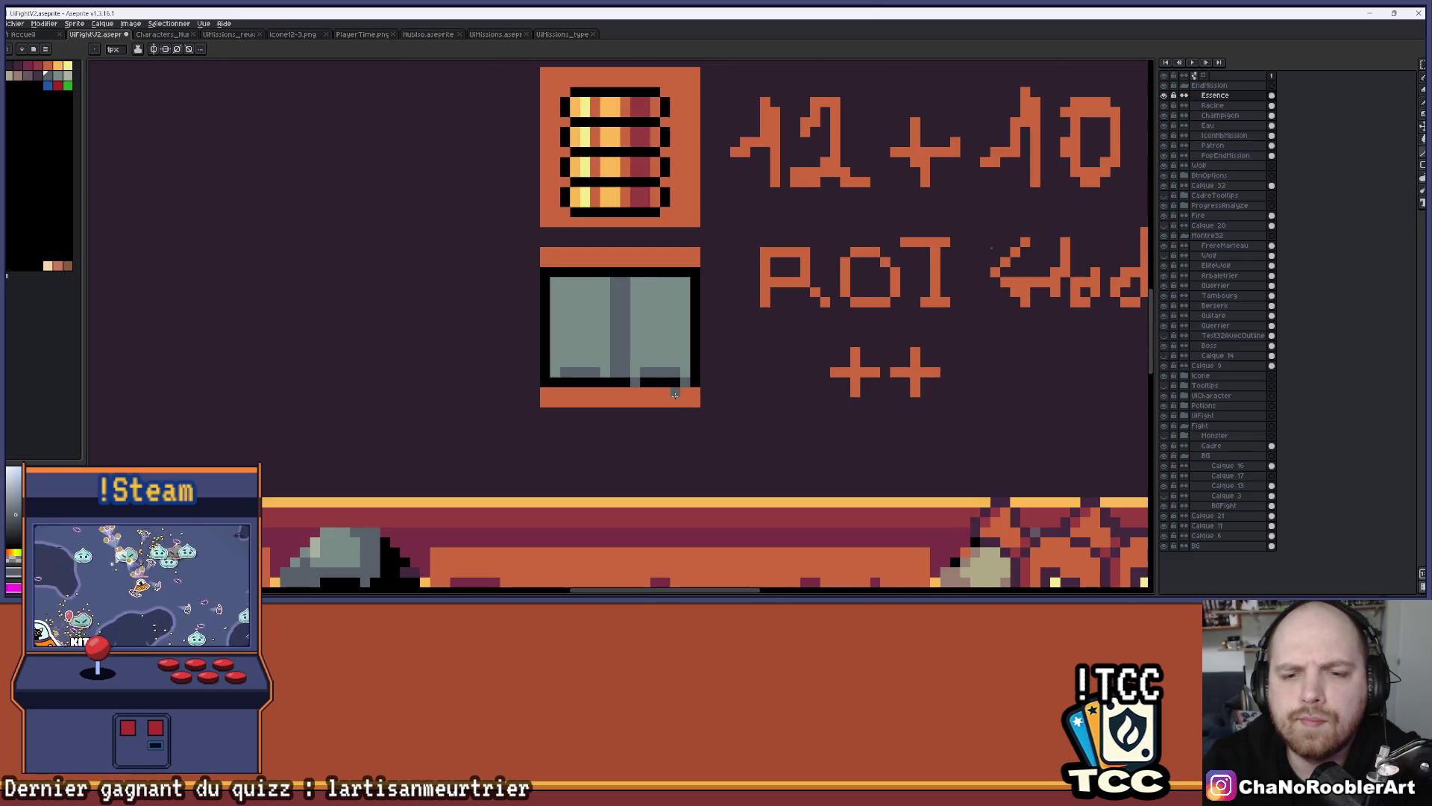
{"action": "scroll", "coordinate": [669, 401], "scroll_direction": "down", "scroll_amount": 1}
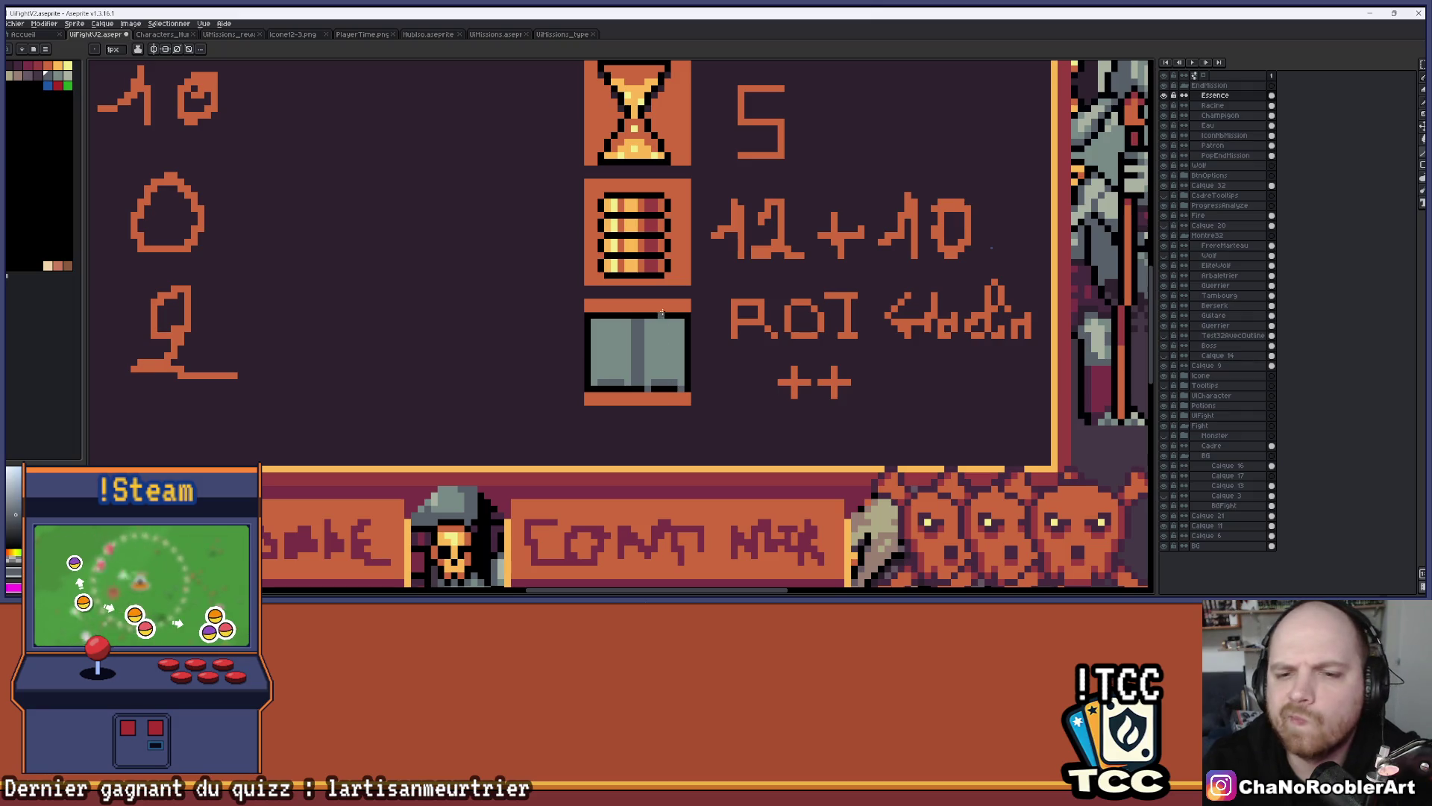
{"action": "scroll", "coordinate": [601, 373], "scroll_direction": "up", "scroll_amount": 2}
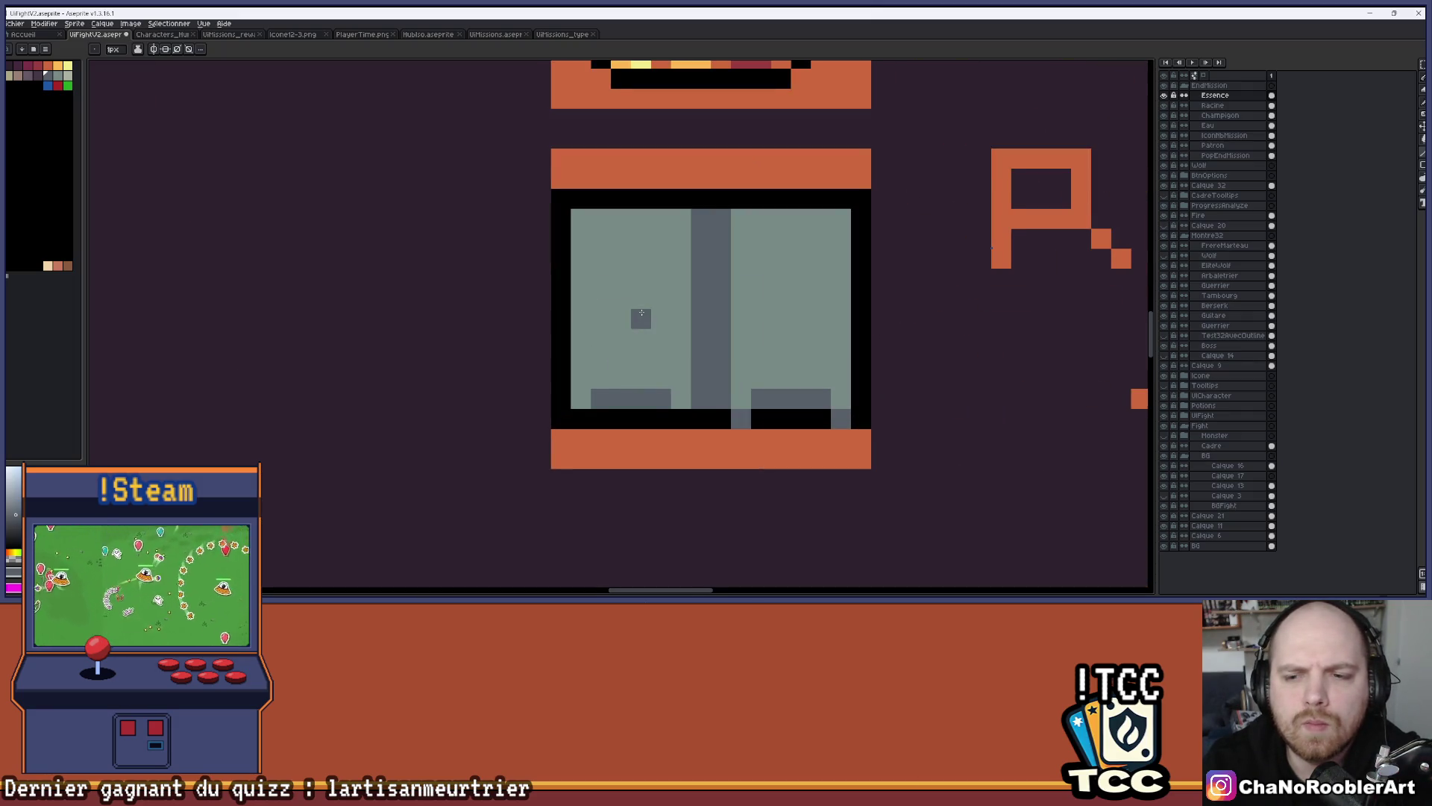
Add a grey bottom pixel and two black notches in the orange strip below the door
{"action": "scroll", "coordinate": [631, 321], "scroll_direction": "right", "scroll_amount": 1}
{"action": "left_click", "coordinate": [669, 420]}
{"action": "key", "text": "i"}
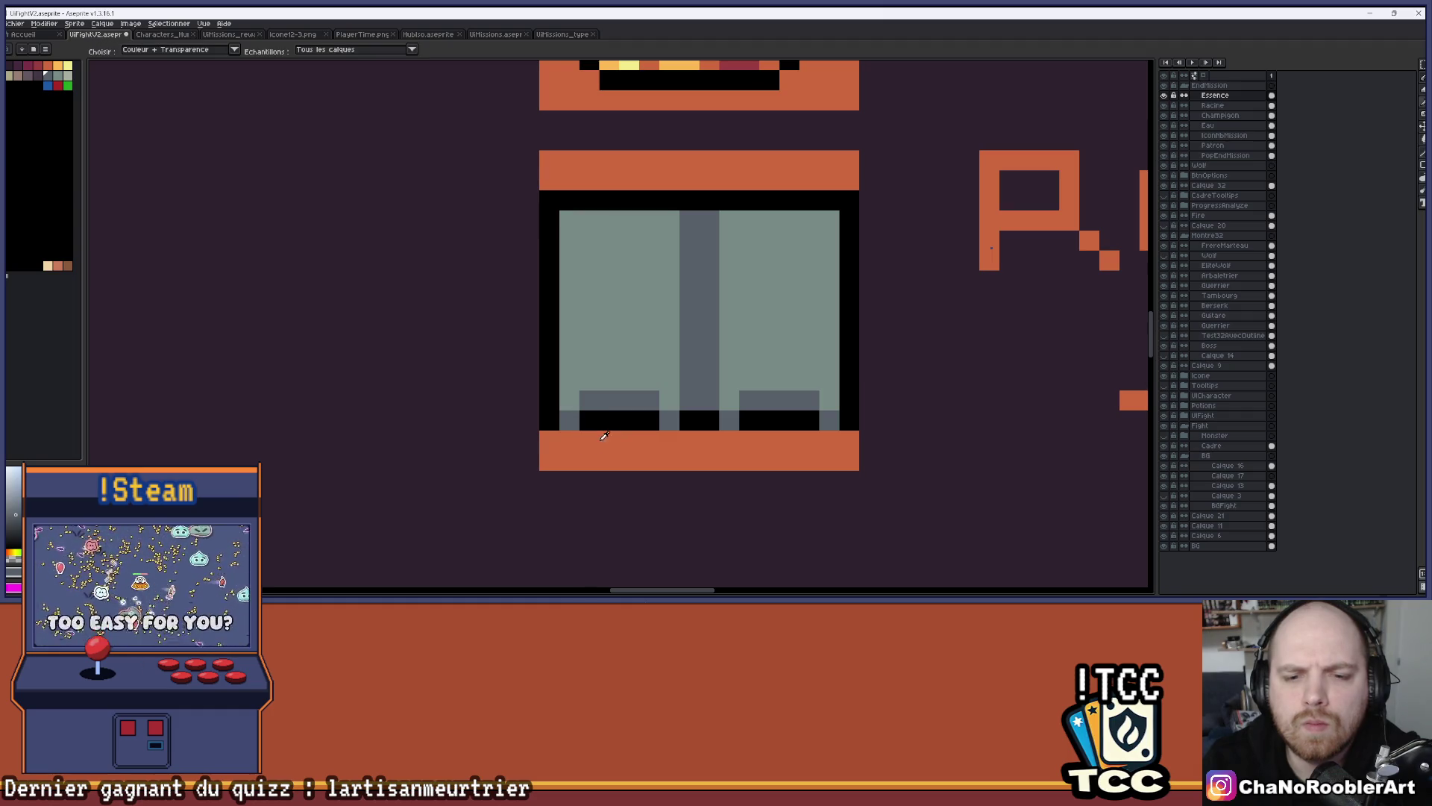
{"action": "key", "text": "b"}
{"action": "left_click", "coordinate": [569, 440]}
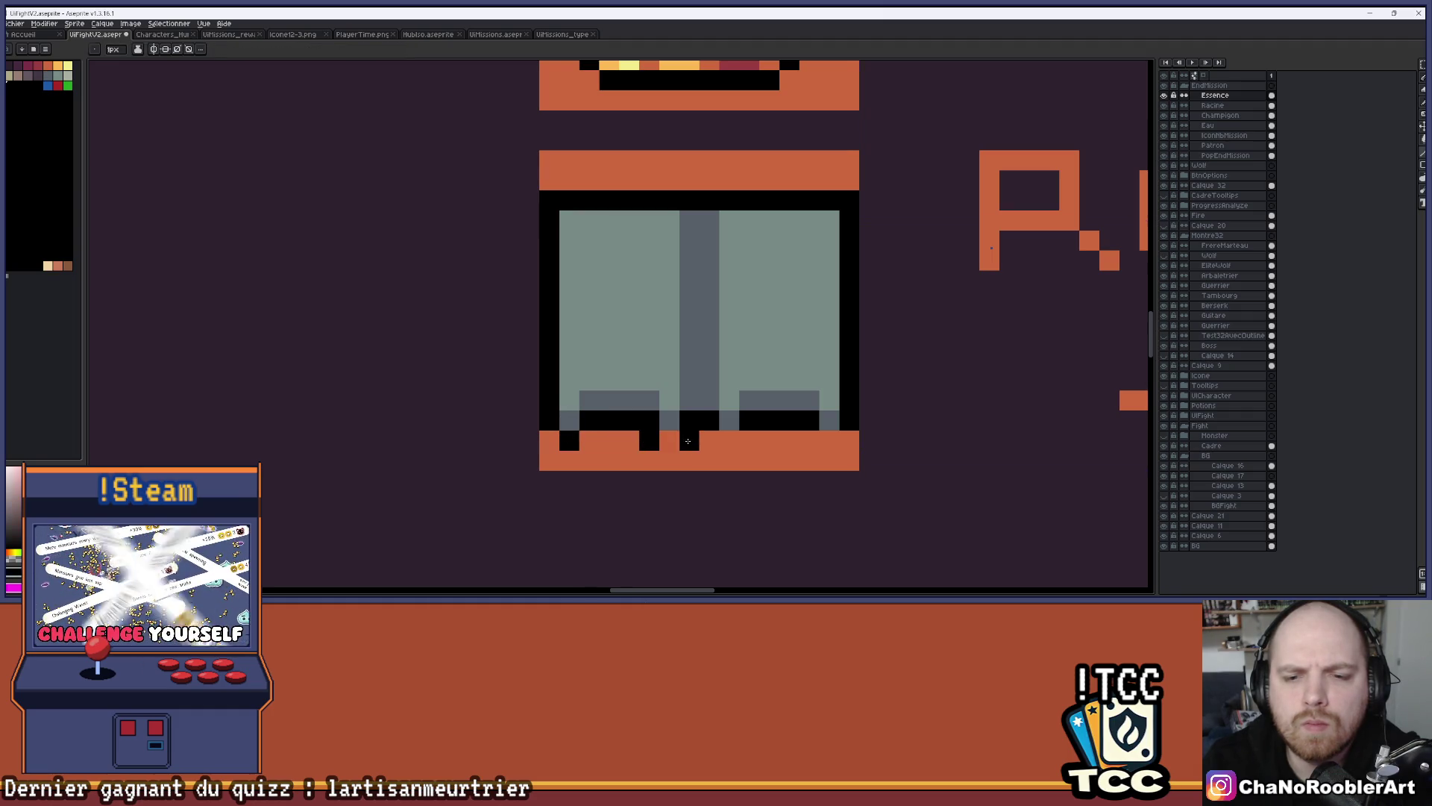
{"action": "left_click", "coordinate": [730, 440]}
{"action": "left_click", "coordinate": [830, 440]}
Pan and zoom around the finished double-door icon to inspect it
{"action": "mouse_move", "coordinate": [765, 286]}
{"action": "left_mouse_down"}
{"action": "mouse_move", "coordinate": [697, 282]}
{"action": "mouse_move", "coordinate": [746, 325]}
{"action": "left_mouse_up"}
{"action": "scroll", "coordinate": [696, 281], "scroll_direction": "down", "scroll_amount": 3}
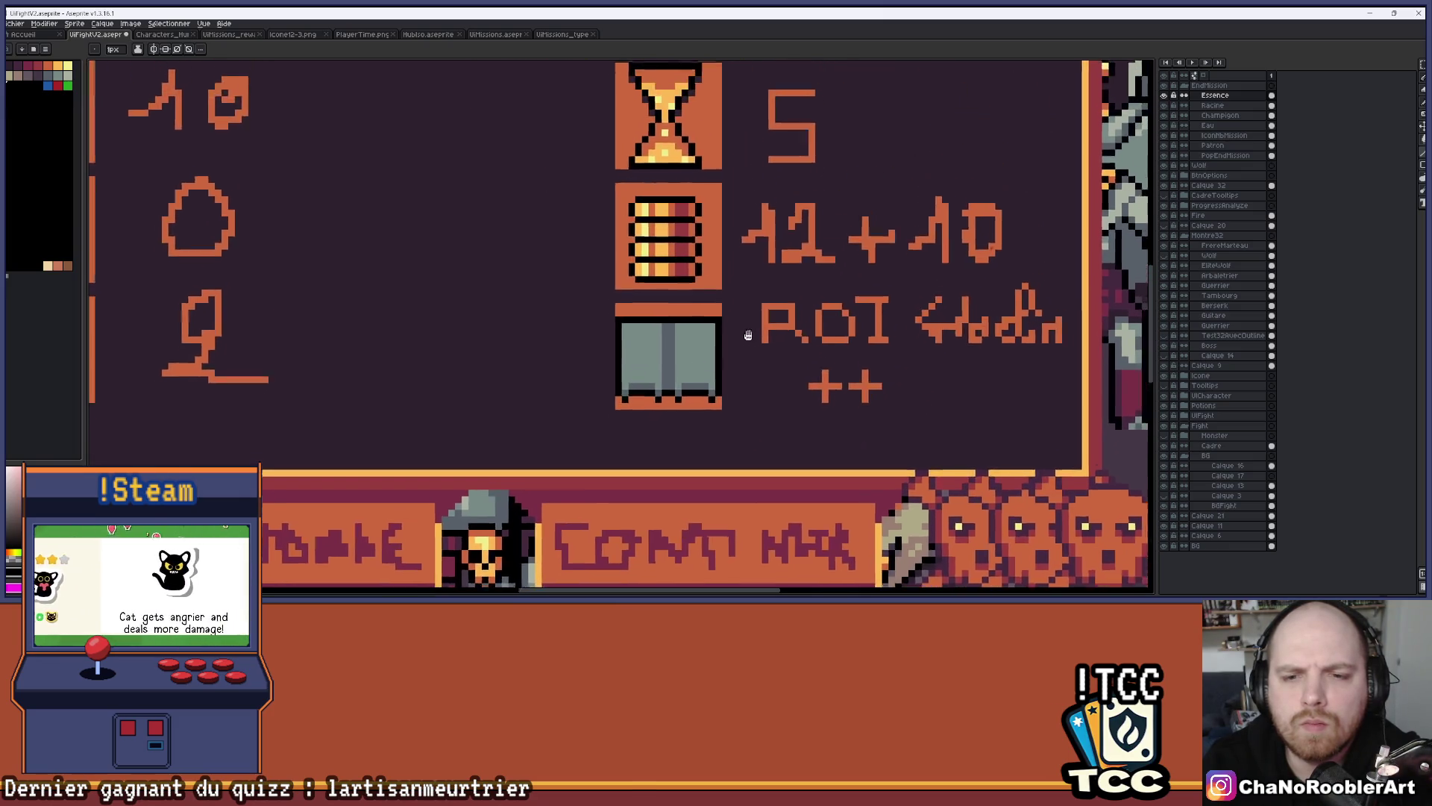
{"action": "scroll", "coordinate": [719, 367], "scroll_direction": "down", "scroll_amount": 1}
{"action": "scroll", "coordinate": [706, 367], "scroll_direction": "up", "scroll_amount": 2}
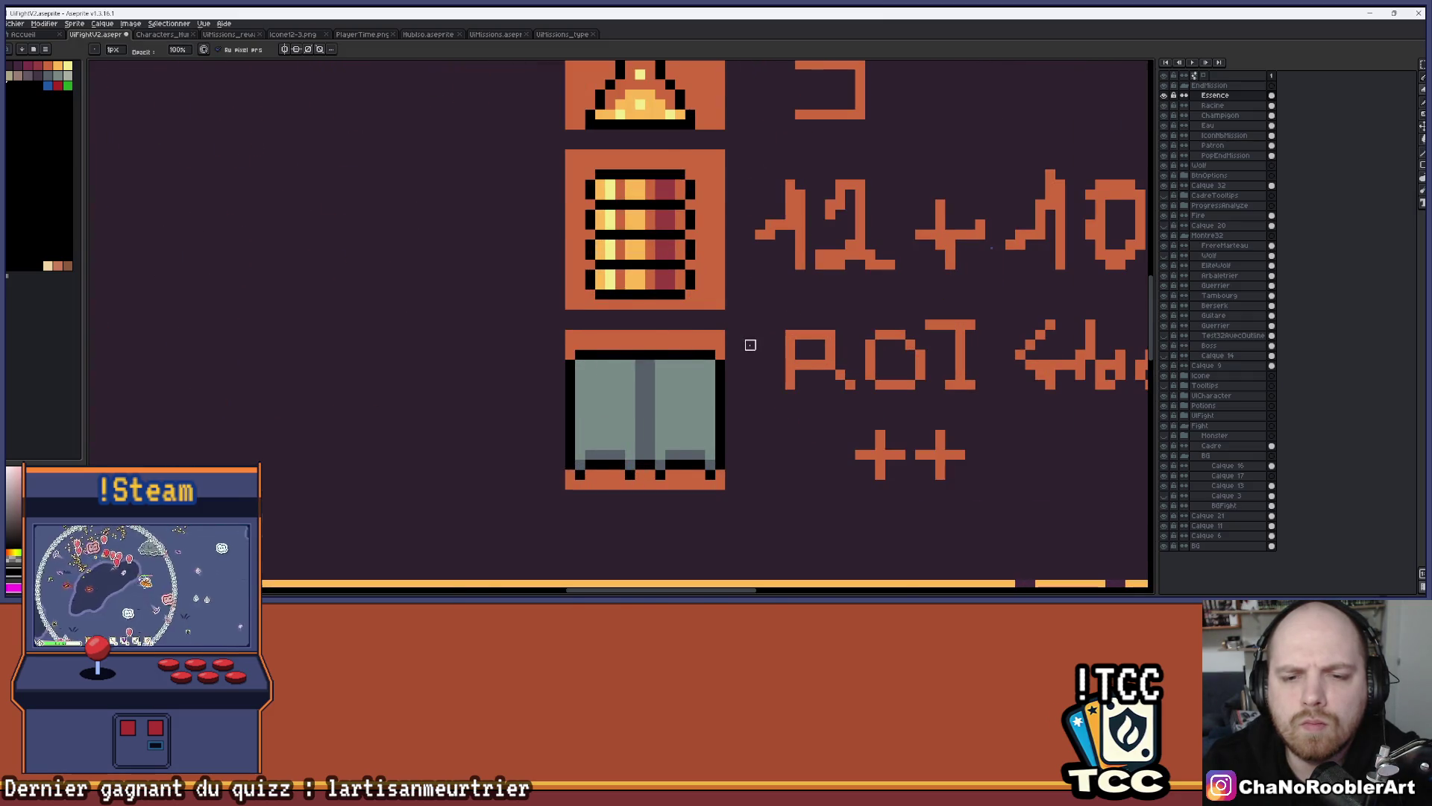
{"action": "scroll", "coordinate": [750, 345], "scroll_direction": "down", "scroll_amount": 1}
{"action": "left_click_drag", "start_coordinate": [764, 344], "coordinate": [737, 346]}
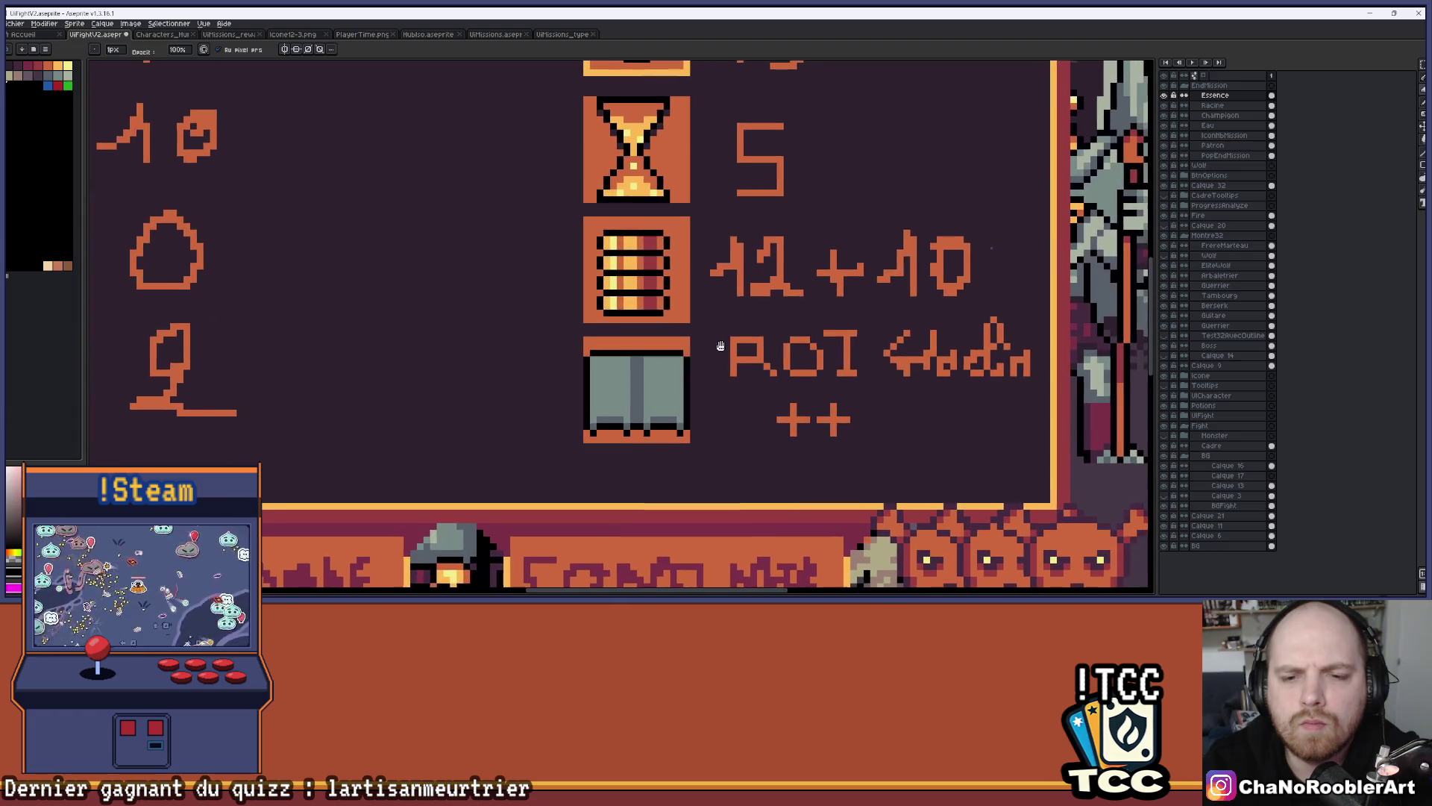
{"action": "scroll", "coordinate": [642, 359], "scroll_direction": "up", "scroll_amount": 2}
{"action": "scroll", "coordinate": [632, 358], "scroll_direction": "down", "scroll_amount": 3}
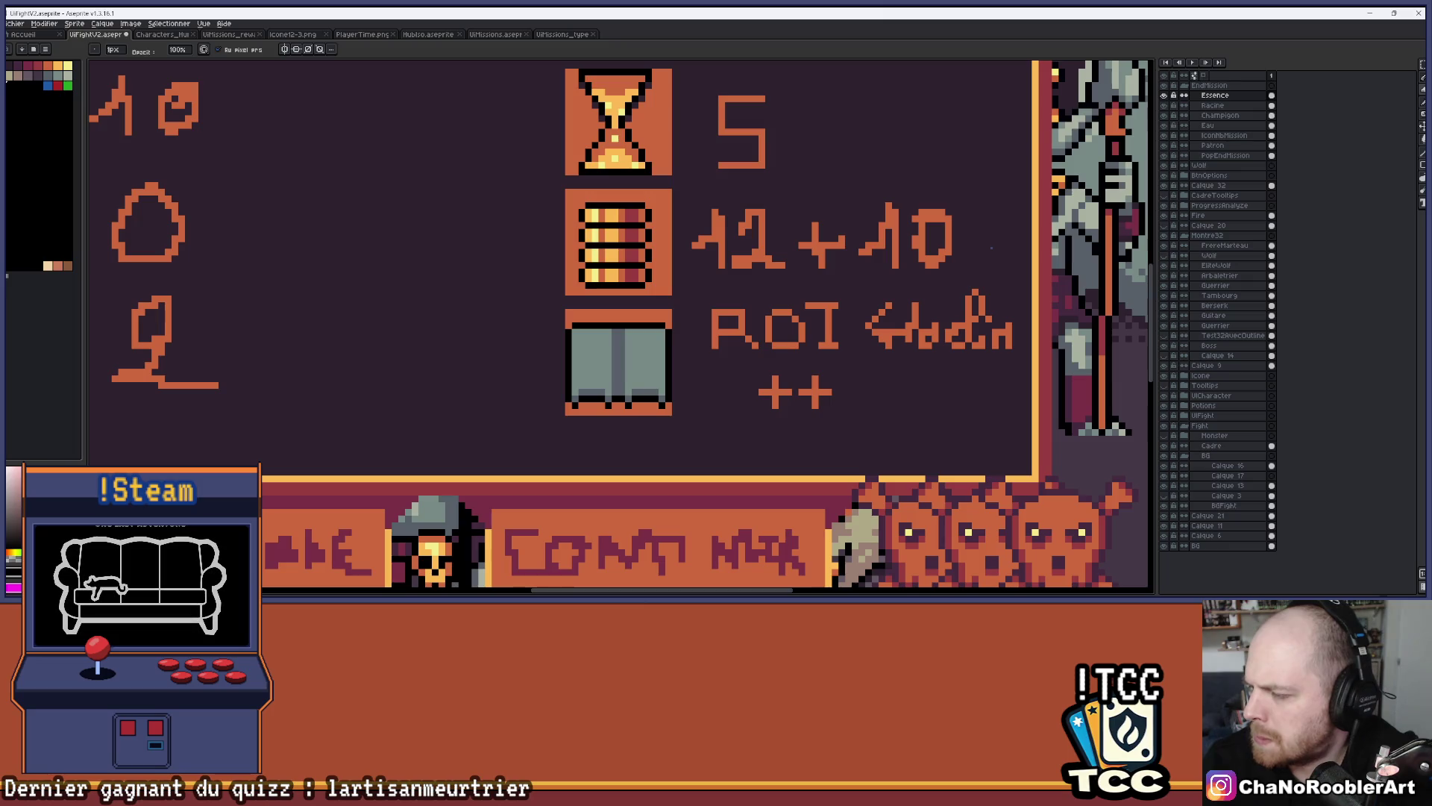
{"action": "scroll", "coordinate": [862, 359], "scroll_direction": "down", "scroll_amount": 3}
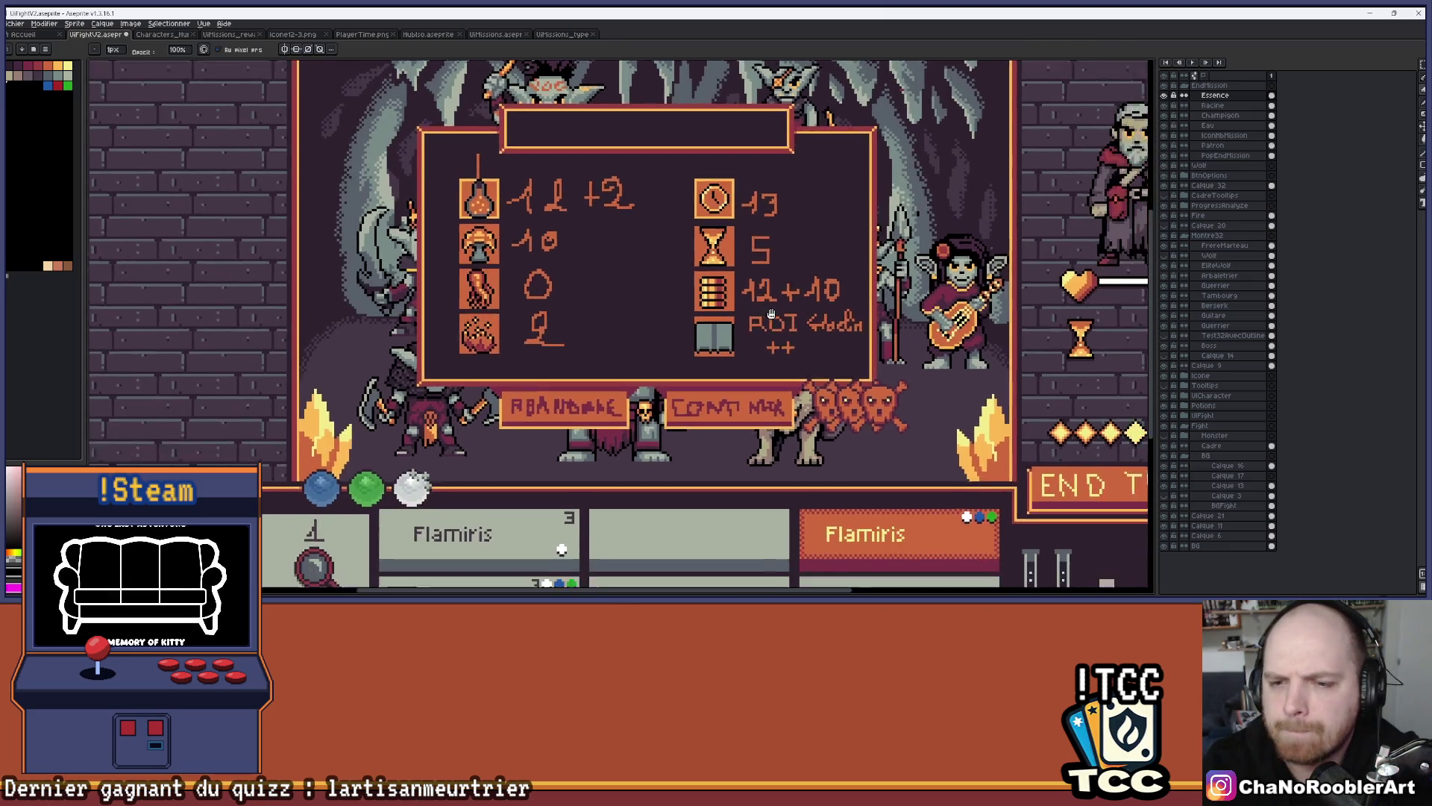
{"action": "scroll", "coordinate": [702, 326], "scroll_direction": "up", "scroll_amount": 5}
{"action": "scroll", "coordinate": [702, 326], "scroll_direction": "up", "scroll_amount": 1}
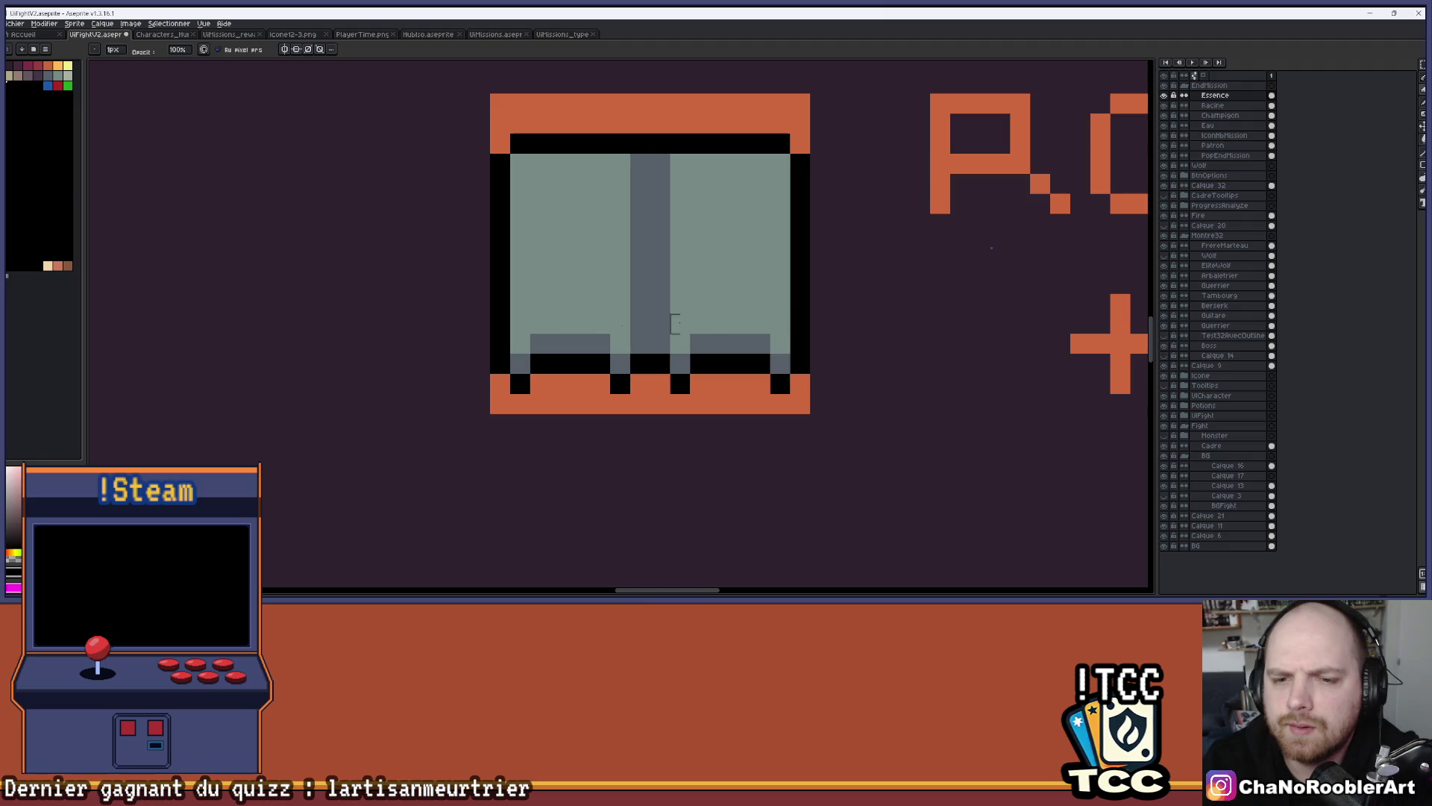
Try dark grey details on the door: a stair-step stroke, checker pixels and a smile shape
{"action": "scroll", "coordinate": [660, 283], "scroll_direction": "up", "scroll_amount": 2}
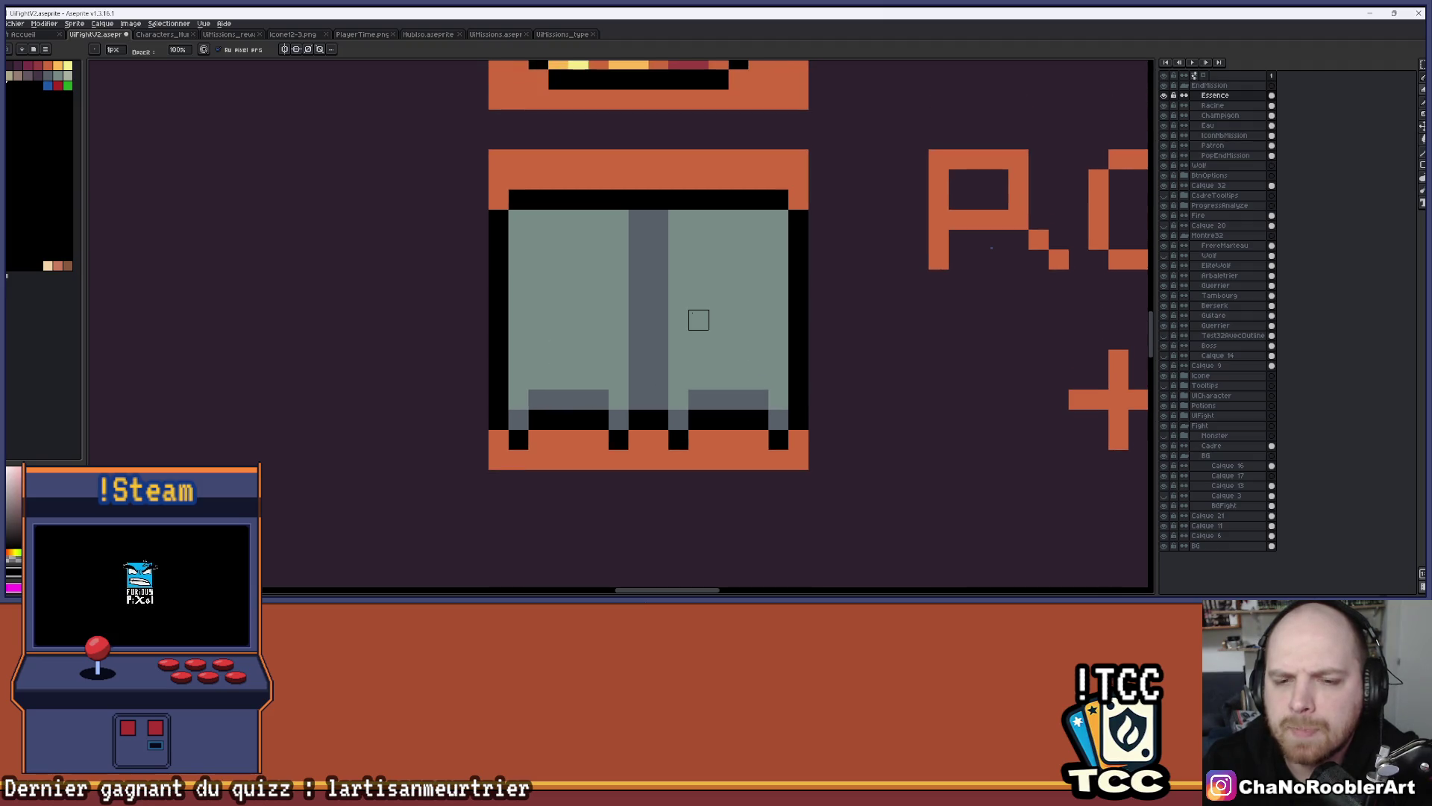
{"action": "left_click_drag", "start_coordinate": [699, 320], "coordinate": [710, 323]}
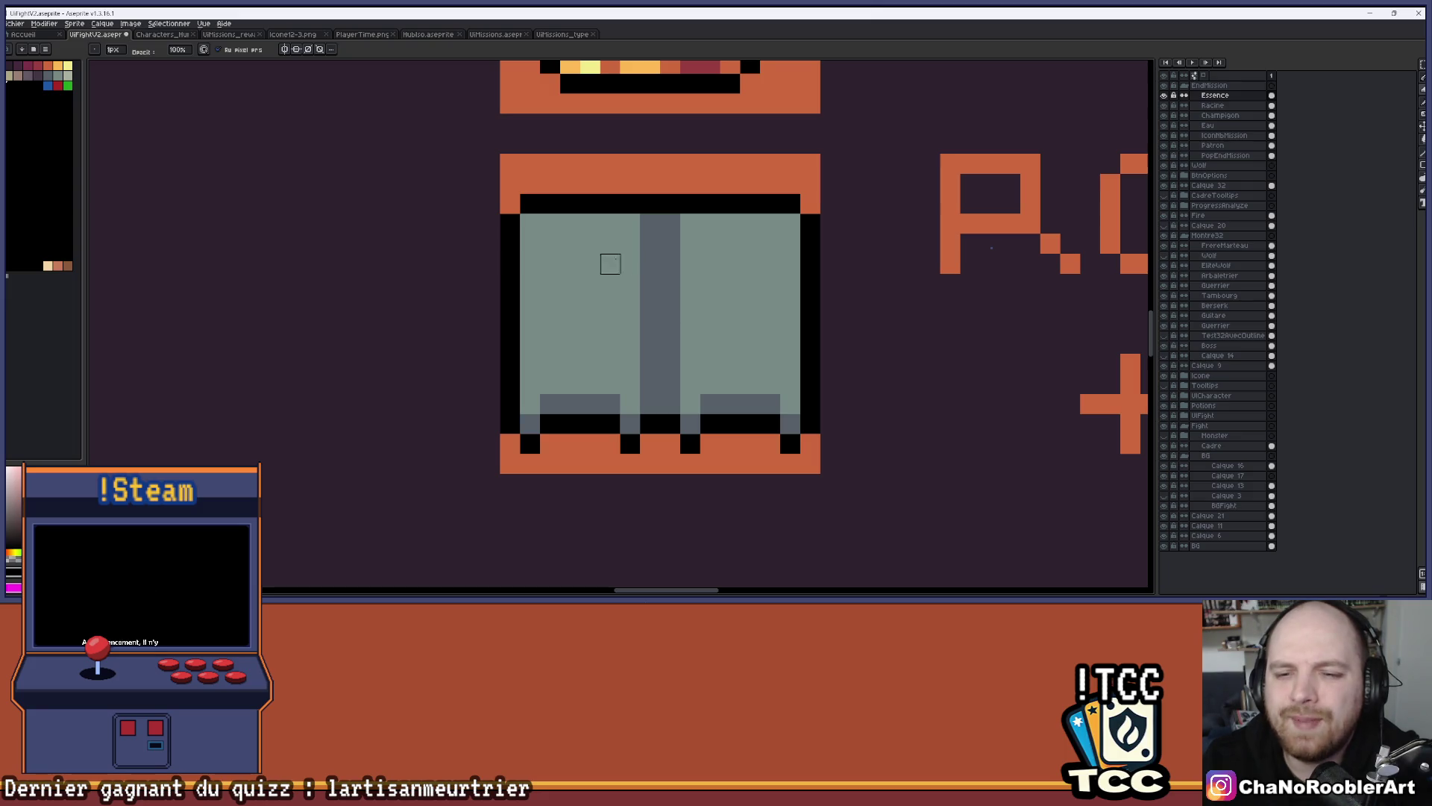
{"action": "left_click_drag", "start_coordinate": [691, 264], "coordinate": [656, 288]}
{"action": "left_click", "coordinate": [633, 323], "text": "alt"}
{"action": "mouse_move", "coordinate": [679, 388]}
{"action": "left_mouse_down"}
{"action": "mouse_move", "coordinate": [717, 369]}
{"action": "mouse_move", "coordinate": [741, 328]}
{"action": "mouse_move", "coordinate": [740, 288]}
{"action": "left_mouse_up"}
{"action": "key", "text": "ctrl+z"}
{"action": "key", "text": "ctrl+z"}
{"action": "key", "text": "ctrl+z"}
{"action": "left_click", "coordinate": [720, 248]}
{"action": "left_click", "coordinate": [700, 288]}
{"action": "left_click", "coordinate": [679, 309]}
{"action": "left_click", "coordinate": [720, 308]}
{"action": "left_click", "coordinate": [680, 349]}
{"action": "left_click_drag", "start_coordinate": [680, 370], "coordinate": [720, 370]}
{"action": "left_click", "coordinate": [740, 350]}
Undo the grey details until the door slot is a plain orange block again
{"action": "scroll", "coordinate": [739, 344], "scroll_direction": "down", "scroll_amount": 1}
{"action": "scroll", "coordinate": [739, 344], "scroll_direction": "right", "scroll_amount": 2}
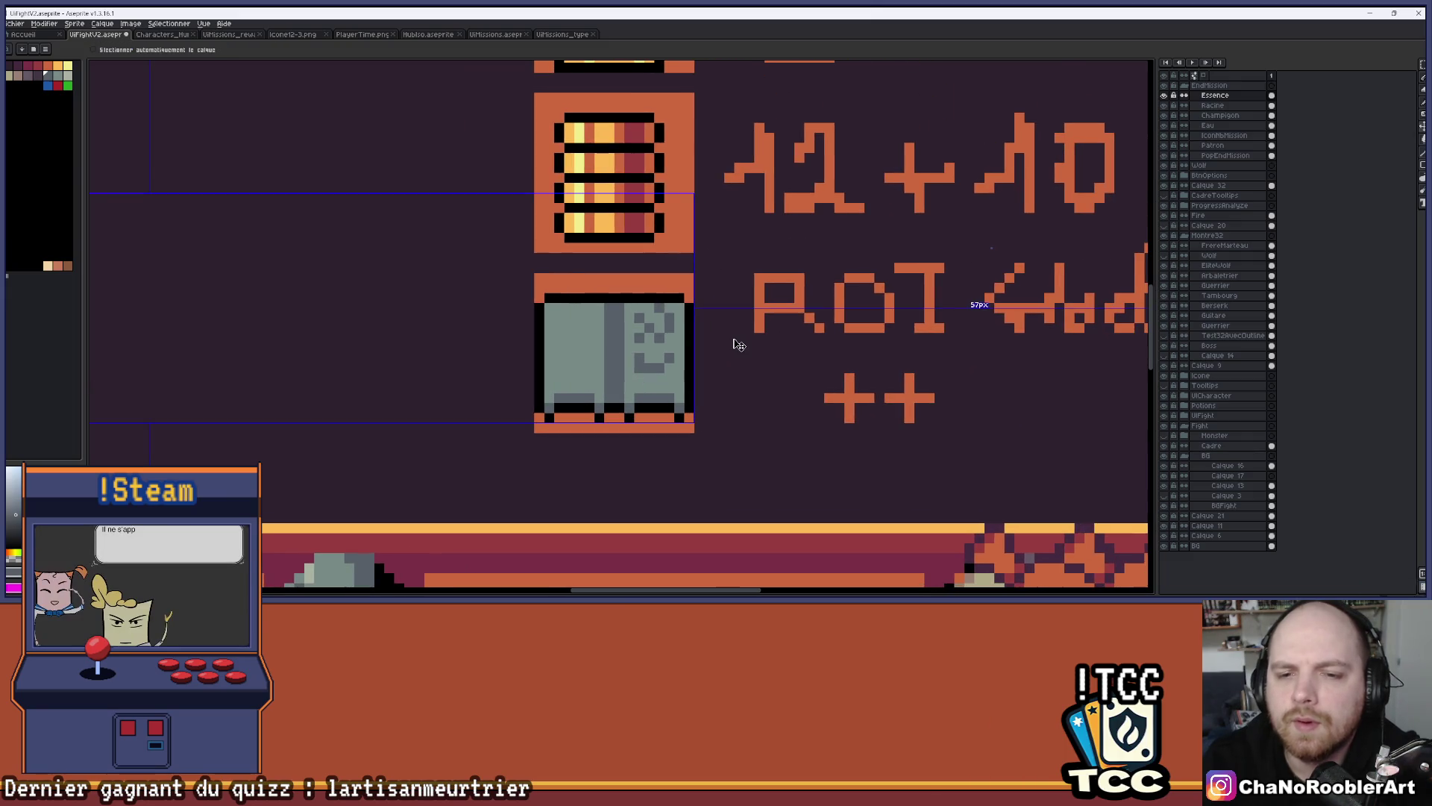
{"action": "key", "text": "ctrl+z"}
{"action": "key", "text": "ctrl+z"}
{"action": "key", "text": "ctrl+z"}
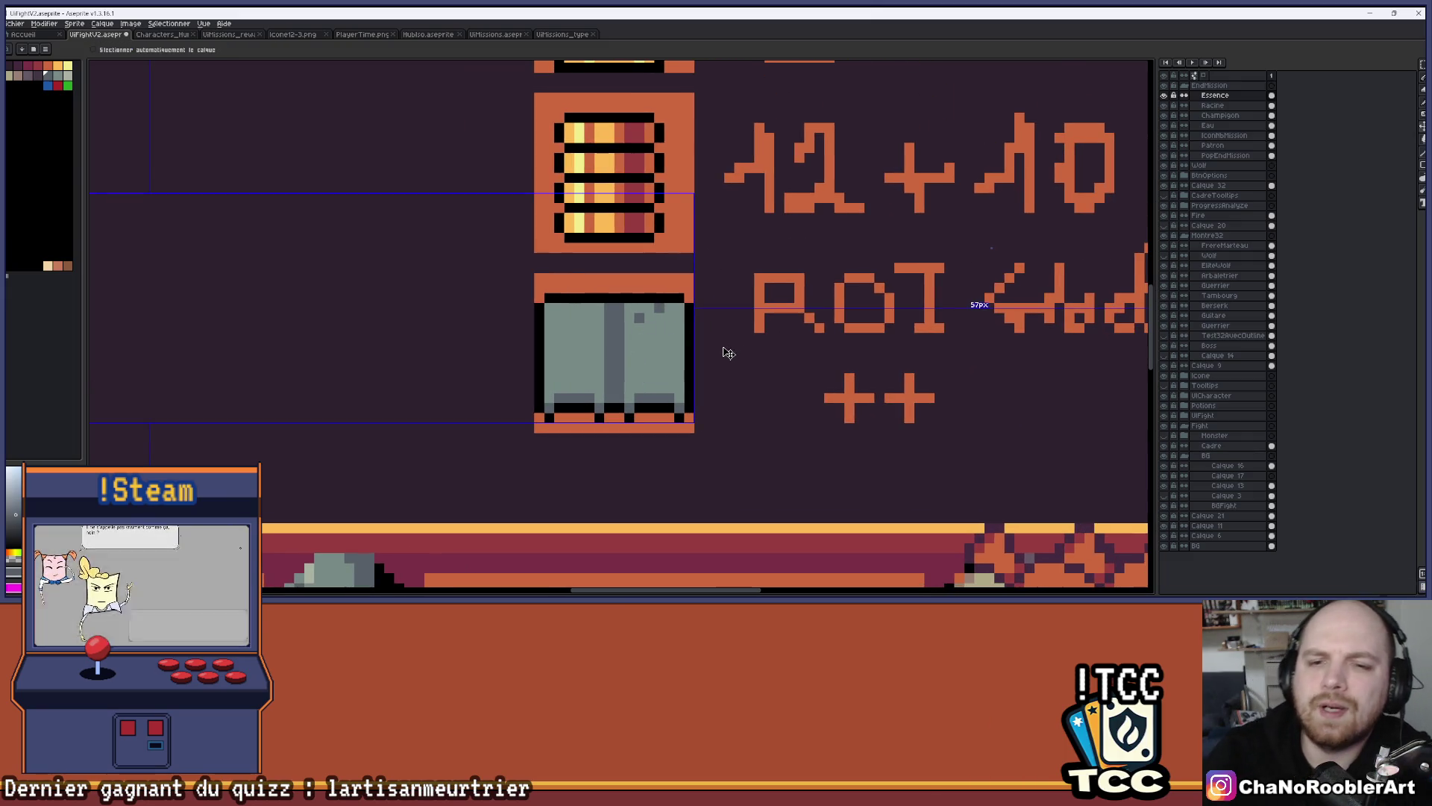
{"action": "key", "text": "ctrl+z"}
{"action": "key", "text": "ctrl+z"}
{"action": "key", "text": "ctrl+z"}
{"action": "key", "text": "ctrl+z"}
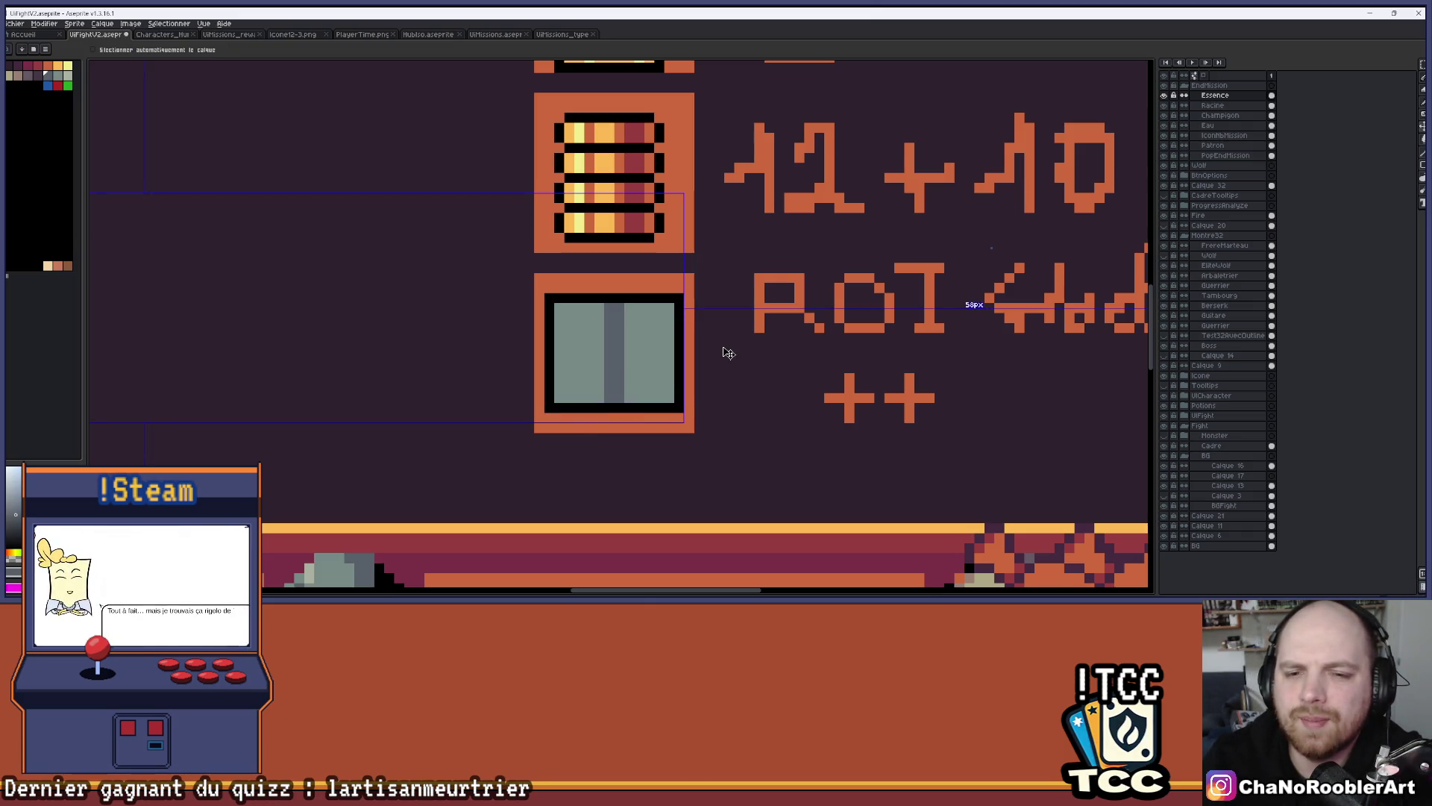
{"action": "key", "text": "ctrl+z"}
{"action": "key", "text": "ctrl+z"}
{"action": "key", "text": "ctrl+z"}
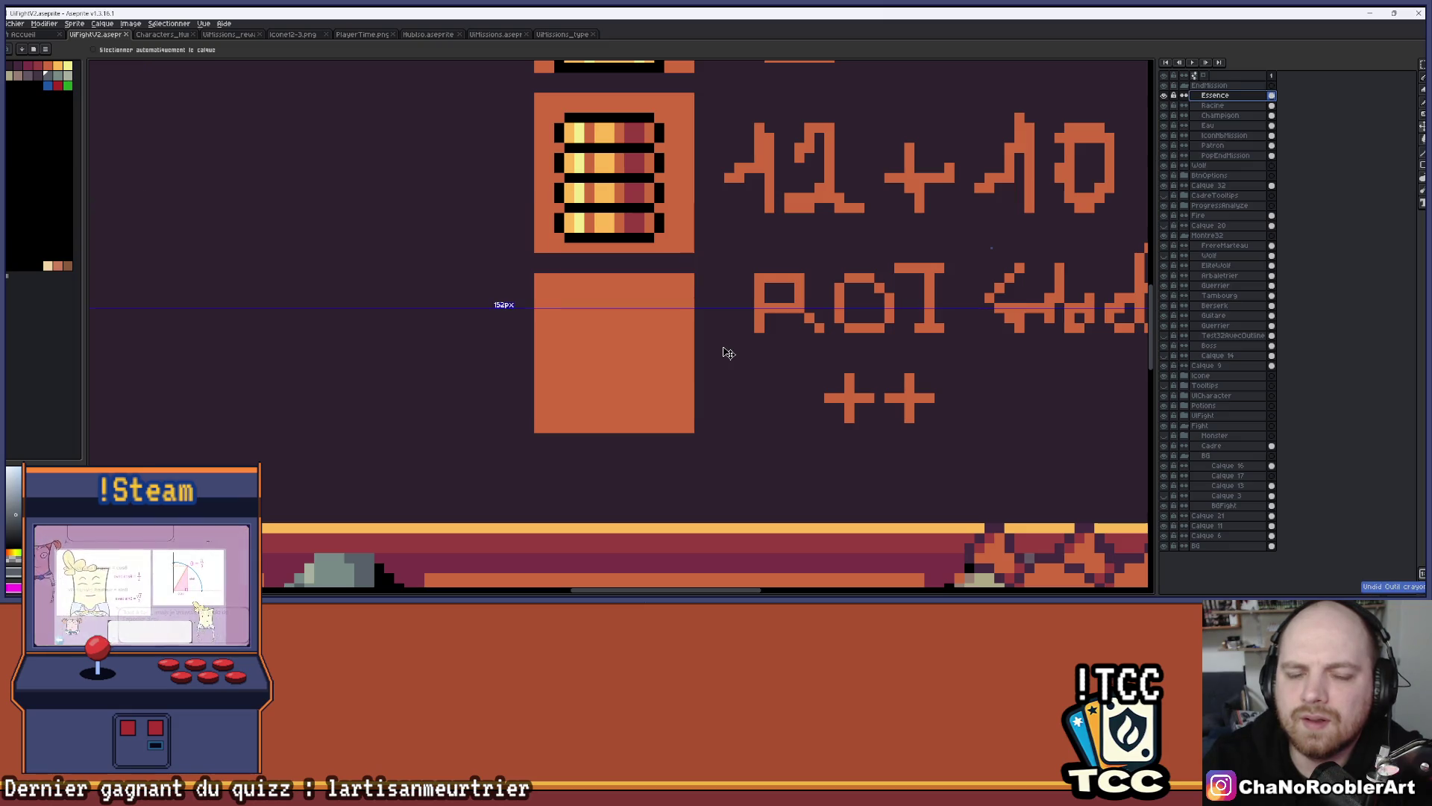
{"action": "key", "text": "b"}
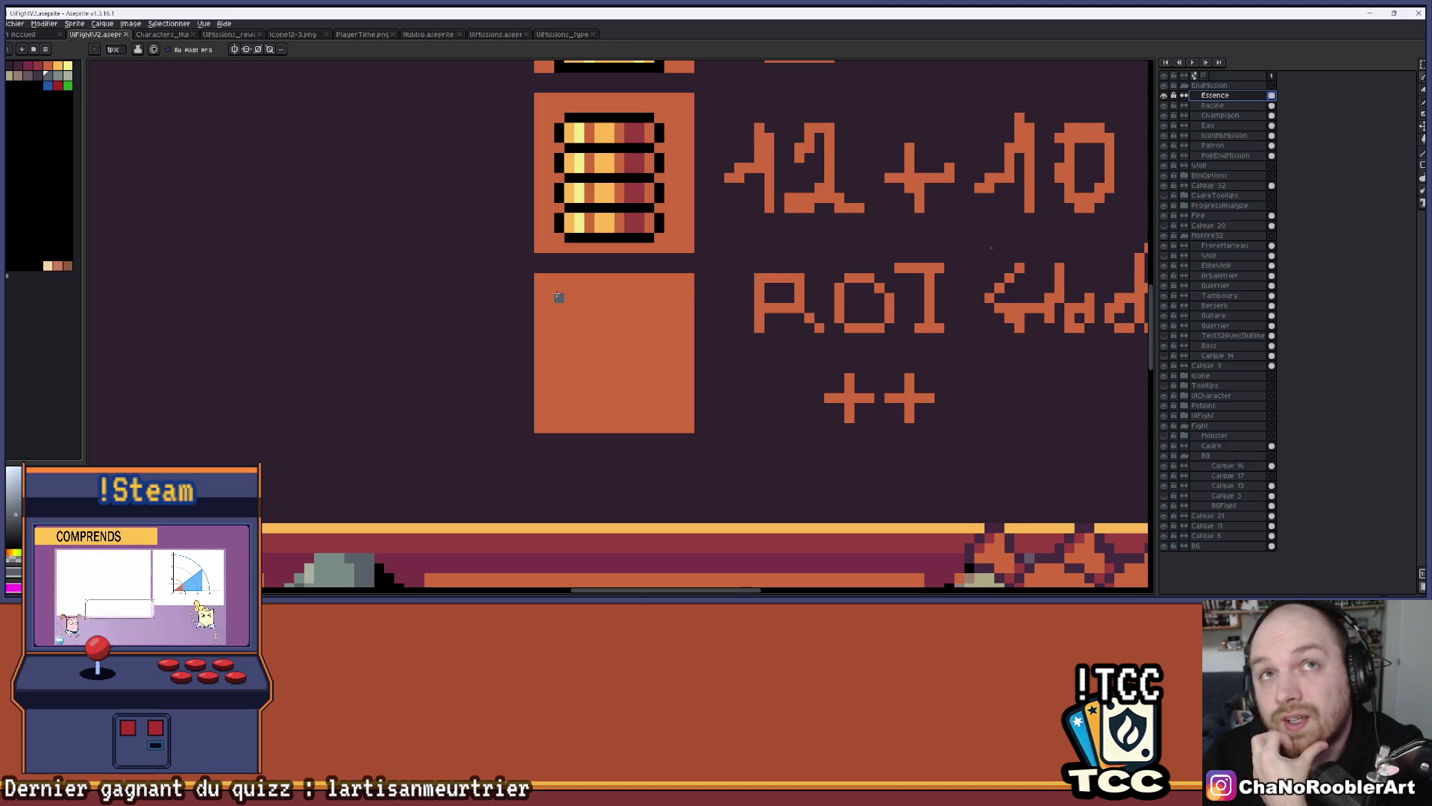
{"action": "scroll", "coordinate": [559, 296], "scroll_direction": "down", "scroll_amount": 5}
{"action": "scroll", "coordinate": [674, 244], "scroll_direction": "up", "scroll_amount": 4}
{"action": "left_click_drag", "start_coordinate": [674, 244], "coordinate": [773, 197]}
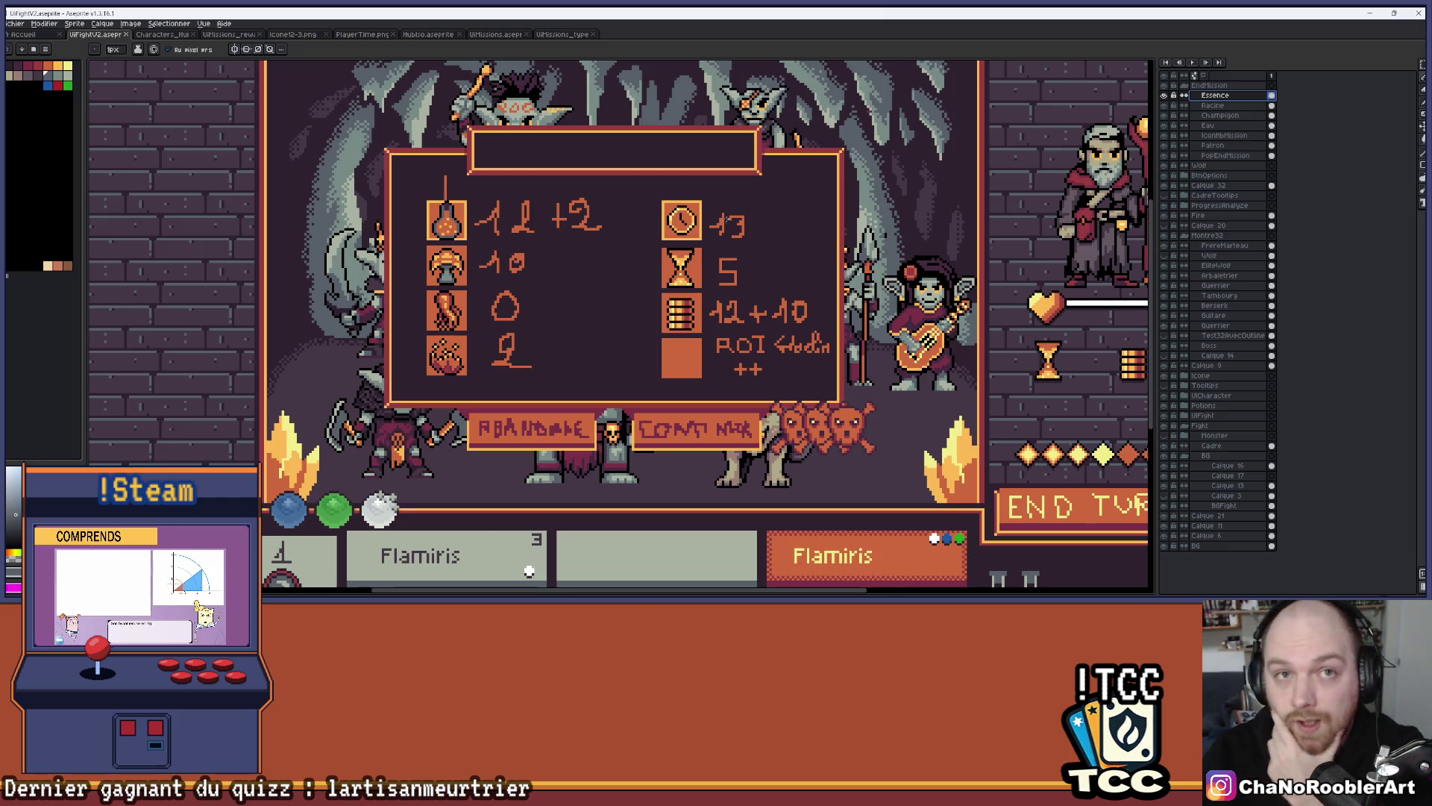
{"action": "scroll", "coordinate": [724, 216], "scroll_direction": "down", "scroll_amount": 1}
{"action": "left_click_drag", "start_coordinate": [723, 216], "coordinate": [723, 241]}
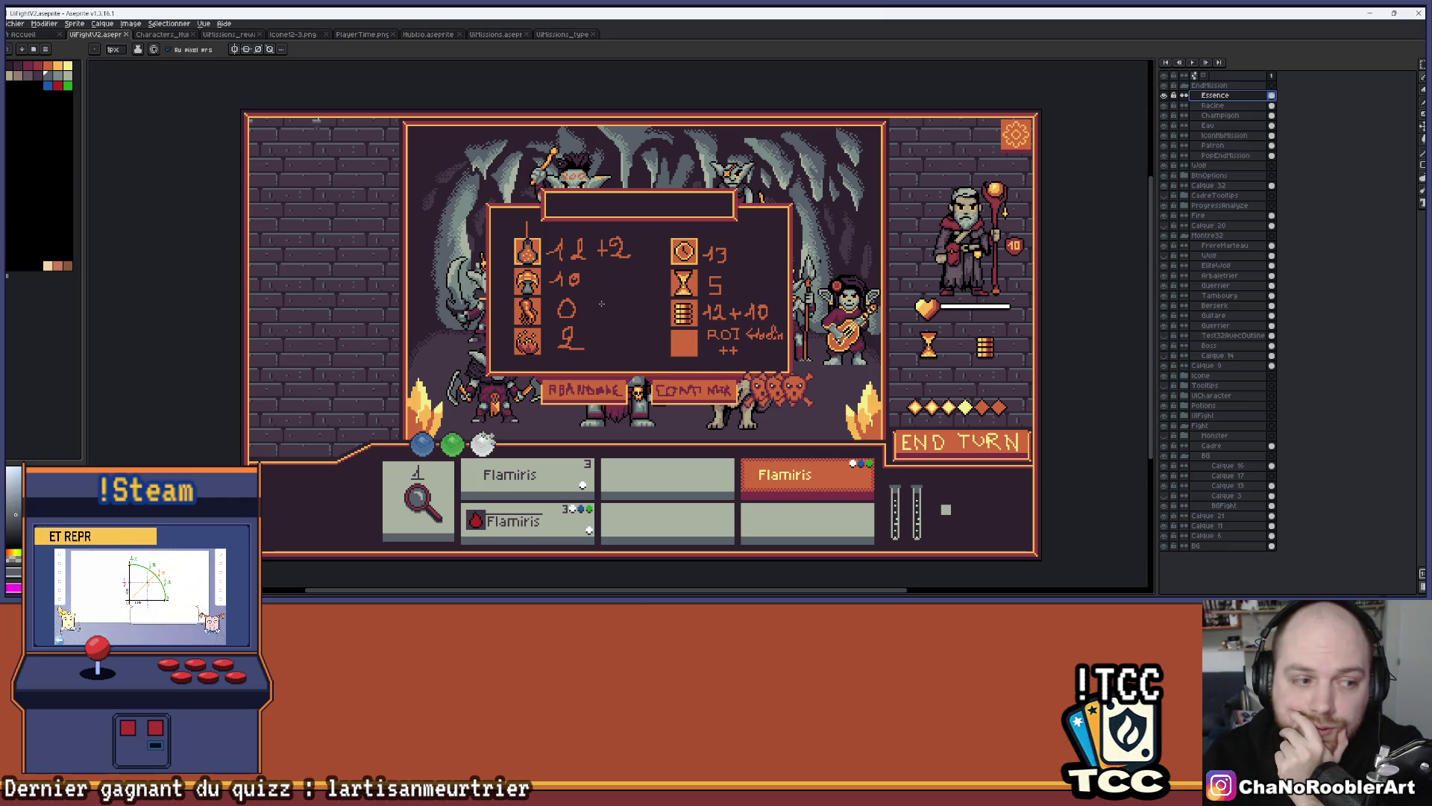
{"action": "scroll", "coordinate": [716, 369], "scroll_direction": "up", "scroll_amount": 4}
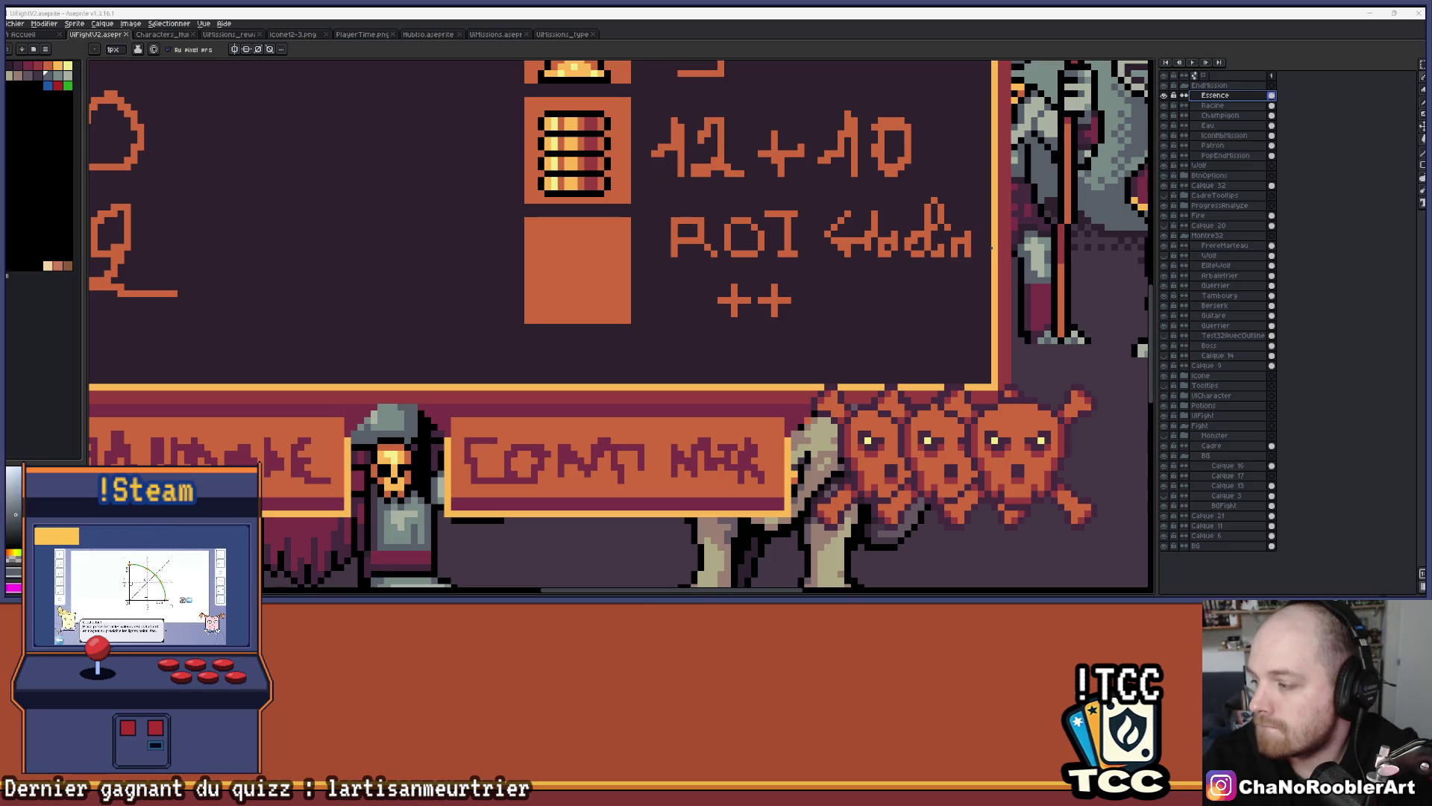
{"action": "scroll", "coordinate": [518, 237], "scroll_direction": "up", "scroll_amount": 3}
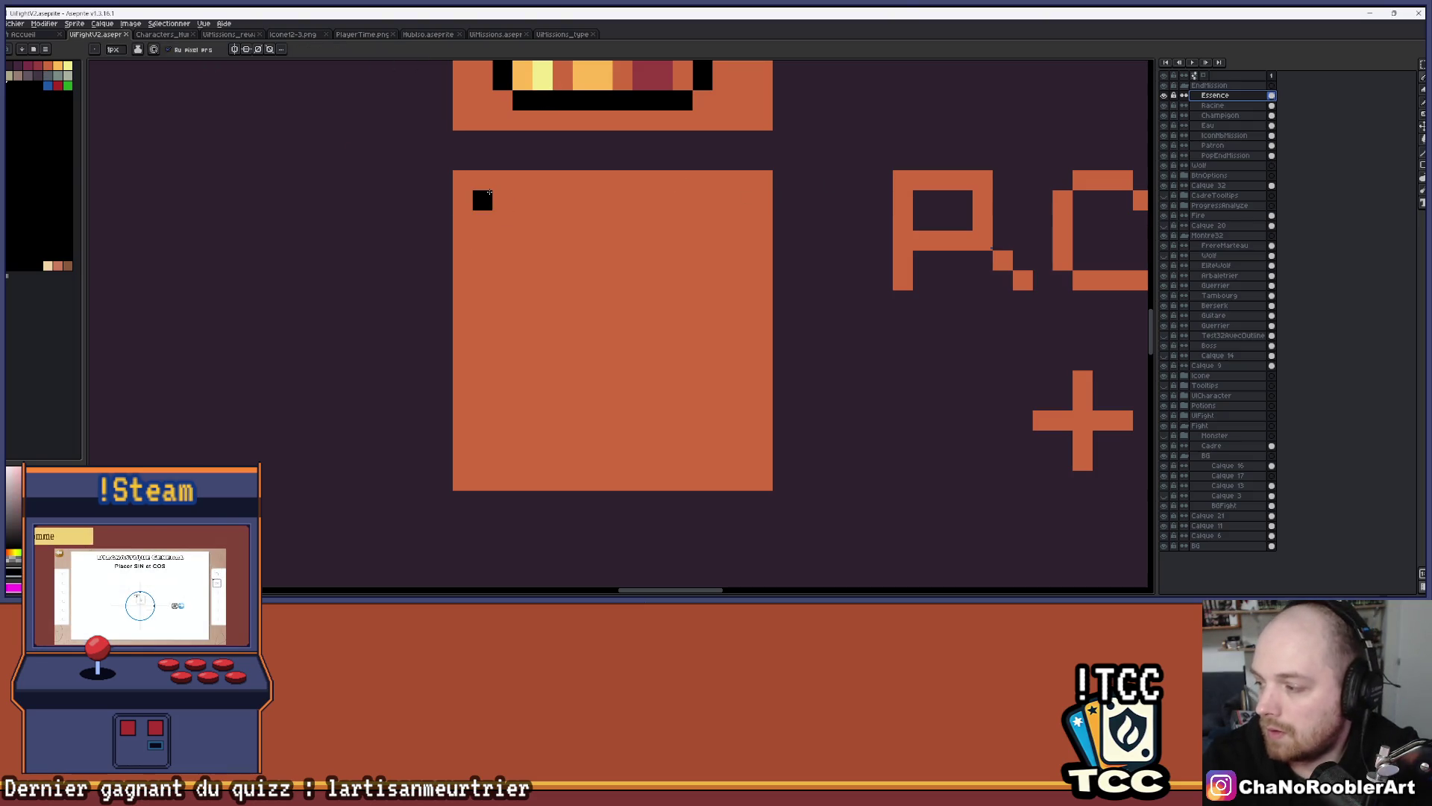
Sketch black vertical edge lines down the orange square, redoing them a few times
{"action": "left_click_drag", "start_coordinate": [485, 215], "coordinate": [469, 413]}
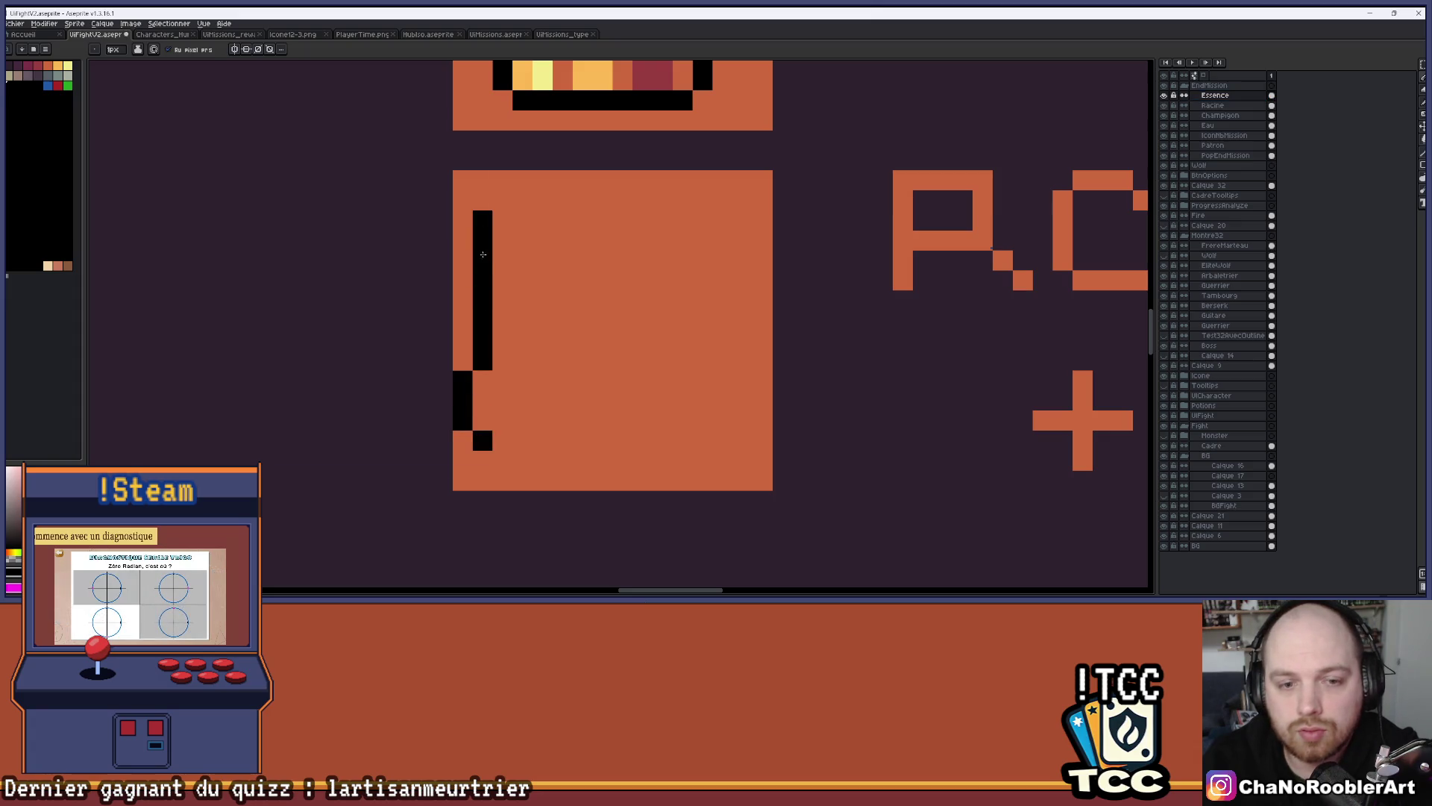
{"action": "key", "text": "ctrl+z"}
{"action": "left_click_drag", "start_coordinate": [481, 200], "coordinate": [481, 411]}
{"action": "key", "text": "ctrl+z"}
{"action": "left_click_drag", "start_coordinate": [477, 196], "coordinate": [478, 461]}
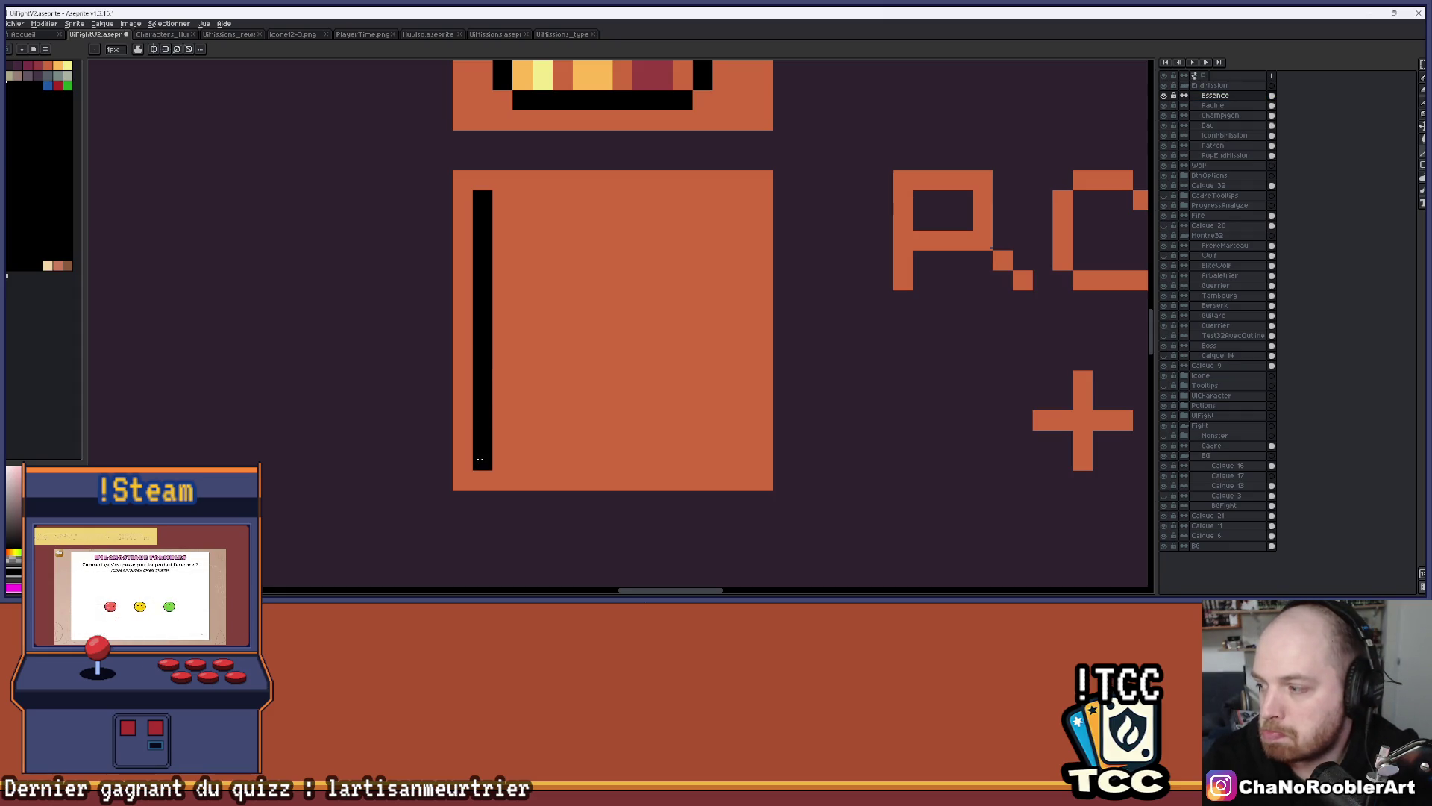
{"action": "mouse_move", "coordinate": [479, 459]}
{"action": "left_mouse_down"}
{"action": "mouse_move", "coordinate": [719, 451]}
{"action": "mouse_move", "coordinate": [742, 332]}
{"action": "mouse_move", "coordinate": [743, 200]}
{"action": "mouse_move", "coordinate": [476, 199]}
{"action": "left_mouse_up"}
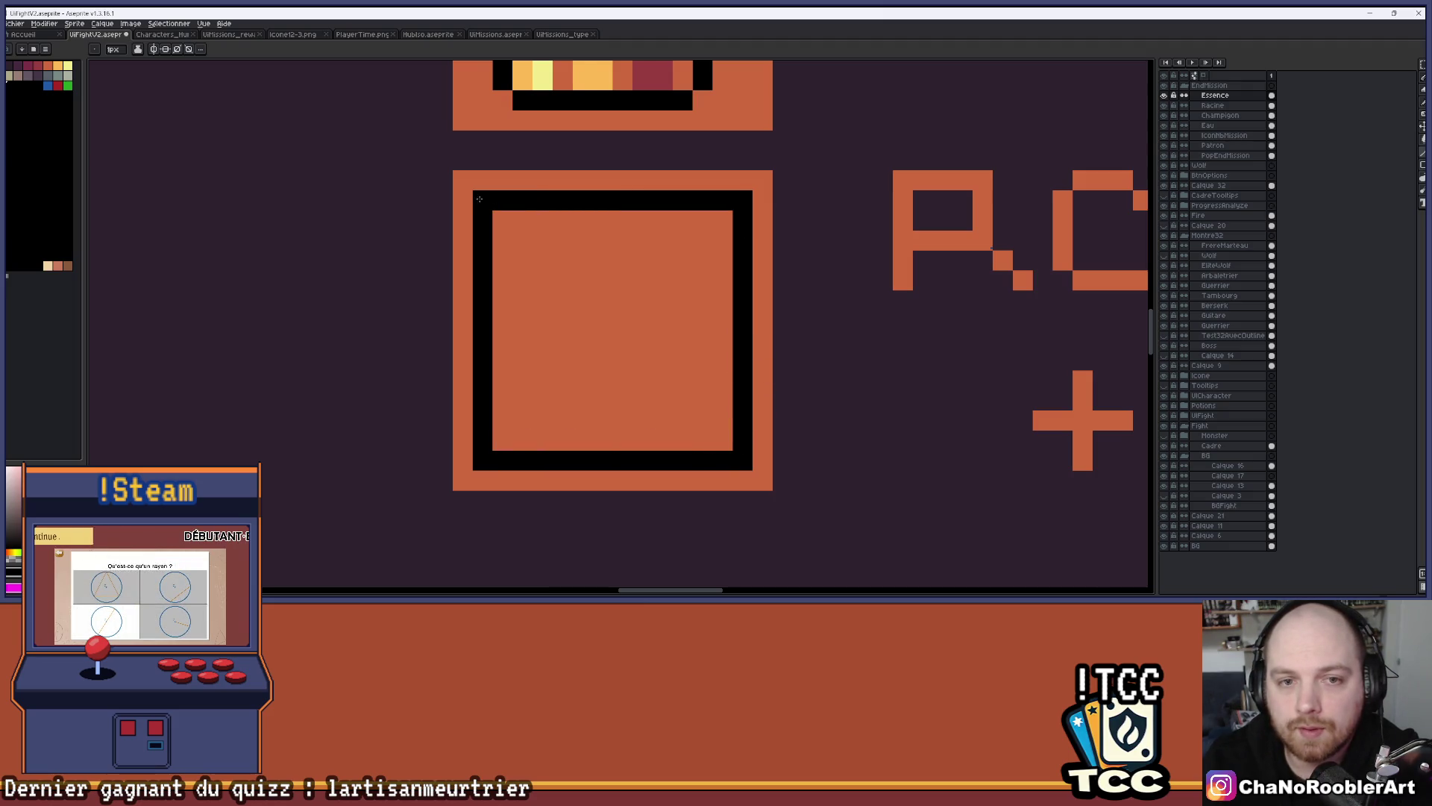
{"action": "scroll", "coordinate": [476, 200], "scroll_direction": "down", "scroll_amount": 3}
{"action": "scroll", "coordinate": [541, 162], "scroll_direction": "up", "scroll_amount": 3}
Try a thick black inner frame, undo it, and add a new layer above Essence
{"action": "left_click", "coordinate": [541, 162]}
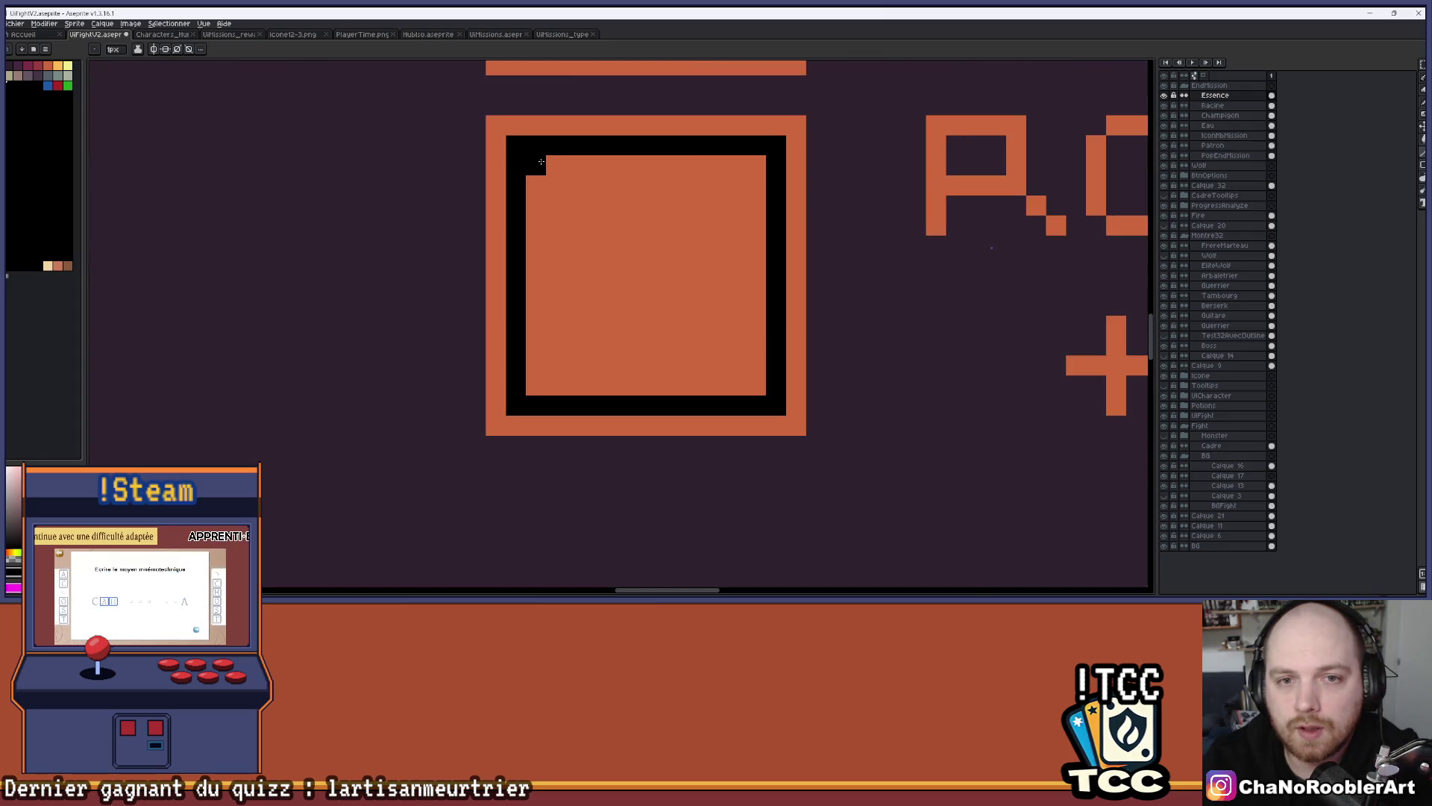
{"action": "mouse_move", "coordinate": [540, 162]}
{"action": "left_mouse_down"}
{"action": "mouse_move", "coordinate": [534, 384]}
{"action": "mouse_move", "coordinate": [735, 383]}
{"action": "mouse_move", "coordinate": [754, 162]}
{"action": "mouse_move", "coordinate": [770, 160]}
{"action": "mouse_move", "coordinate": [756, 392]}
{"action": "left_mouse_up"}
{"action": "key", "text": "ctrl+z"}
{"action": "key", "text": "ctrl+z"}
{"action": "key", "text": "ctrl+z"}
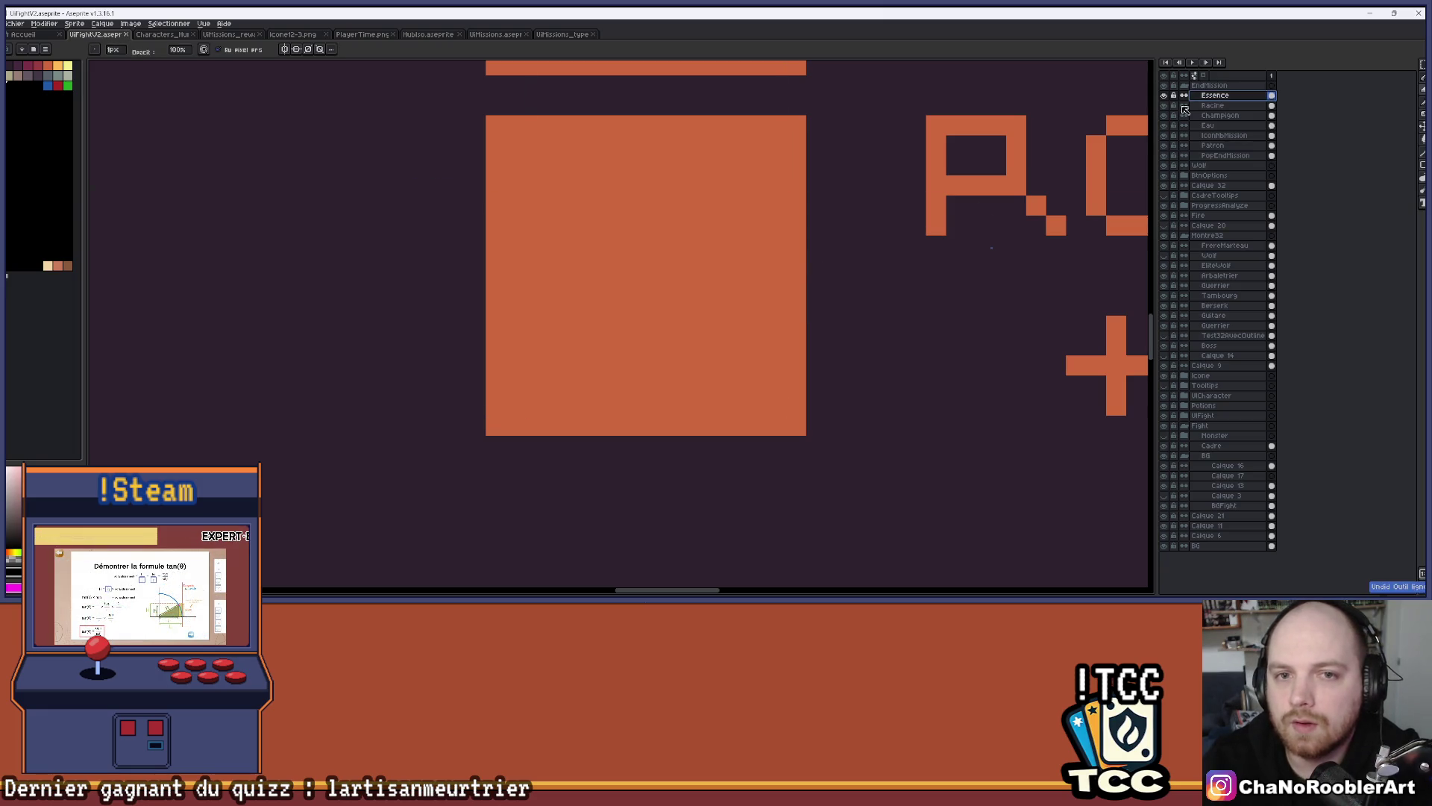
{"action": "key", "text": "shift+n"}
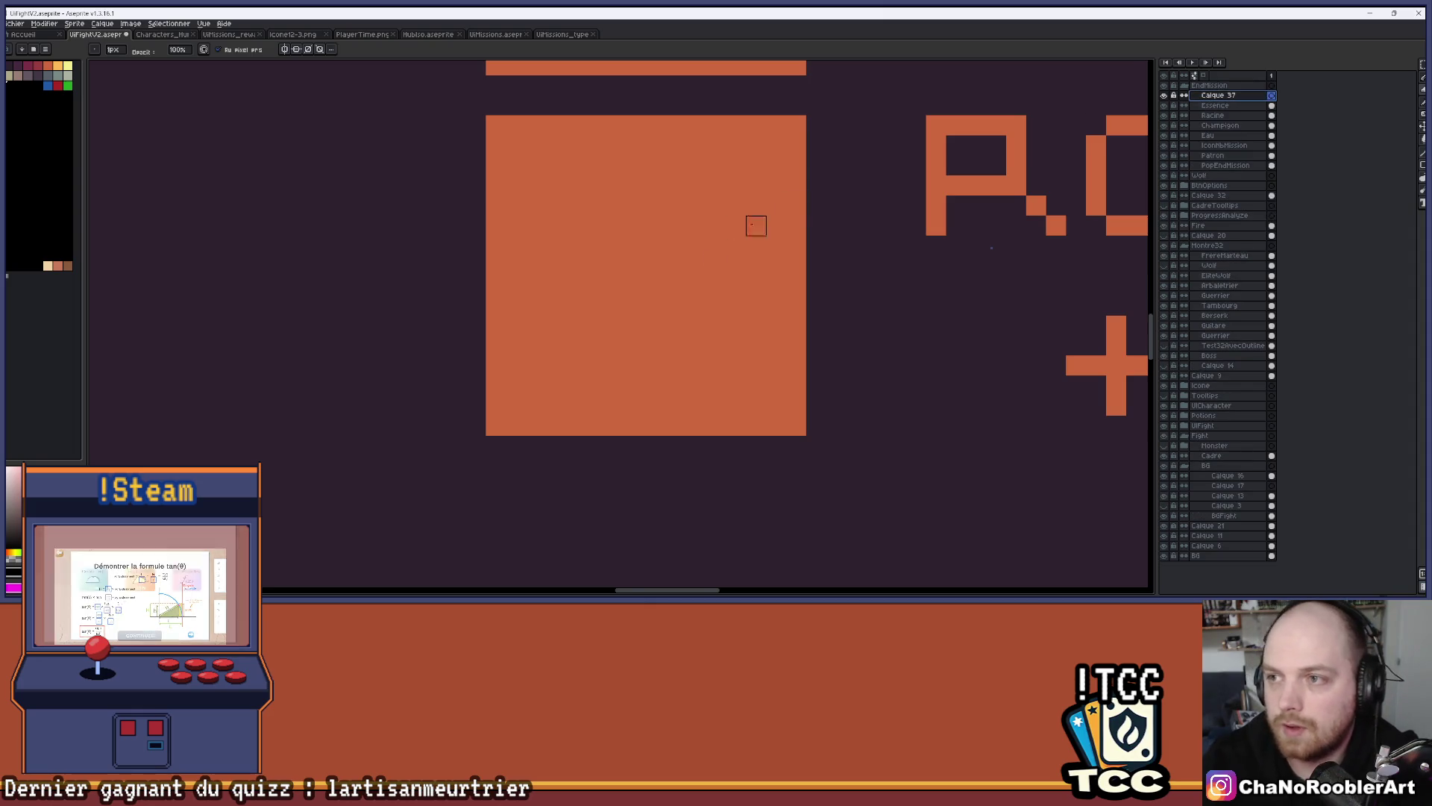
Draw the black square outline on the new layer: bottom, right, top and left edges
{"action": "scroll", "coordinate": [693, 288], "scroll_direction": "up", "scroll_amount": 1}
{"action": "mouse_move", "coordinate": [454, 149]}
{"action": "left_mouse_down"}
{"action": "mouse_move", "coordinate": [453, 506]}
{"action": "mouse_move", "coordinate": [839, 485]}
{"action": "left_mouse_up"}
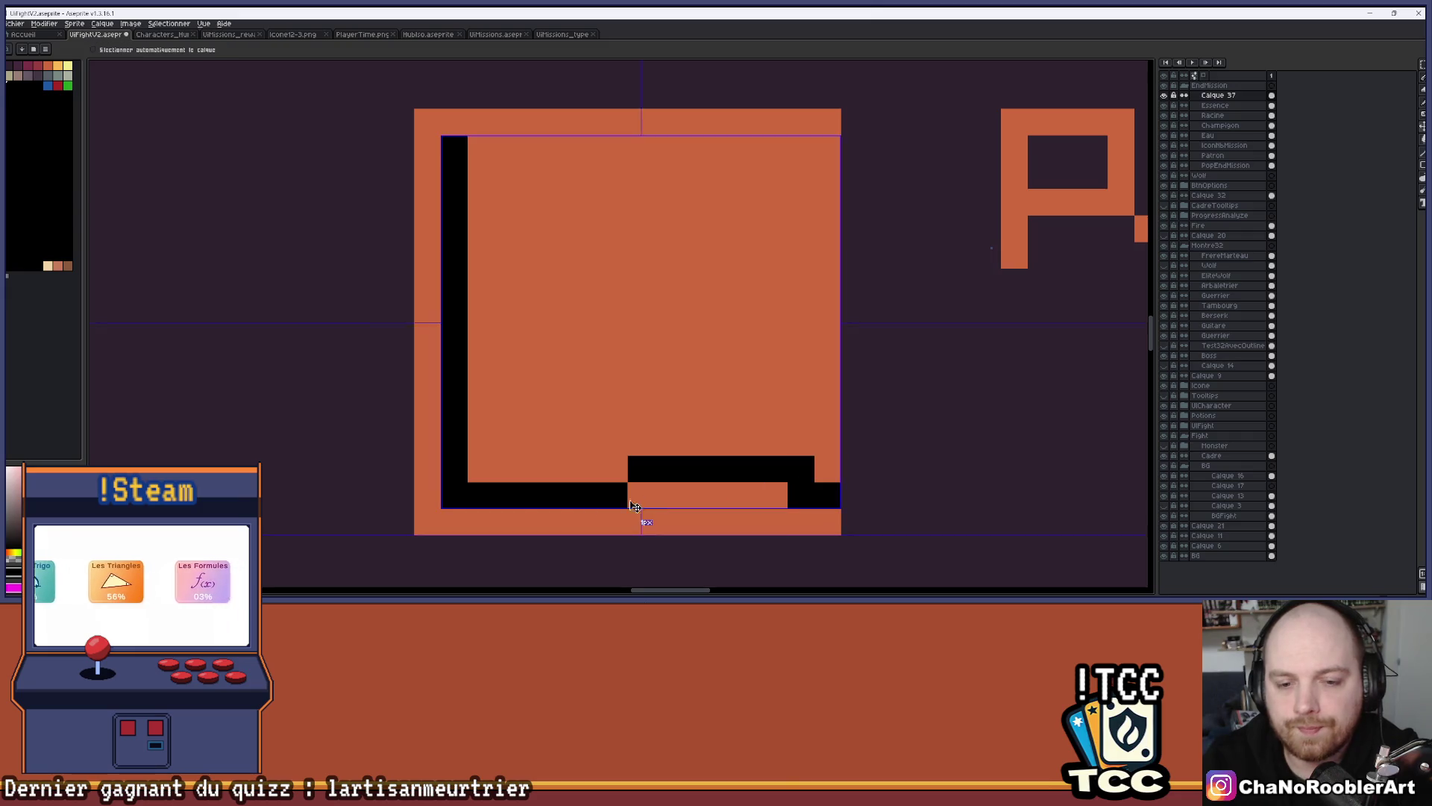
{"action": "key", "text": "ctrl+z"}
{"action": "left_click_drag", "start_coordinate": [464, 492], "coordinate": [801, 495]}
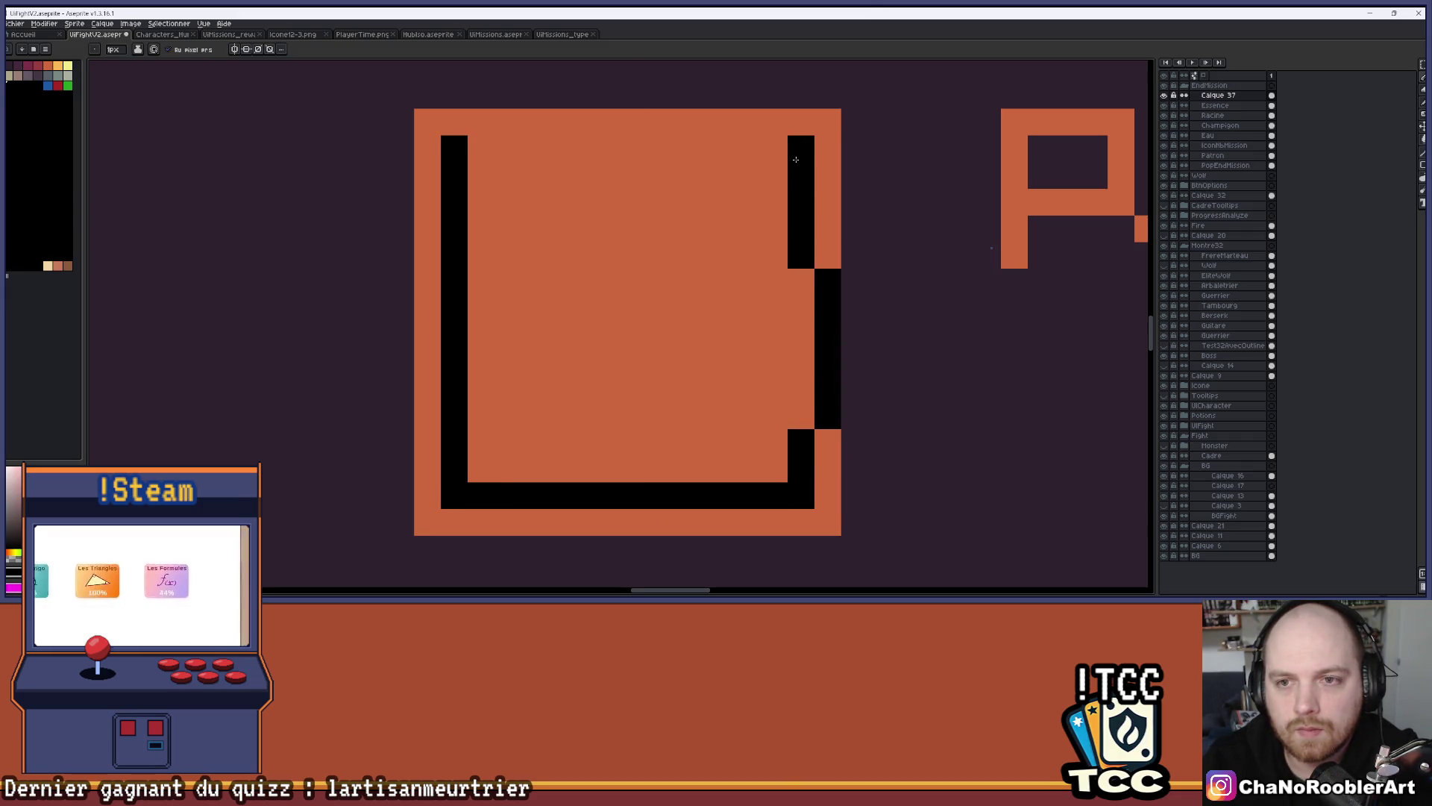
{"action": "left_click_drag", "start_coordinate": [795, 139], "coordinate": [801, 477]}
{"action": "key", "text": "ctrl+z"}
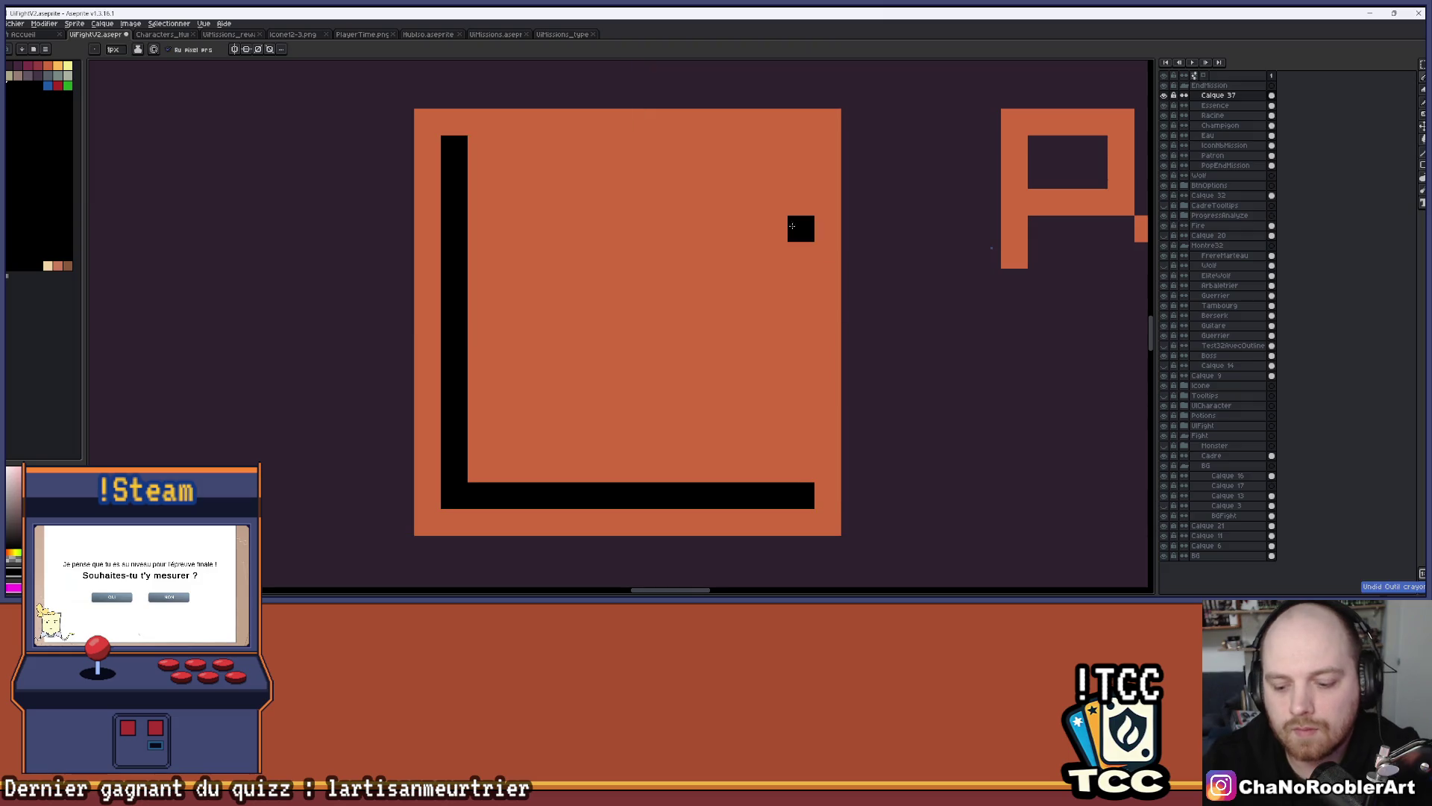
{"action": "left_click_drag", "start_coordinate": [796, 144], "coordinate": [801, 356]}
{"action": "scroll", "coordinate": [801, 356], "scroll_direction": "up", "scroll_amount": 1}
{"action": "left_click_drag", "start_coordinate": [800, 459], "coordinate": [799, 492]}
{"action": "scroll", "coordinate": [800, 493], "scroll_direction": "down", "scroll_amount": 1}
{"action": "left_click_drag", "start_coordinate": [757, 141], "coordinate": [461, 141]}
{"action": "scroll", "coordinate": [575, 205], "scroll_direction": "down", "scroll_amount": 1}
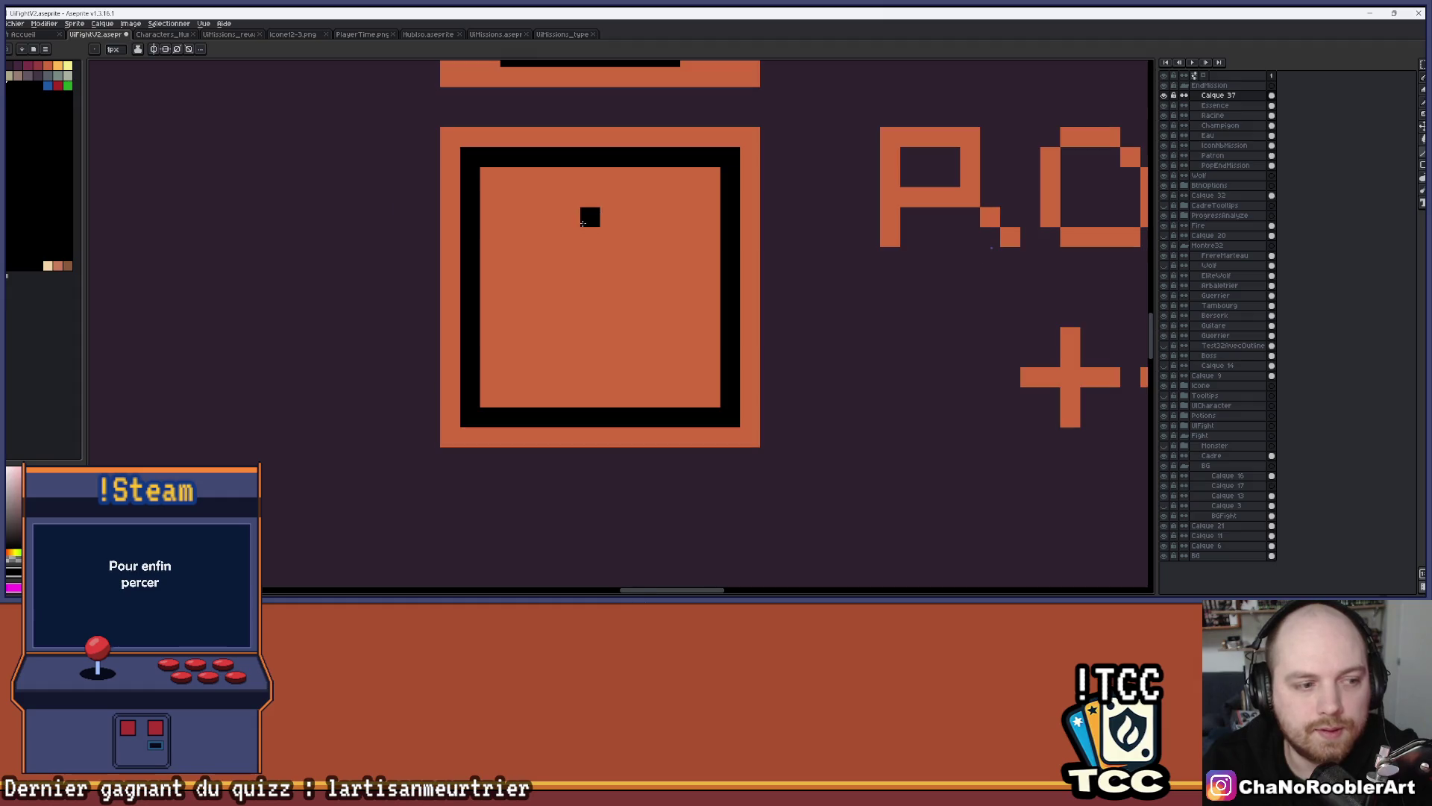
{"action": "scroll", "coordinate": [531, 197], "scroll_direction": "up", "scroll_amount": 1}
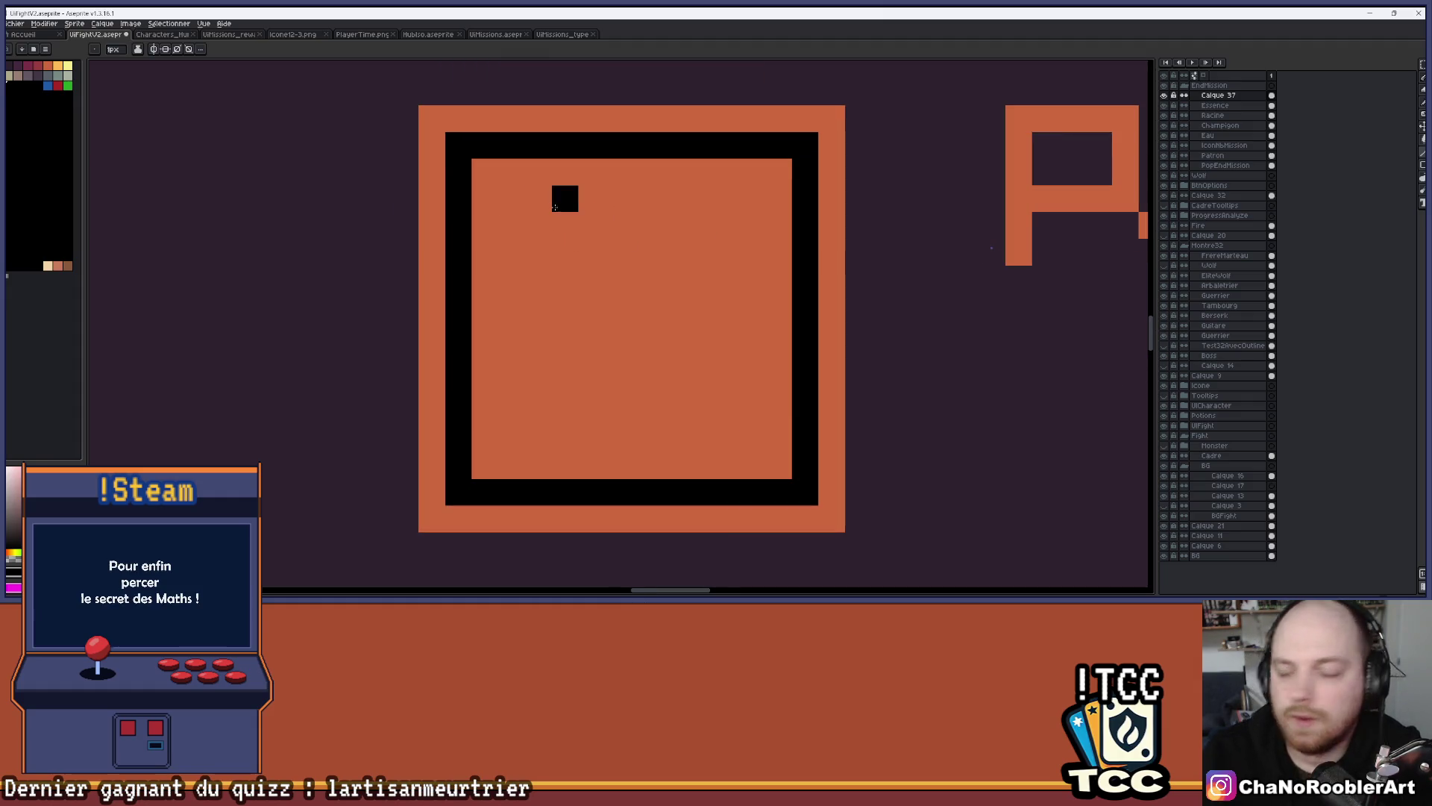
{"action": "scroll", "coordinate": [538, 250], "scroll_direction": "down", "scroll_amount": 1}
{"action": "scroll", "coordinate": [499, 127], "scroll_direction": "up", "scroll_amount": 2}
{"action": "scroll", "coordinate": [483, 198], "scroll_direction": "down", "scroll_amount": 1}
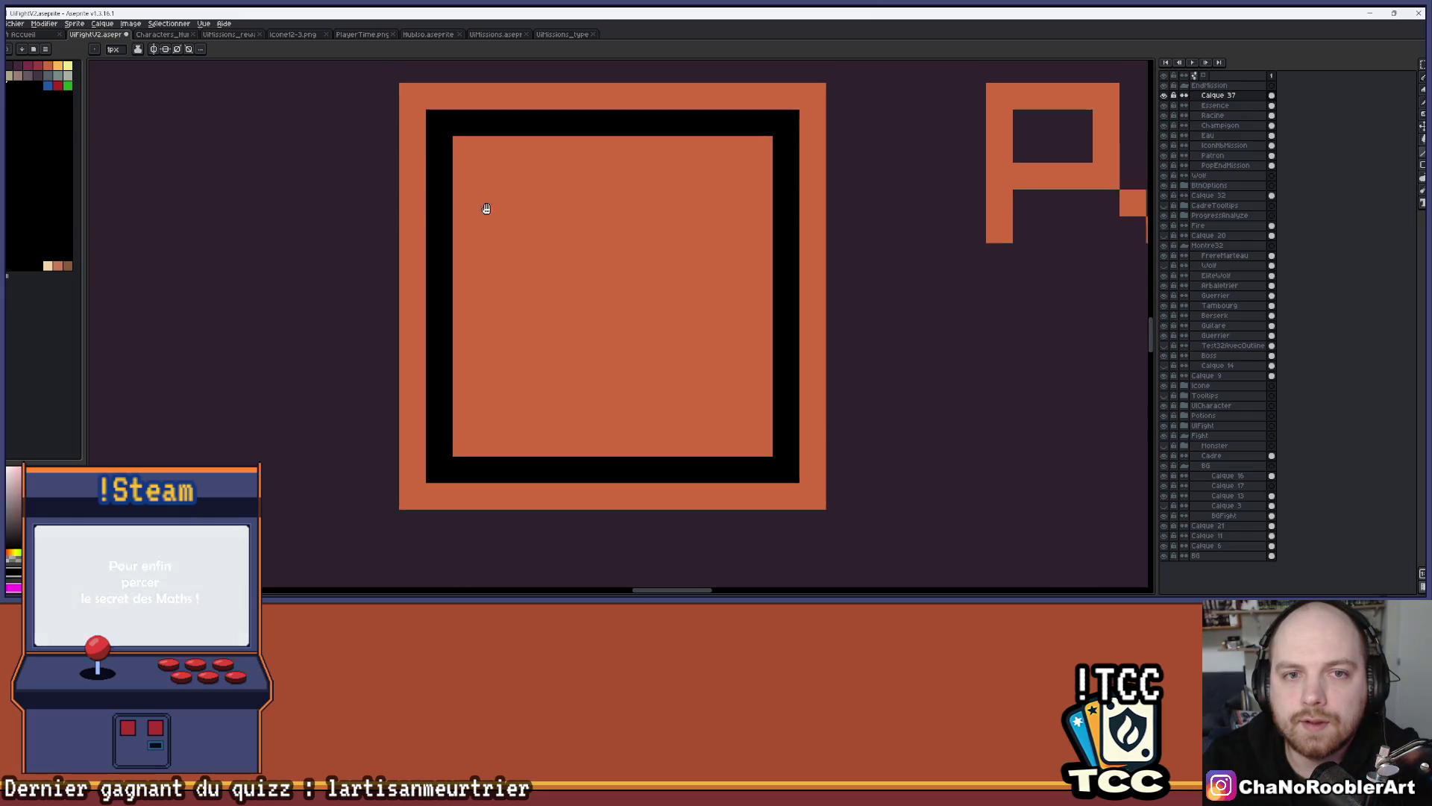
{"action": "left_click_drag", "start_coordinate": [466, 147], "coordinate": [466, 463]}
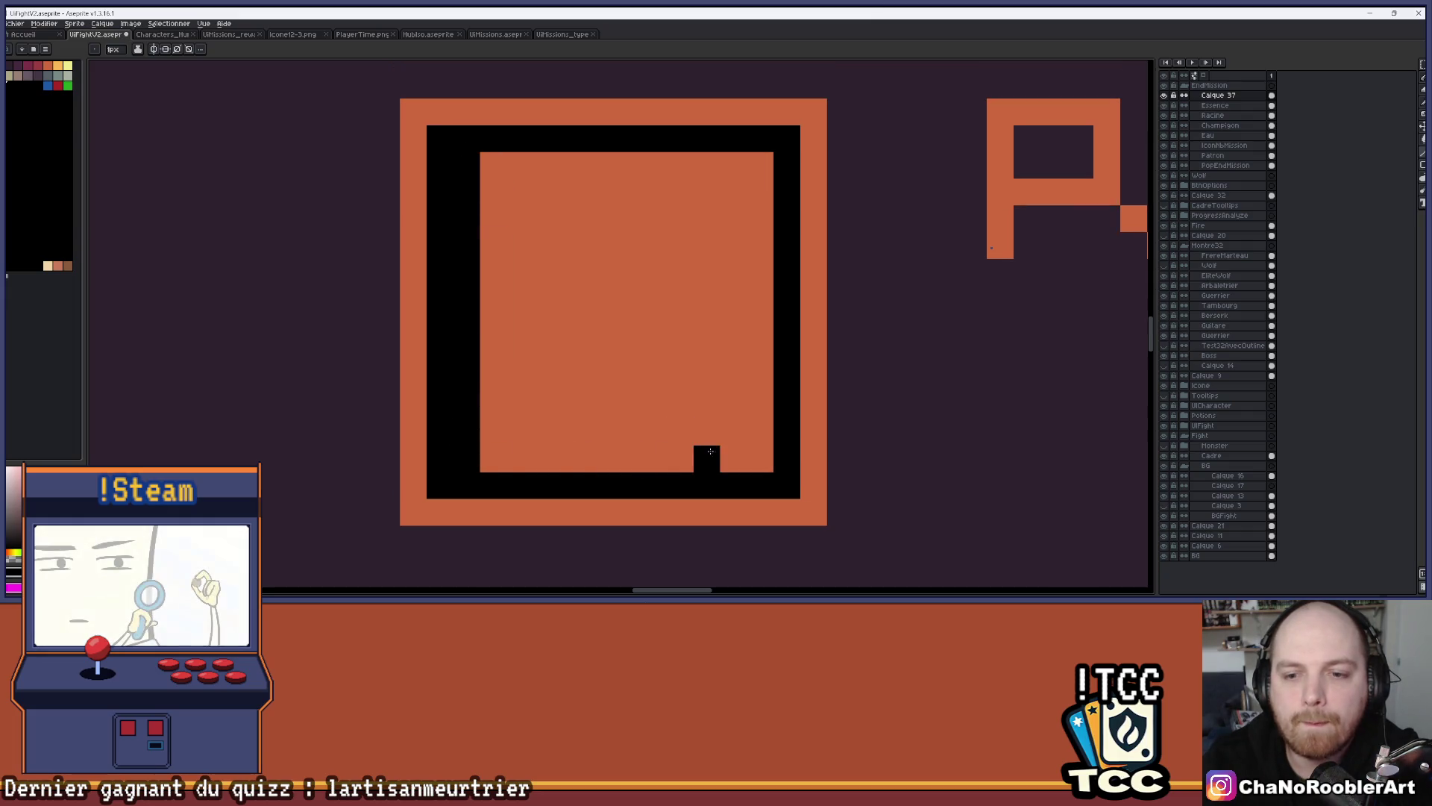
{"action": "mouse_move", "coordinate": [753, 467]}
{"action": "left_mouse_down"}
{"action": "mouse_move", "coordinate": [761, 157]}
{"action": "mouse_move", "coordinate": [787, 486]}
{"action": "left_mouse_up"}
Erase the extra left black column back to orange
{"action": "key", "text": "e"}
{"action": "mouse_move", "coordinate": [463, 159]}
{"action": "left_mouse_down"}
{"action": "mouse_move", "coordinate": [467, 265]}
{"action": "mouse_move", "coordinate": [437, 246]}
{"action": "left_mouse_up"}
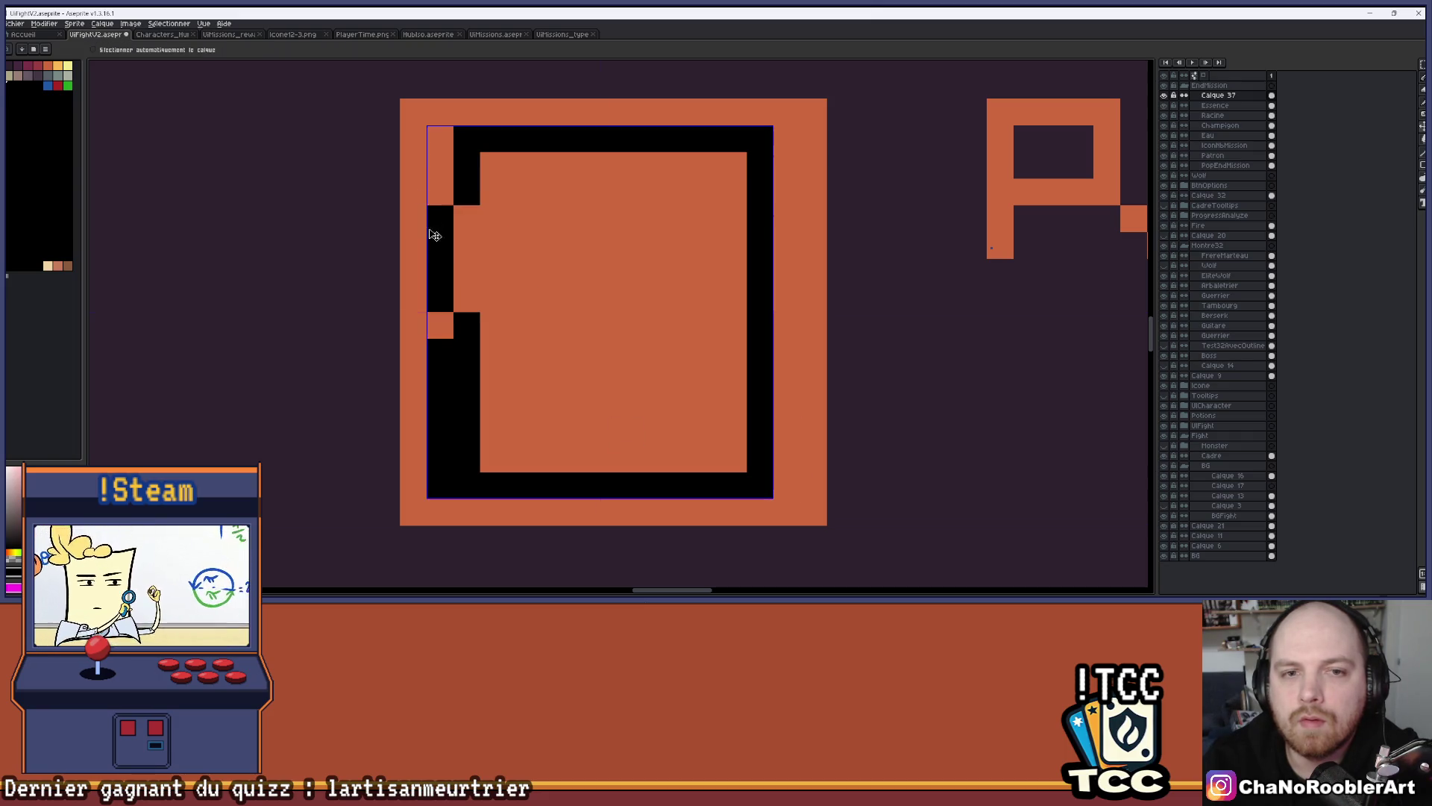
{"action": "key", "text": "ctrl+z"}
{"action": "left_click", "coordinate": [440, 139]}
{"action": "mouse_move", "coordinate": [440, 139]}
{"action": "left_mouse_down"}
{"action": "mouse_move", "coordinate": [426, 388]}
{"action": "mouse_move", "coordinate": [438, 351]}
{"action": "mouse_move", "coordinate": [438, 485]}
{"action": "left_mouse_up"}
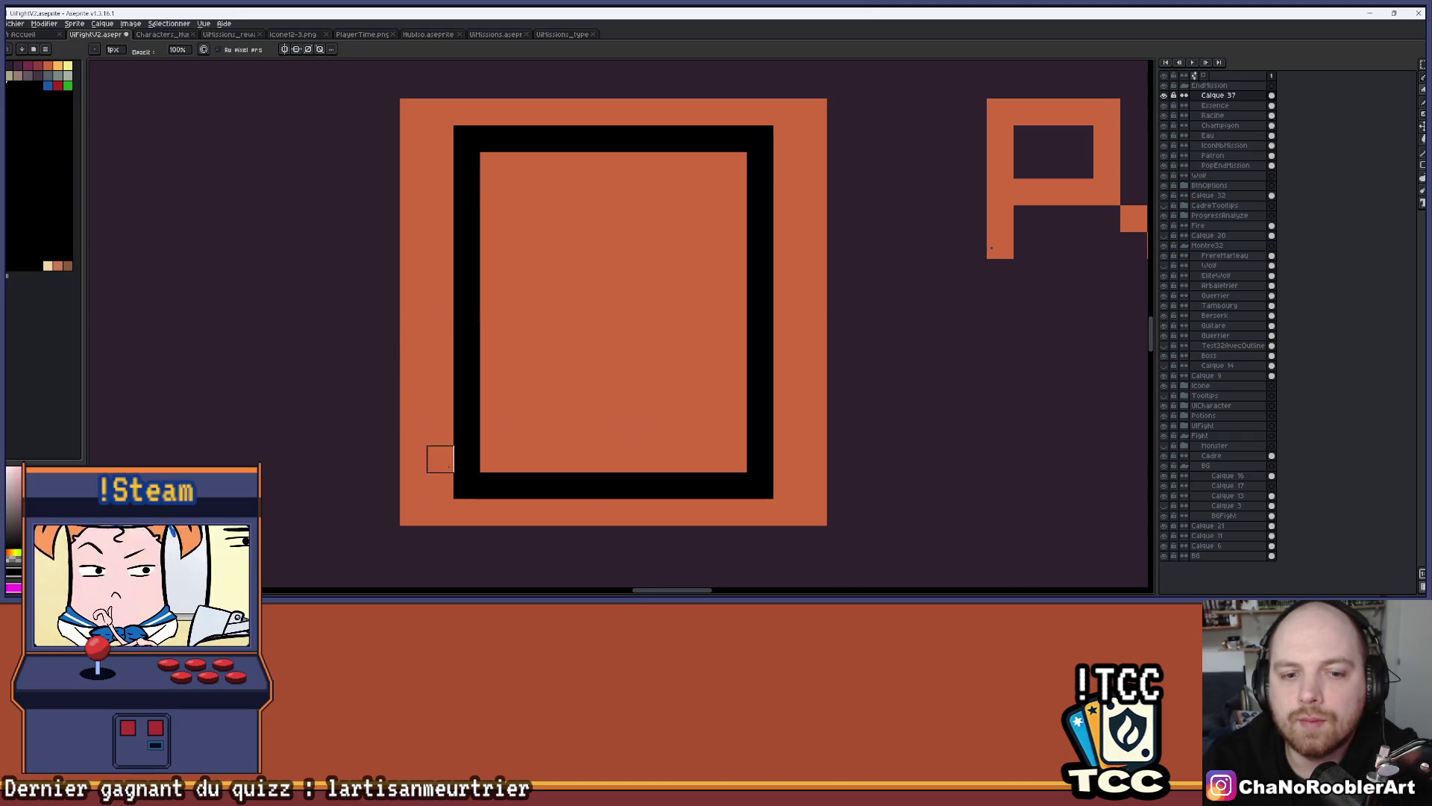
{"action": "scroll", "coordinate": [612, 405], "scroll_direction": "down", "scroll_amount": 1}
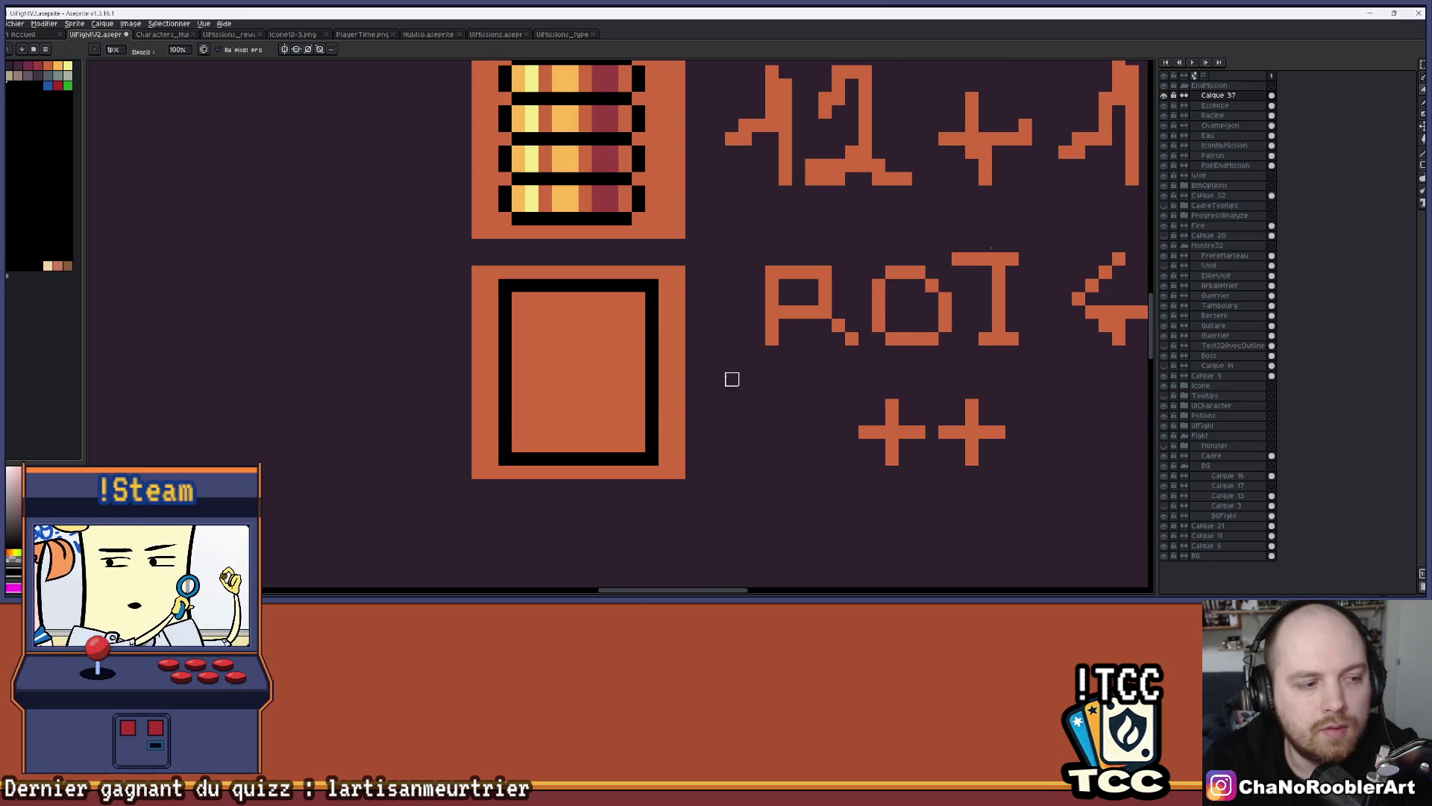
{"action": "scroll", "coordinate": [684, 335], "scroll_direction": "up", "scroll_amount": 1}
{"action": "scroll", "coordinate": [603, 354], "scroll_direction": "up", "scroll_amount": 1}
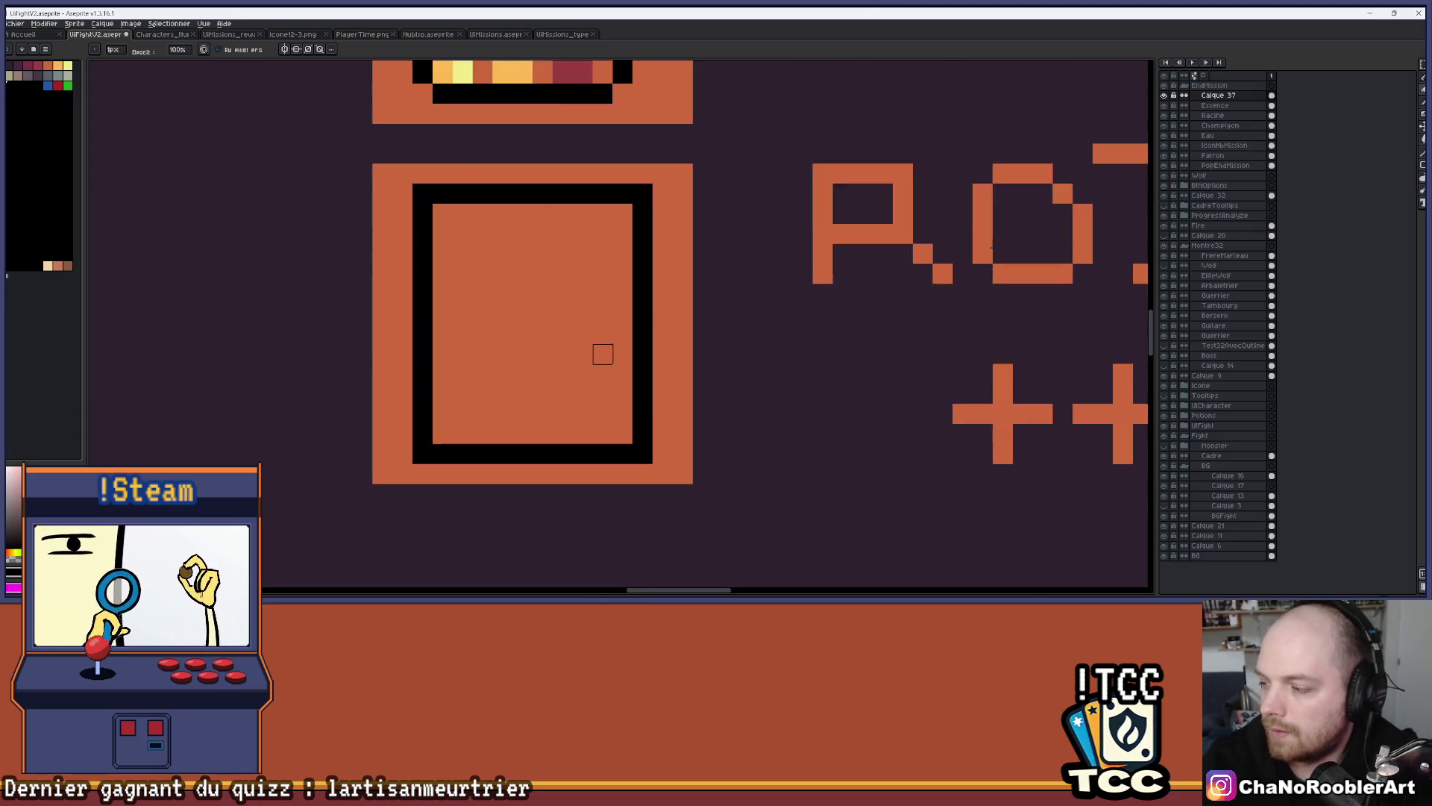
{"action": "scroll", "coordinate": [603, 354], "scroll_direction": "up", "scroll_amount": 1}
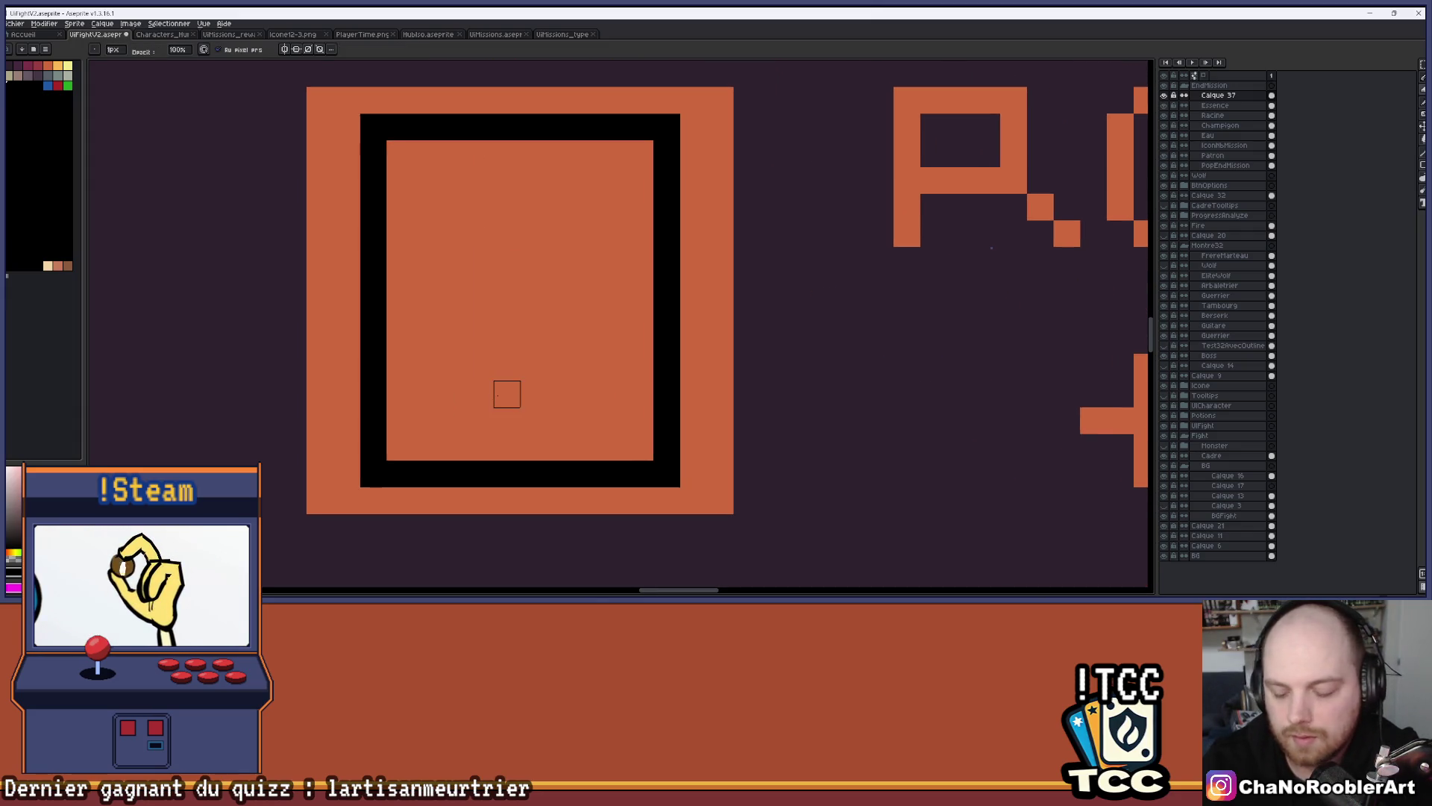
Draw a black horizontal divider across the lower part and restore the bottom corners to orange
{"action": "key", "text": "b"}
{"action": "left_click_drag", "start_coordinate": [397, 404], "coordinate": [664, 389]}
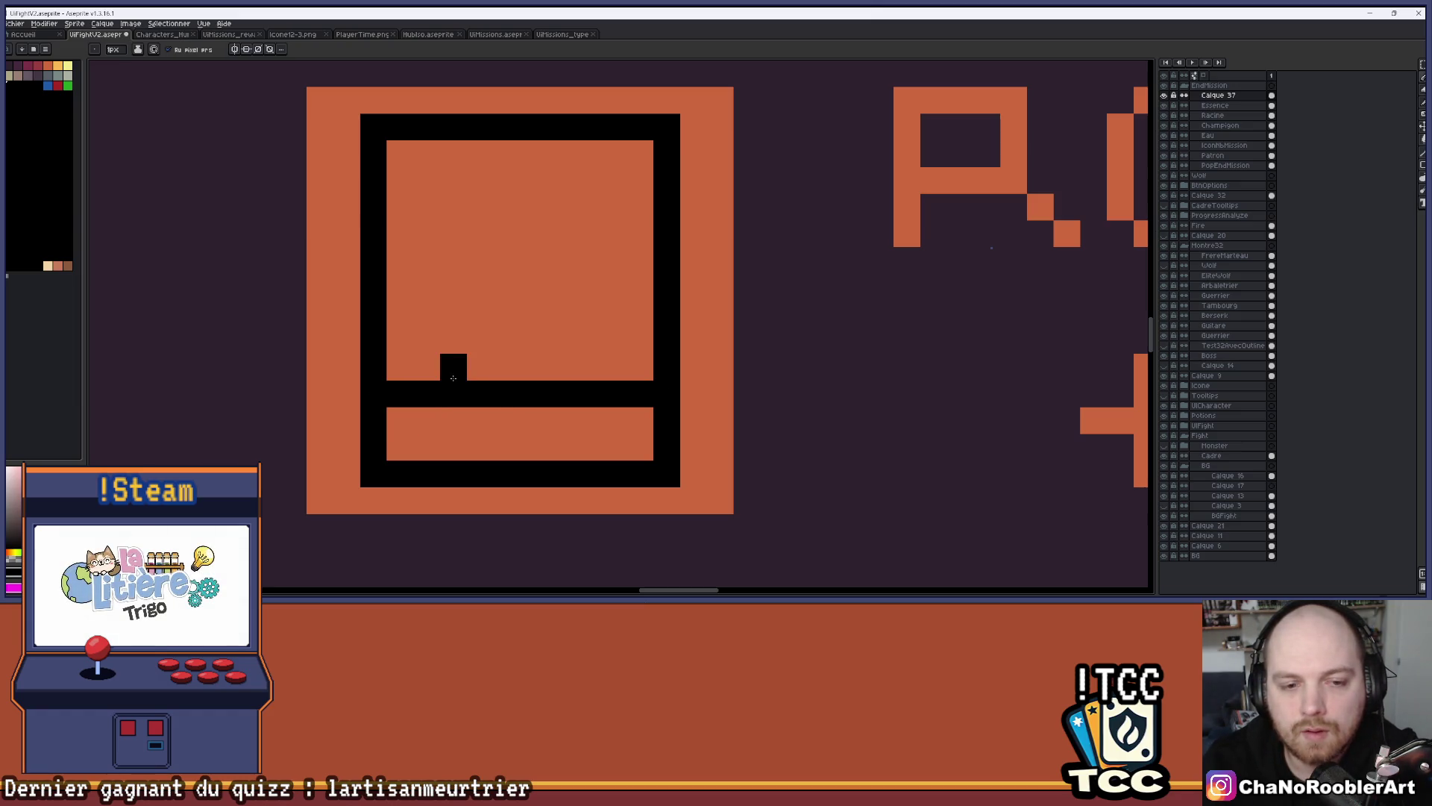
{"action": "scroll", "coordinate": [391, 449], "scroll_direction": "up", "scroll_amount": 1}
{"action": "left_click", "coordinate": [381, 461]}
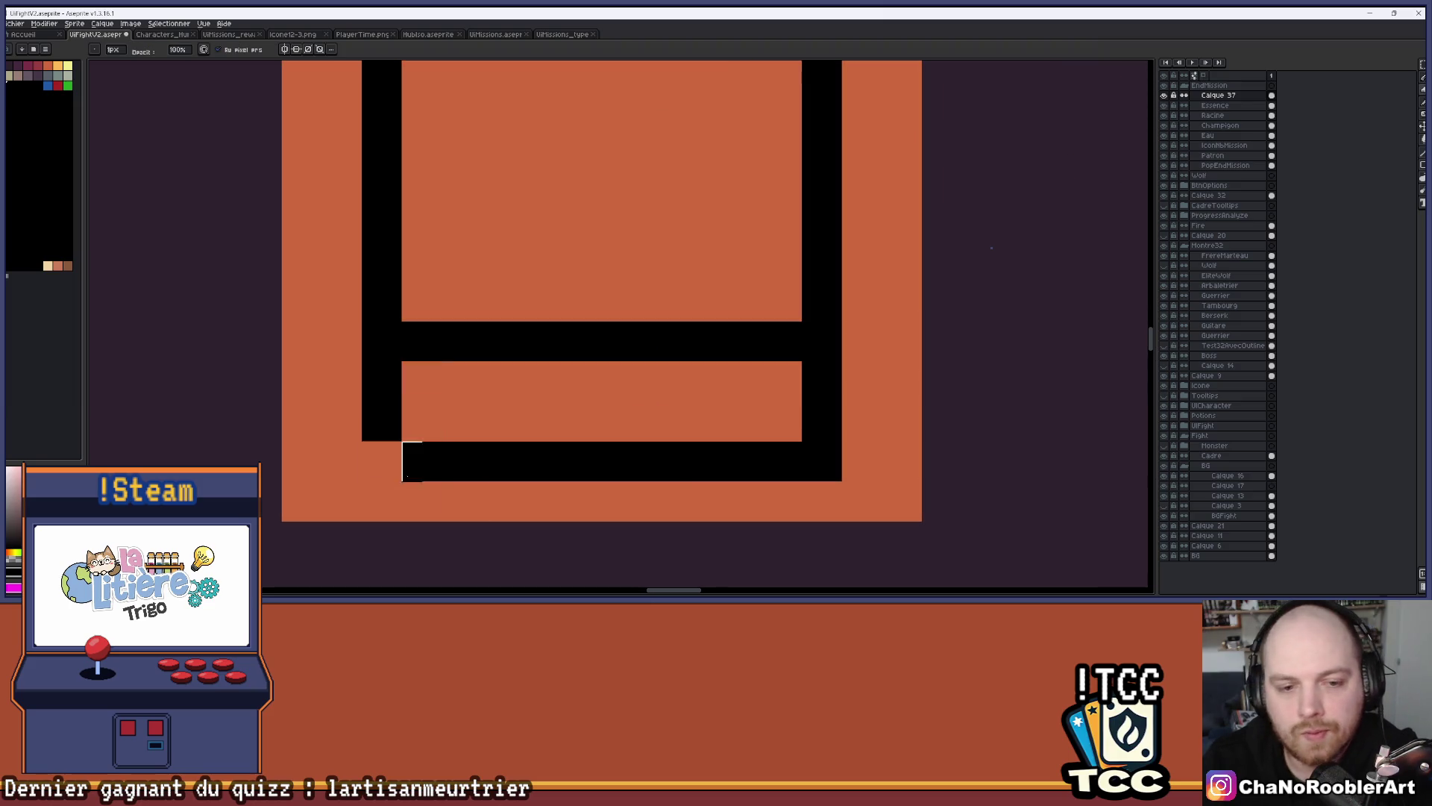
{"action": "left_click", "coordinate": [821, 461]}
{"action": "scroll", "coordinate": [822, 460], "scroll_direction": "down", "scroll_amount": 3}
{"action": "scroll", "coordinate": [829, 358], "scroll_direction": "down", "scroll_amount": 1}
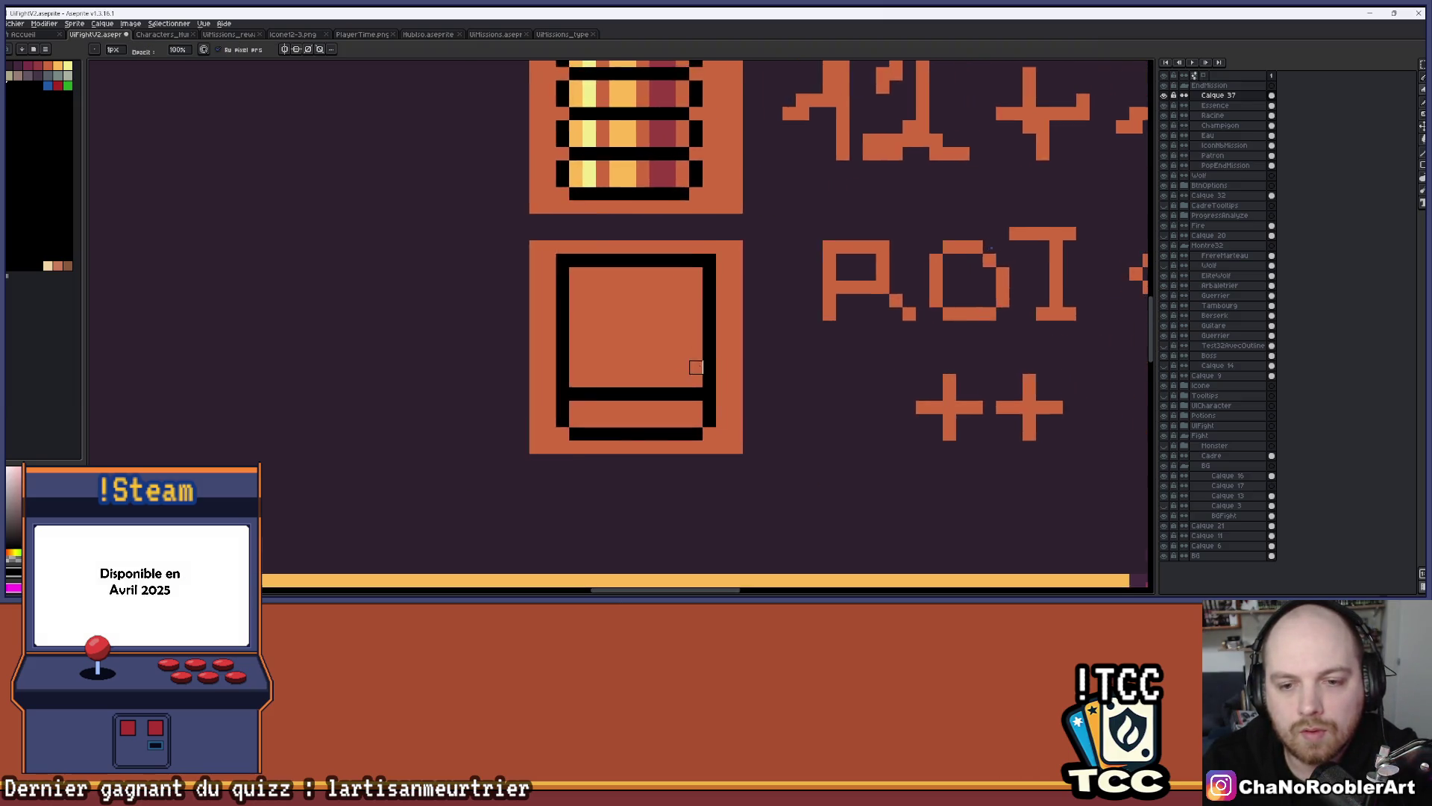
Flood-fill the lower strip grey-green and the upper panel dark grey
{"action": "scroll", "coordinate": [649, 381], "scroll_direction": "up", "scroll_amount": 1}
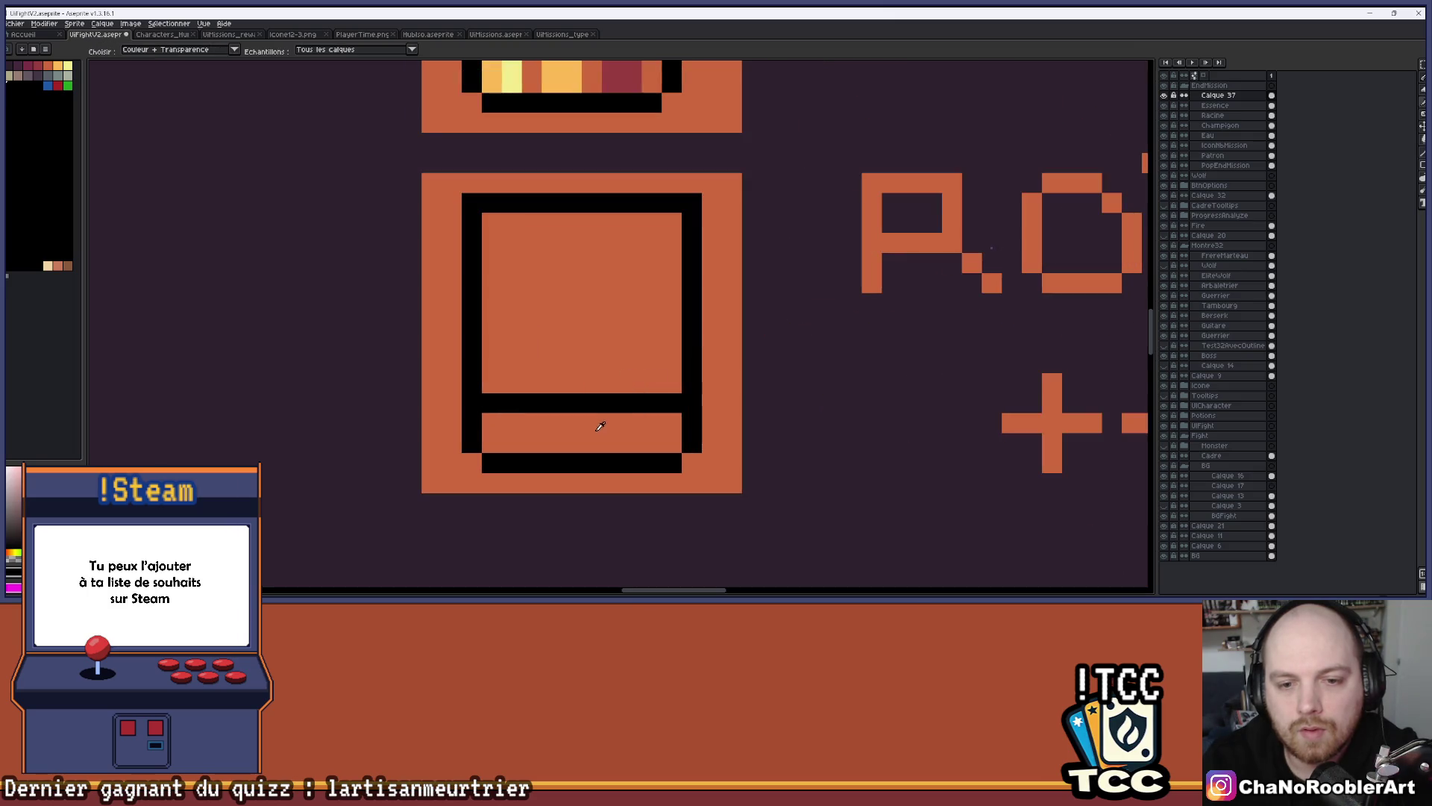
{"action": "left_click", "coordinate": [66, 84]}
{"action": "key", "text": "g"}
{"action": "left_click", "coordinate": [511, 435]}
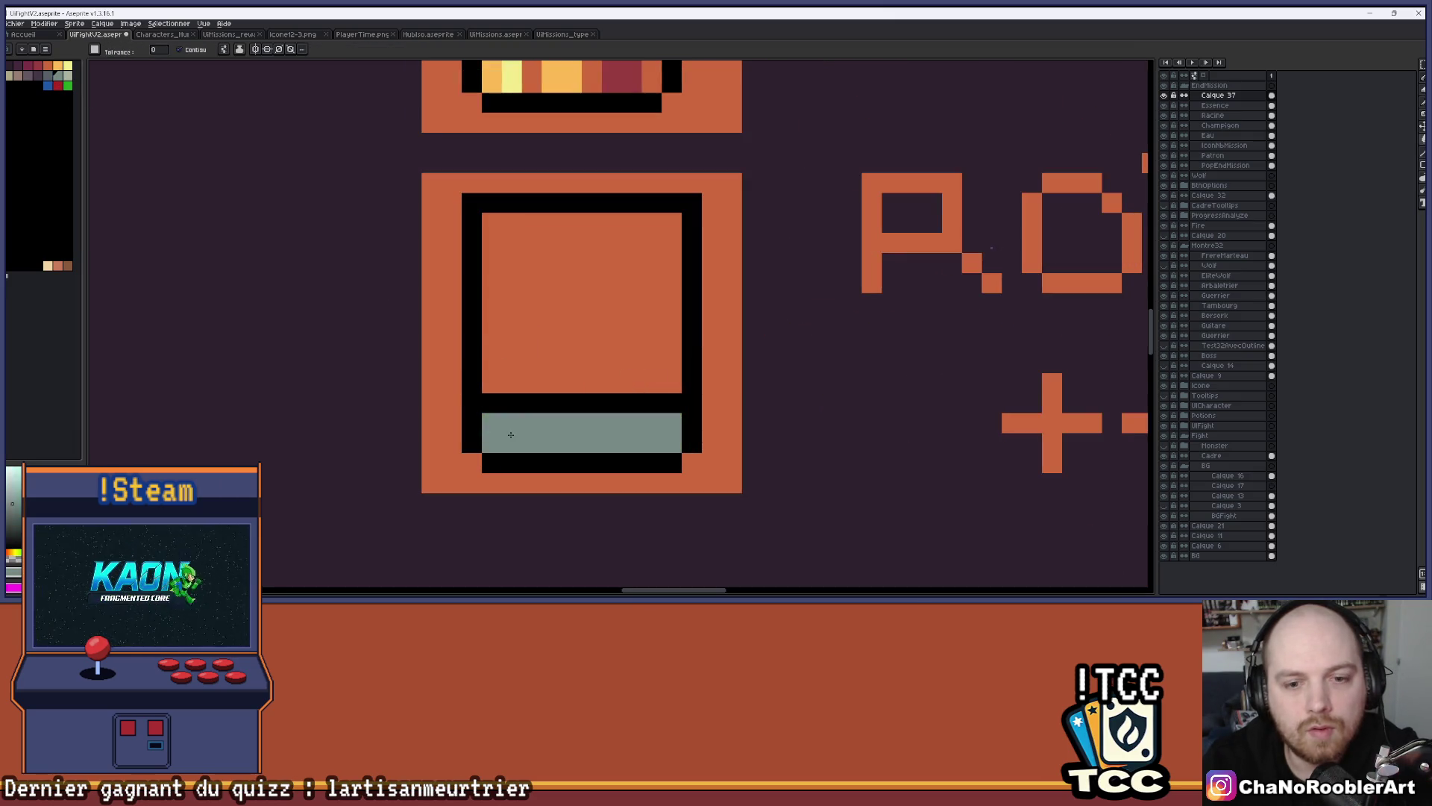
{"action": "left_click", "coordinate": [52, 78]}
{"action": "left_click", "coordinate": [511, 262]}
{"action": "scroll", "coordinate": [558, 258], "scroll_direction": "down", "scroll_amount": 3}
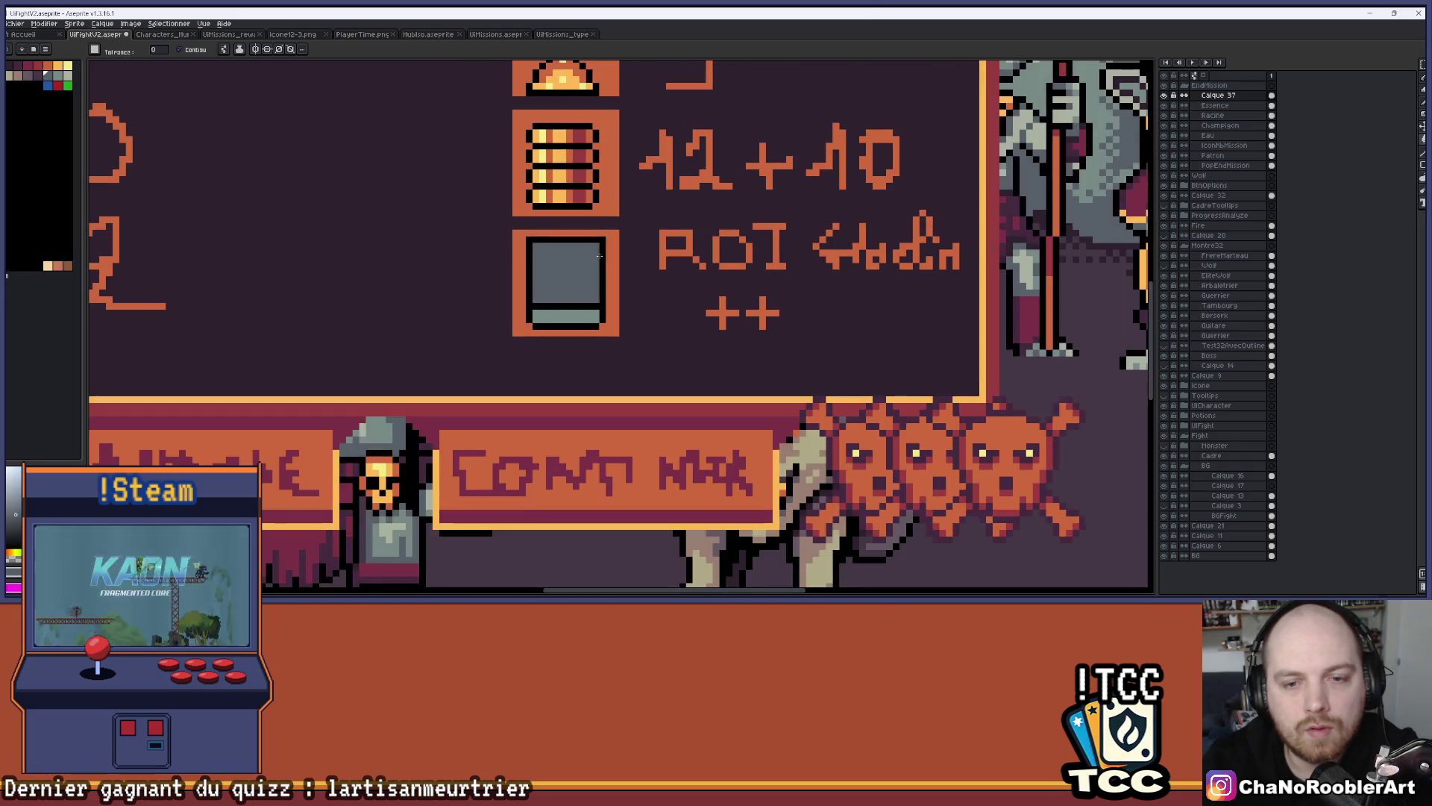
{"action": "scroll", "coordinate": [636, 252], "scroll_direction": "up", "scroll_amount": 3}
Refill the upper panel with light grey-green
{"action": "key", "text": "b"}
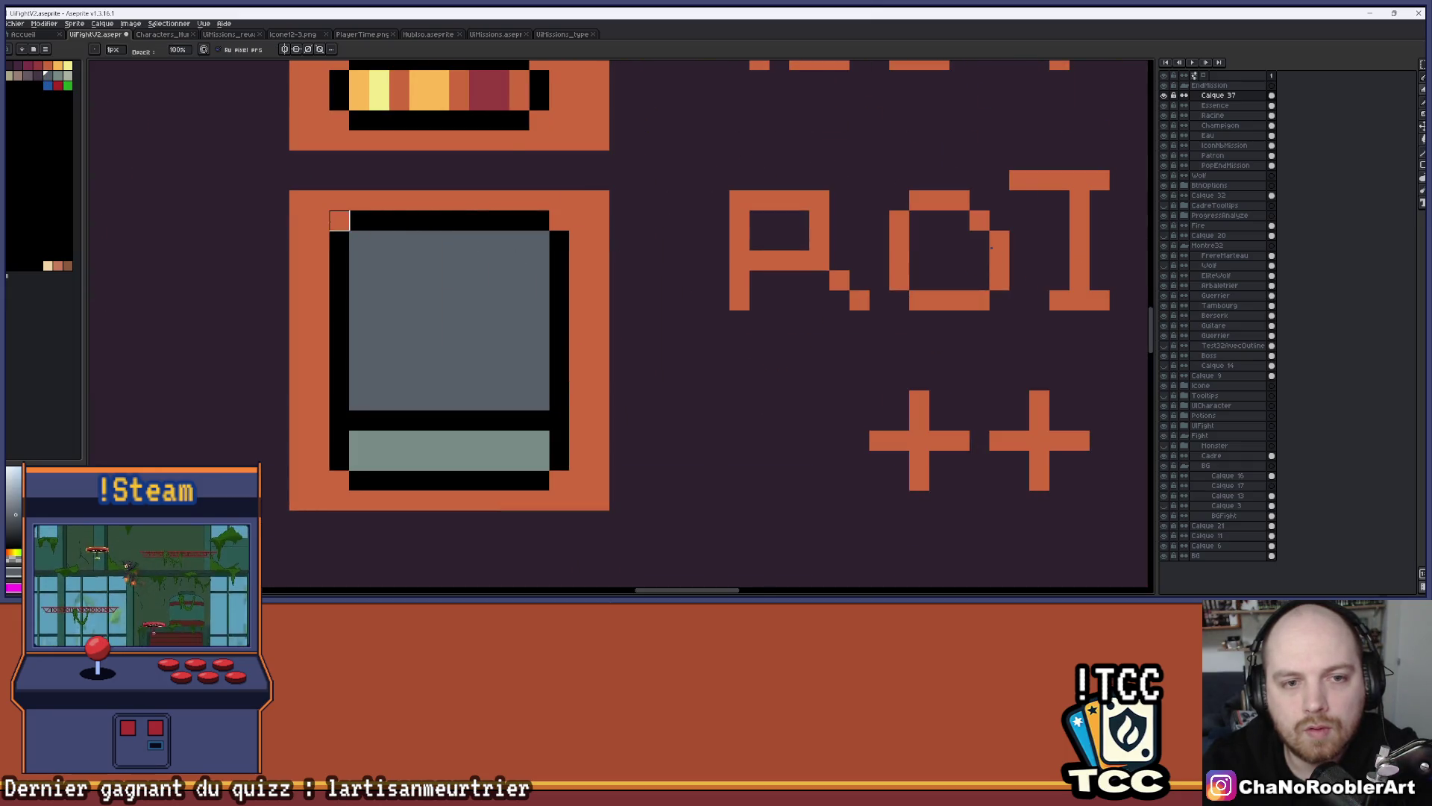
{"action": "scroll", "coordinate": [339, 221], "scroll_direction": "down", "scroll_amount": 4}
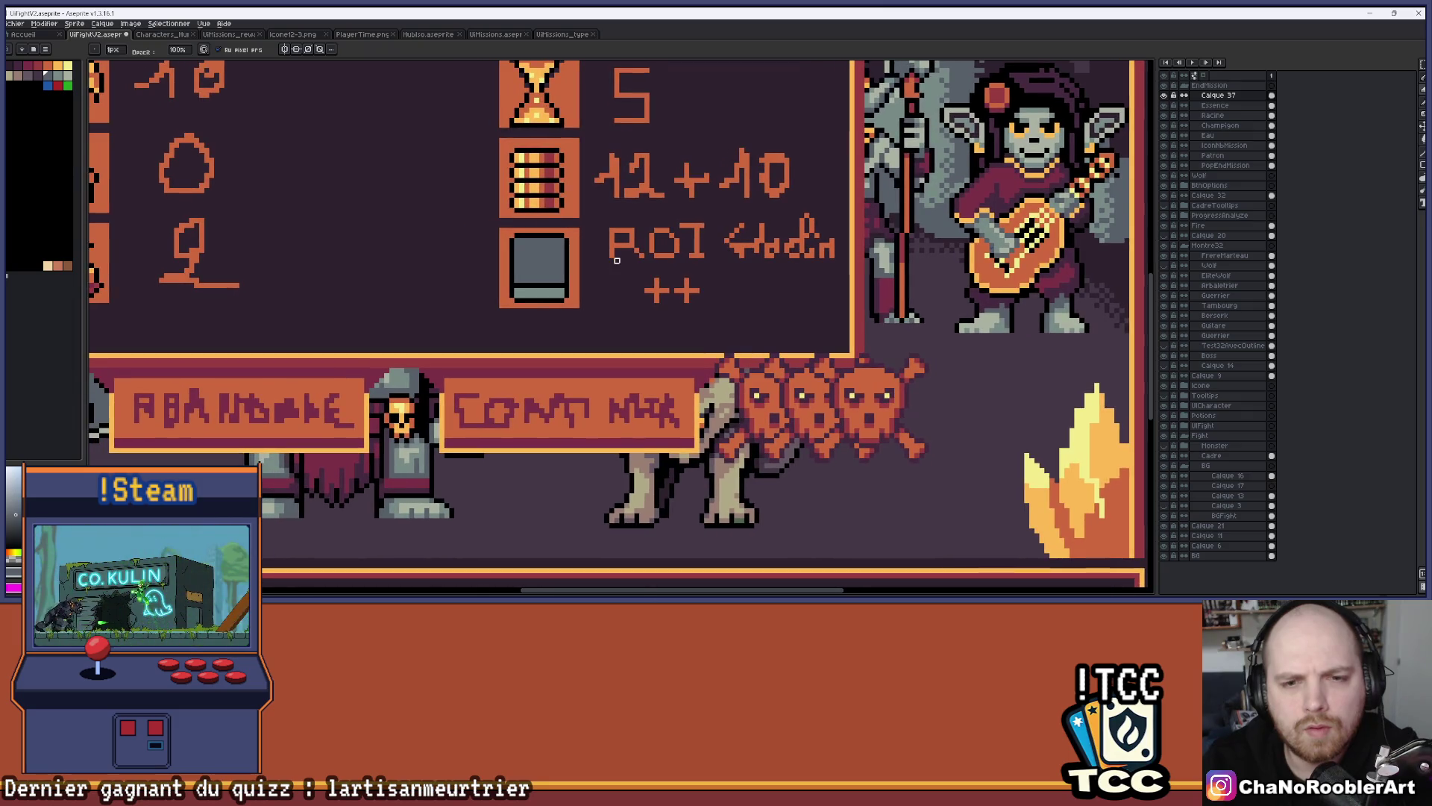
{"action": "scroll", "coordinate": [532, 270], "scroll_direction": "up", "scroll_amount": 3}
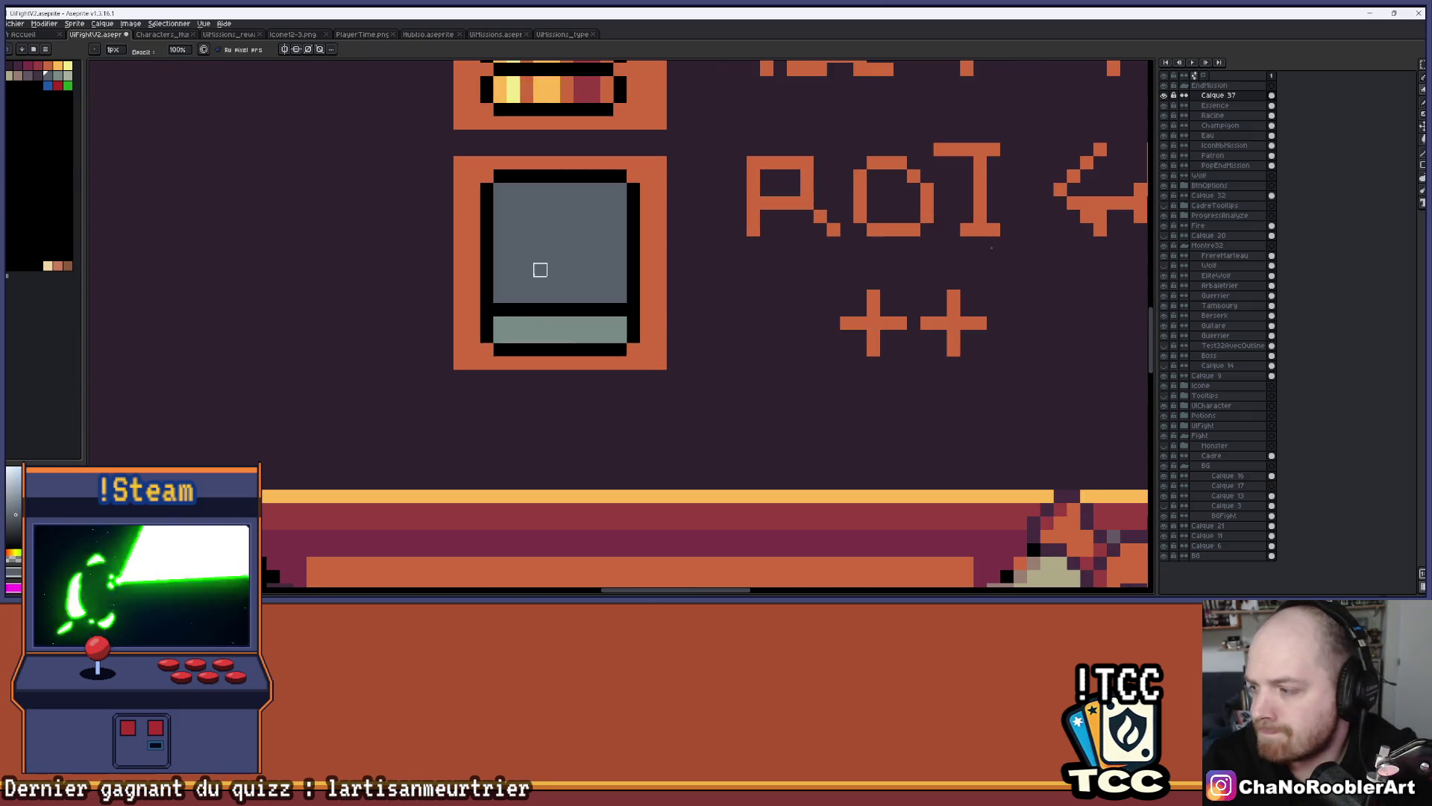
{"action": "scroll", "coordinate": [540, 270], "scroll_direction": "up", "scroll_amount": 2}
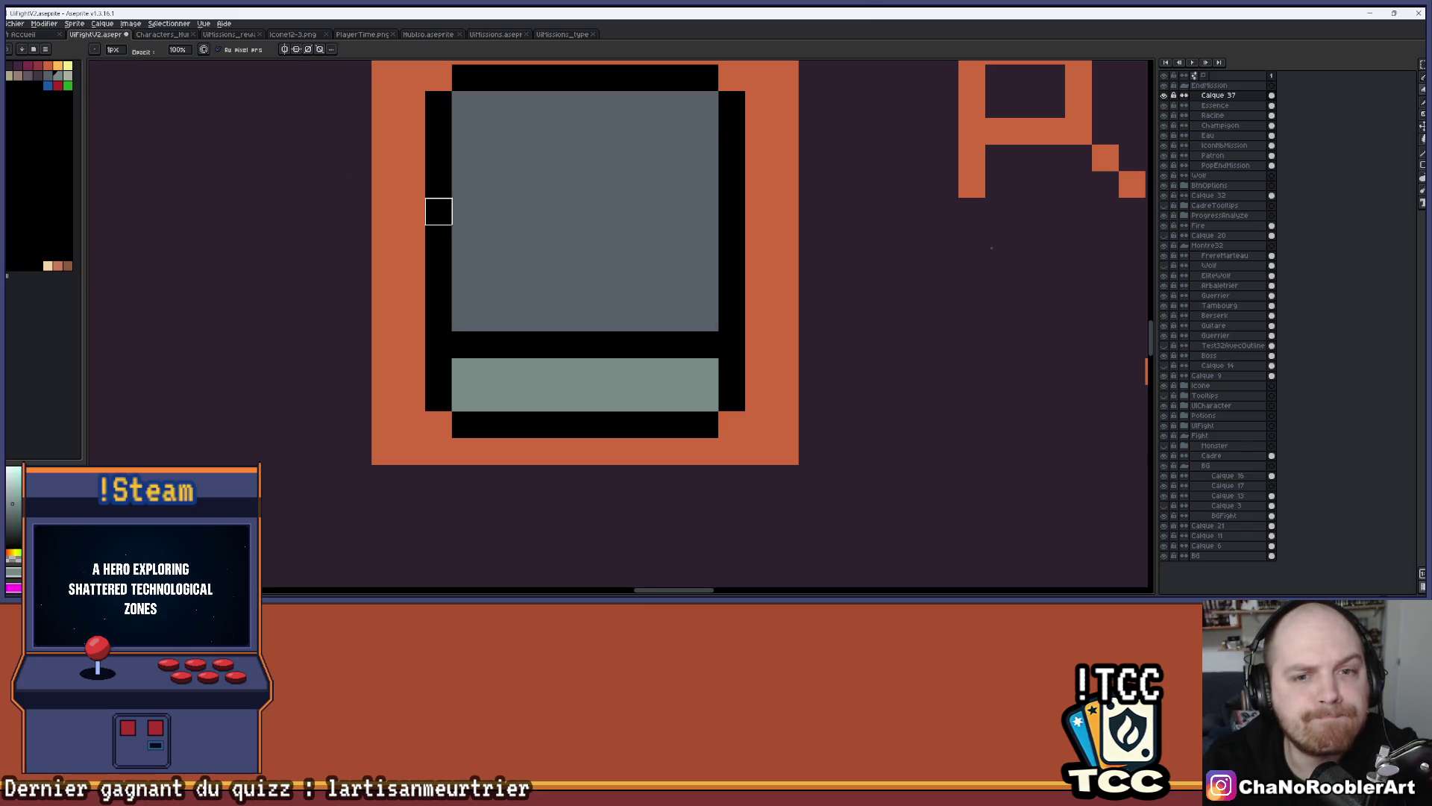
{"action": "key", "text": "g"}
{"action": "left_click", "coordinate": [544, 182]}
Draw a darker grey-blue row along the bottom of the lower strip
{"action": "left_click", "coordinate": [48, 76]}
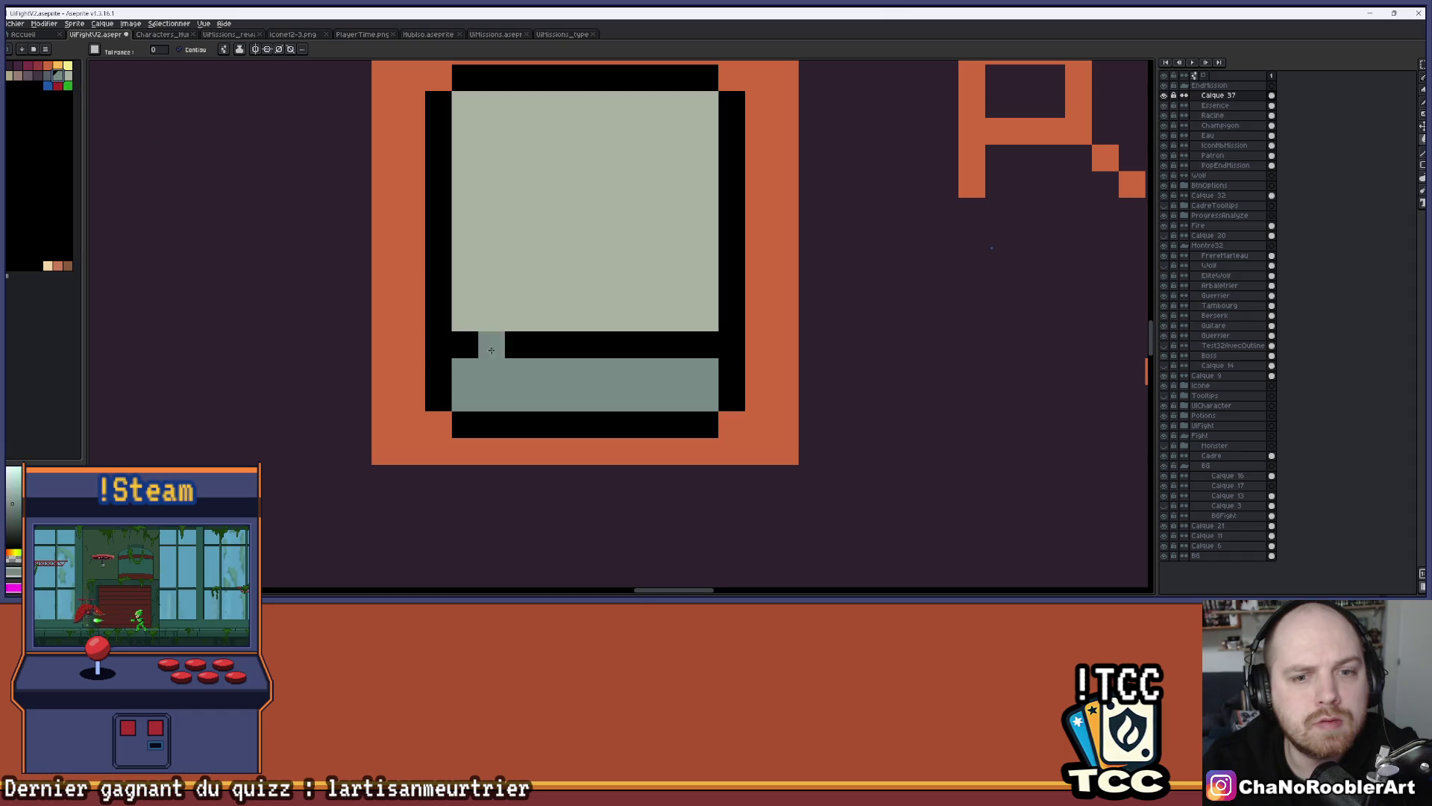
{"action": "left_click", "coordinate": [506, 410]}
{"action": "key", "text": "ctrl+z"}
{"action": "key", "text": "b"}
{"action": "left_click_drag", "start_coordinate": [465, 399], "coordinate": [694, 401]}
{"action": "scroll", "coordinate": [695, 401], "scroll_direction": "down", "scroll_amount": 5}
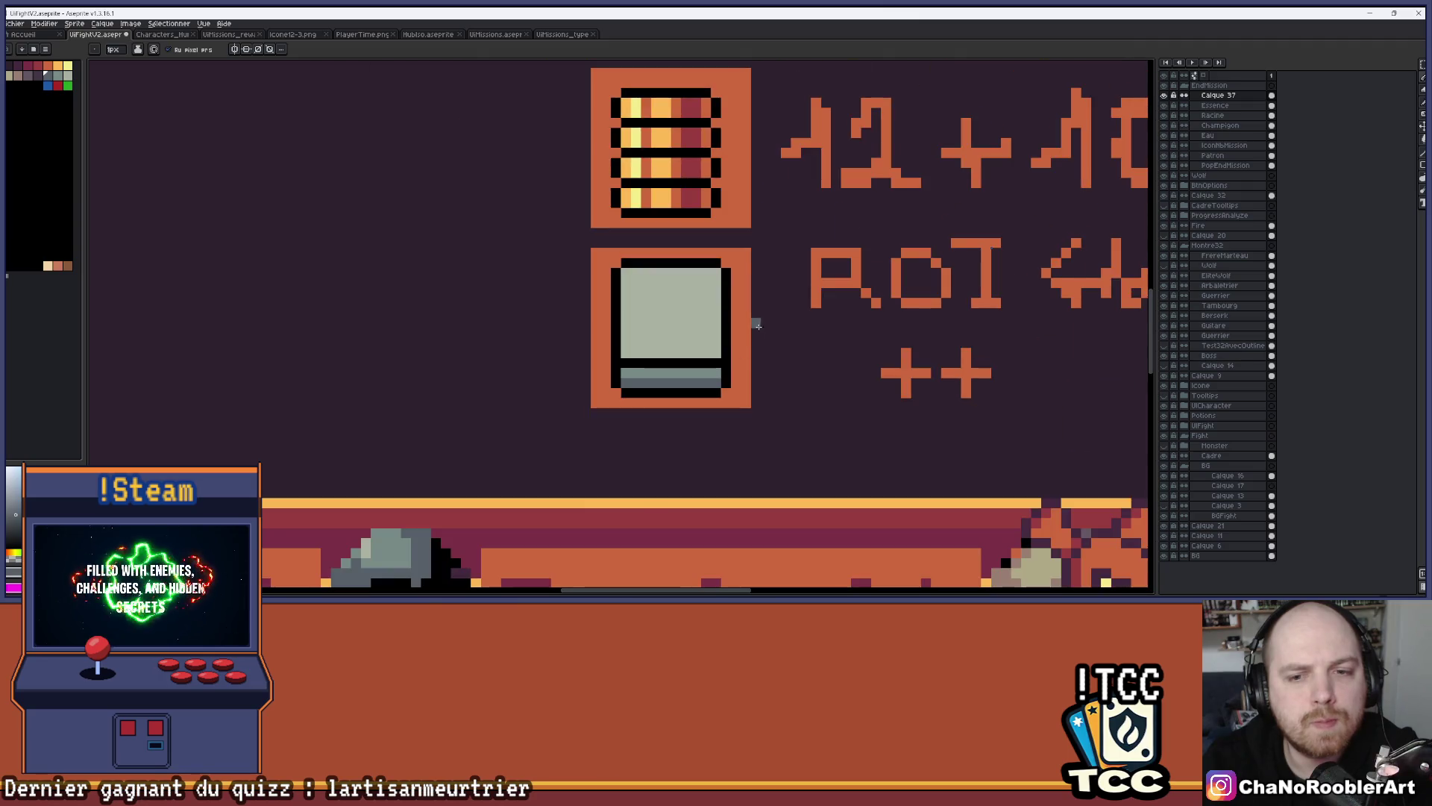
{"action": "scroll", "coordinate": [682, 295], "scroll_direction": "right", "scroll_amount": 2}
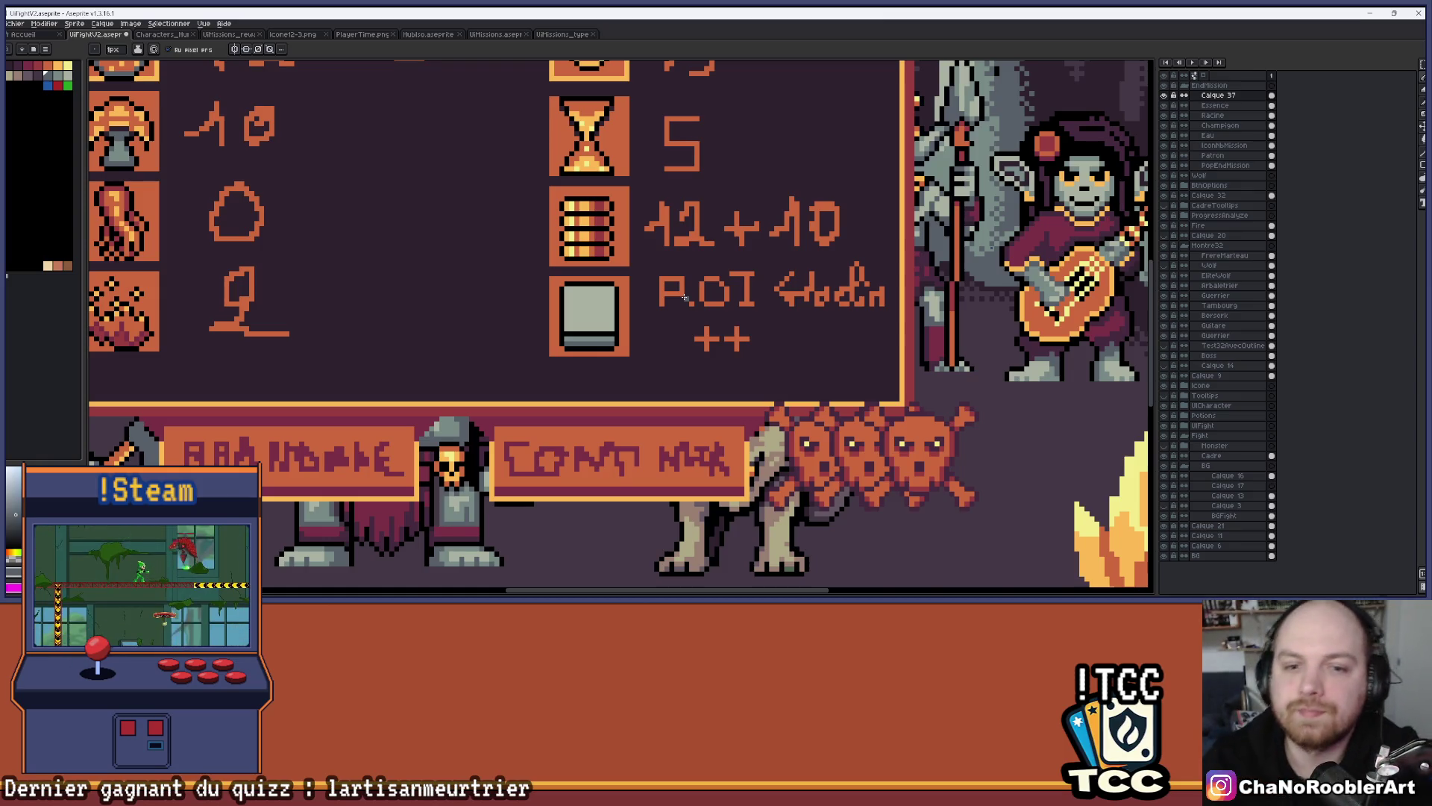
{"action": "scroll", "coordinate": [684, 297], "scroll_direction": "up", "scroll_amount": 3}
{"action": "left_click", "coordinate": [1375, 68]}
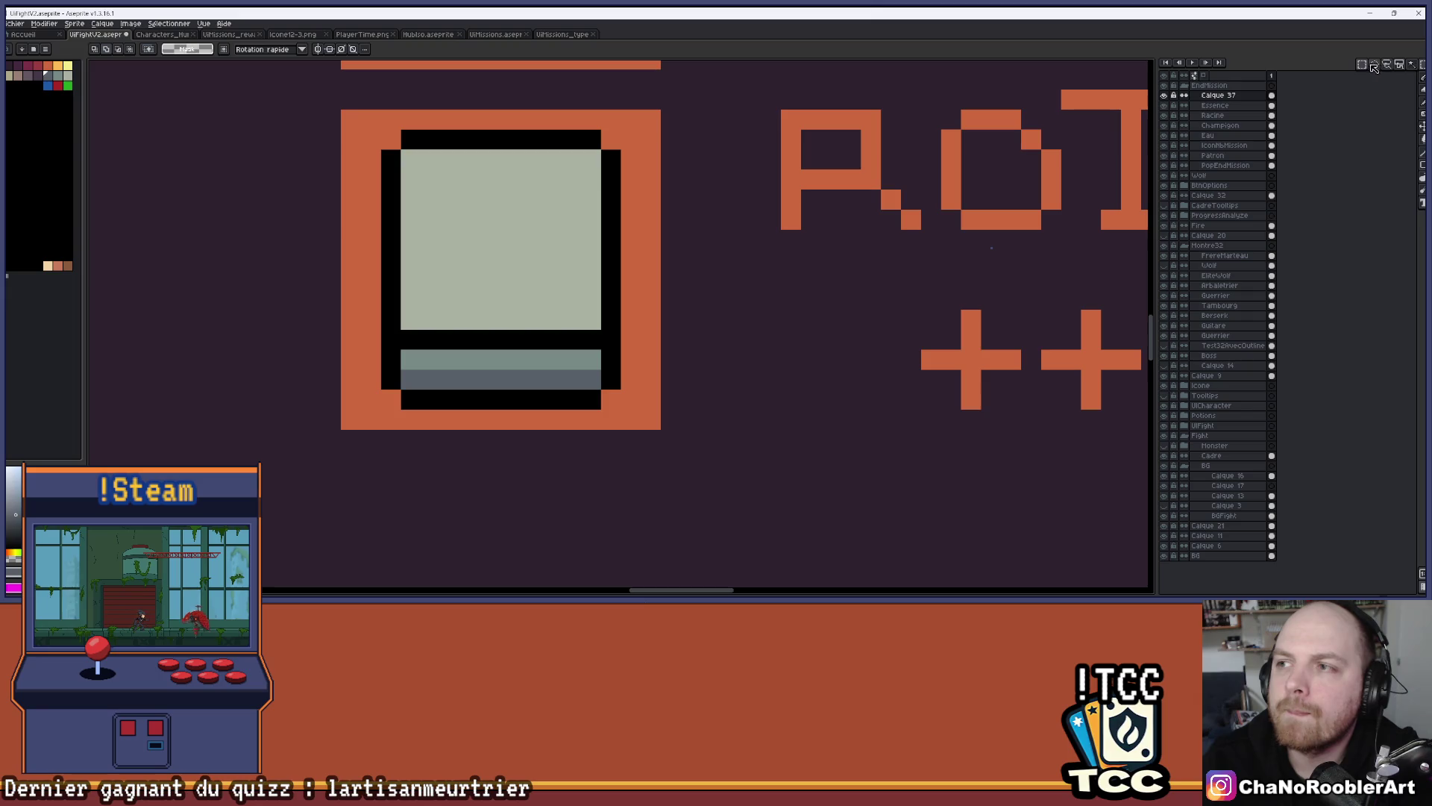
Move the icon's lower area down one pixel and its upper panel up one pixel
{"action": "left_click_drag", "start_coordinate": [340, 228], "coordinate": [640, 425]}
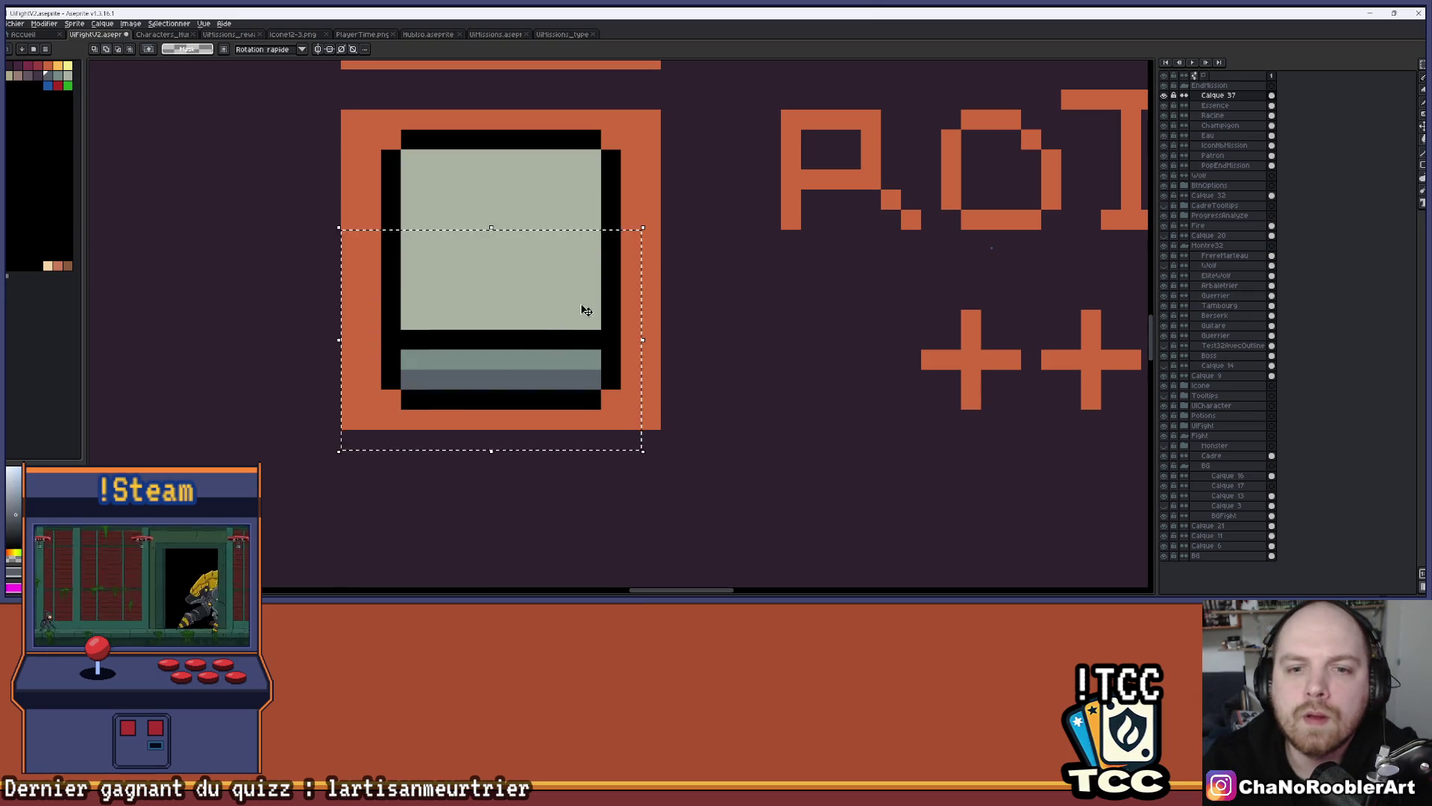
{"action": "left_click_drag", "start_coordinate": [585, 314], "coordinate": [585, 329]}
{"action": "key", "text": "ctrl+d"}
{"action": "left_click_drag", "start_coordinate": [371, 140], "coordinate": [631, 240]}
{"action": "left_click_drag", "start_coordinate": [544, 202], "coordinate": [543, 182]}
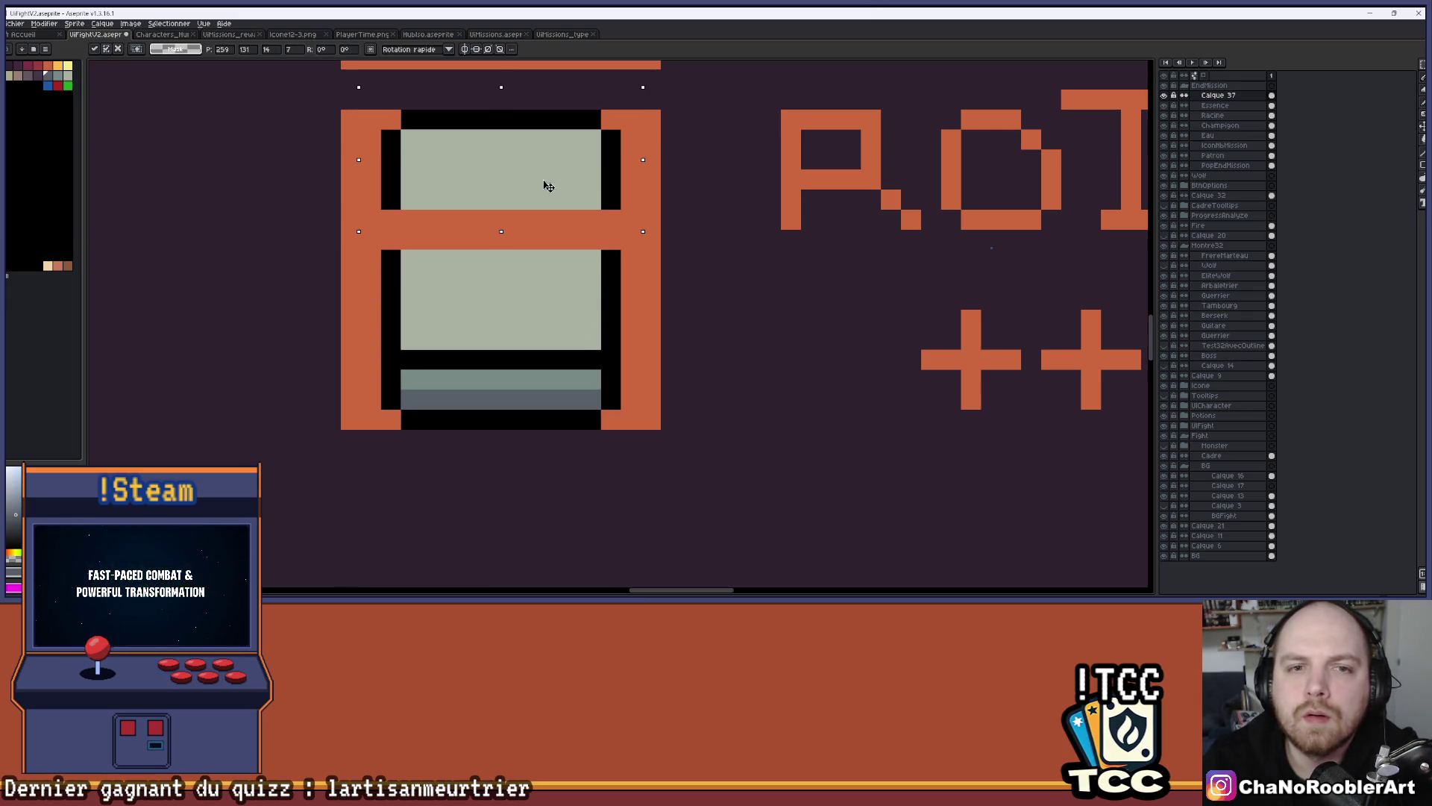
{"action": "key", "text": "ctrl+d"}
Close the resulting gap with a black left edge and a grey fill
{"action": "key", "text": "b"}
{"action": "left_click", "coordinate": [614, 215]}
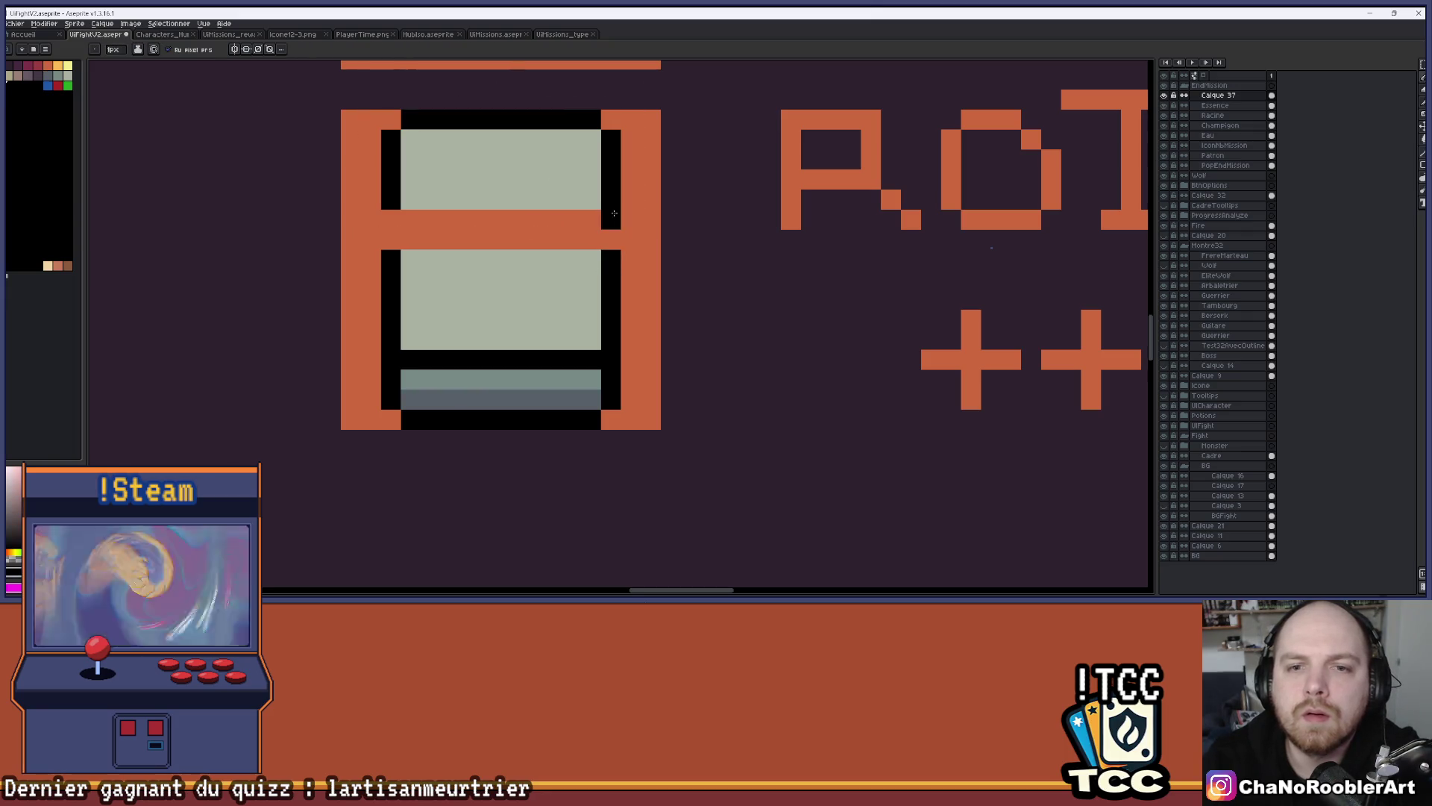
{"action": "key", "text": "ctrl+z"}
{"action": "left_click_drag", "start_coordinate": [392, 218], "coordinate": [391, 240]}
{"action": "key", "text": "g"}
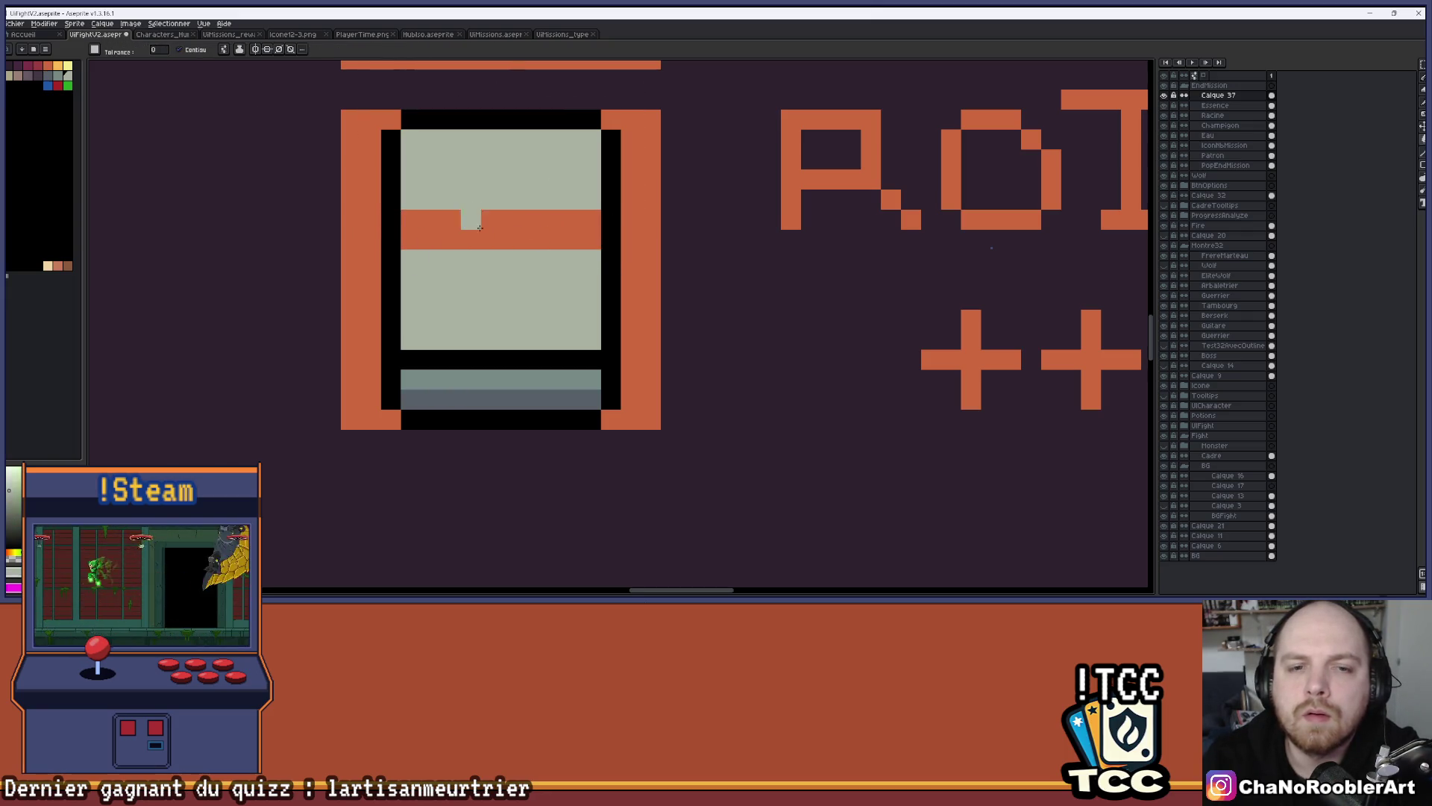
{"action": "left_click", "coordinate": [531, 236]}
{"action": "scroll", "coordinate": [531, 236], "scroll_direction": "down", "scroll_amount": 2}
{"action": "scroll", "coordinate": [531, 236], "scroll_direction": "down", "scroll_amount": 1}
{"action": "scroll", "coordinate": [612, 235], "scroll_direction": "down", "scroll_amount": 1}
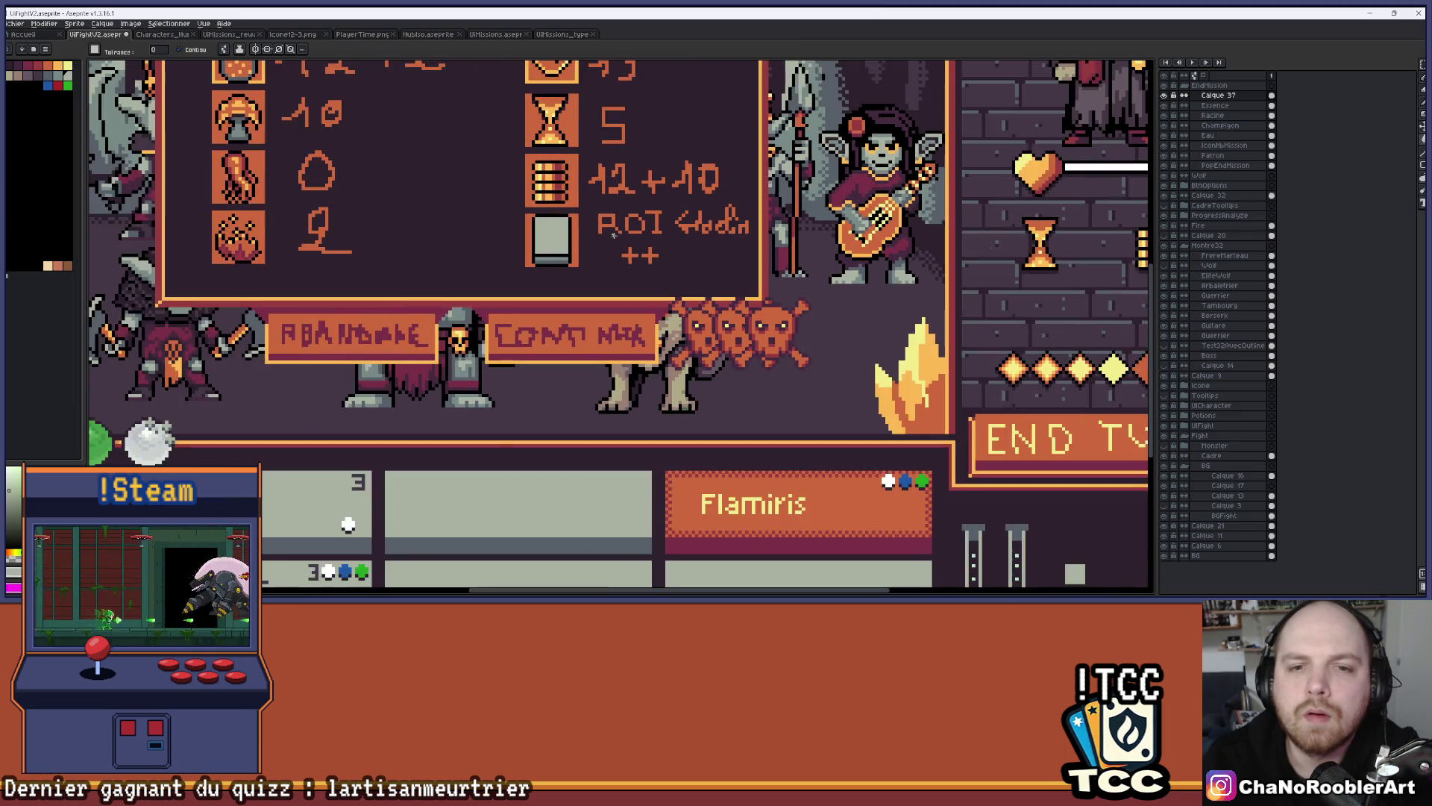
{"action": "scroll", "coordinate": [580, 234], "scroll_direction": "up", "scroll_amount": 4}
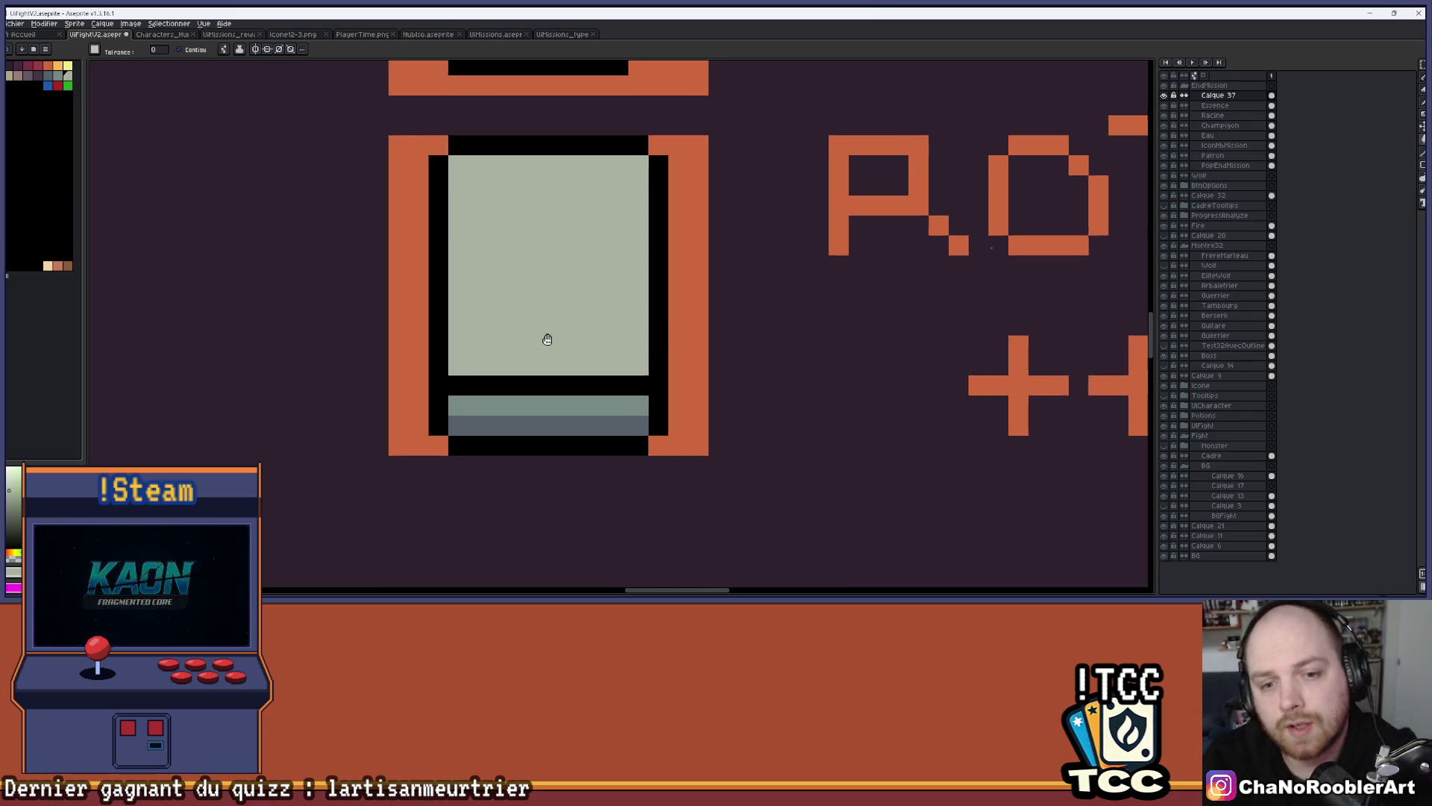
{"action": "left_click", "coordinate": [48, 66]}
Paint a small orange block of pixels on the grey bar's lower right corner
{"action": "left_click", "coordinate": [575, 397]}
{"action": "key", "text": "b"}
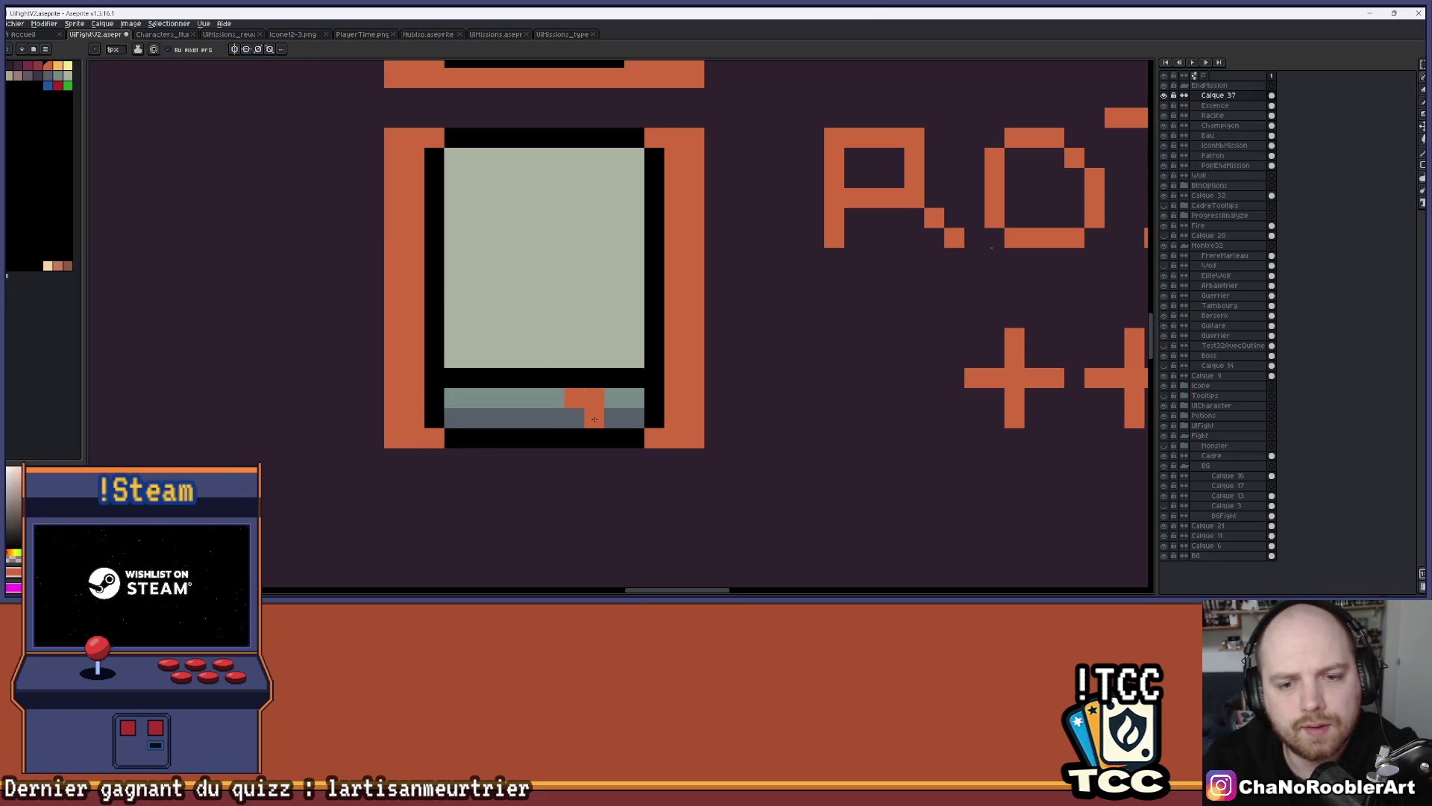
{"action": "scroll", "coordinate": [594, 418], "scroll_direction": "down", "scroll_amount": 3}
{"action": "scroll", "coordinate": [638, 298], "scroll_direction": "up", "scroll_amount": 4}
{"action": "key", "text": "ctrl+z"}
{"action": "key", "text": "b"}
{"action": "left_click", "coordinate": [593, 371]}
{"action": "left_click", "coordinate": [593, 397]}
{"action": "scroll", "coordinate": [698, 349], "scroll_direction": "down", "scroll_amount": 2}
{"action": "scroll", "coordinate": [698, 350], "scroll_direction": "down", "scroll_amount": 1}
{"action": "scroll", "coordinate": [593, 384], "scroll_direction": "up", "scroll_amount": 3}
{"action": "key", "text": "i"}
{"action": "key", "text": "b"}
{"action": "left_click", "coordinate": [577, 366]}
Recolour the orange pixels in the bottom bar dark red
{"action": "scroll", "coordinate": [636, 321], "scroll_direction": "down", "scroll_amount": 2}
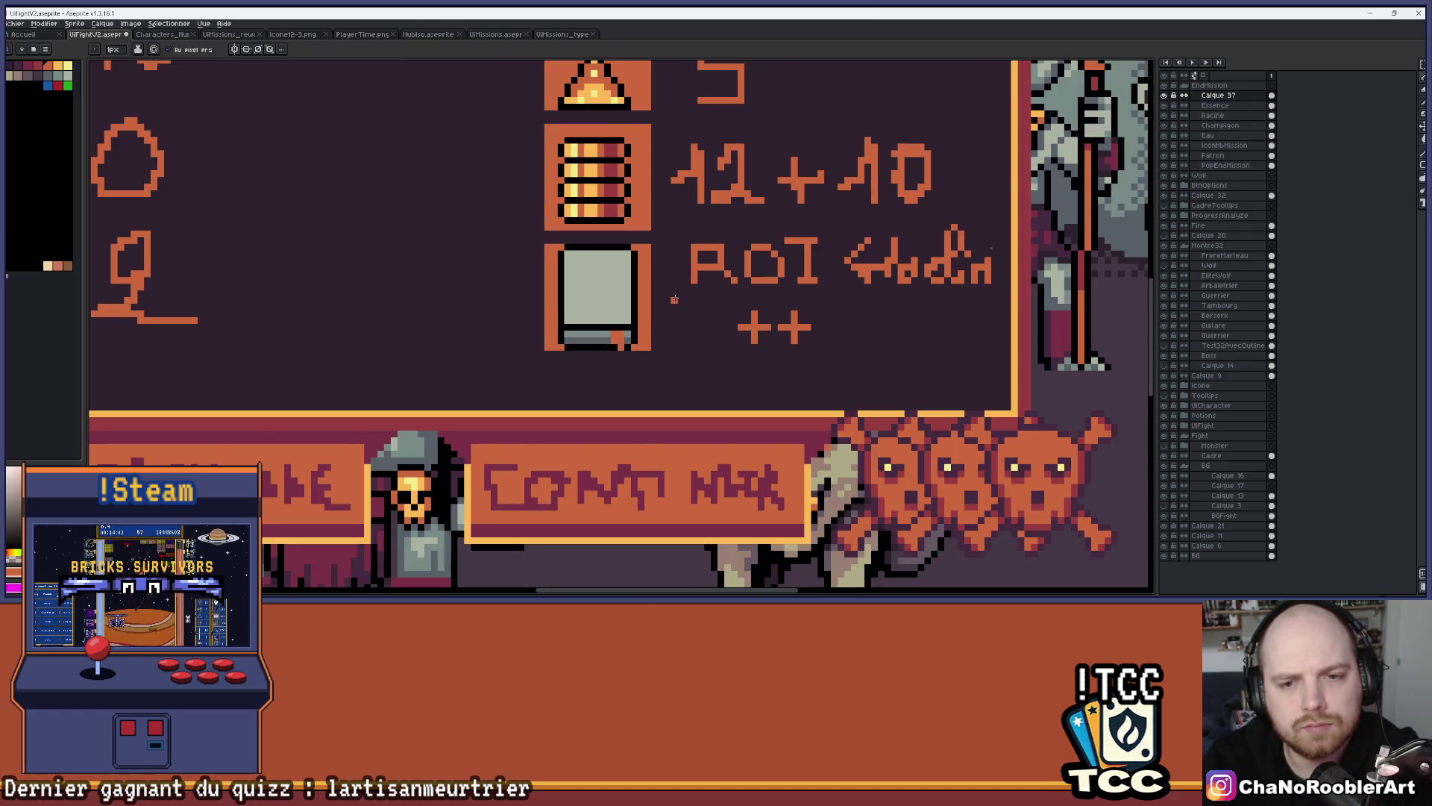
{"action": "scroll", "coordinate": [675, 298], "scroll_direction": "down", "scroll_amount": 1}
{"action": "scroll", "coordinate": [664, 297], "scroll_direction": "up", "scroll_amount": 3}
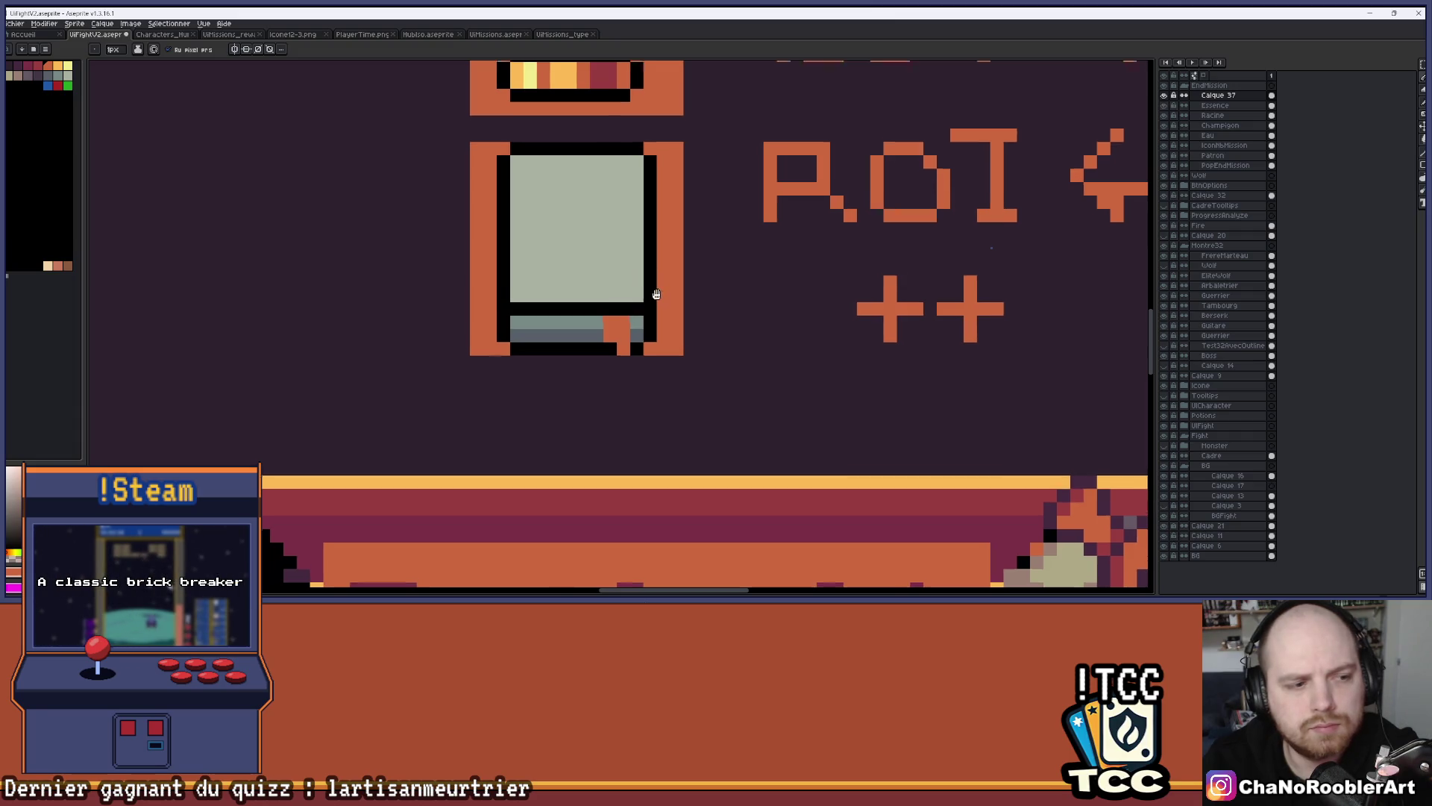
{"action": "scroll", "coordinate": [656, 297], "scroll_direction": "down", "scroll_amount": 2}
{"action": "scroll", "coordinate": [681, 241], "scroll_direction": "up", "scroll_amount": 4}
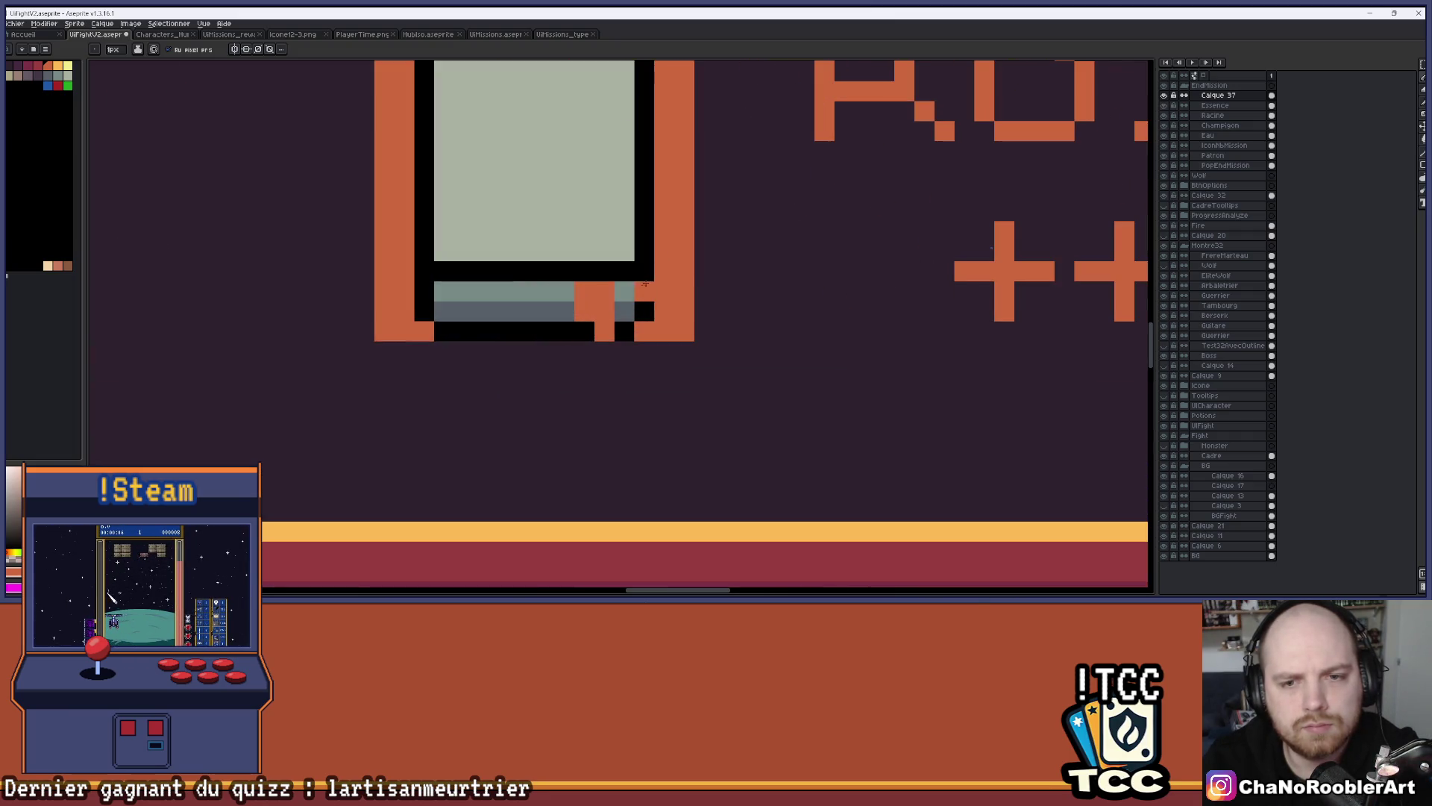
{"action": "scroll", "coordinate": [622, 251], "scroll_direction": "down", "scroll_amount": 3}
{"action": "scroll", "coordinate": [623, 251], "scroll_direction": "down", "scroll_amount": 1}
{"action": "scroll", "coordinate": [562, 323], "scroll_direction": "up", "scroll_amount": 3}
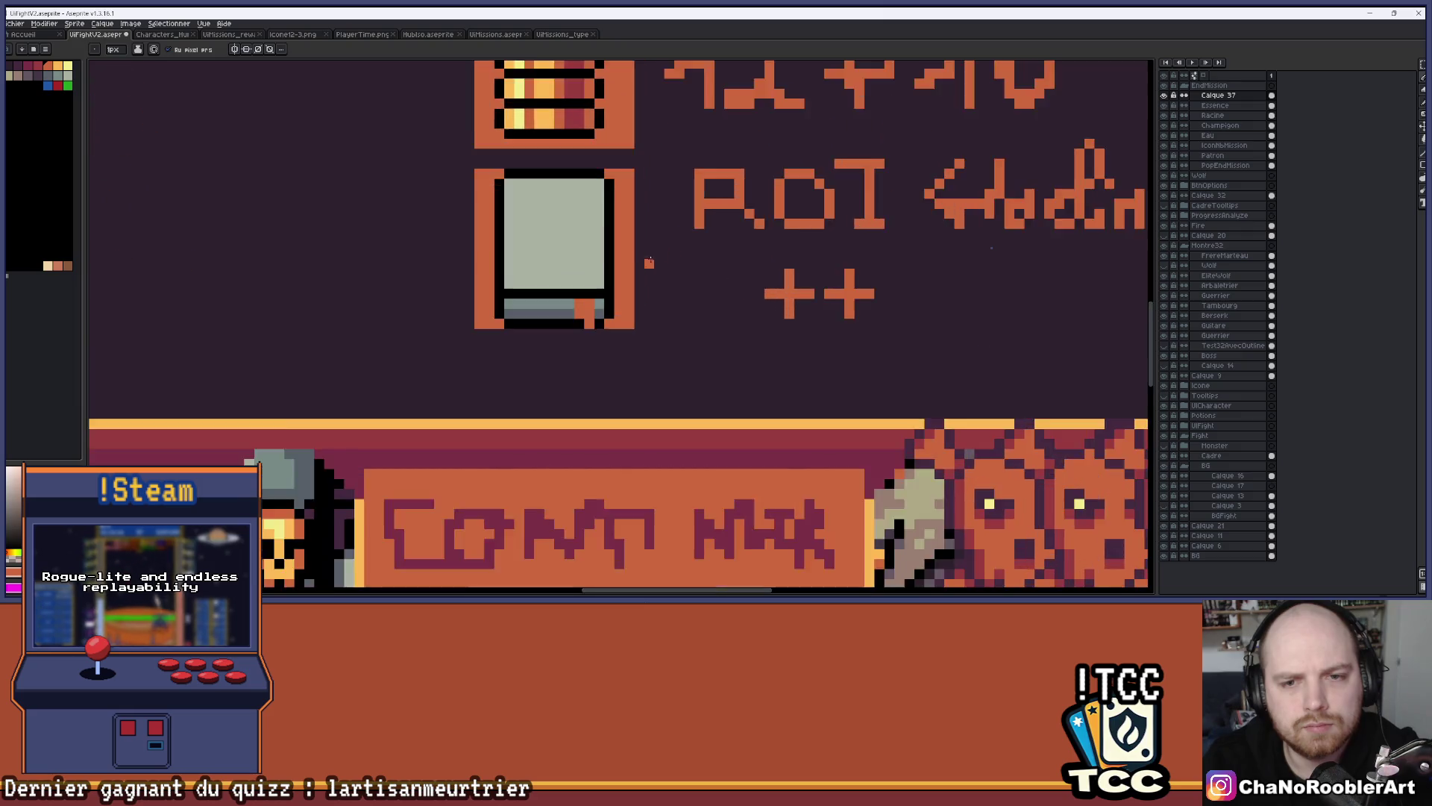
{"action": "key", "text": "i"}
{"action": "key", "text": "b"}
{"action": "left_click", "coordinate": [542, 319]}
{"action": "left_click", "coordinate": [563, 320]}
{"action": "scroll", "coordinate": [594, 297], "scroll_direction": "down", "scroll_amount": 2}
{"action": "scroll", "coordinate": [594, 297], "scroll_direction": "down", "scroll_amount": 3}
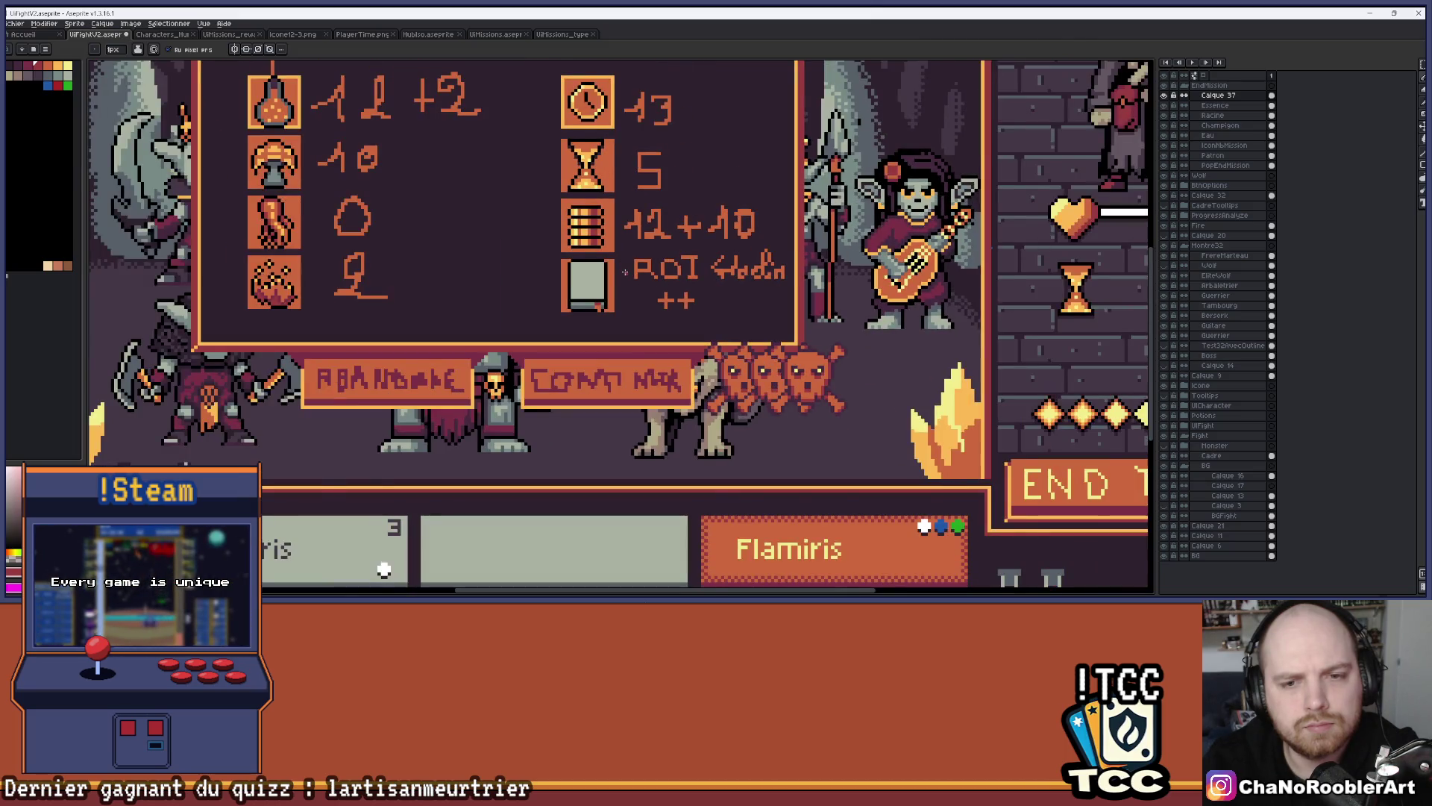
{"action": "scroll", "coordinate": [626, 272], "scroll_direction": "up", "scroll_amount": 1}
Pick black from the grey icon's outline and hide the layer holding the stat values
{"action": "left_click_drag", "start_coordinate": [619, 249], "coordinate": [625, 315]}
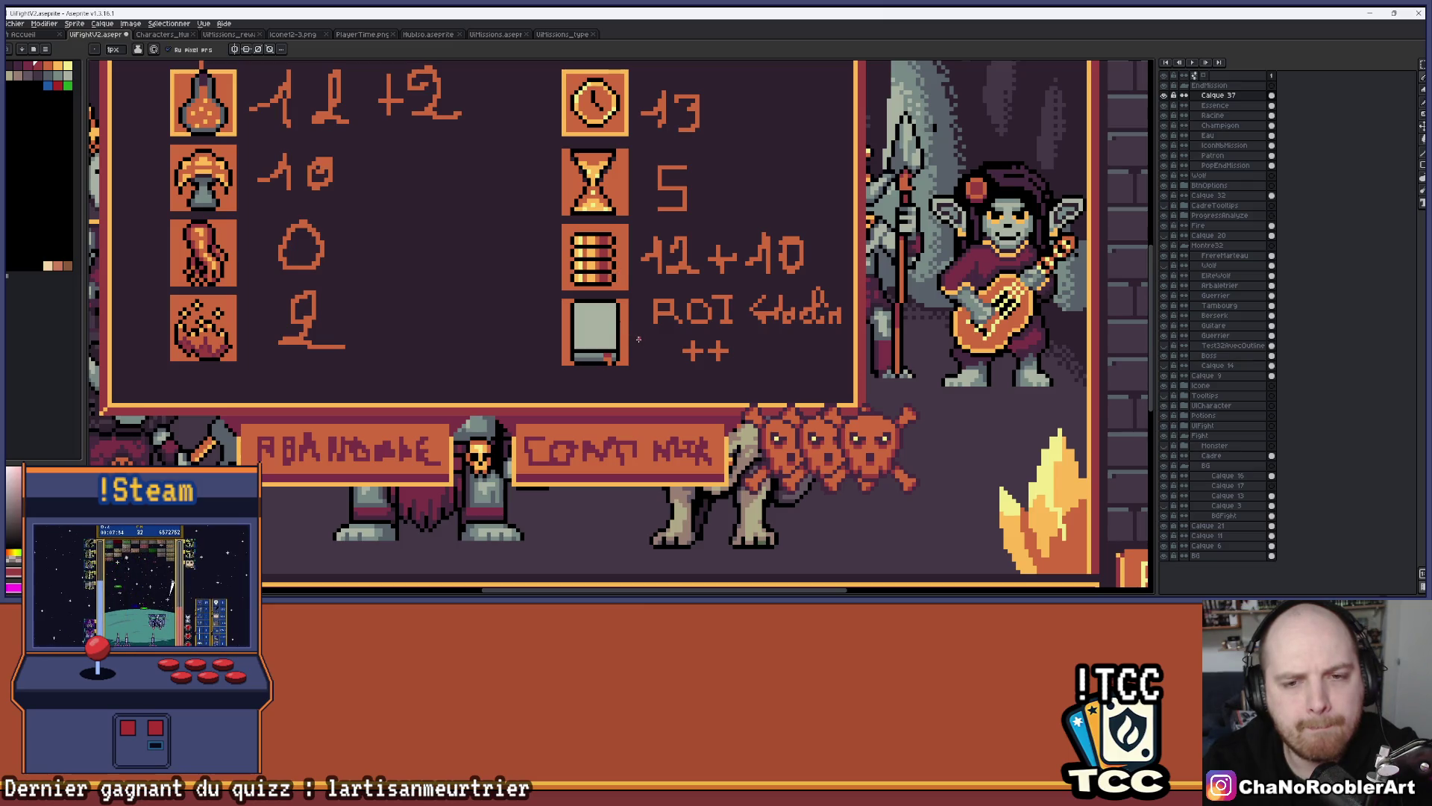
{"action": "scroll", "coordinate": [599, 335], "scroll_direction": "up", "scroll_amount": 3}
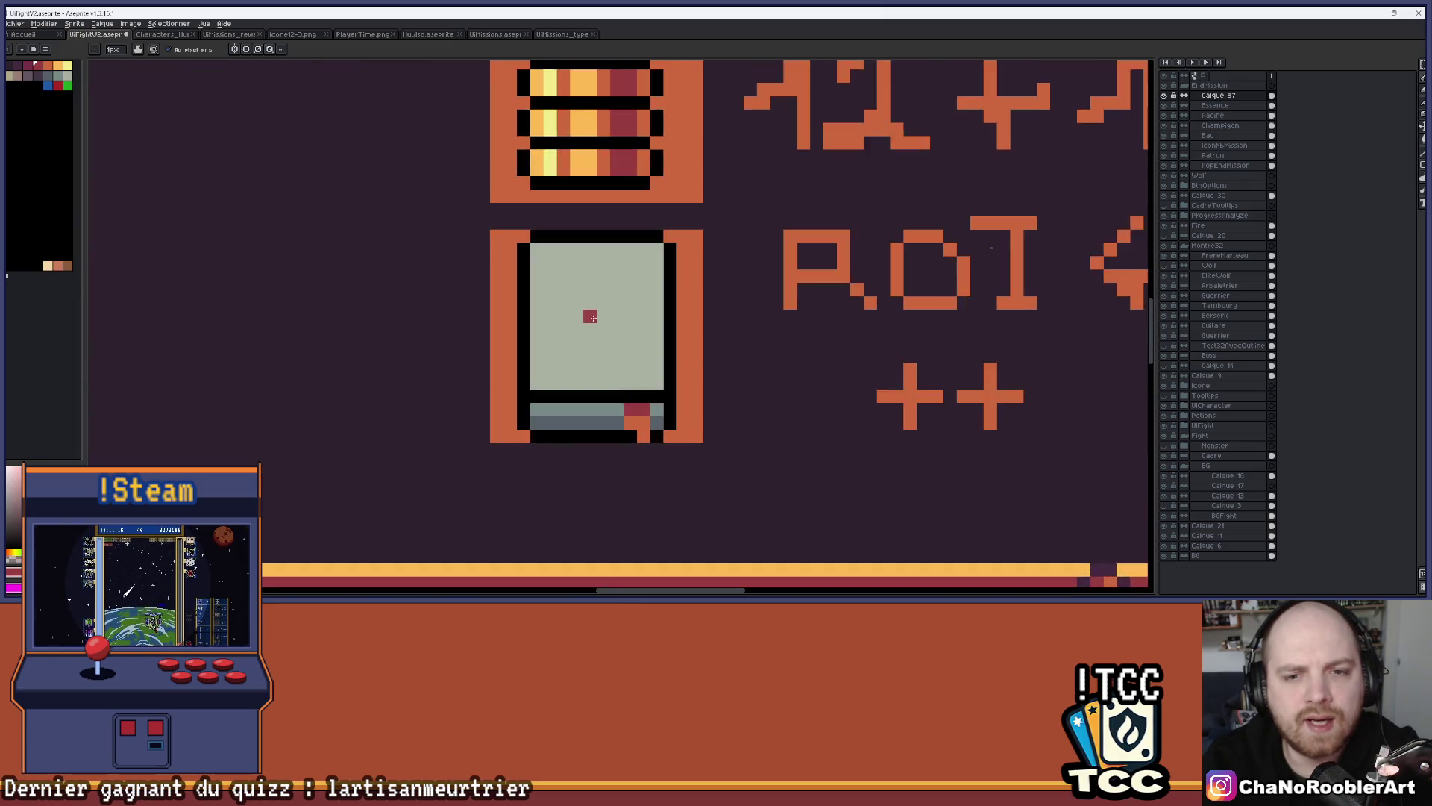
{"action": "scroll", "coordinate": [596, 308], "scroll_direction": "down", "scroll_amount": 2}
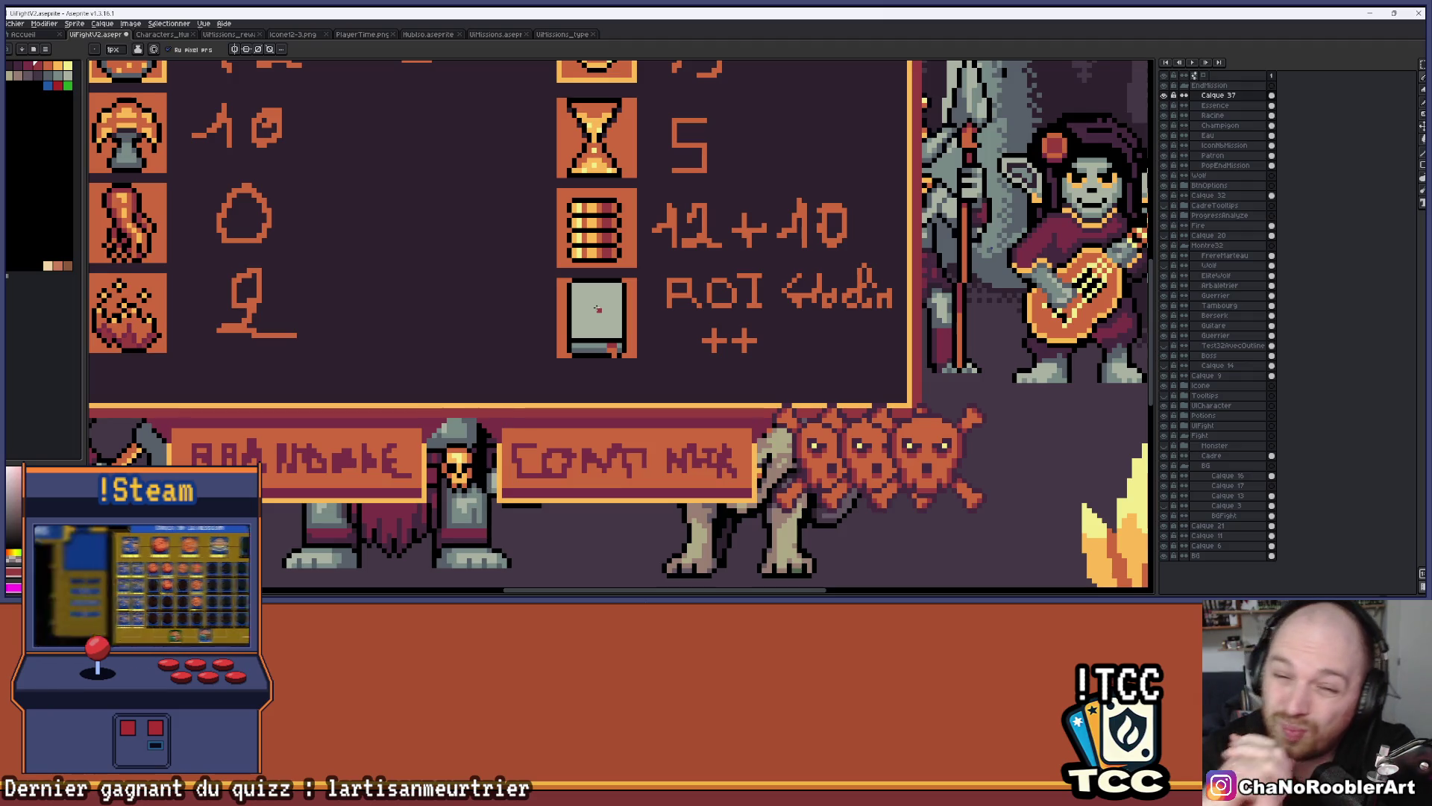
{"action": "scroll", "coordinate": [598, 308], "scroll_direction": "up", "scroll_amount": 2}
{"action": "scroll", "coordinate": [634, 293], "scroll_direction": "up", "scroll_amount": 2}
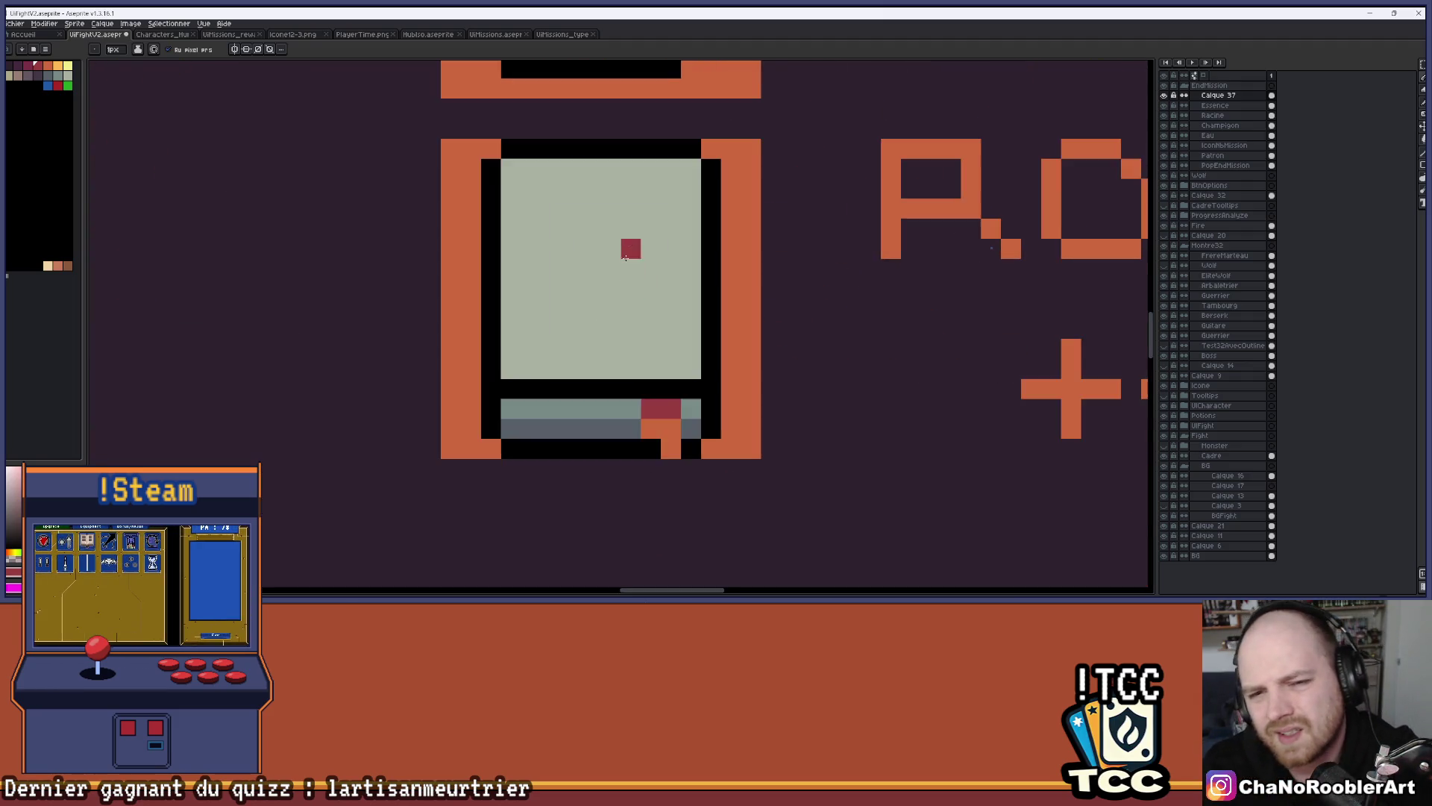
{"action": "left_click_drag", "start_coordinate": [630, 266], "coordinate": [539, 342]}
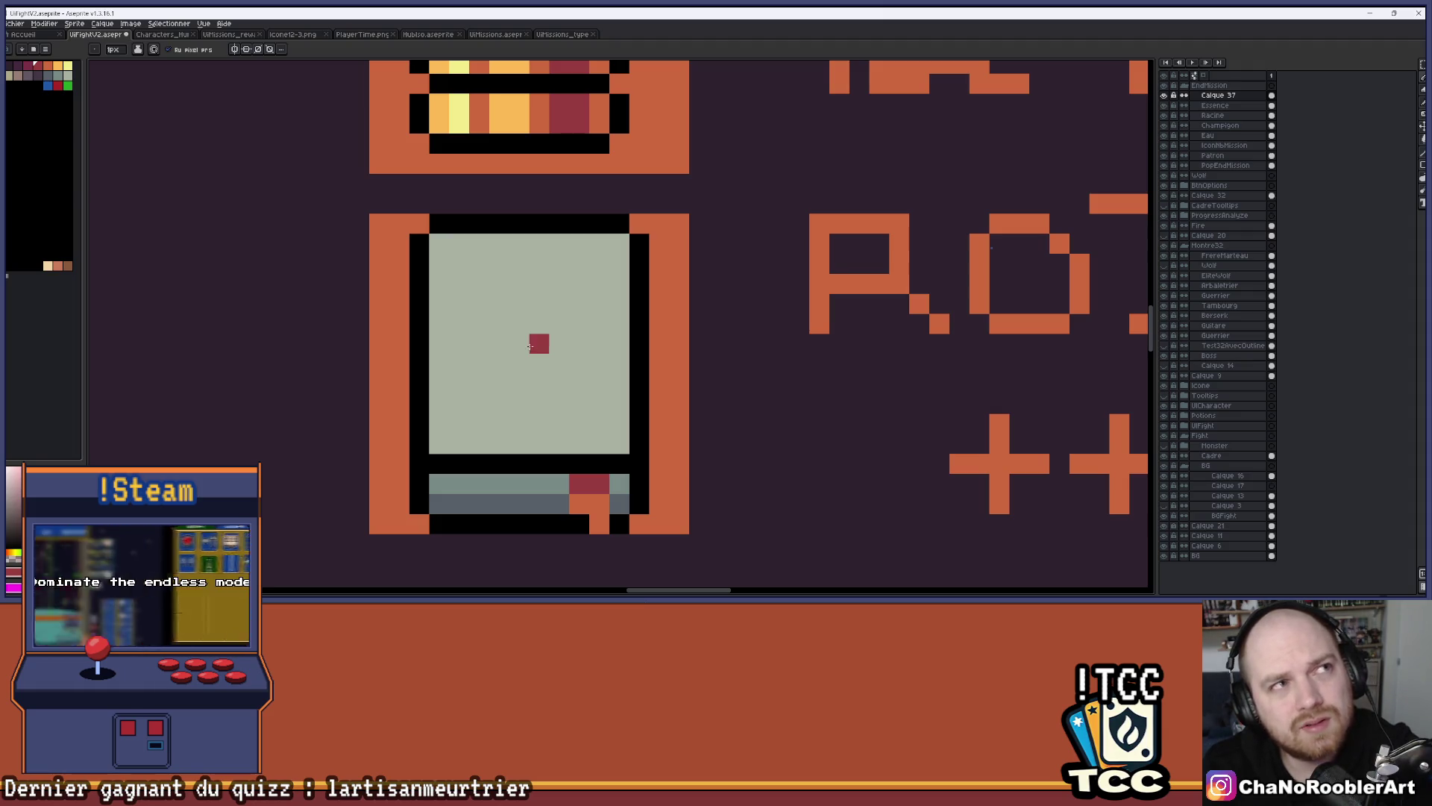
{"action": "left_click", "coordinate": [524, 224], "text": "alt"}
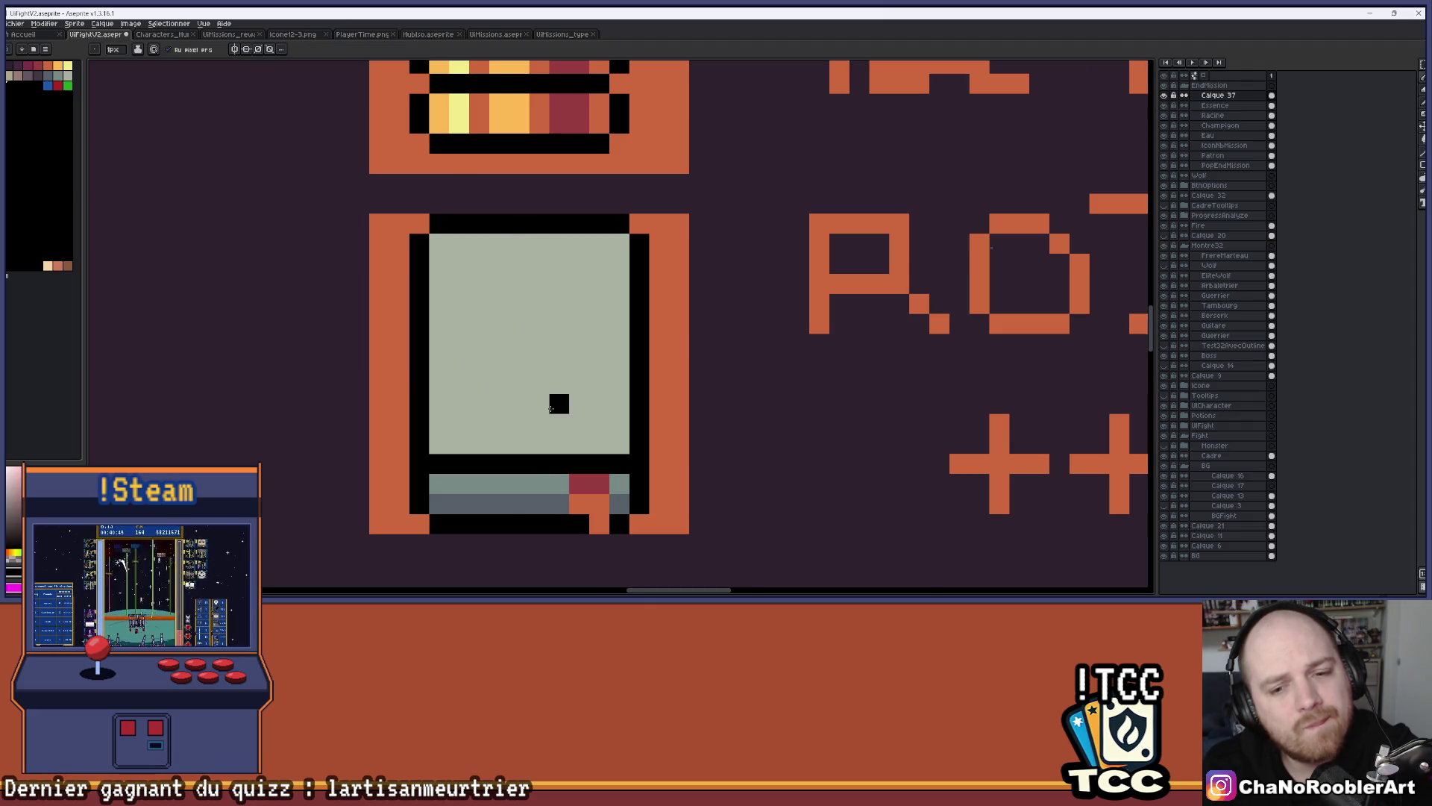
{"action": "scroll", "coordinate": [556, 403], "scroll_direction": "down", "scroll_amount": 3}
{"action": "scroll", "coordinate": [602, 431], "scroll_direction": "down", "scroll_amount": 1}
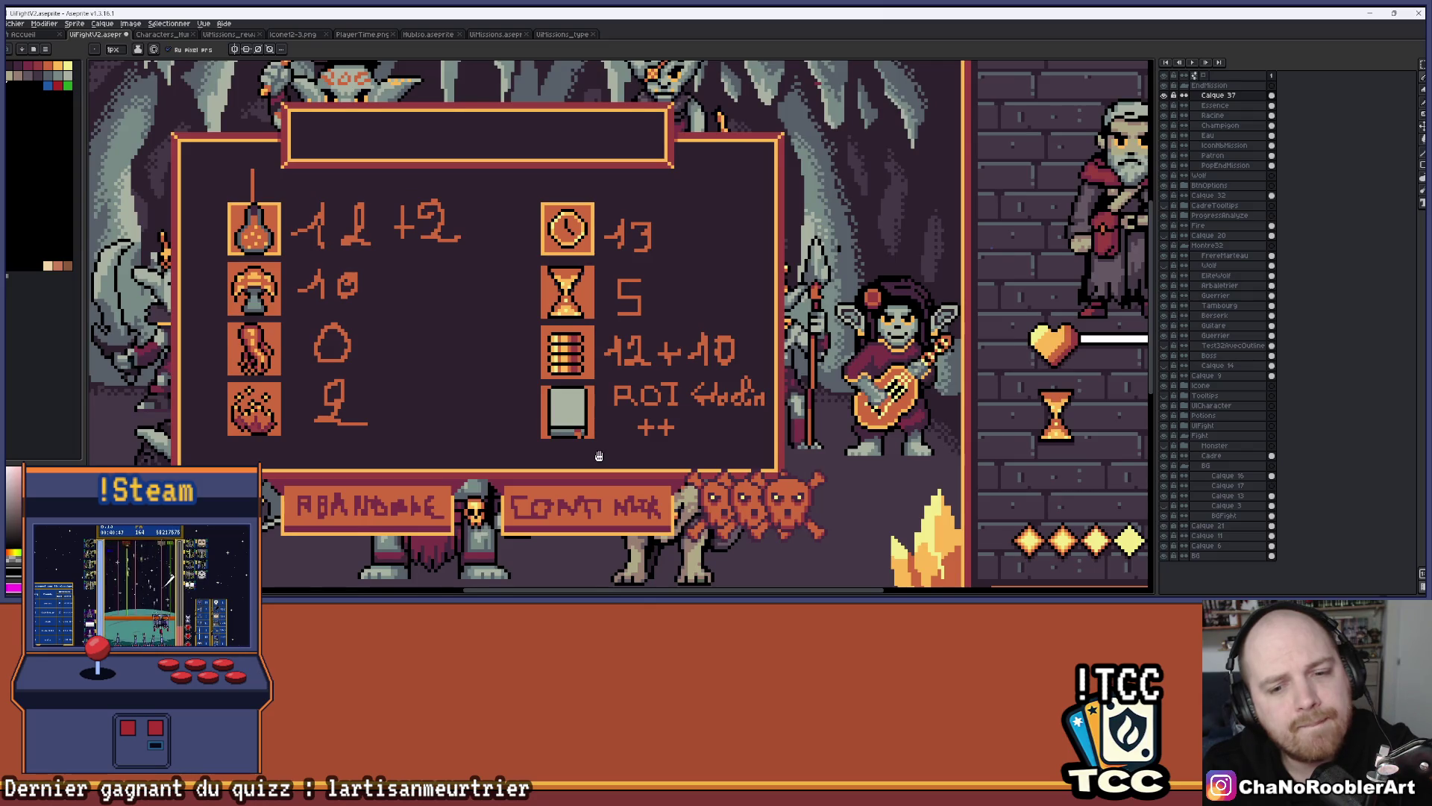
{"action": "left_click_drag", "start_coordinate": [599, 456], "coordinate": [633, 454]}
{"action": "scroll", "coordinate": [635, 460], "scroll_direction": "down", "scroll_amount": 1}
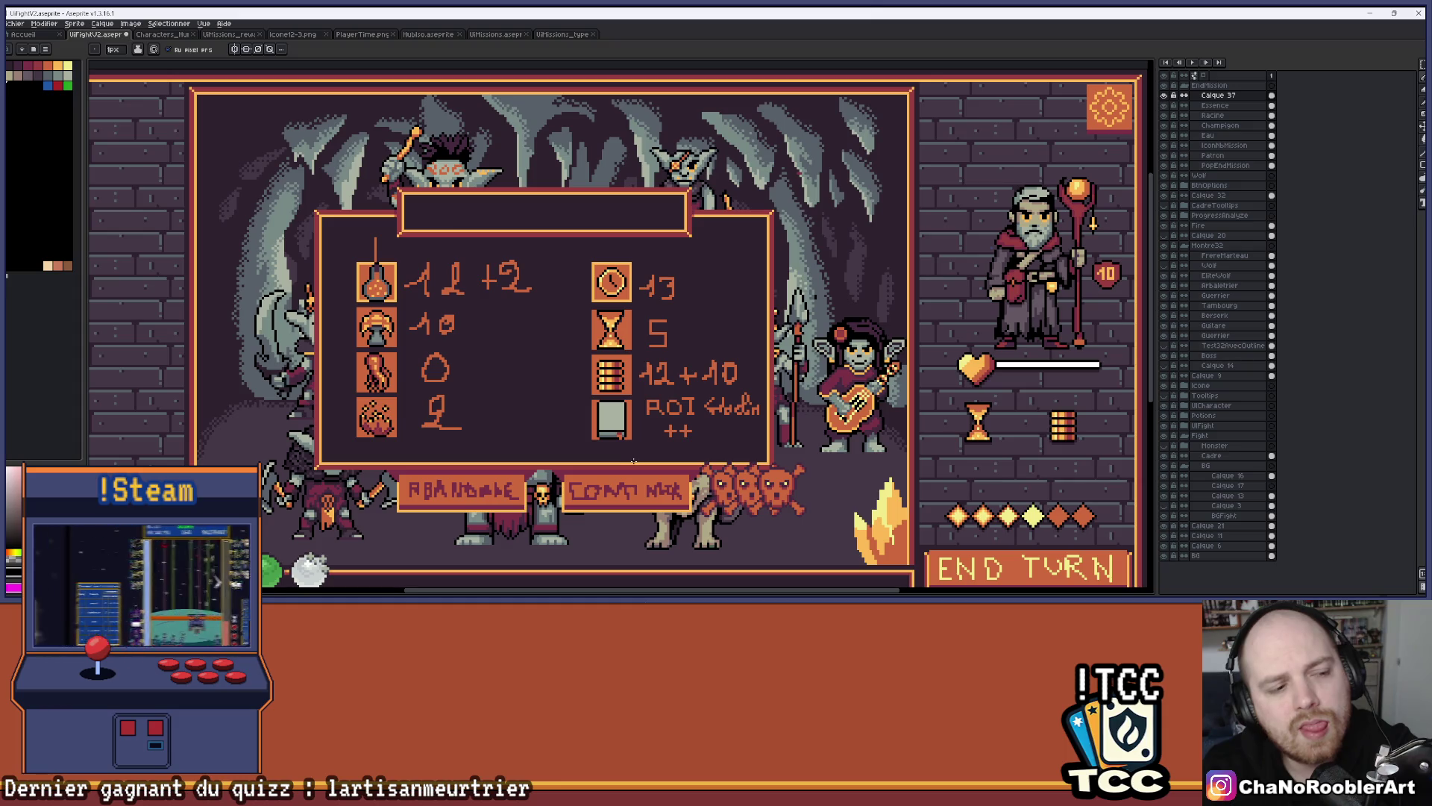
{"action": "scroll", "coordinate": [633, 460], "scroll_direction": "up", "scroll_amount": 1}
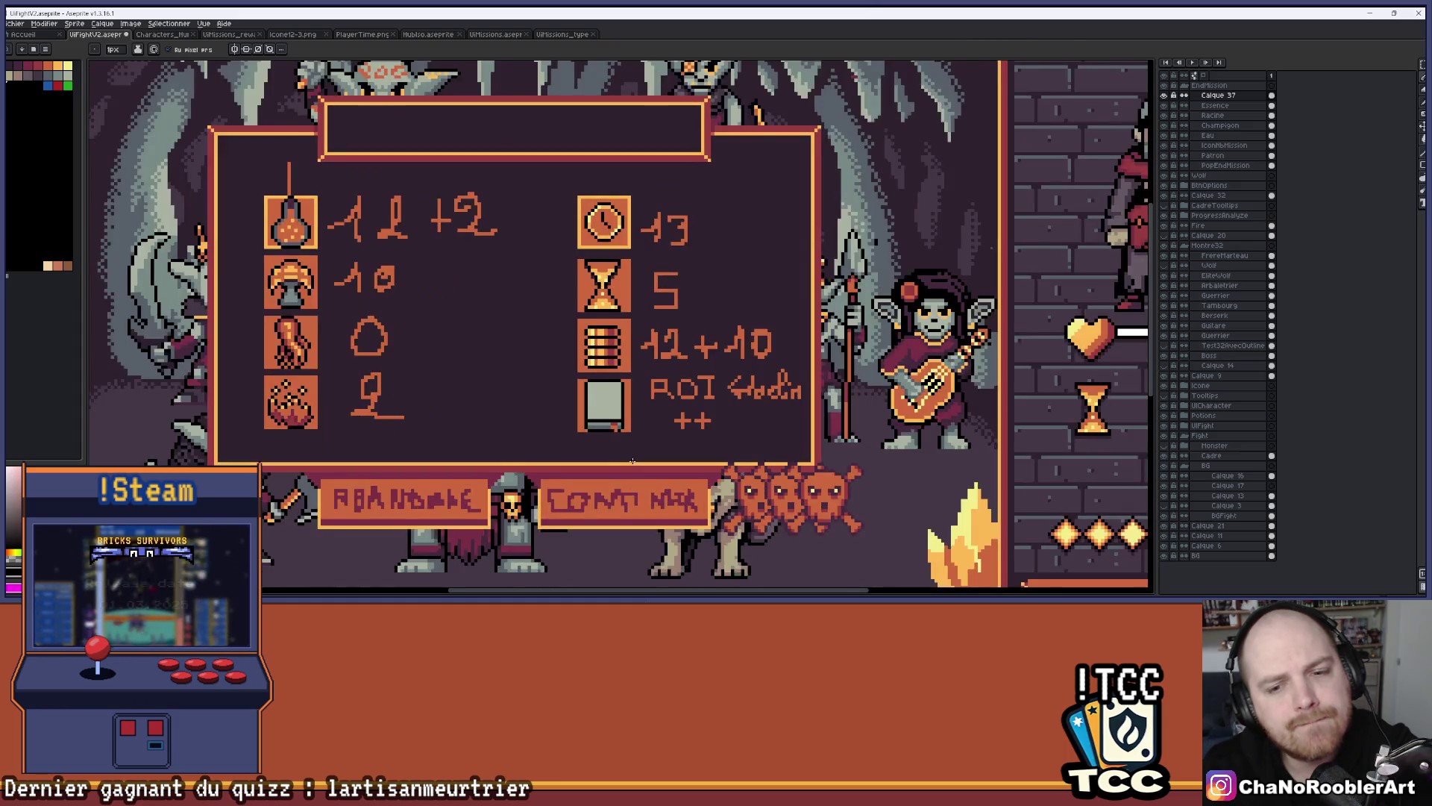
{"action": "left_click", "coordinate": [1166, 156]}
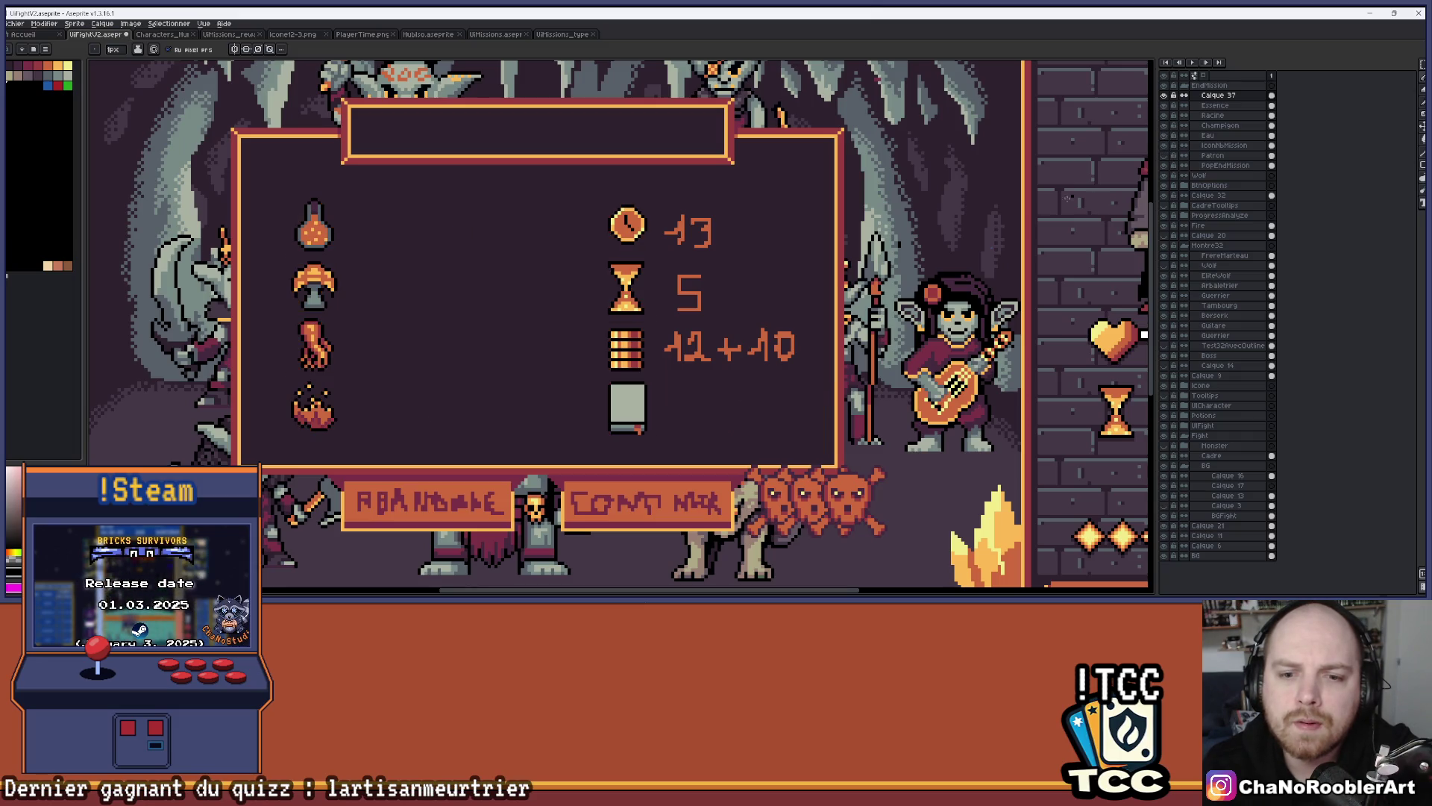
Briefly show the stat values layer to compare, then hide it again
{"action": "scroll", "coordinate": [778, 406], "scroll_direction": "down", "scroll_amount": 1}
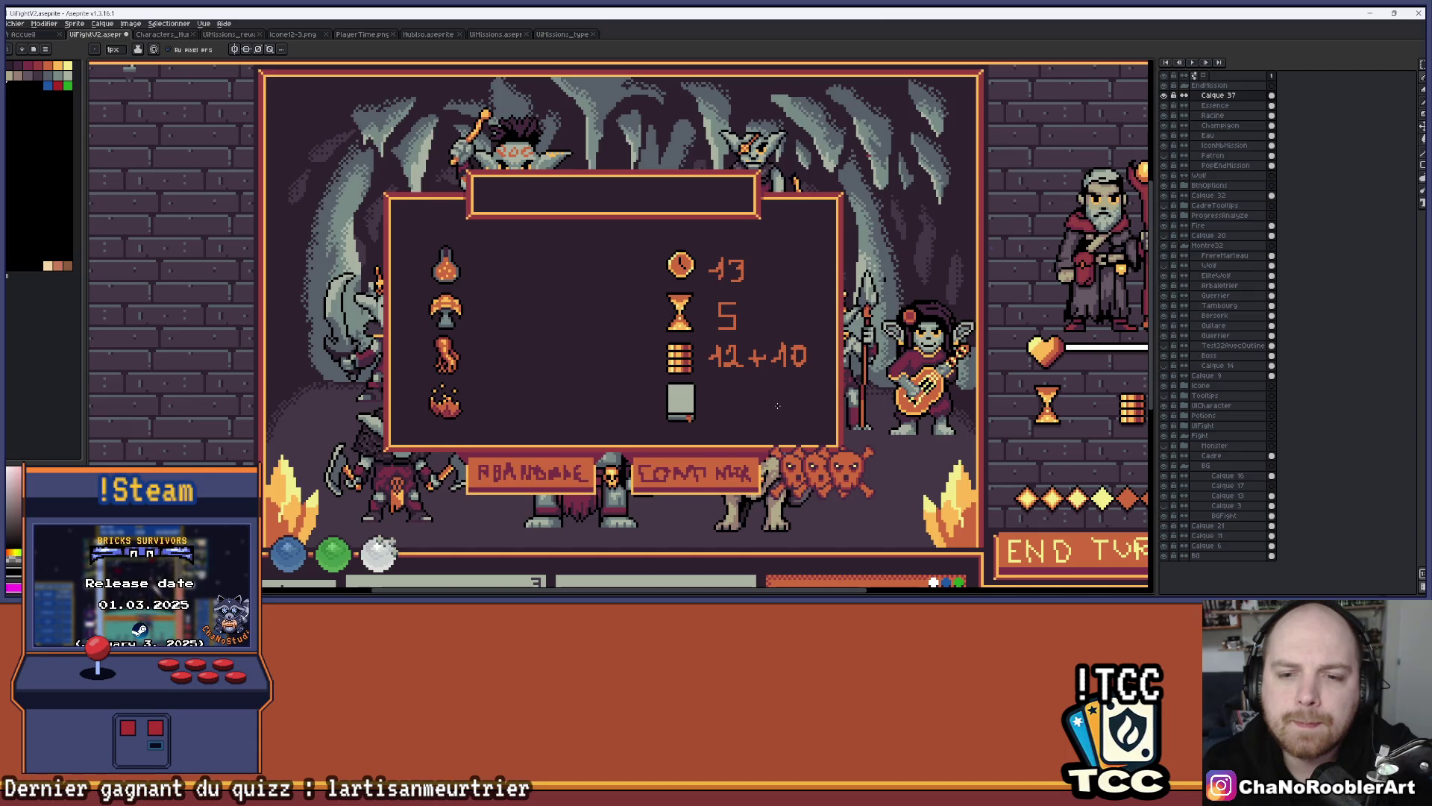
{"action": "left_click", "coordinate": [1166, 157]}
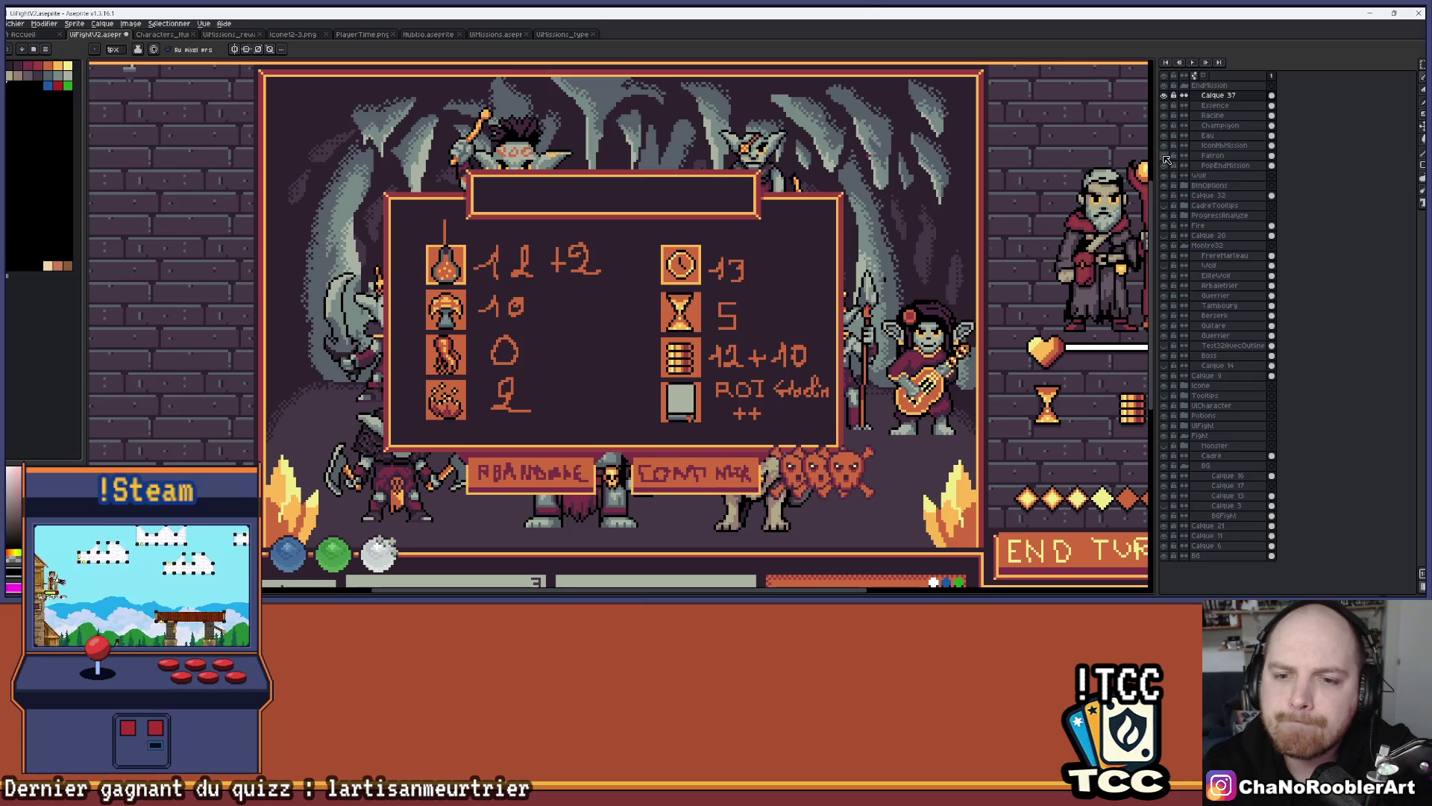
{"action": "left_click", "coordinate": [1166, 157]}
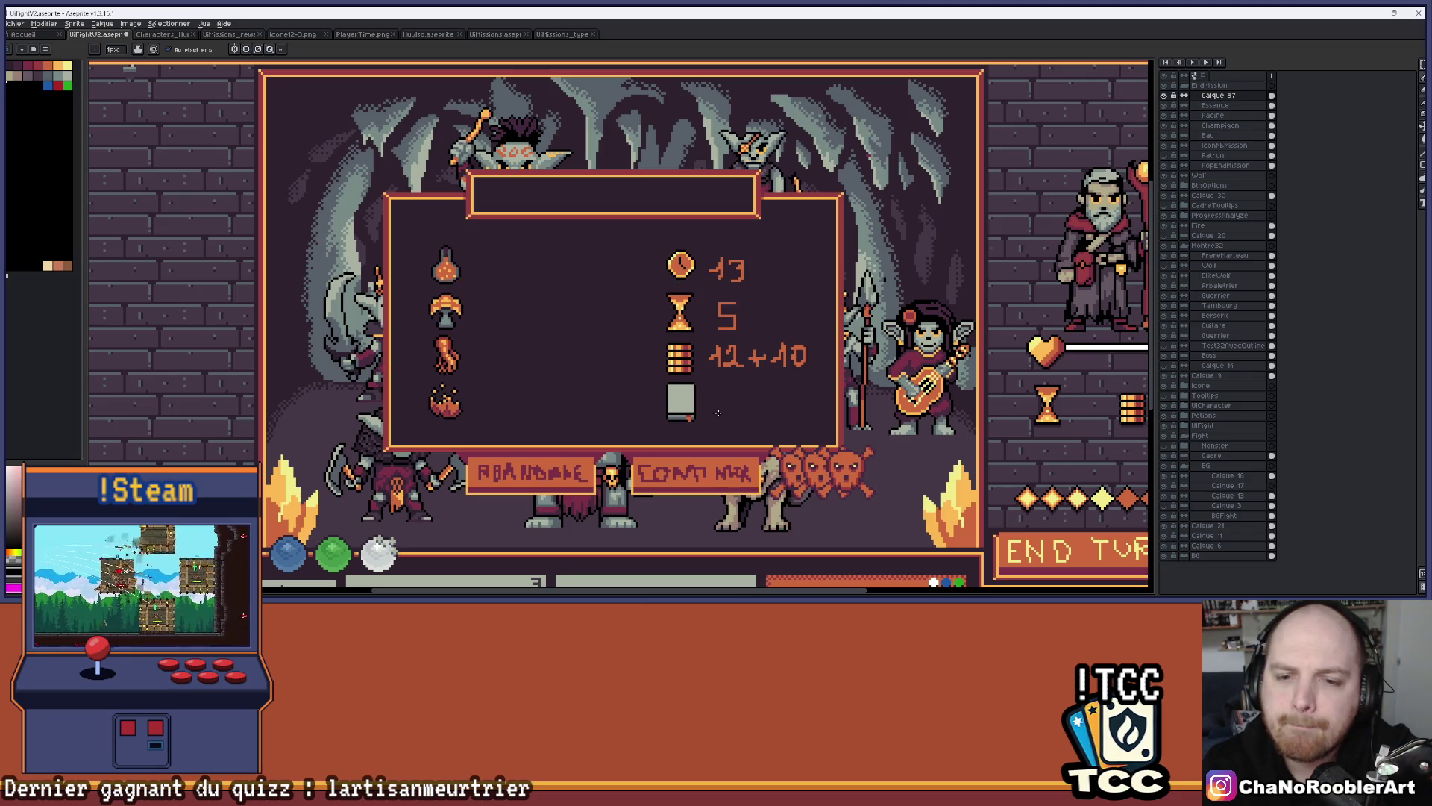
Draw a thin vertical black line on the grey door icon's pale panel, like a handle
{"action": "scroll", "coordinate": [717, 416], "scroll_direction": "up", "scroll_amount": 5}
{"action": "scroll", "coordinate": [676, 365], "scroll_direction": "down", "scroll_amount": 3}
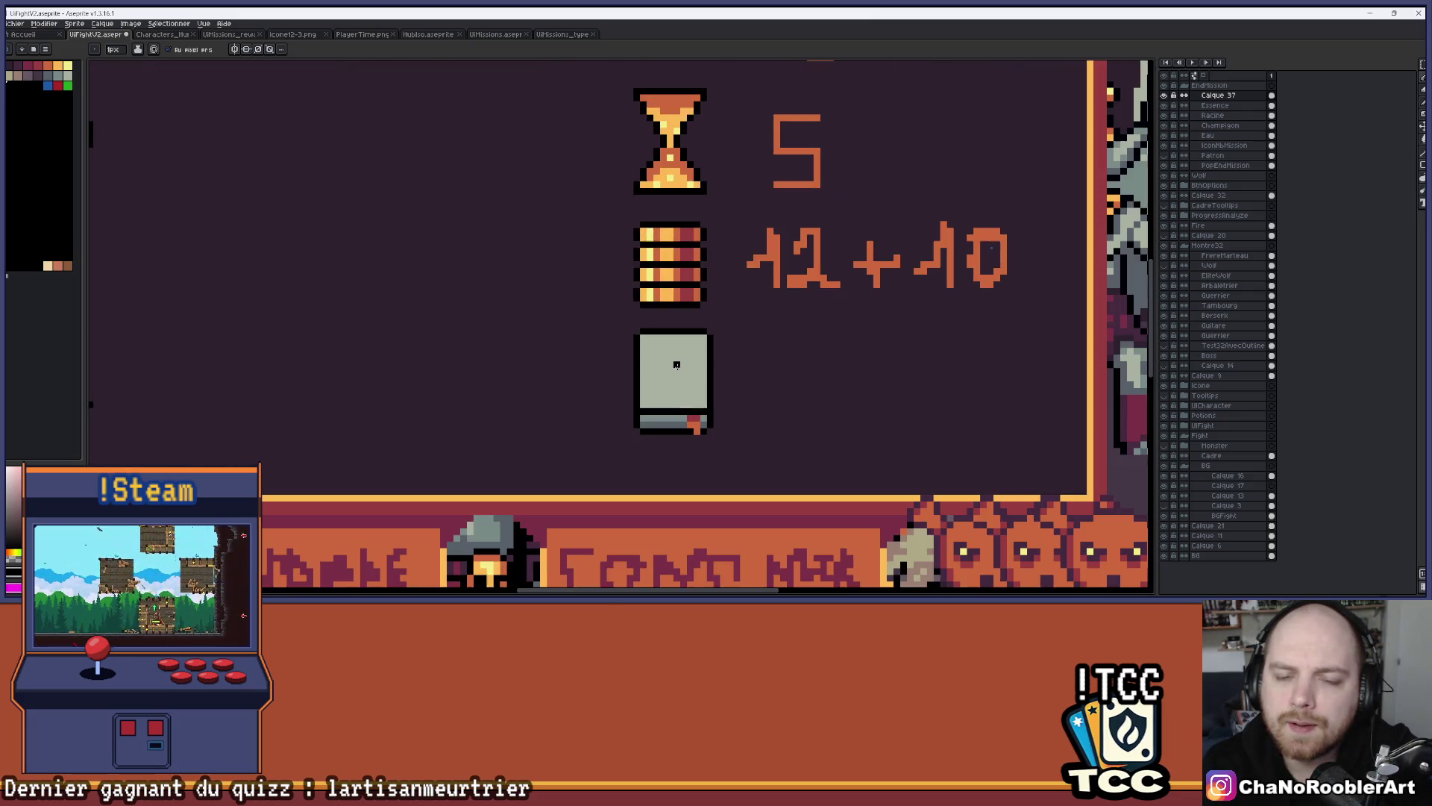
{"action": "scroll", "coordinate": [750, 357], "scroll_direction": "down", "scroll_amount": 2}
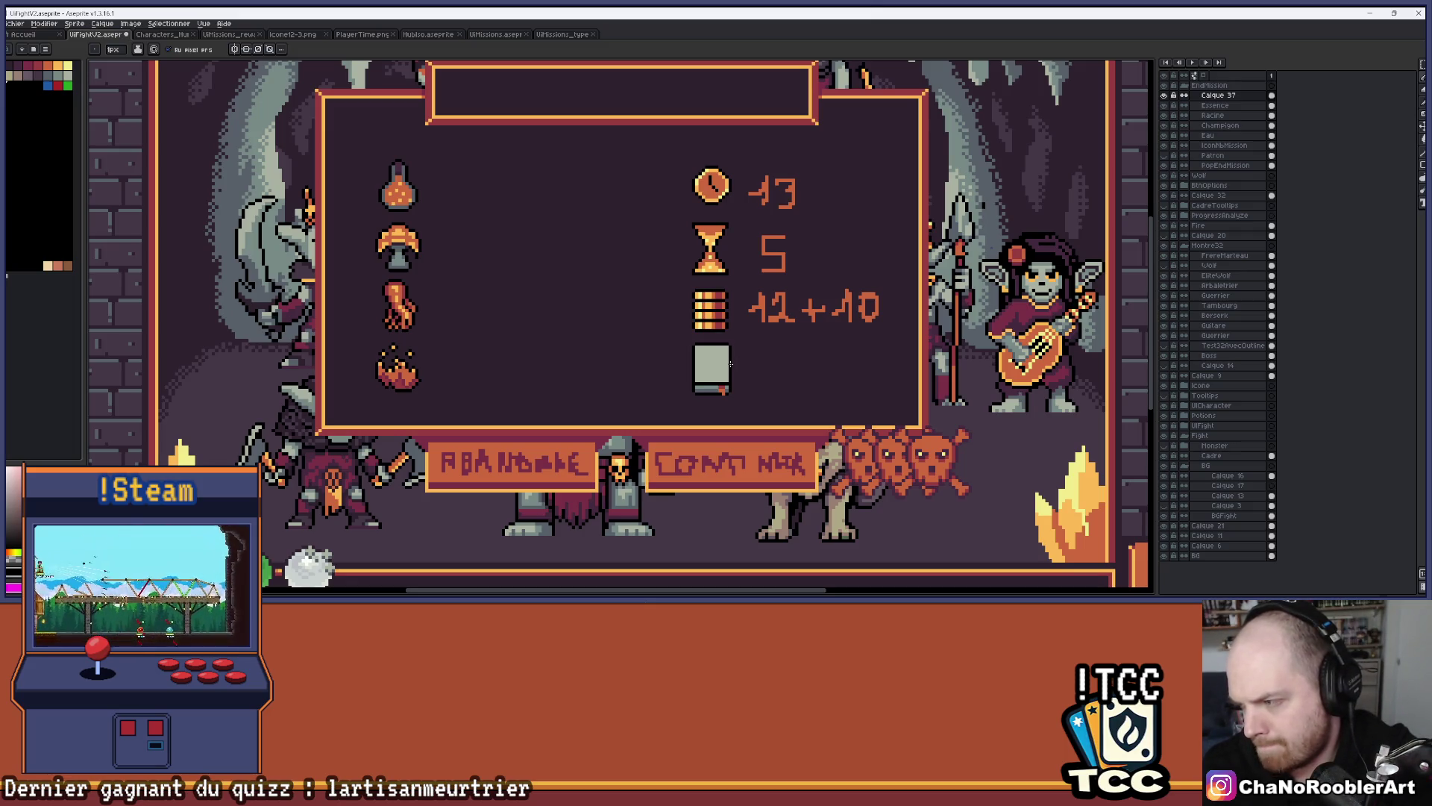
{"action": "scroll", "coordinate": [731, 364], "scroll_direction": "up", "scroll_amount": 4}
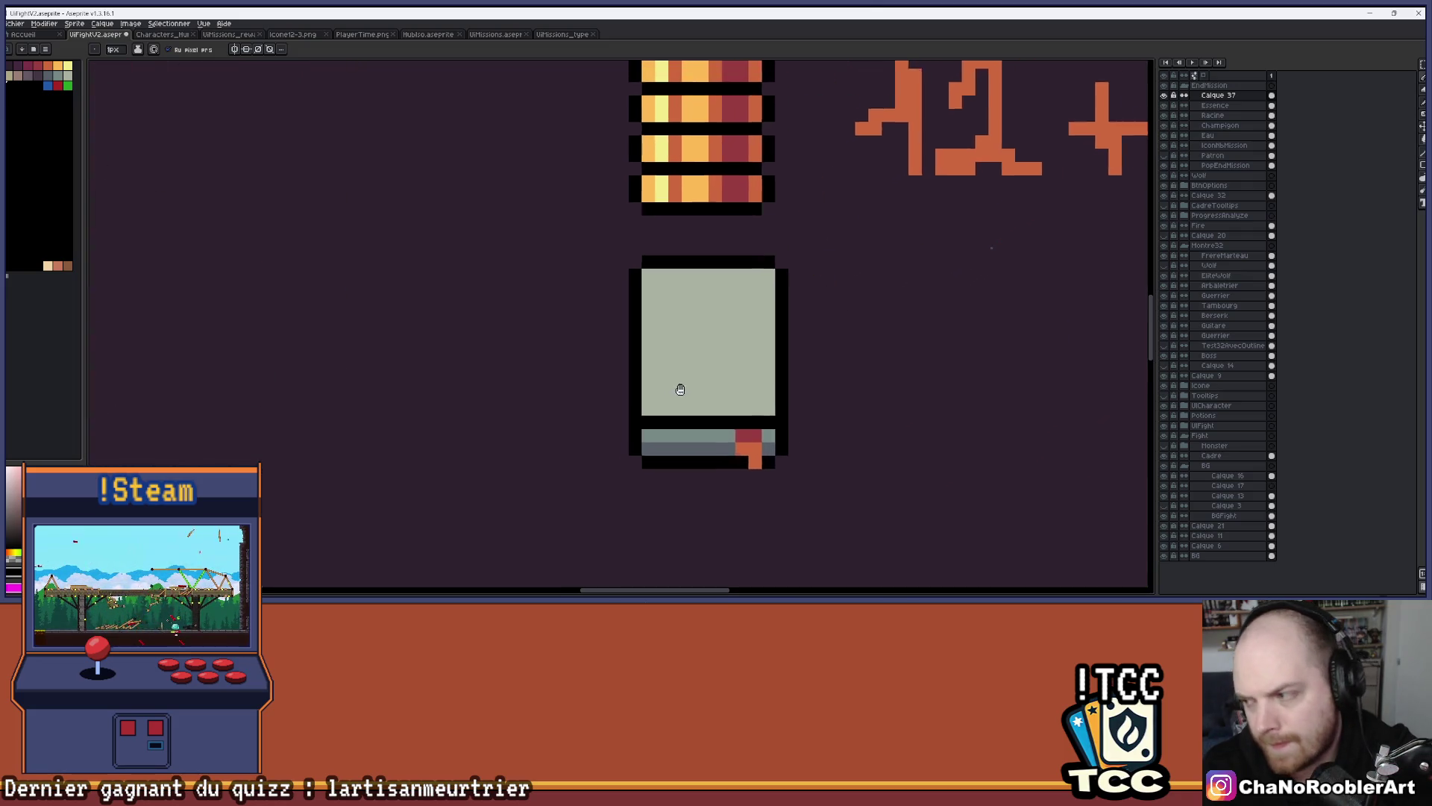
{"action": "left_click_drag", "start_coordinate": [650, 297], "coordinate": [650, 364]}
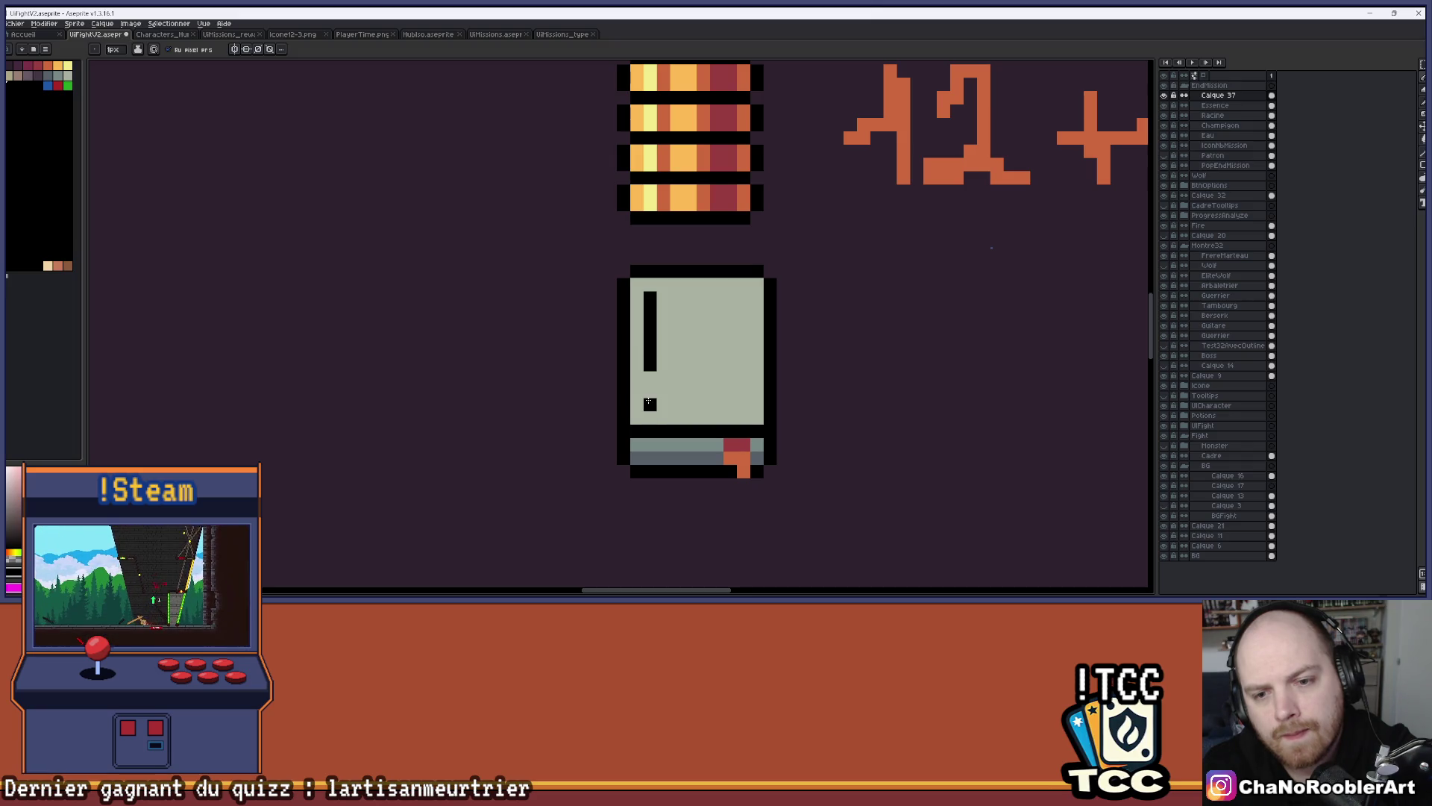
{"action": "scroll", "coordinate": [701, 358], "scroll_direction": "down", "scroll_amount": 5}
{"action": "scroll", "coordinate": [702, 358], "scroll_direction": "up", "scroll_amount": 3}
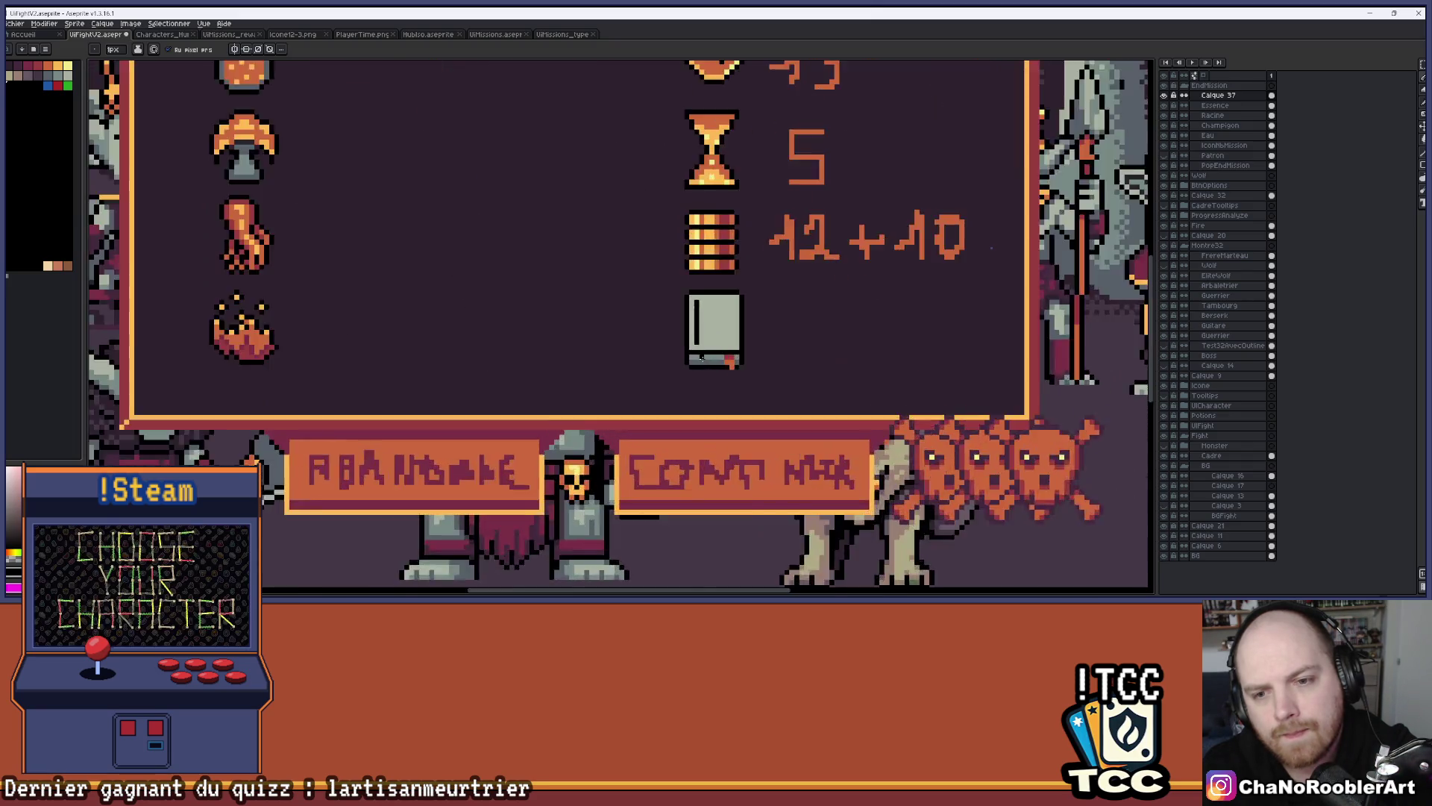
{"action": "scroll", "coordinate": [701, 358], "scroll_direction": "up", "scroll_amount": 2}
{"action": "scroll", "coordinate": [708, 349], "scroll_direction": "down", "scroll_amount": 3}
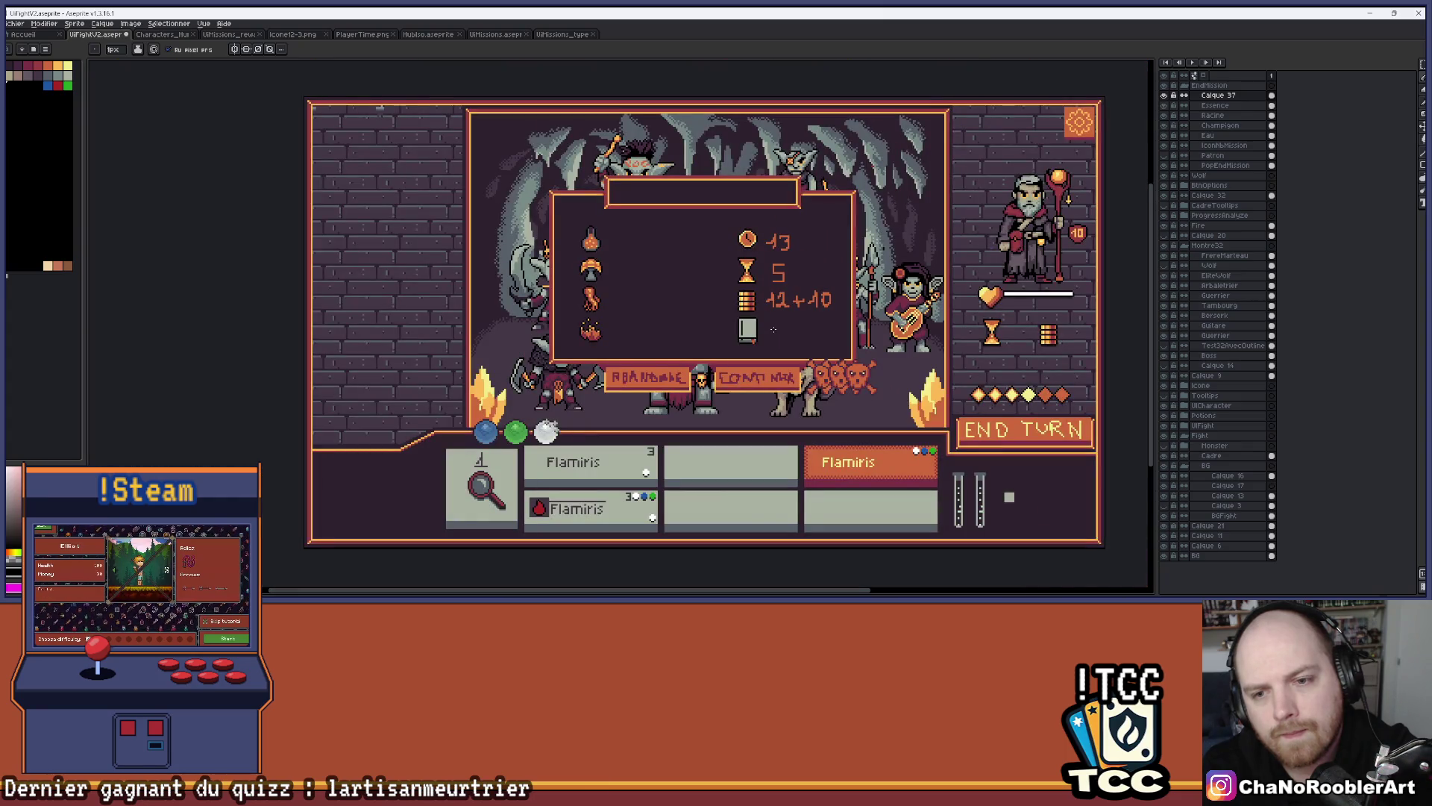
{"action": "scroll", "coordinate": [761, 332], "scroll_direction": "up", "scroll_amount": 3}
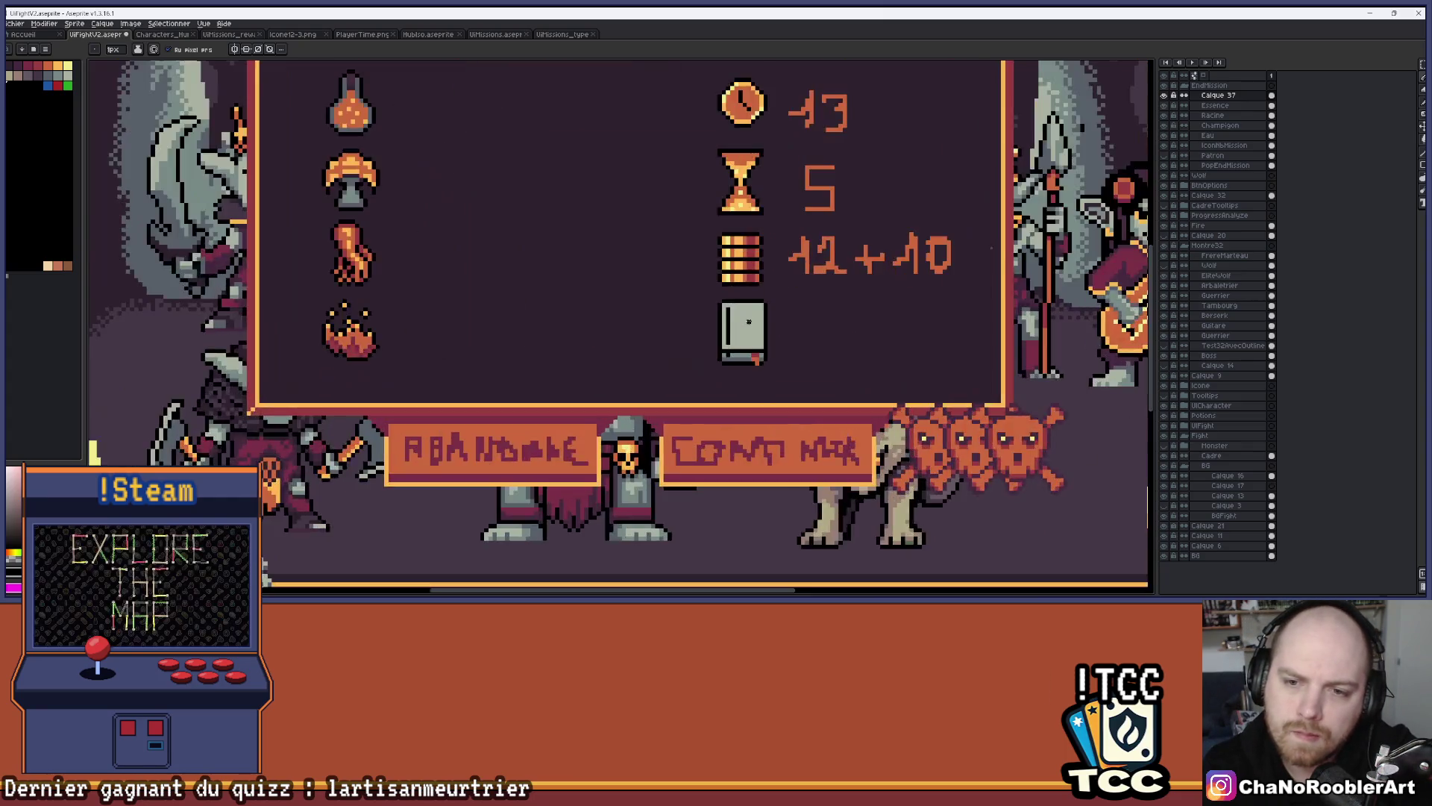